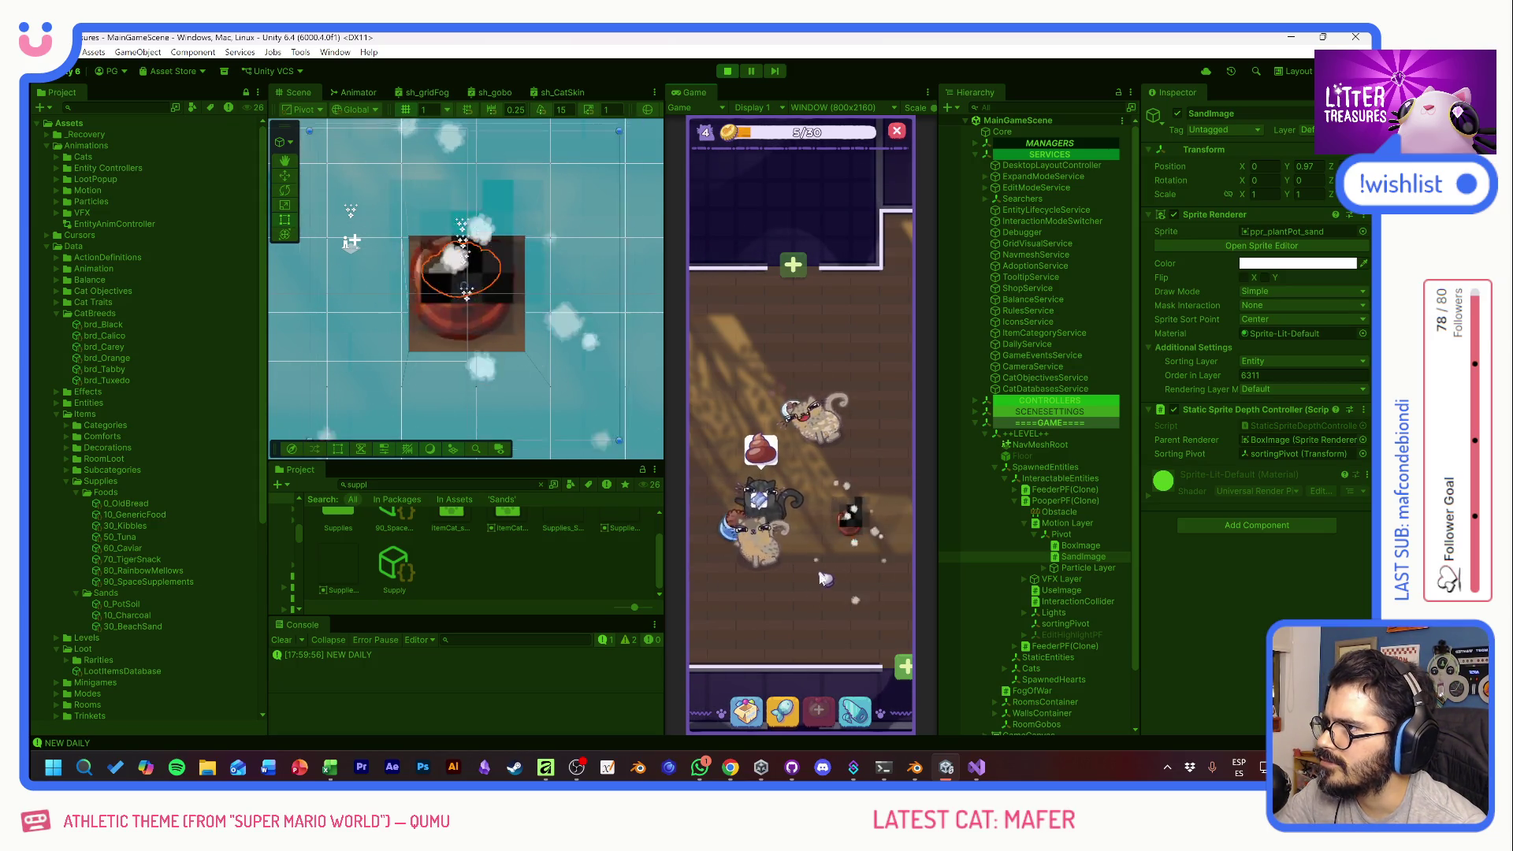
# - Play Scoop the Treasure from the inventory, dismiss the Old Bread reward card, and stop play mode
pyautogui.click(850, 518)
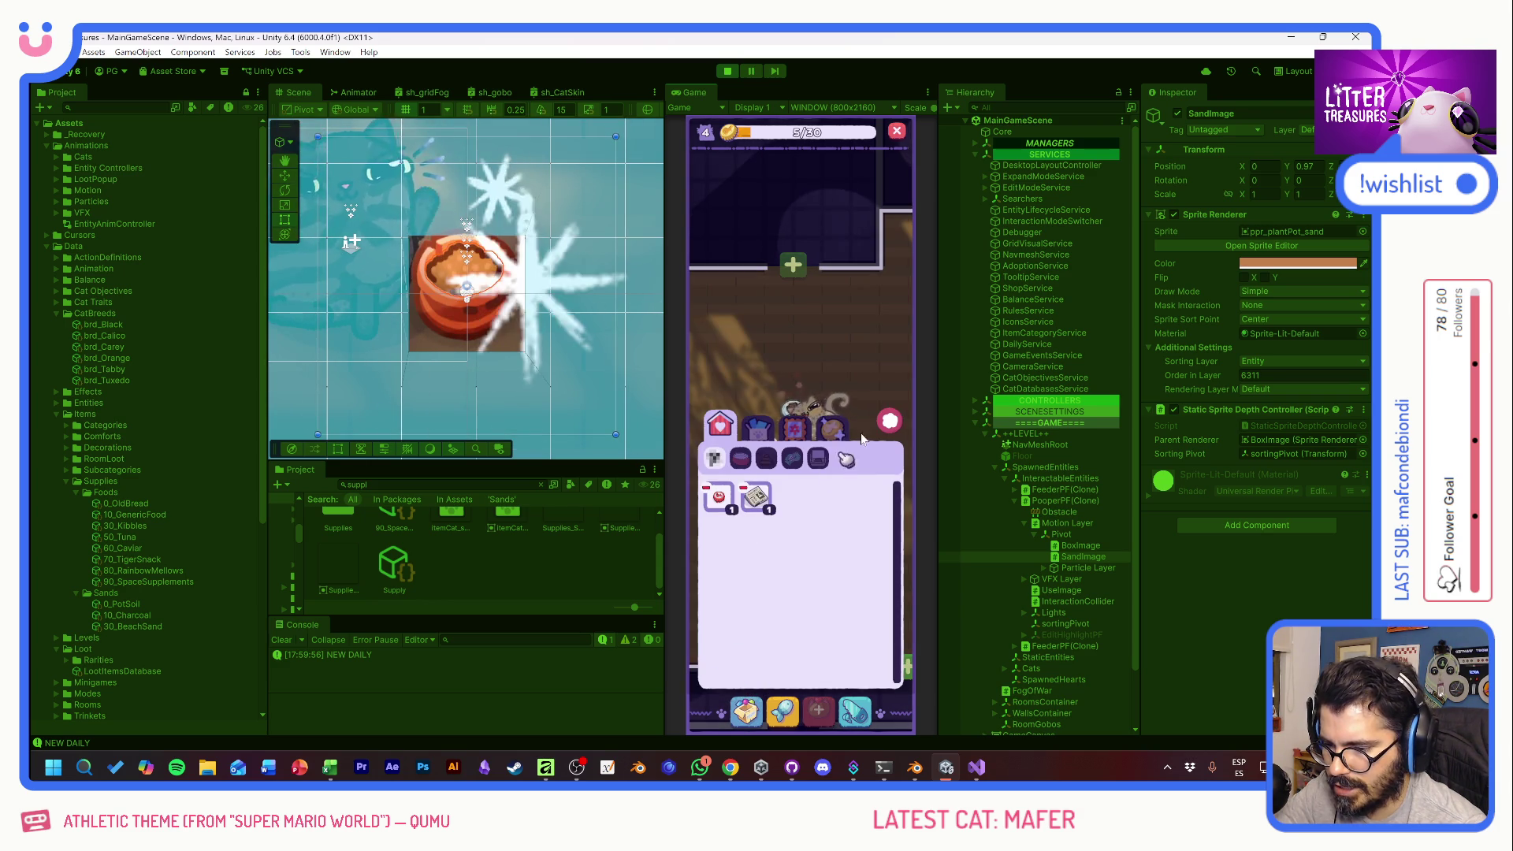
pyautogui.click(855, 532)
pyautogui.click(856, 532)
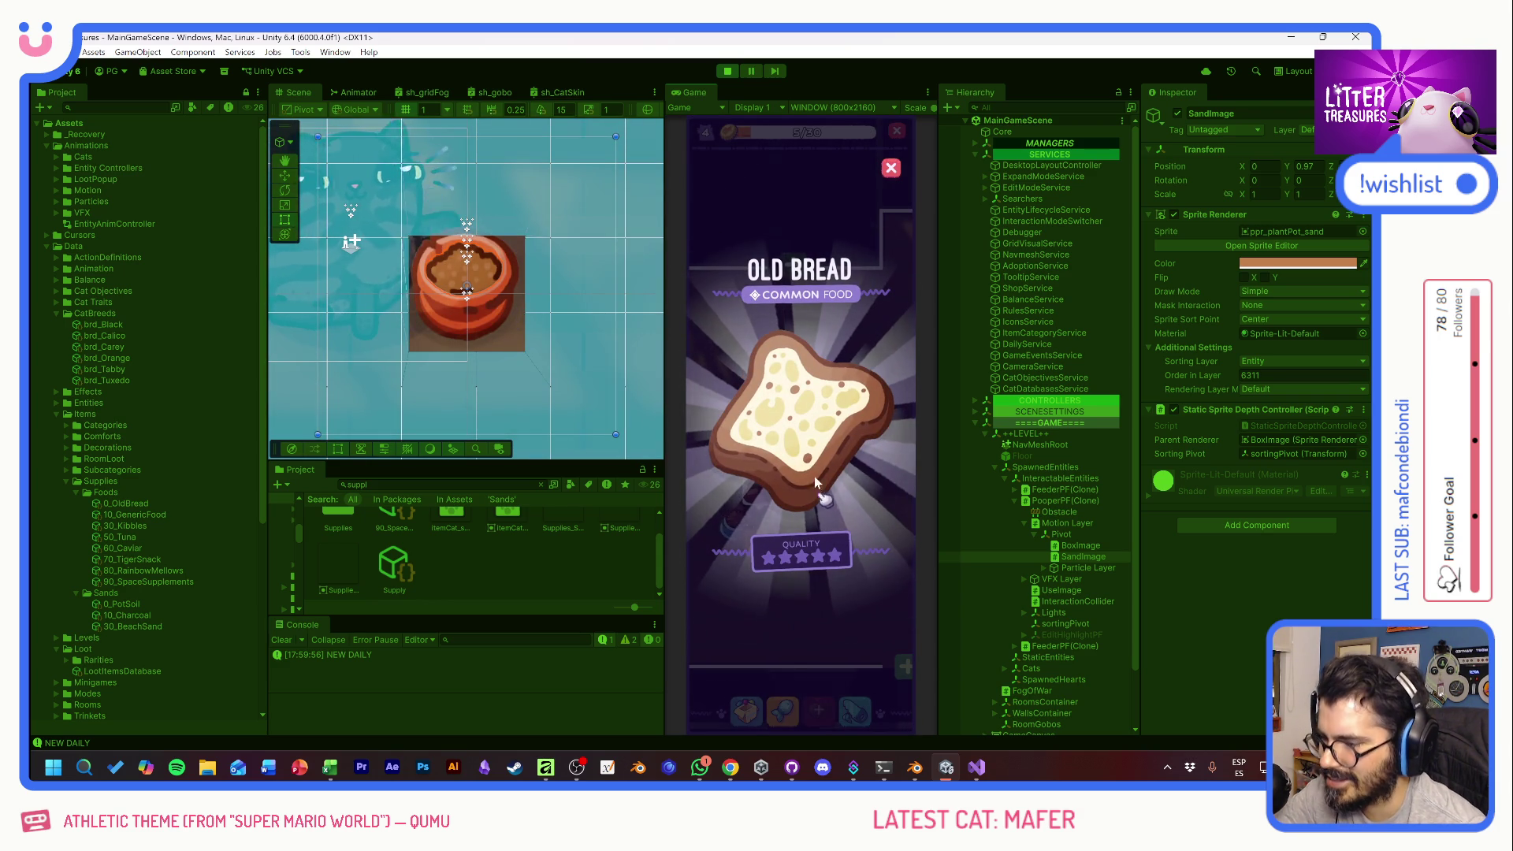
pyautogui.click(827, 394)
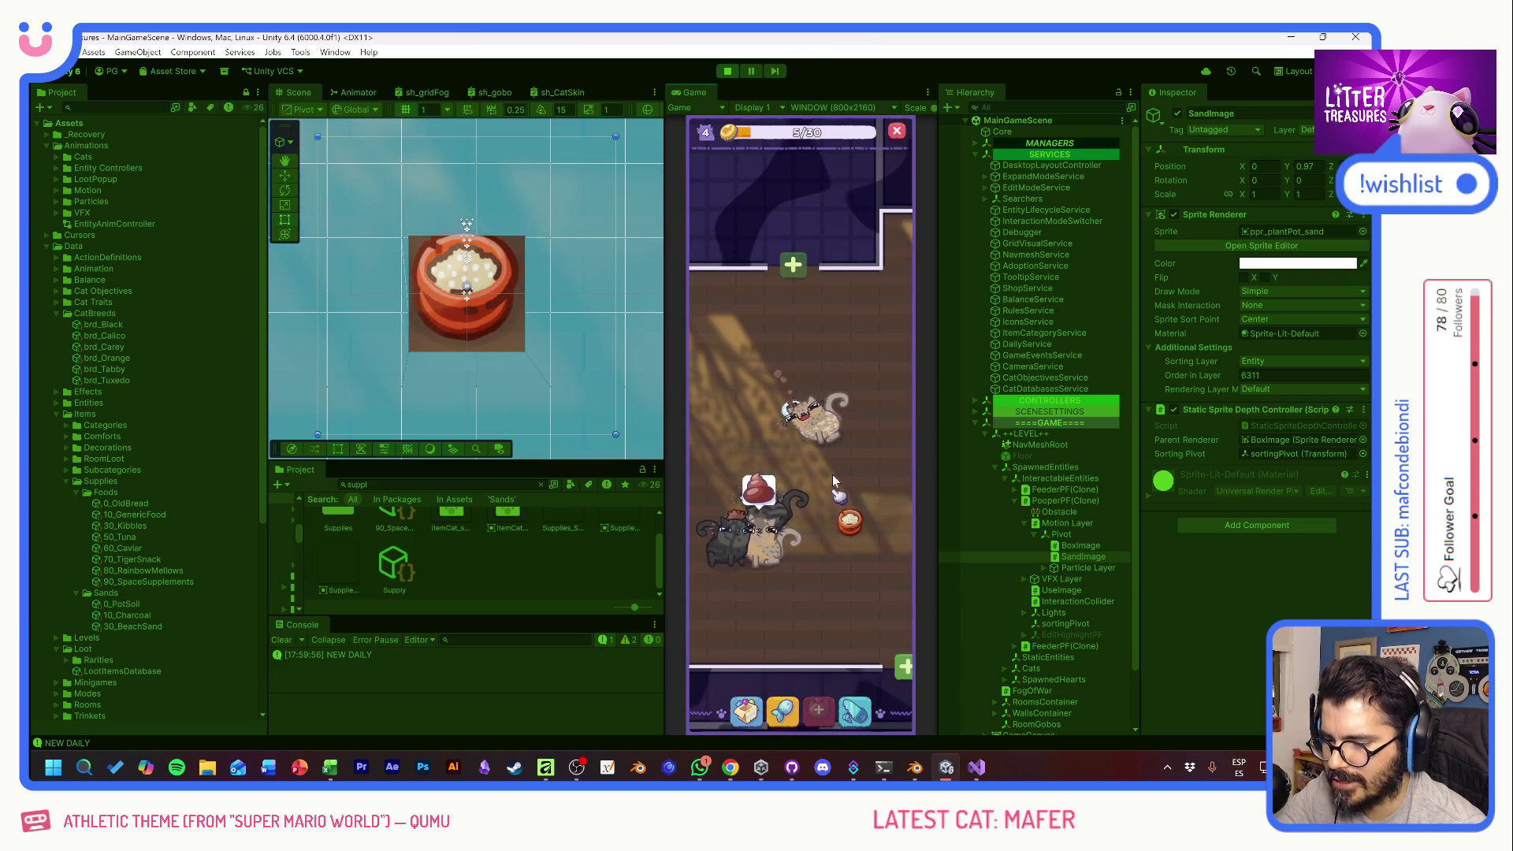
pyautogui.moveTo(798, 549)
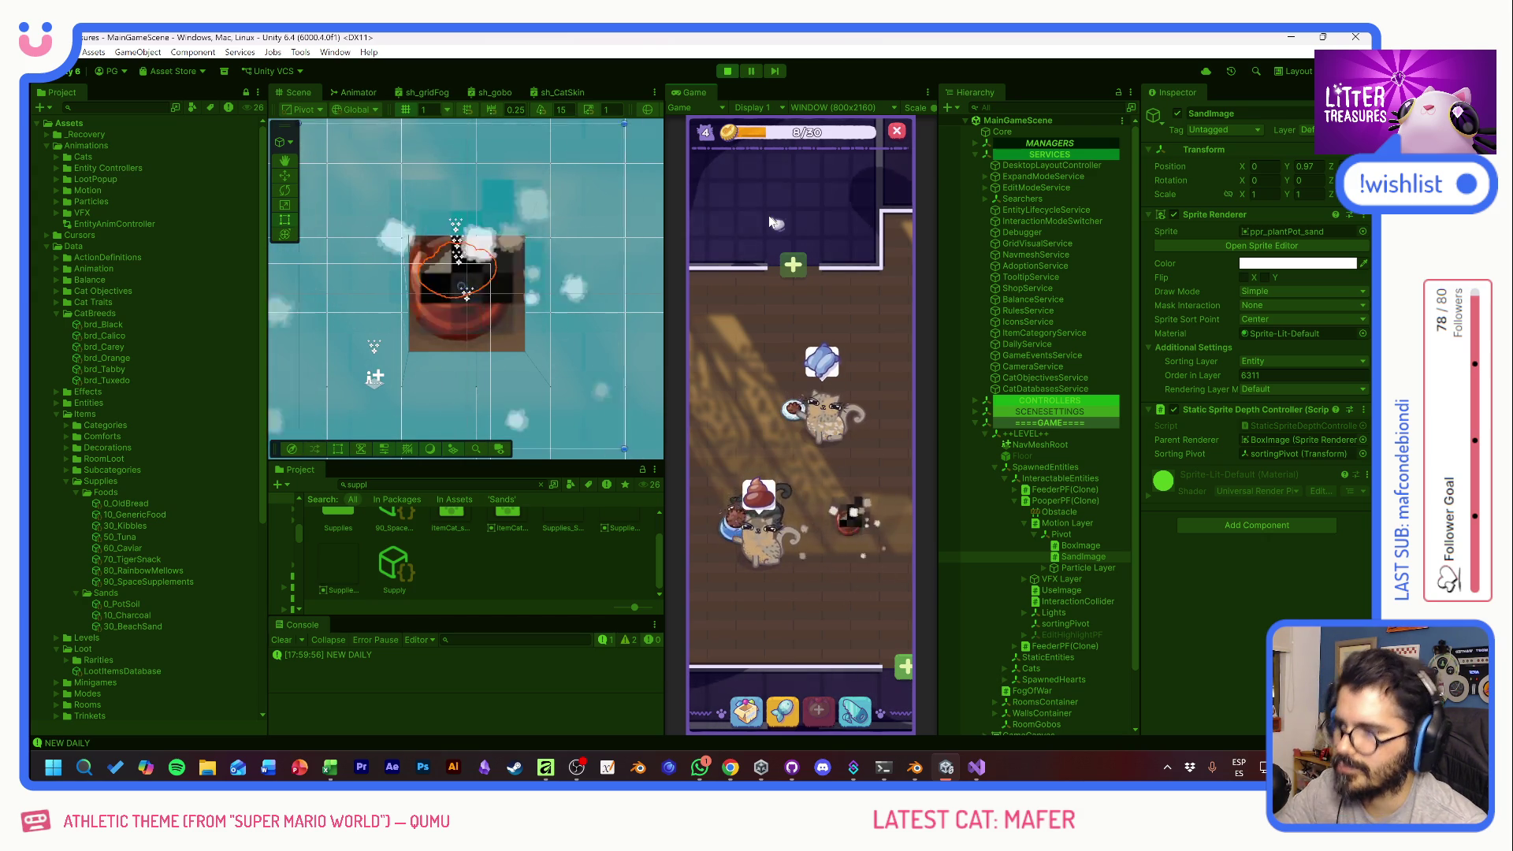
pyautogui.click(726, 71)
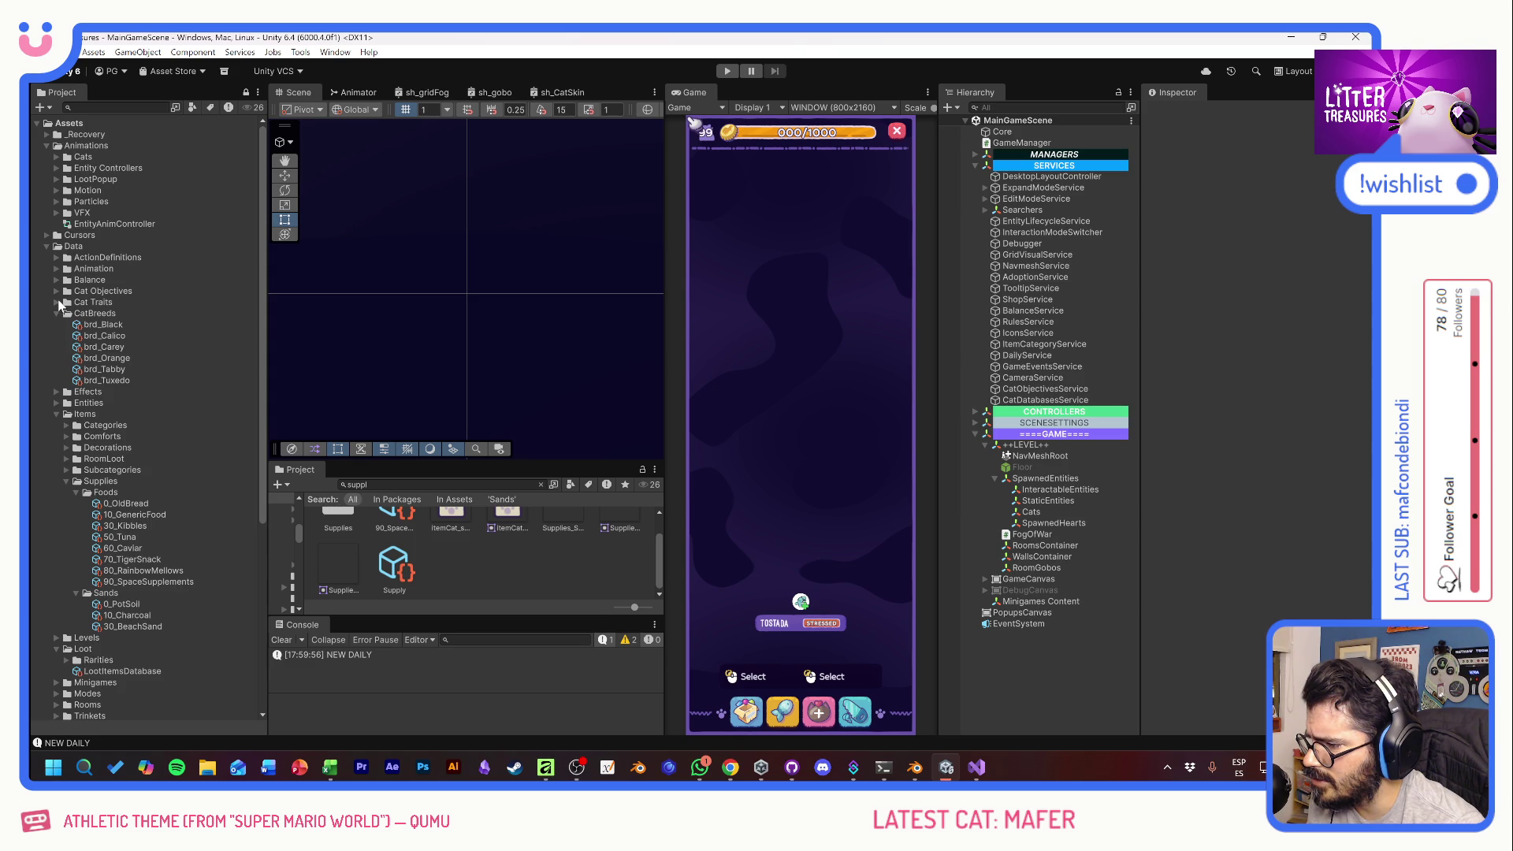
# - Duplicate Manguito_Data from Data > Entities > Live as Cojin_Data and set its Cat Name to Cojín
pyautogui.click(57, 403)
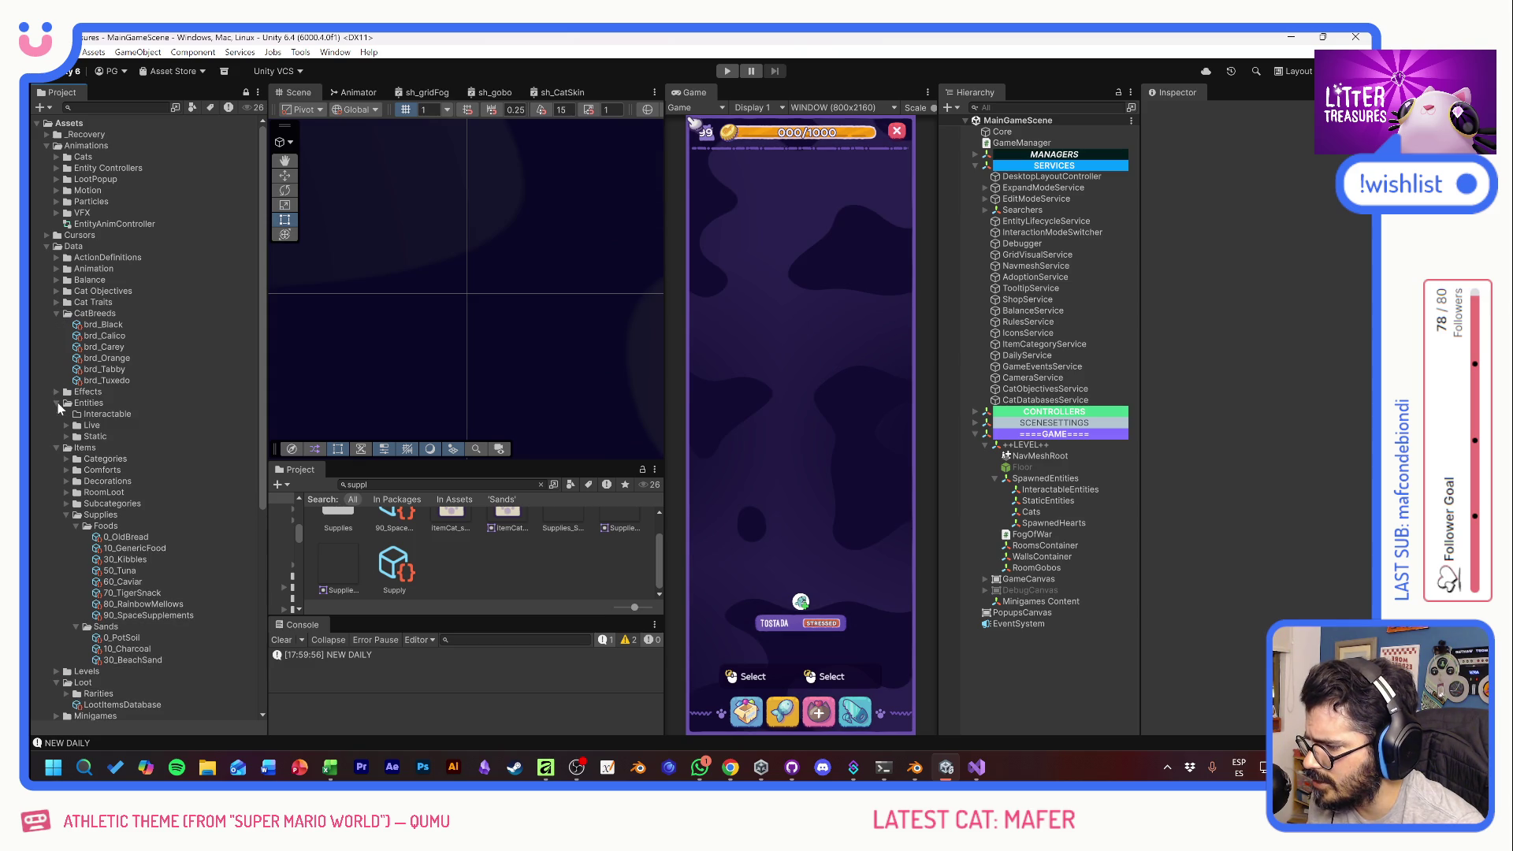
pyautogui.click(67, 425)
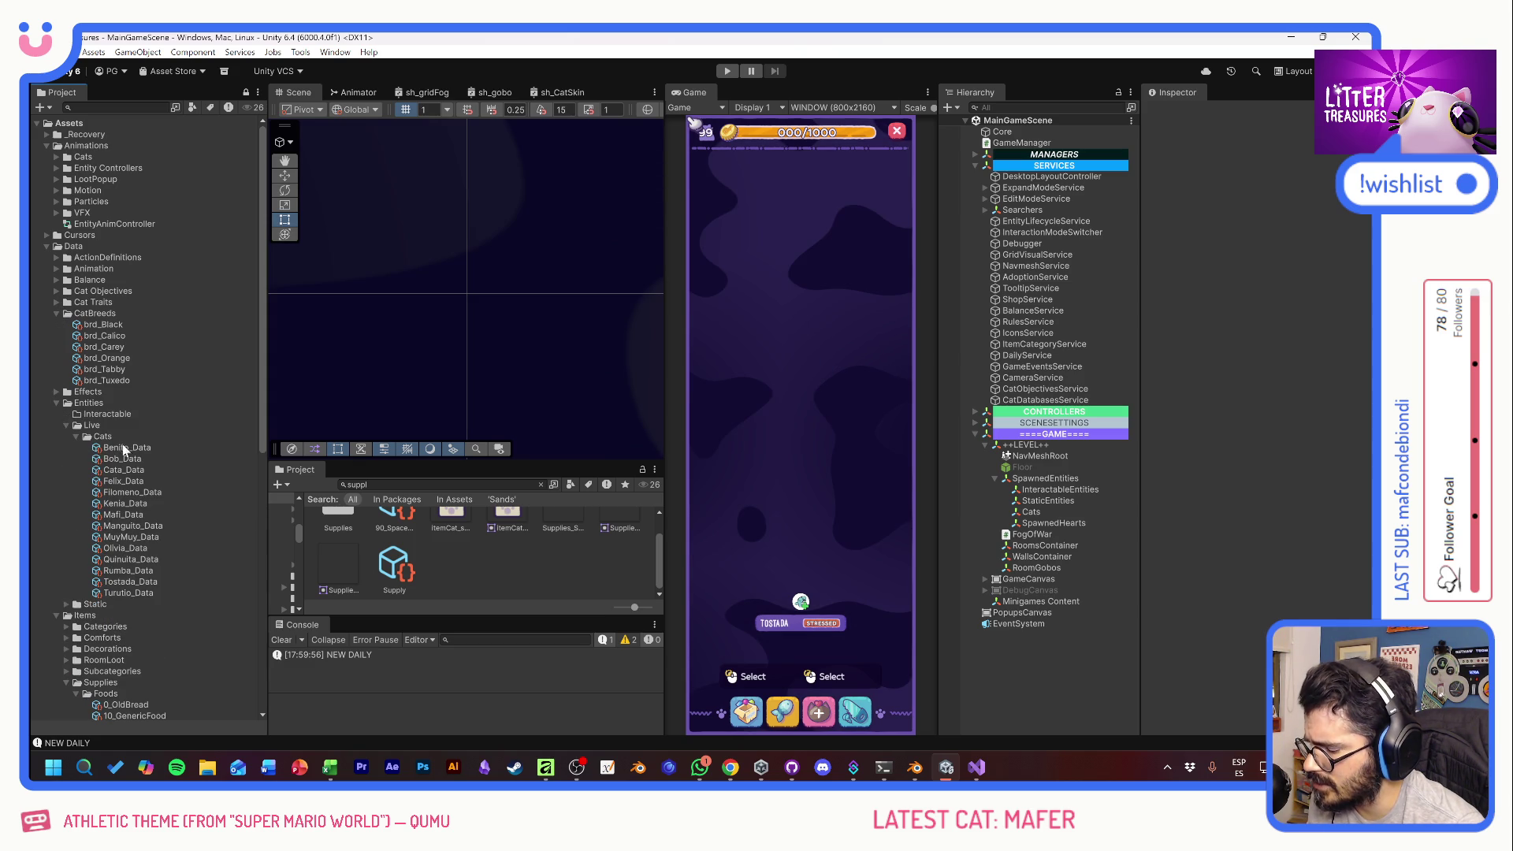
pyautogui.click(130, 525)
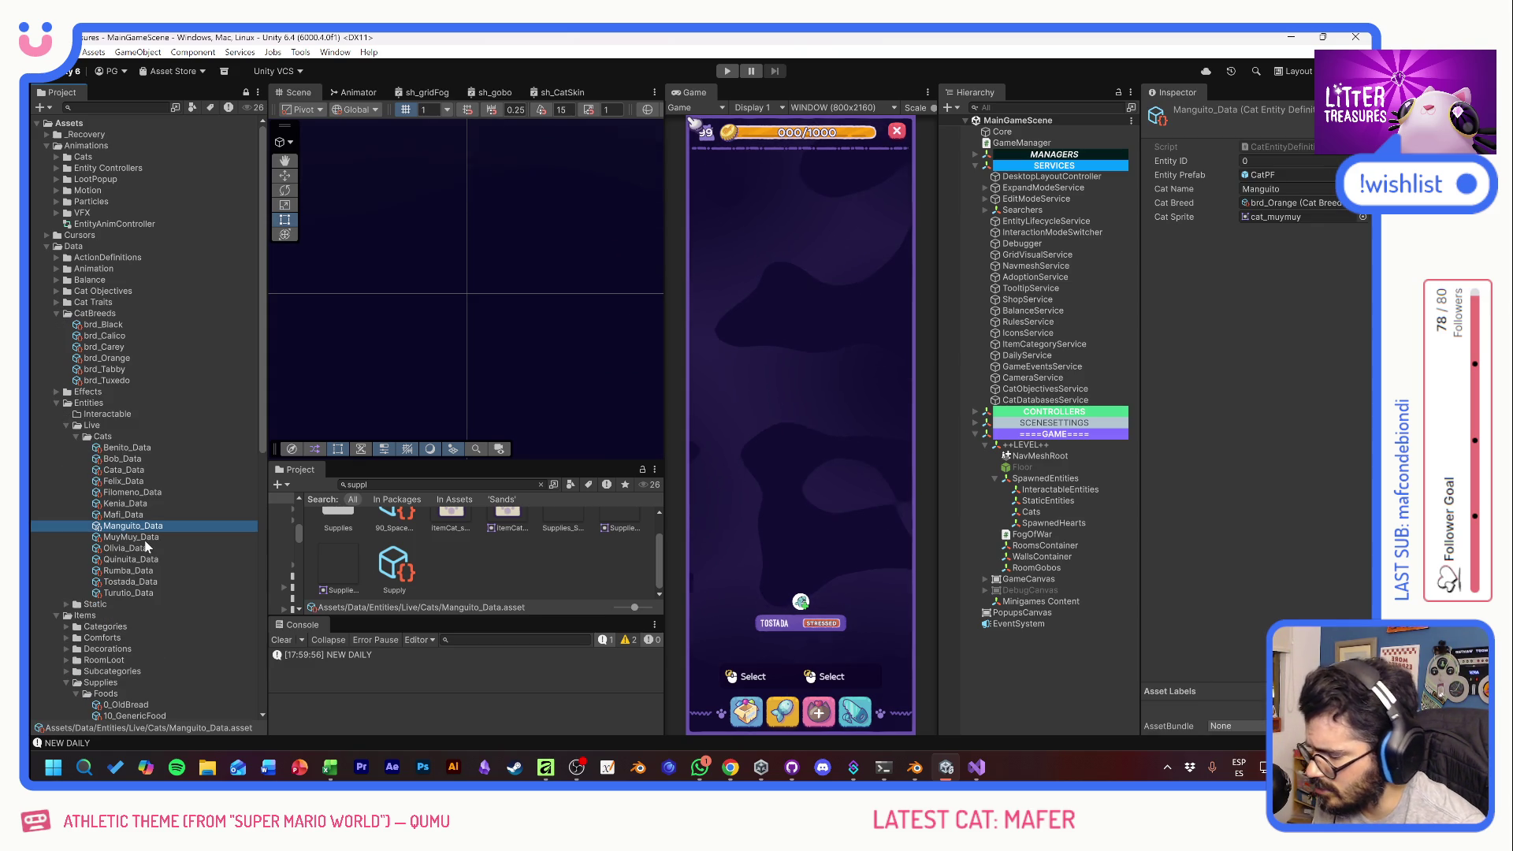
pyautogui.hotkey('ctrl', 'd')
pyautogui.press('F2')
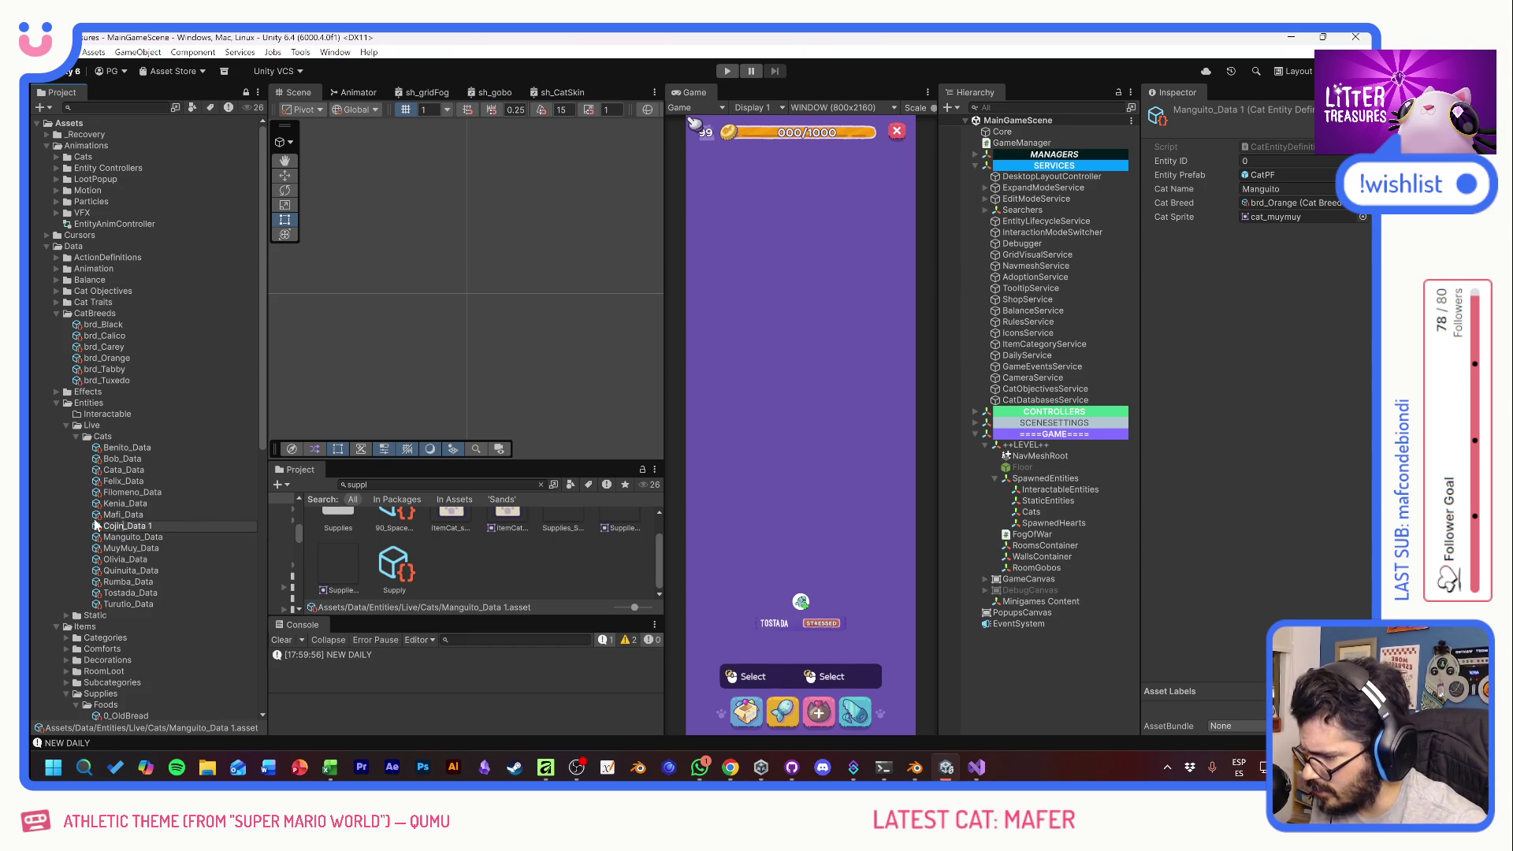
pyautogui.press('Return')
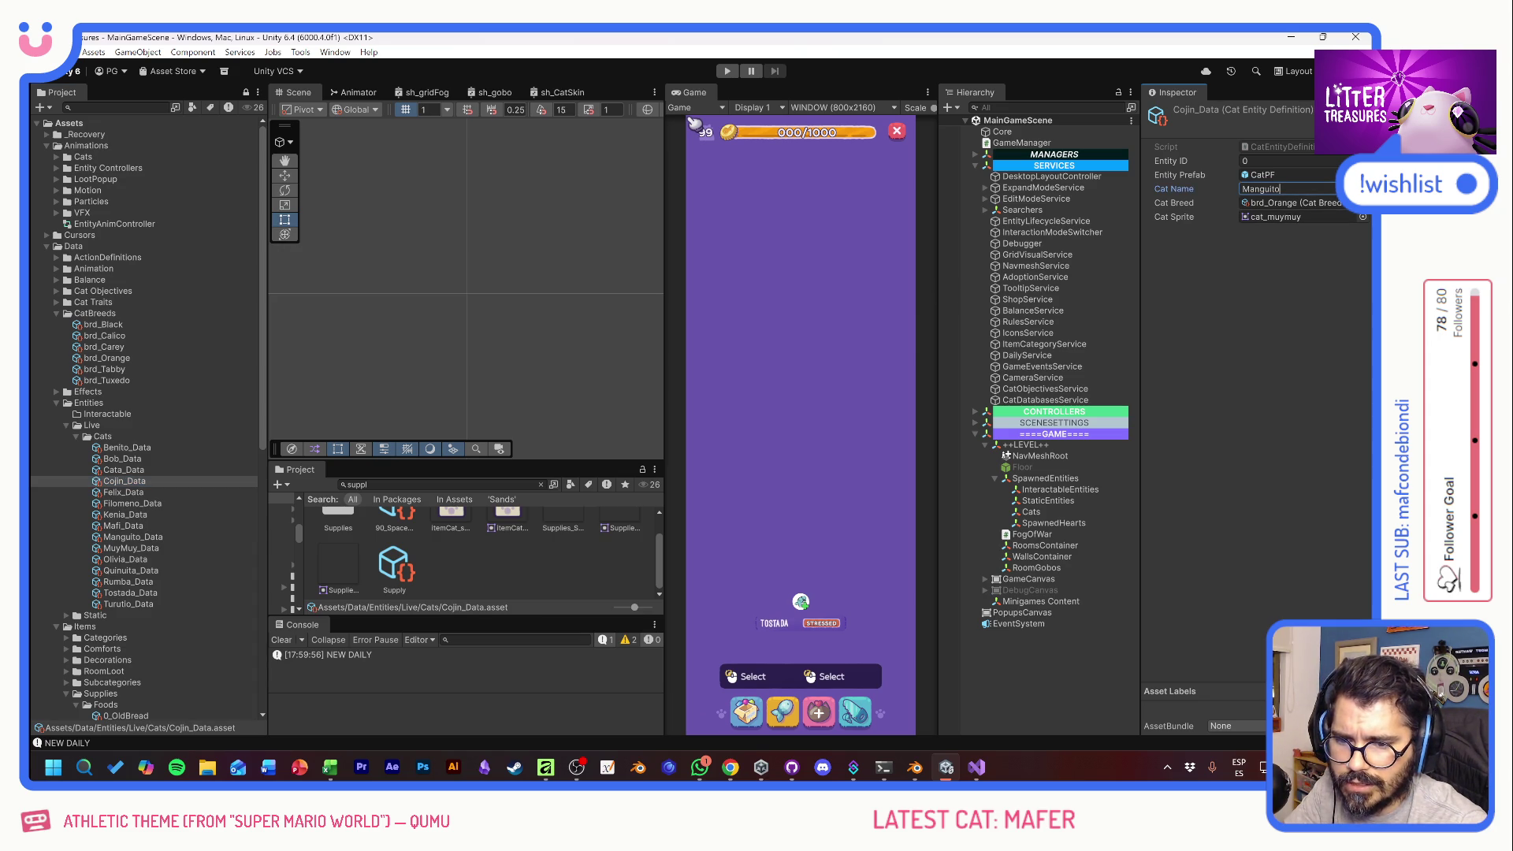
pyautogui.hotkey('ctrl', 'a')
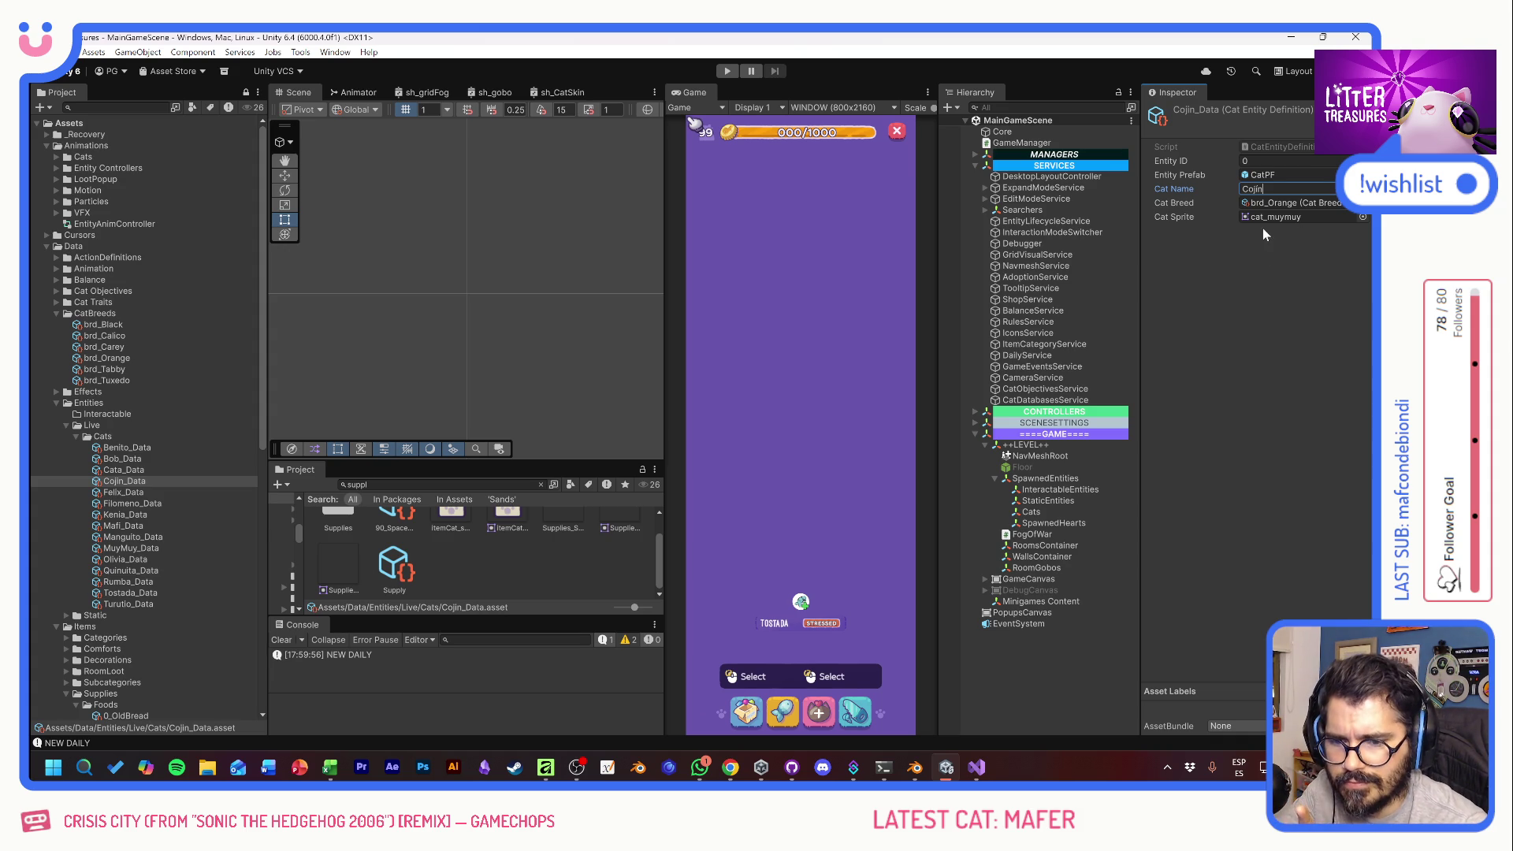
pyautogui.click(1285, 284)
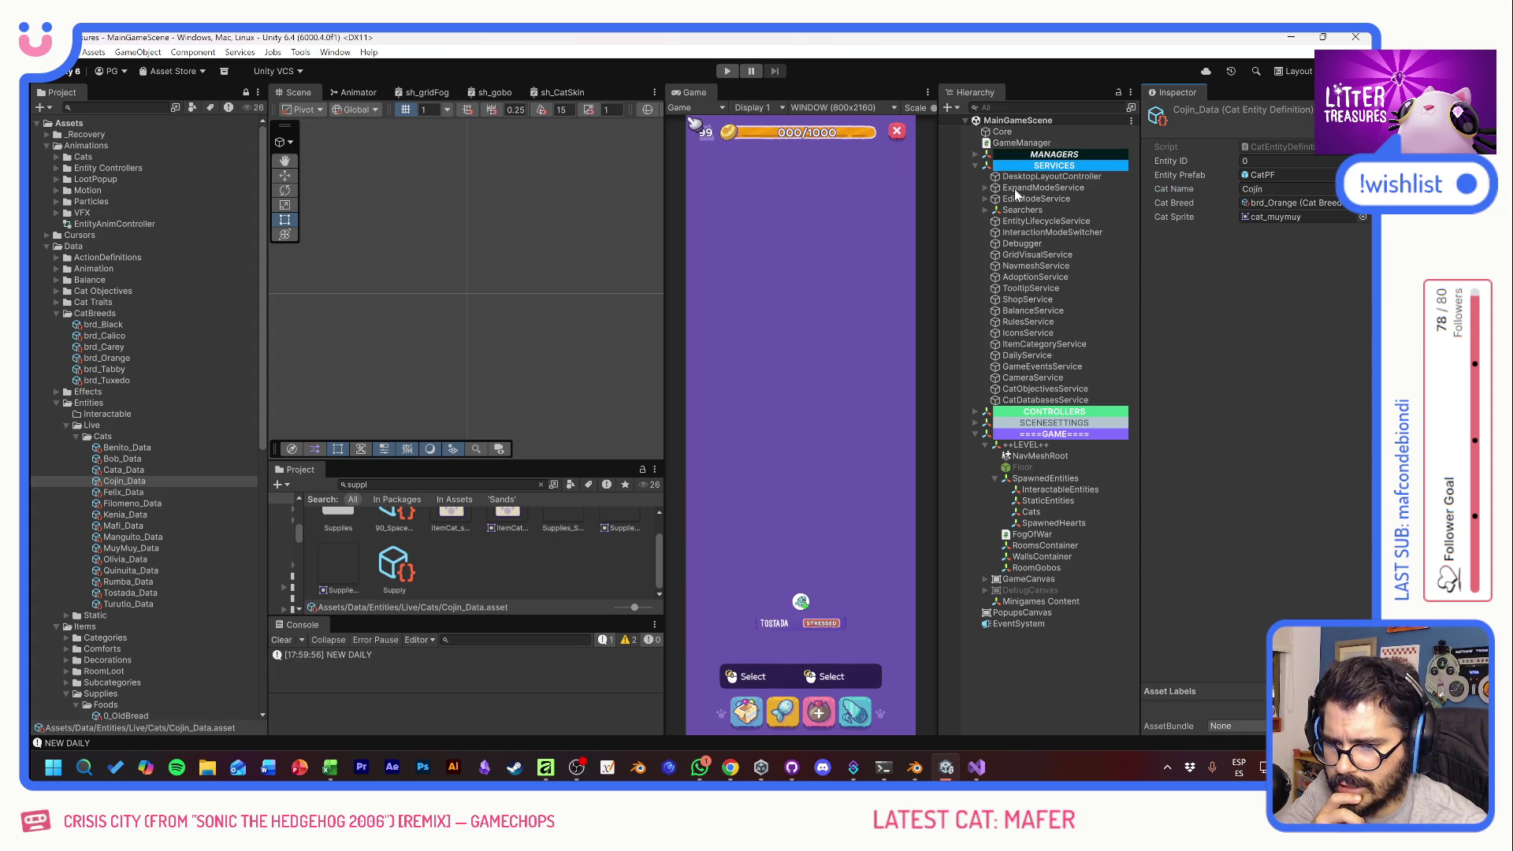
# - Put Cojin_Data at Element 0 of EntityManager's 15-entry Cats Data list and enter Play mode
pyautogui.click(977, 155)
pyautogui.click(1018, 189)
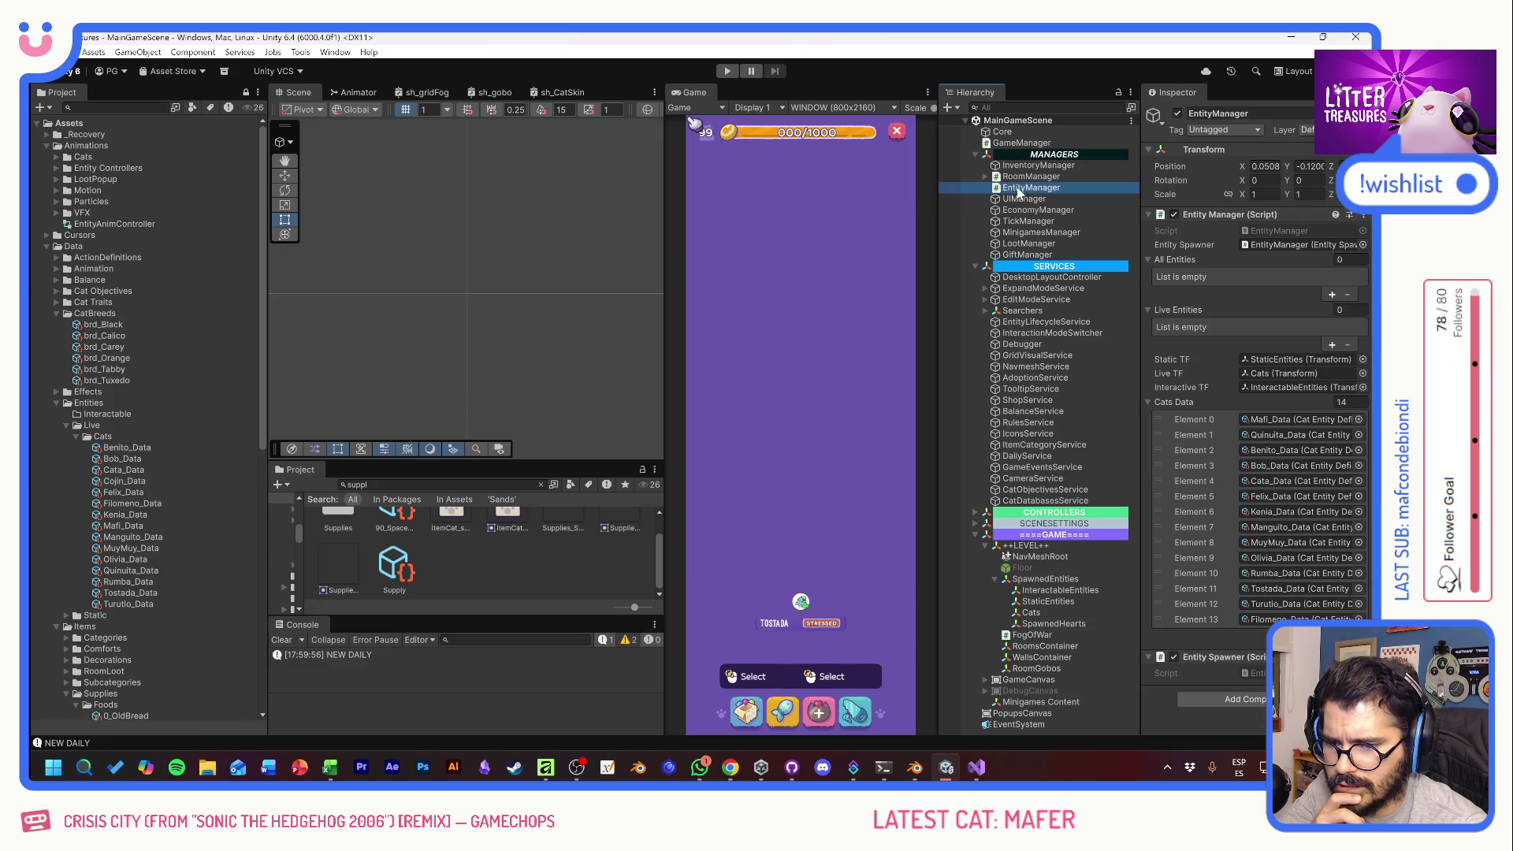
pyautogui.click(1332, 635)
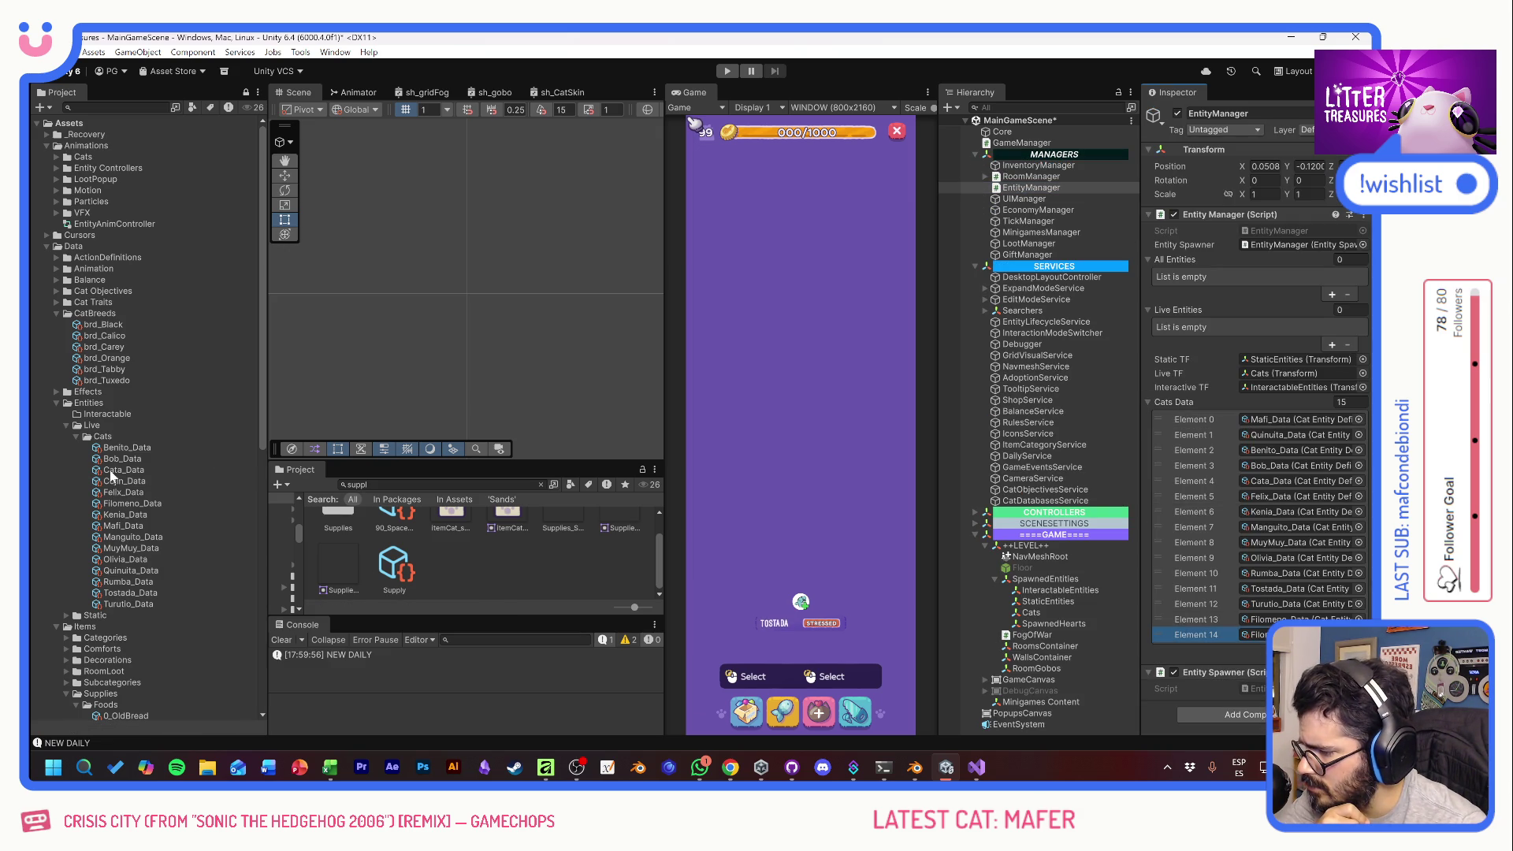
pyautogui.scroll(2, 473, 552)
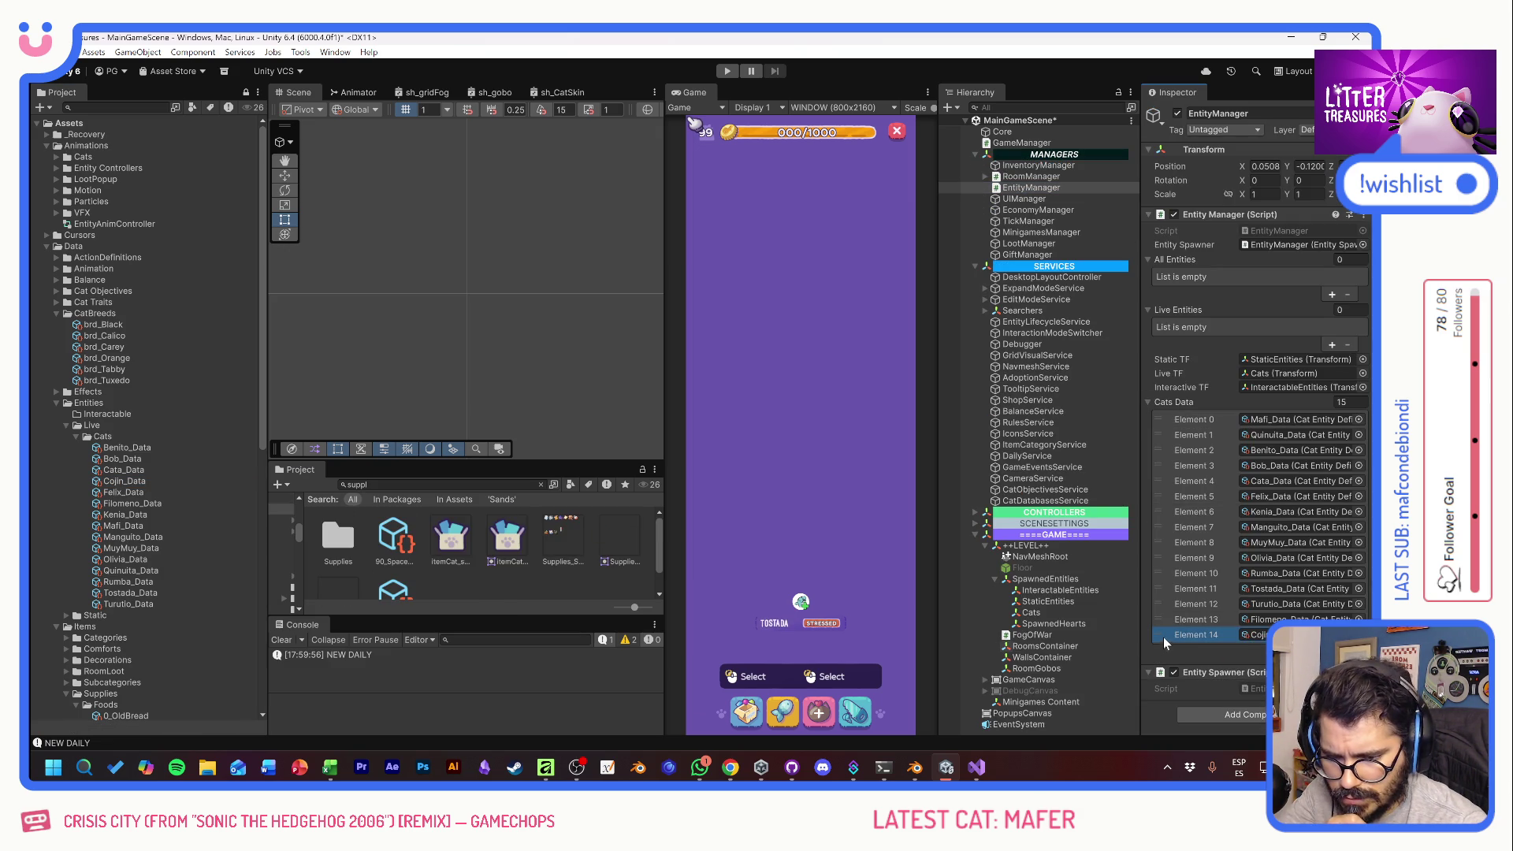
pyautogui.moveTo(1160, 634); pyautogui.dragTo(1160, 419)
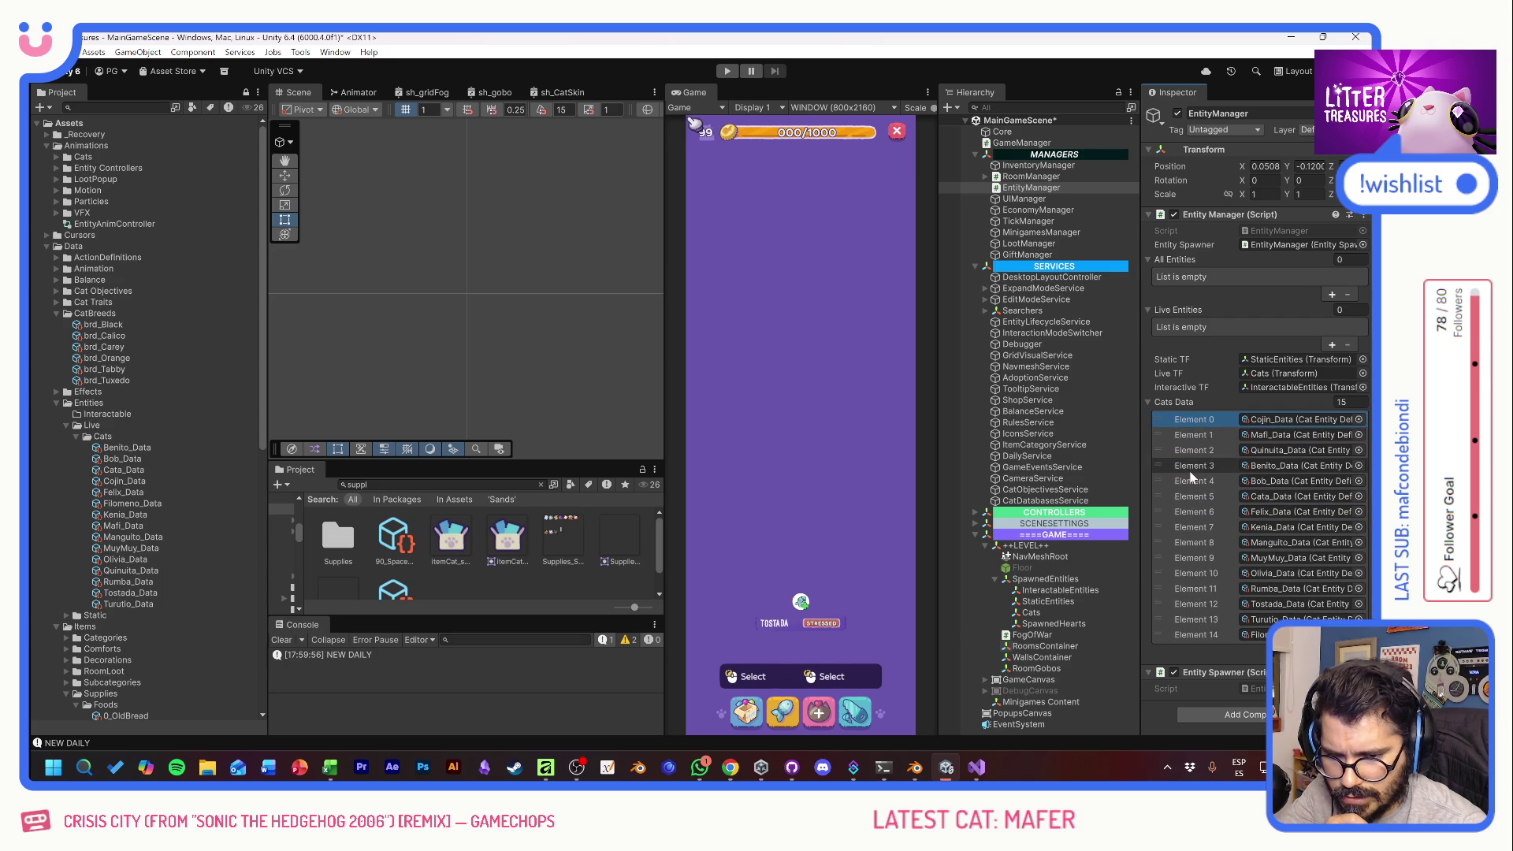
pyautogui.click(729, 73)
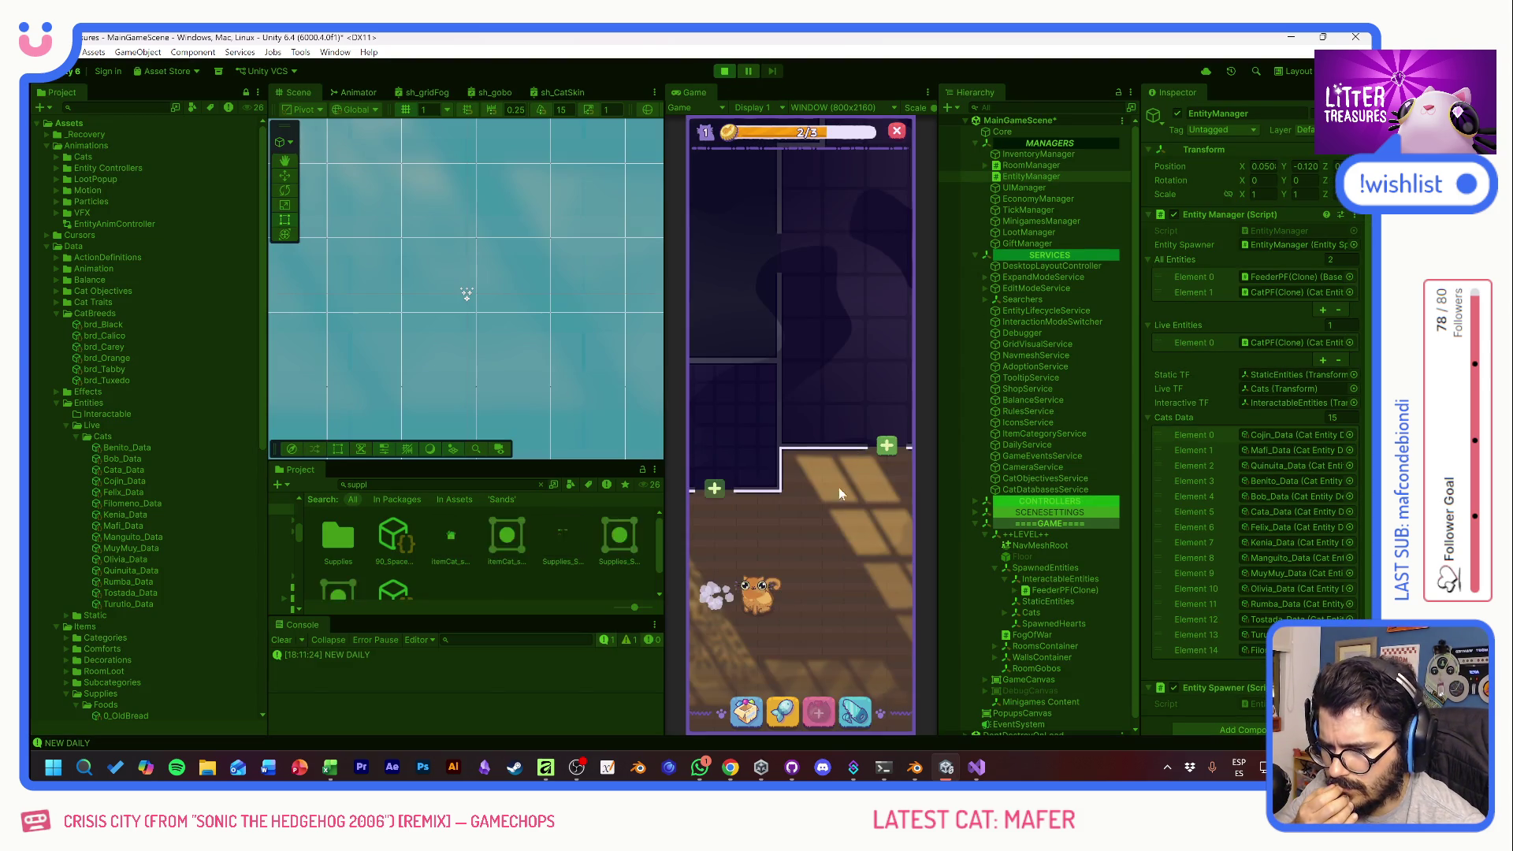
# - Check Cojín's info card, place a plant pot from the inventory, and inspect the soda cap
pyautogui.click(800, 433)
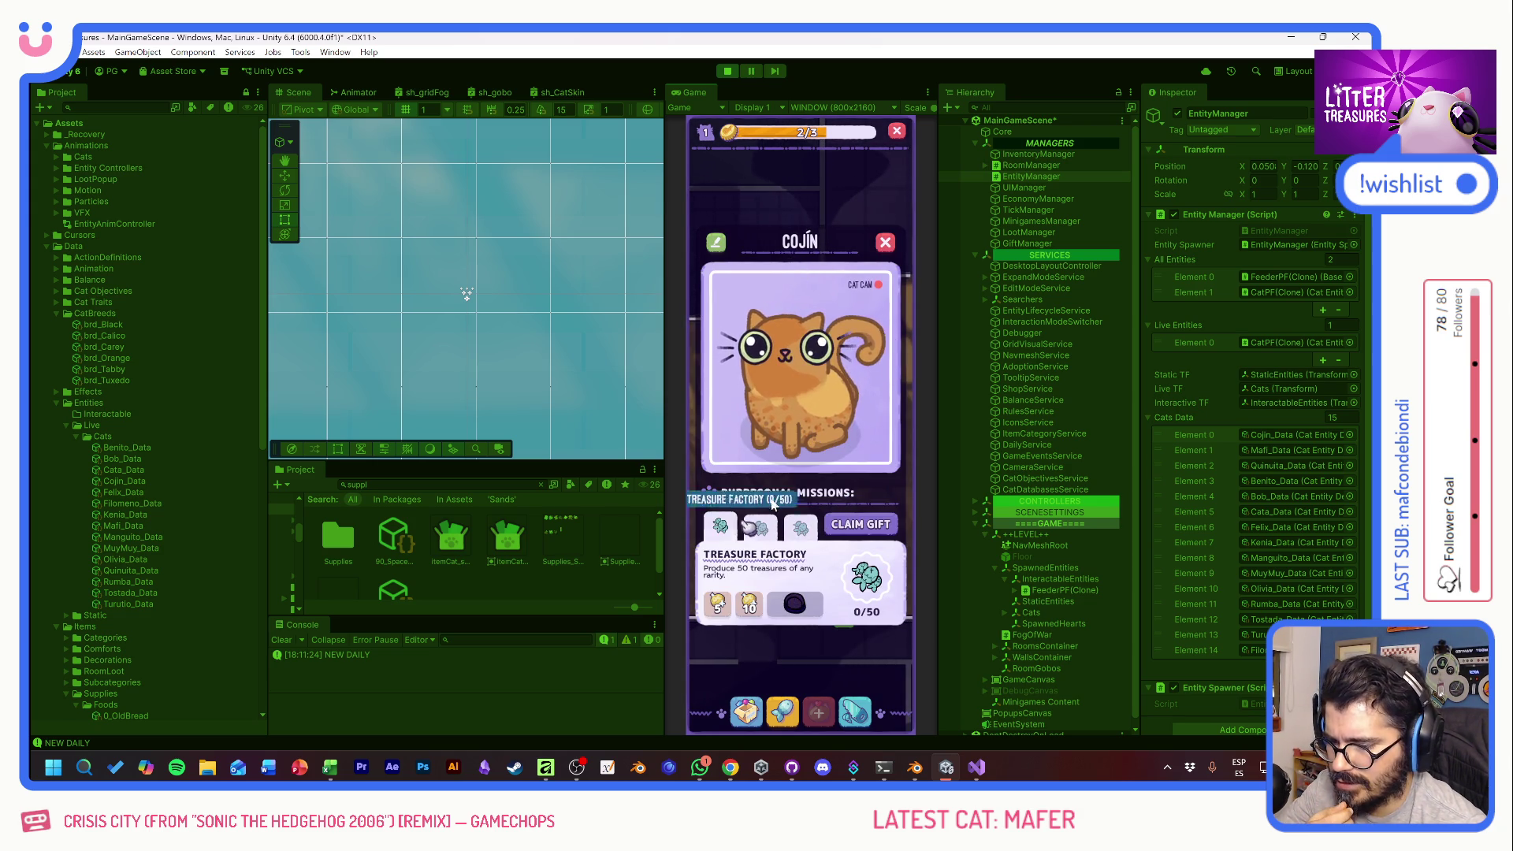
pyautogui.click(886, 243)
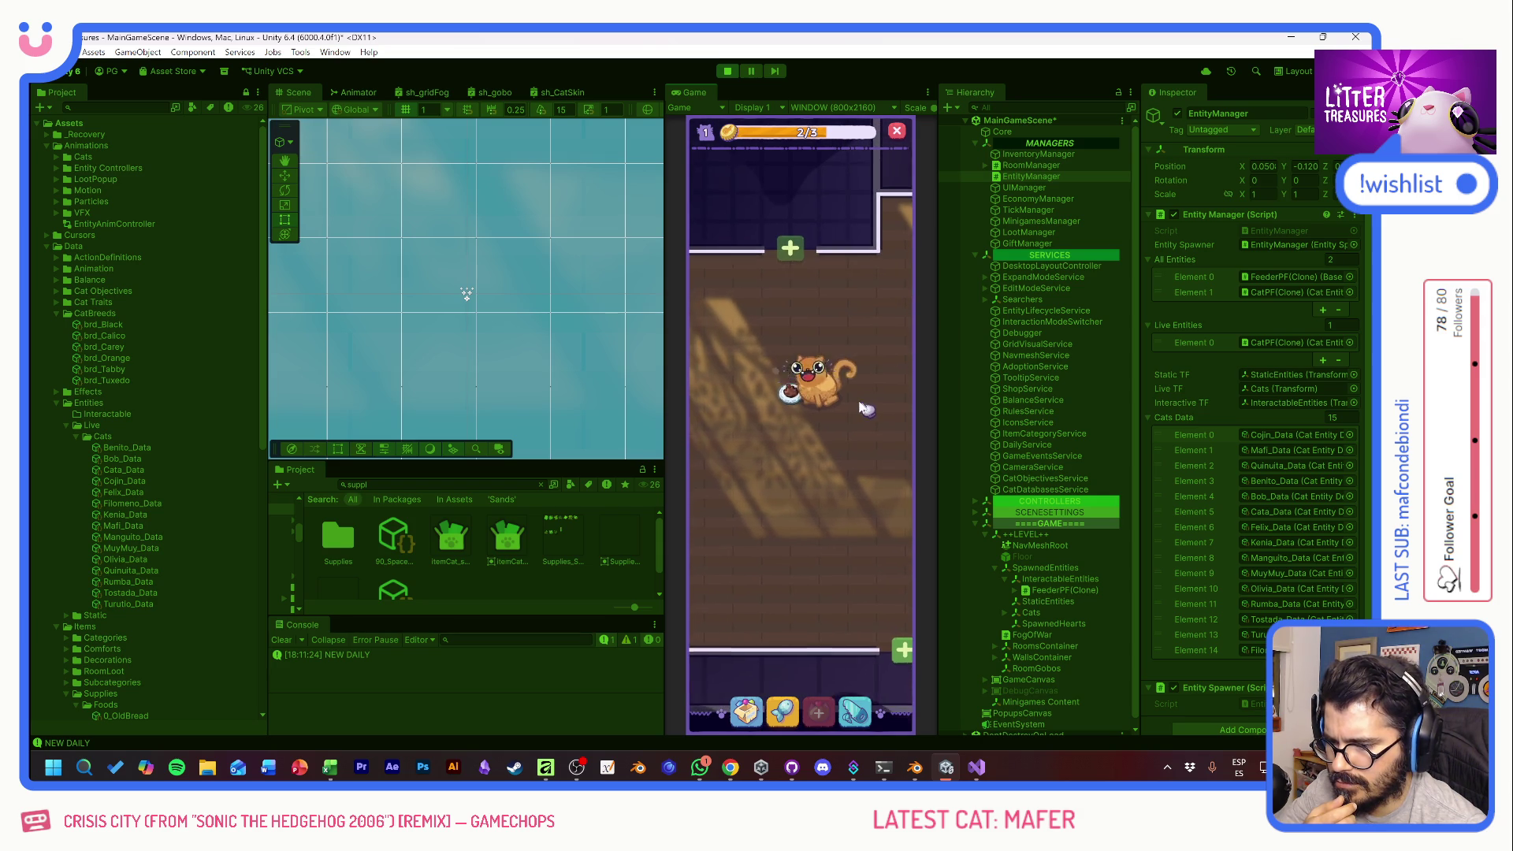
pyautogui.click(752, 705)
pyautogui.moveTo(770, 540)
pyautogui.mouseDown()
pyautogui.moveTo(801, 520)
pyautogui.moveTo(792, 390)
pyautogui.moveTo(737, 435)
pyautogui.moveTo(750, 454)
pyautogui.mouseUp()
pyautogui.click(789, 505)
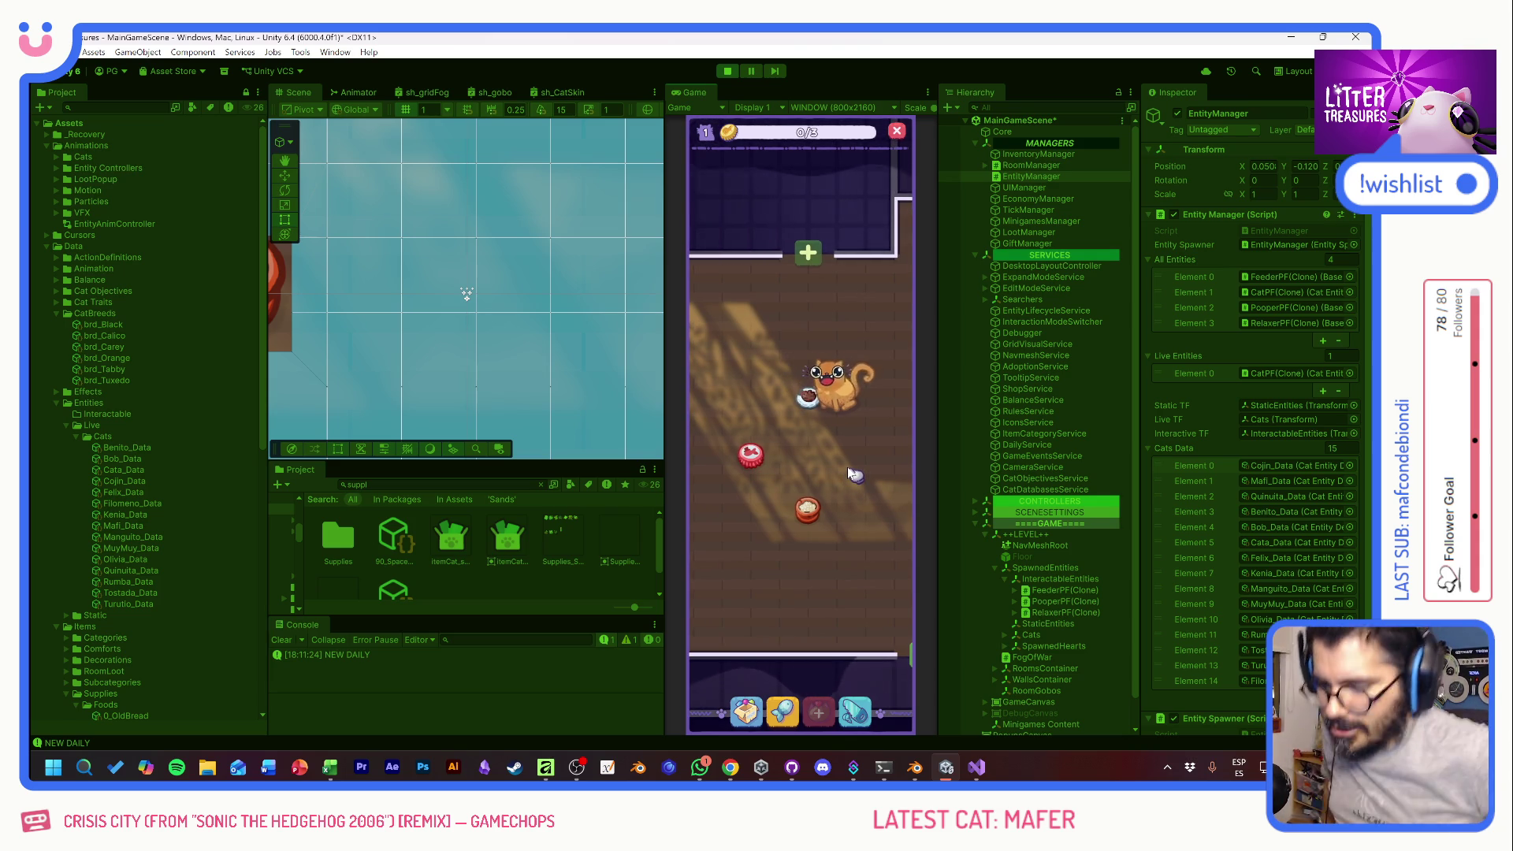
# - Give Cojín love and review its info card and inspect panel
pyautogui.click(839, 398)
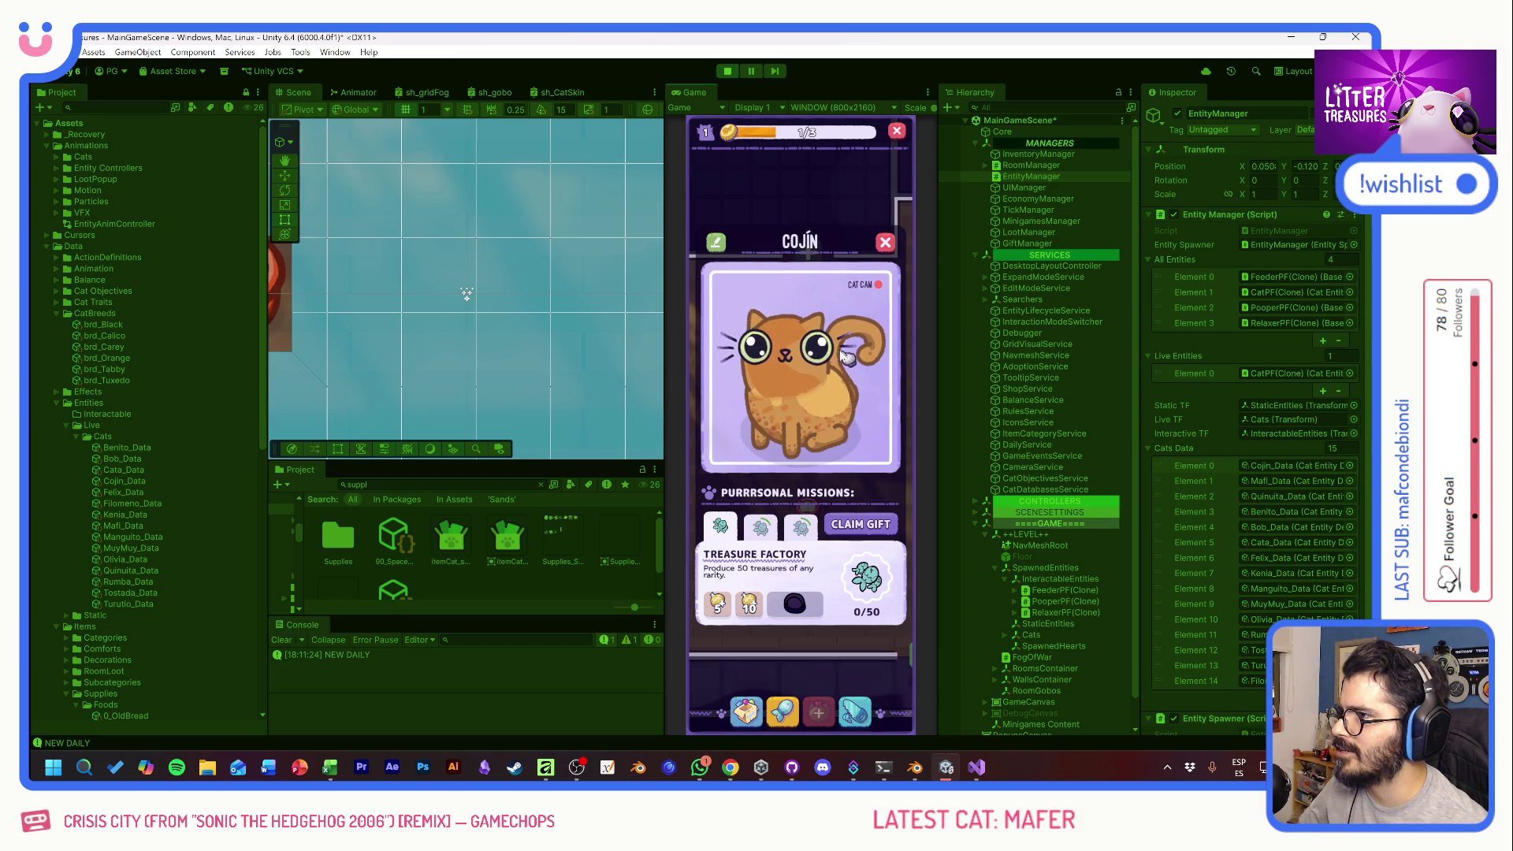
pyautogui.click(884, 242)
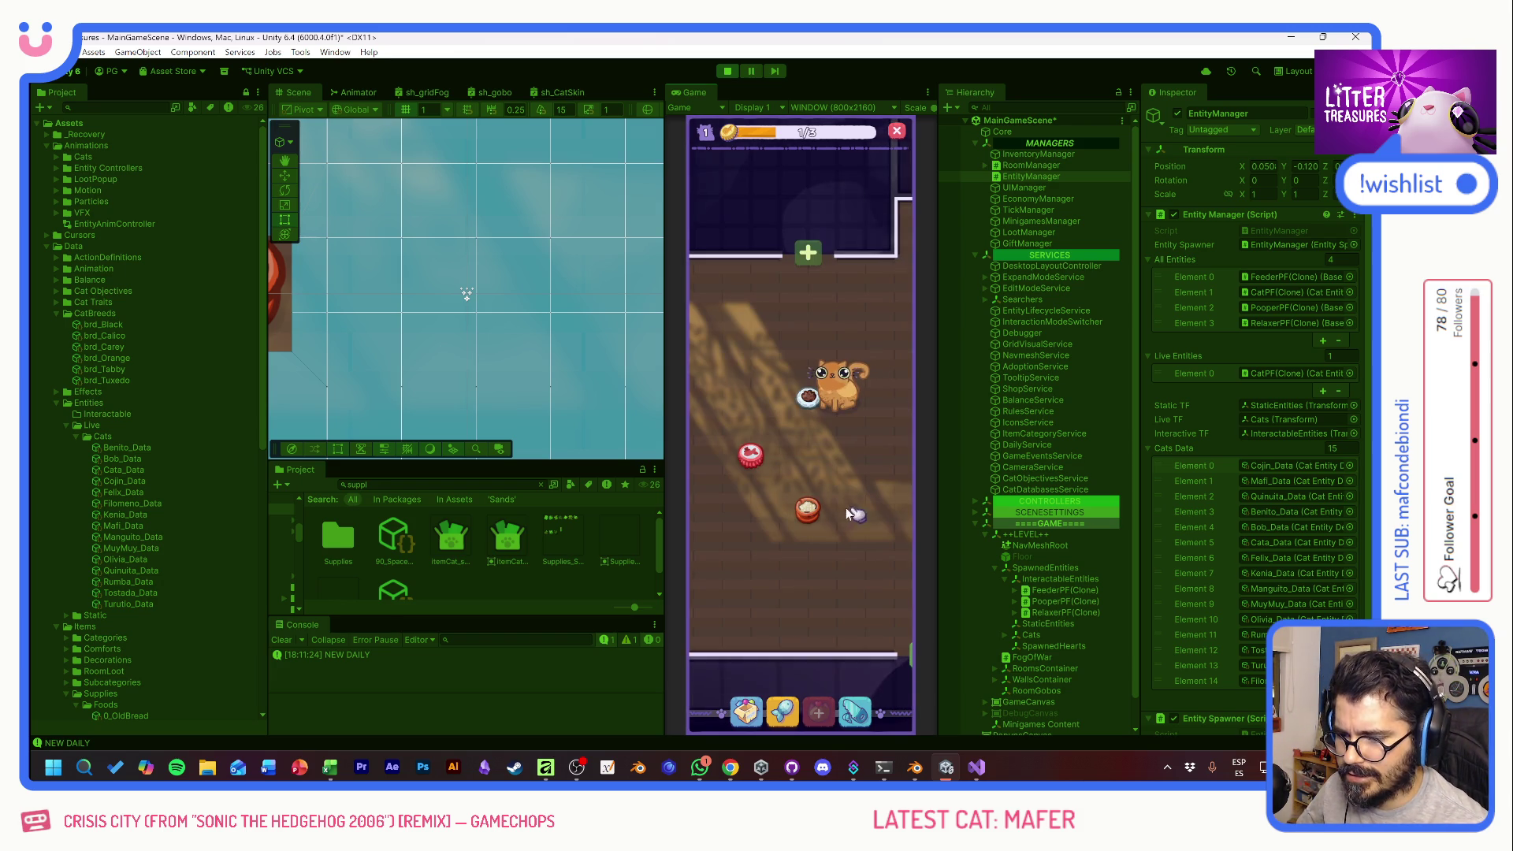
pyautogui.click(853, 398)
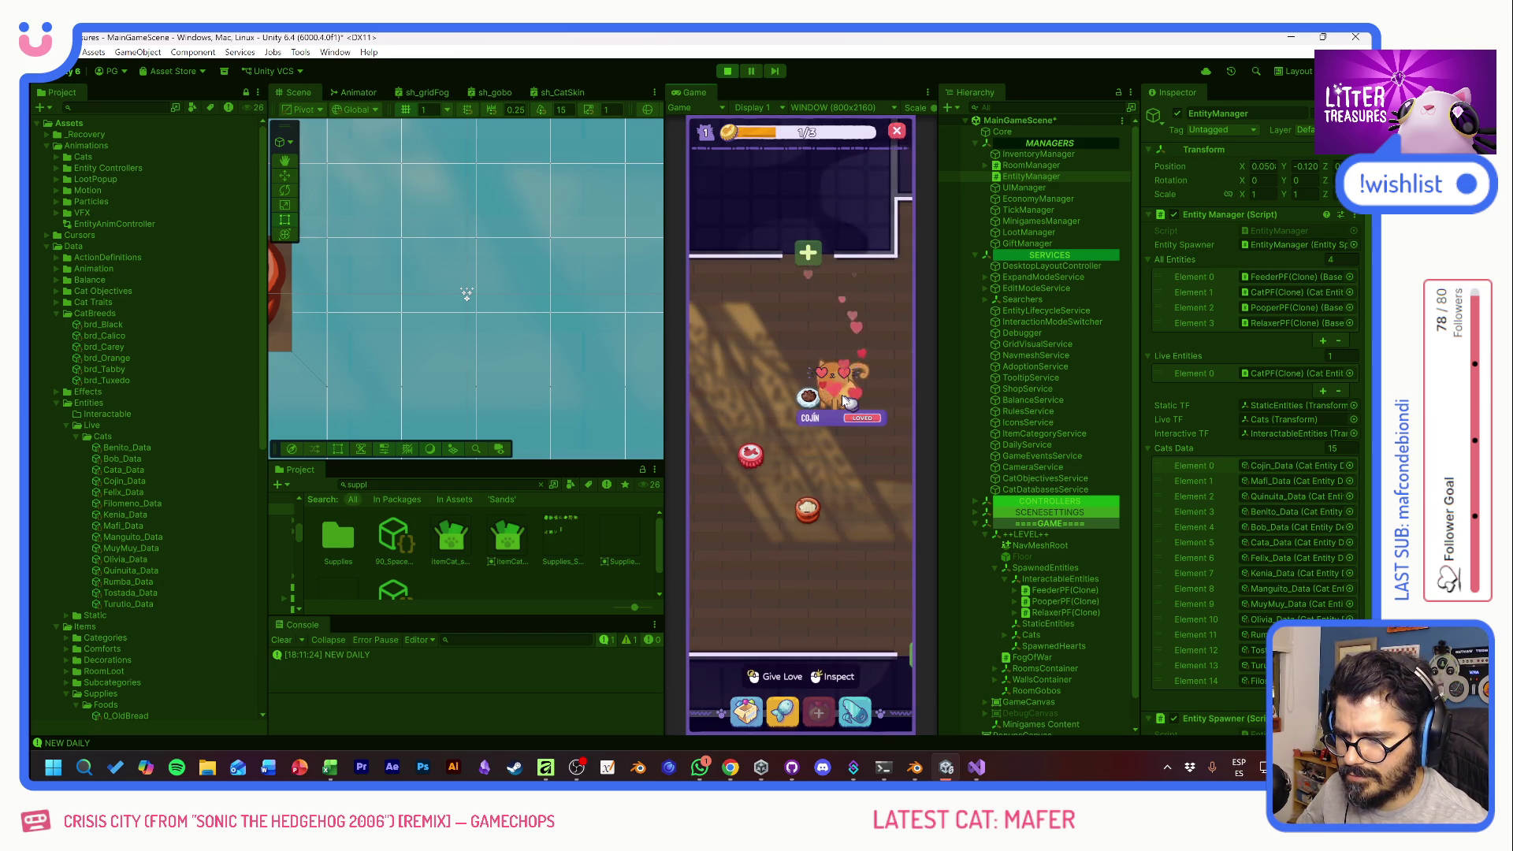
pyautogui.click(869, 468)
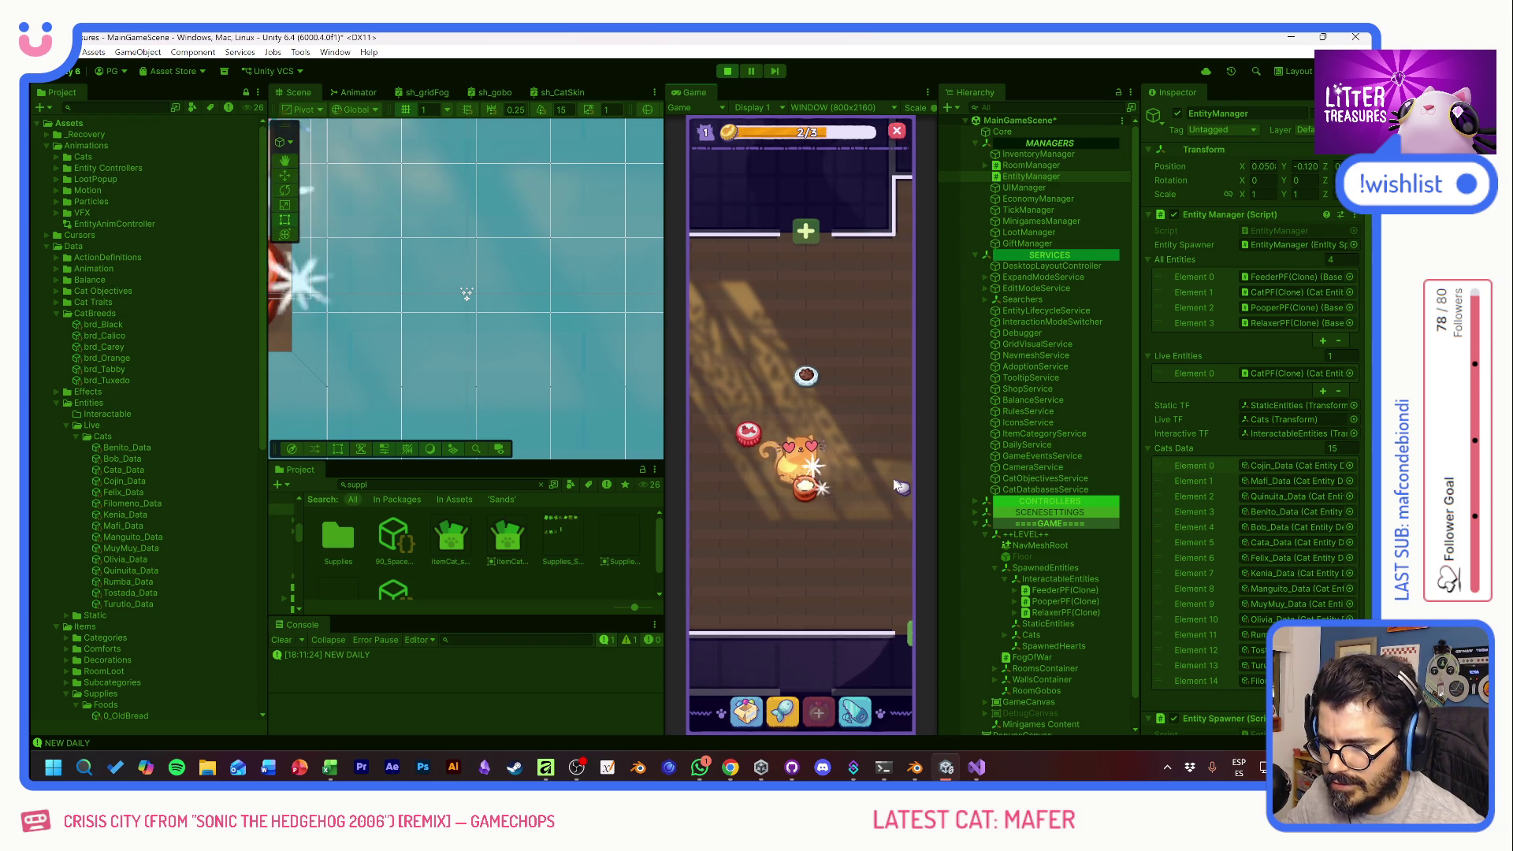
pyautogui.click(808, 459)
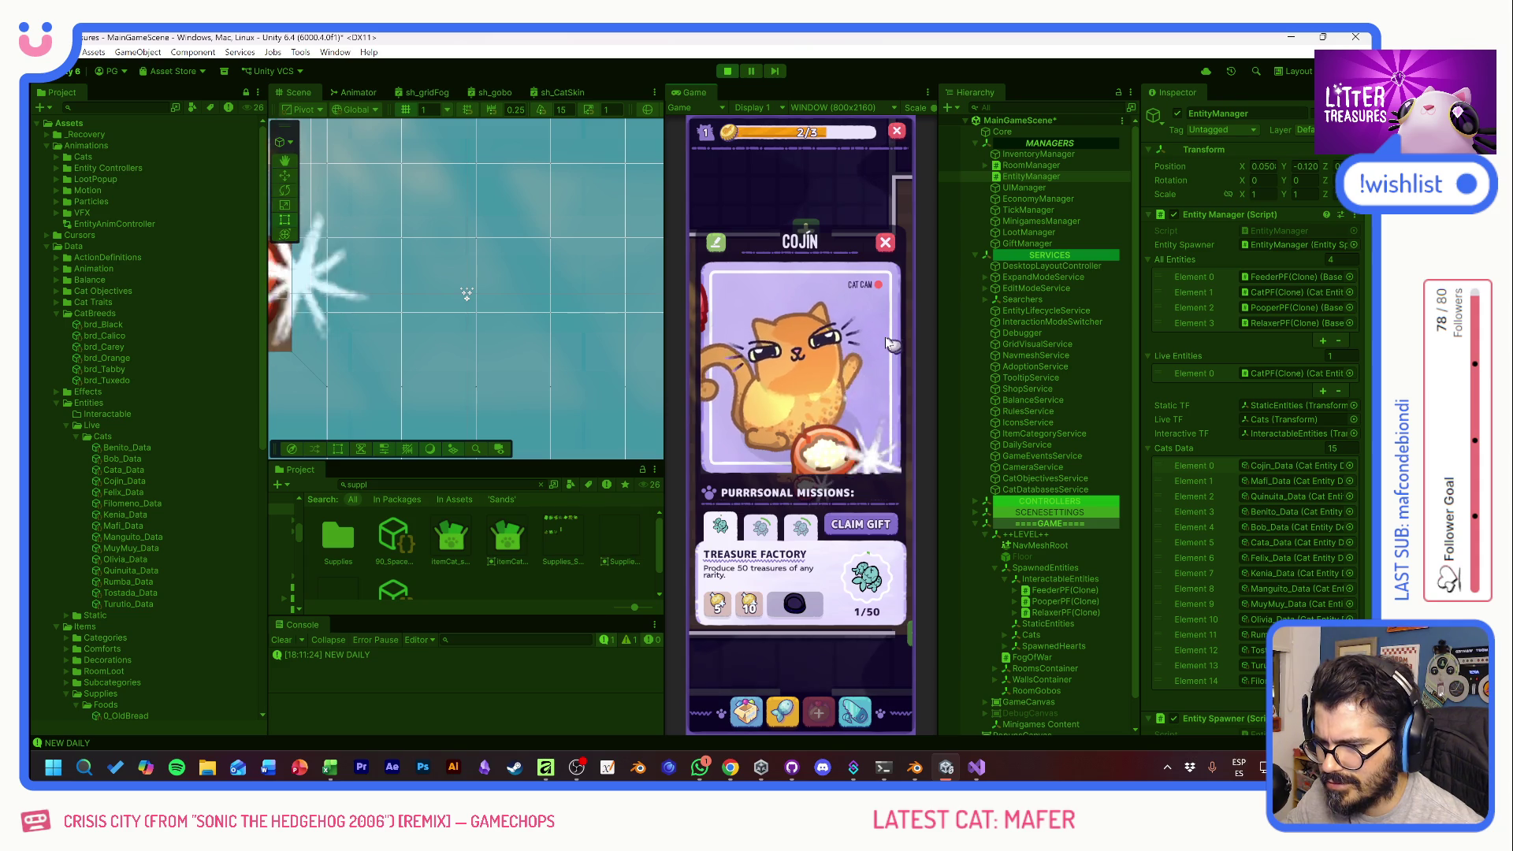
pyautogui.click(887, 244)
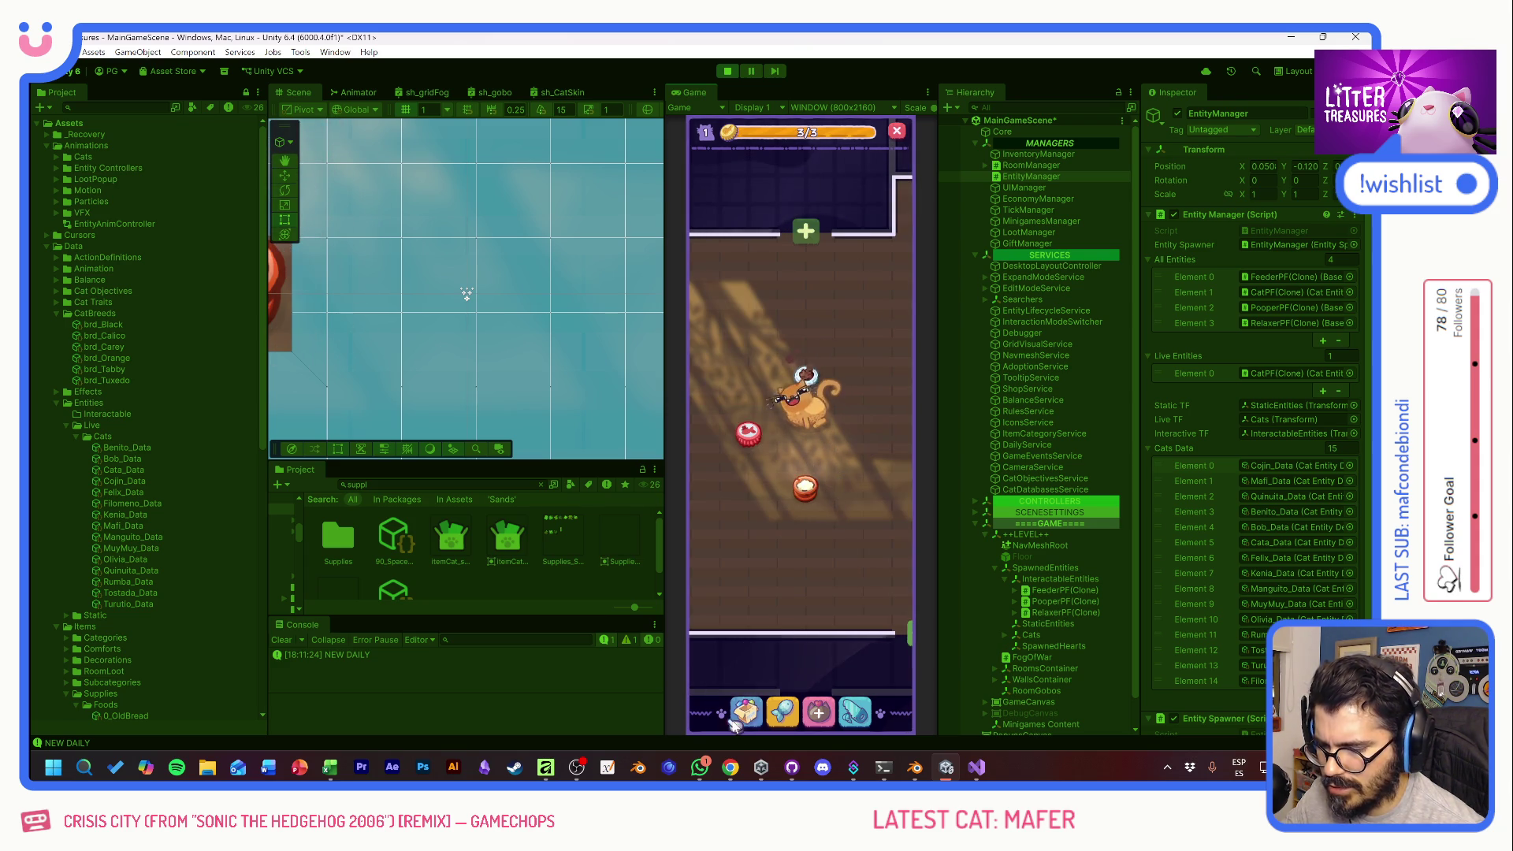
# - Play the sand scooping minigame again and collect the Miau Daily newspaper reward
pyautogui.click(745, 712)
pyautogui.click(907, 446)
pyautogui.click(819, 493)
pyautogui.click(831, 494)
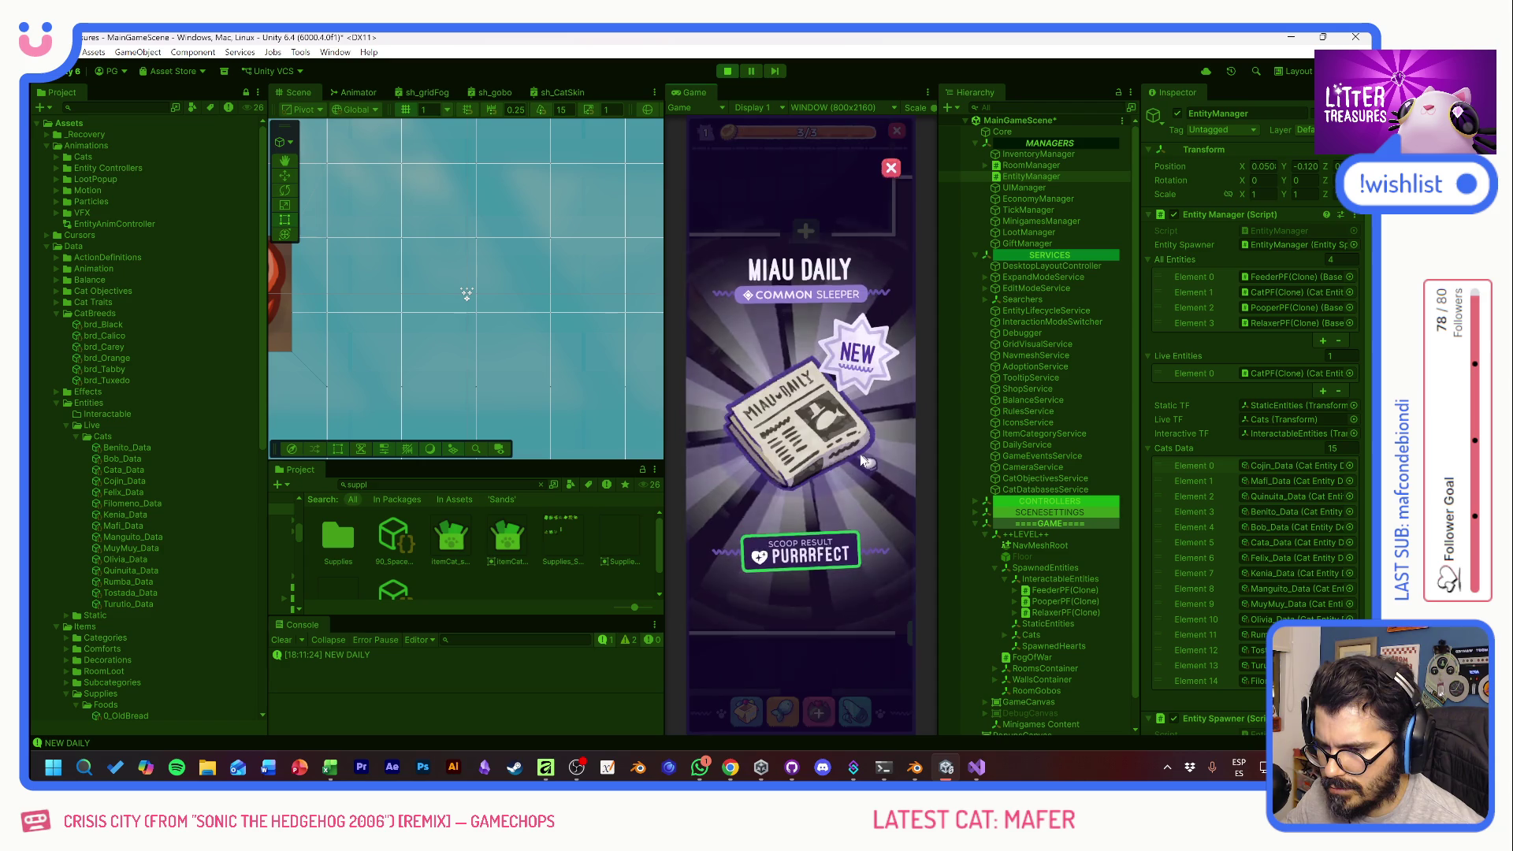
pyautogui.click(835, 494)
# - Place the Miau Daily newspaper from the inventory beside the cat and bring up its actions
pyautogui.click(746, 711)
pyautogui.click(744, 514)
pyautogui.click(862, 354)
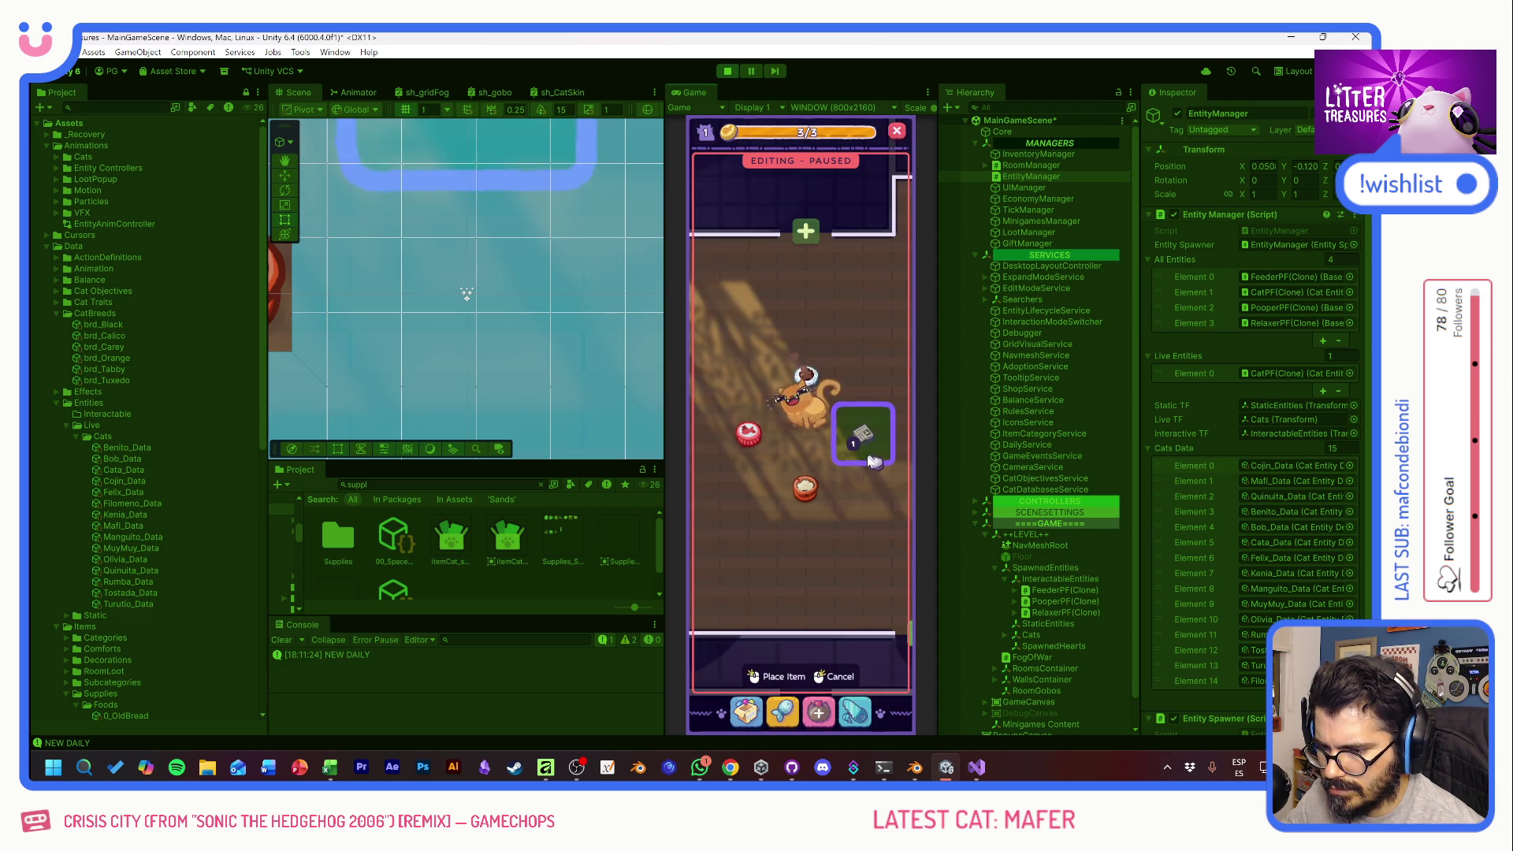
pyautogui.click(870, 515)
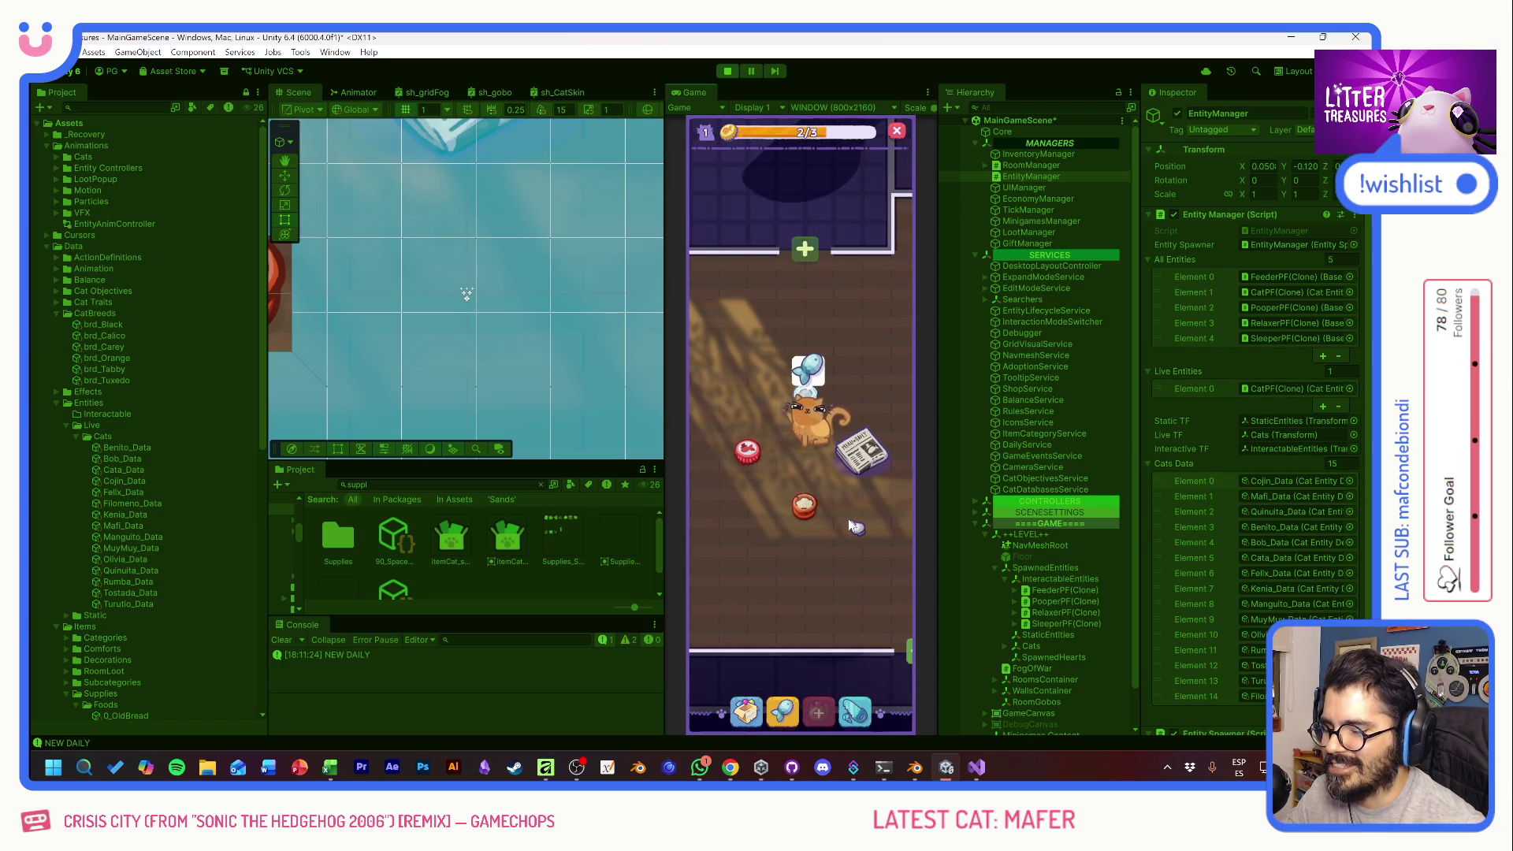
pyautogui.click(808, 398)
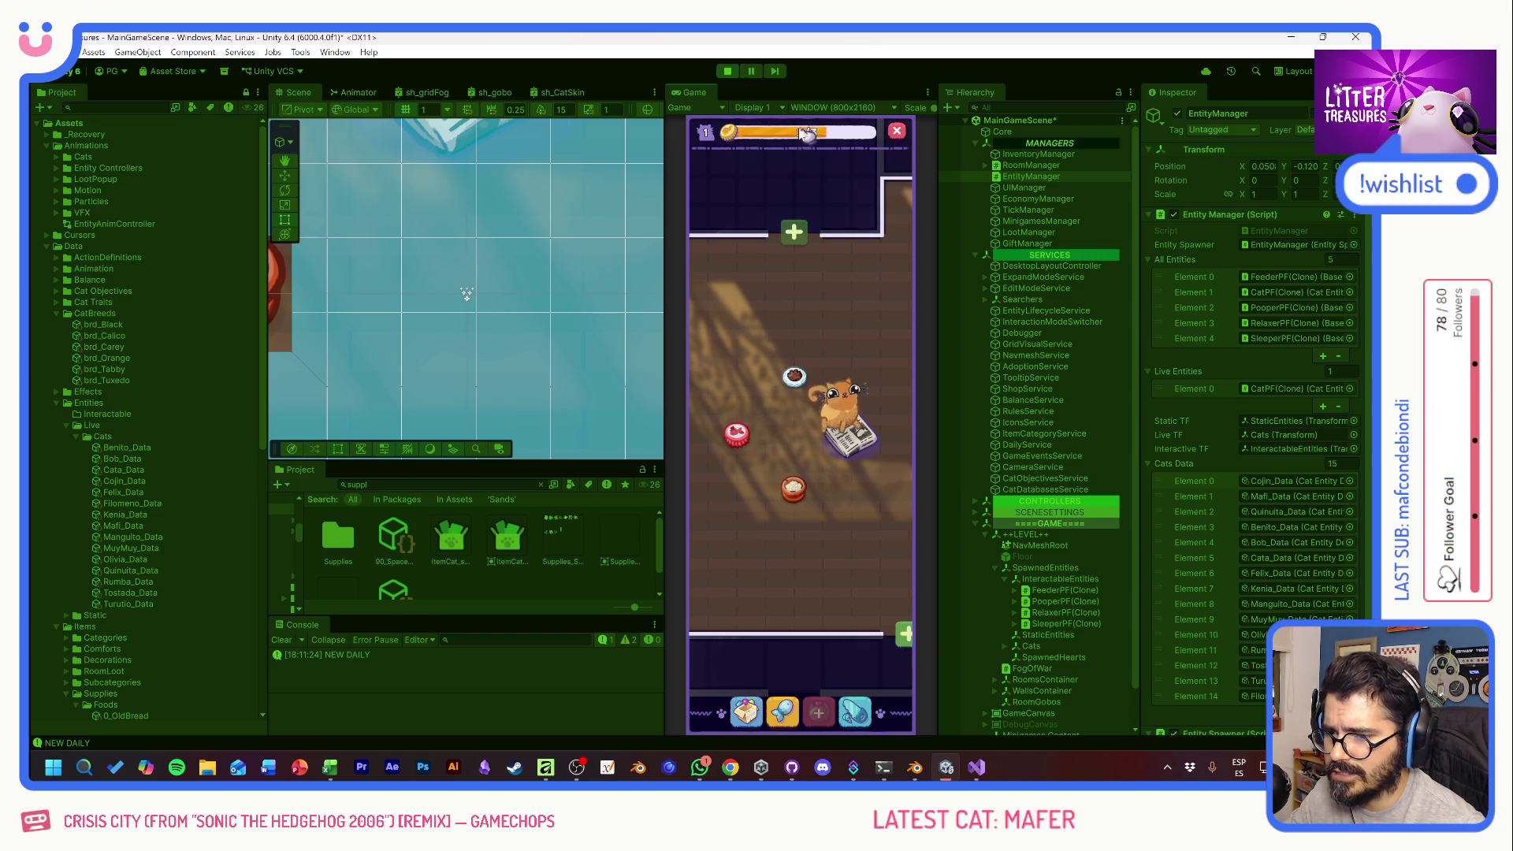
# - Browse the shop and supplies, viewing Old Bread and Pot Soil details, then spawn Filomeno
pyautogui.click(782, 712)
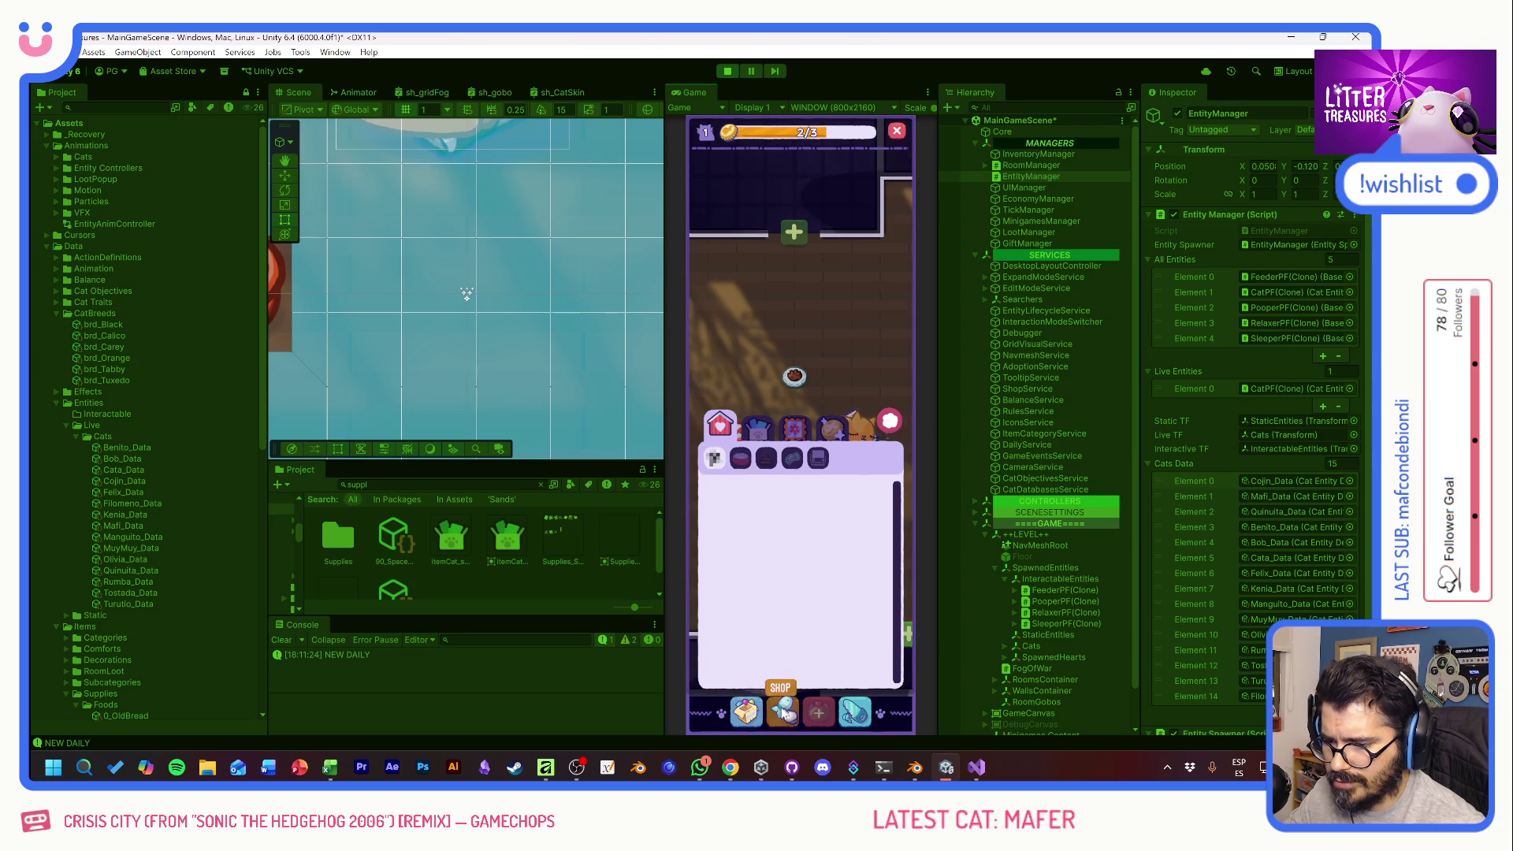
pyautogui.click(889, 188)
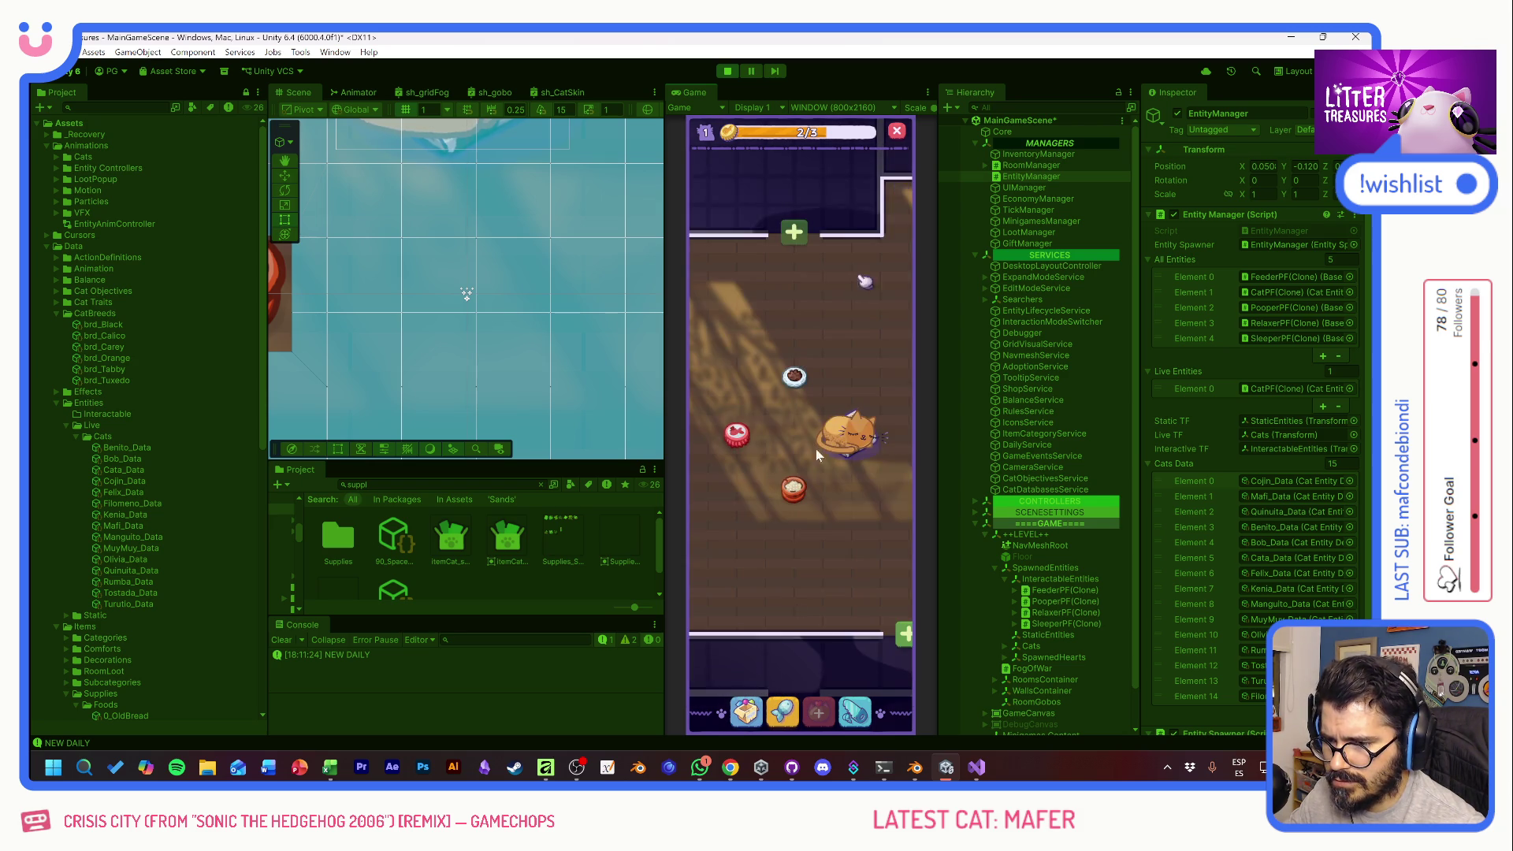
pyautogui.click(745, 711)
pyautogui.click(755, 496)
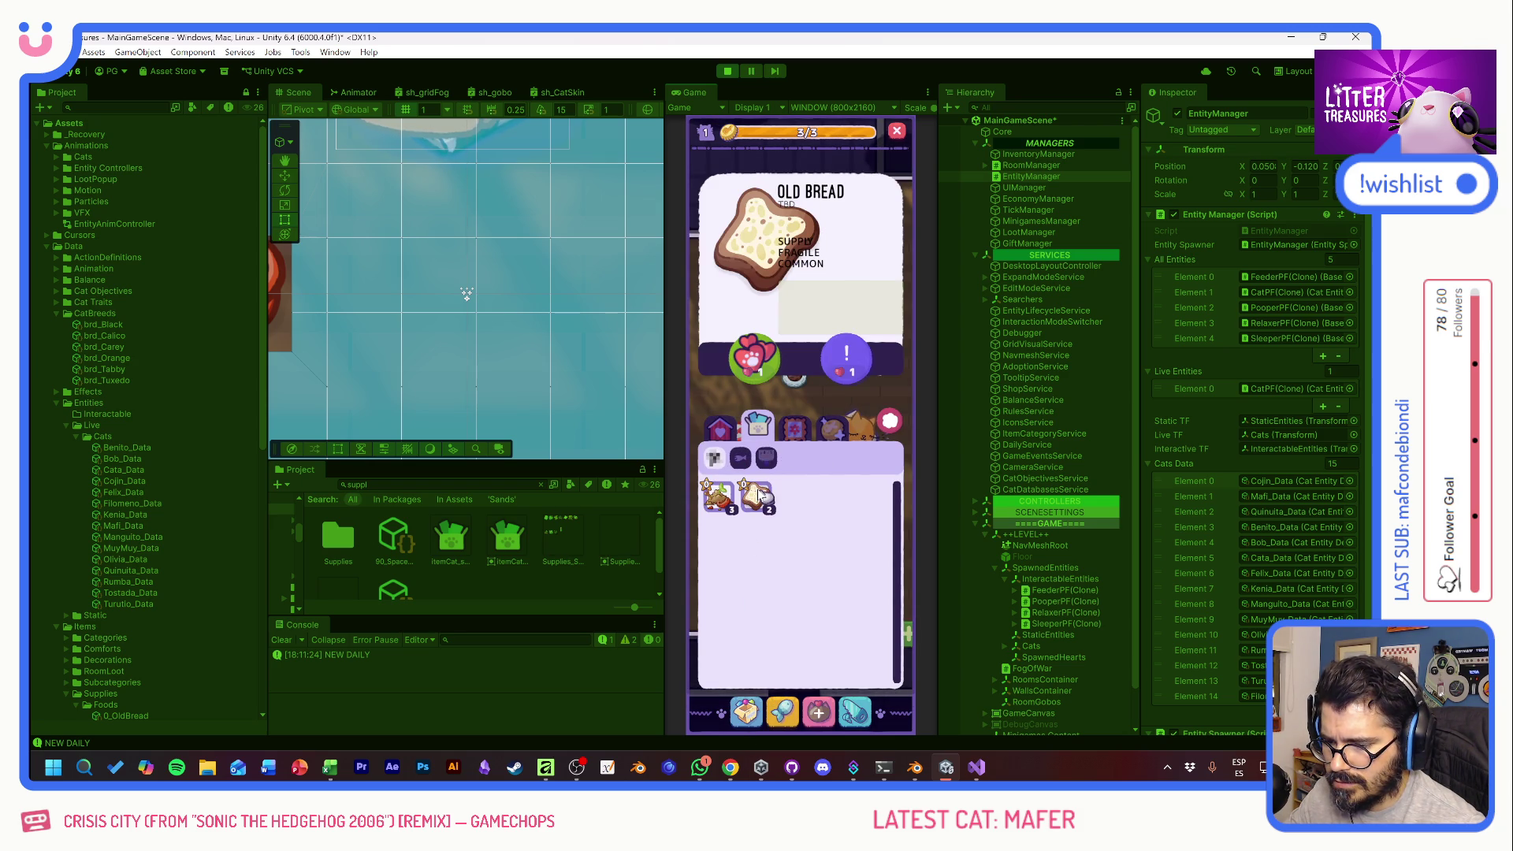
pyautogui.click(730, 502)
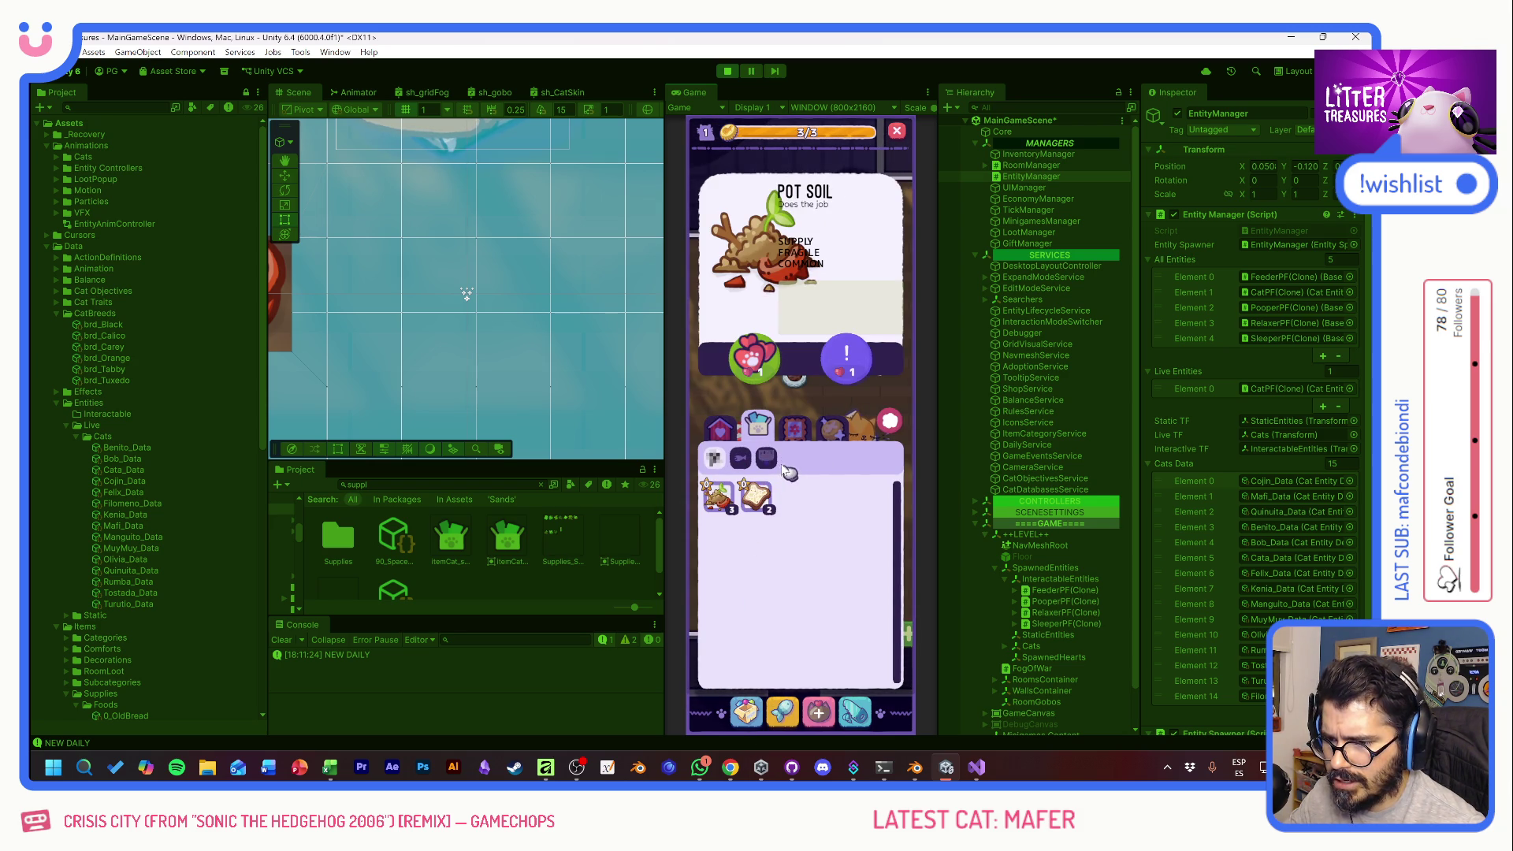
pyautogui.click(835, 634)
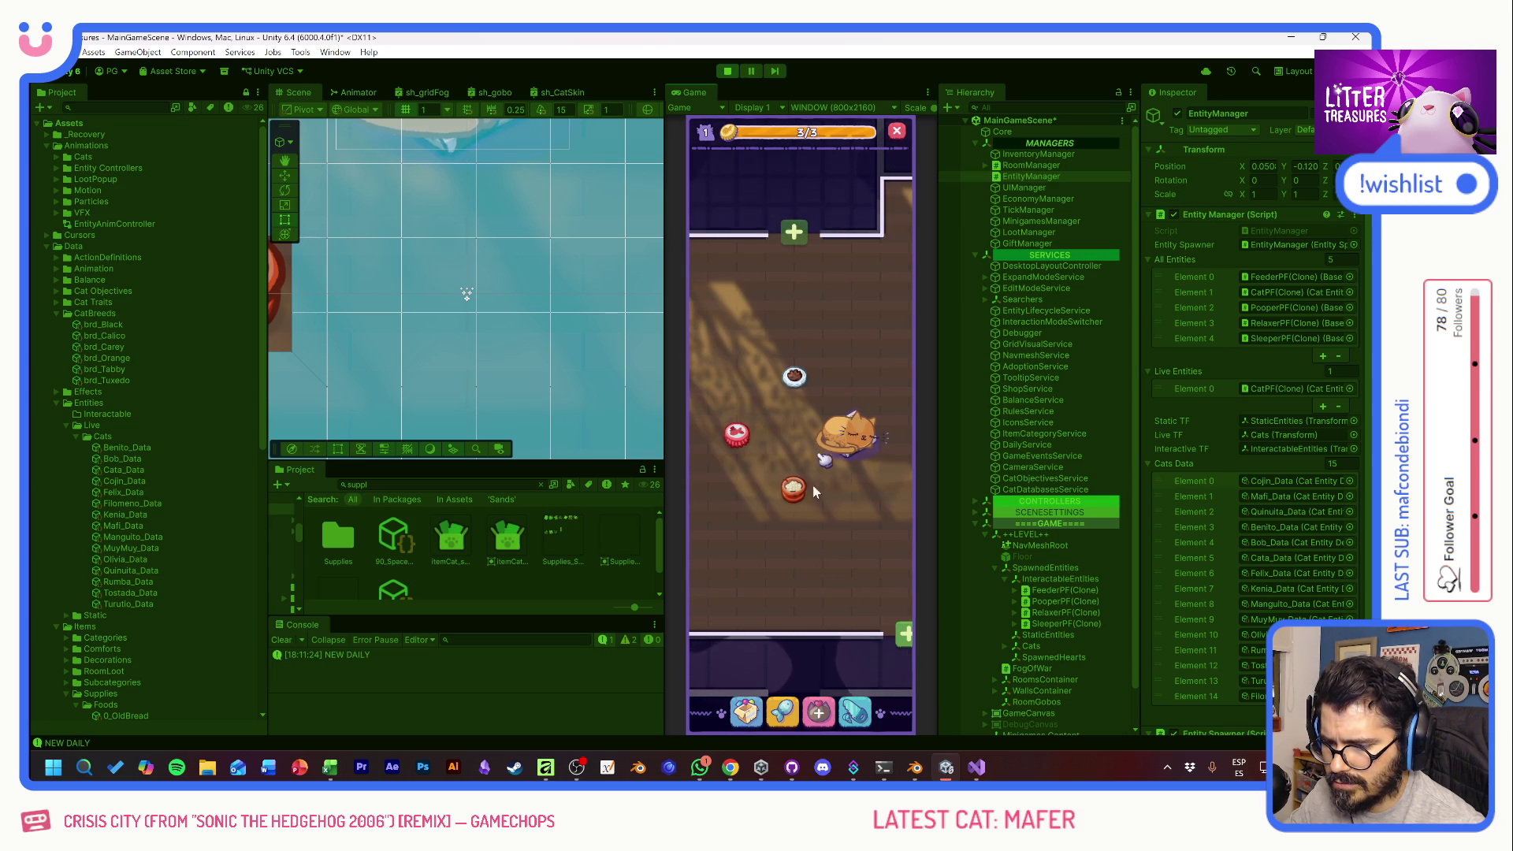
pyautogui.click(818, 711)
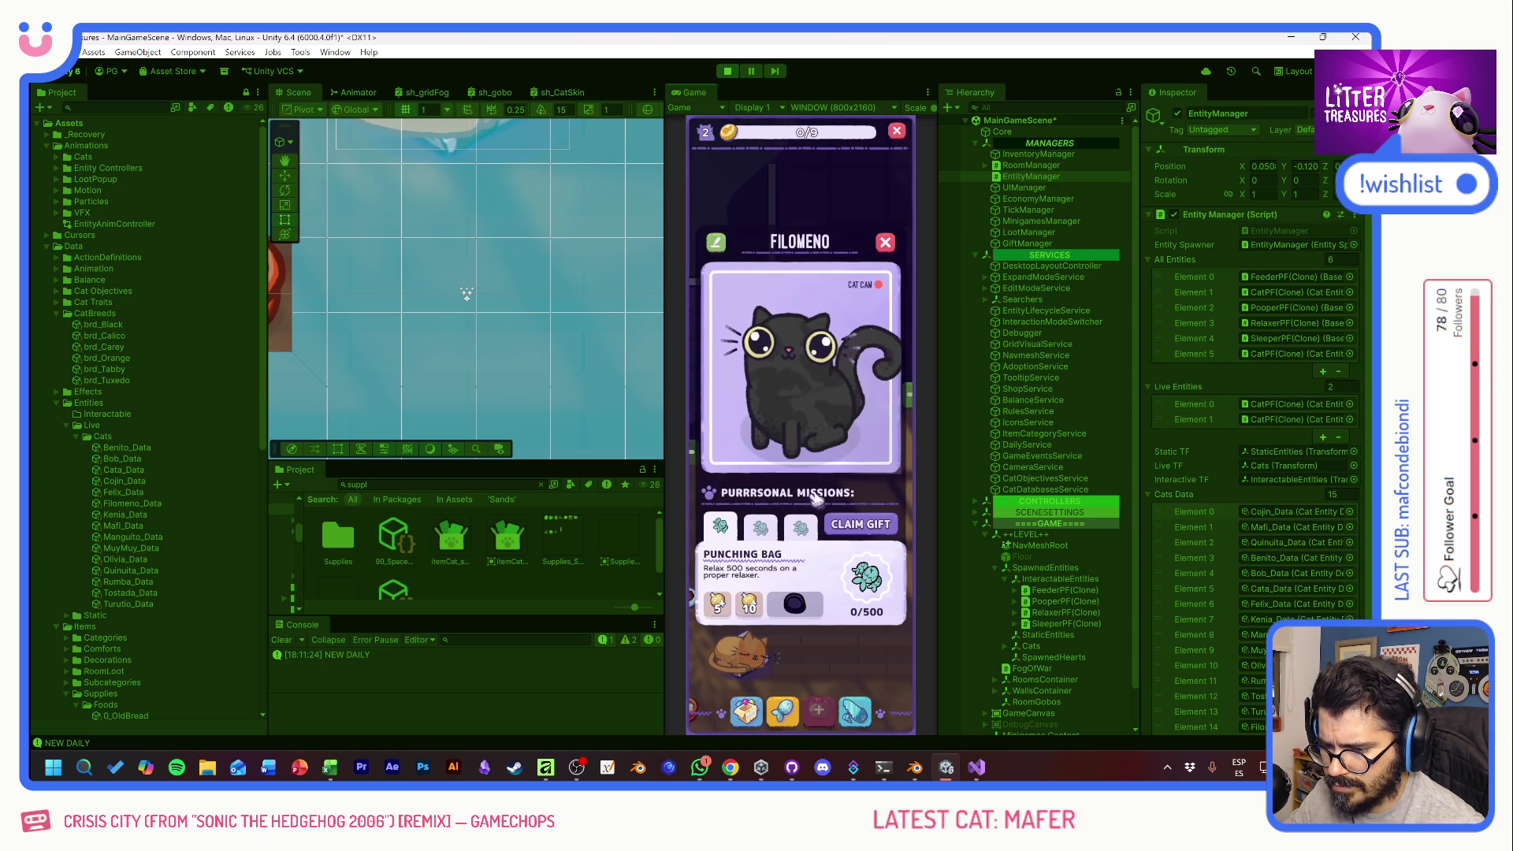
# - Claim Filomeno's gift and collect the room coin, reopening and closing its profile card
pyautogui.click(863, 532)
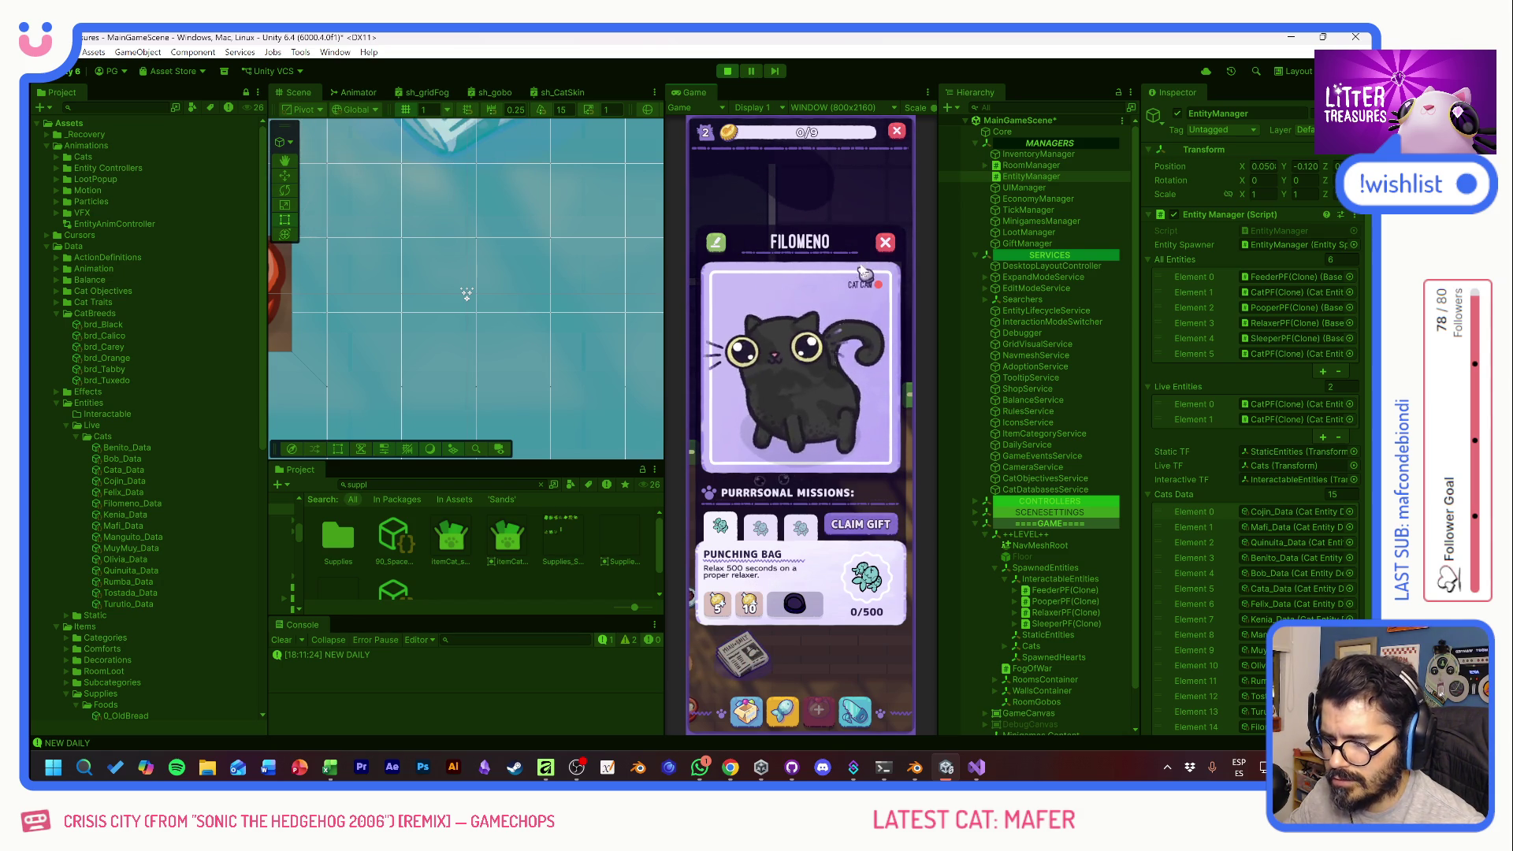
pyautogui.click(887, 244)
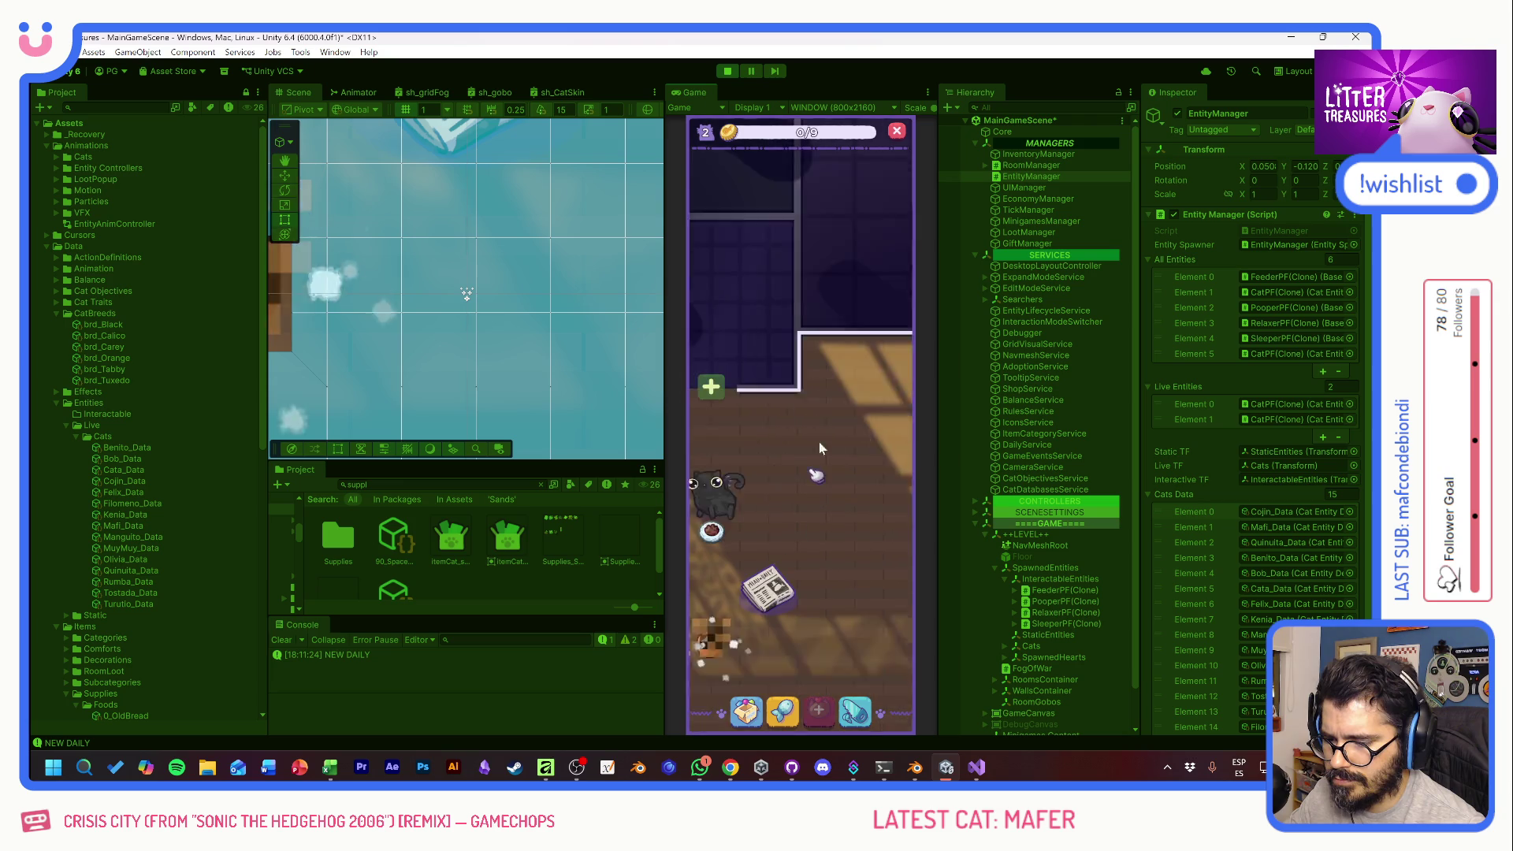
pyautogui.click(729, 584)
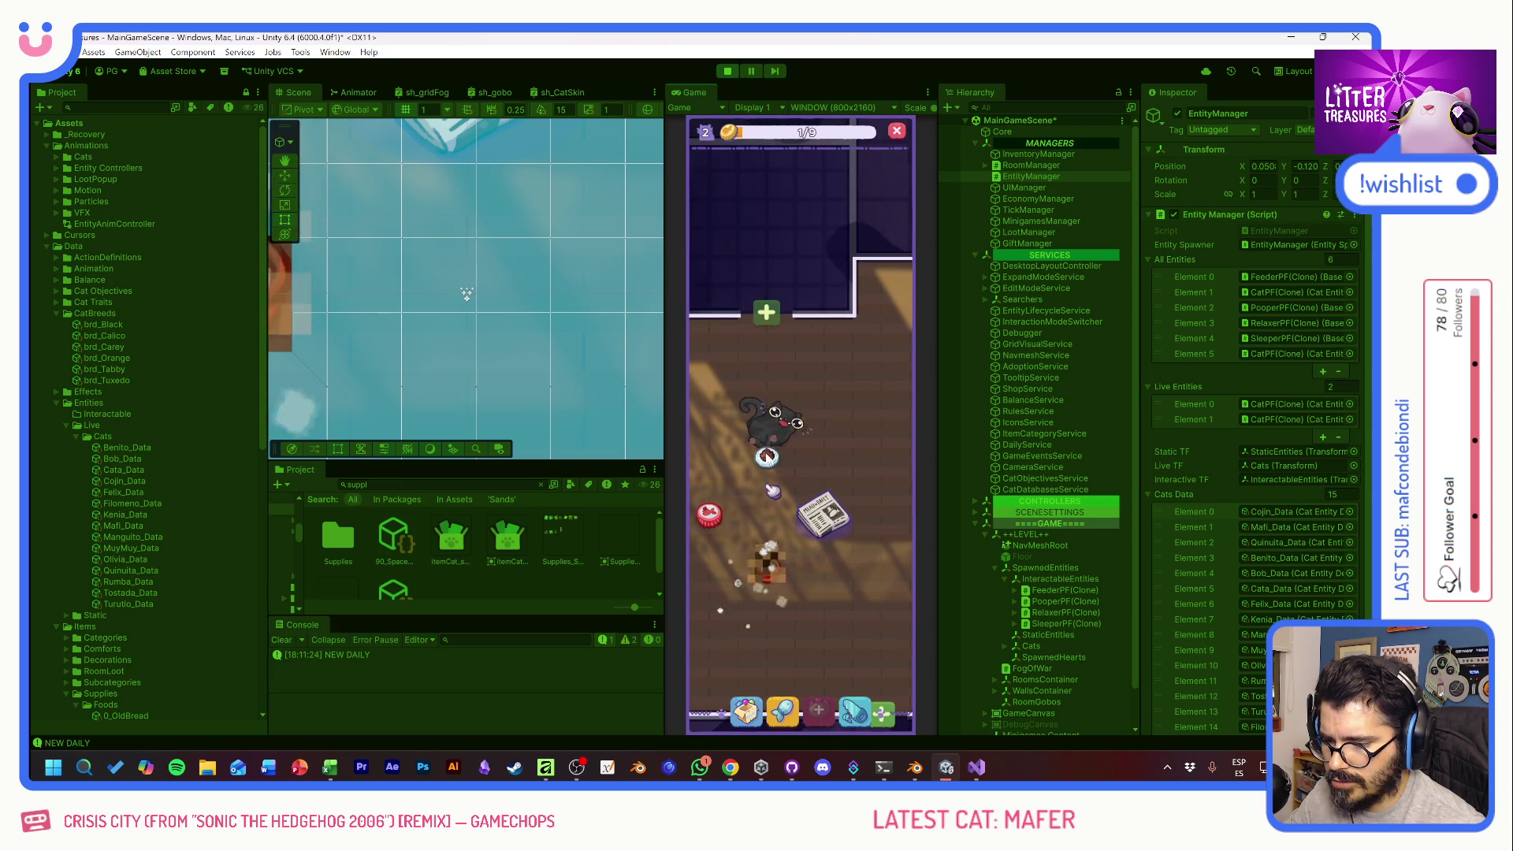
pyautogui.click(768, 441)
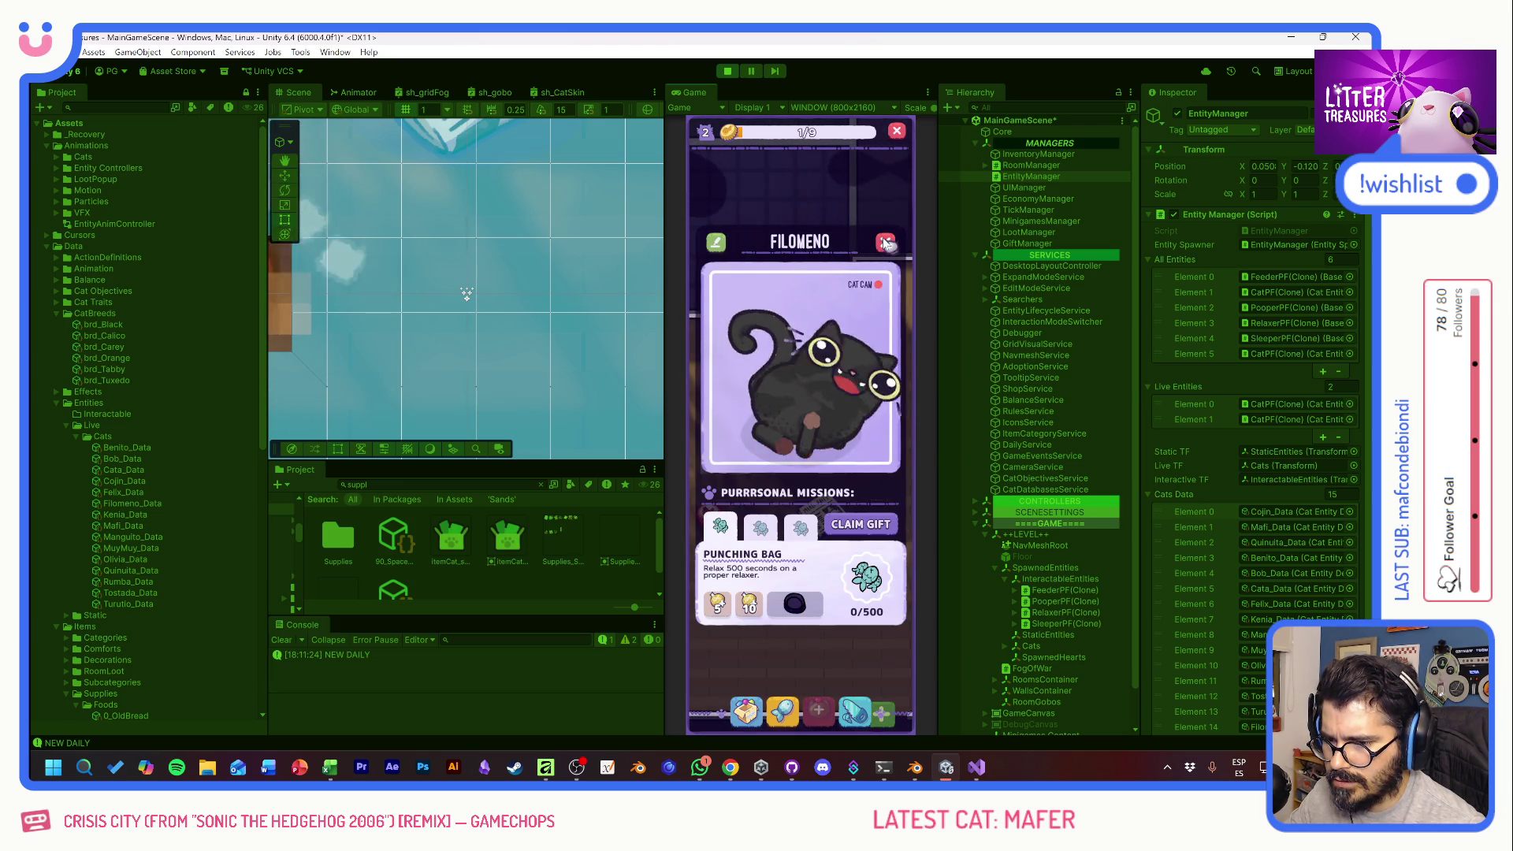
pyautogui.click(833, 470)
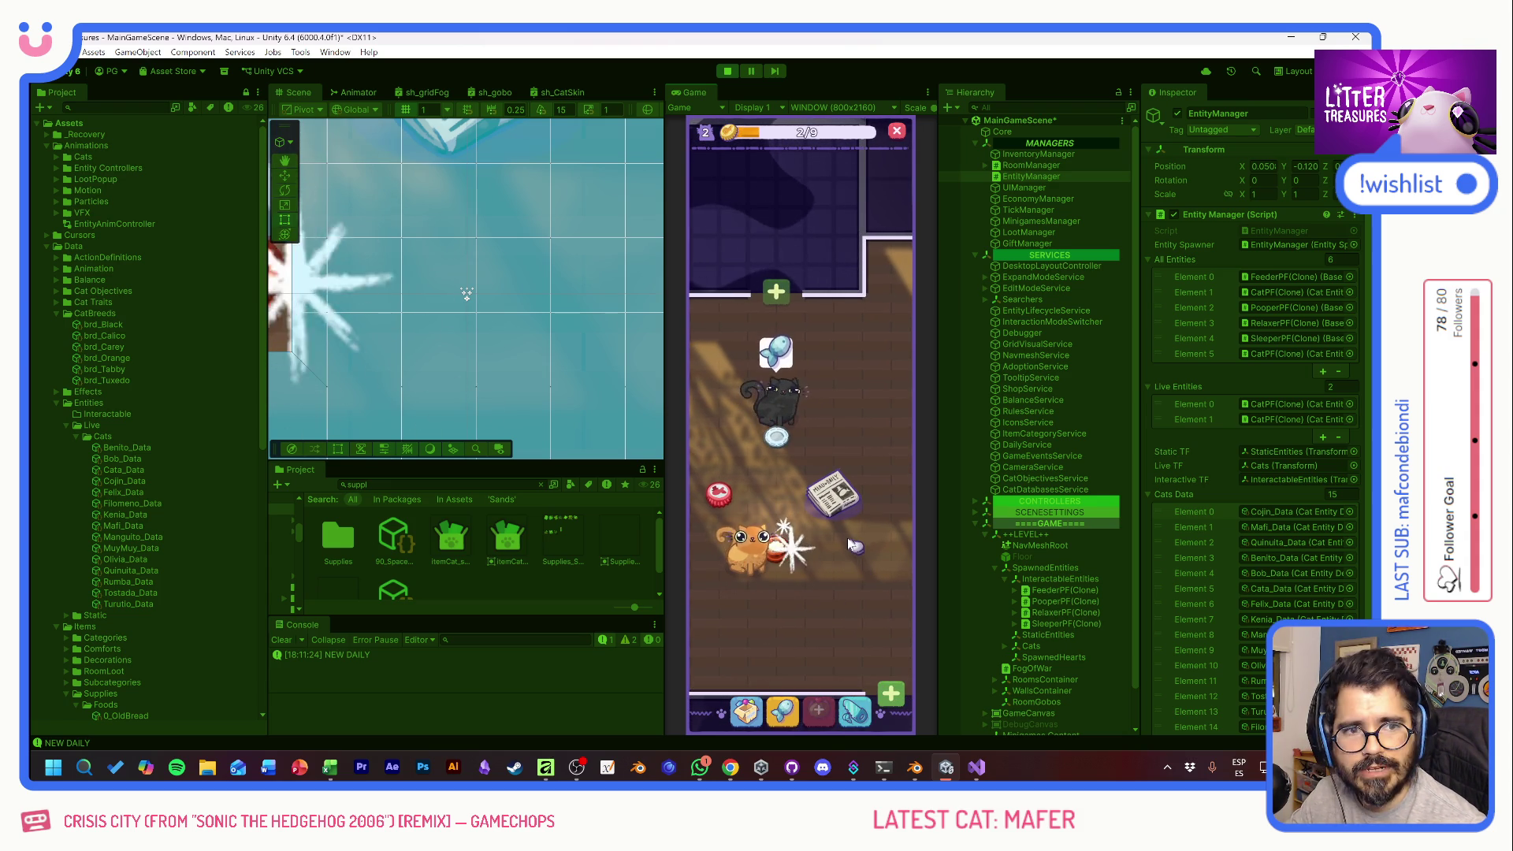
# - Collect the coin by the orange cat's bowl, stop play mode, and bring up the FOOD spreadsheet
pyautogui.click(776, 547)
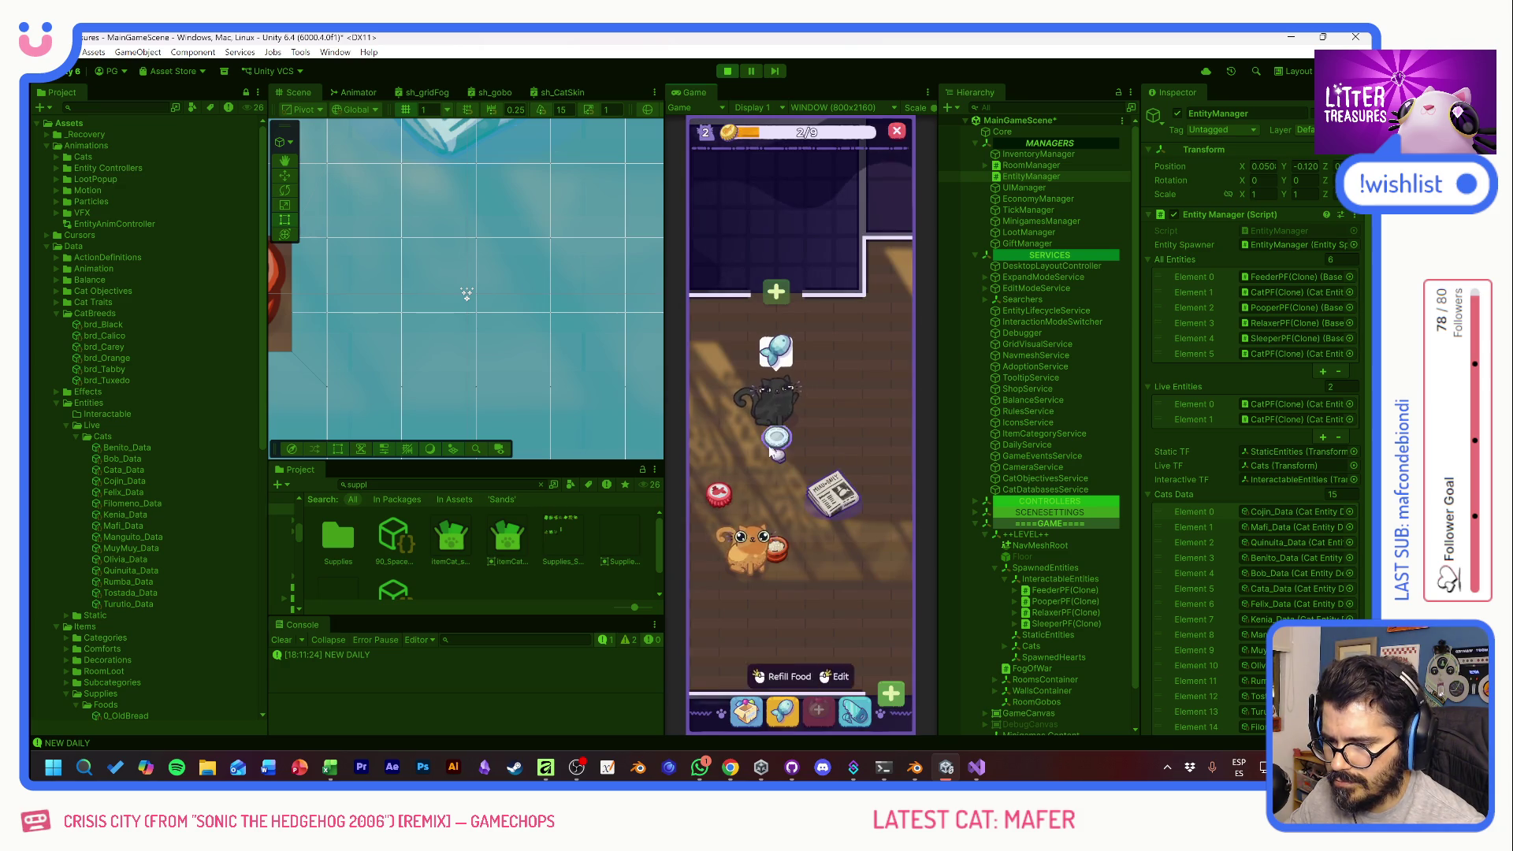
pyautogui.moveTo(838, 412); pyautogui.dragTo(850, 392)
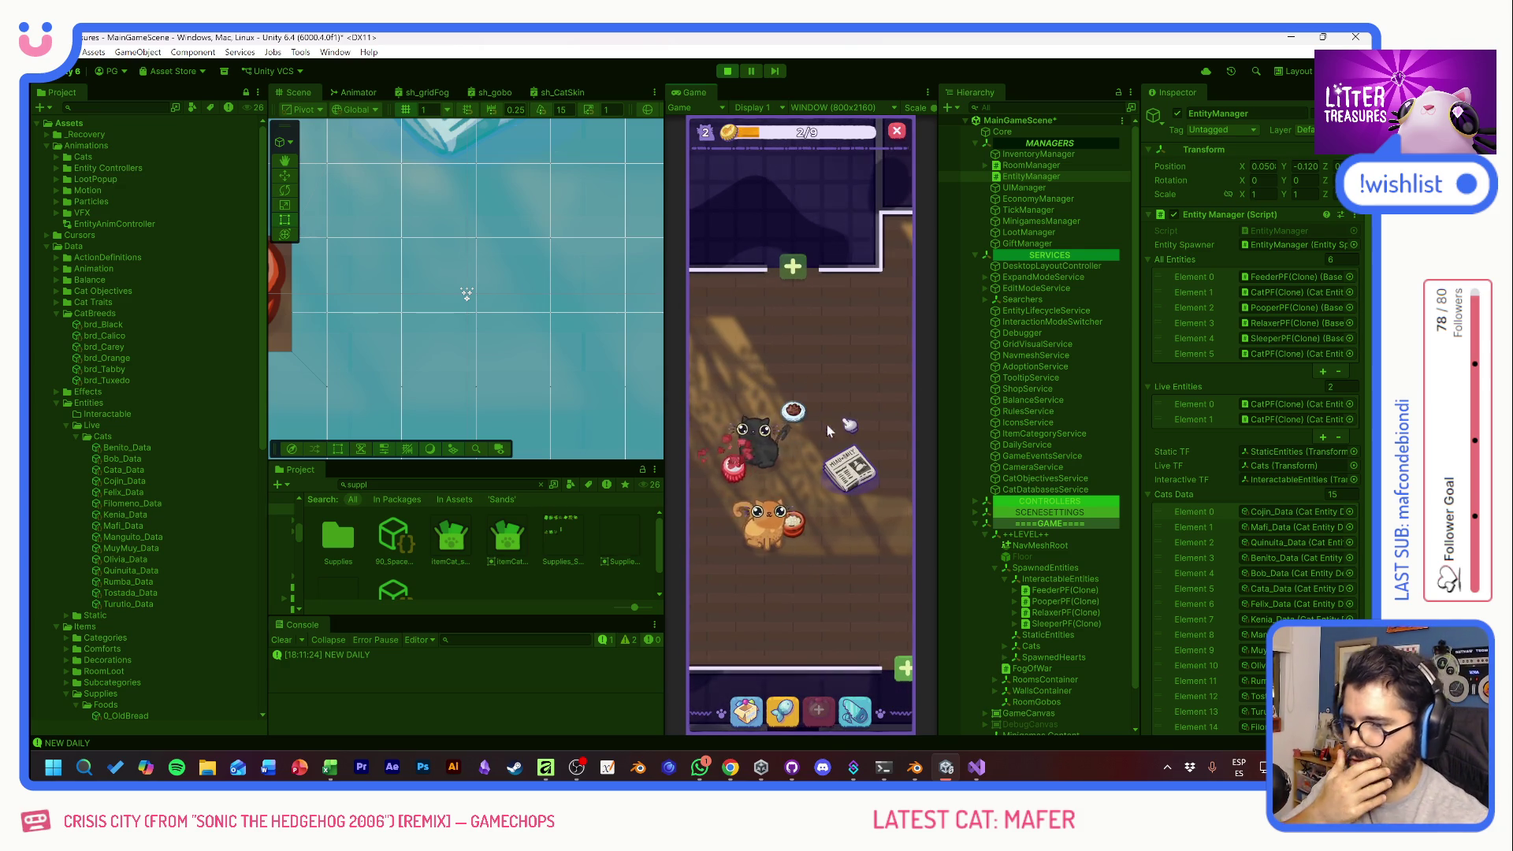
pyautogui.click(762, 536)
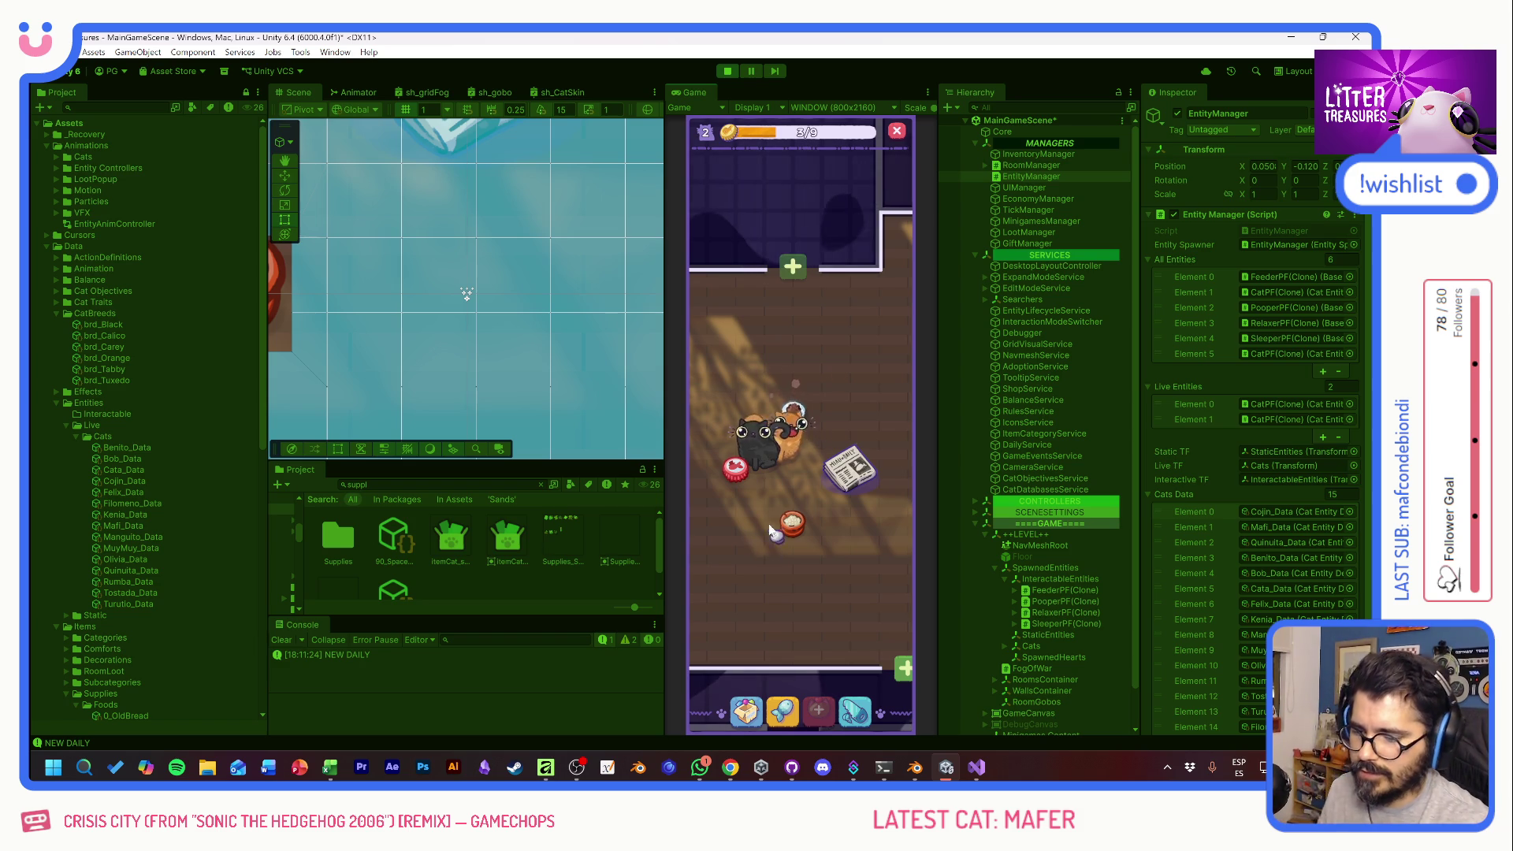
pyautogui.click(728, 73)
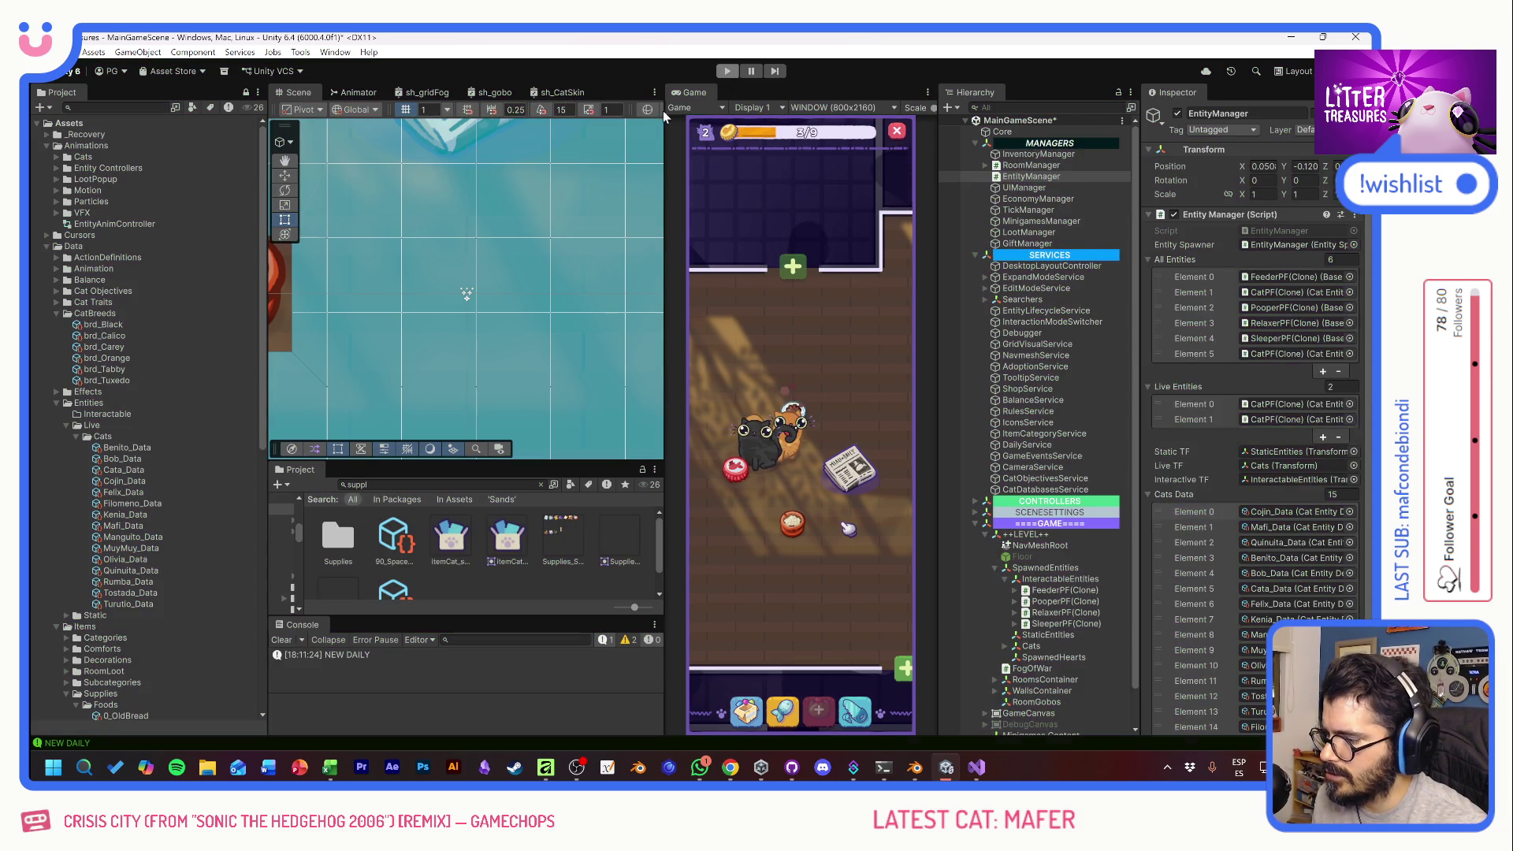
pyautogui.hotkey('alt', 'Tab')
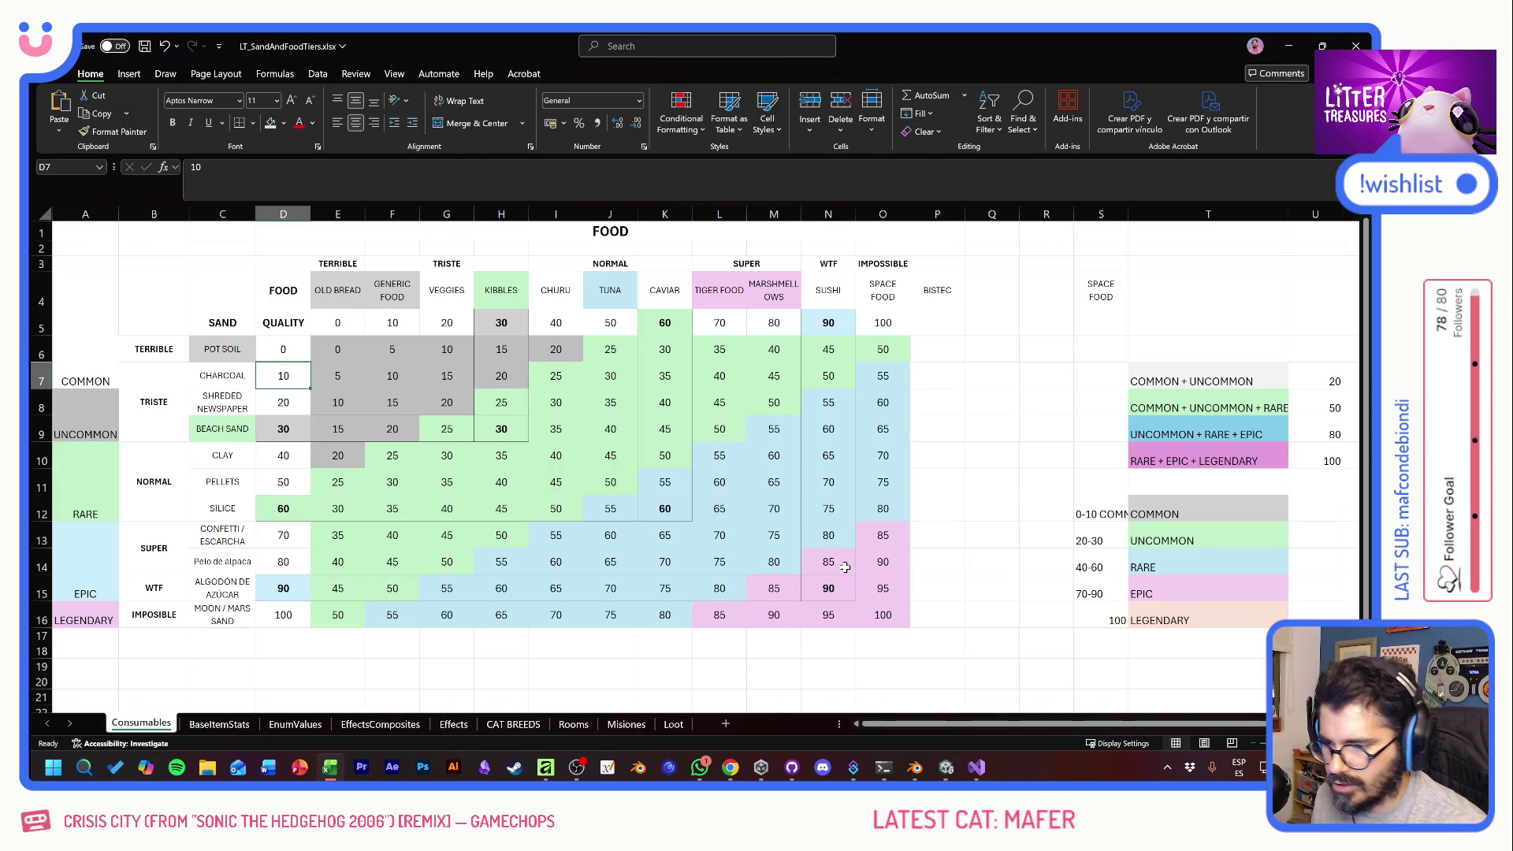
# - Give the CHARCOAL cell C7 a grey fill colour
pyautogui.click(250, 419)
pyautogui.click(236, 377)
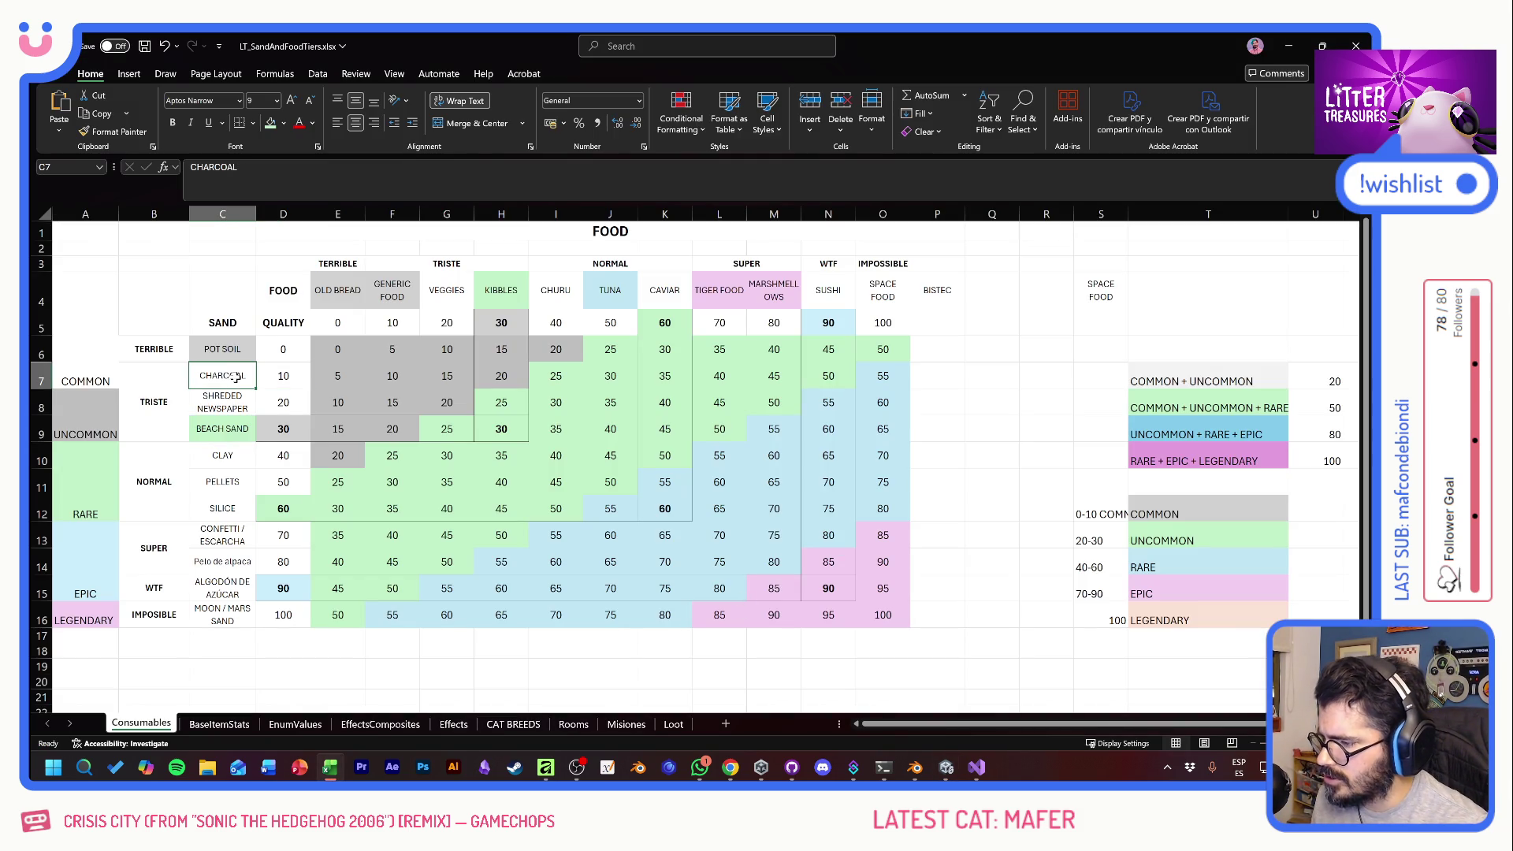
pyautogui.click(284, 123)
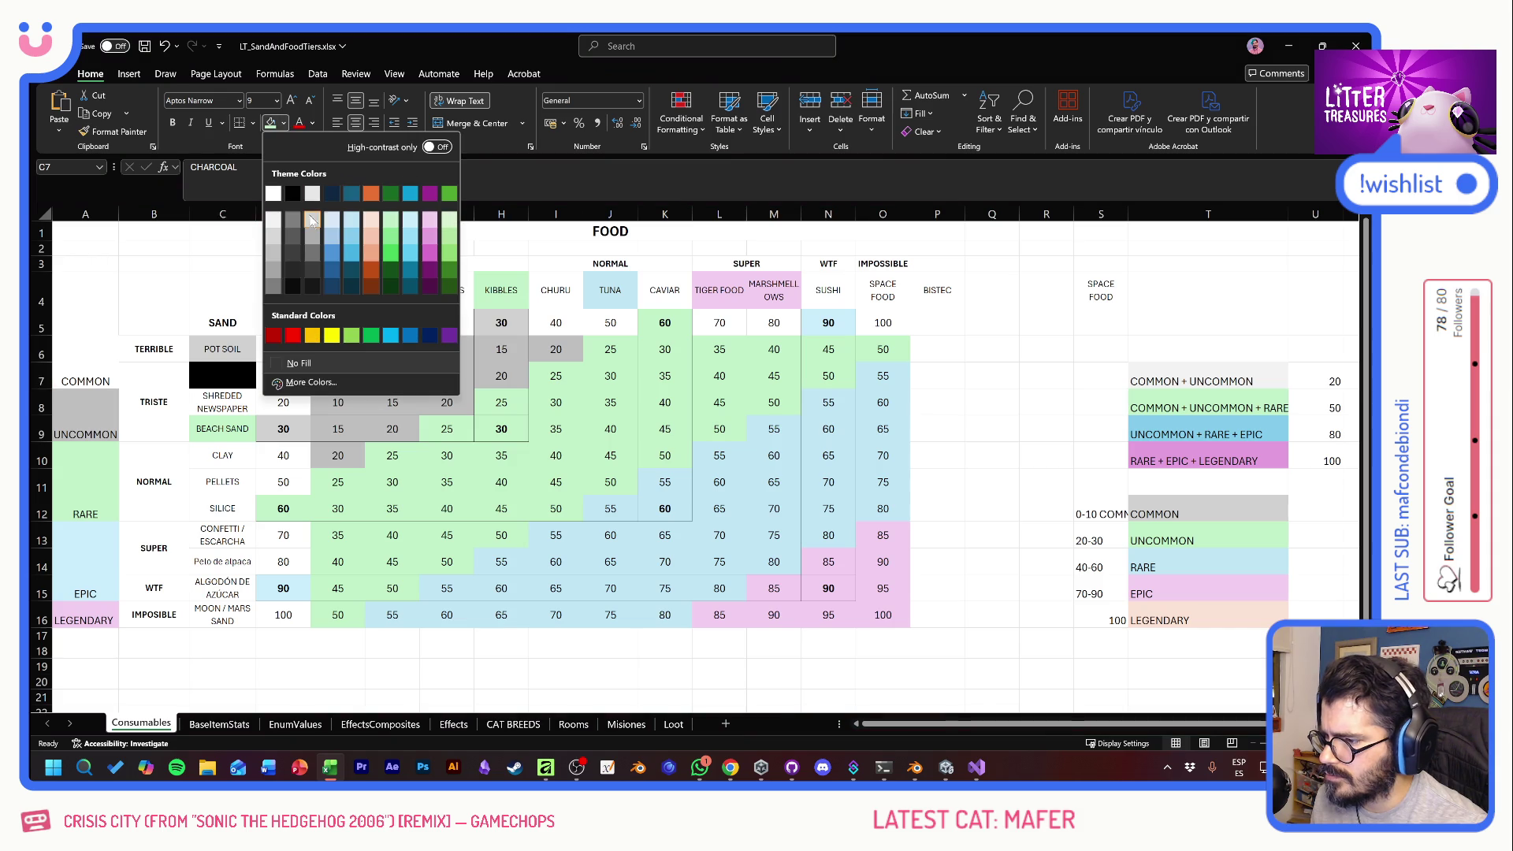
pyautogui.click(281, 206)
# - Check the formulas in H11 and F10, select SILICE, and switch to the silice cat litter search
pyautogui.click(492, 488)
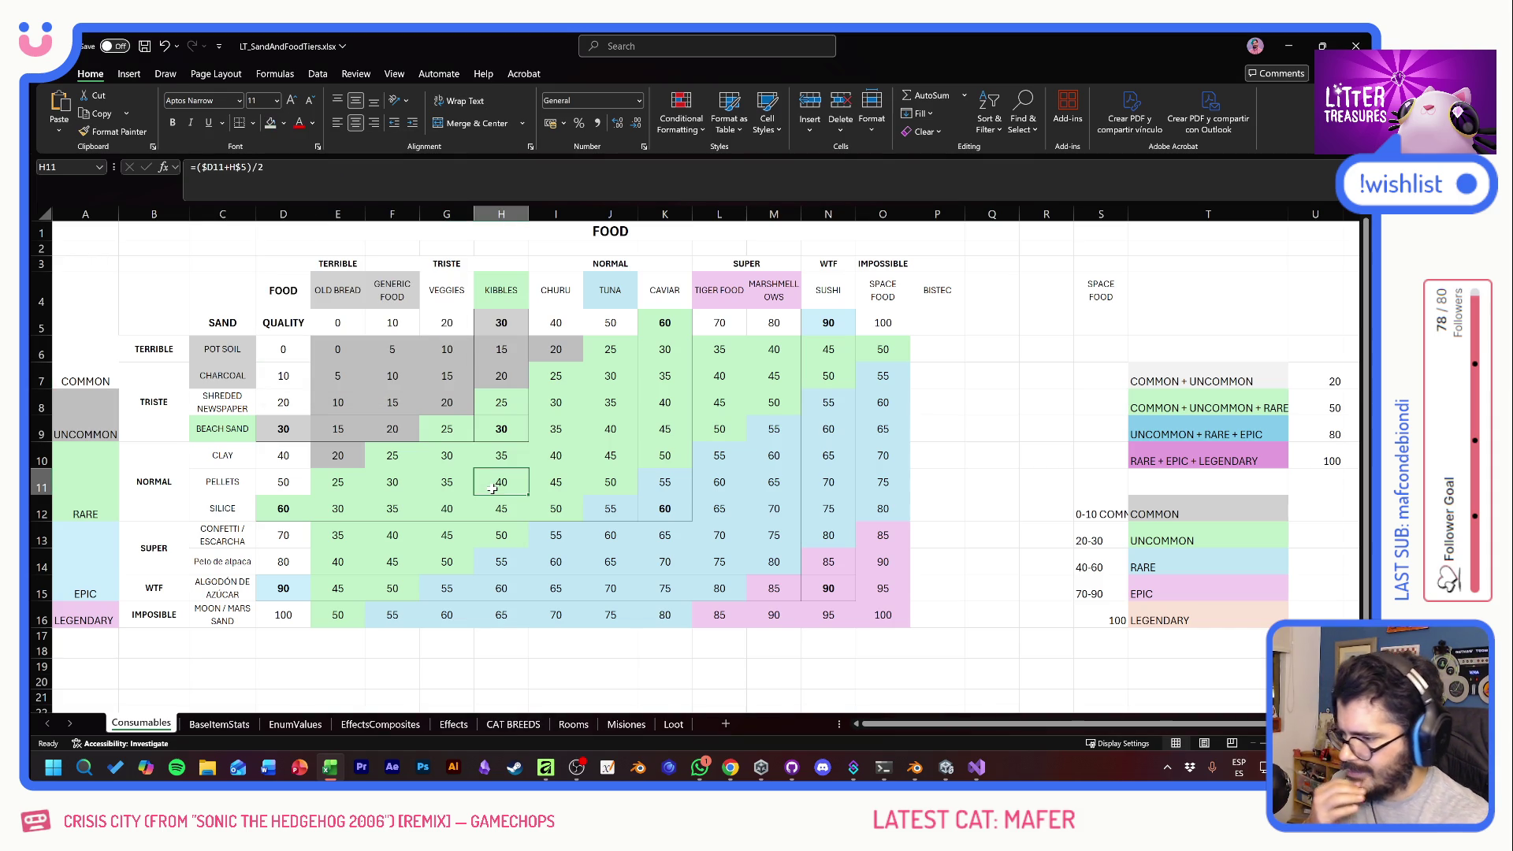
pyautogui.click(385, 465)
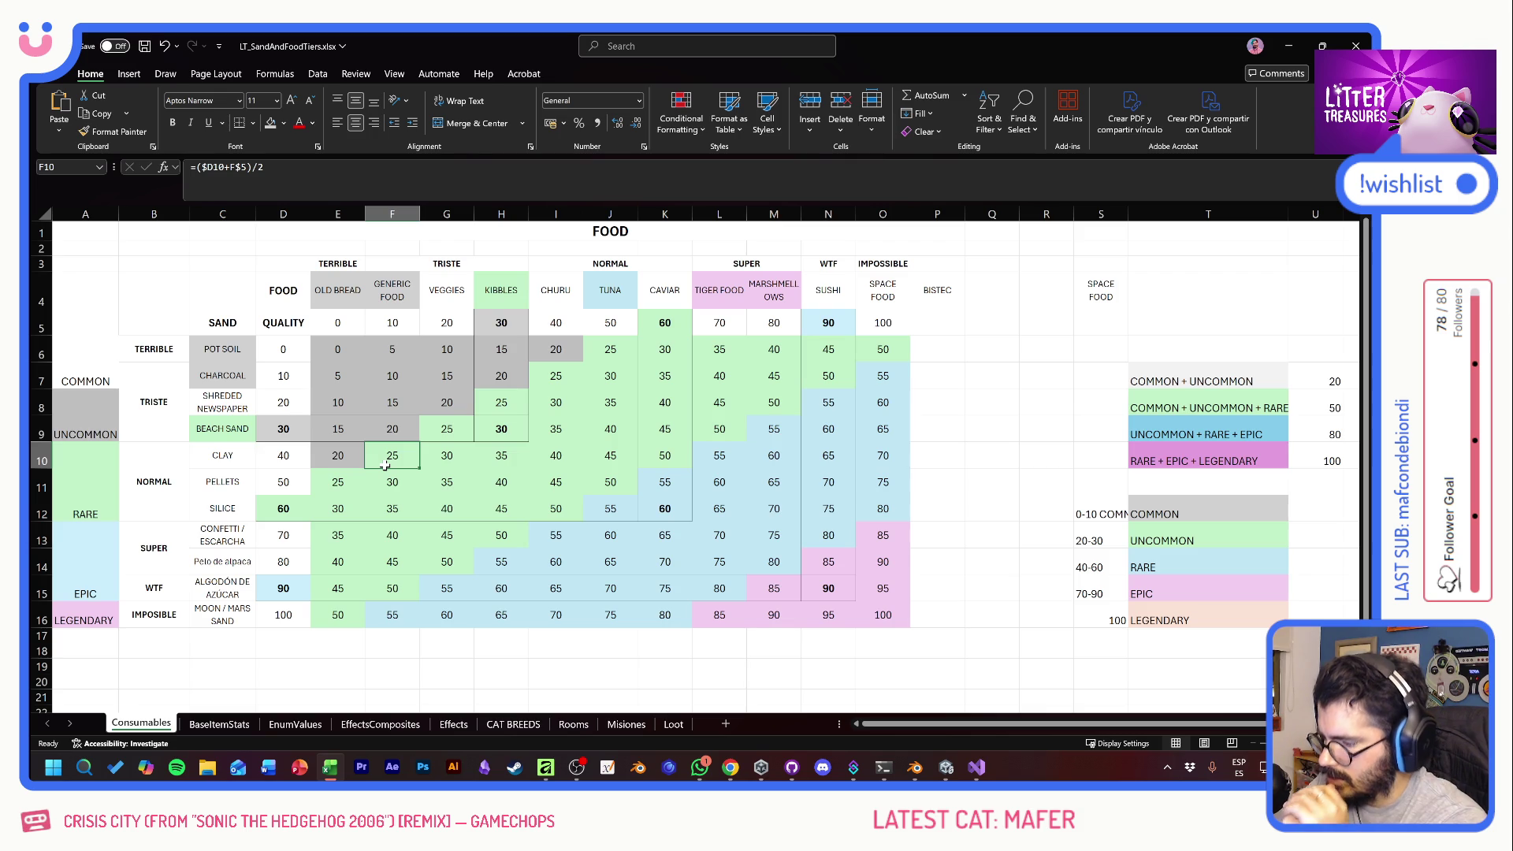
pyautogui.click(244, 508)
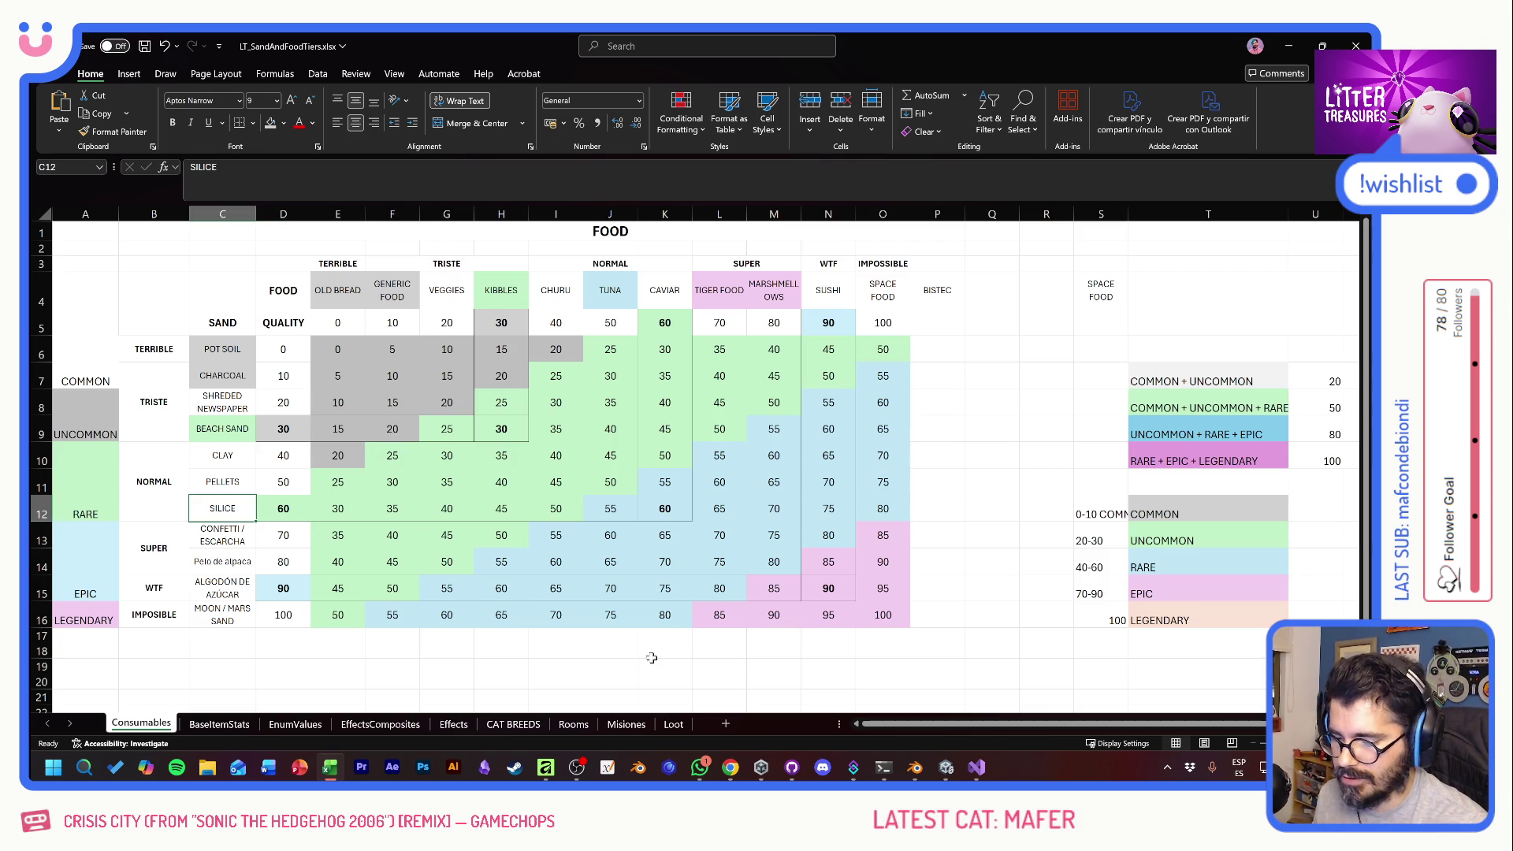
pyautogui.hotkey('alt', 'Tab')
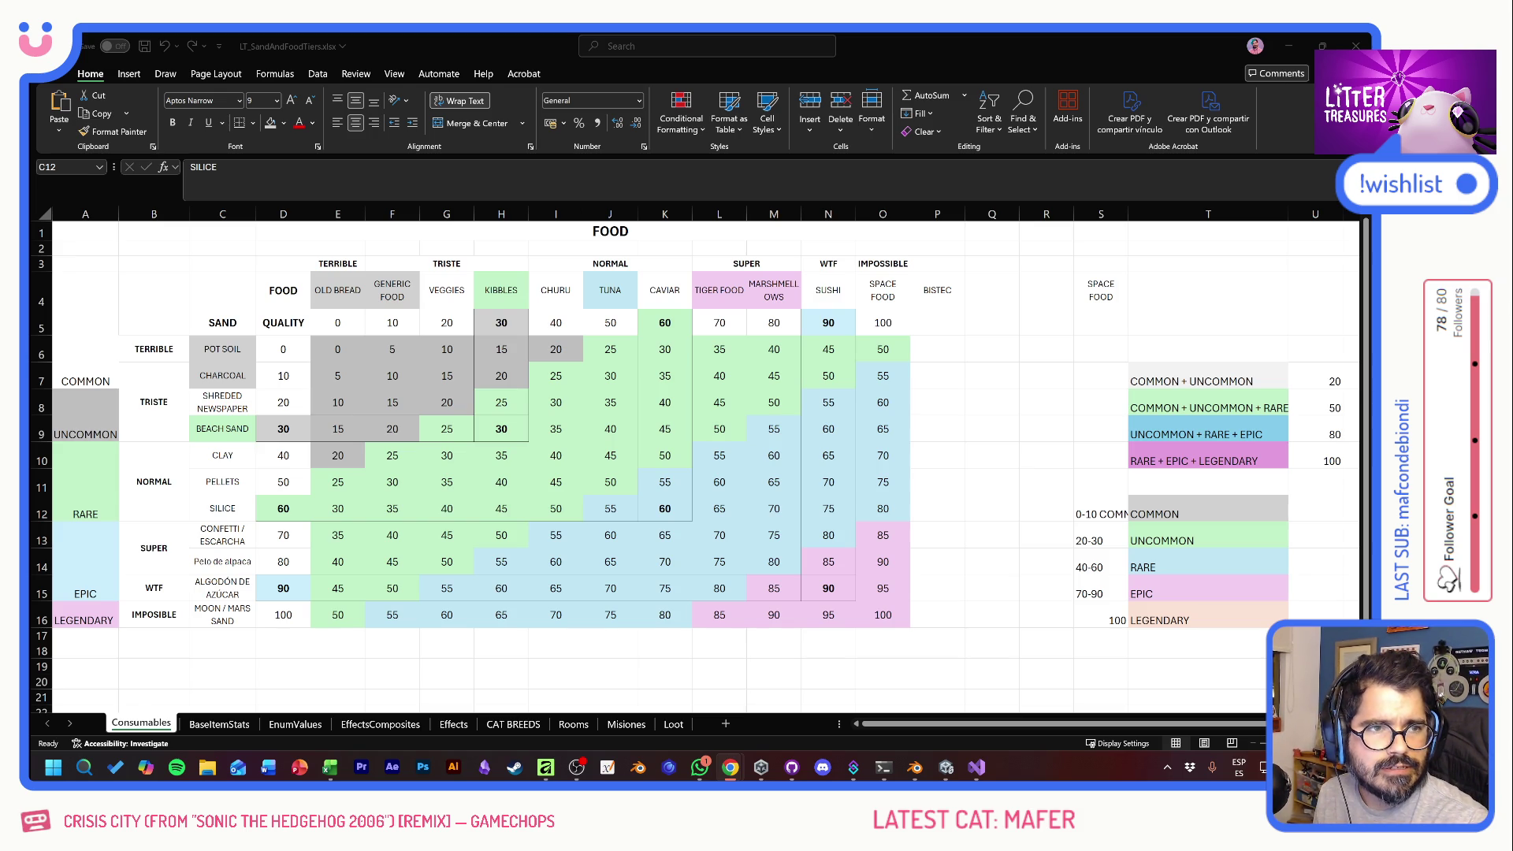
pyautogui.hotkey('alt', 'Tab')
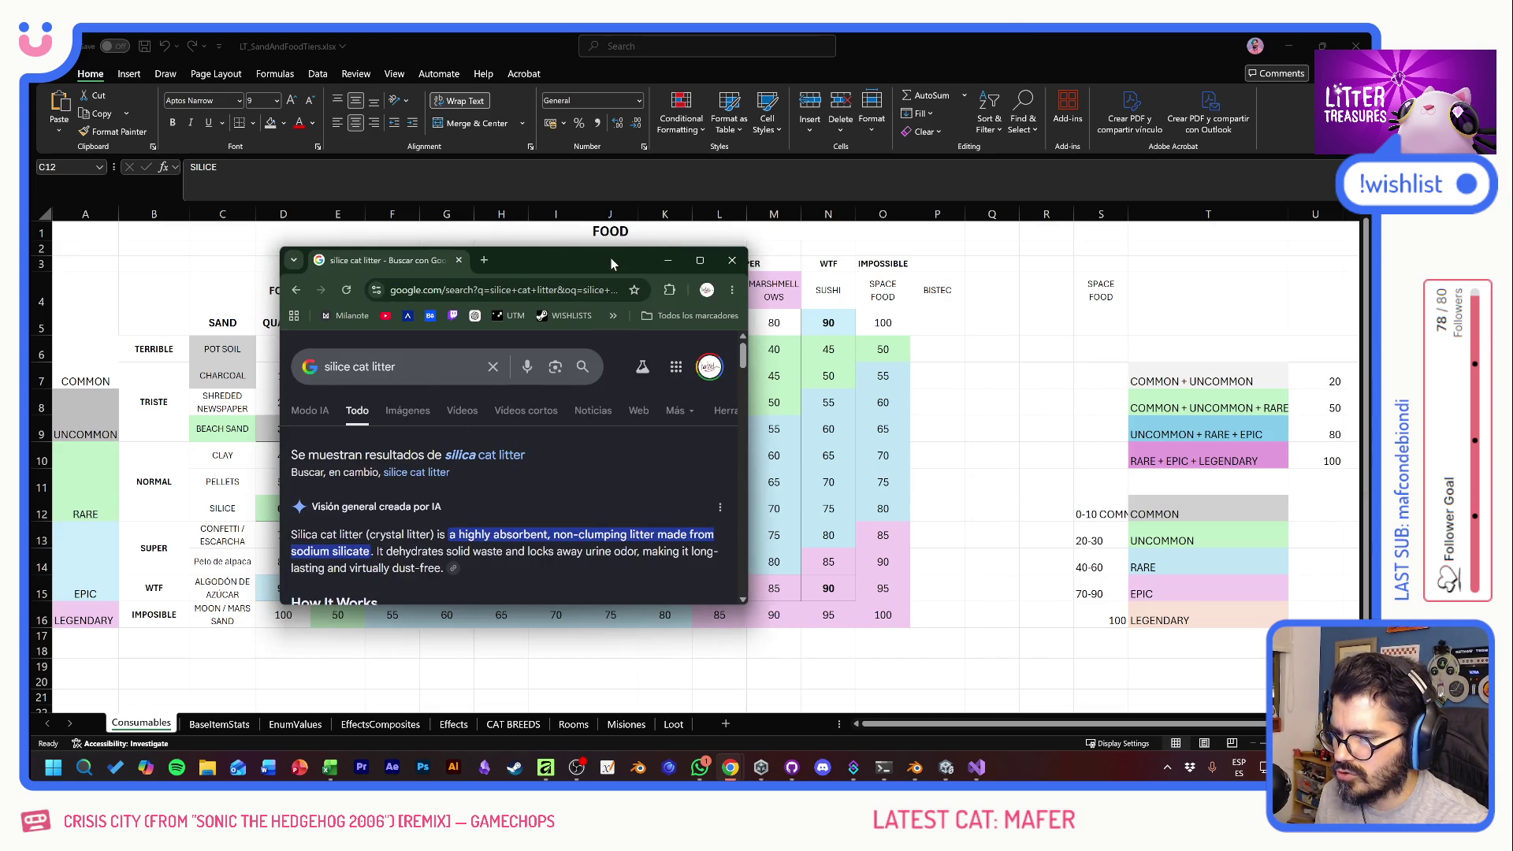
# - Maximize Chrome's silice cat litter results, glance at Unity, then launch Premiere Pro
pyautogui.doubleClick(612, 258)
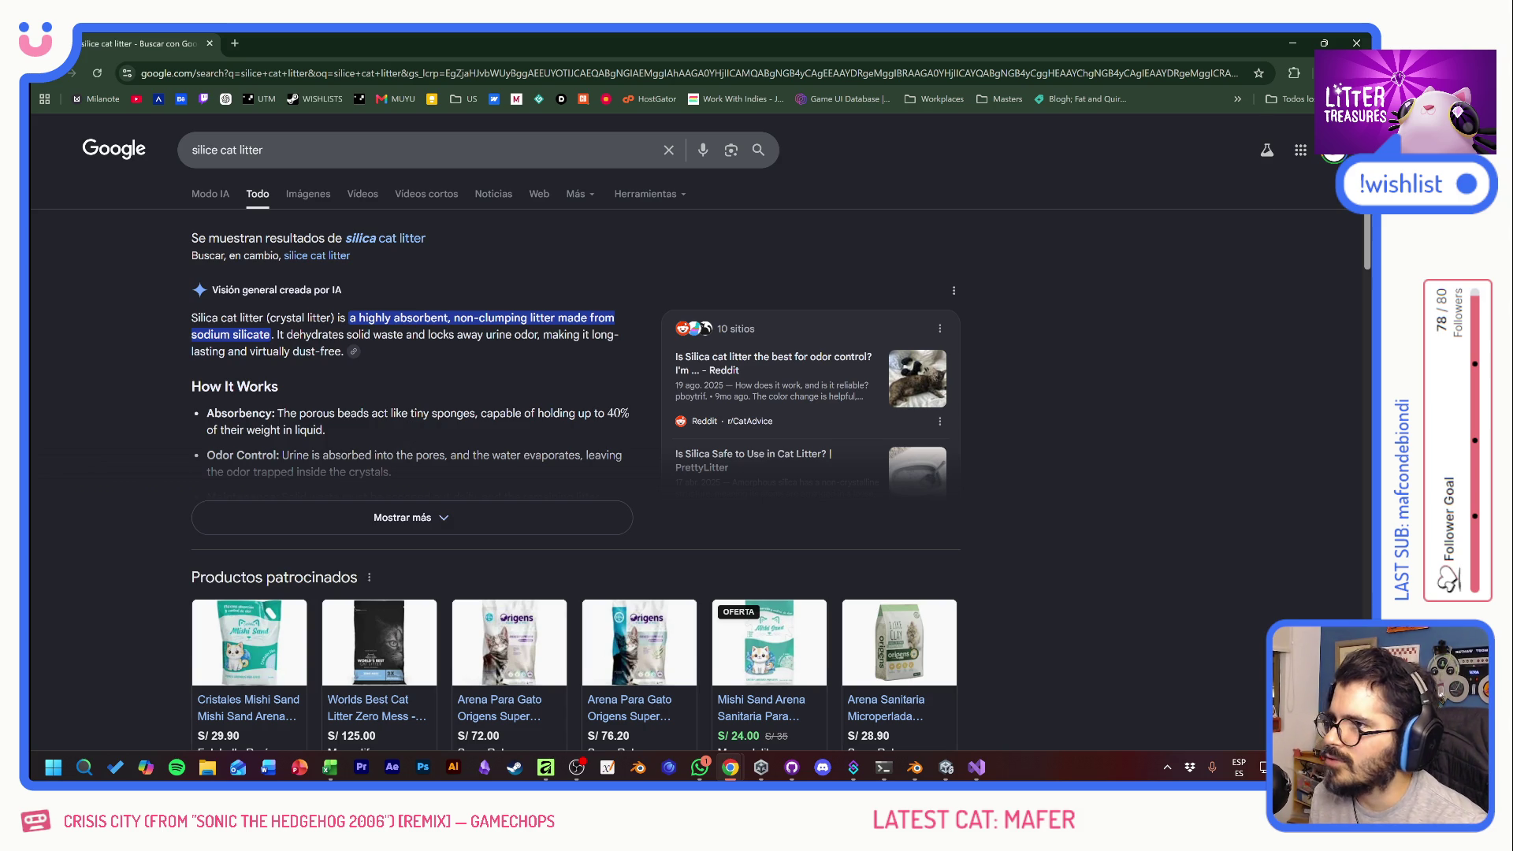
pyautogui.hotkey('alt', 'Tab')
pyautogui.hotkey('alt', 'Tab')
pyautogui.hotkey('alt', 'Tab')
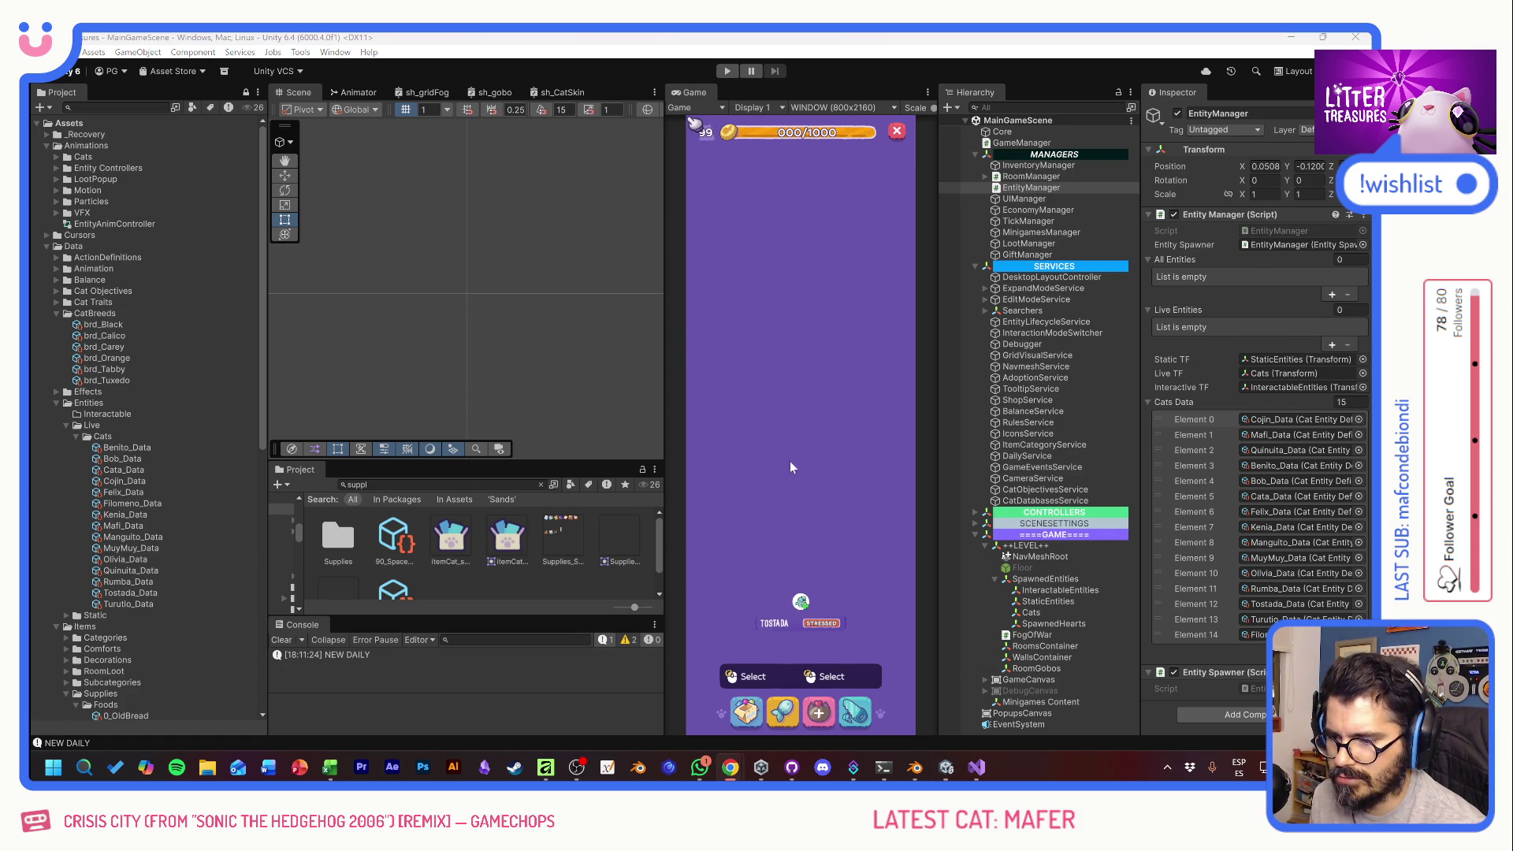
pyautogui.hotkey('alt', 'Tab')
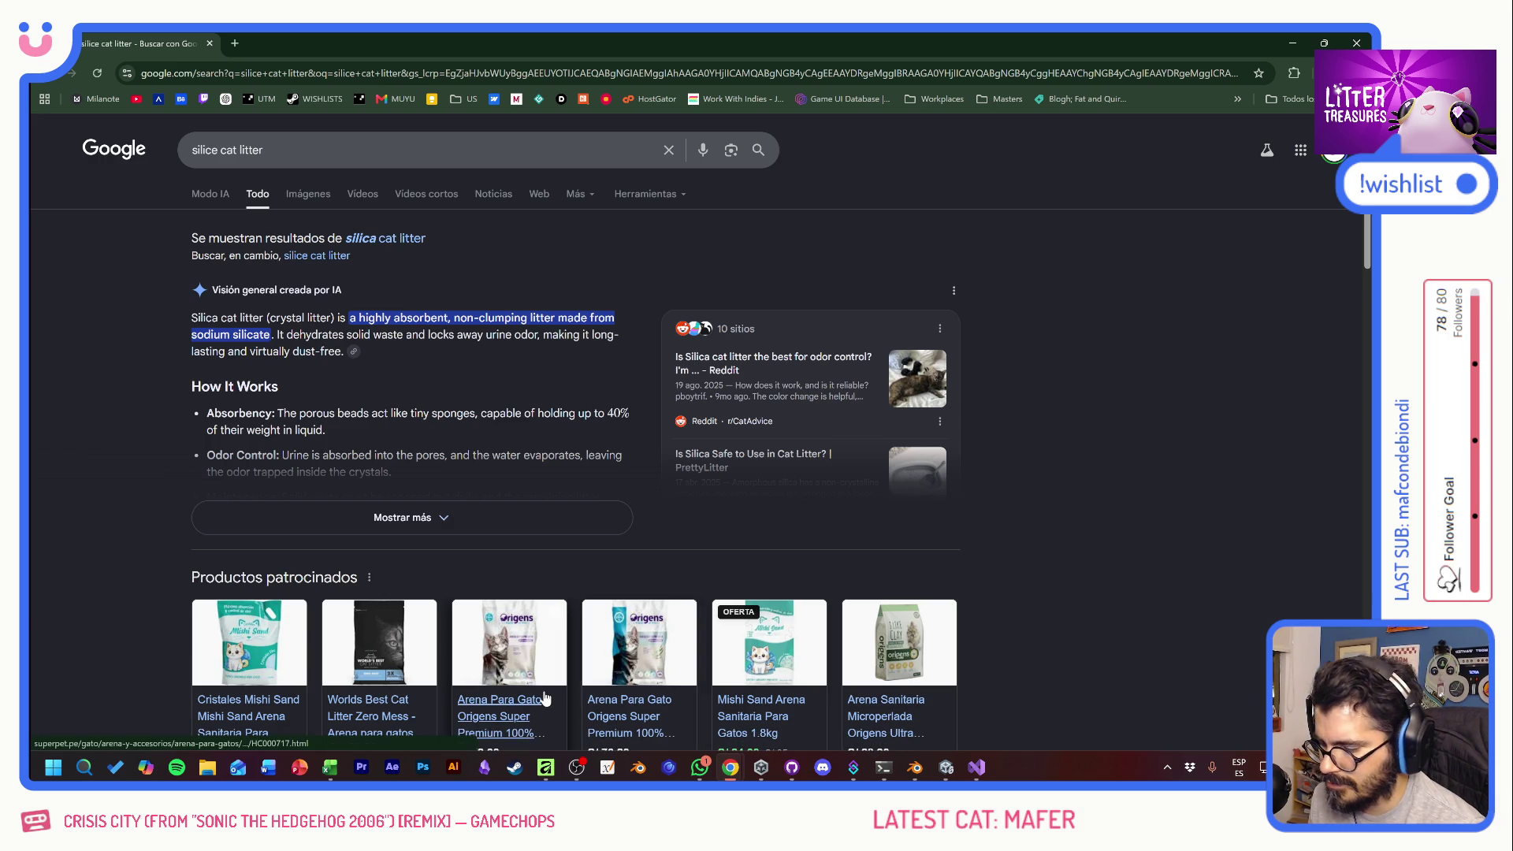
pyautogui.click(362, 771)
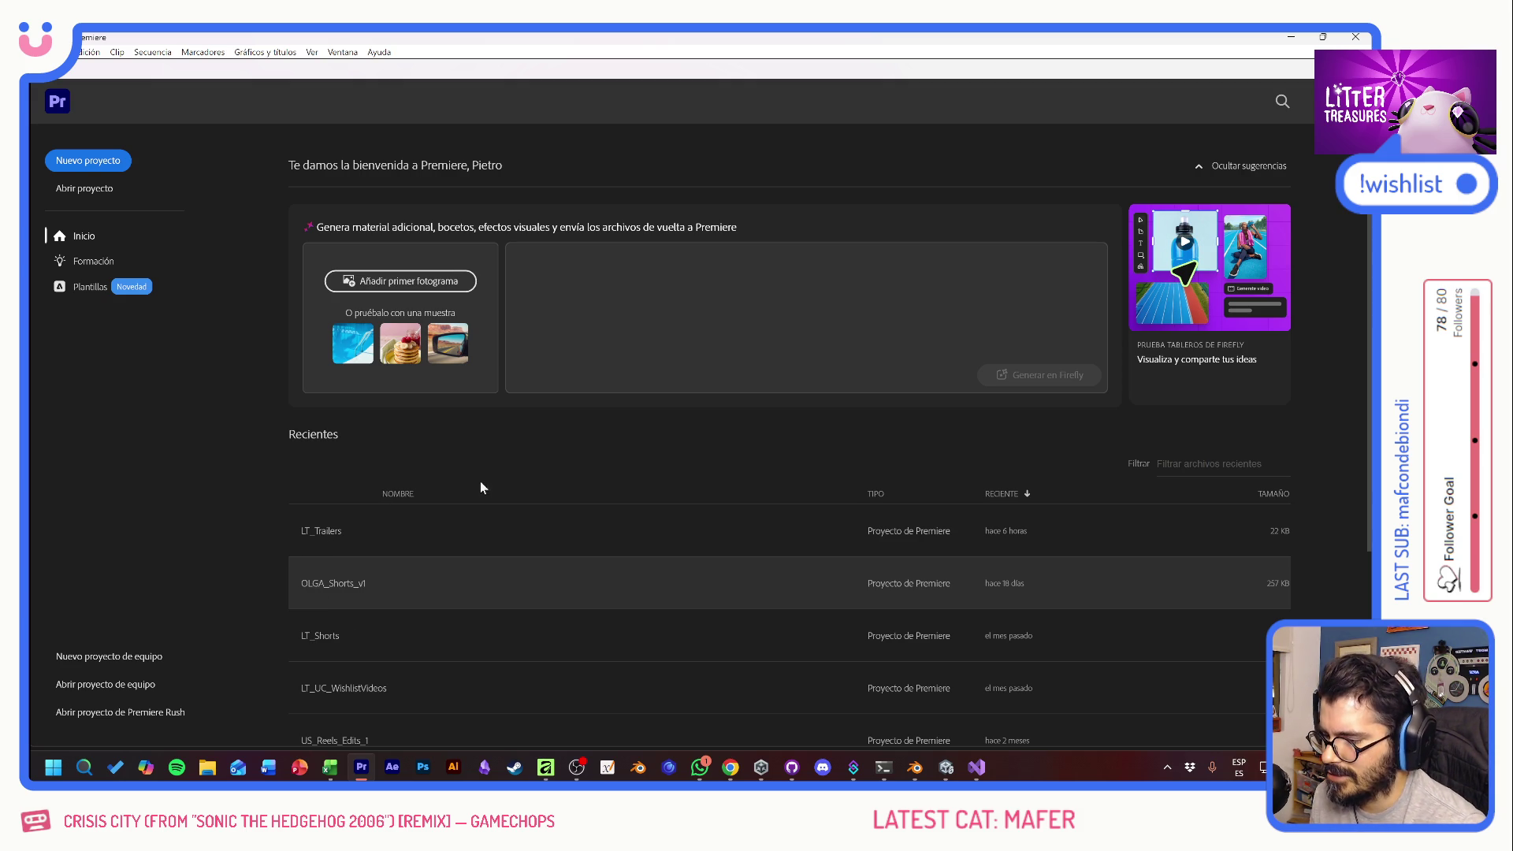
# - Open LT_Trailers and scrub LT_Trailer_01_HD at 1:06, 3:02, 5:26 and ~8 s, then return to start
pyautogui.click(331, 534)
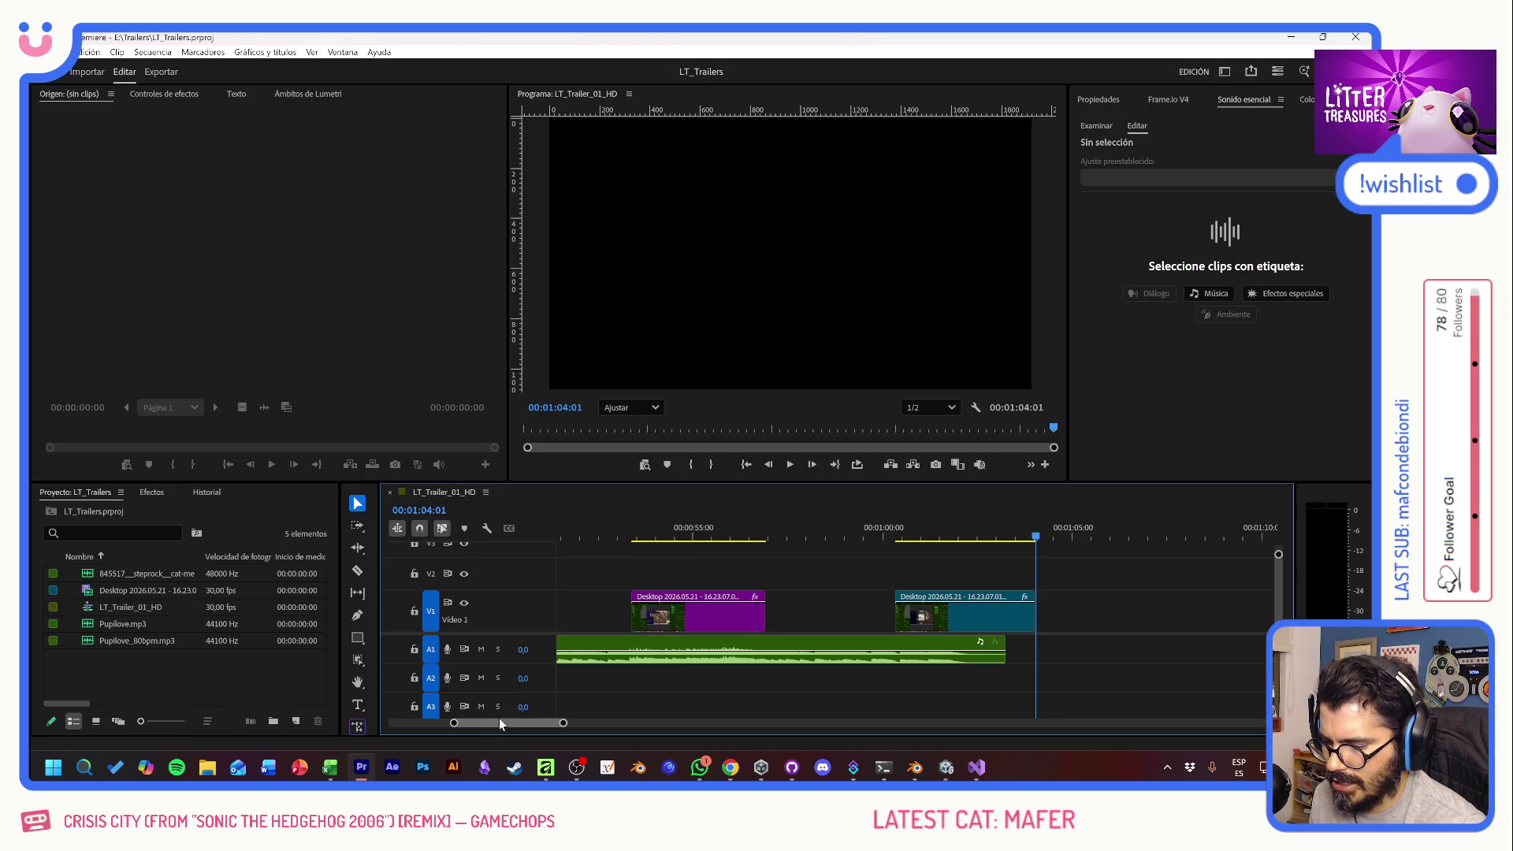
pyautogui.moveTo(497, 723); pyautogui.dragTo(378, 725)
pyautogui.click(602, 536)
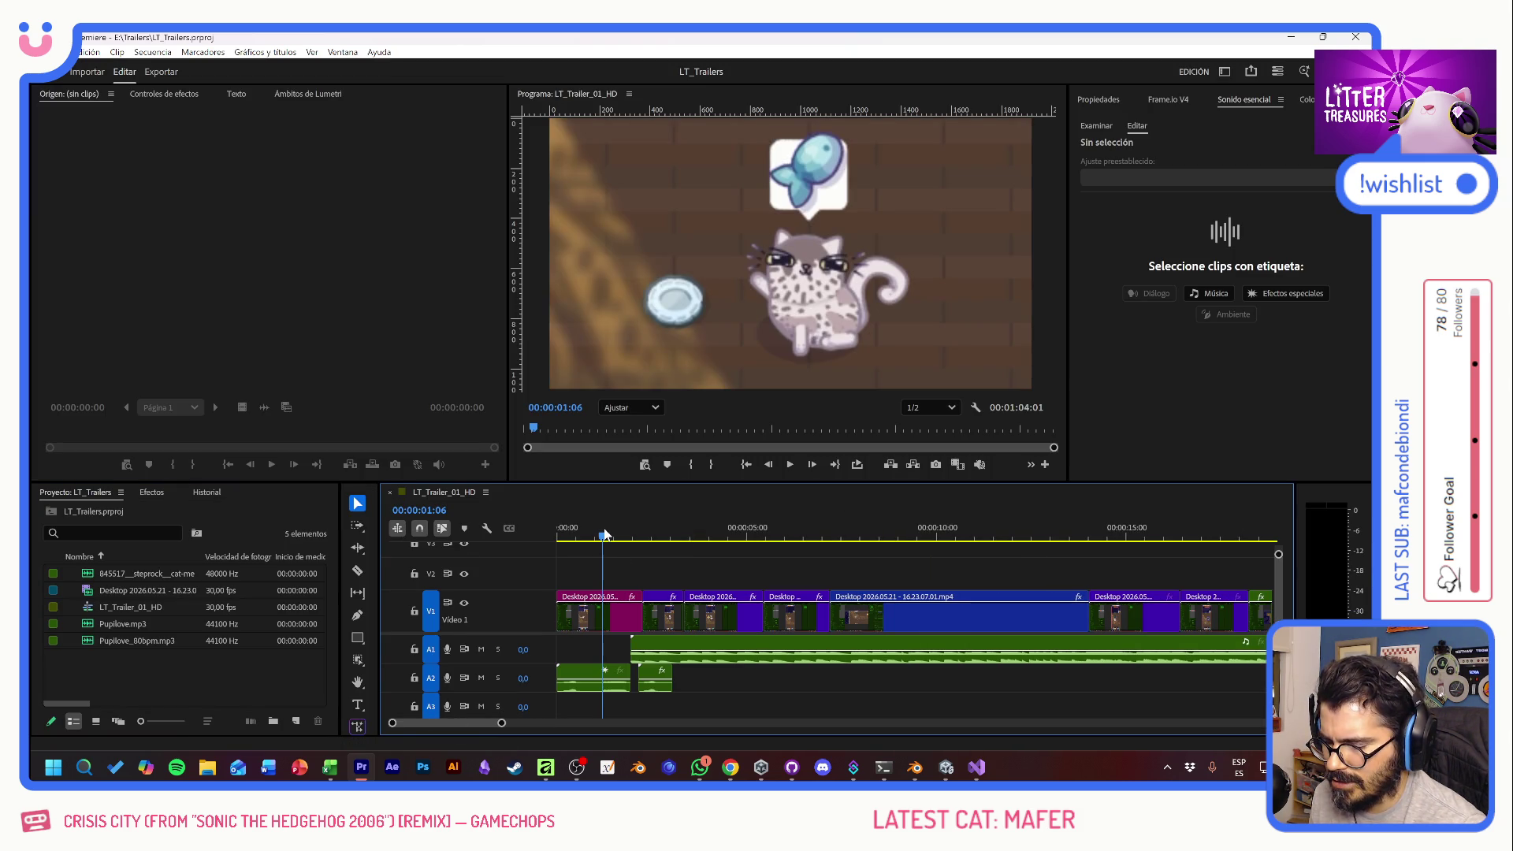
pyautogui.click(675, 538)
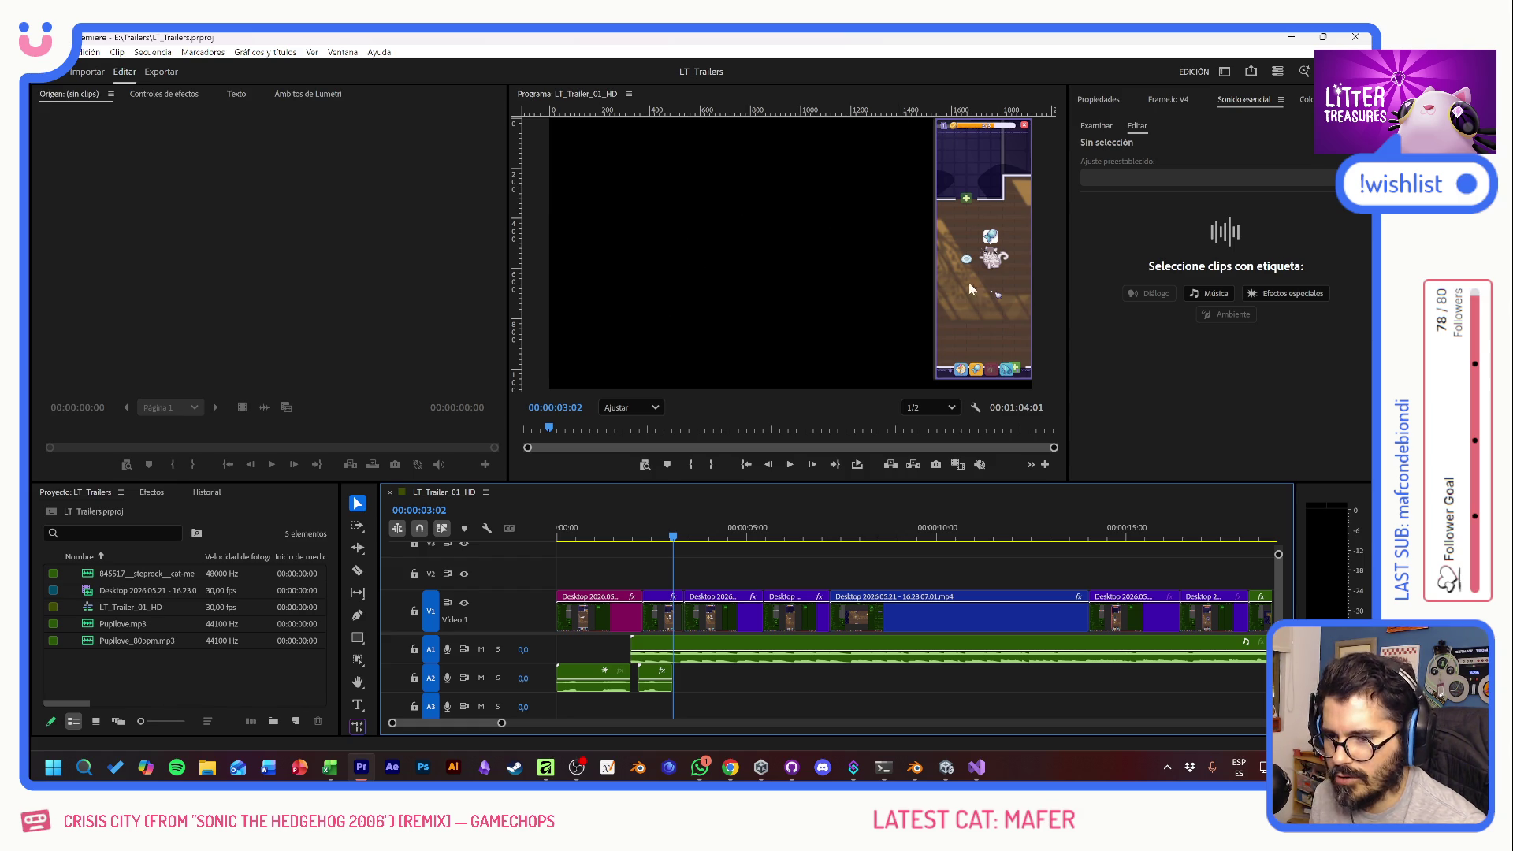
pyautogui.click(780, 537)
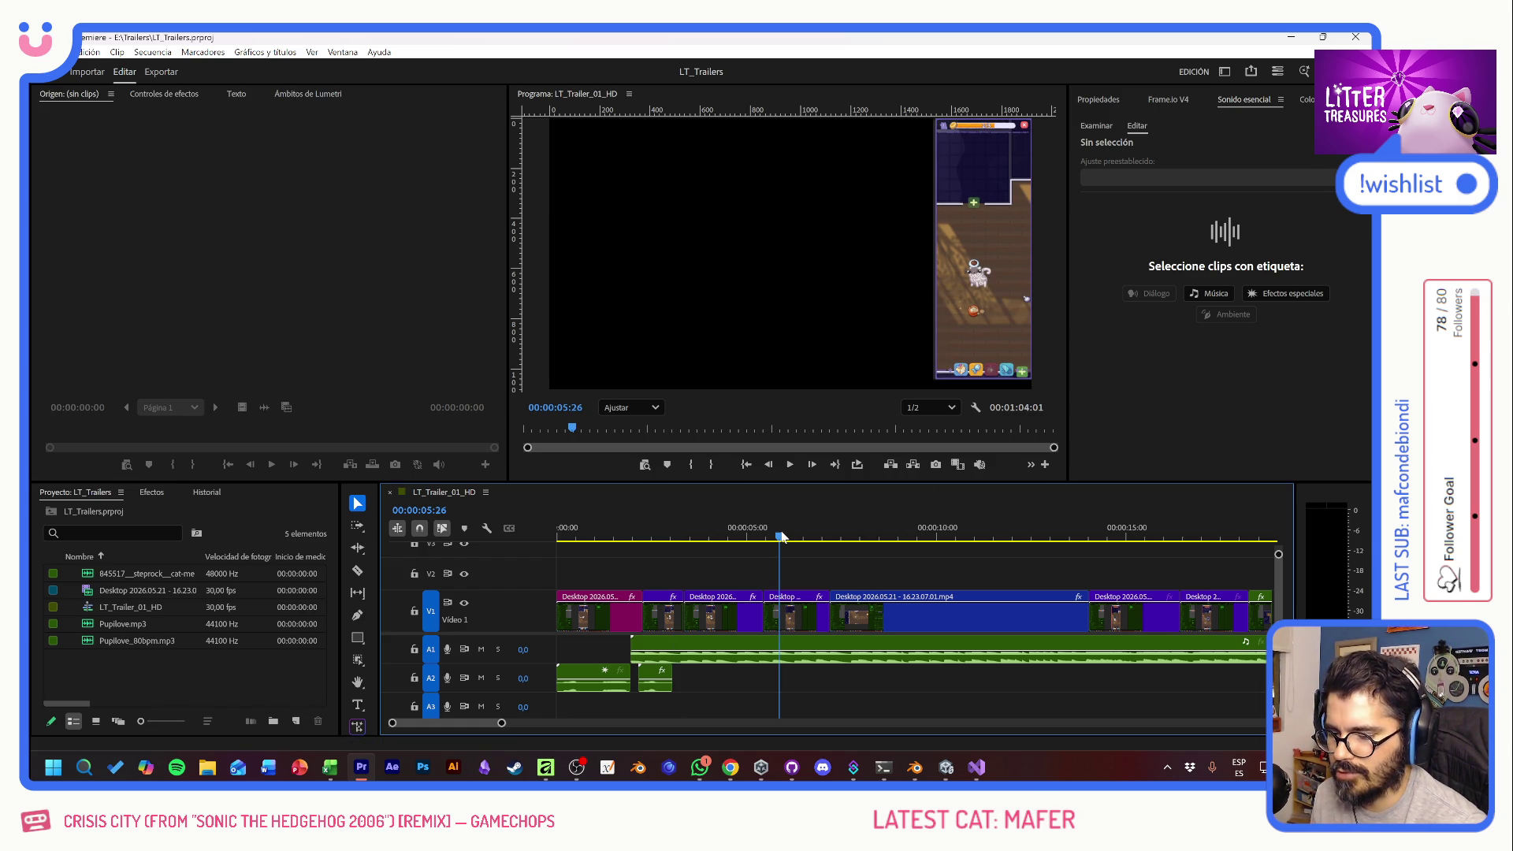
pyautogui.click(864, 536)
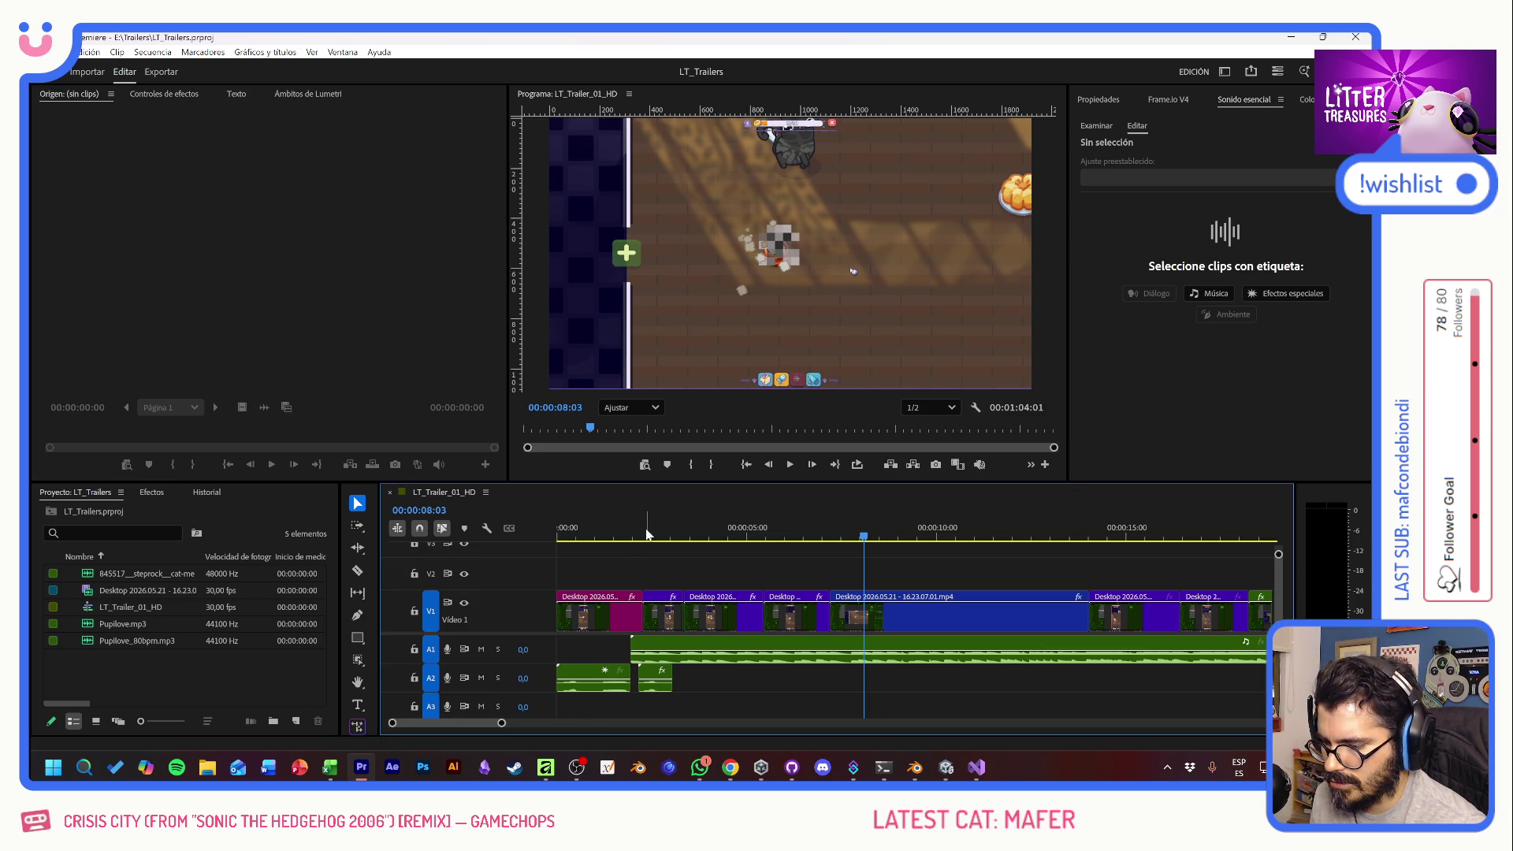
pyautogui.press('Home')
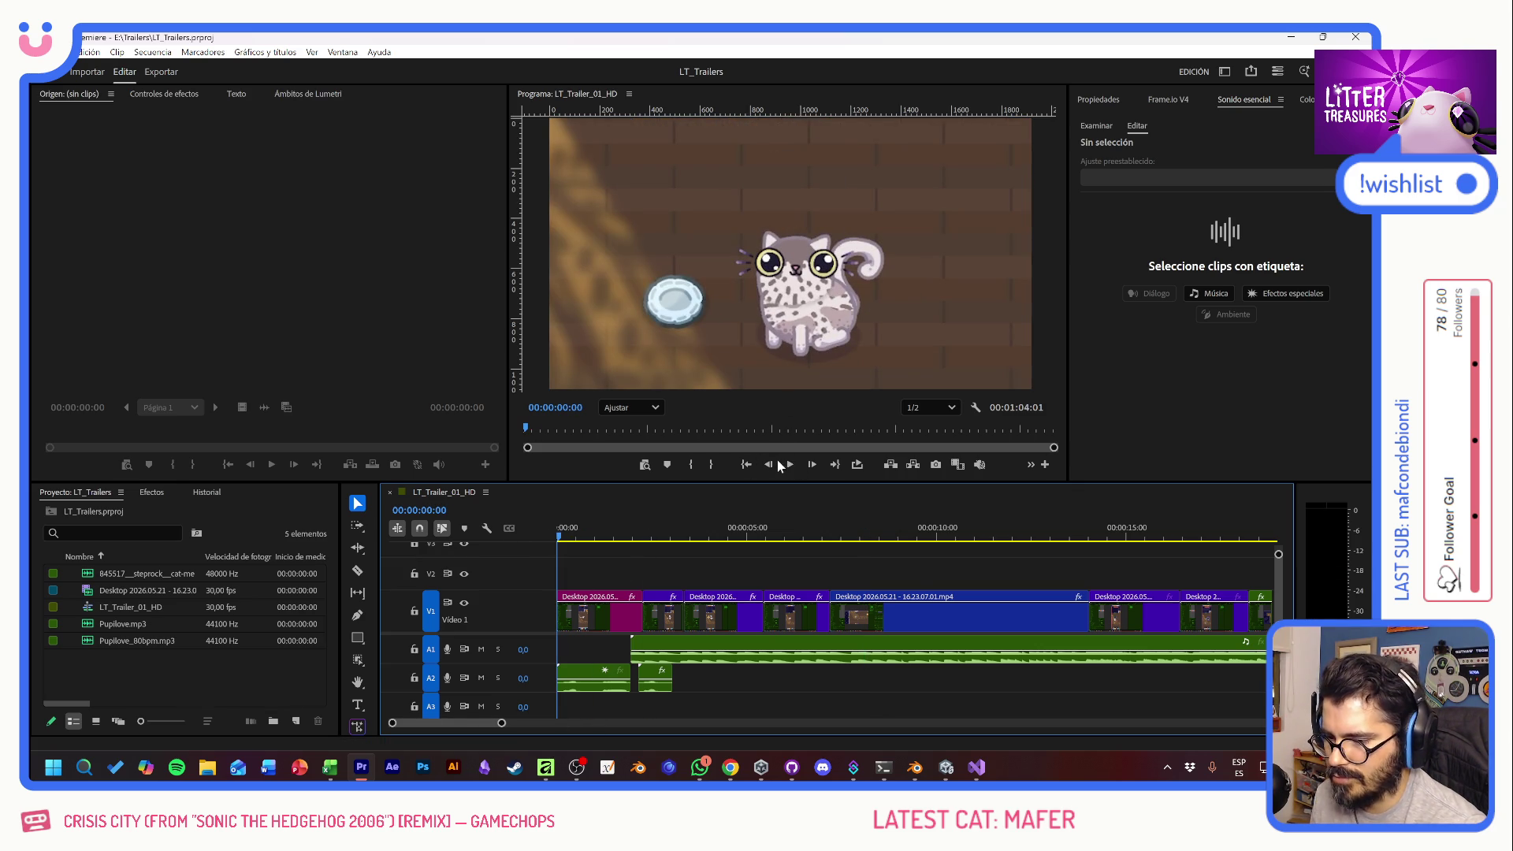
# - Play LT_Trailer_01_HD through and stop on the Yellow Jello reward shot at 00:01:02:03
pyautogui.click(794, 468)
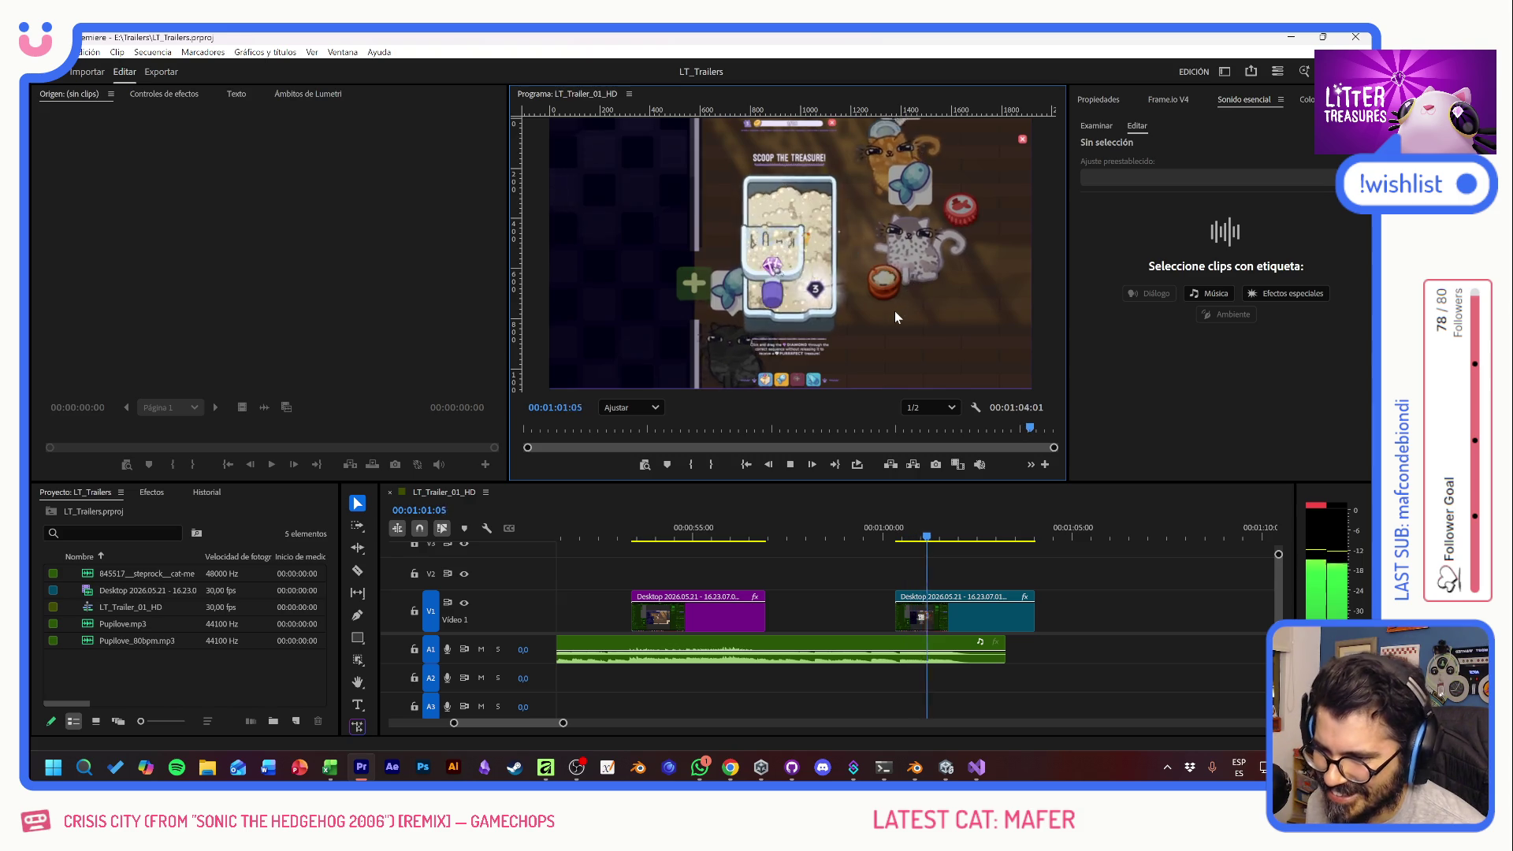
pyautogui.press('space')
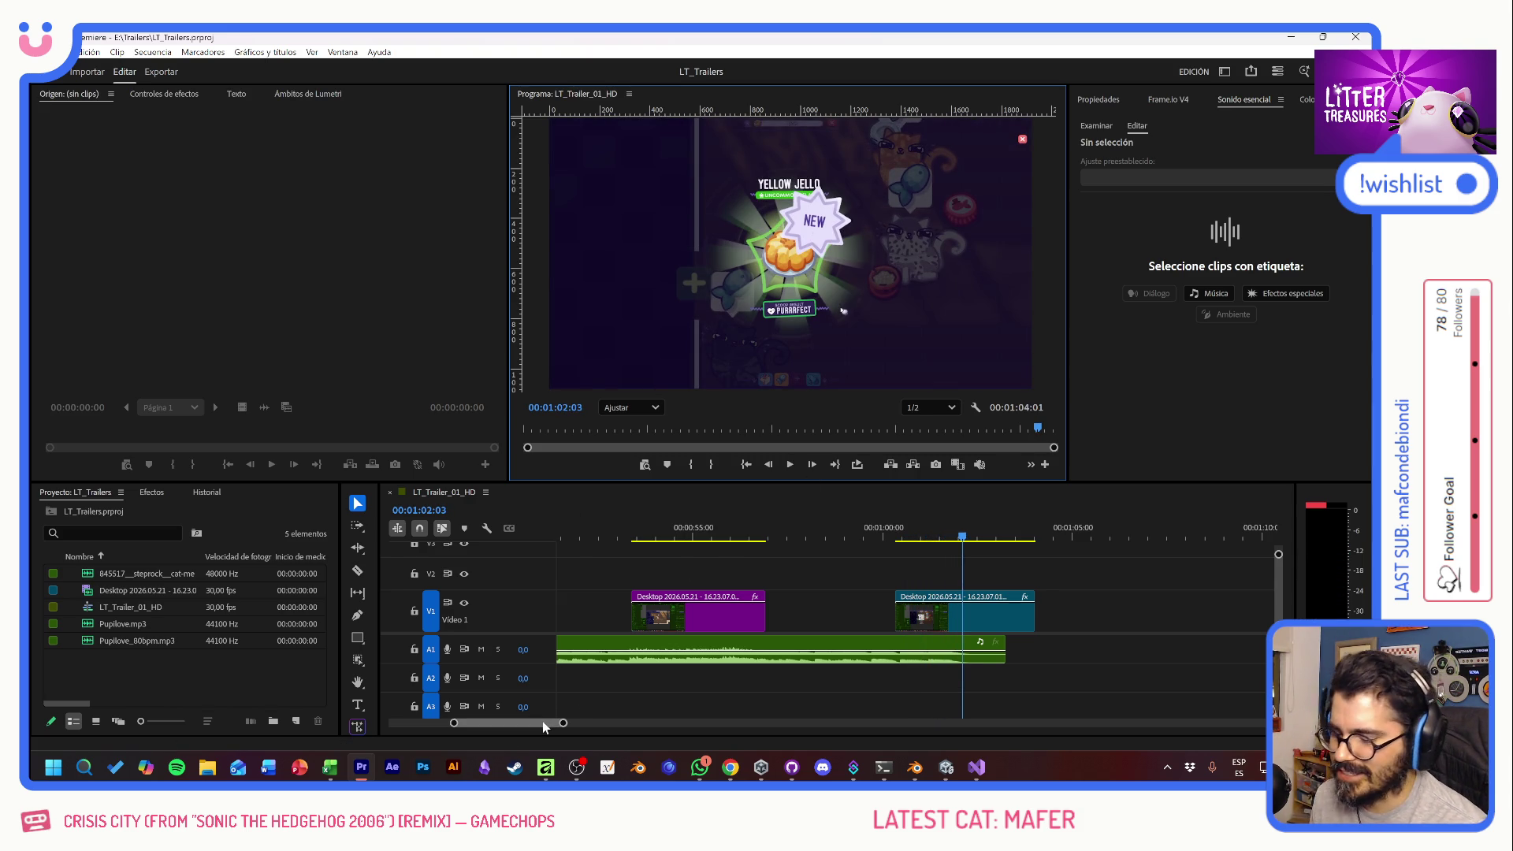
pyautogui.scroll(2, 542, 721)
pyautogui.scroll(3, 542, 721)
pyautogui.scroll(1, 536, 723)
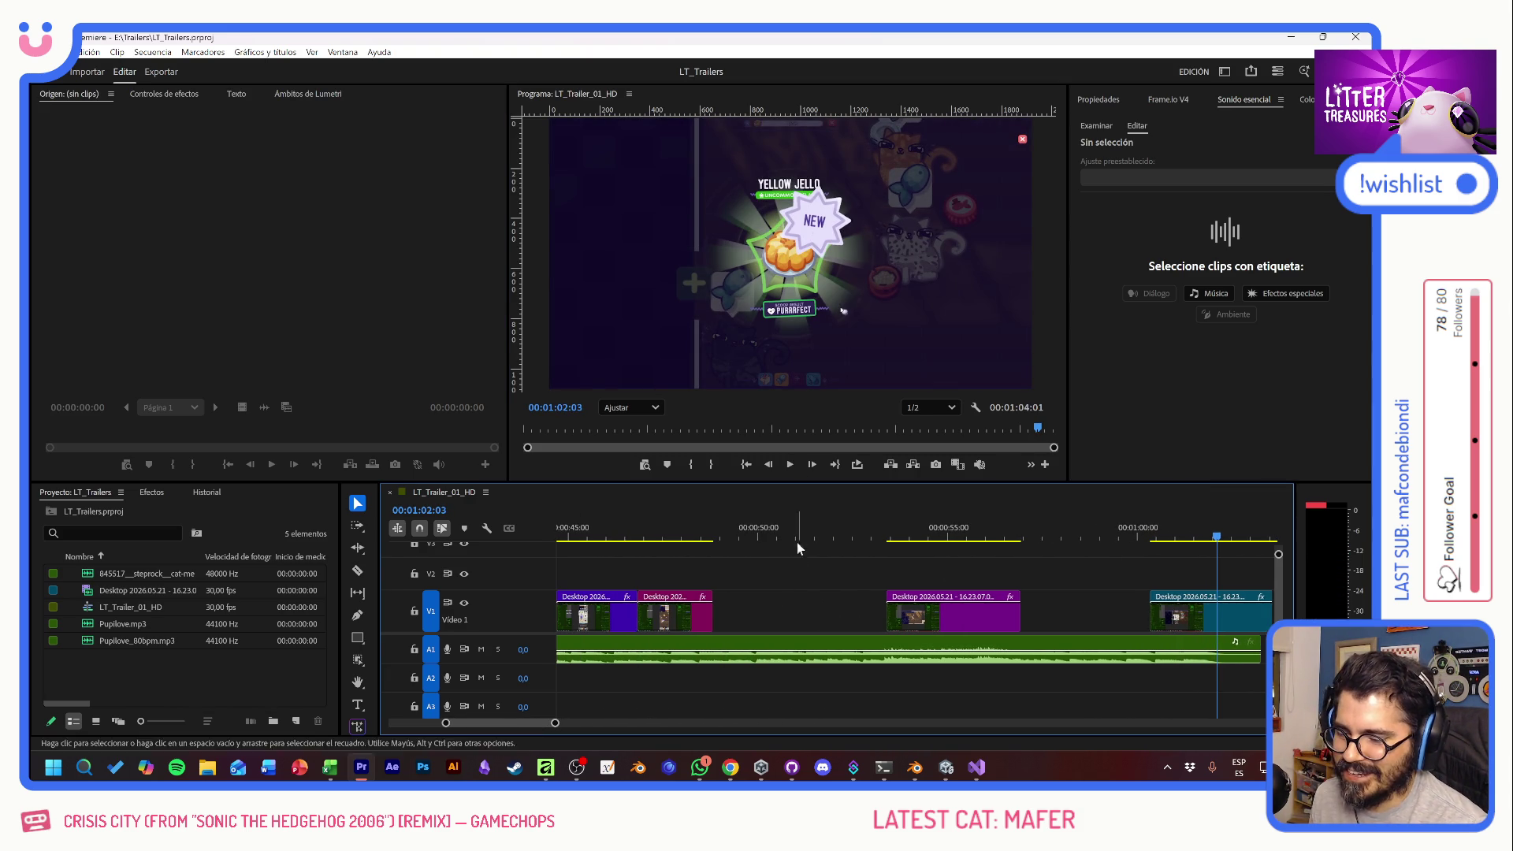
# - Play the trailer from the 00:00:50 mark through to about 00:01:01
pyautogui.click(760, 535)
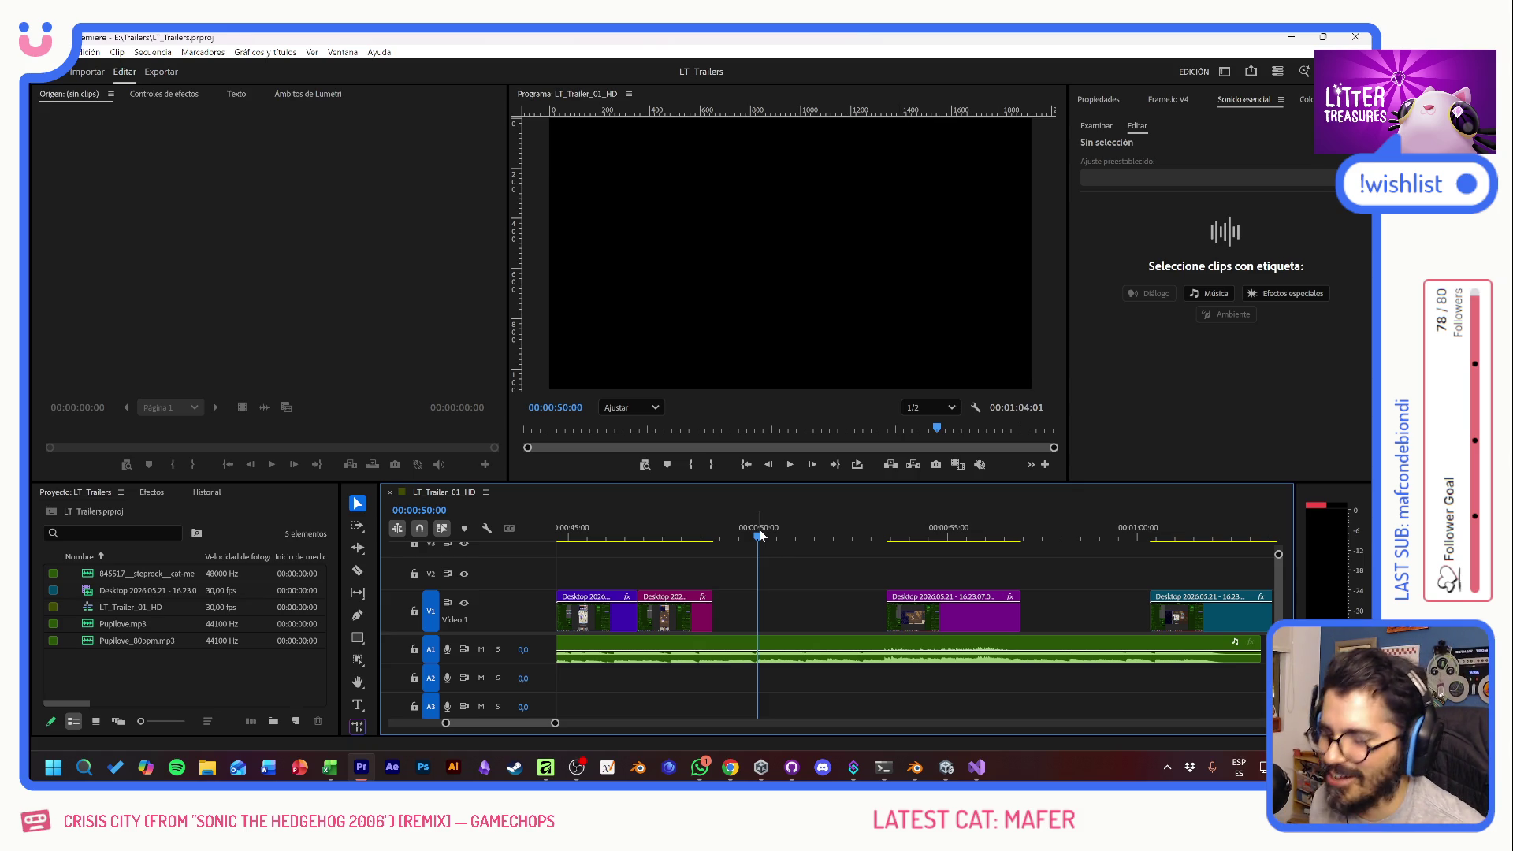
pyautogui.press('space')
pyautogui.press('space')
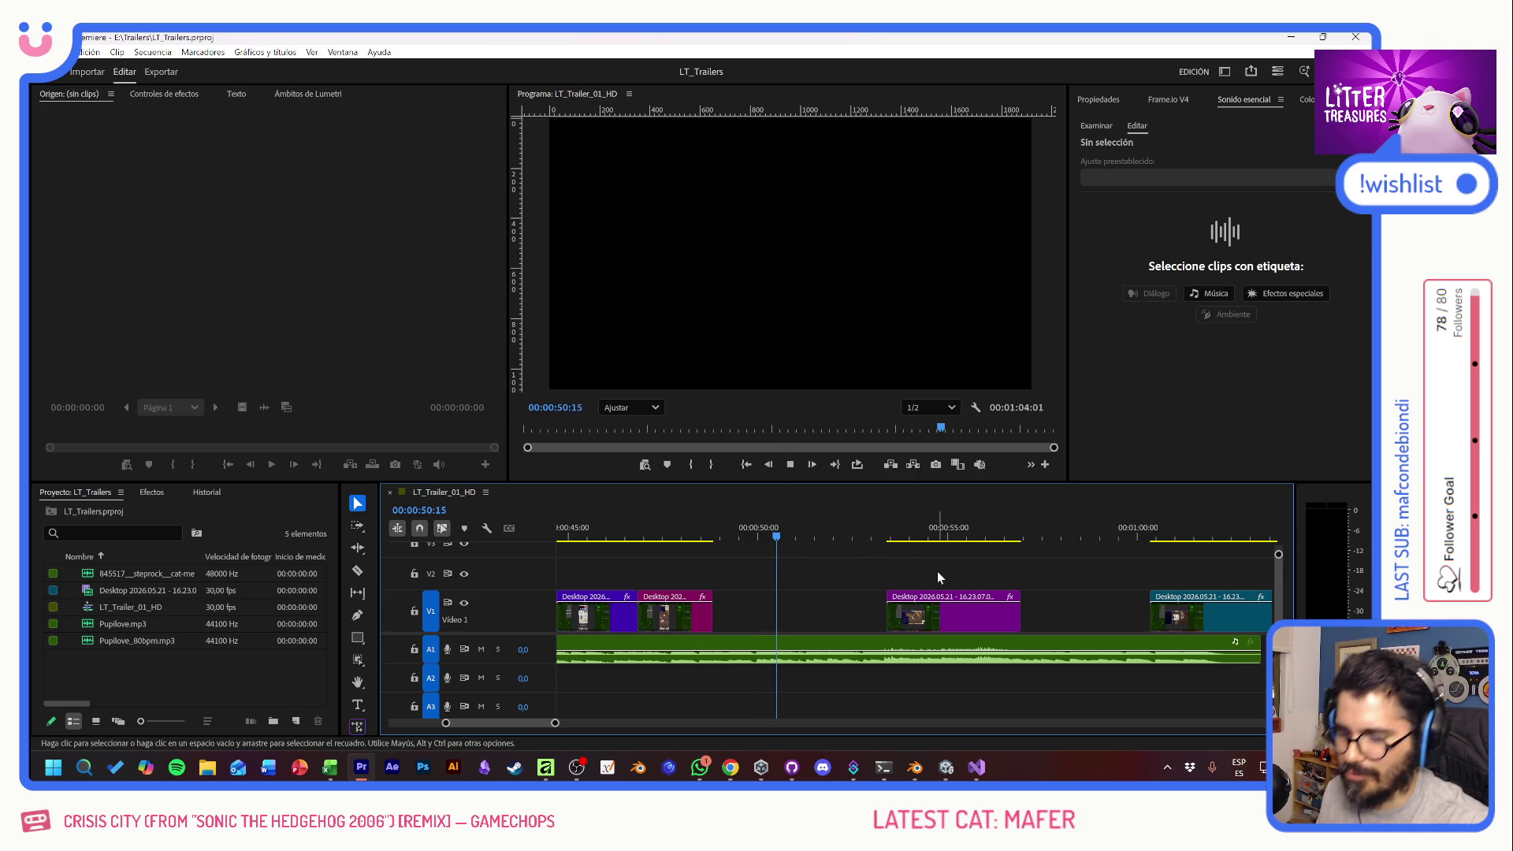
pyautogui.press('space')
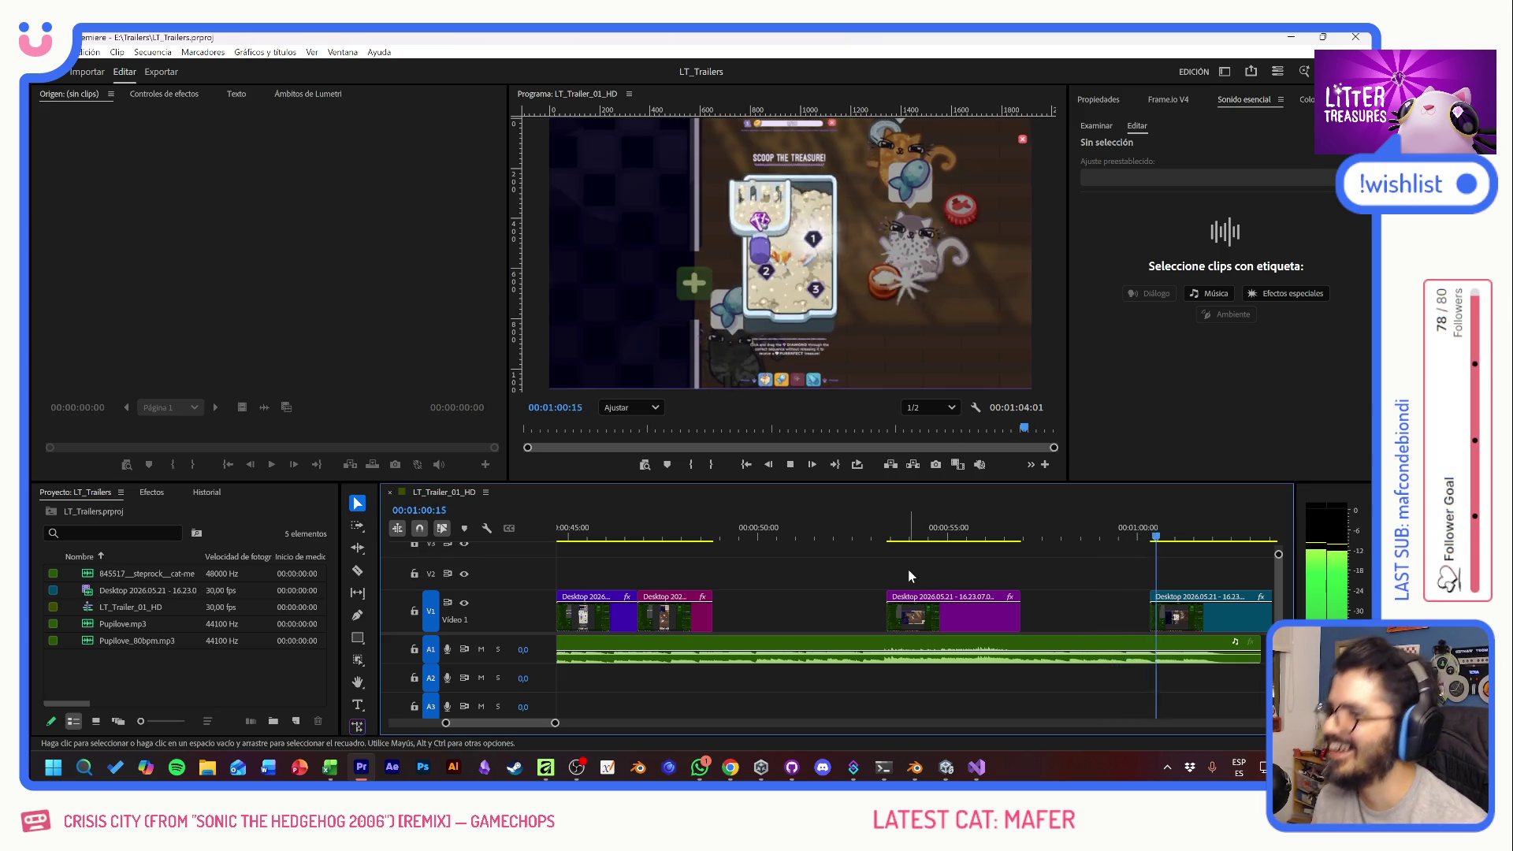
pyautogui.press('space')
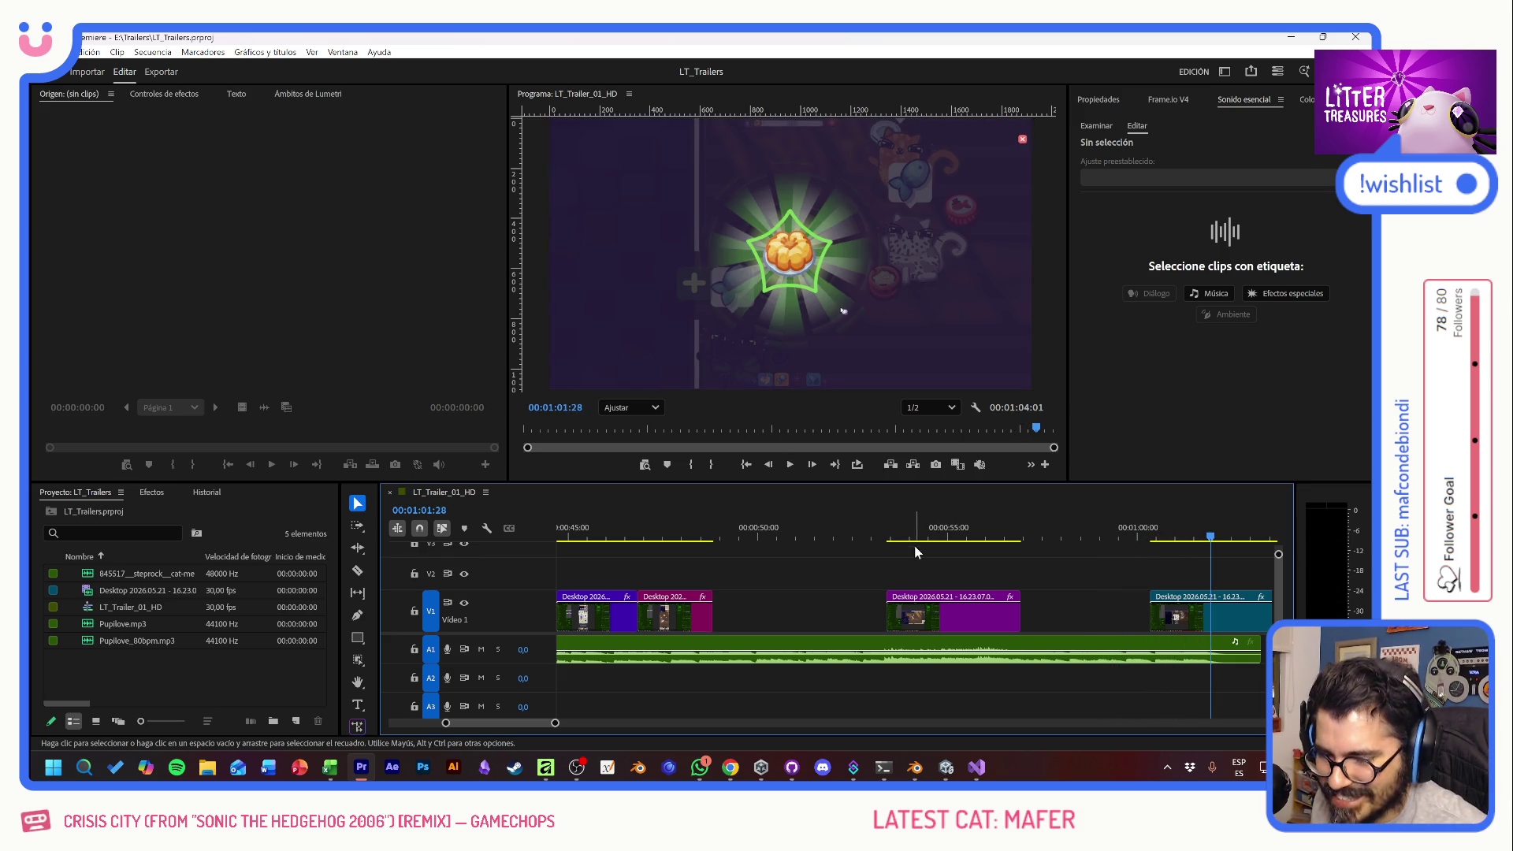
# - Replay from about 00:00:54 and from 00:00:51:25, then close the video project
pyautogui.click(913, 536)
pyautogui.press('space')
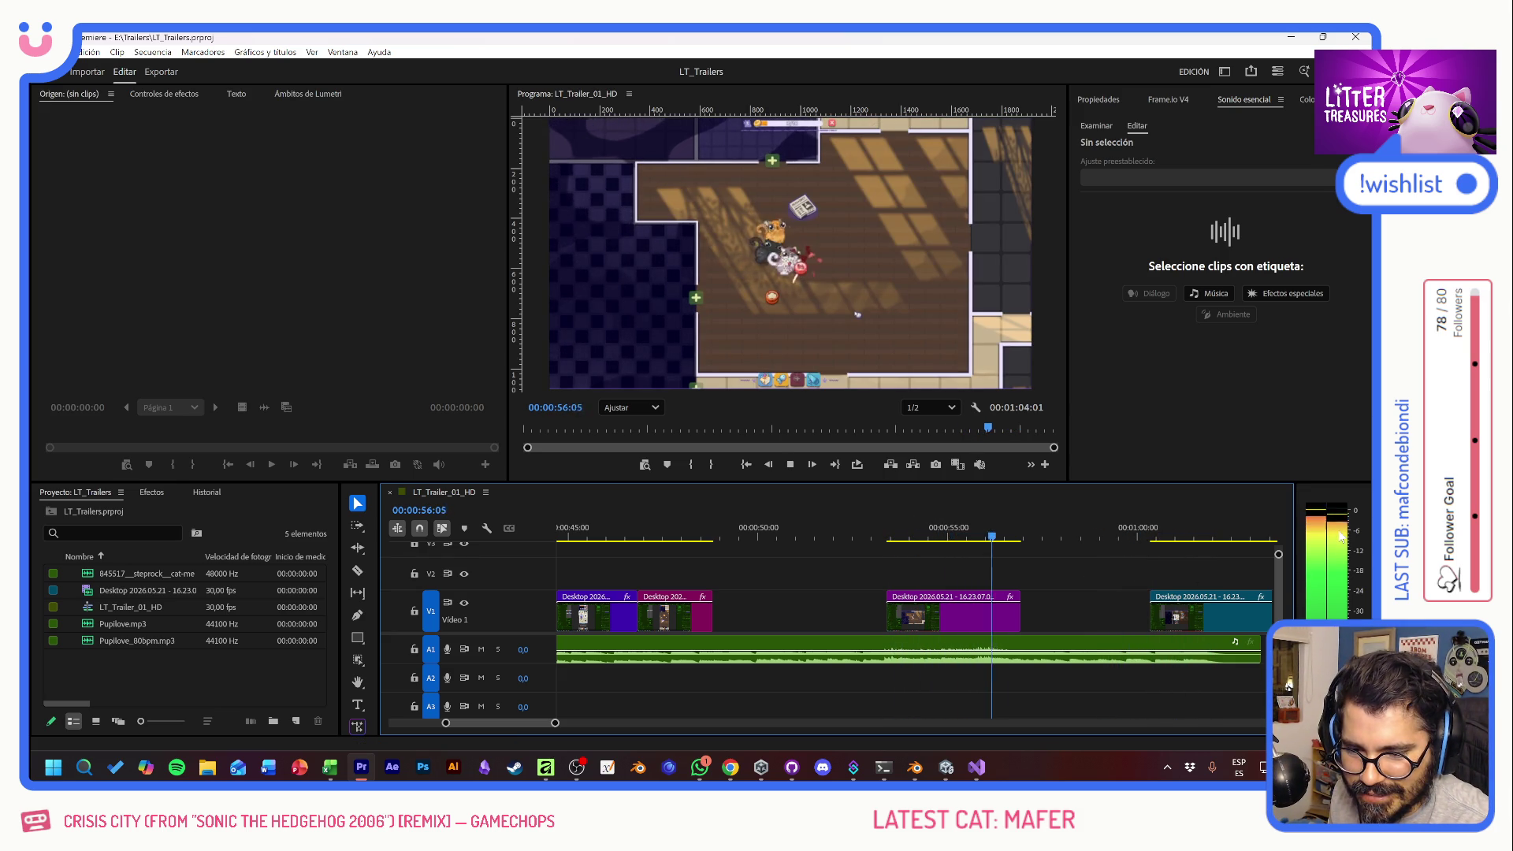
pyautogui.press('space')
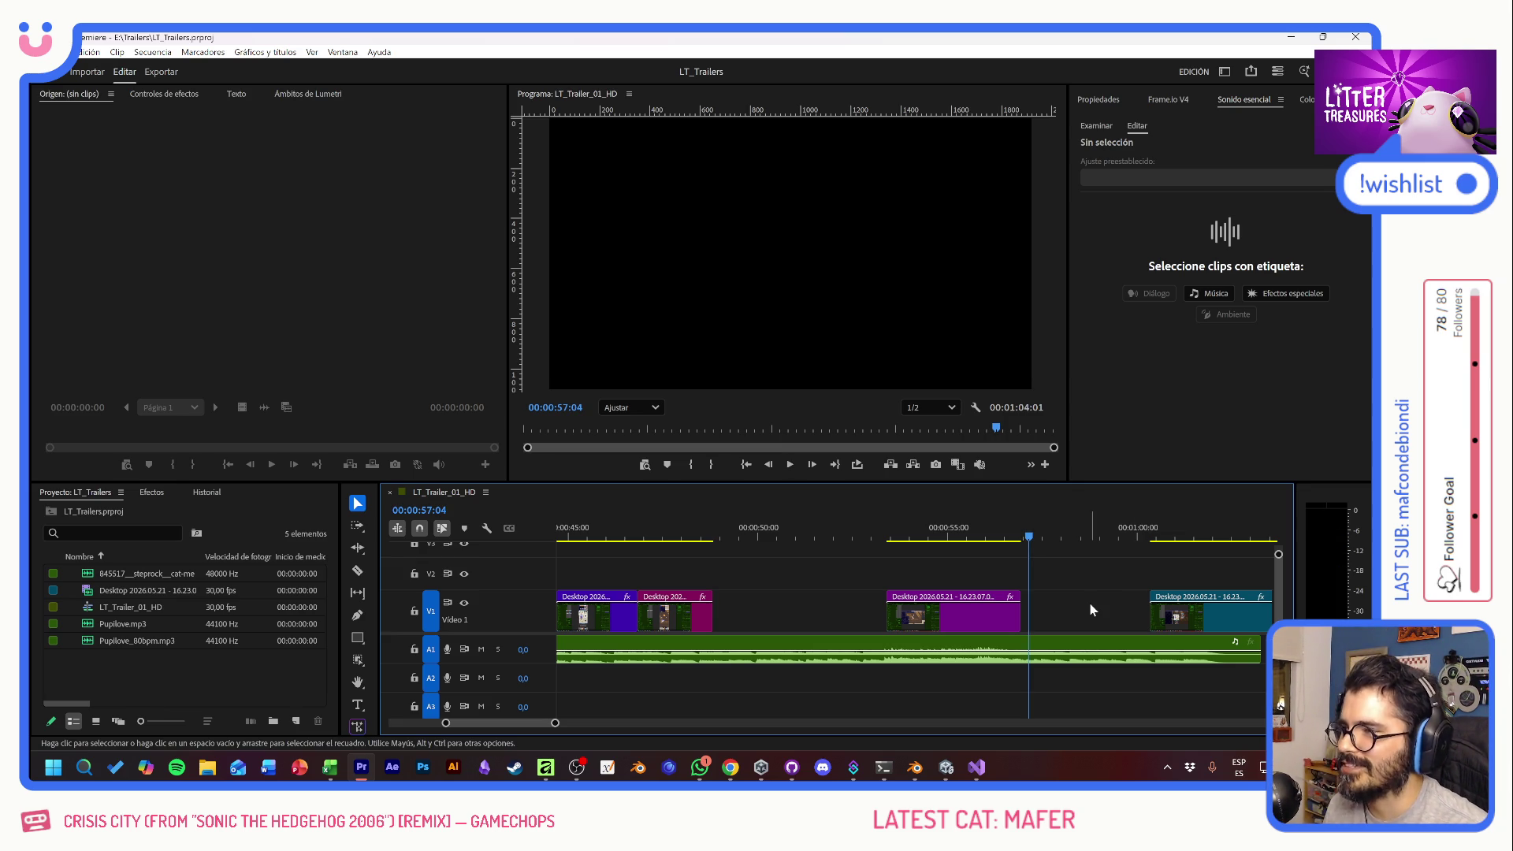
pyautogui.moveTo(847, 535); pyautogui.dragTo(827, 540)
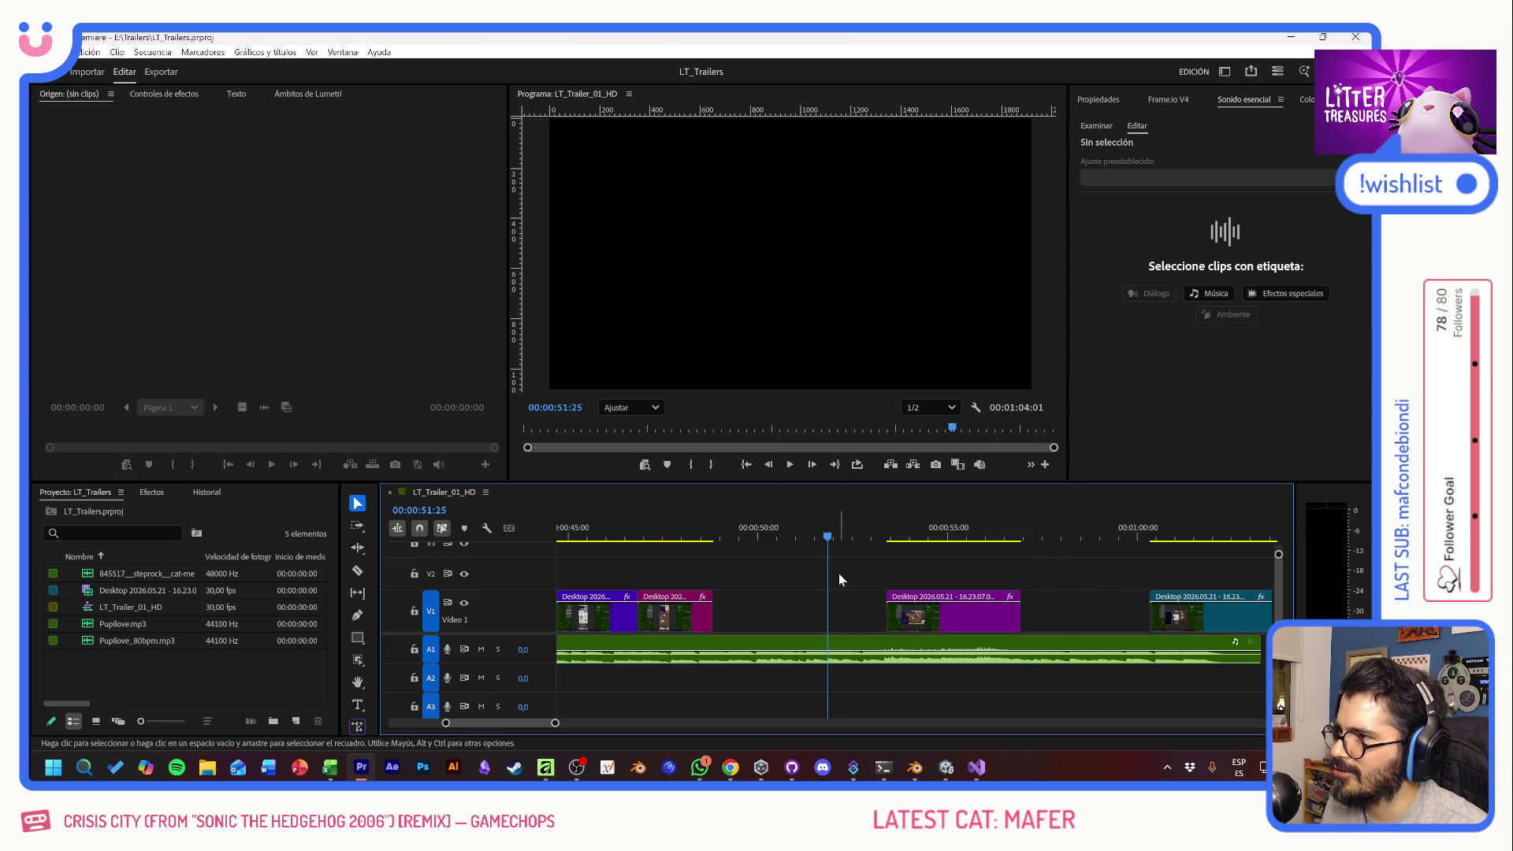
pyautogui.press('space')
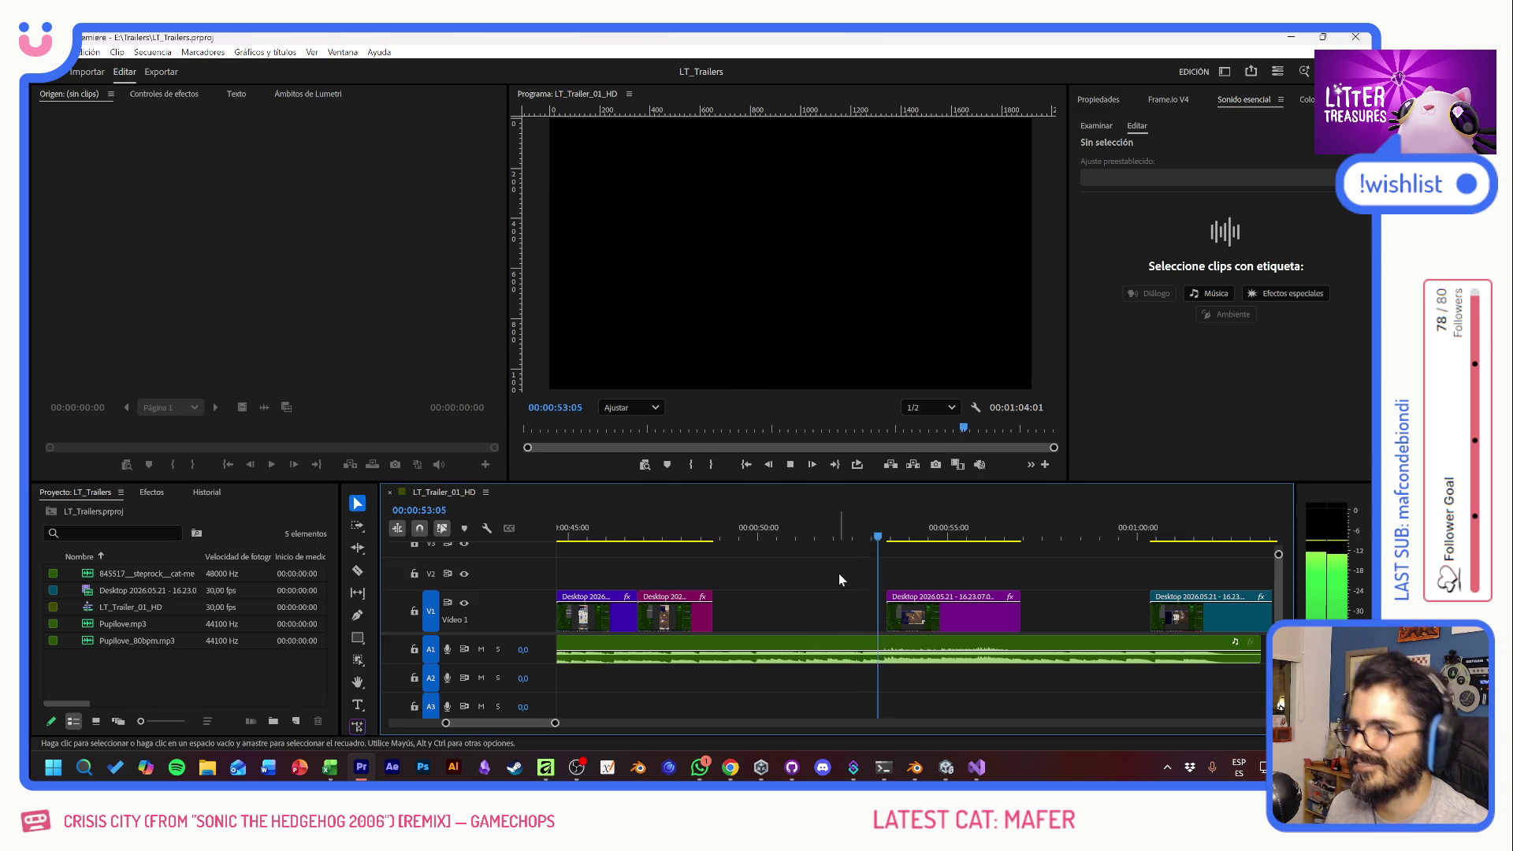
pyautogui.press('space')
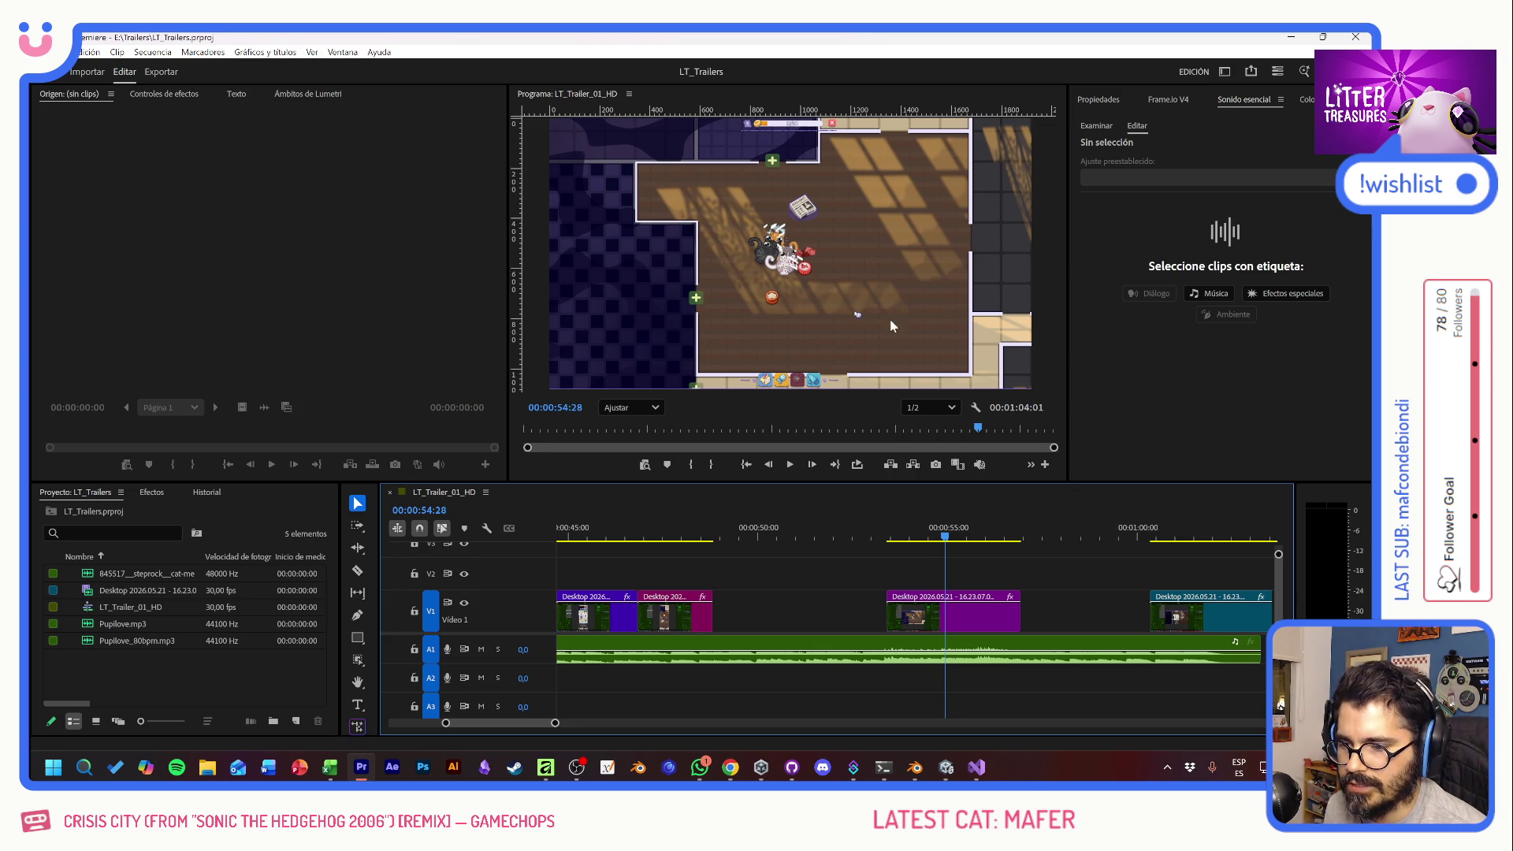
pyautogui.click(1355, 38)
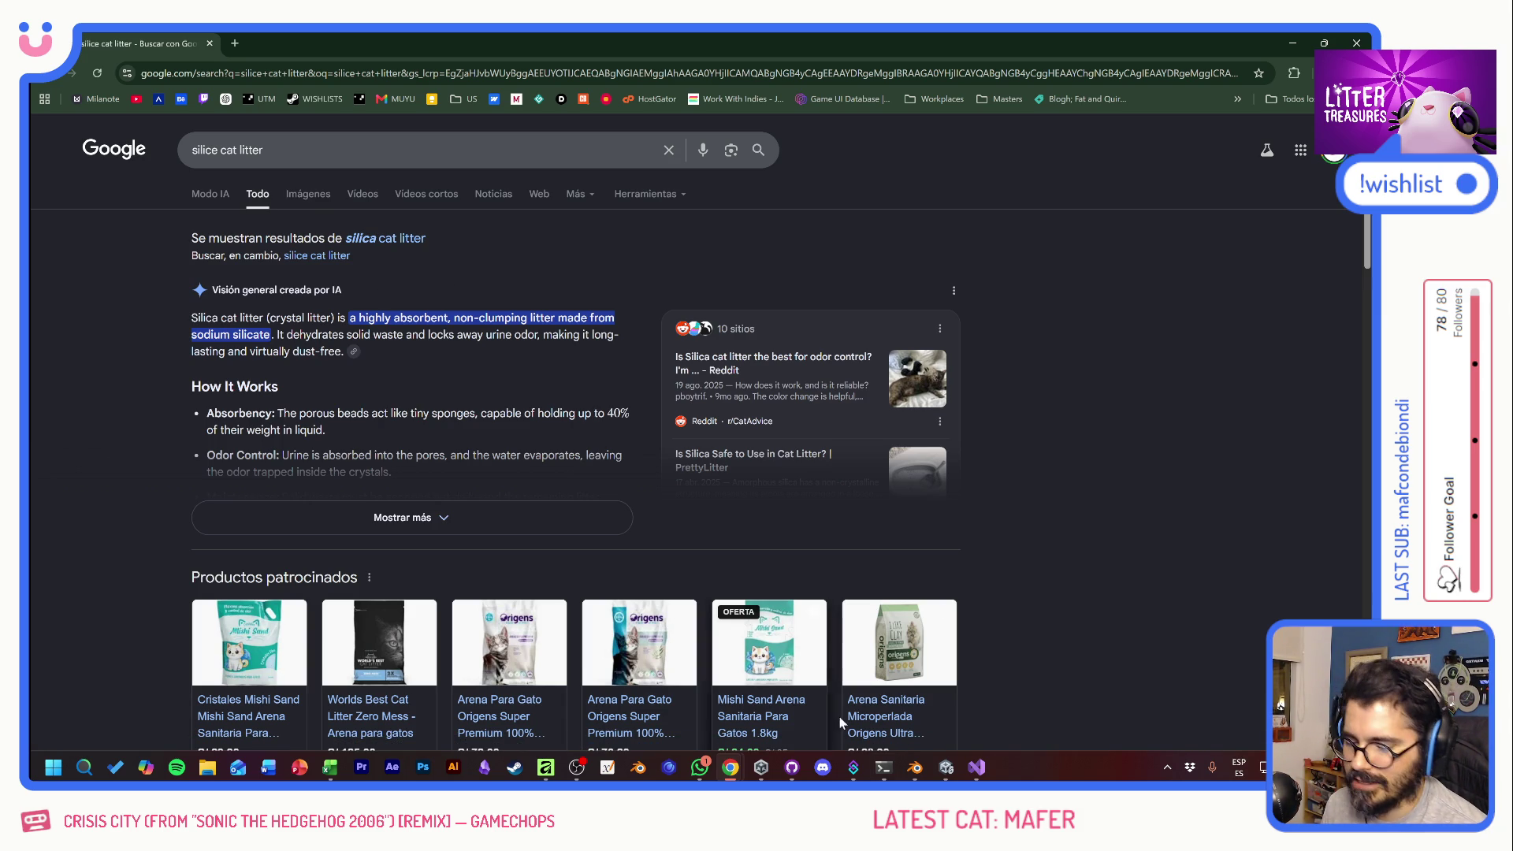
# - Cycle from the Blender file back through Chrome to the Unity LitterTreasures editor
pyautogui.click(914, 767)
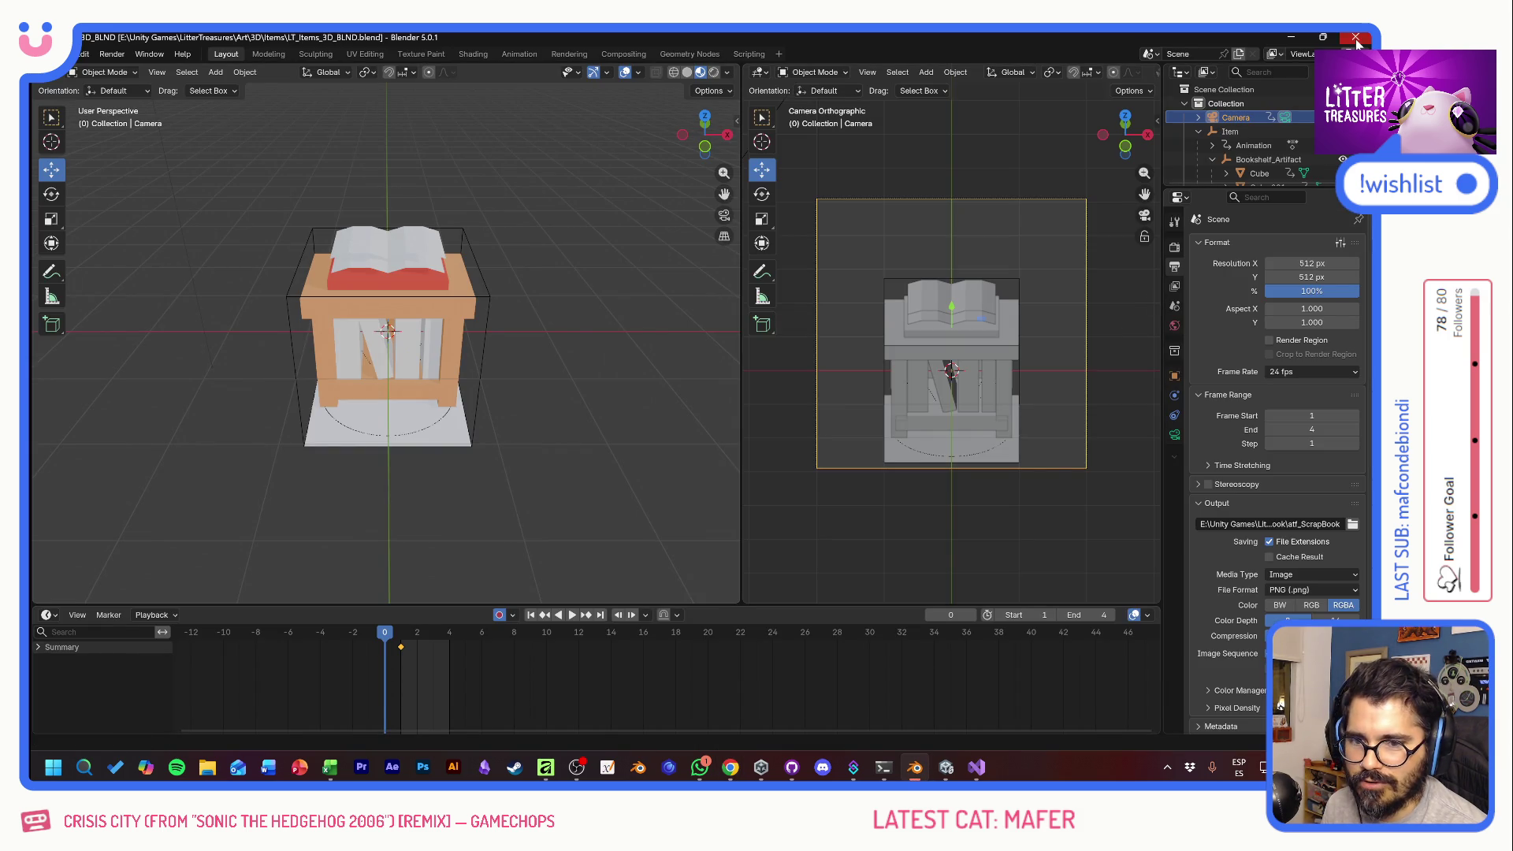
pyautogui.hotkey('alt', 'Tab')
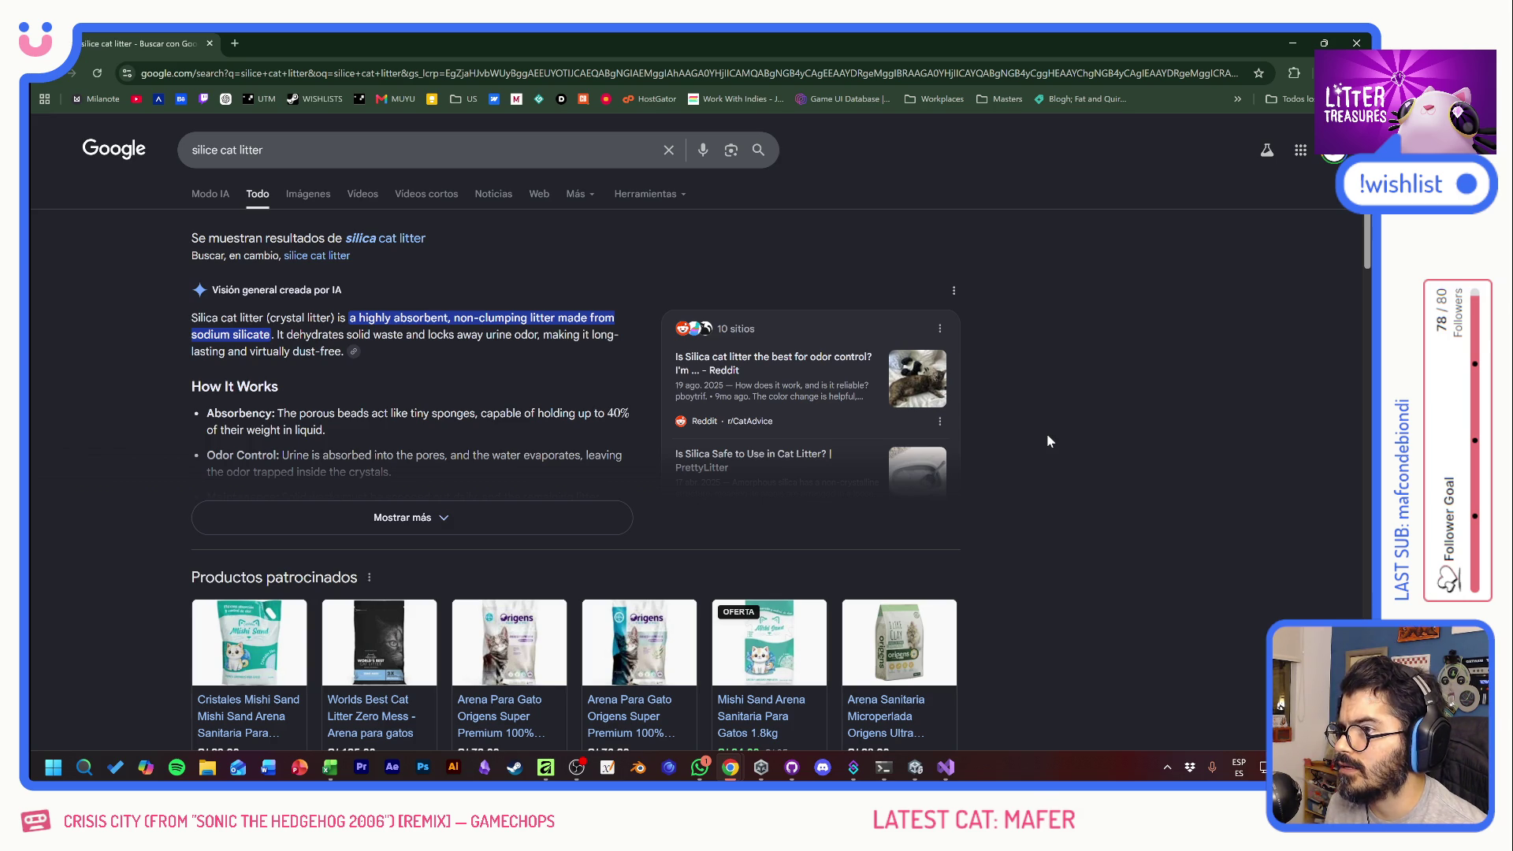
pyautogui.hotkey('alt', 'Tab')
pyautogui.hotkey('alt', 'Tab')
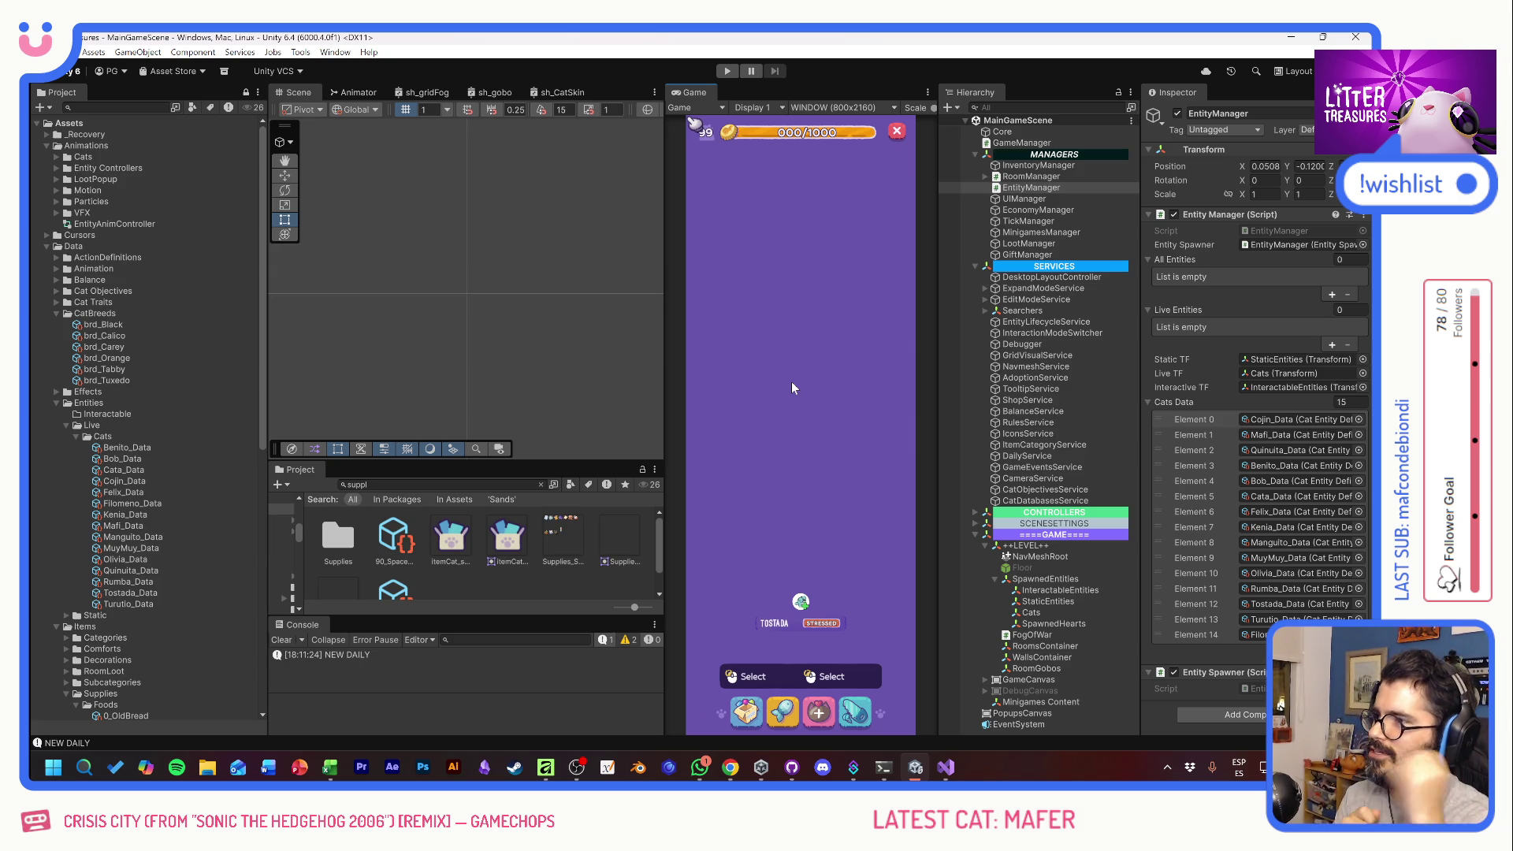
# - Run the game and try moving the food bowl lower, then cancel the move
pyautogui.click(727, 71)
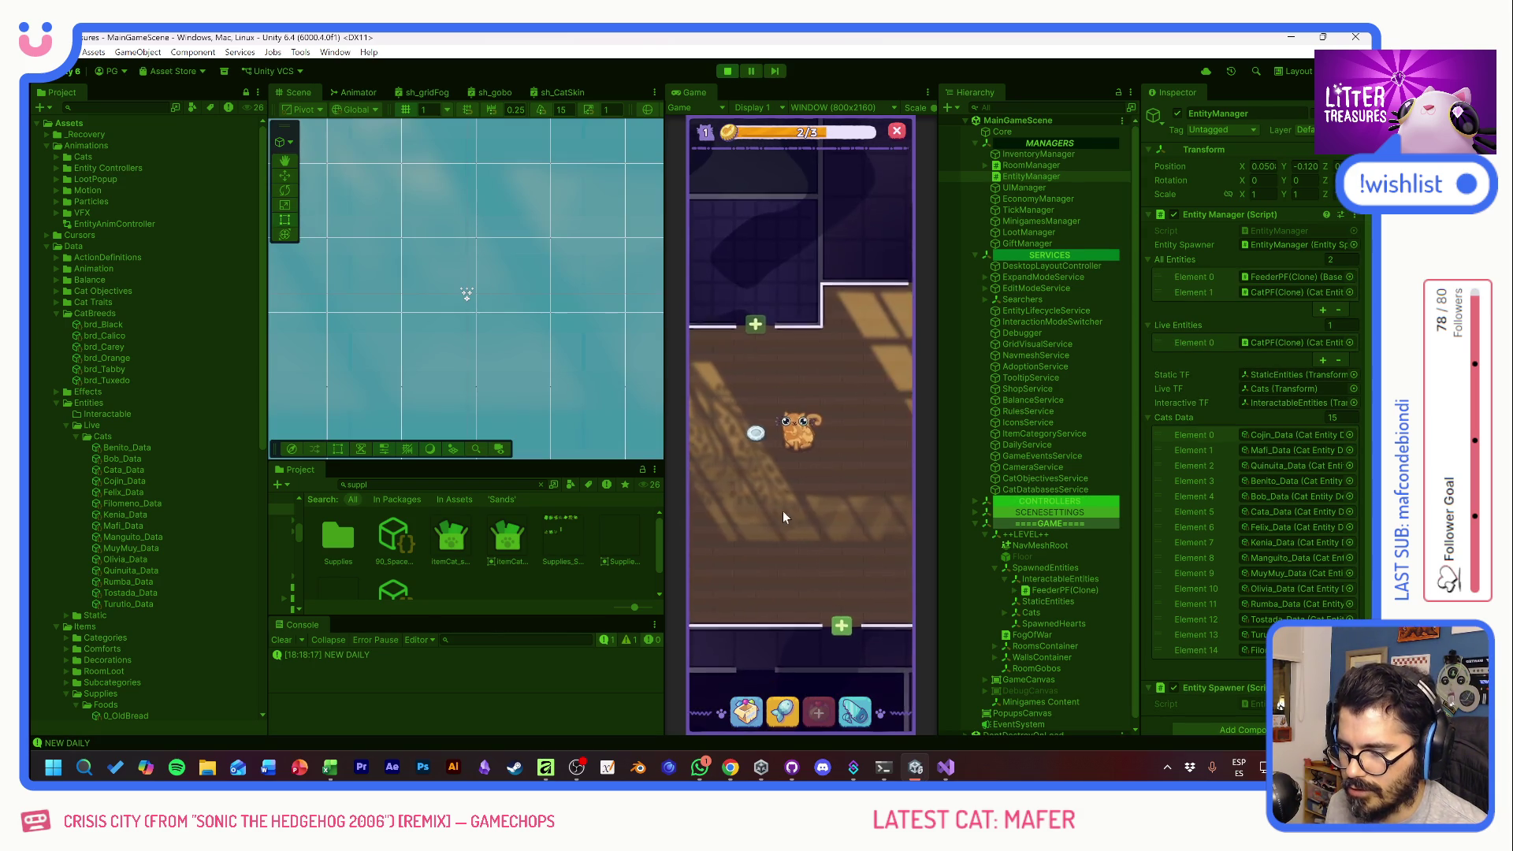
pyautogui.click(756, 425)
pyautogui.click(757, 386)
pyautogui.moveTo(757, 386)
pyautogui.mouseDown()
pyautogui.moveTo(830, 507)
pyautogui.moveTo(836, 472)
pyautogui.mouseUp()
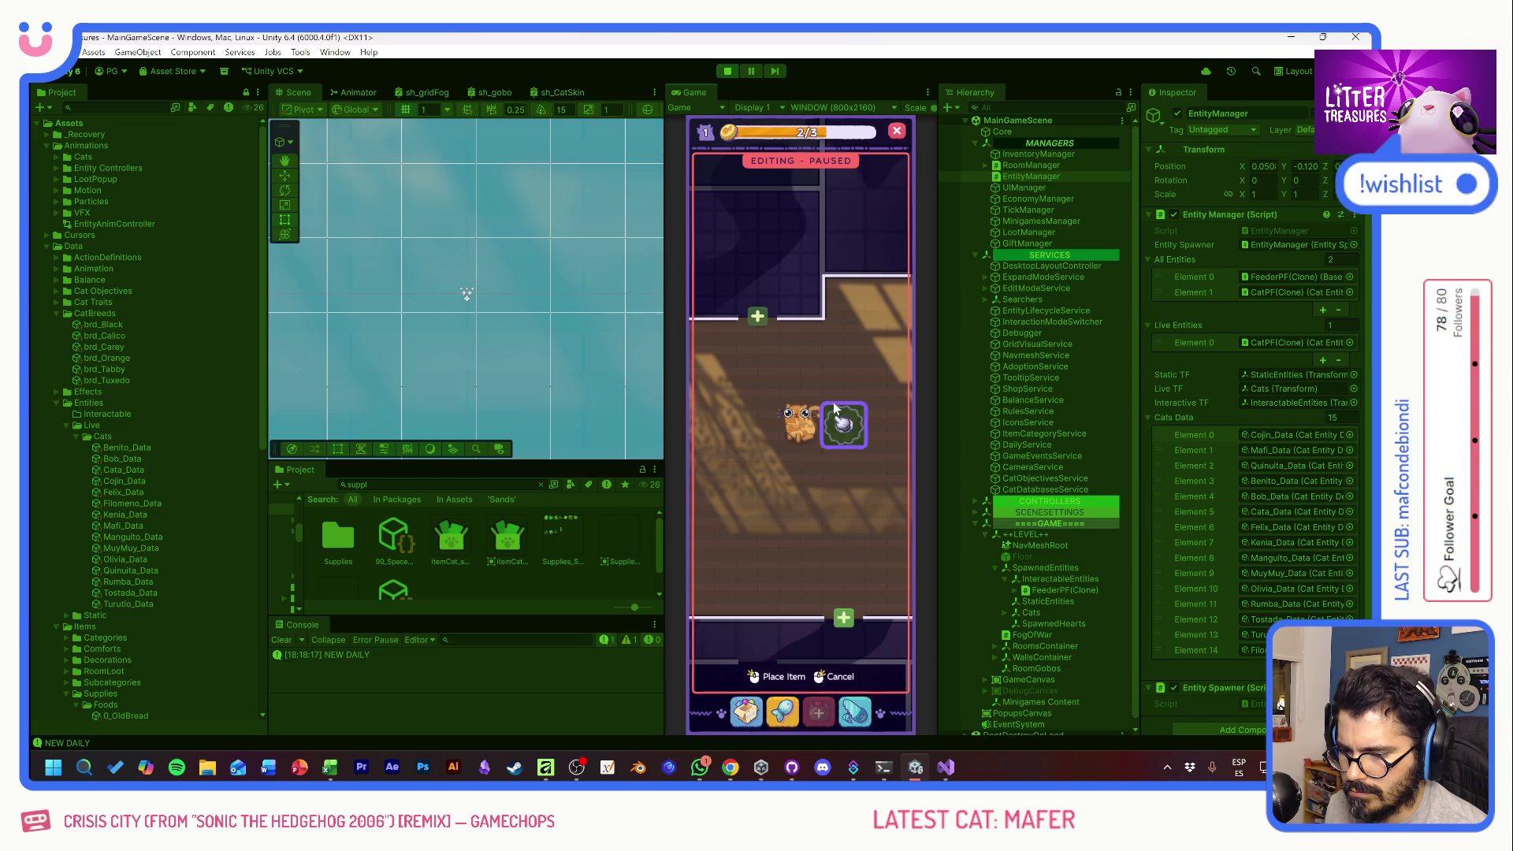
pyautogui.click(834, 676)
# - Place the litter pot from the inventory below the cat and check its info card
pyautogui.click(747, 711)
pyautogui.click(755, 496)
pyautogui.click(747, 355)
pyautogui.moveTo(758, 394)
pyautogui.mouseDown()
pyautogui.moveTo(768, 523)
pyautogui.moveTo(785, 520)
pyautogui.mouseUp()
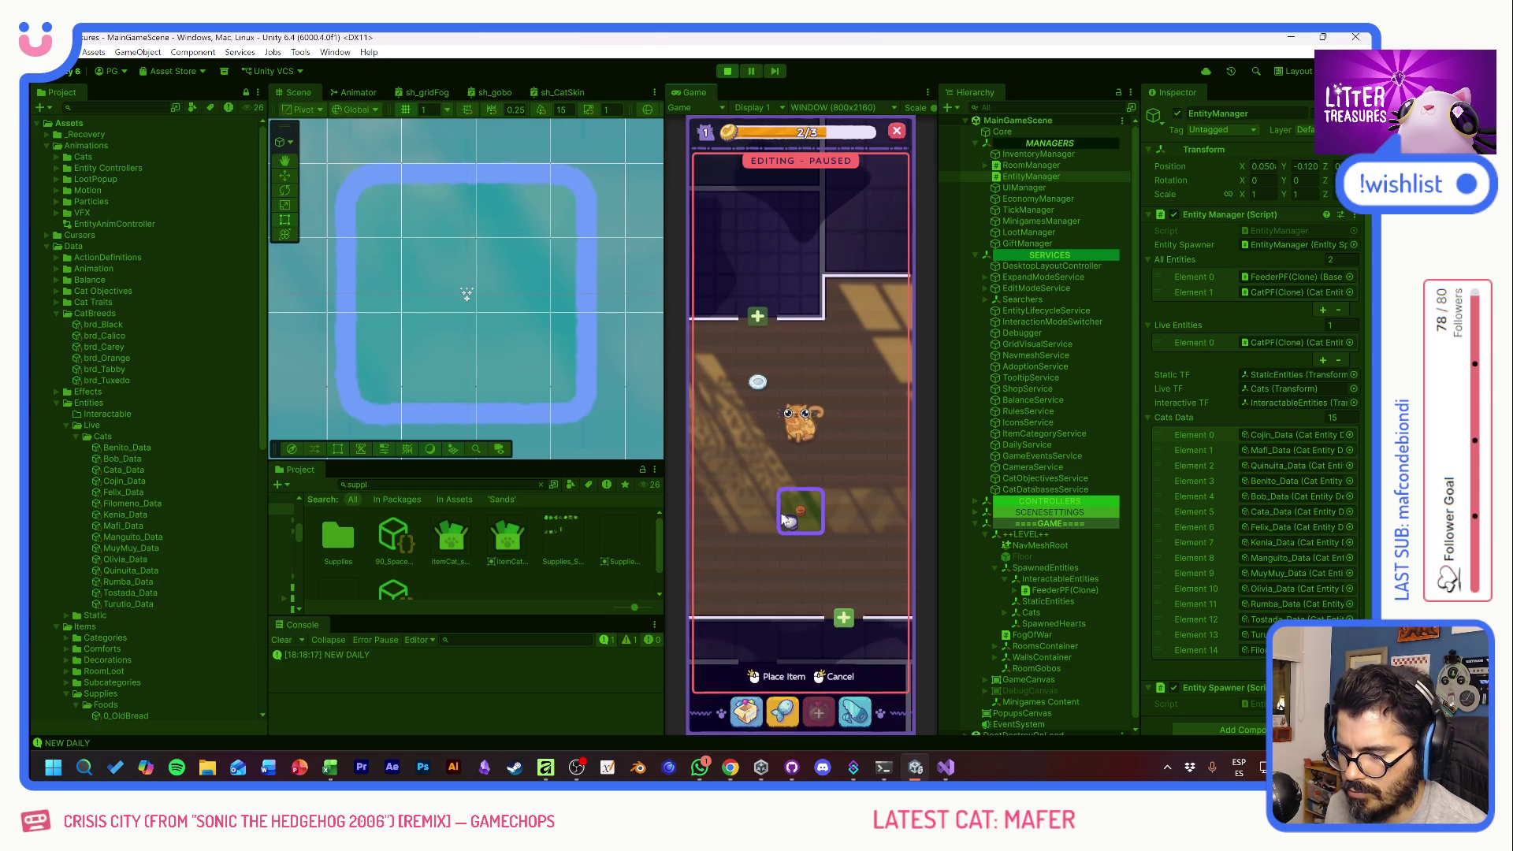
pyautogui.click(785, 676)
pyautogui.click(812, 518)
pyautogui.click(776, 530)
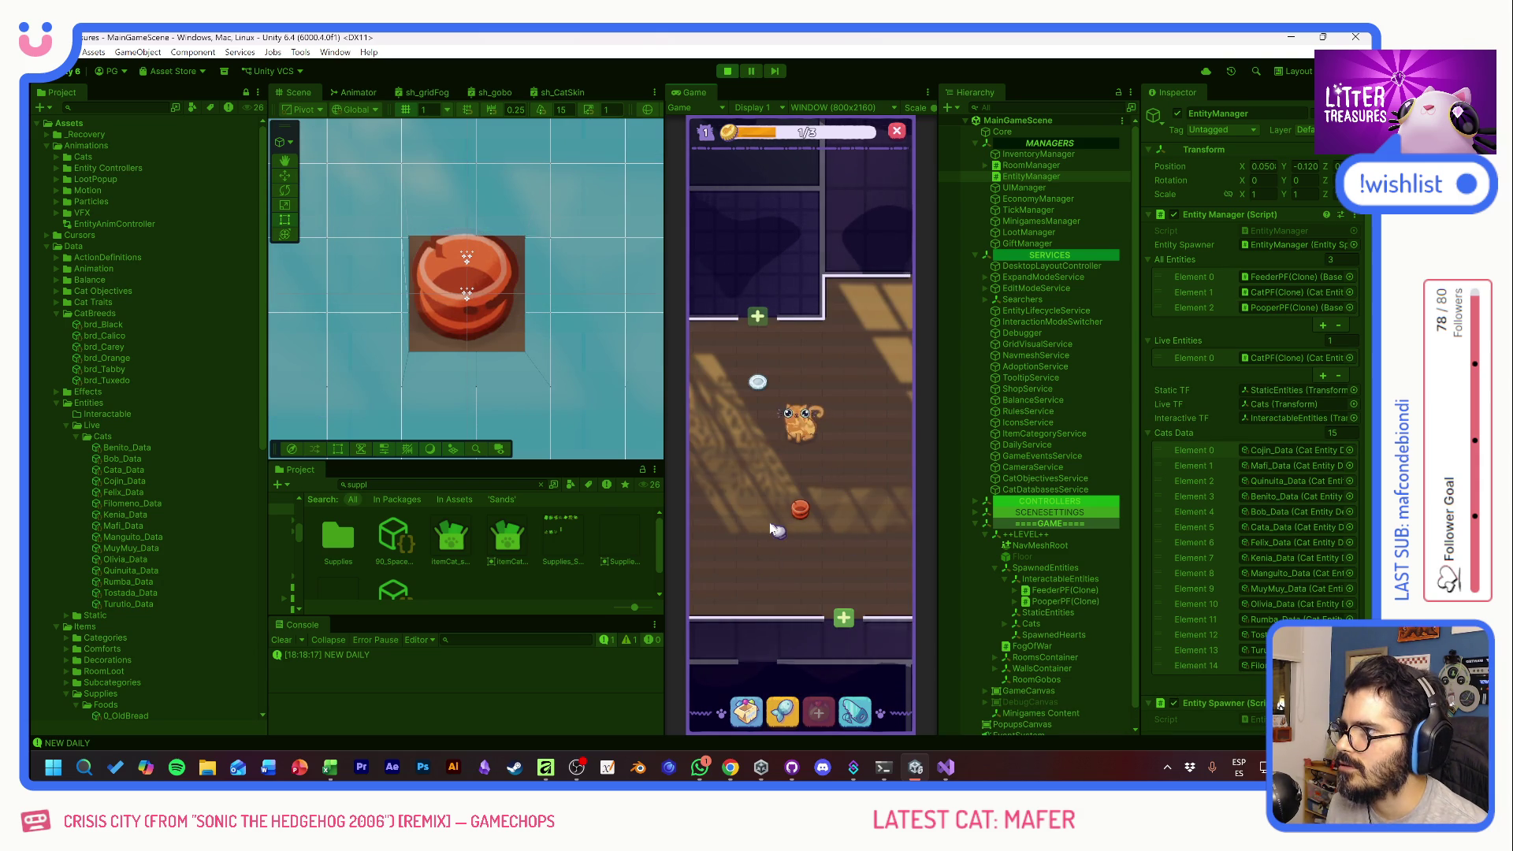
# - Refill the placed litter pot with sand
pyautogui.click(813, 502)
pyautogui.click(811, 502)
pyautogui.click(813, 502)
pyautogui.click(792, 469)
# - Frame the pot and cat in the view, then stop and restart the game with Ctrl+P
pyautogui.moveTo(840, 451)
pyautogui.mouseDown()
pyautogui.moveTo(888, 405)
pyautogui.moveTo(726, 422)
pyautogui.moveTo(855, 426)
pyautogui.mouseUp()
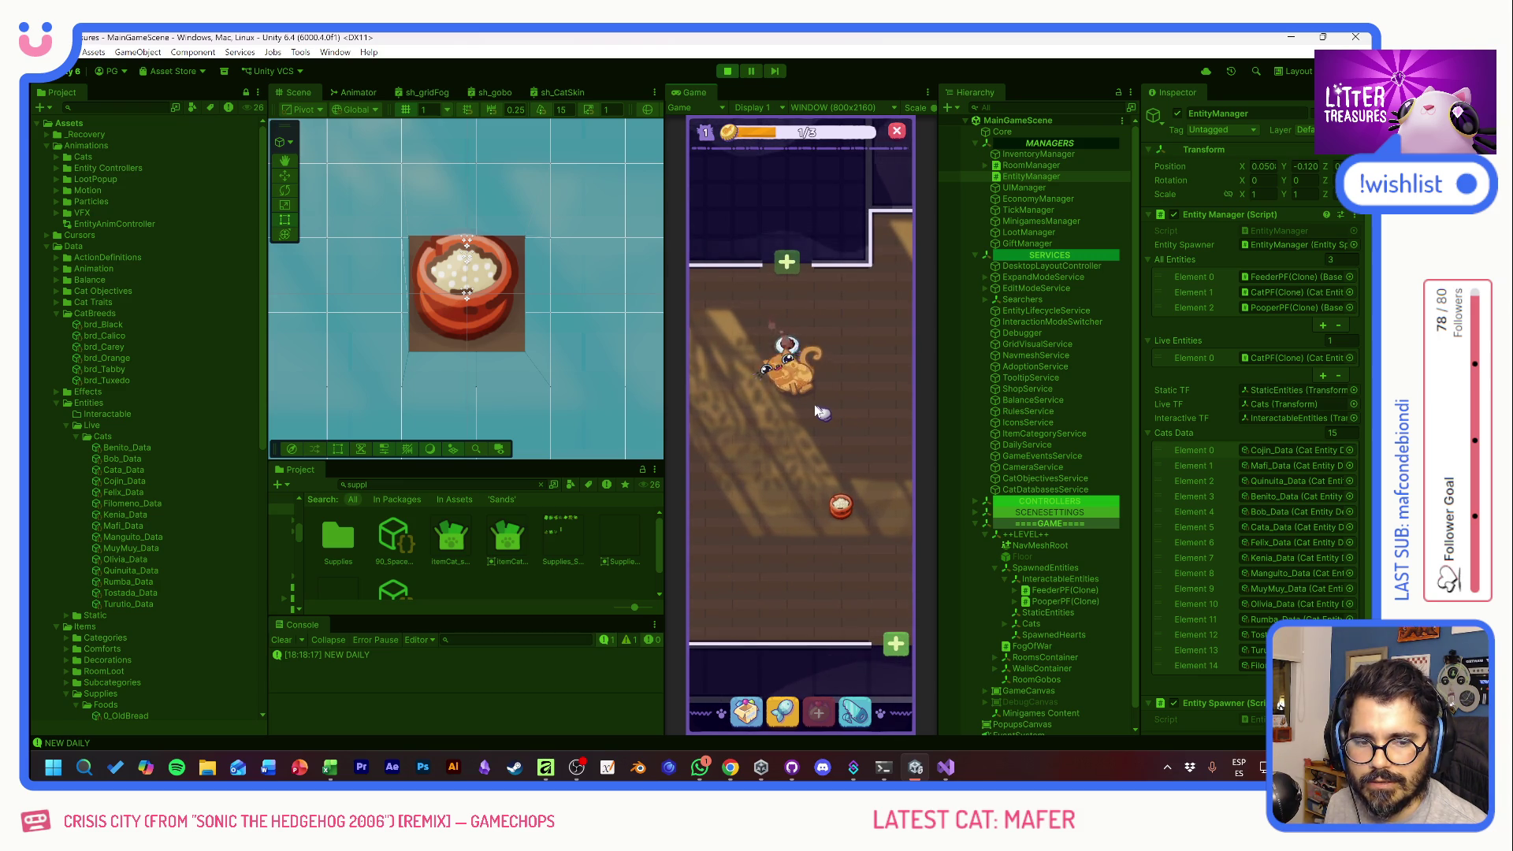
pyautogui.moveTo(817, 410); pyautogui.dragTo(801, 436)
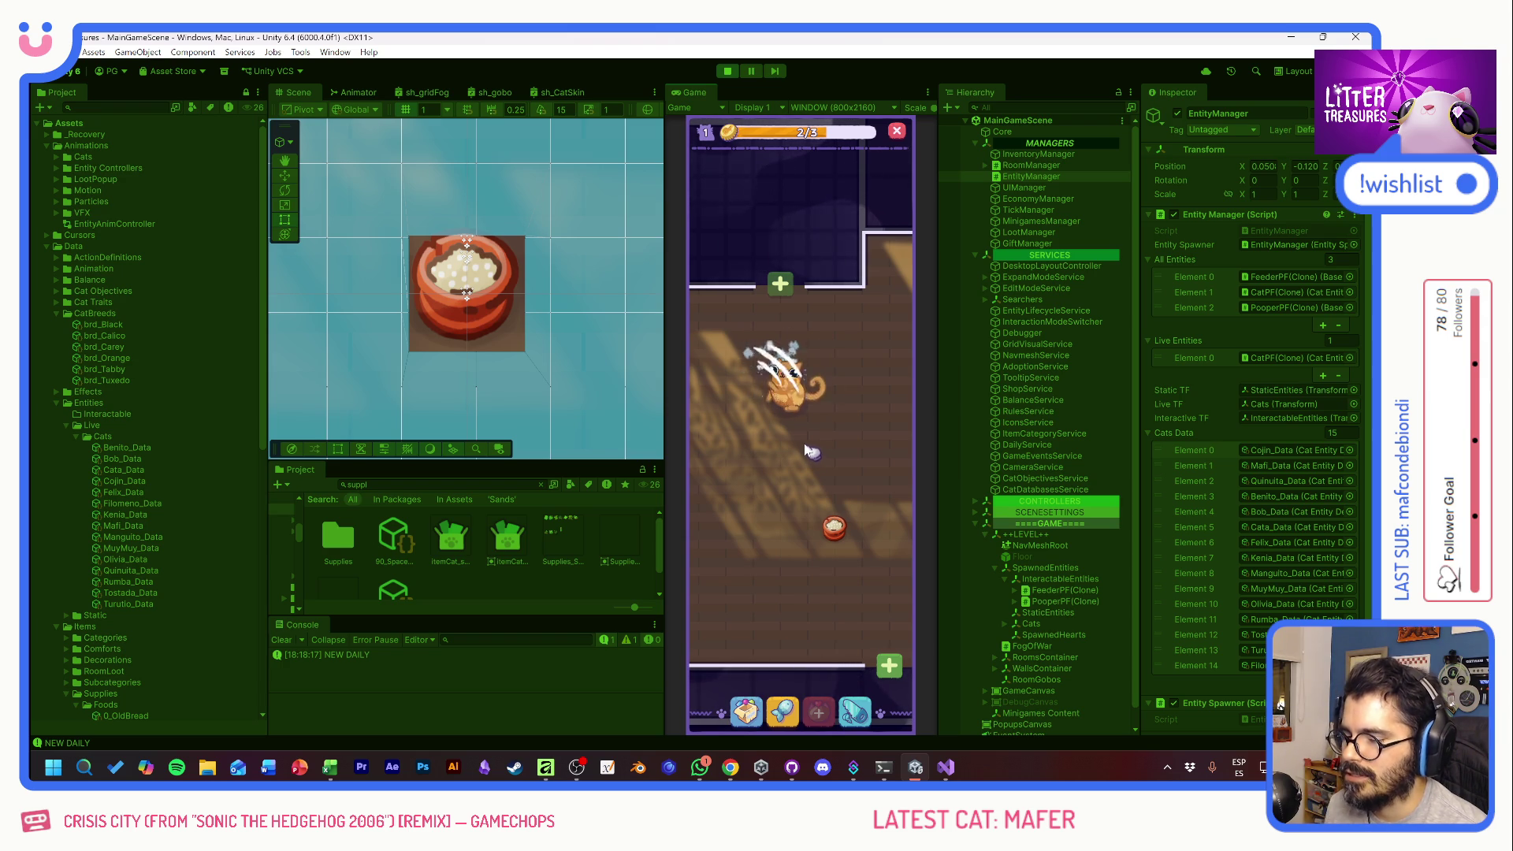
pyautogui.moveTo(812, 452); pyautogui.dragTo(801, 428)
pyautogui.scroll(2, 800, 428)
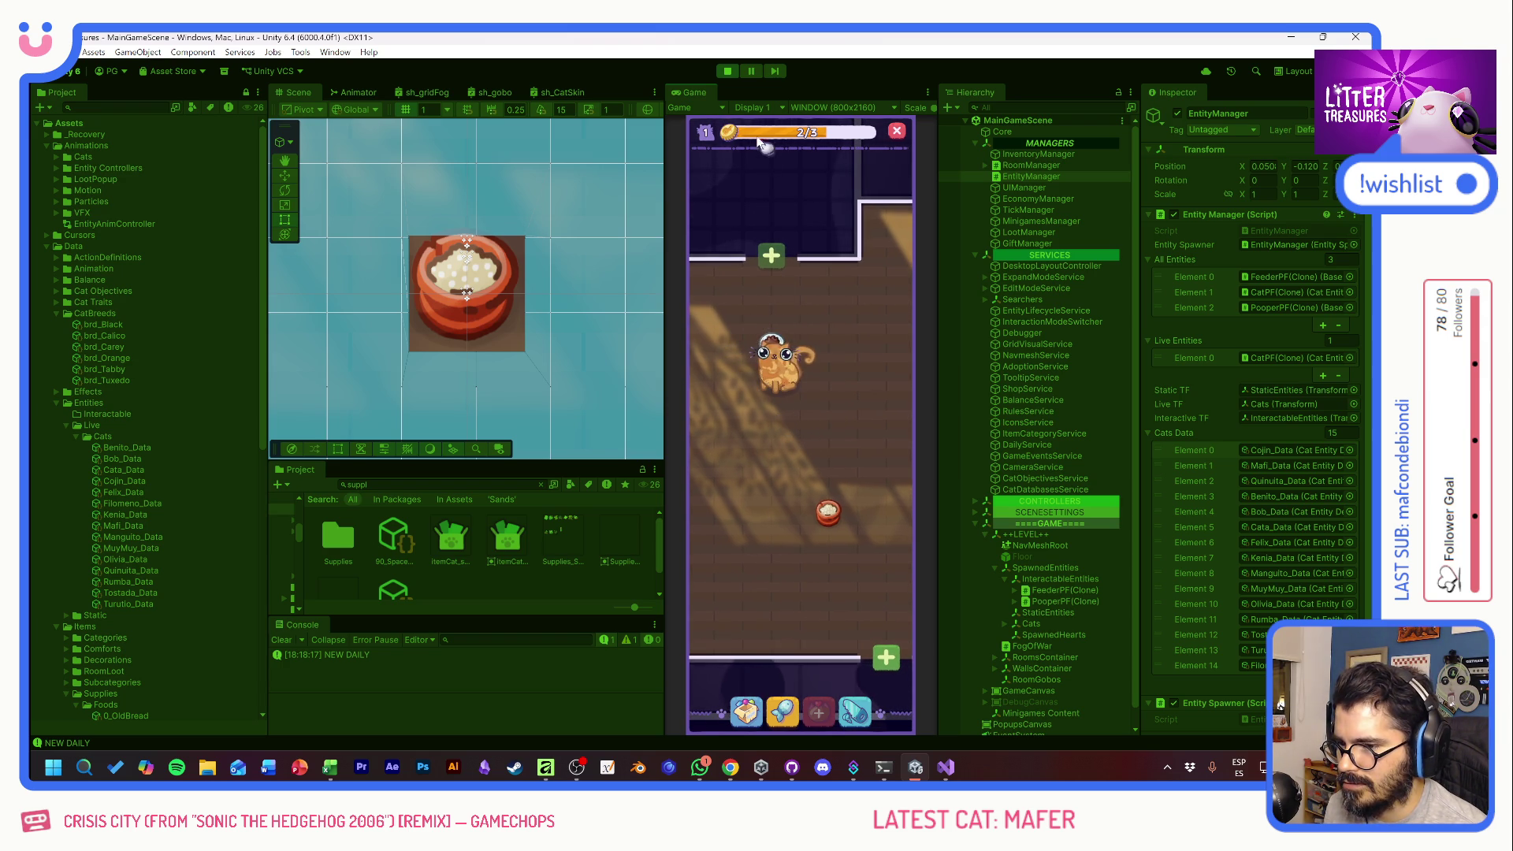
pyautogui.click(726, 72)
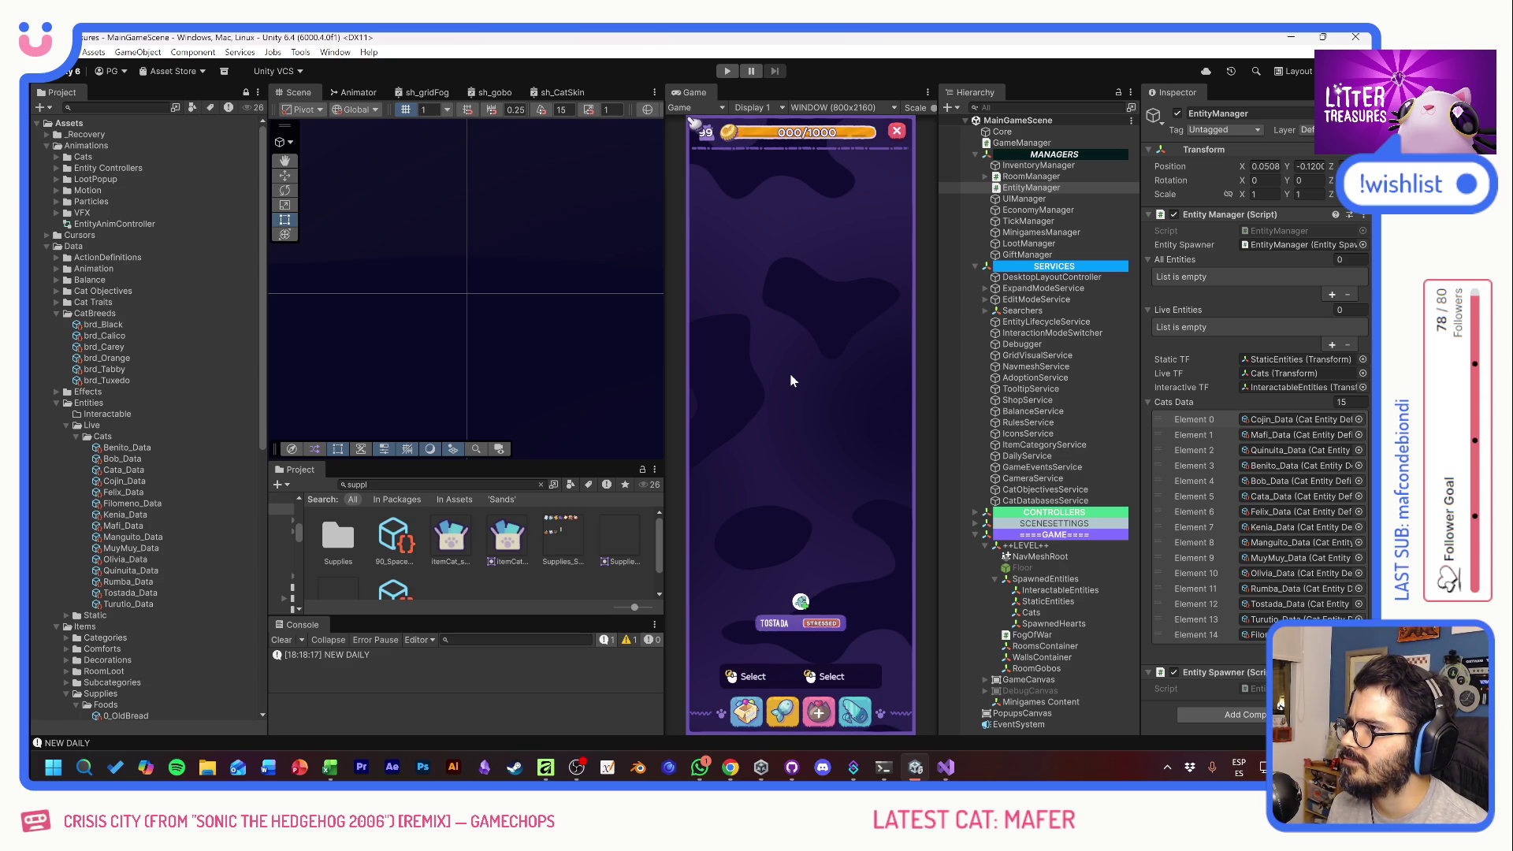
pyautogui.hotkey('ctrl', 'p')
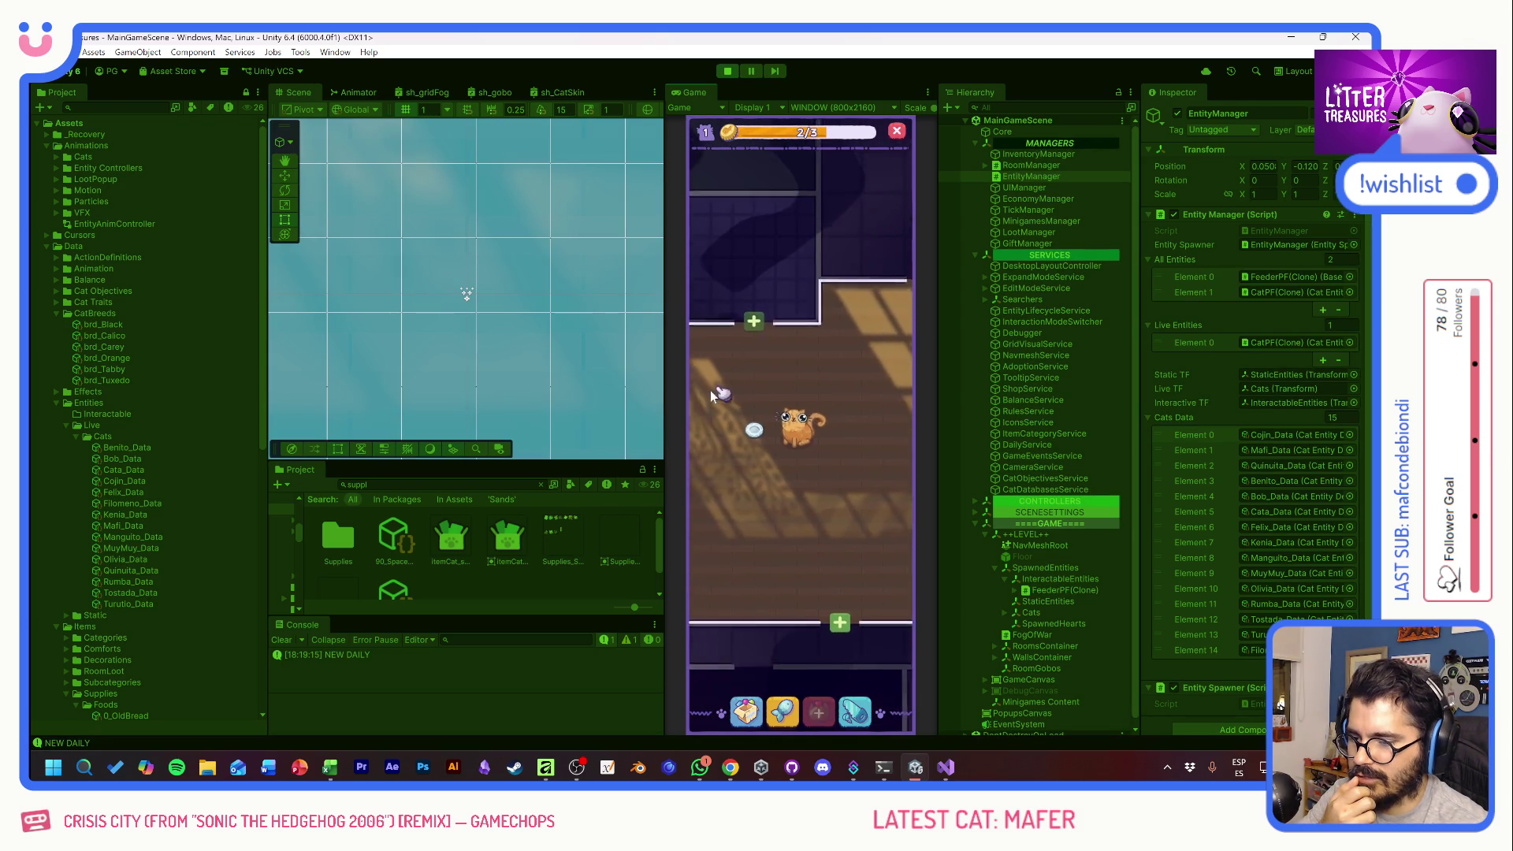
# - Unlock the locked entrance room, bringing the room count to 3/3
pyautogui.click(761, 418)
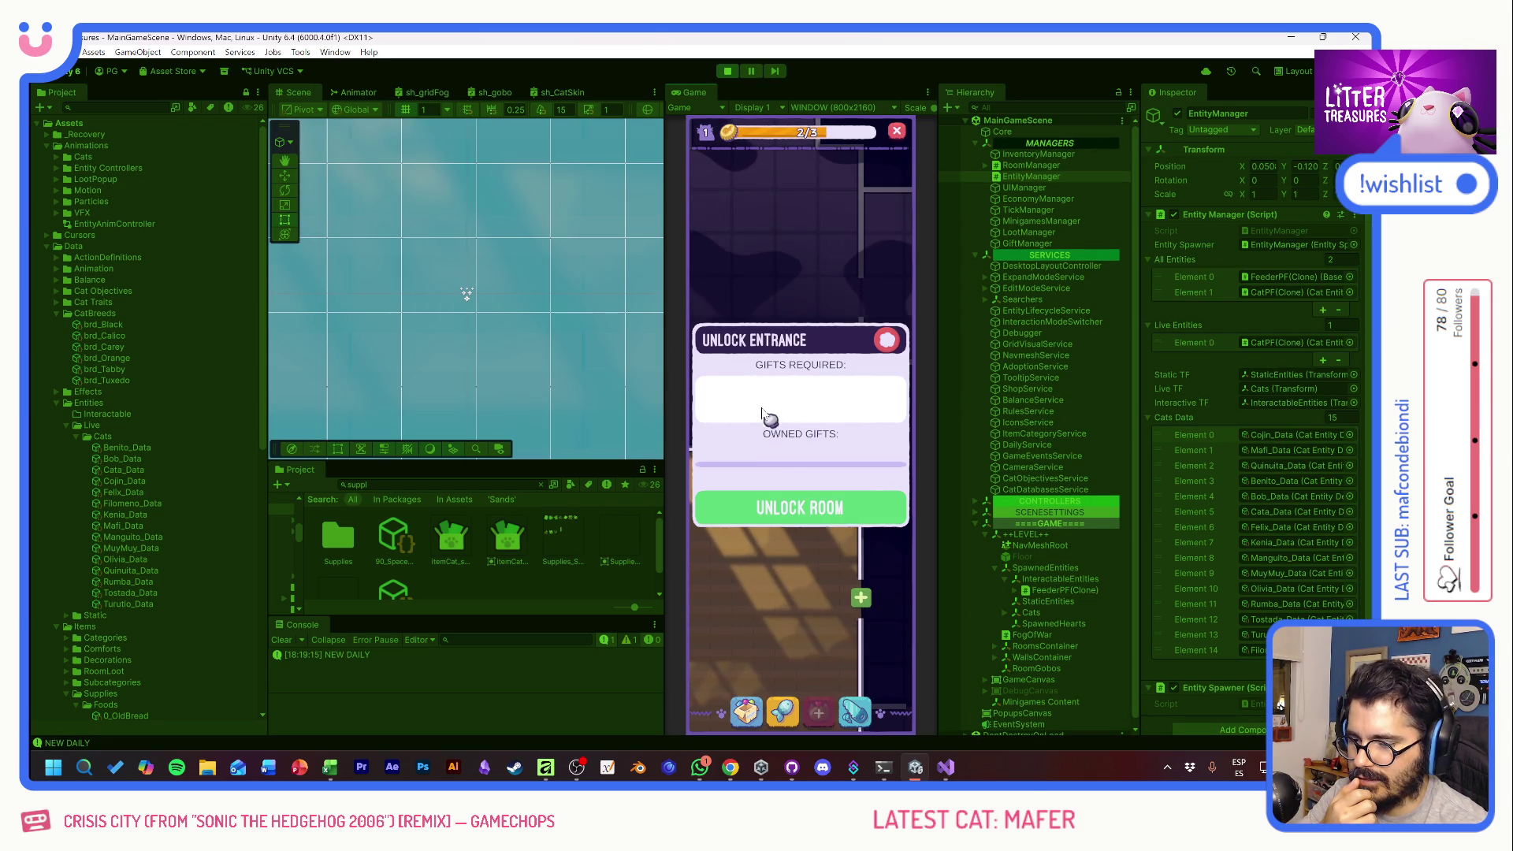
pyautogui.click(801, 510)
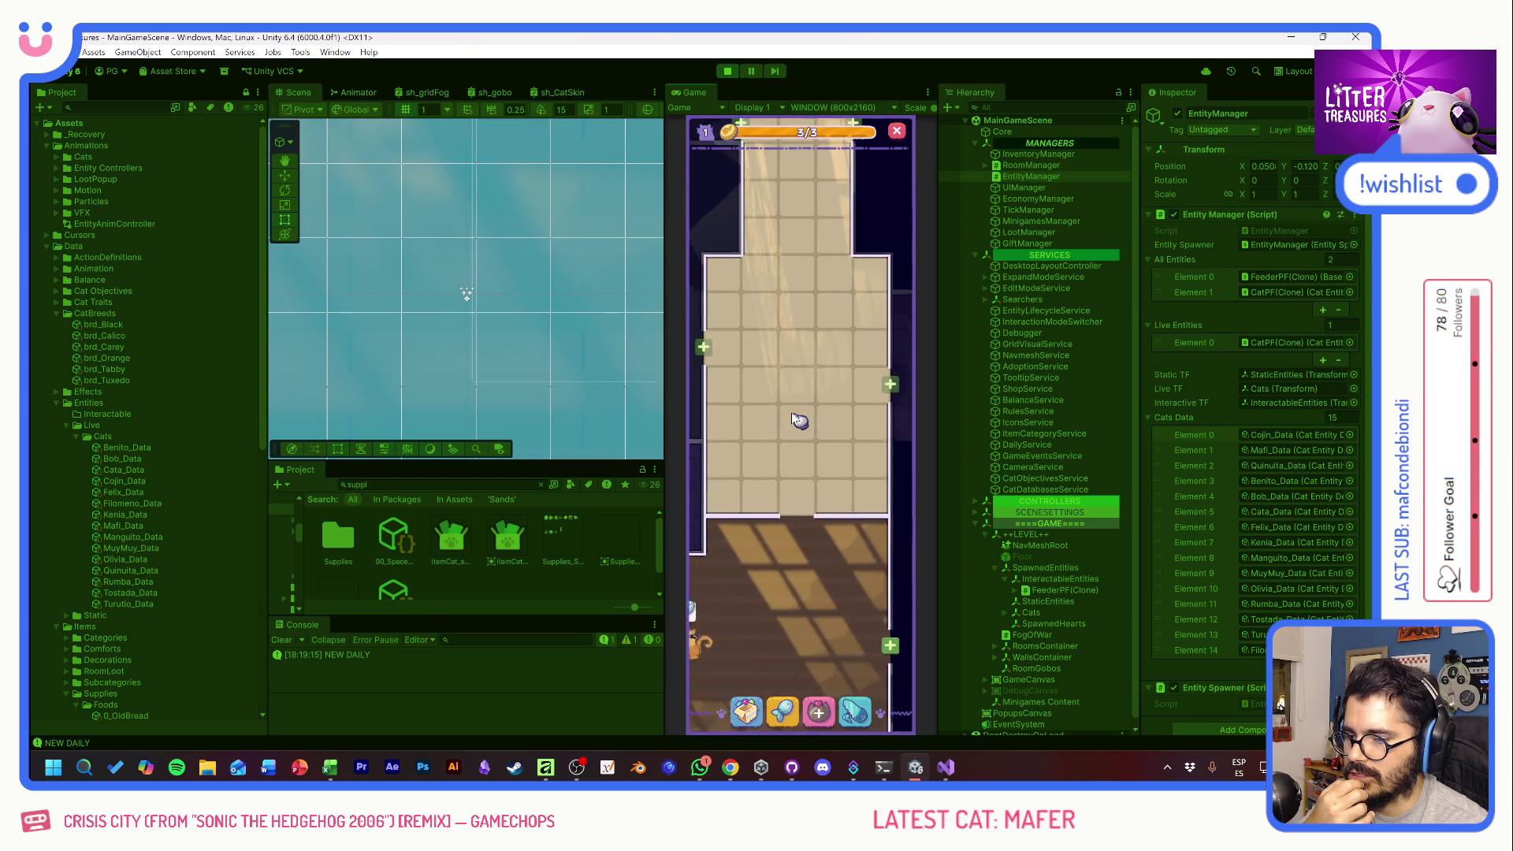
pyautogui.scroll(3, 798, 420)
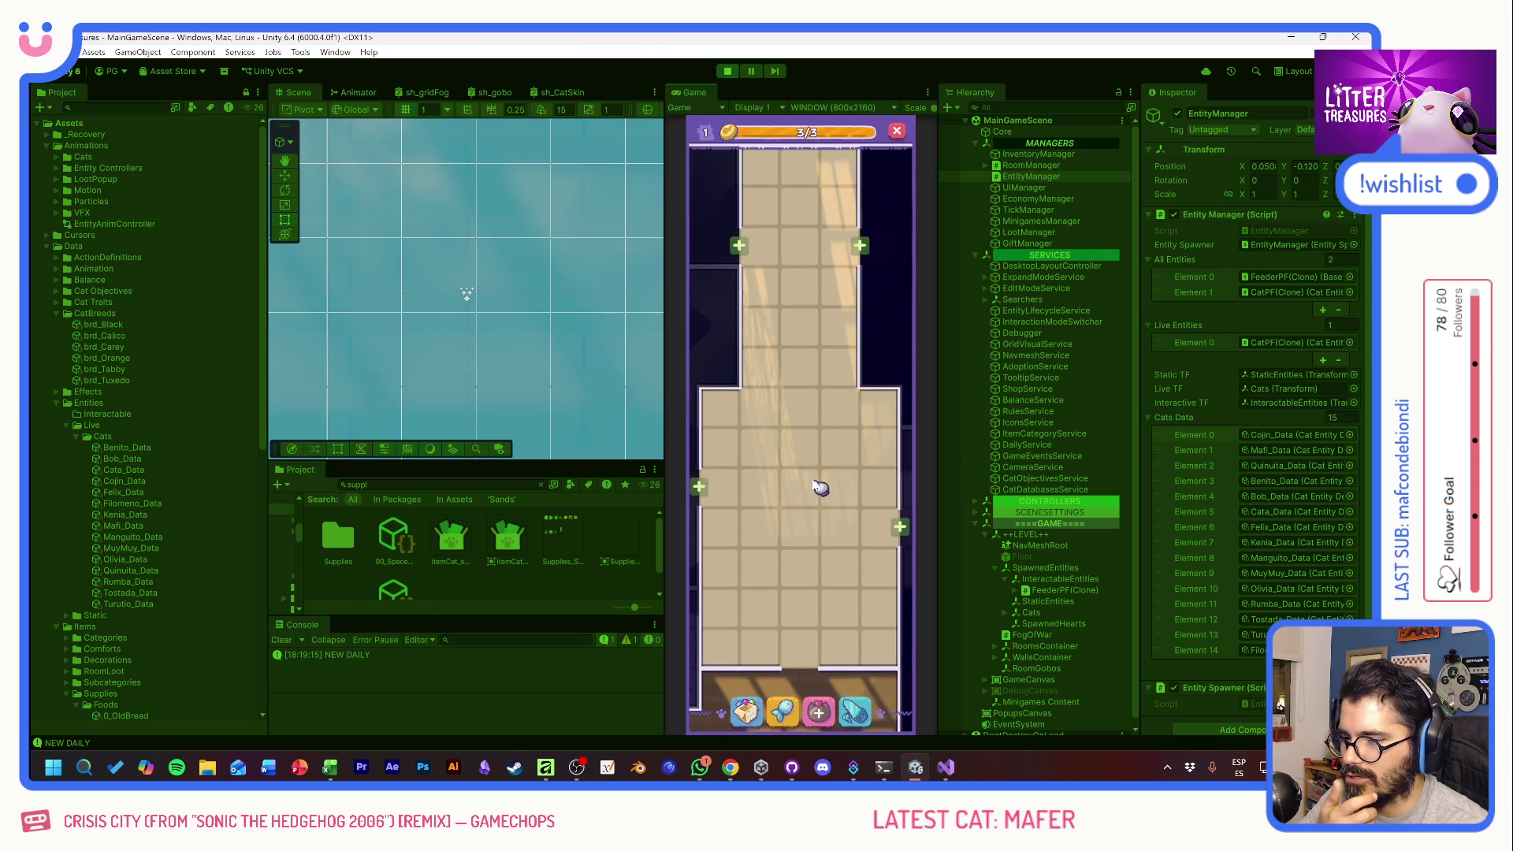
pyautogui.scroll(-5, 819, 510)
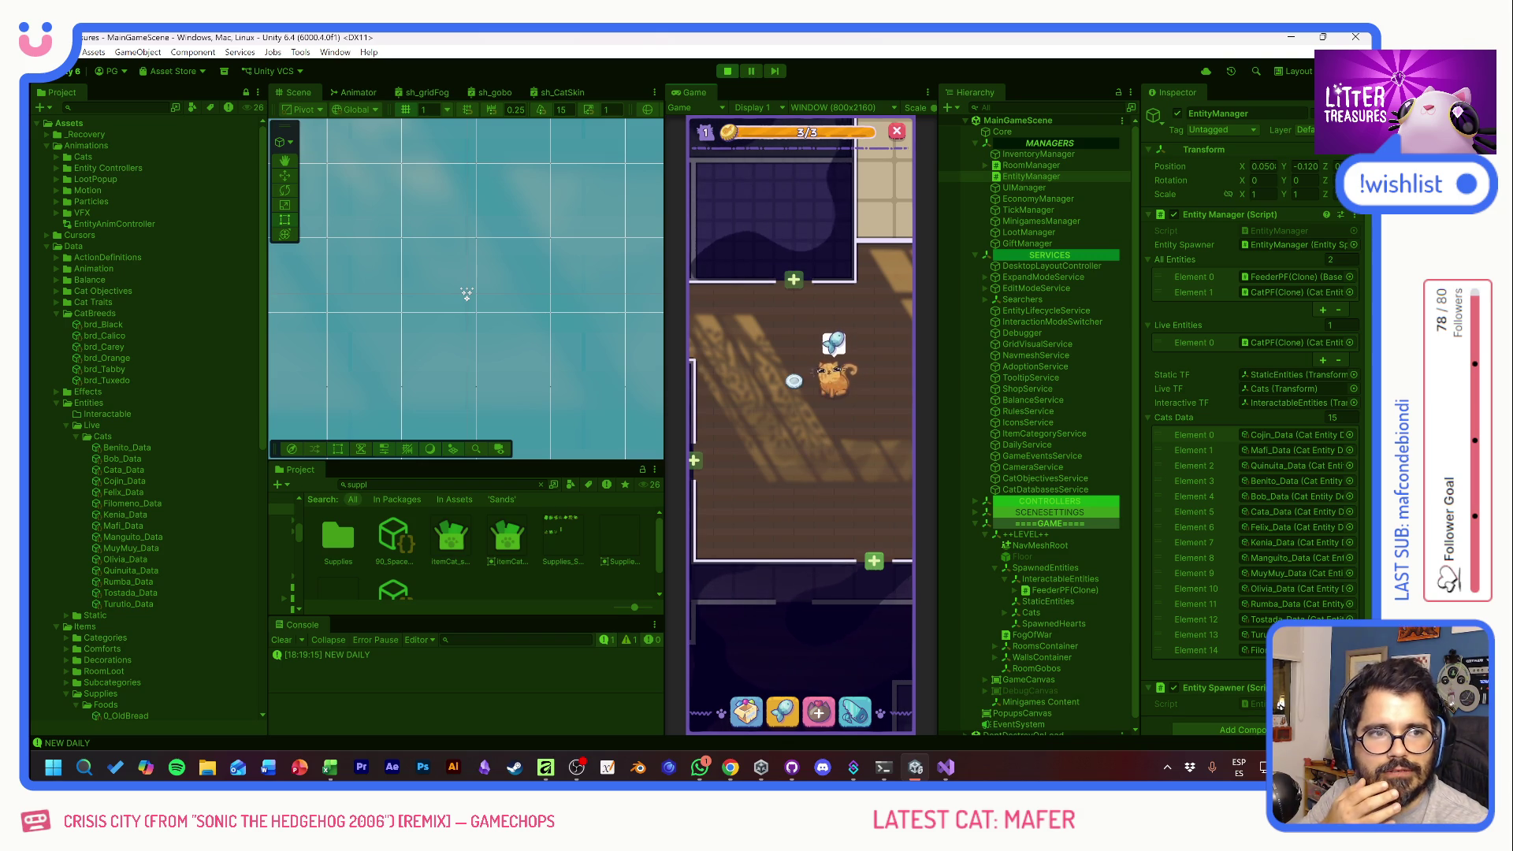
# - Glance at the browser, then return to the game and zoom the view in
pyautogui.hotkey('alt', 'Tab')
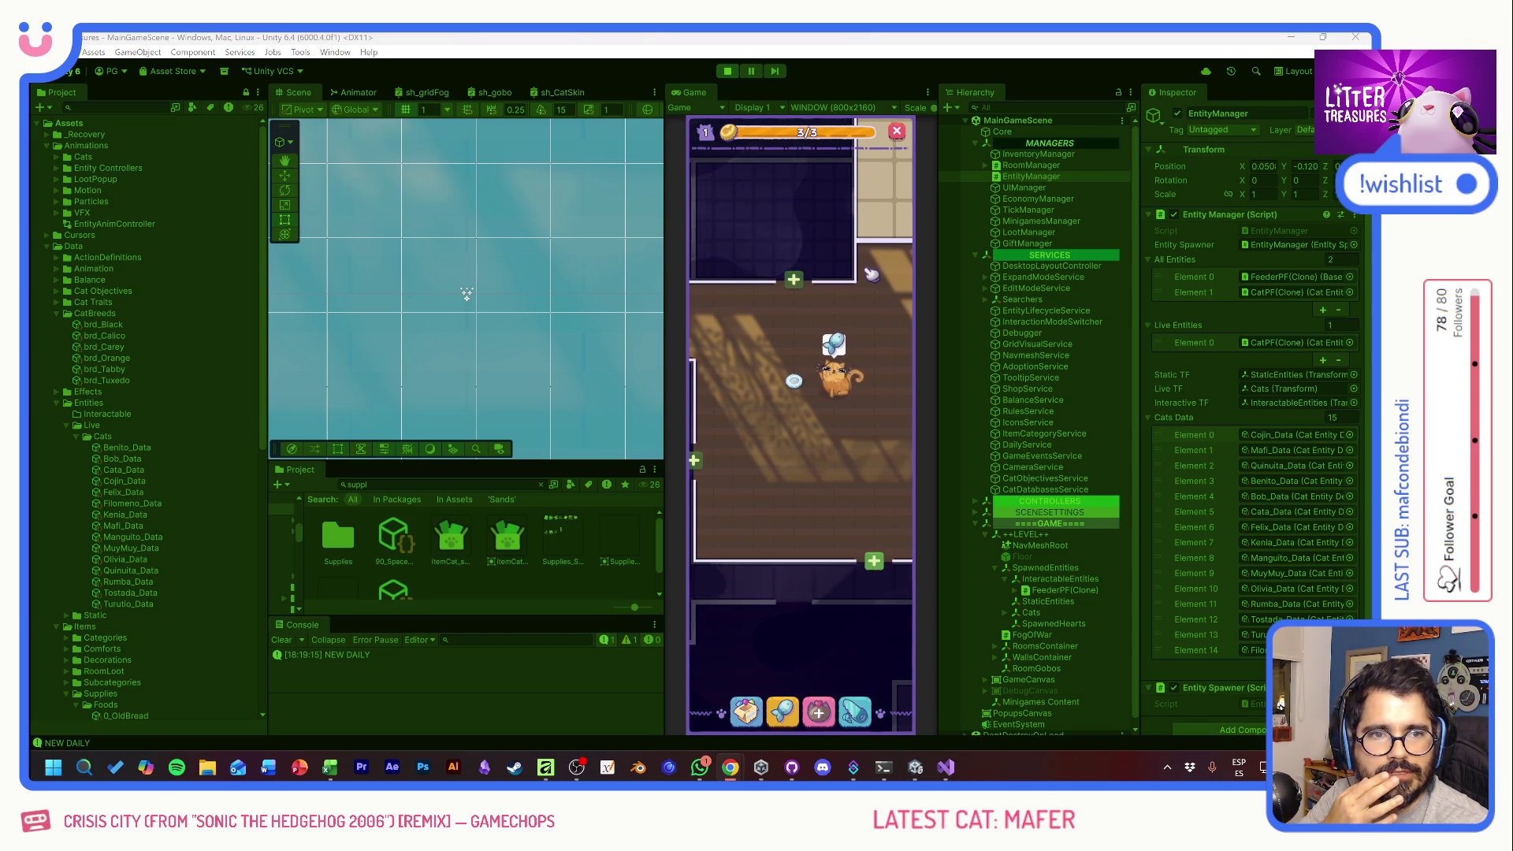
pyautogui.hotkey('alt', 'Tab')
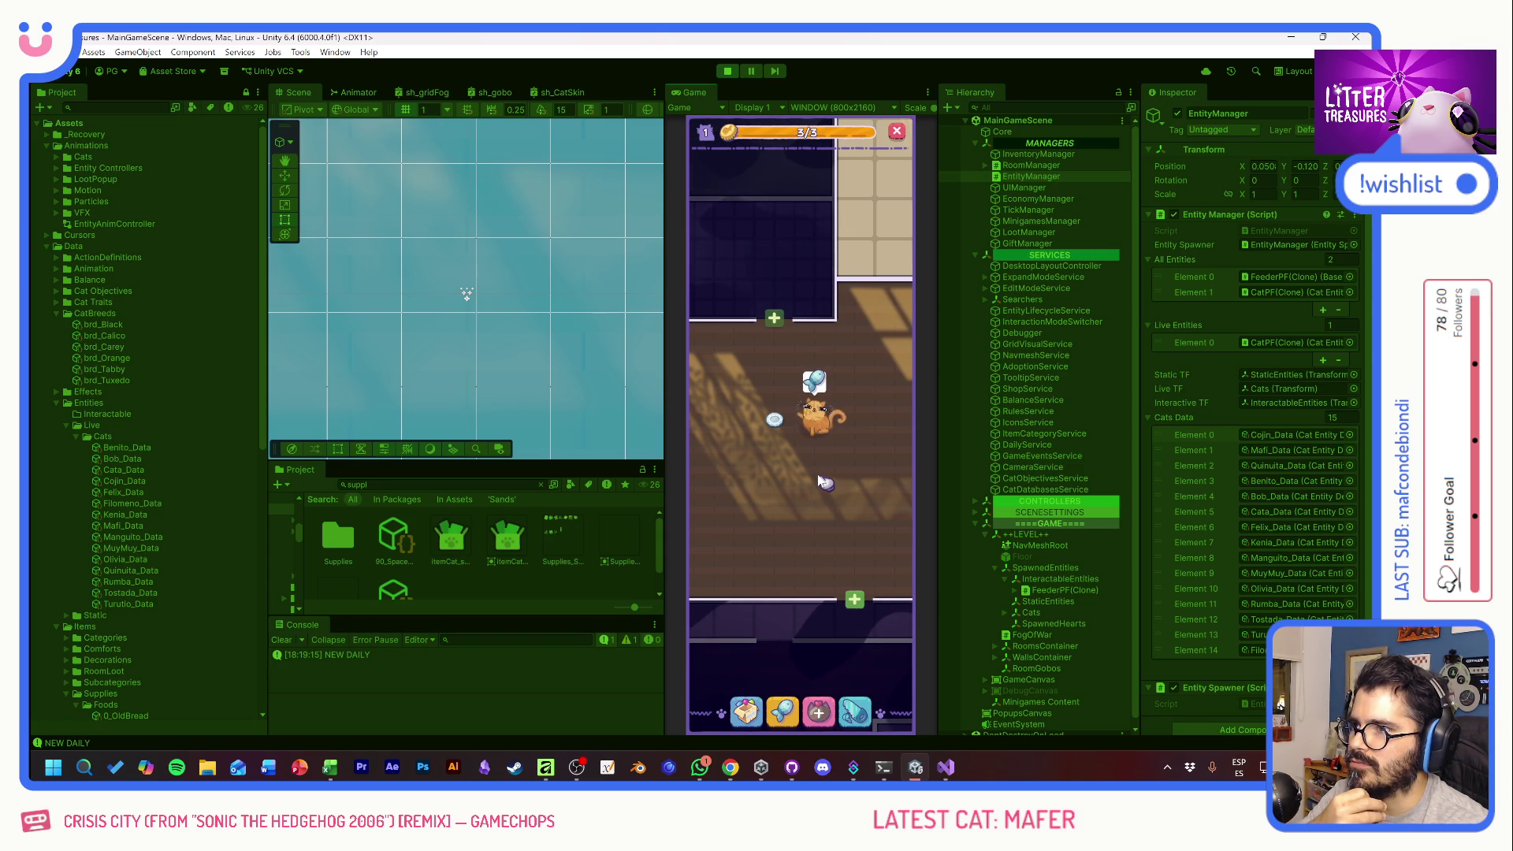
pyautogui.scroll(2, 825, 483)
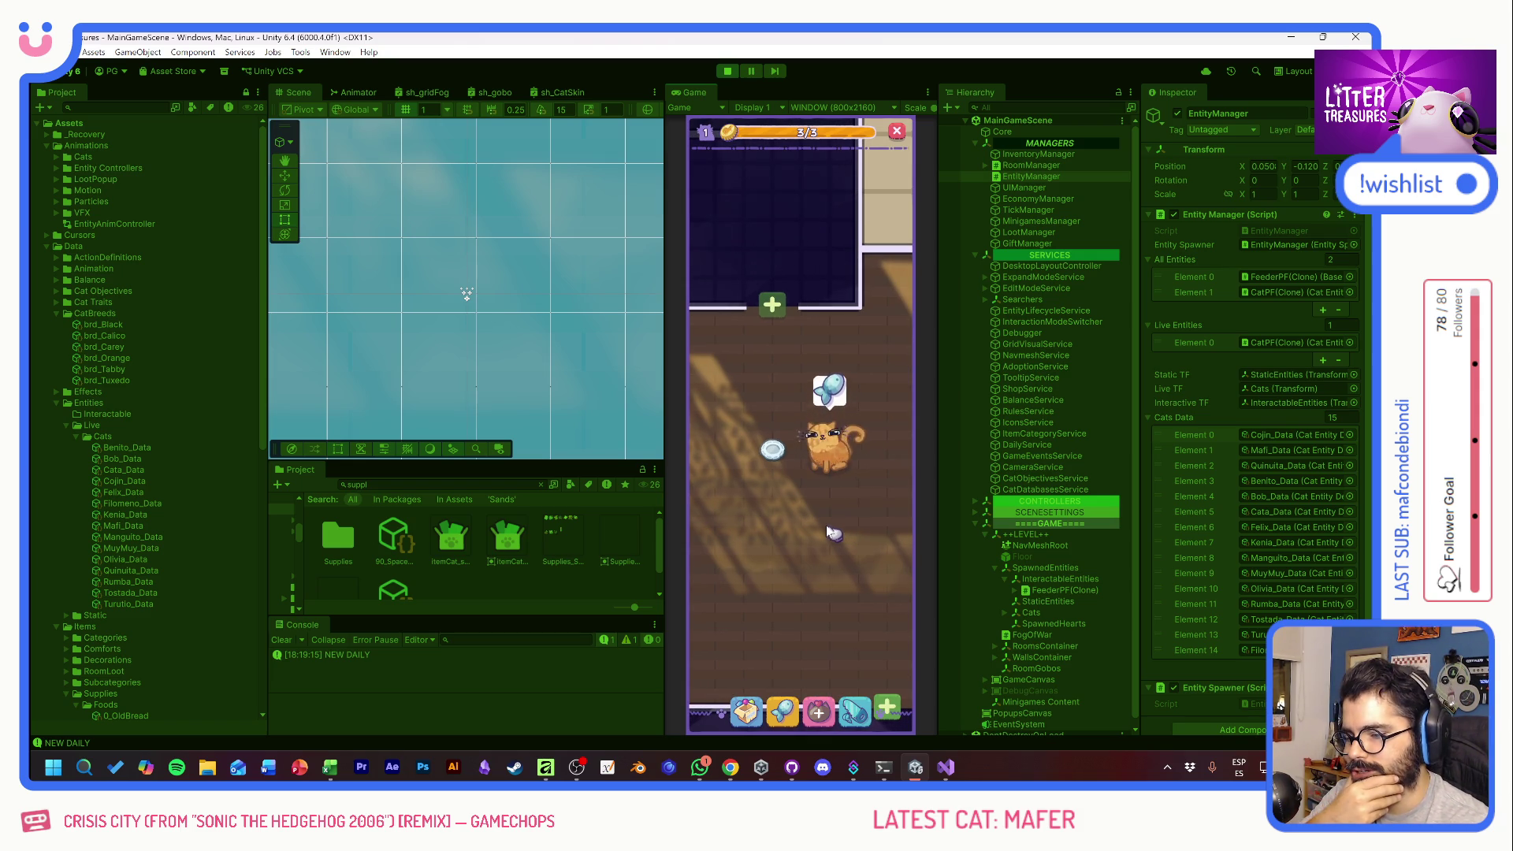
# - Dismiss the Cojín cat's info card and unlock the bedroom next to the cat's room
pyautogui.click(830, 473)
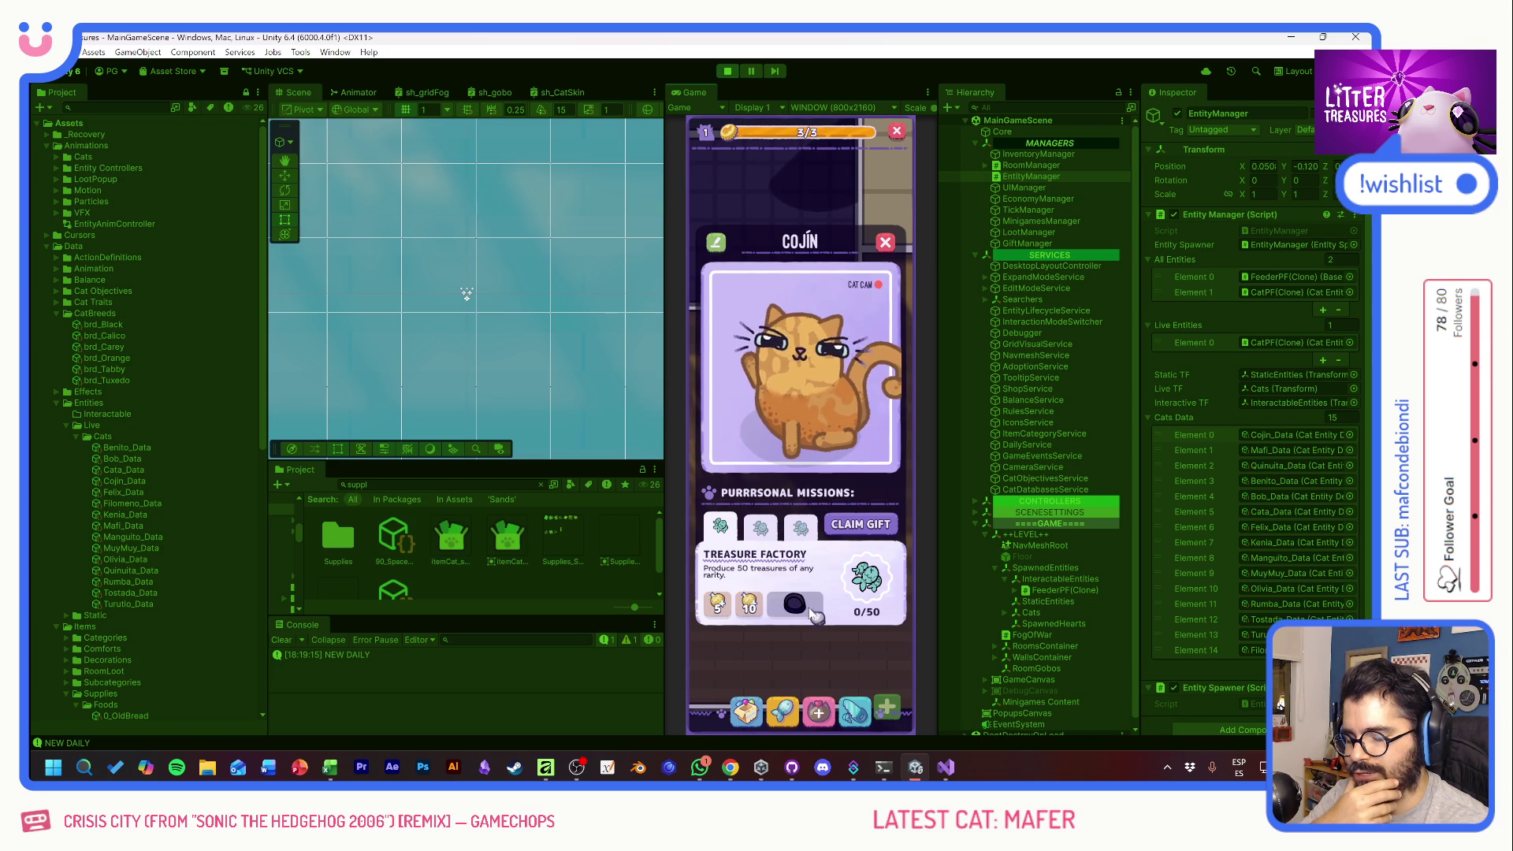
pyautogui.moveTo(779, 534)
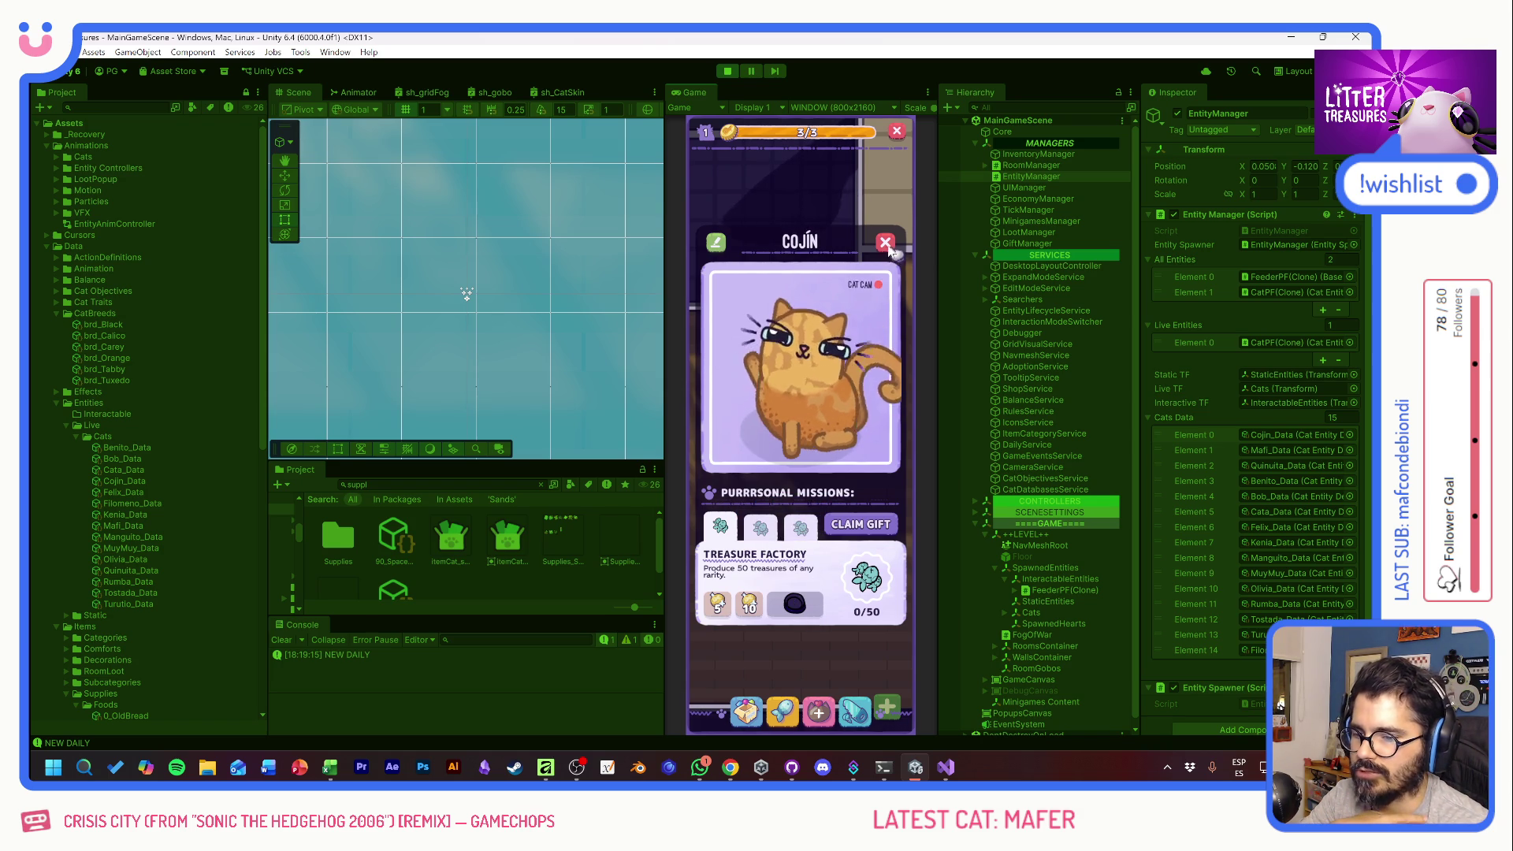
pyautogui.click(886, 242)
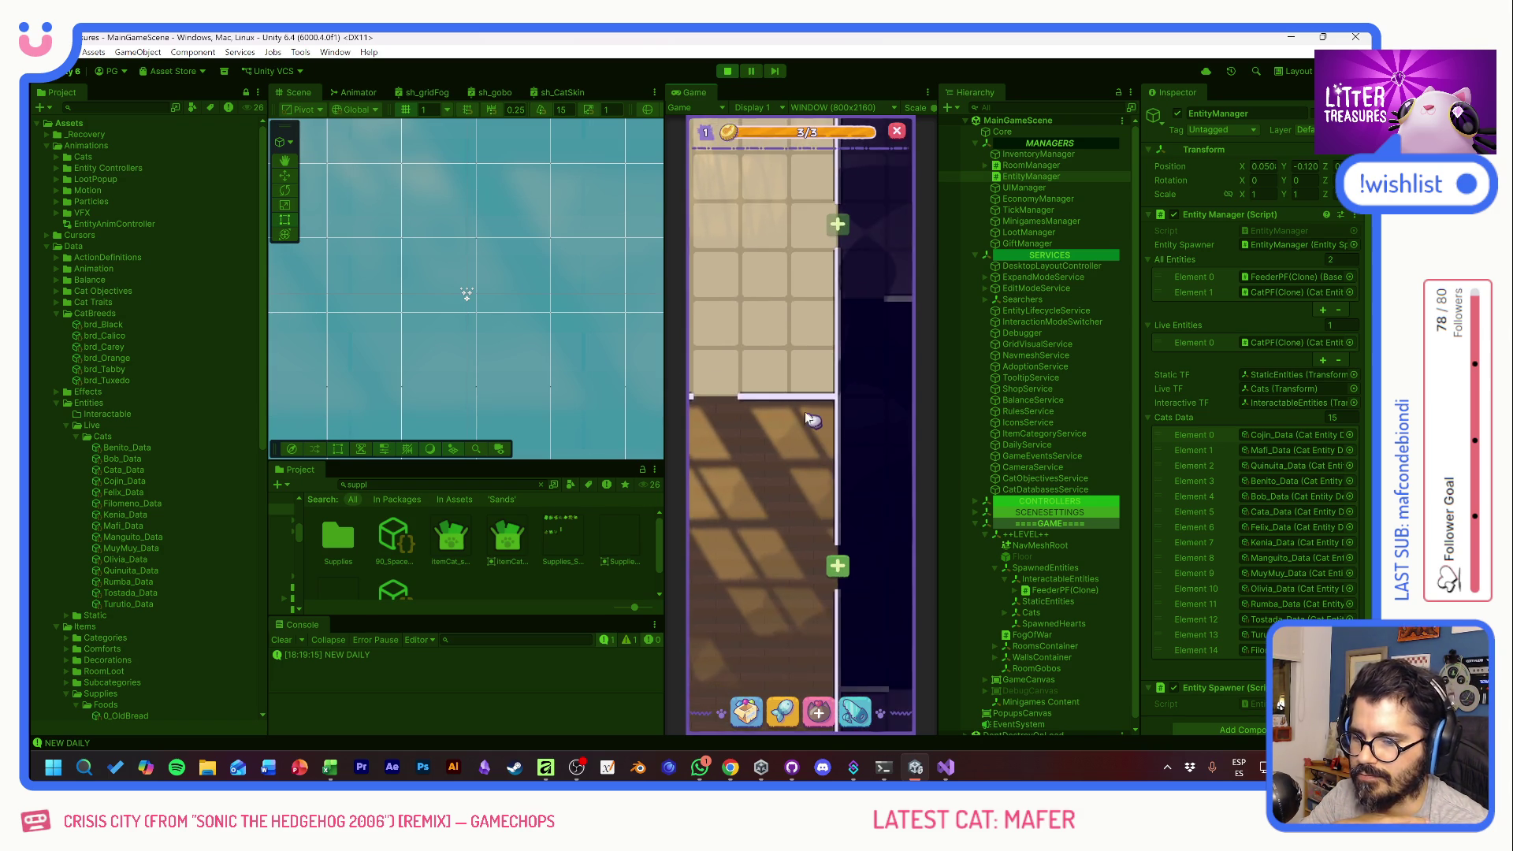
pyautogui.click(777, 418)
pyautogui.click(802, 502)
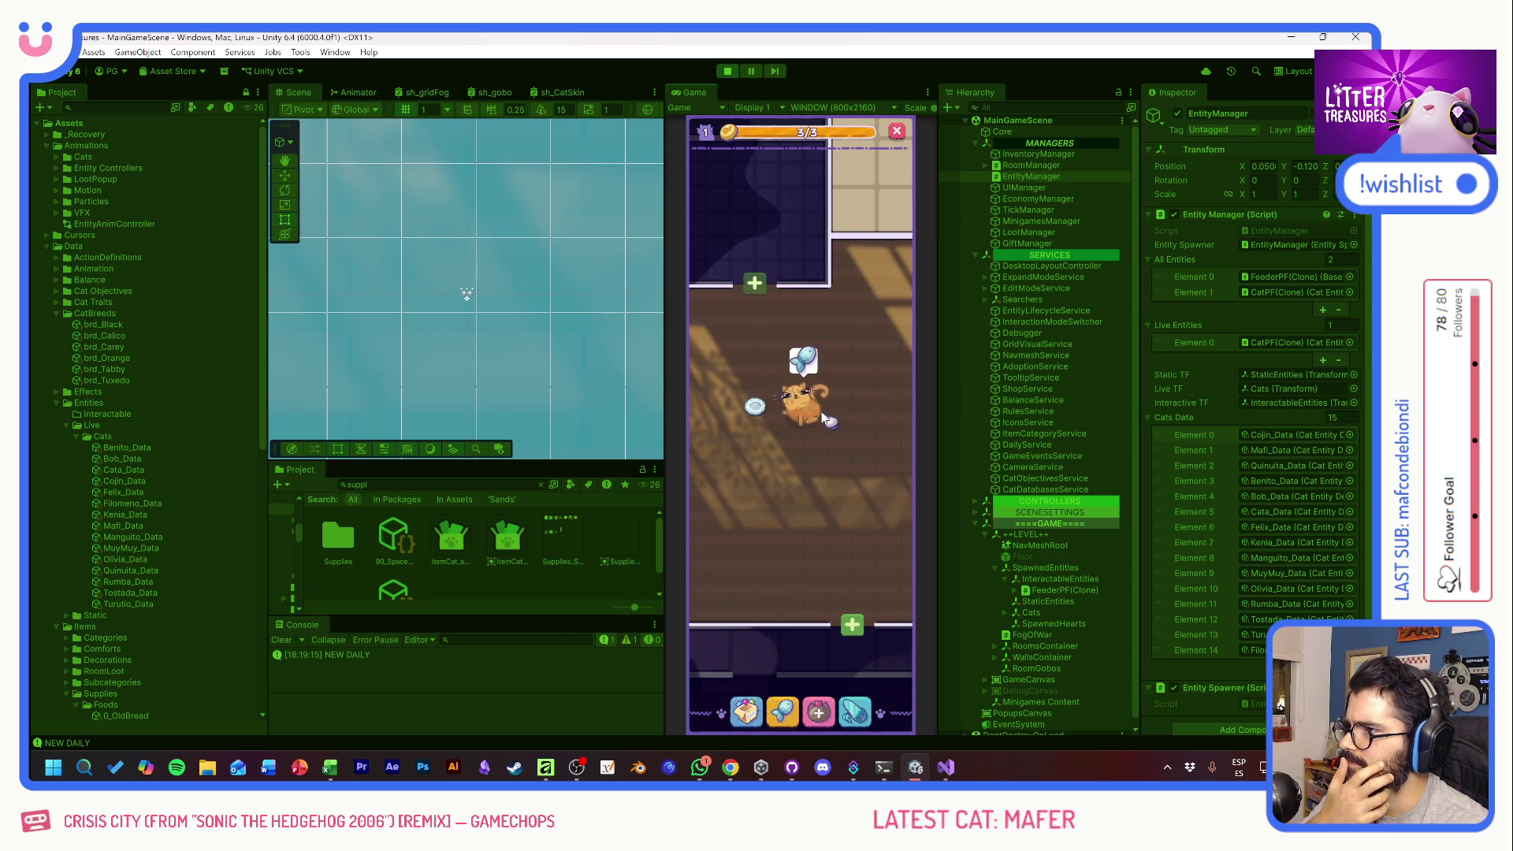
# - Check the food bowl's PURRFECT 5/5 status while zooming out and in, then stop Play mode
pyautogui.click(755, 406)
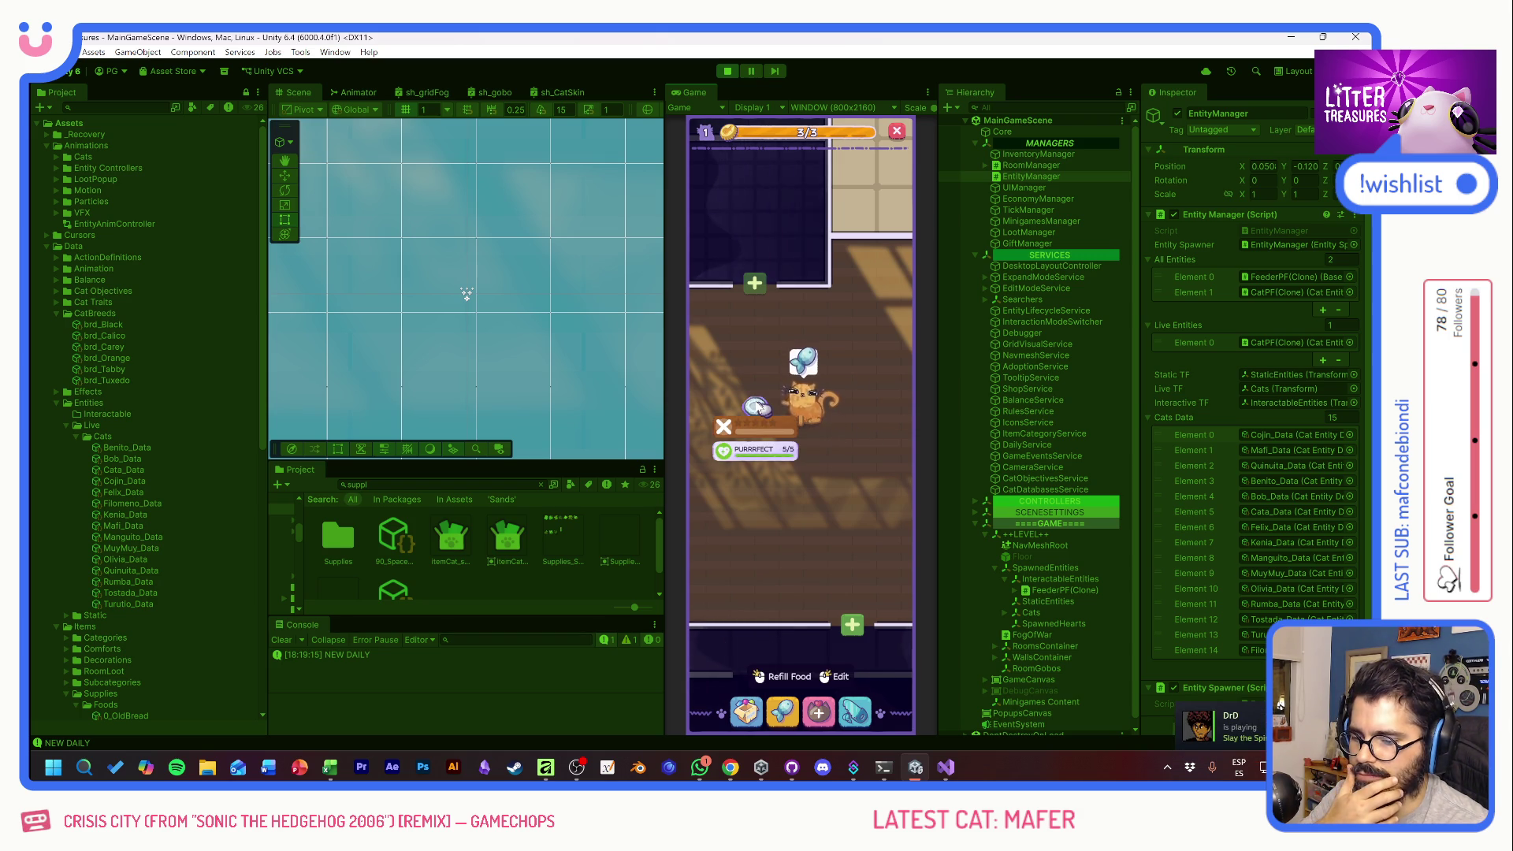
pyautogui.scroll(-5, 788, 457)
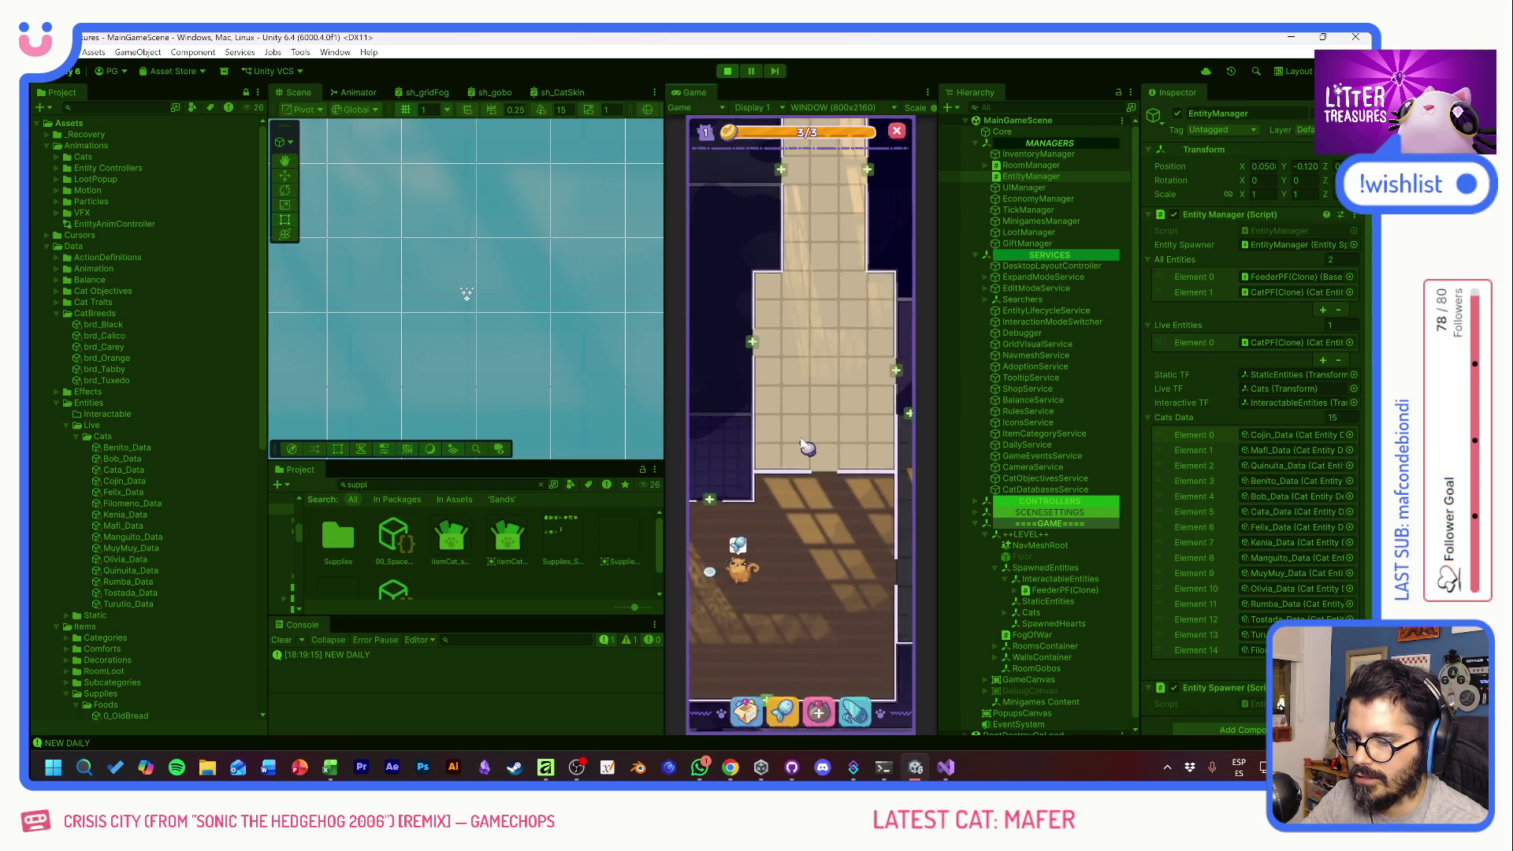
pyautogui.scroll(-3, 805, 446)
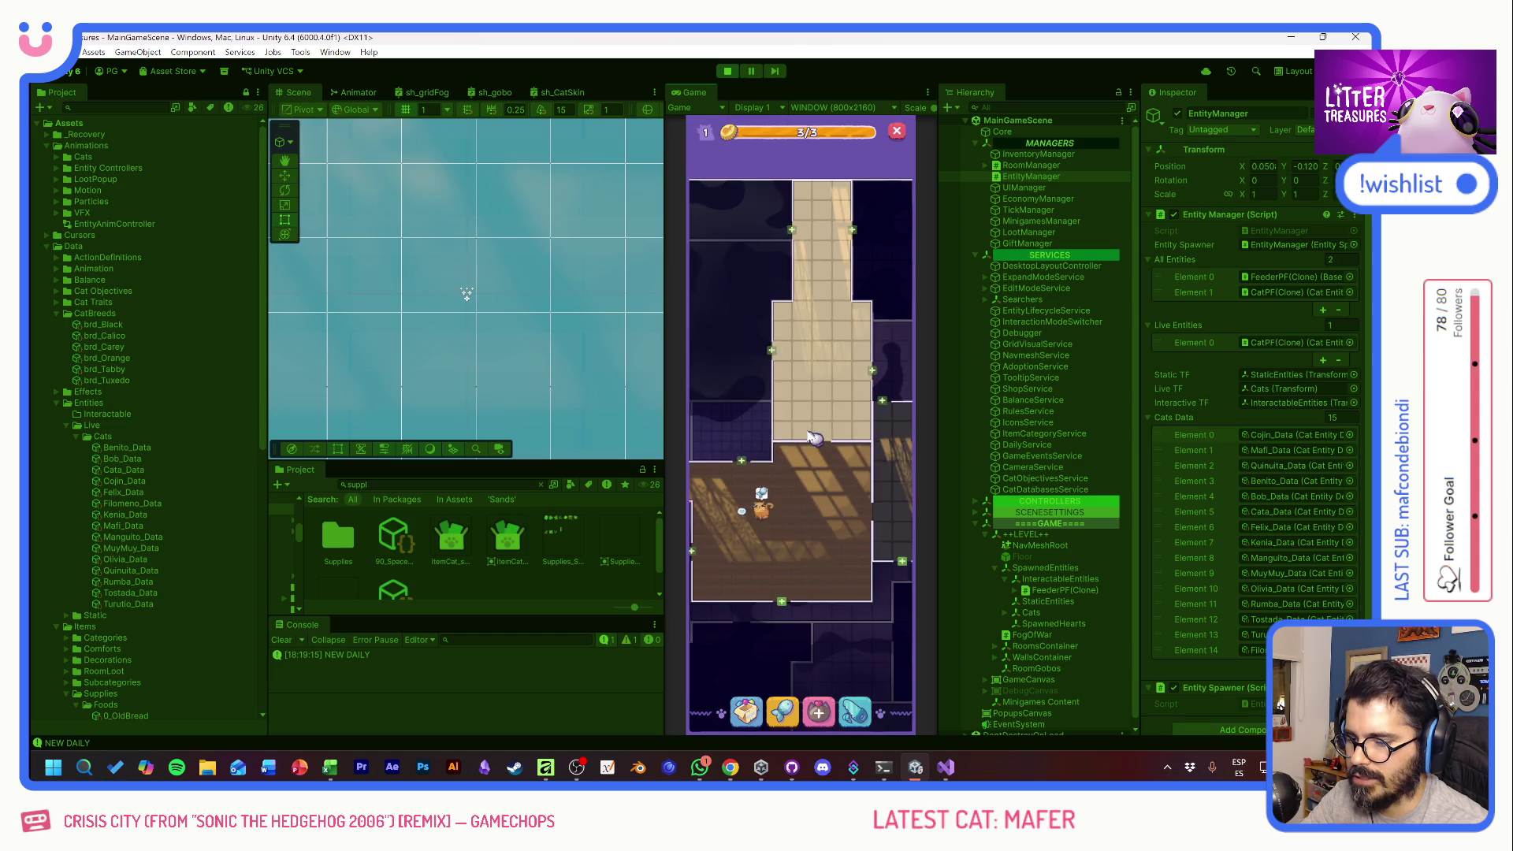
pyautogui.scroll(2, 822, 434)
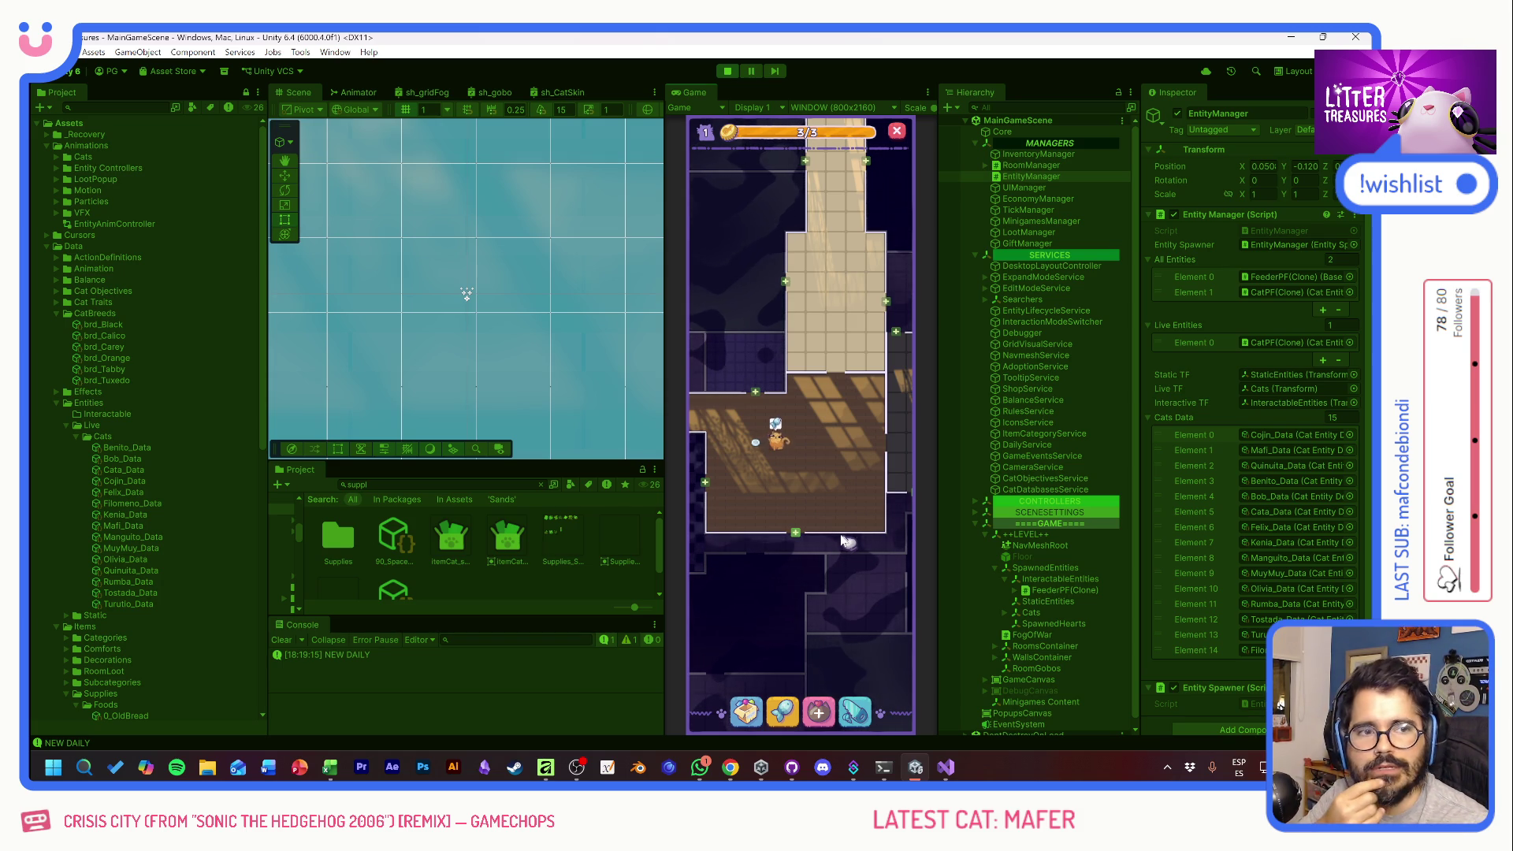
pyautogui.scroll(3, 829, 514)
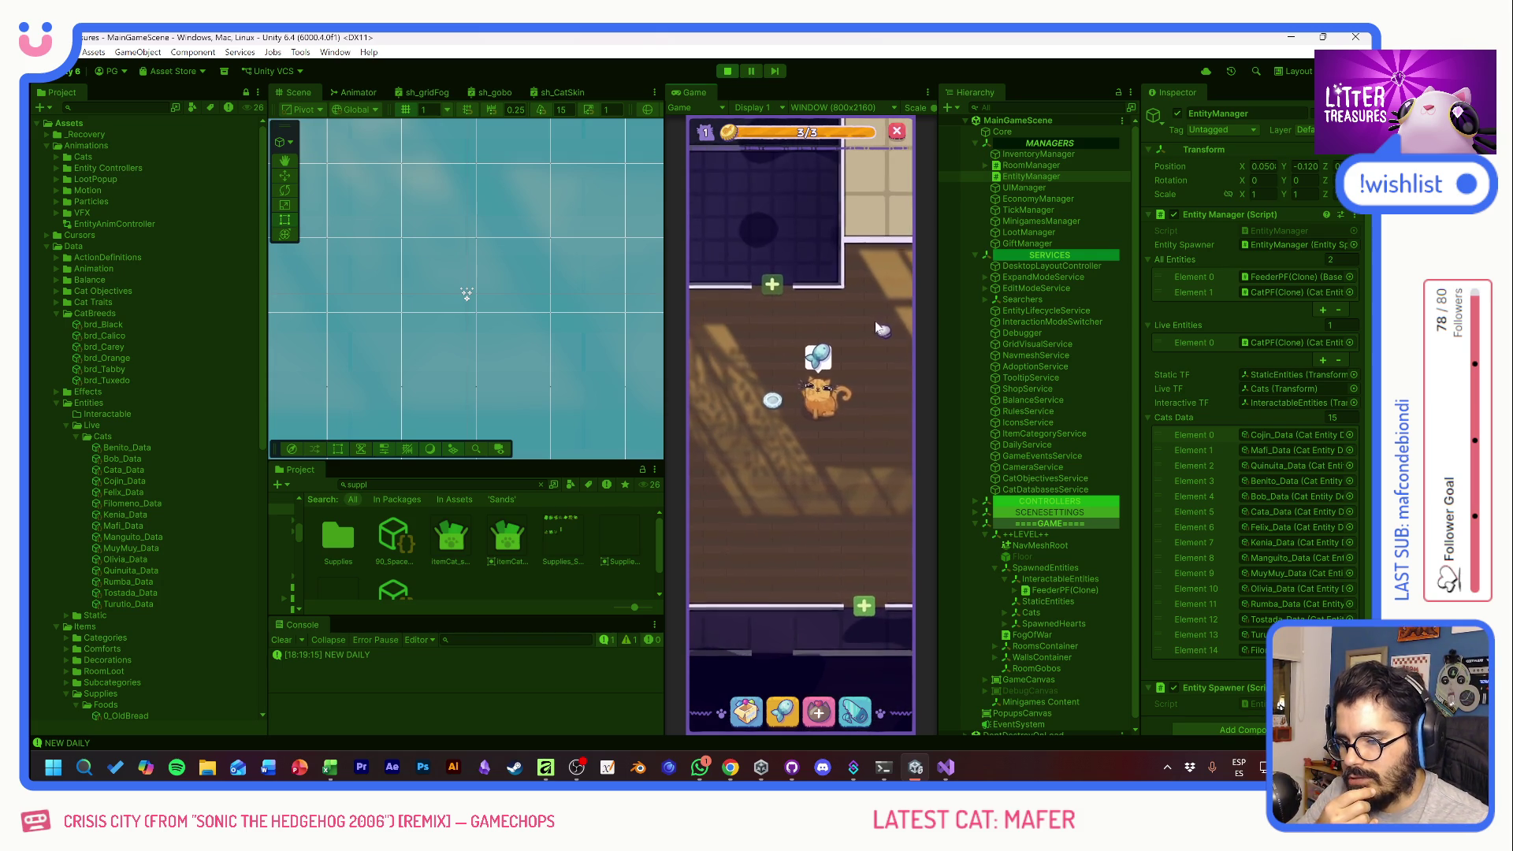
pyautogui.click(769, 398)
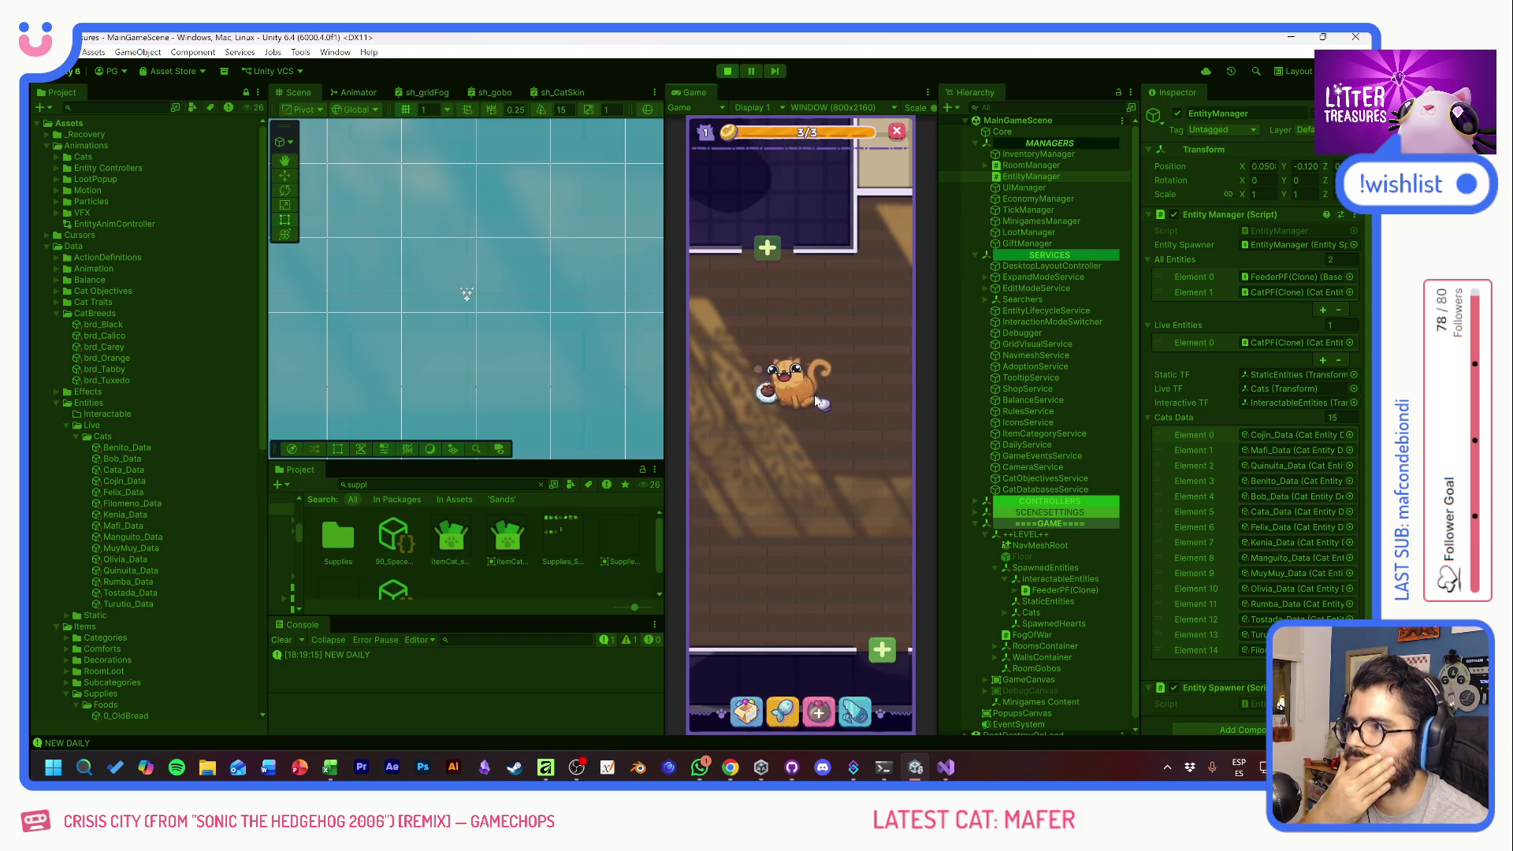
pyautogui.click(727, 71)
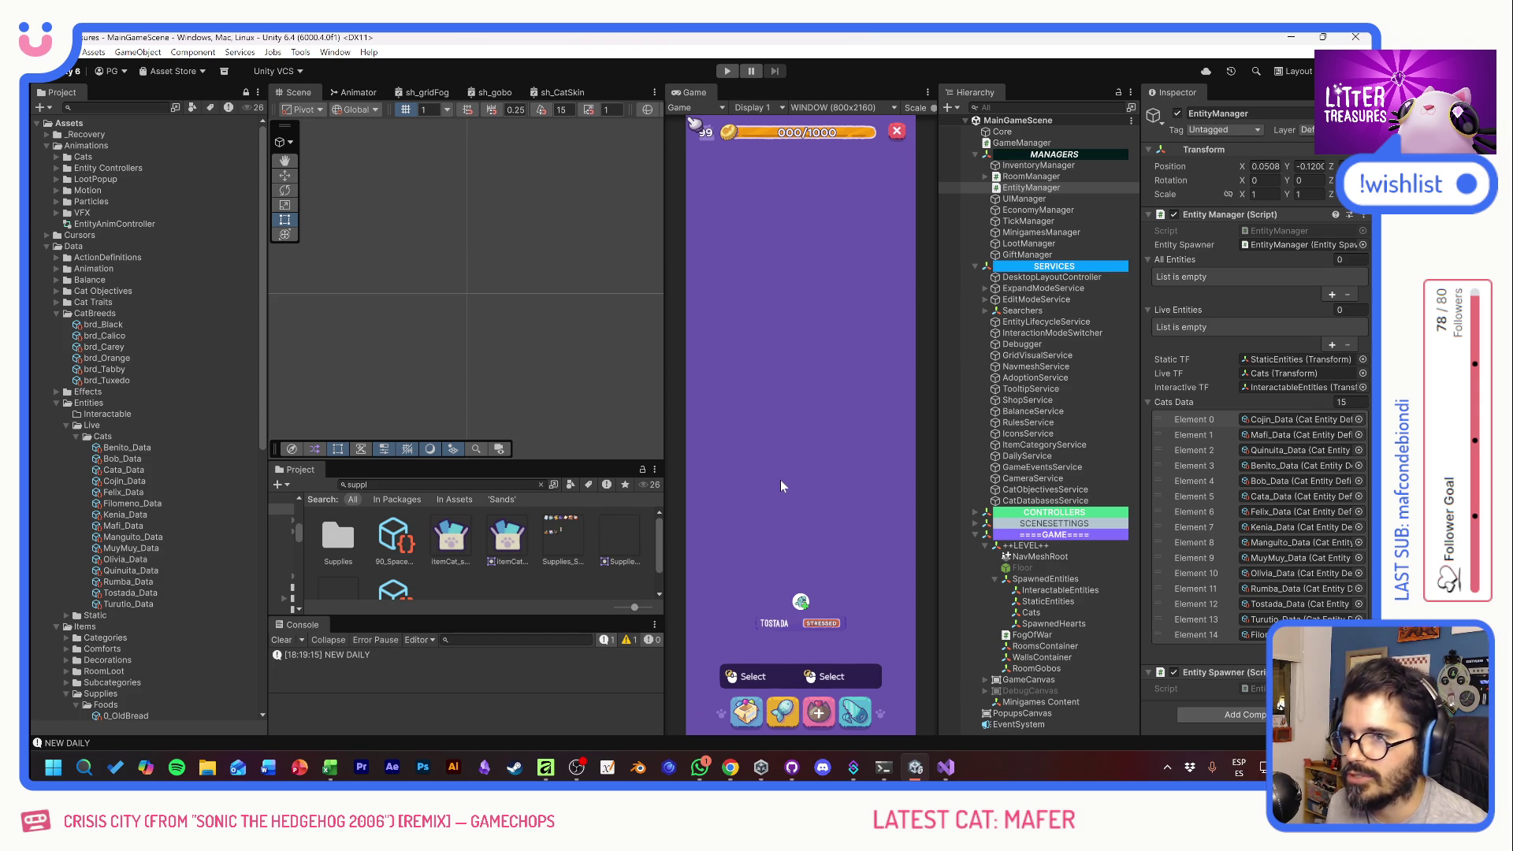
# - Return to the silica cat litter search in Chrome and show its image results
pyautogui.hotkey('alt', 'Tab')
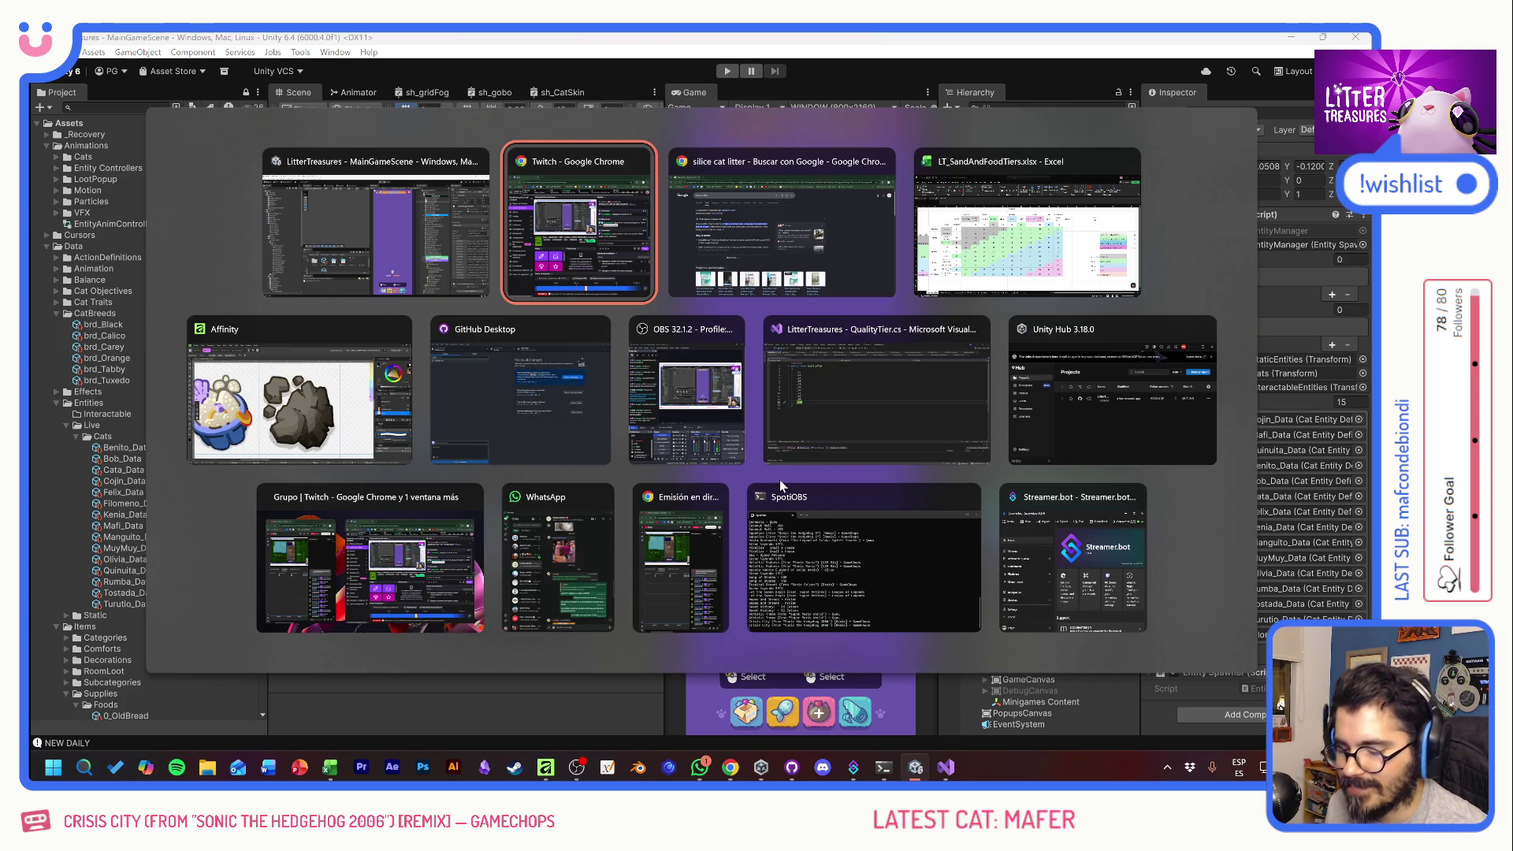
pyautogui.press('Tab')
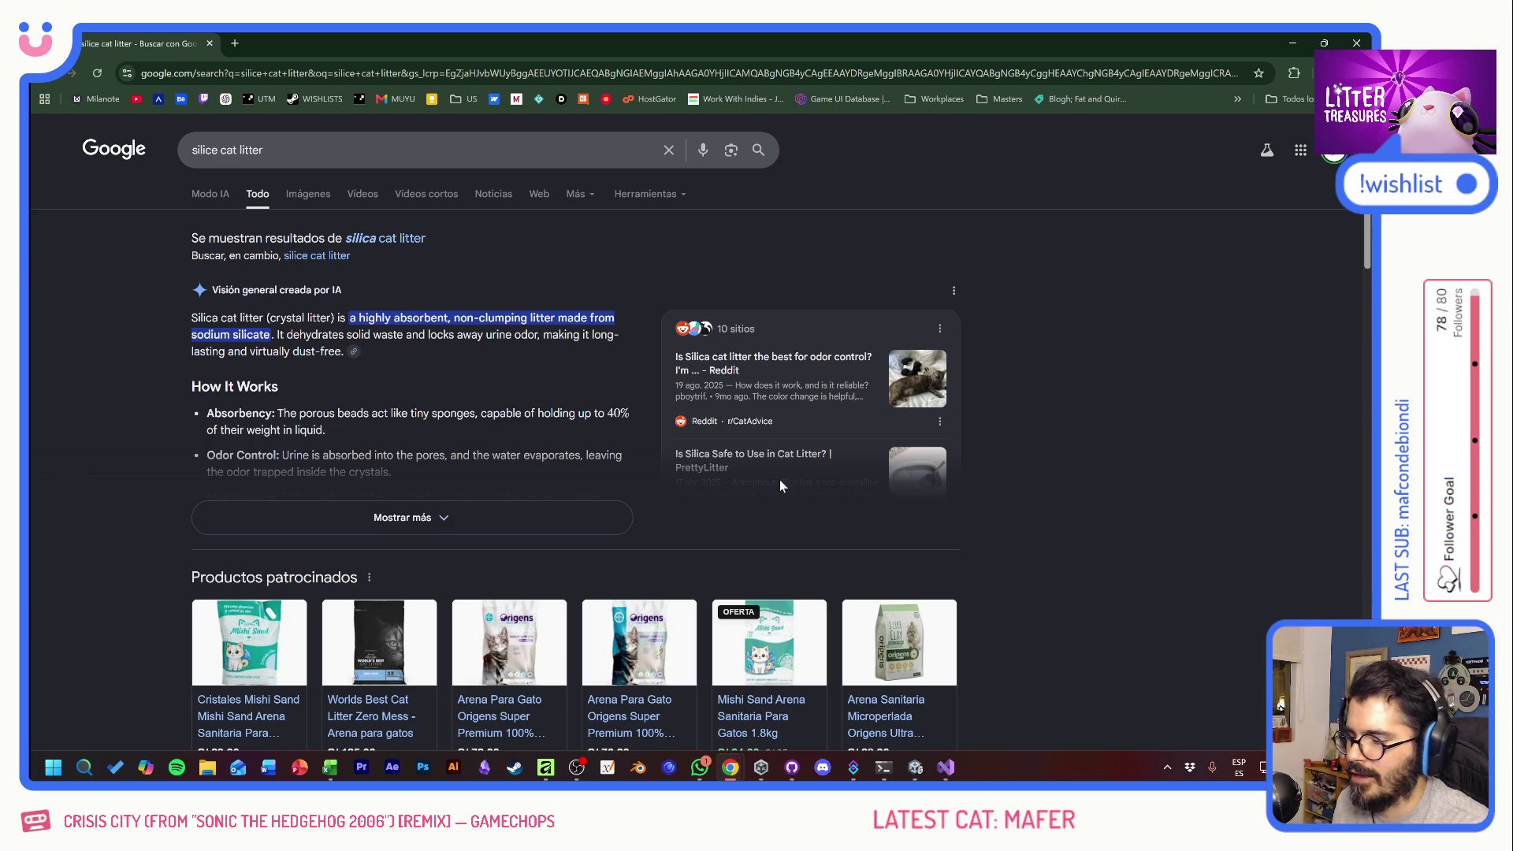
pyautogui.click(318, 198)
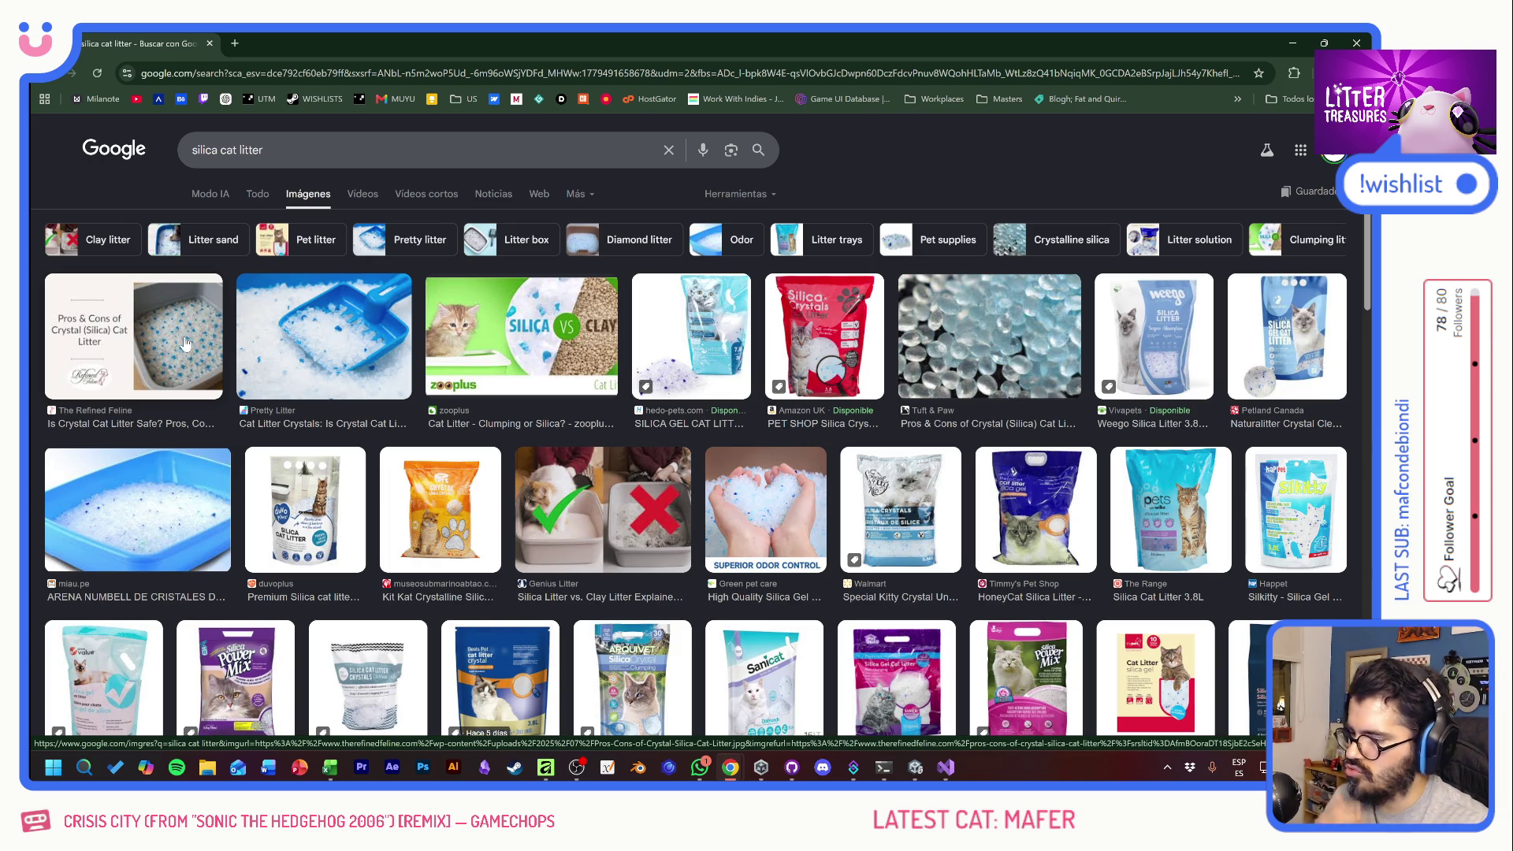
# - Preview the blue scoop litter, silica crystals in hands, and litter tray images
pyautogui.click(330, 342)
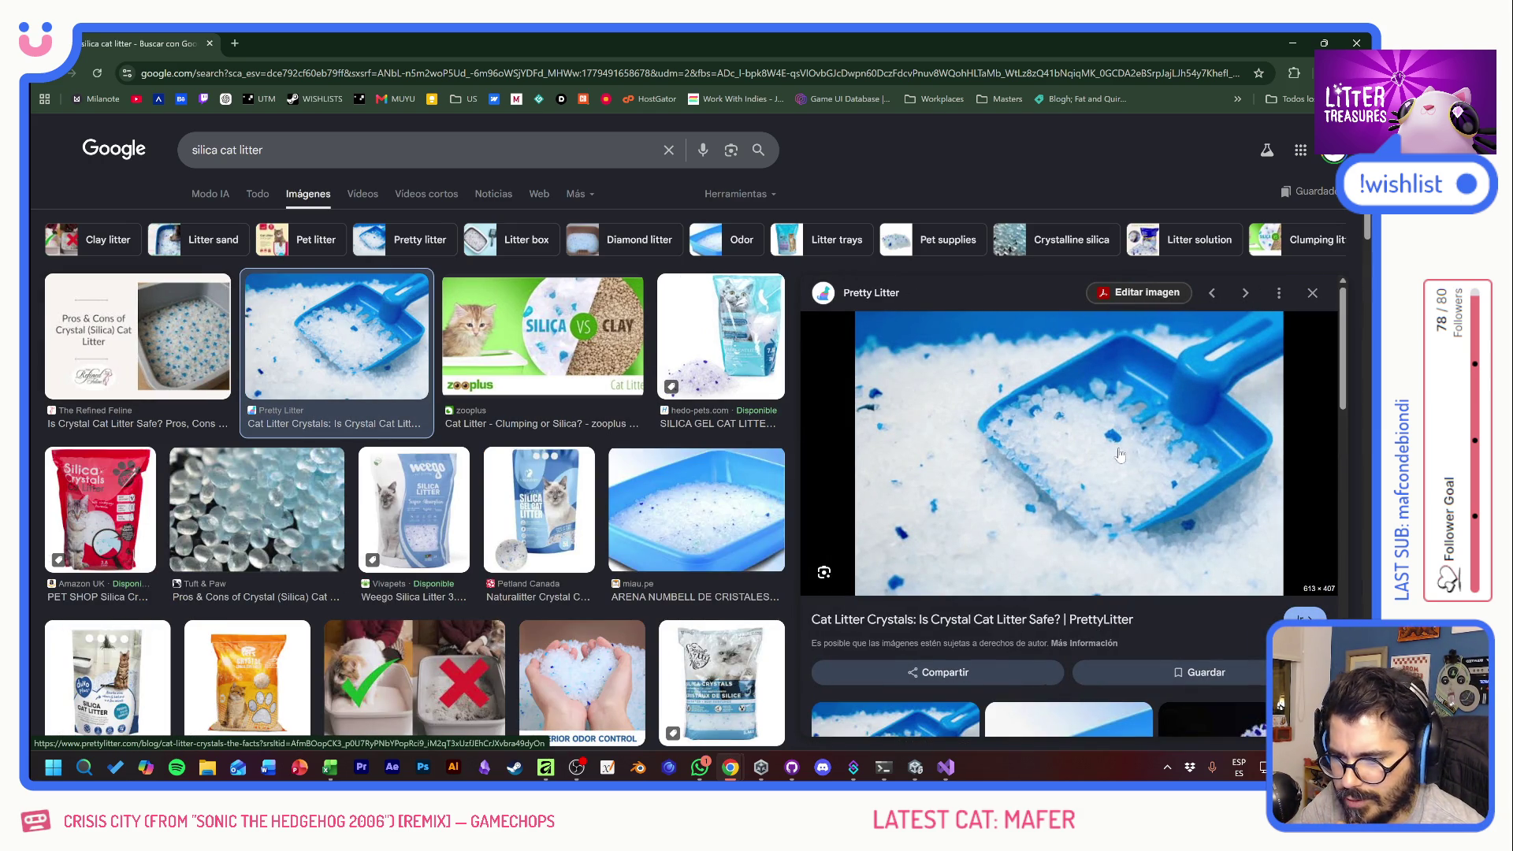
pyautogui.click(583, 678)
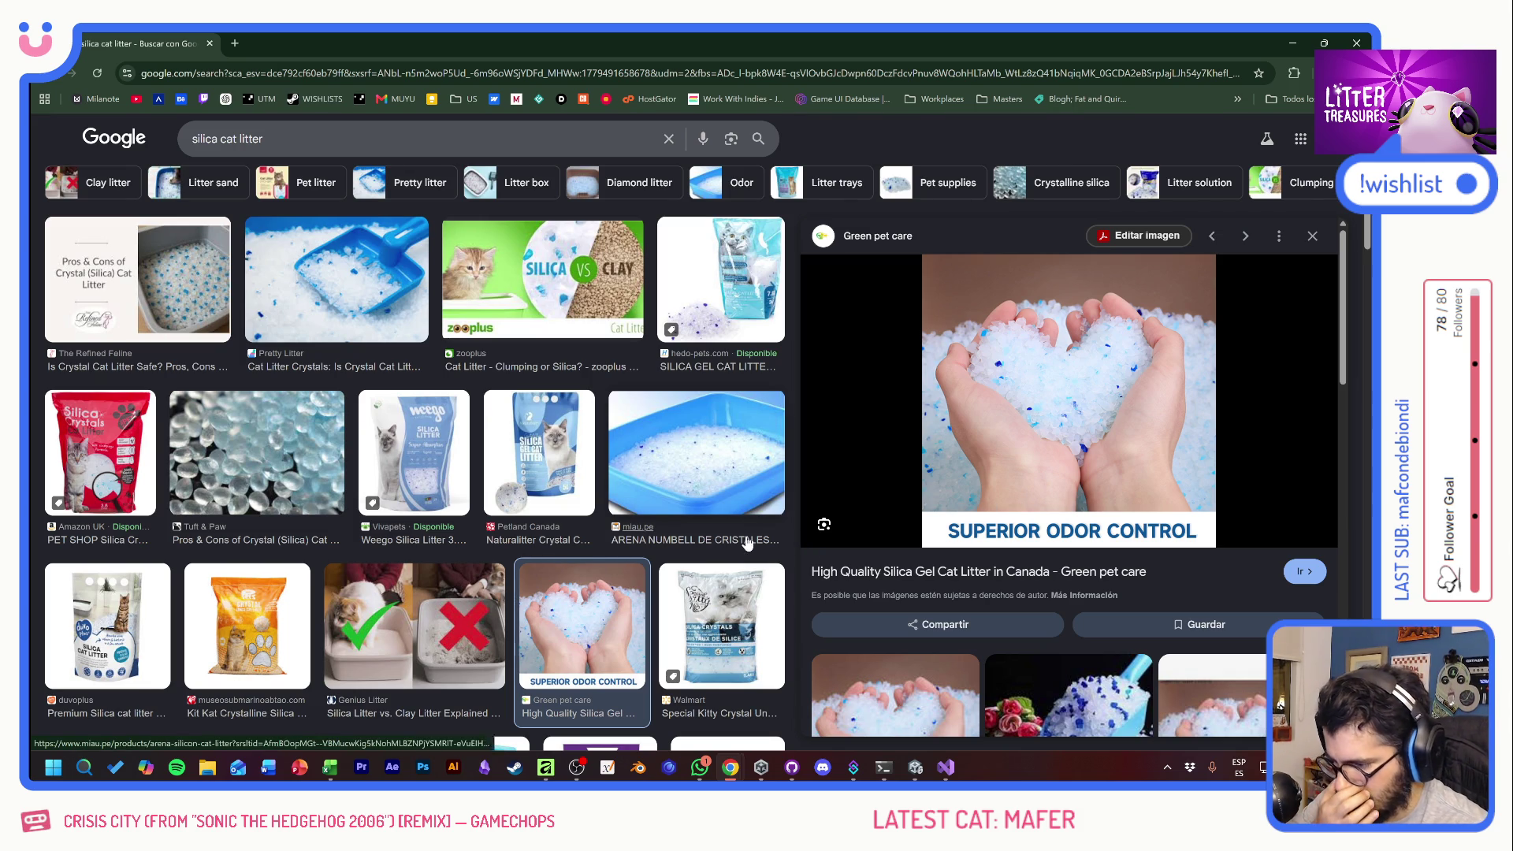
pyautogui.scroll(-3, 736, 520)
pyautogui.scroll(-3, 736, 520)
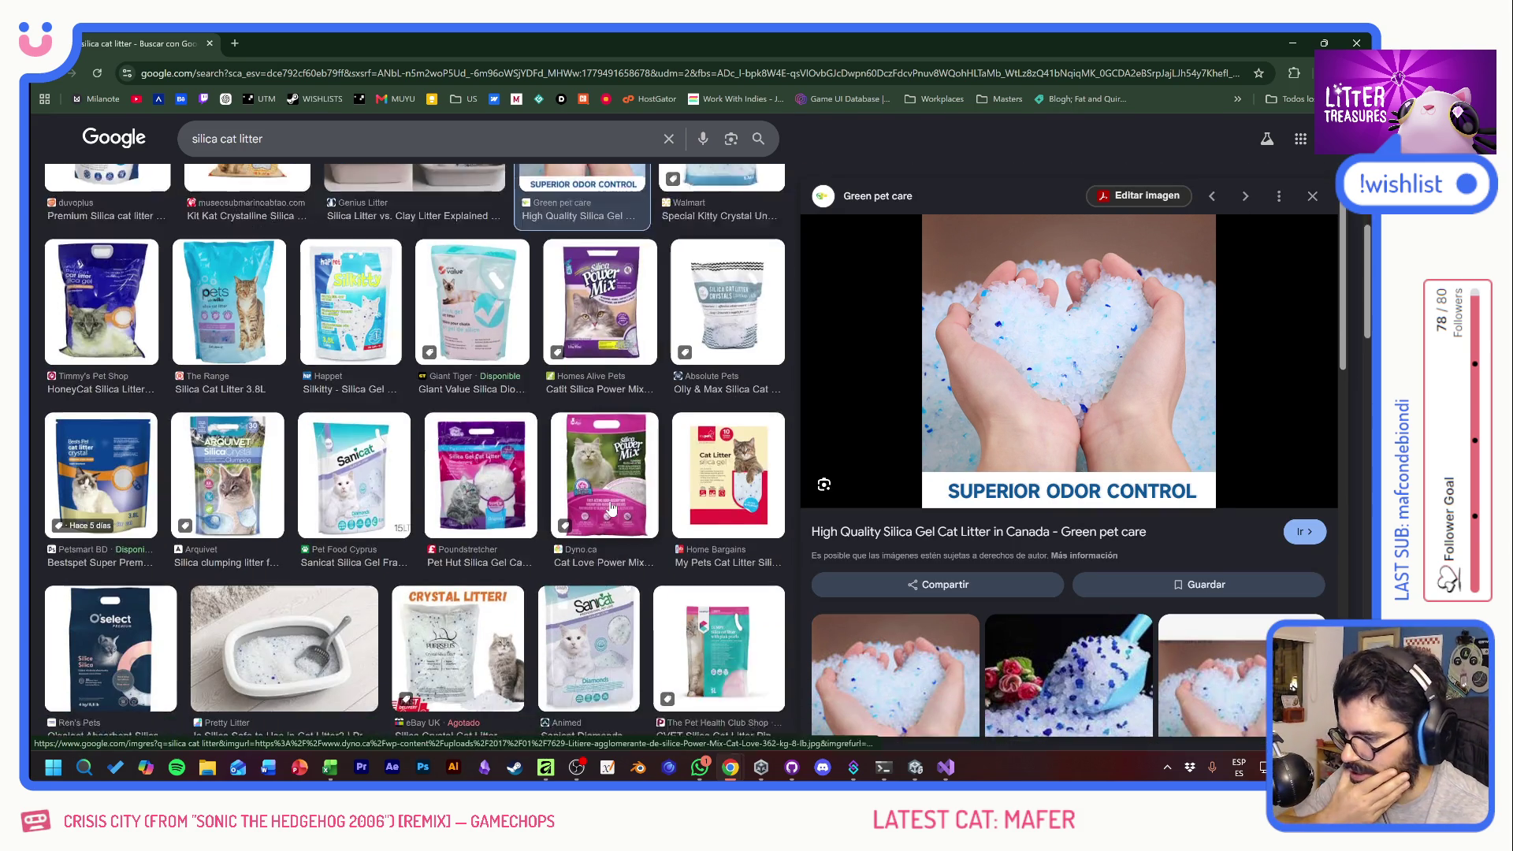
pyautogui.click(264, 603)
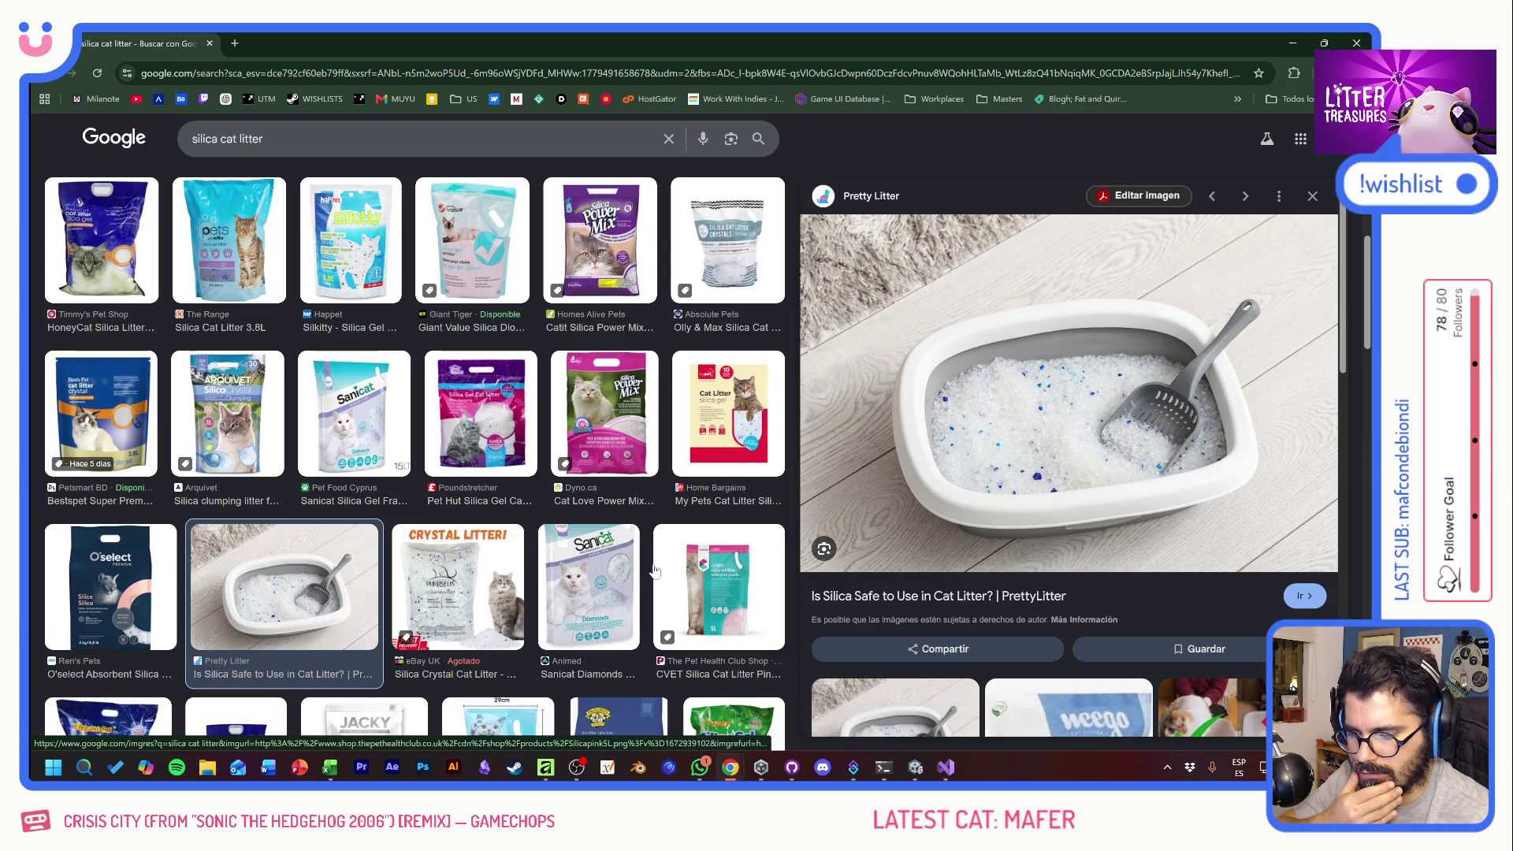
# - Scroll further through the image results and select 'cat litter' in the query
pyautogui.scroll(-3, 623, 584)
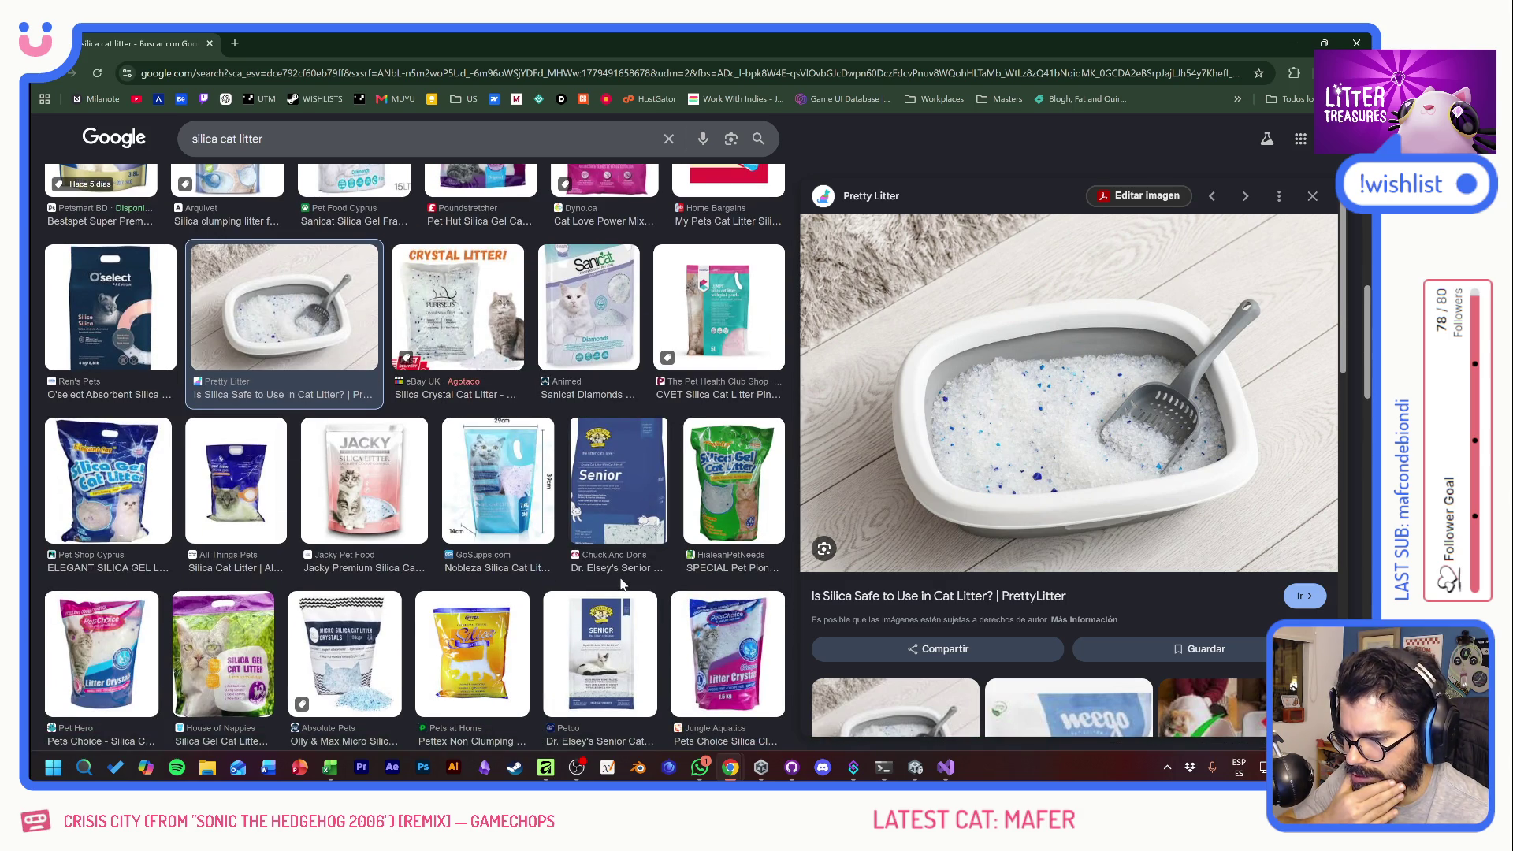
pyautogui.scroll(-3, 622, 584)
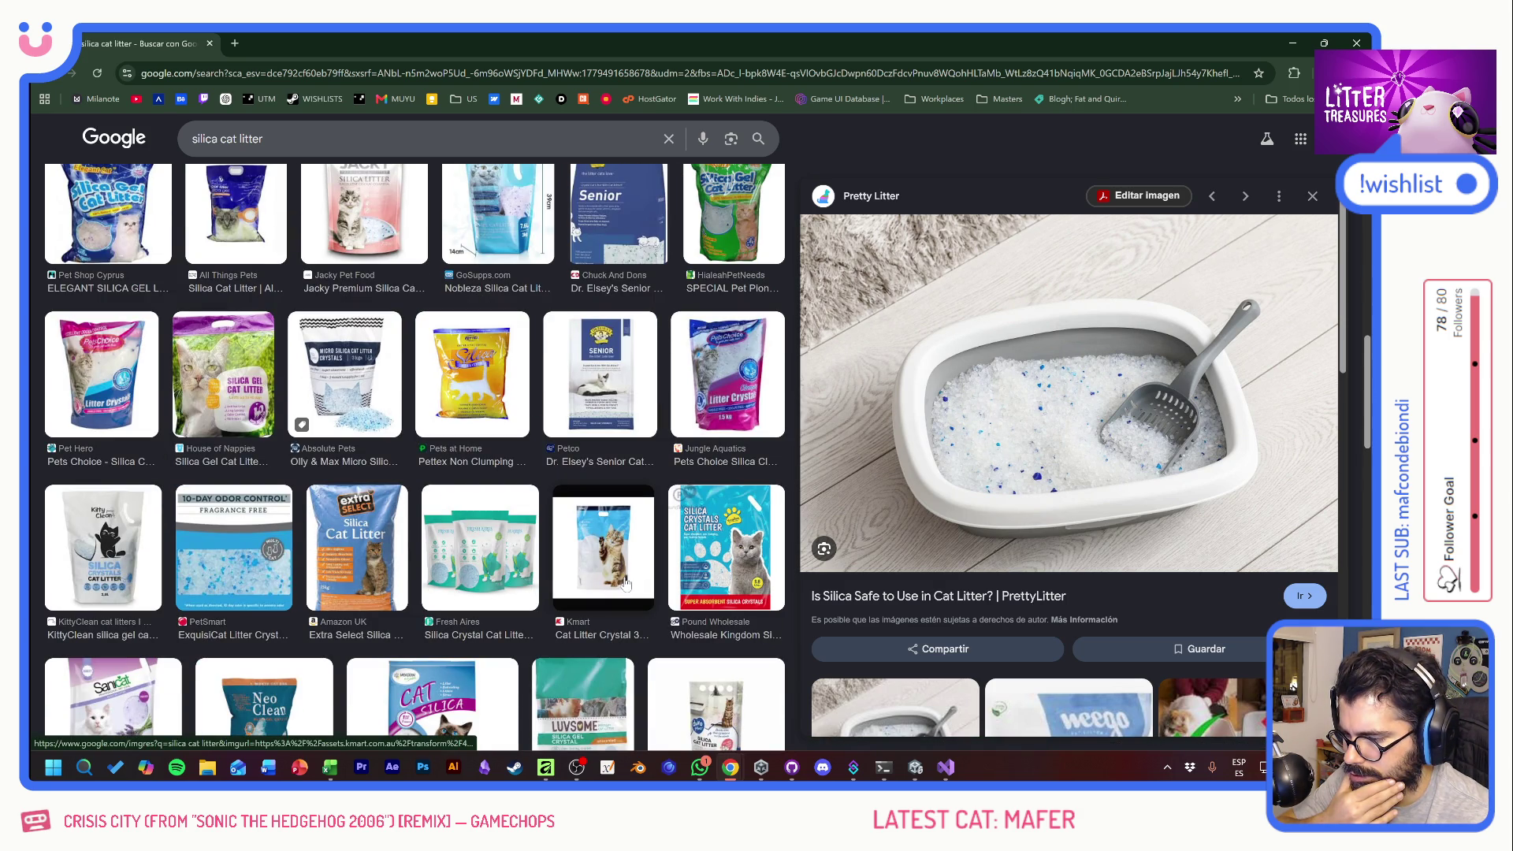
pyautogui.scroll(-3, 627, 584)
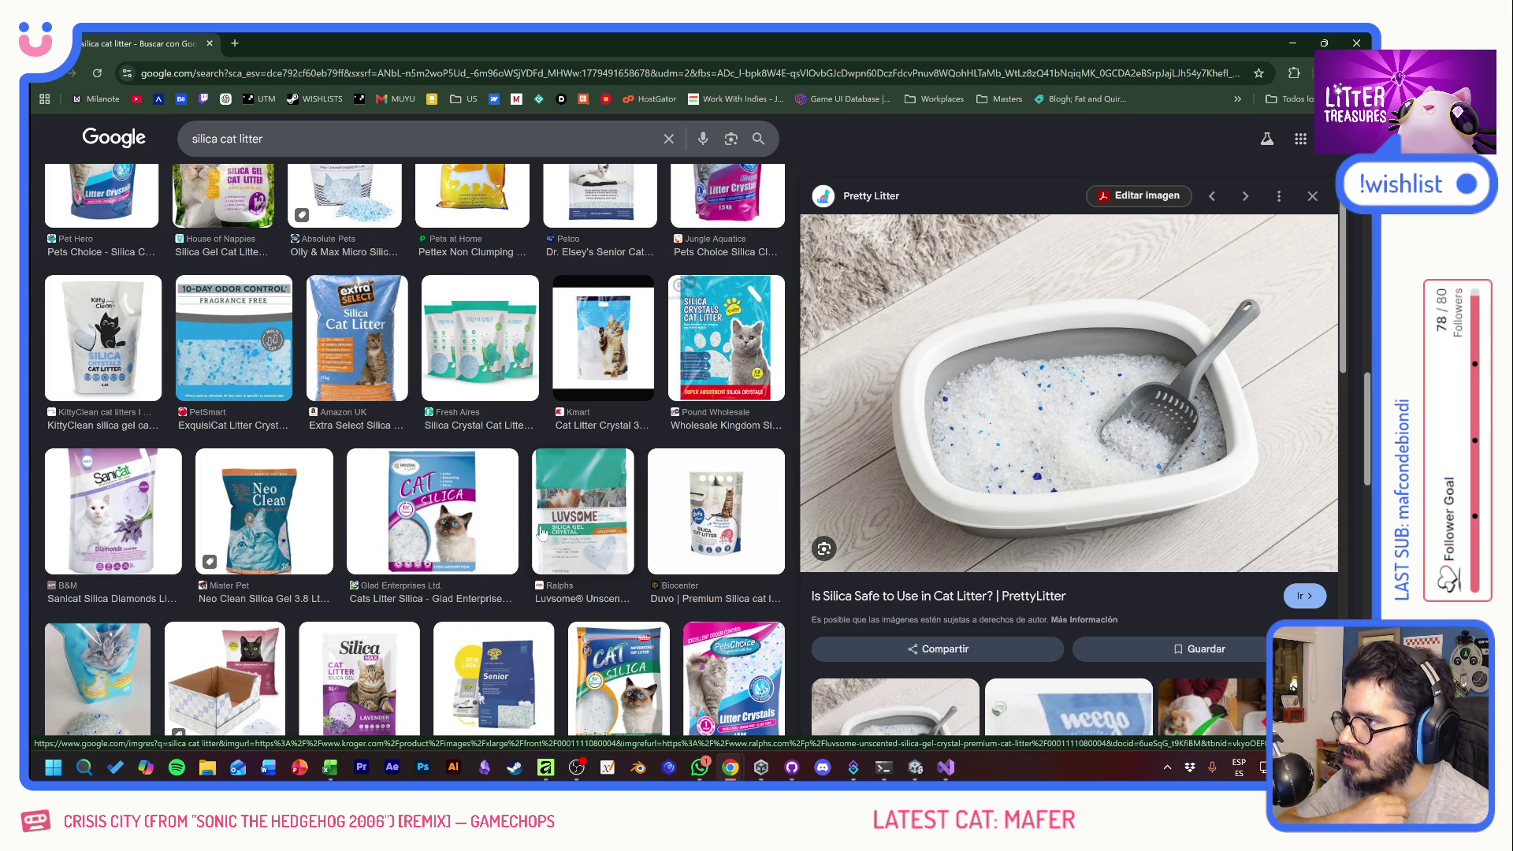
pyautogui.scroll(-1, 619, 539)
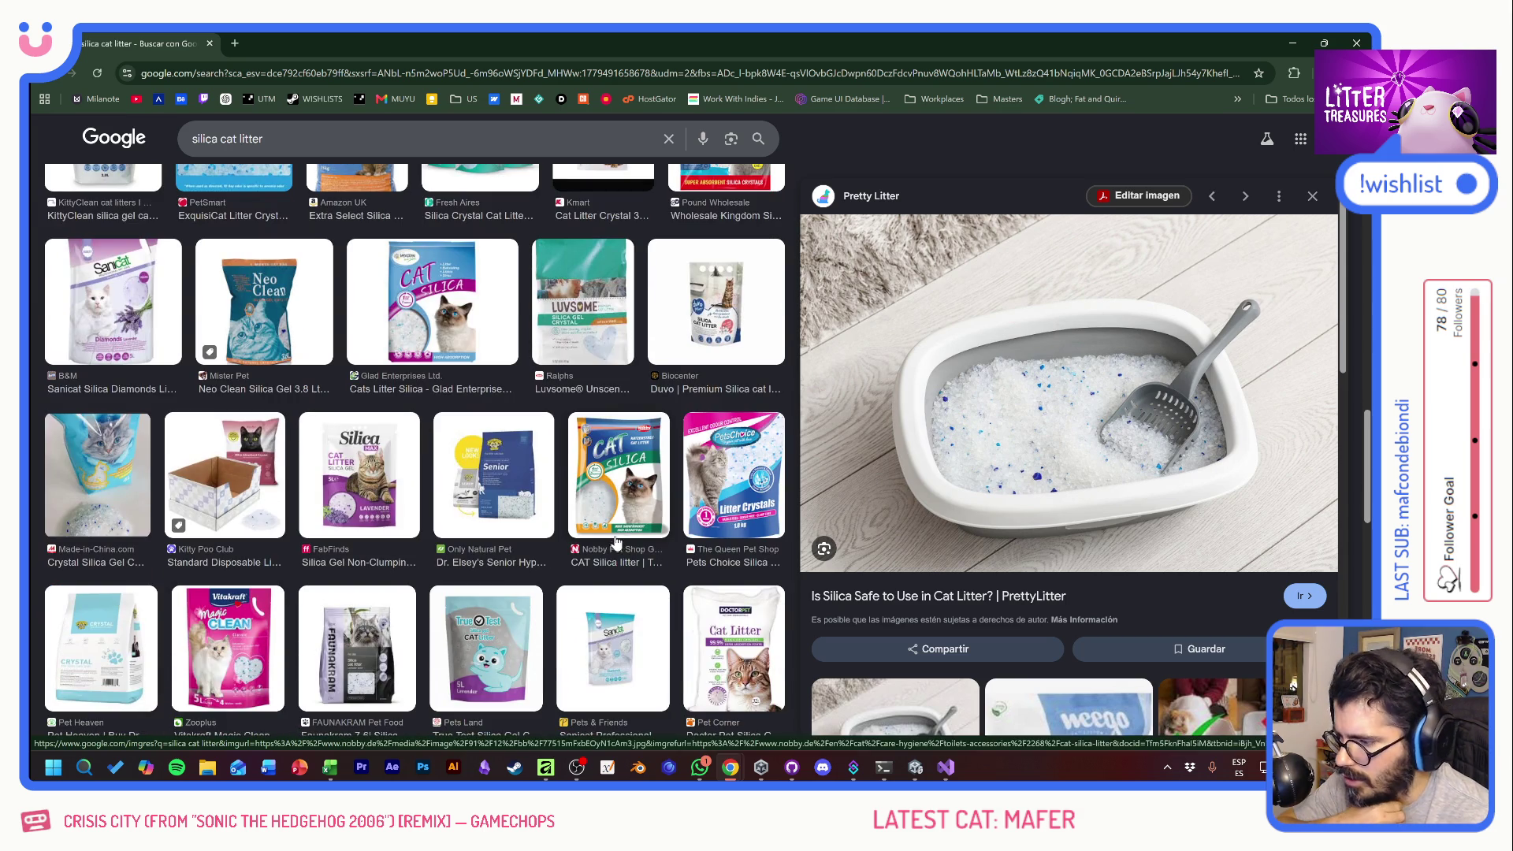
pyautogui.scroll(1, 494, 538)
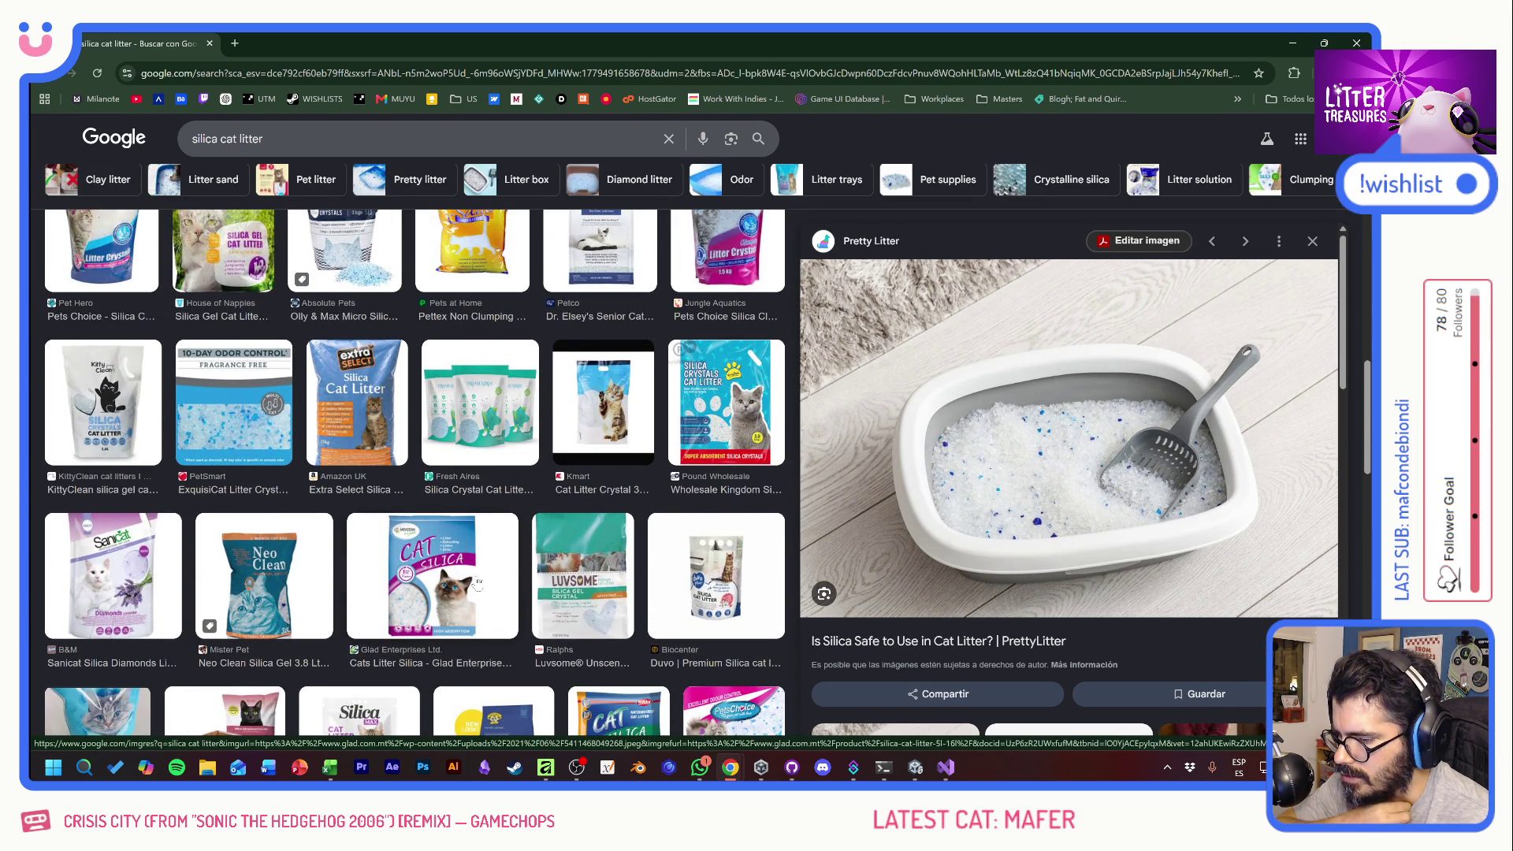
pyautogui.scroll(-10, 487, 583)
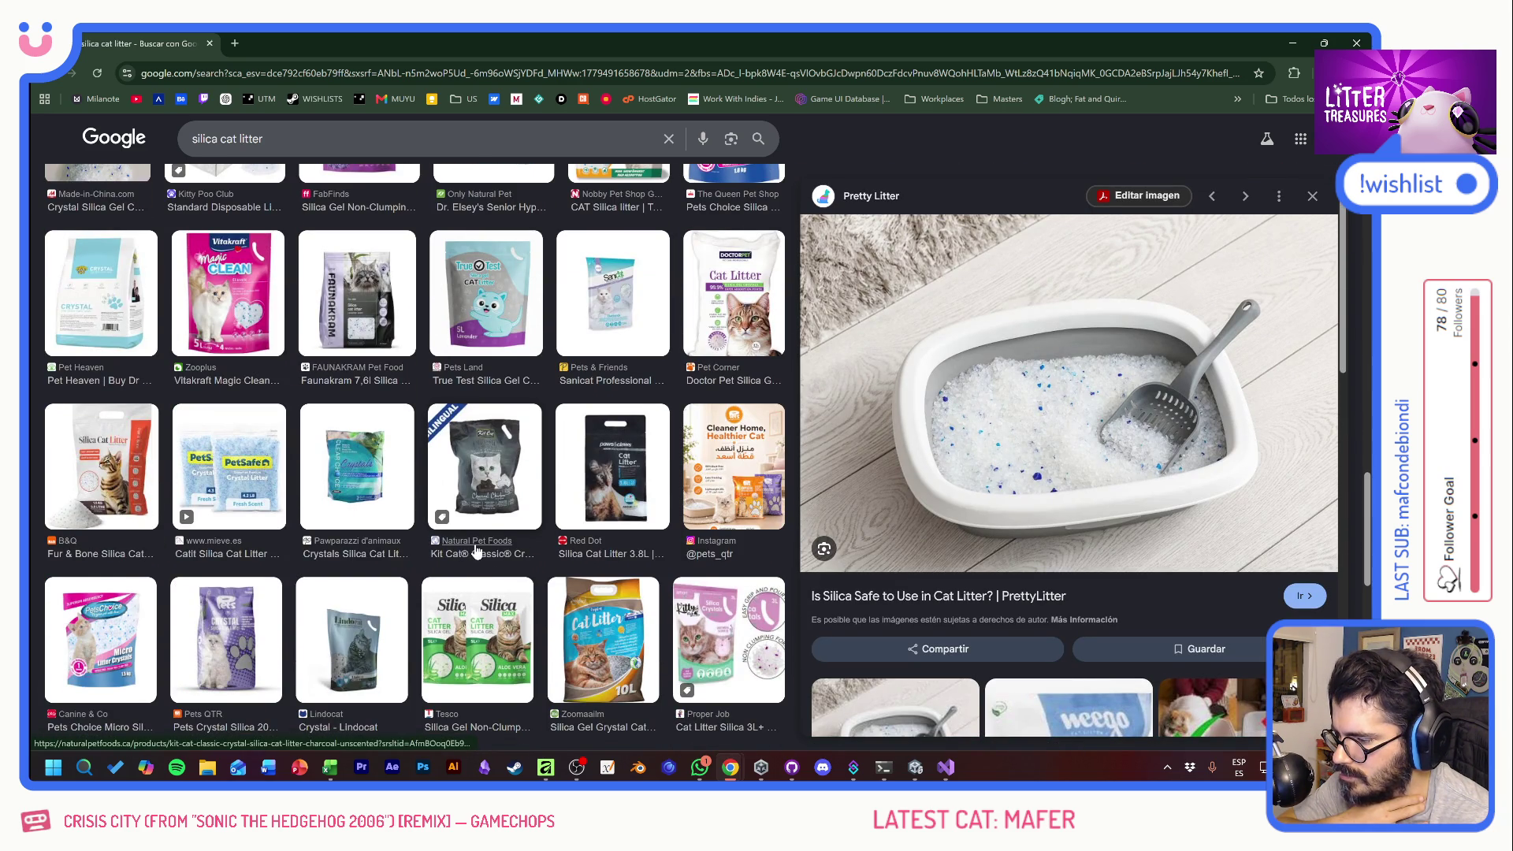
pyautogui.scroll(-3, 477, 552)
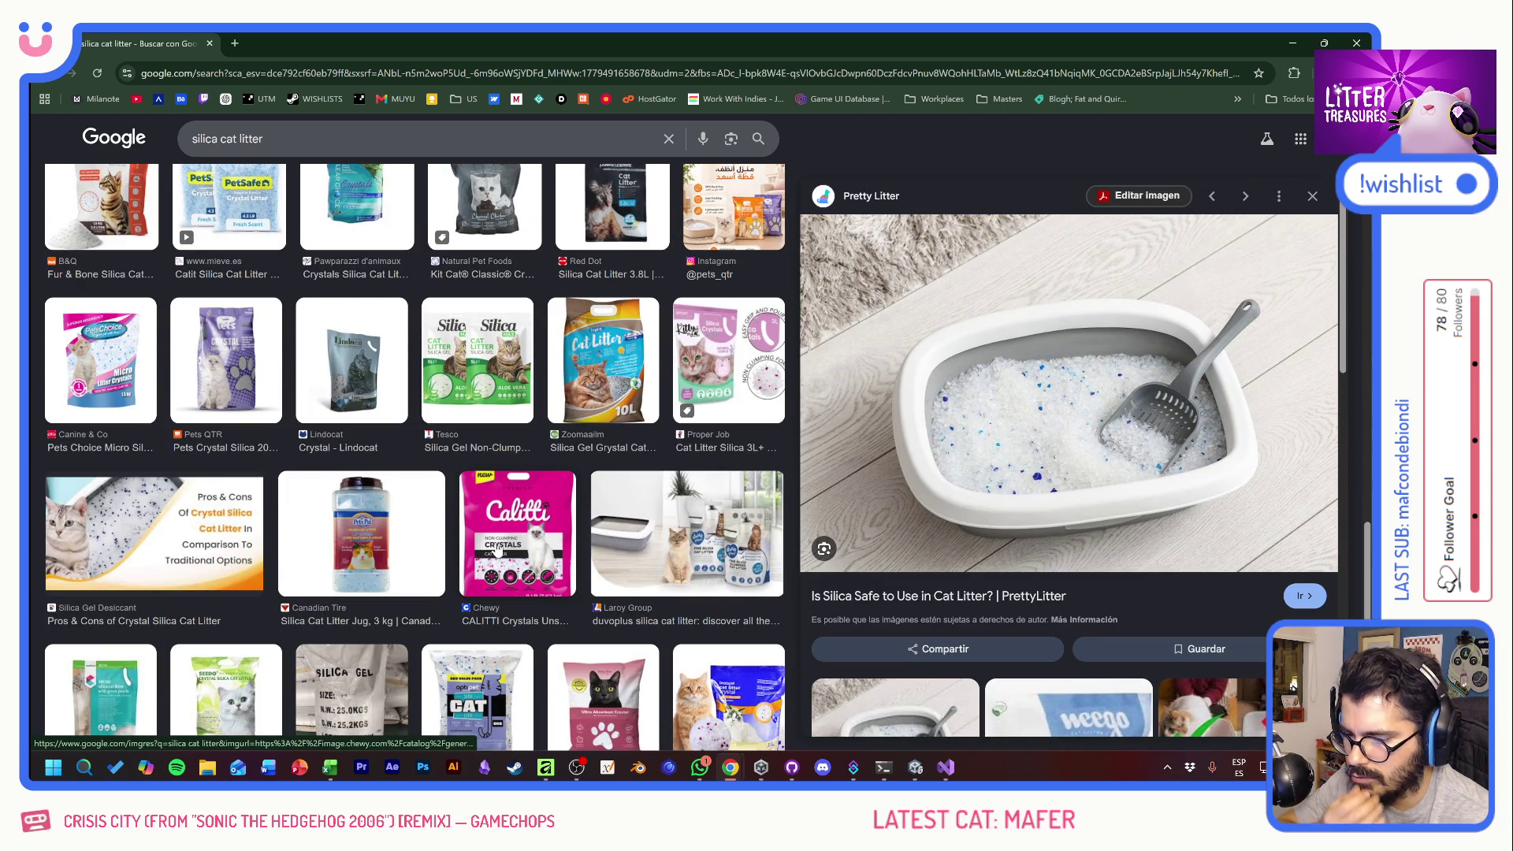
pyautogui.scroll(1, 481, 550)
pyautogui.scroll(-3, 502, 554)
pyautogui.scroll(-3, 502, 554)
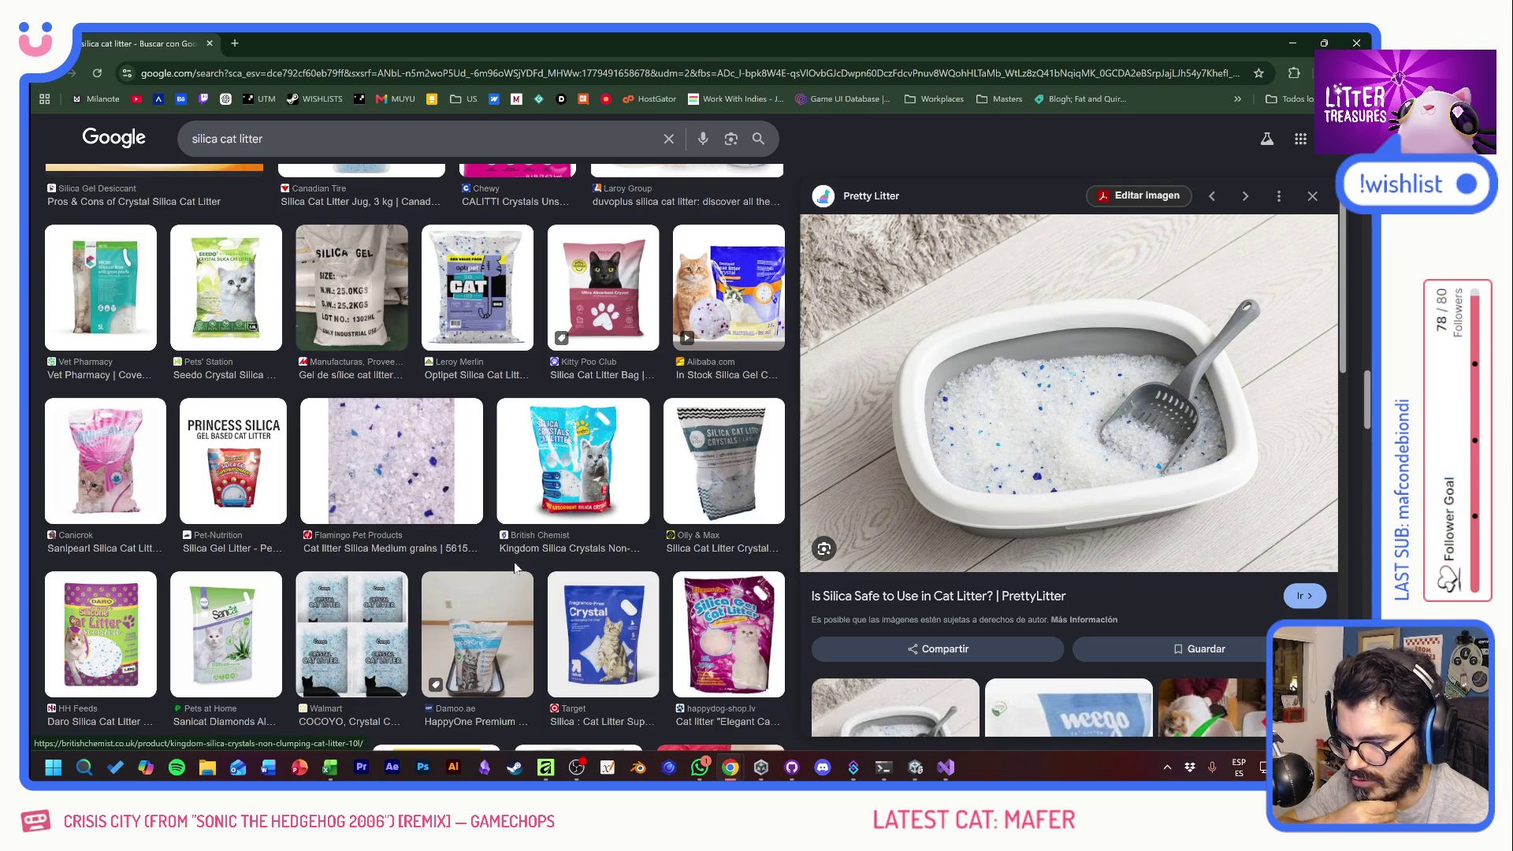
pyautogui.scroll(-3, 512, 552)
pyautogui.scroll(-10, 554, 539)
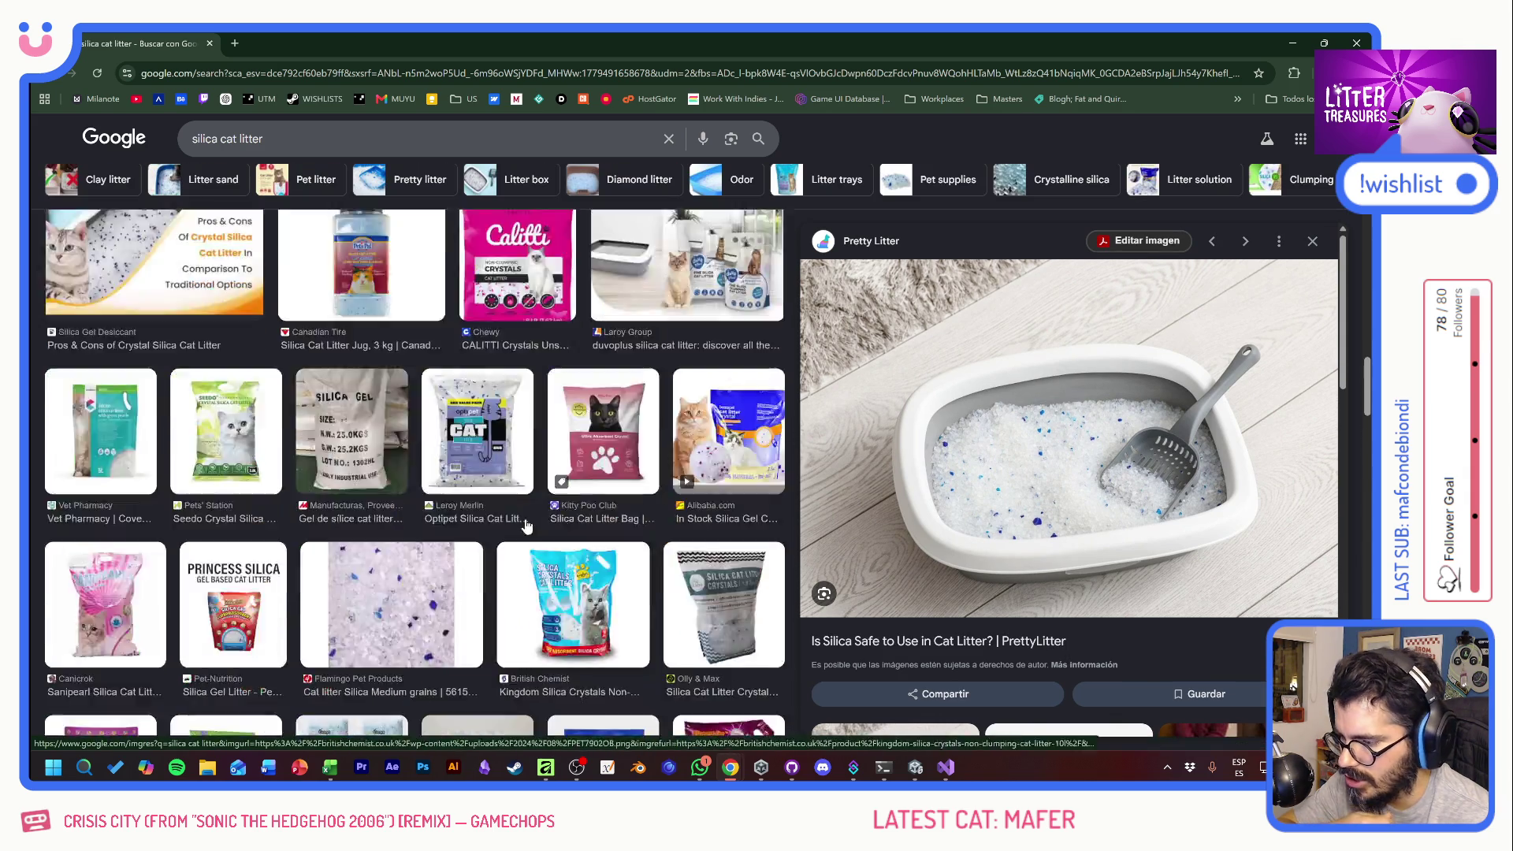
pyautogui.scroll(6, 516, 511)
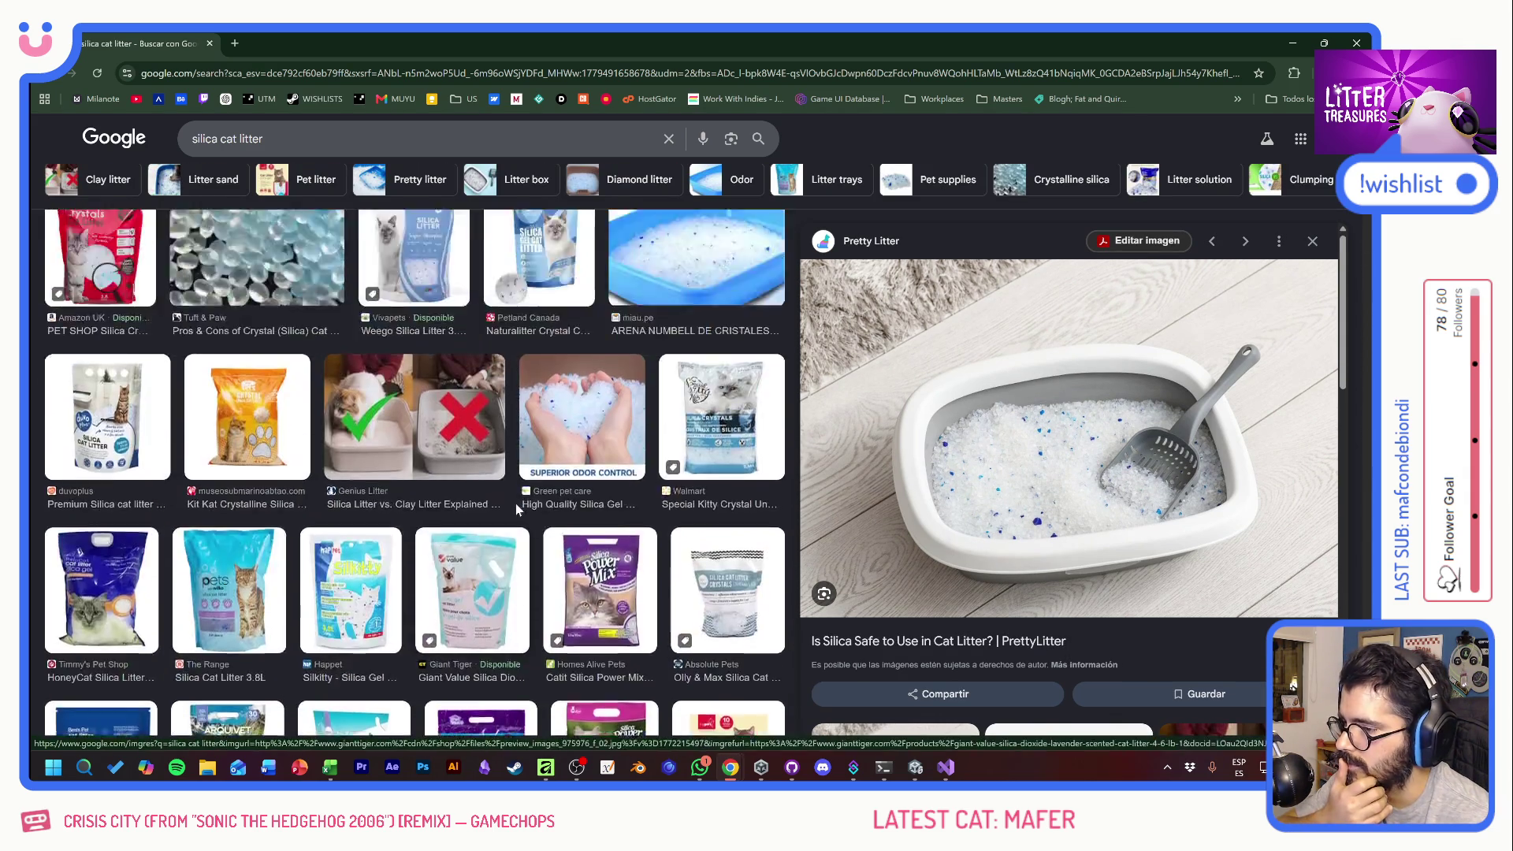
pyautogui.moveTo(264, 139); pyautogui.dragTo(219, 158)
# - Search images for 'silica cat gel icon' and browse the results
pyautogui.write('cat g')
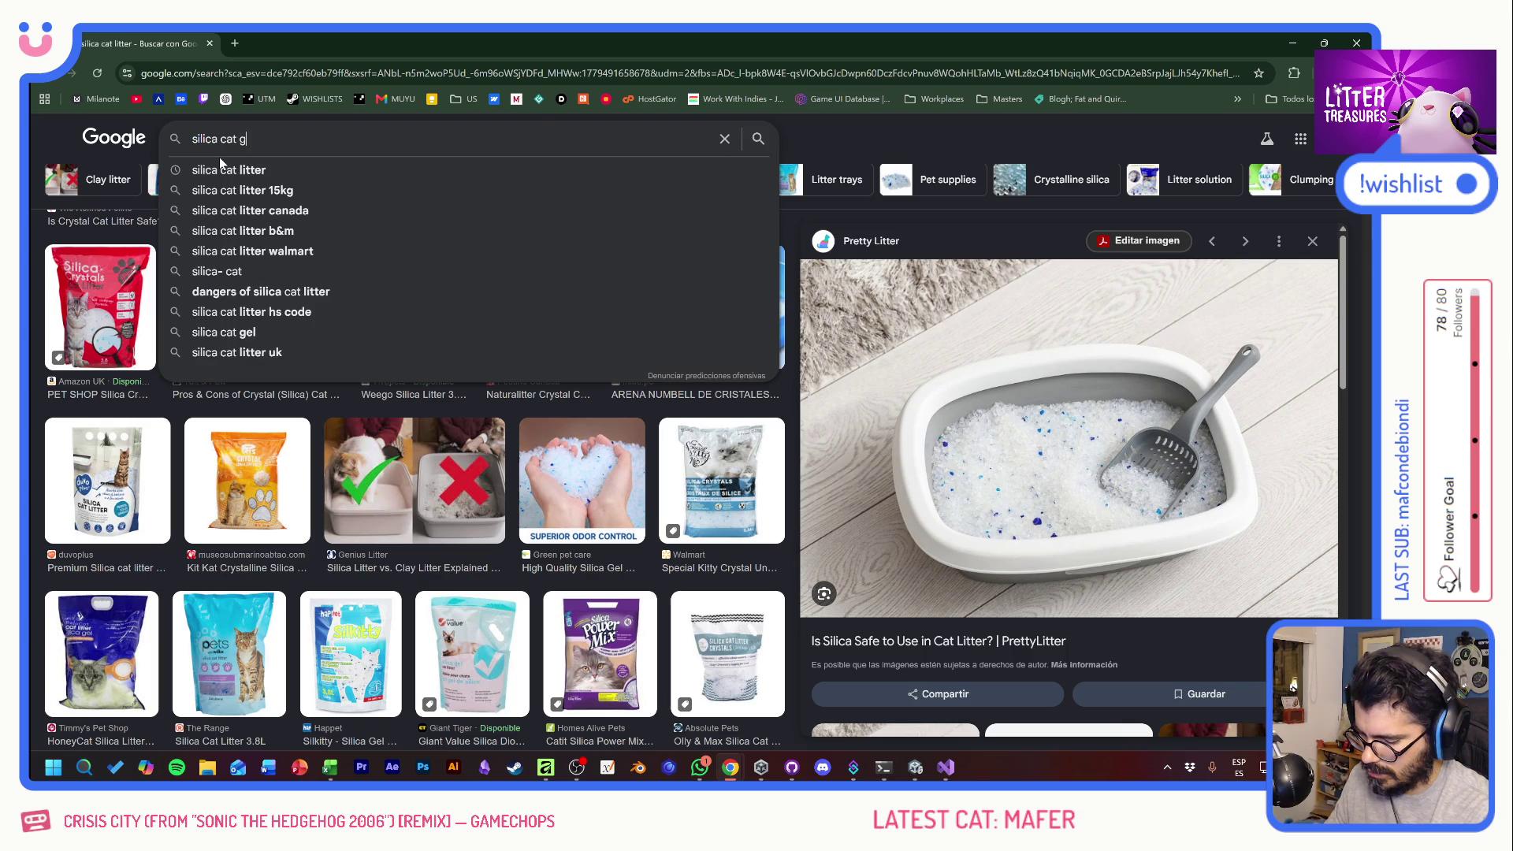
pyautogui.write('el icon')
pyautogui.press('Return')
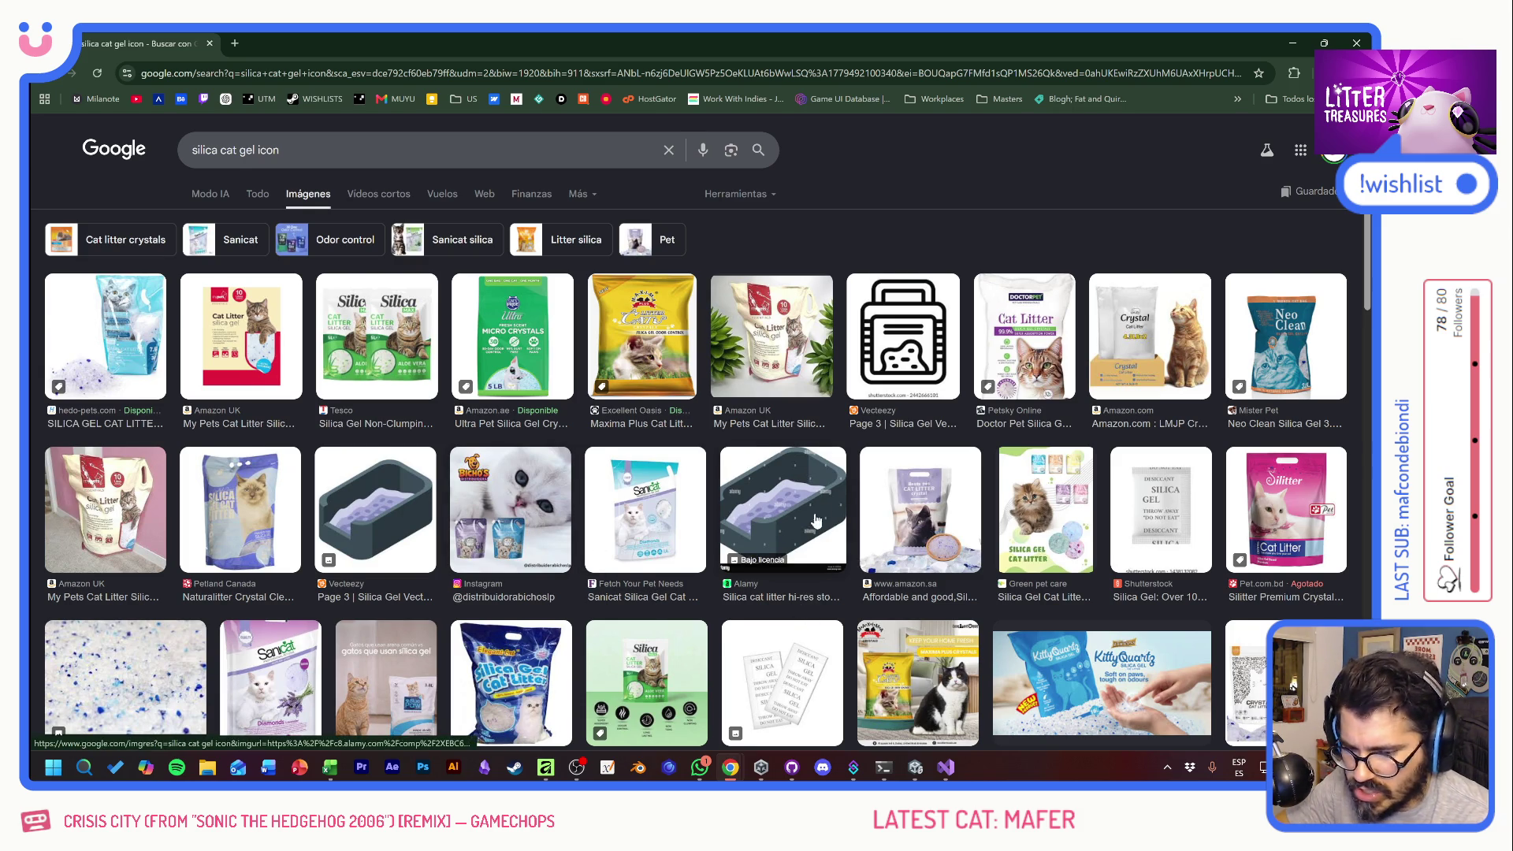
pyautogui.scroll(-3, 823, 532)
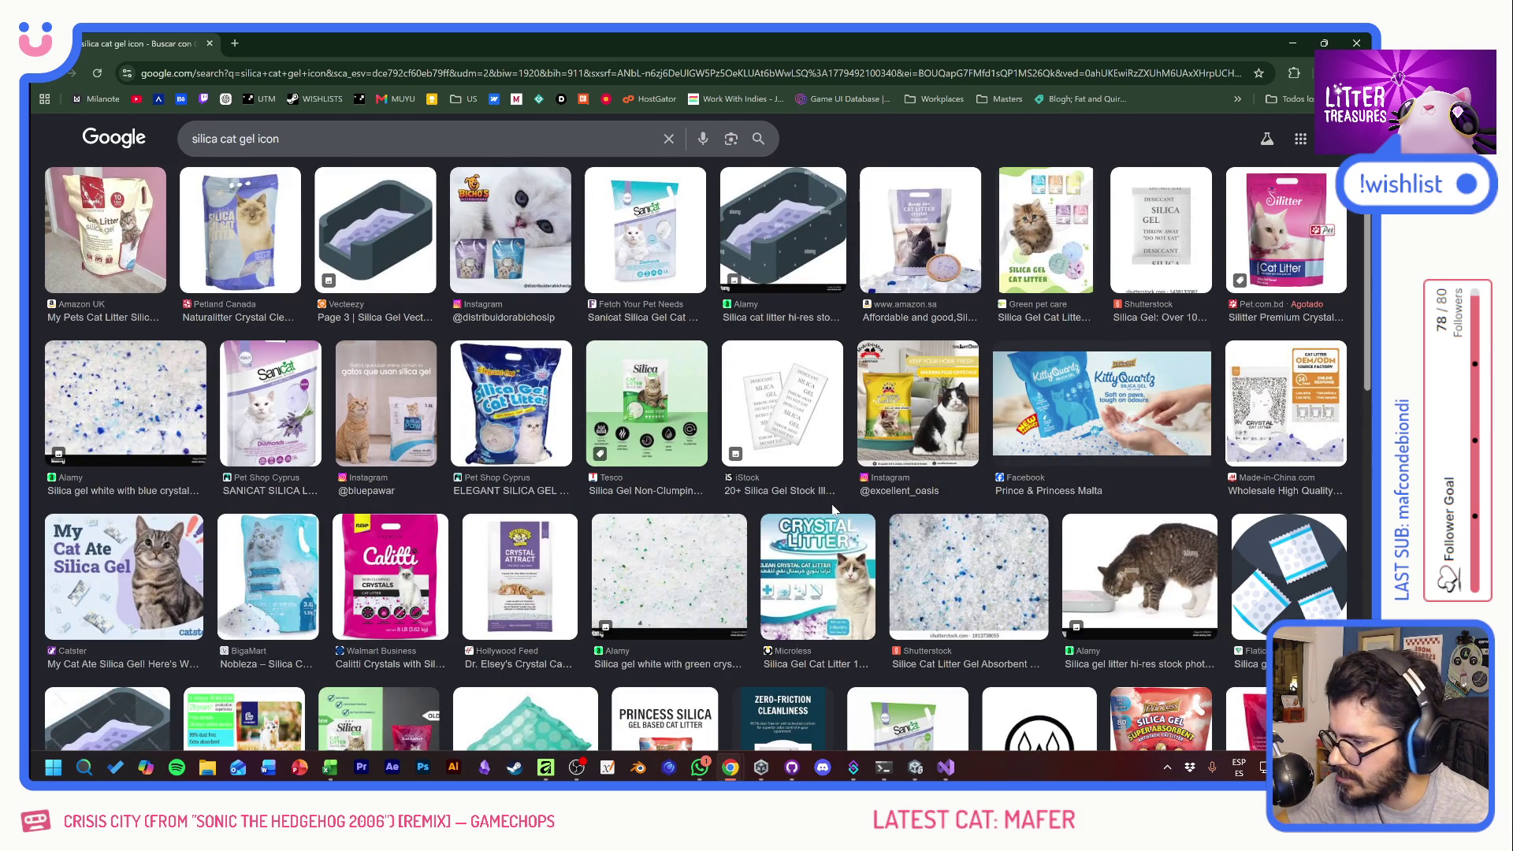
pyautogui.scroll(-3, 832, 506)
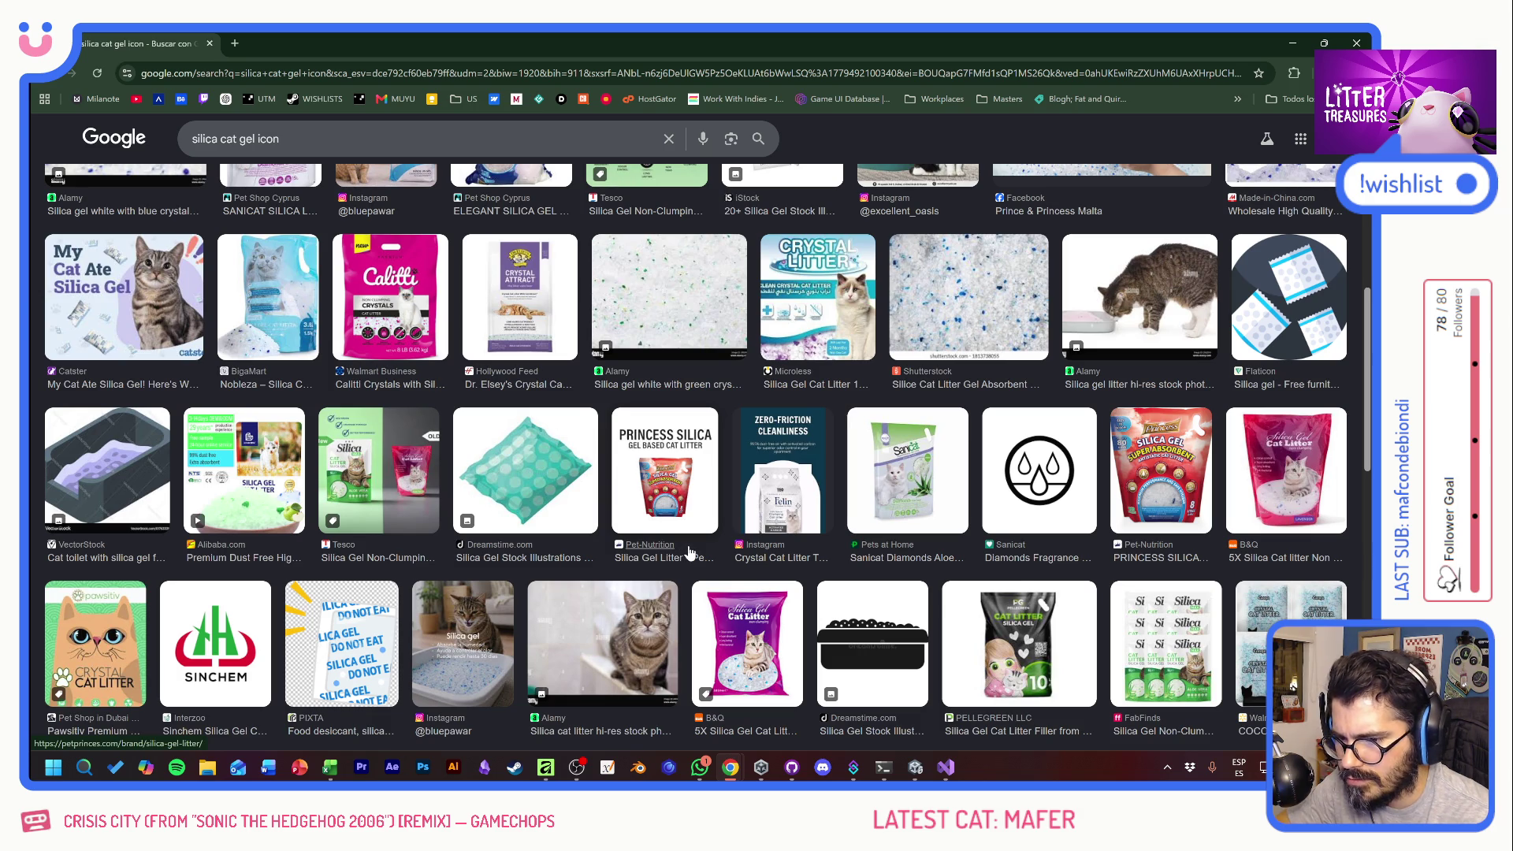
pyautogui.scroll(-2, 690, 553)
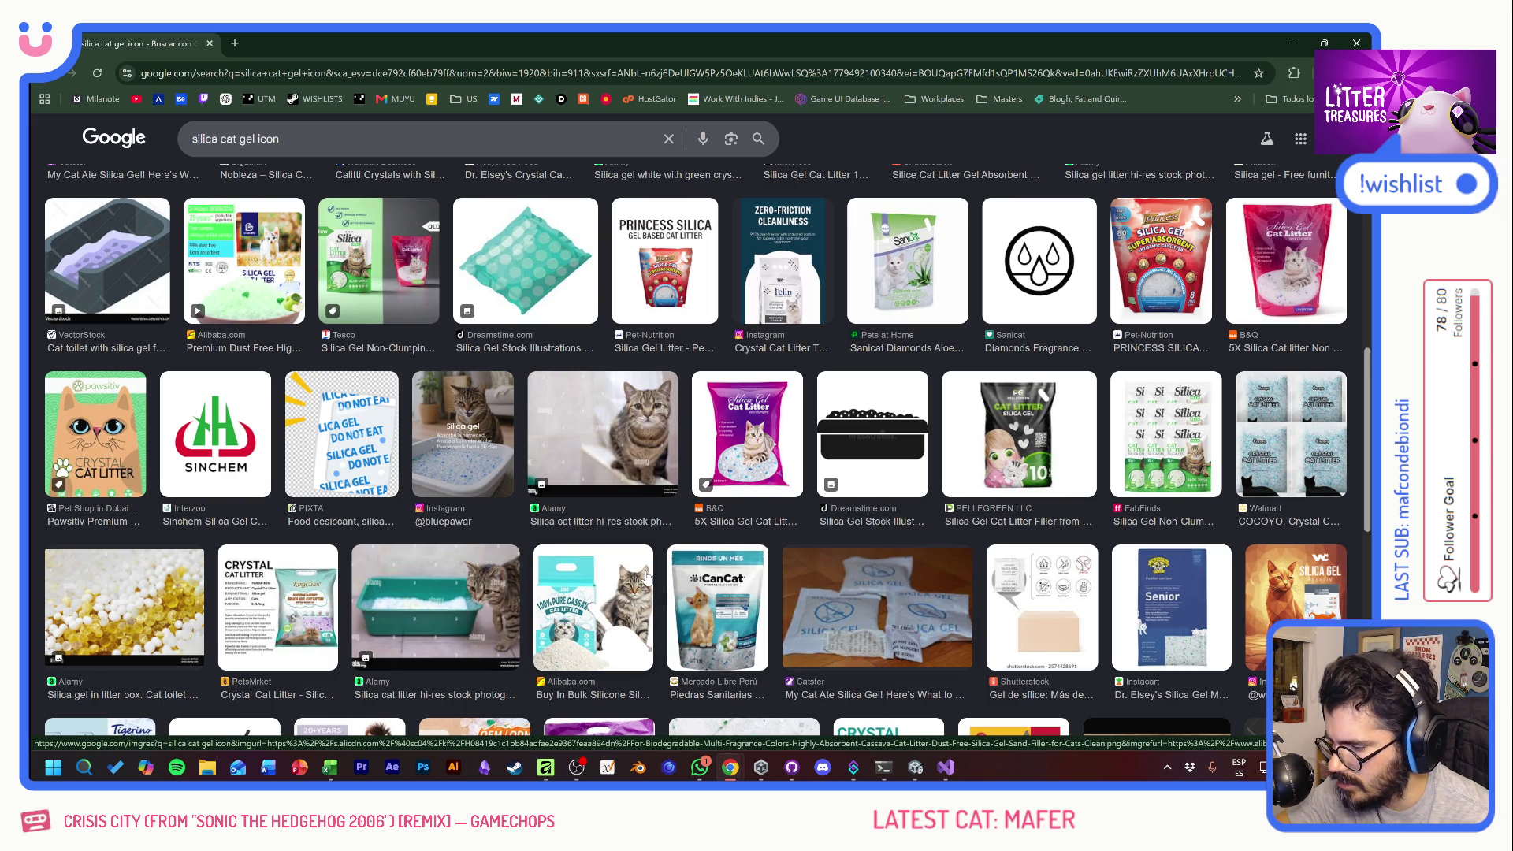
# - Back at the top, replace the query with 'bubble tea icon'
pyautogui.scroll(5, 648, 578)
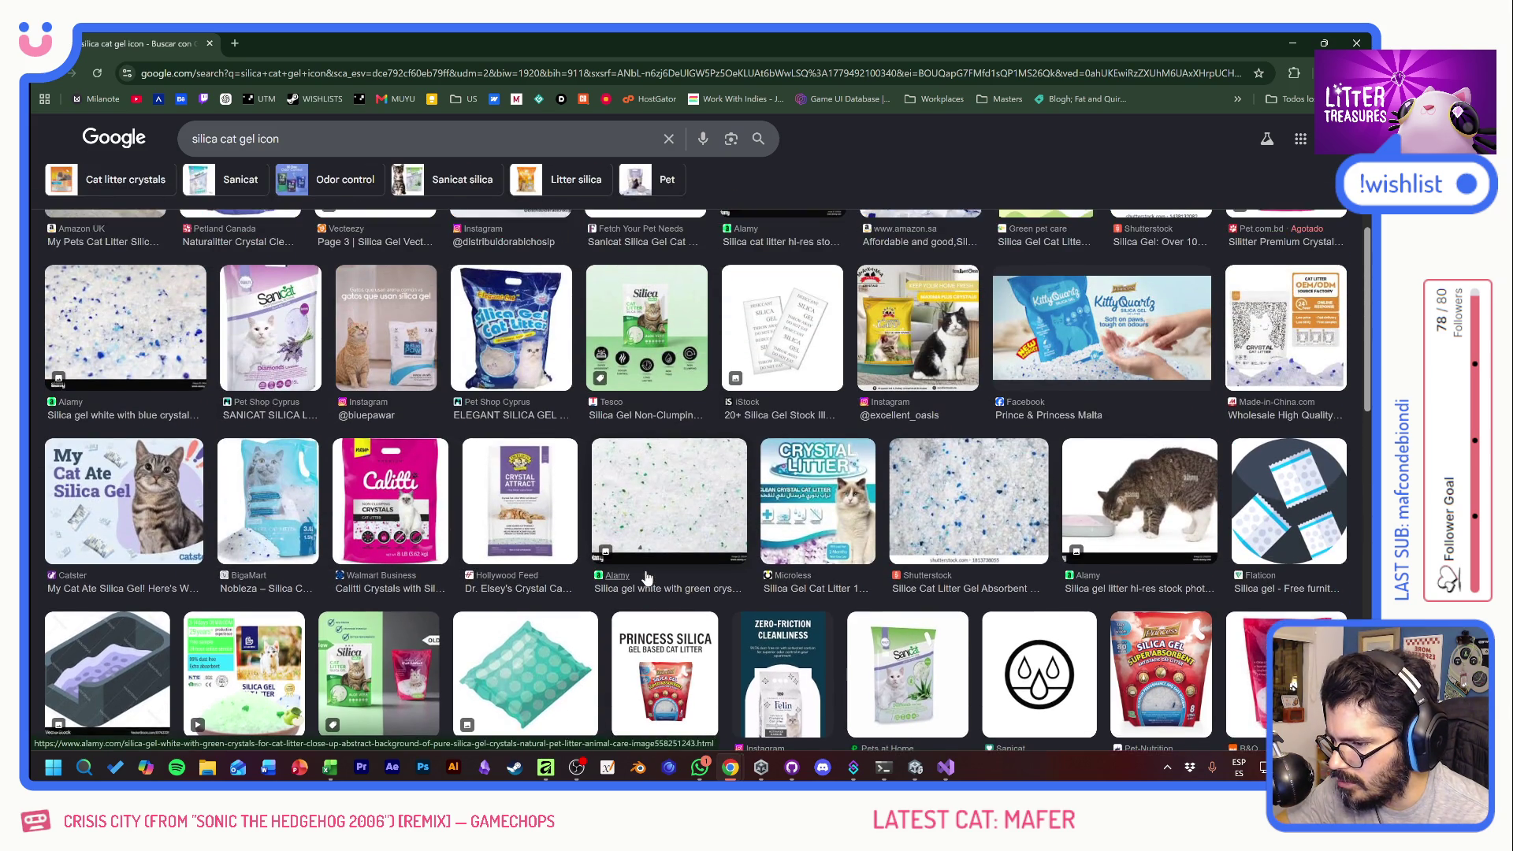
pyautogui.scroll(6, 648, 577)
pyautogui.scroll(1, 647, 577)
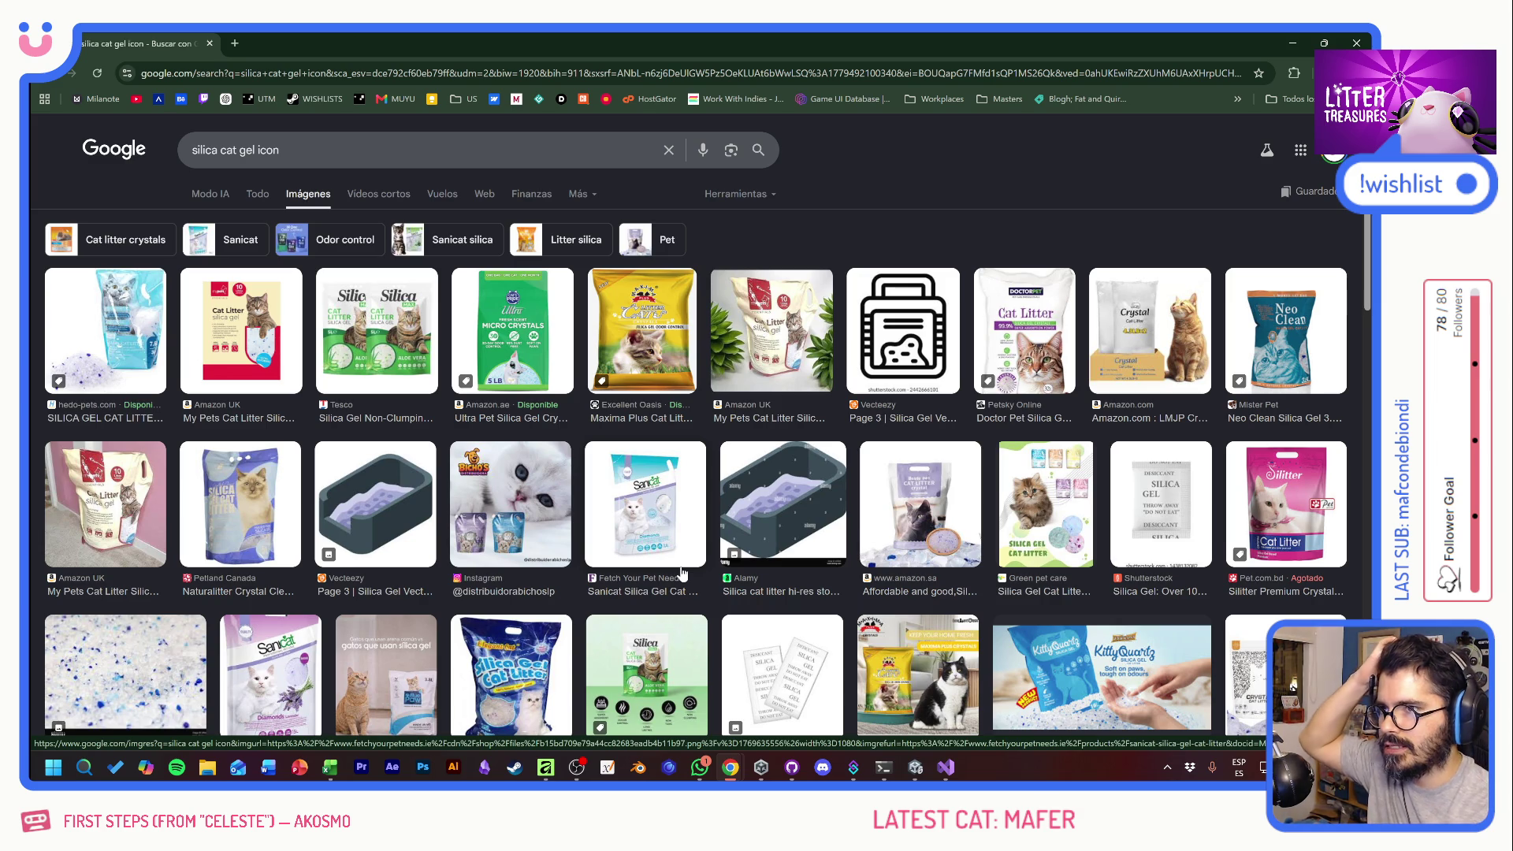
pyautogui.tripleClick(191, 161)
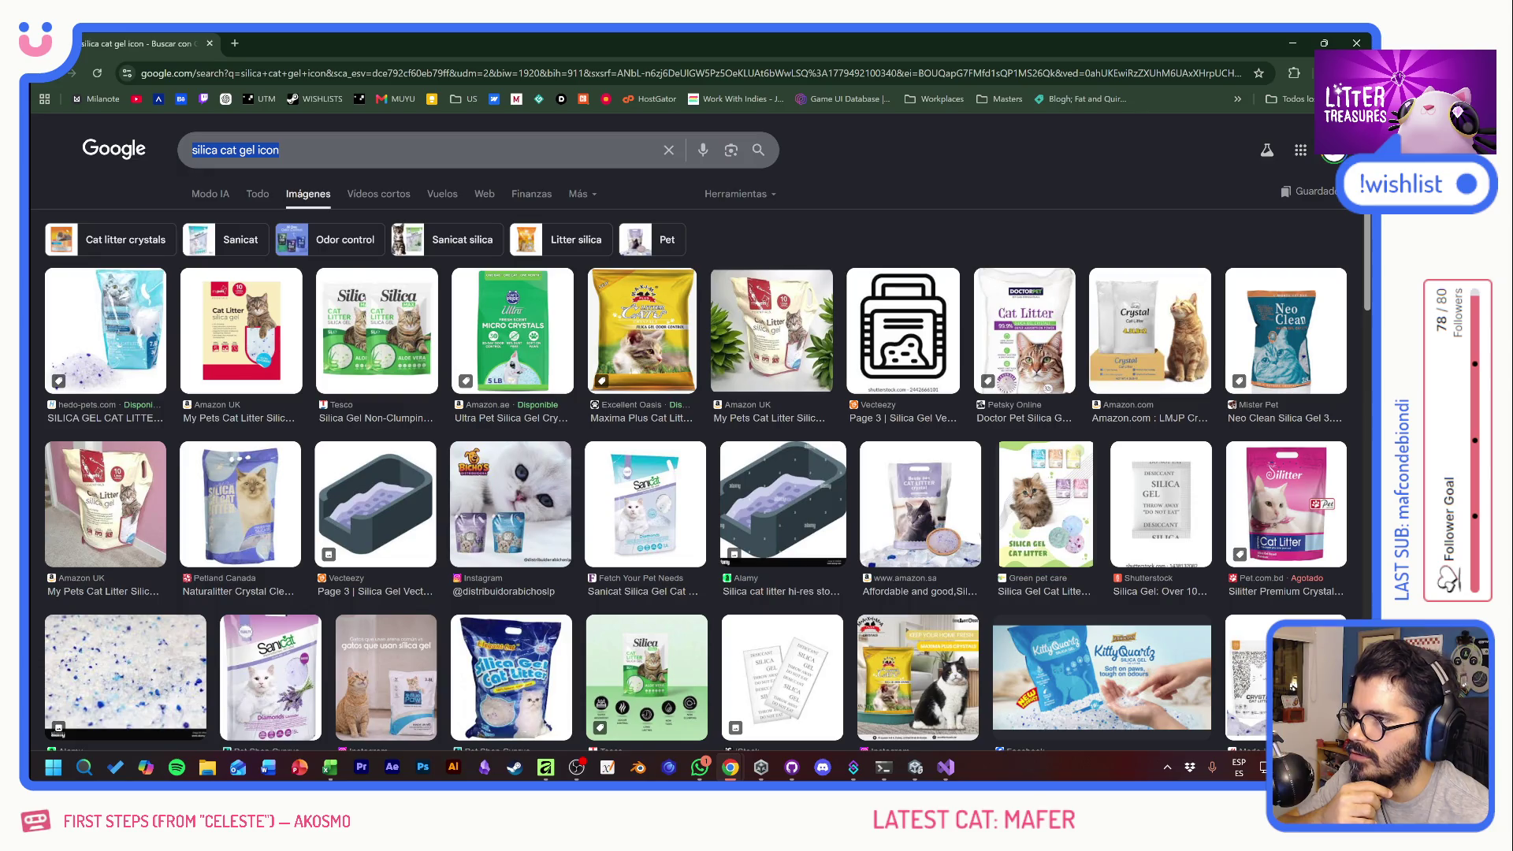
pyautogui.write('bubbl')
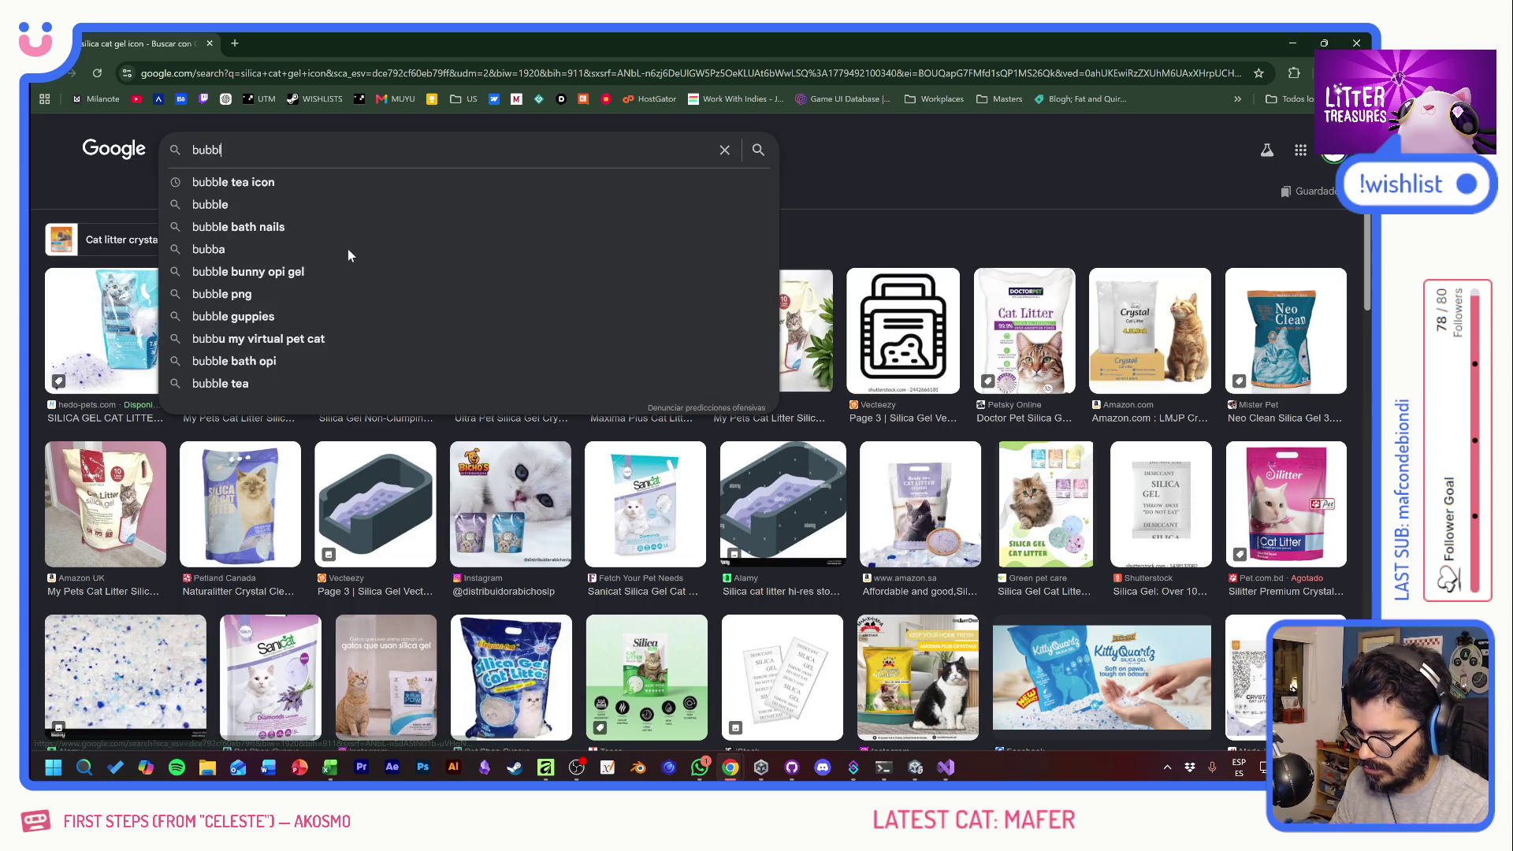
pyautogui.write('e tea icon')
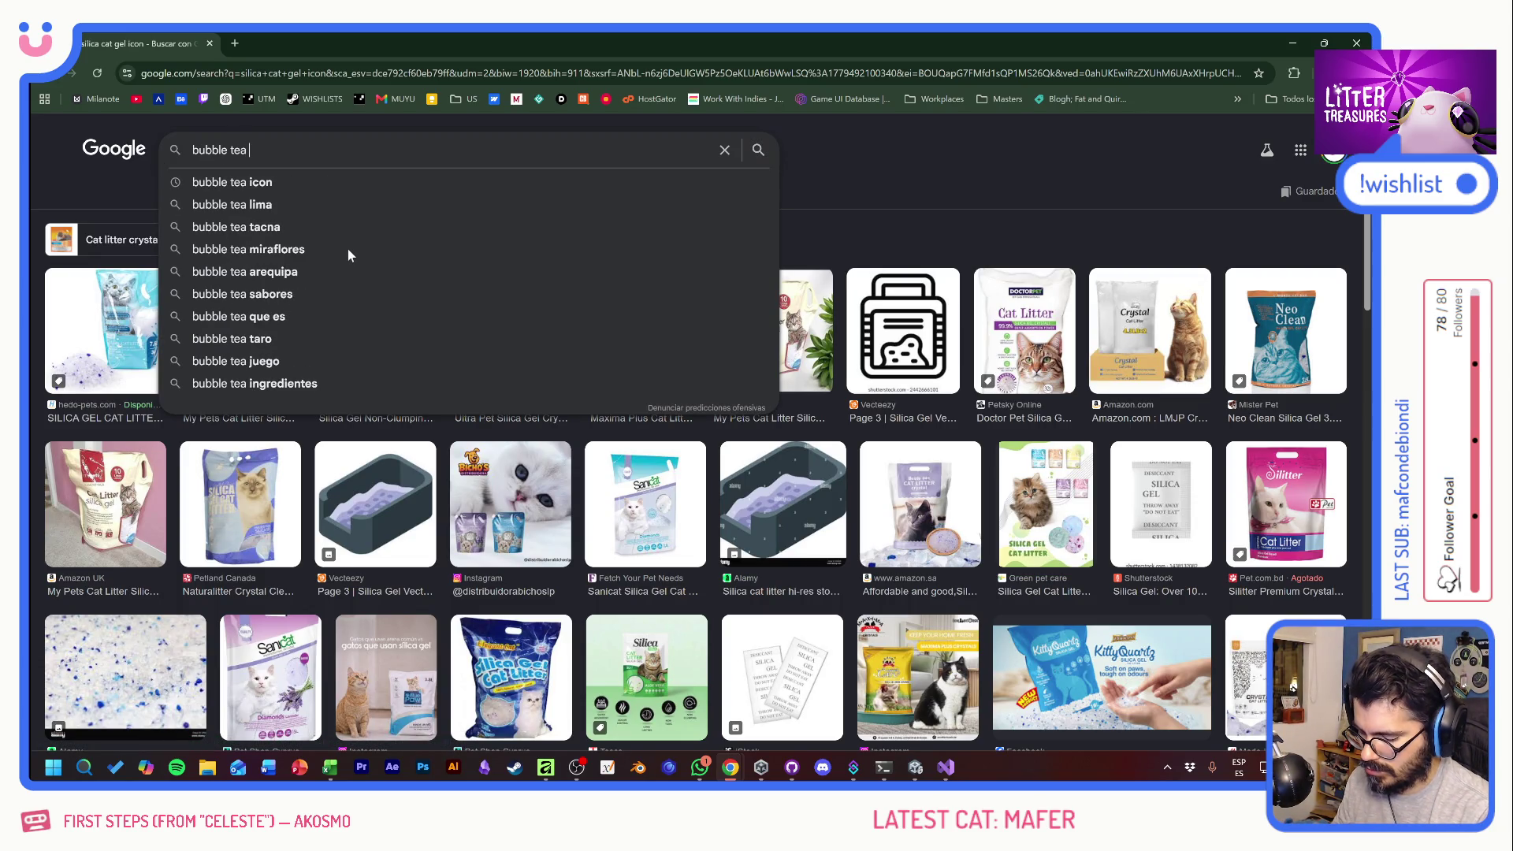
# - Run the 'bubble tea icon' image search and browse the boba cup results
pyautogui.press('Return')
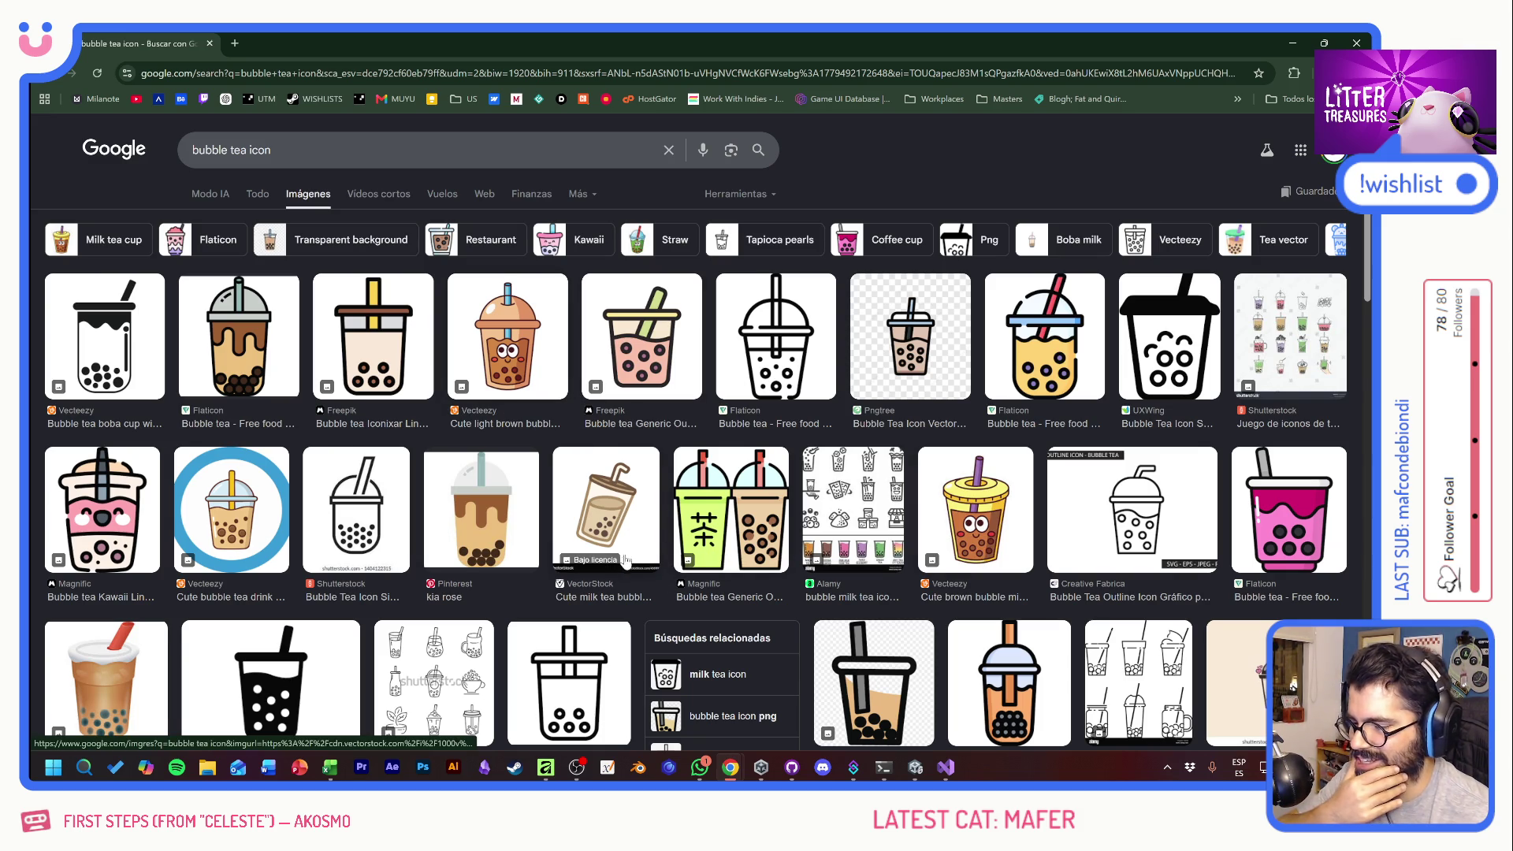
pyautogui.scroll(-4, 625, 561)
pyautogui.scroll(-3, 625, 561)
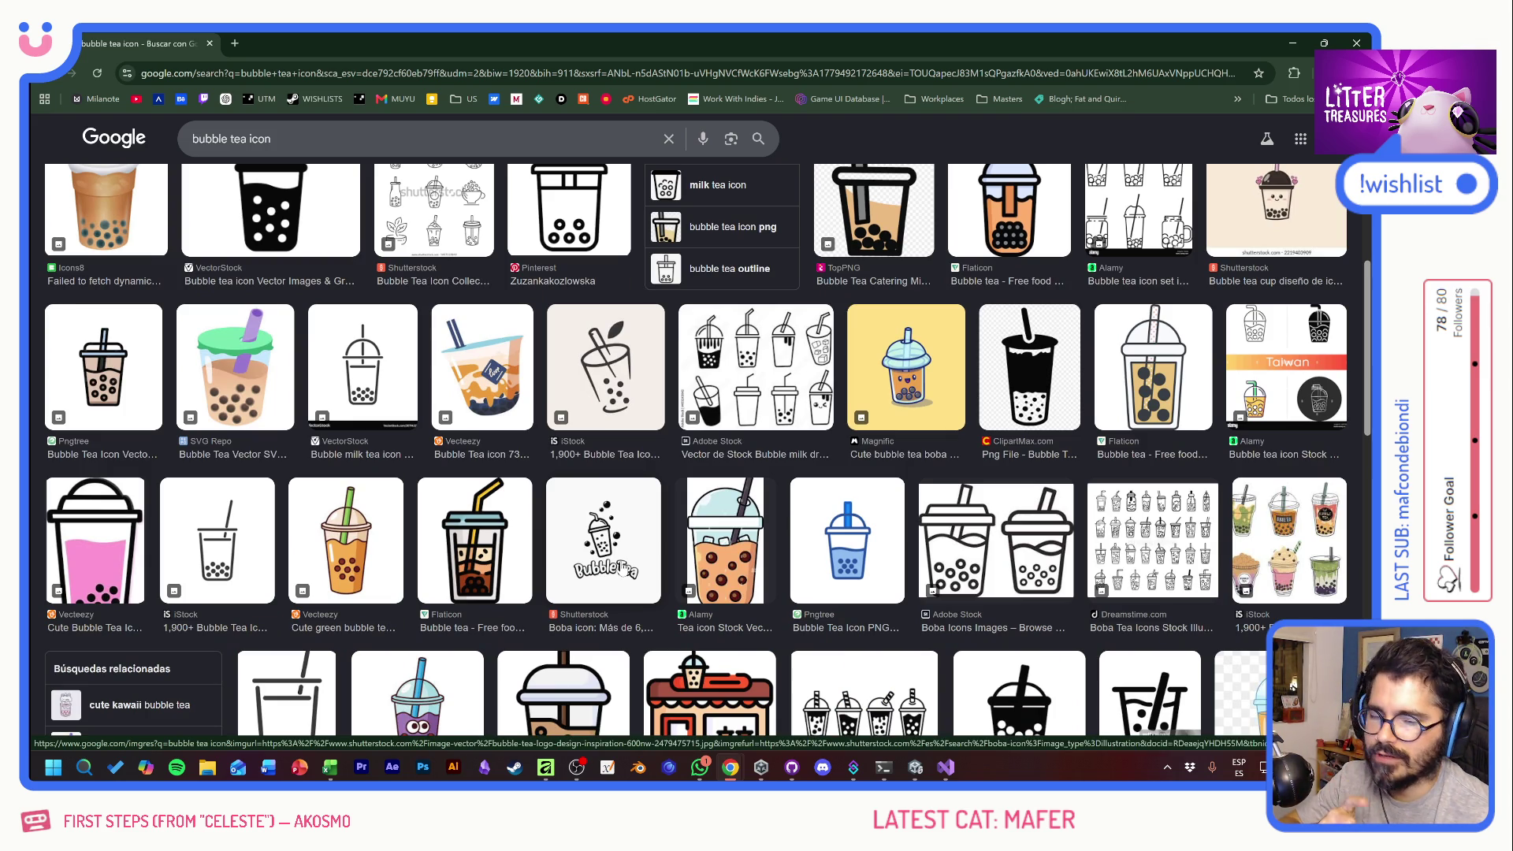
pyautogui.scroll(-5, 671, 568)
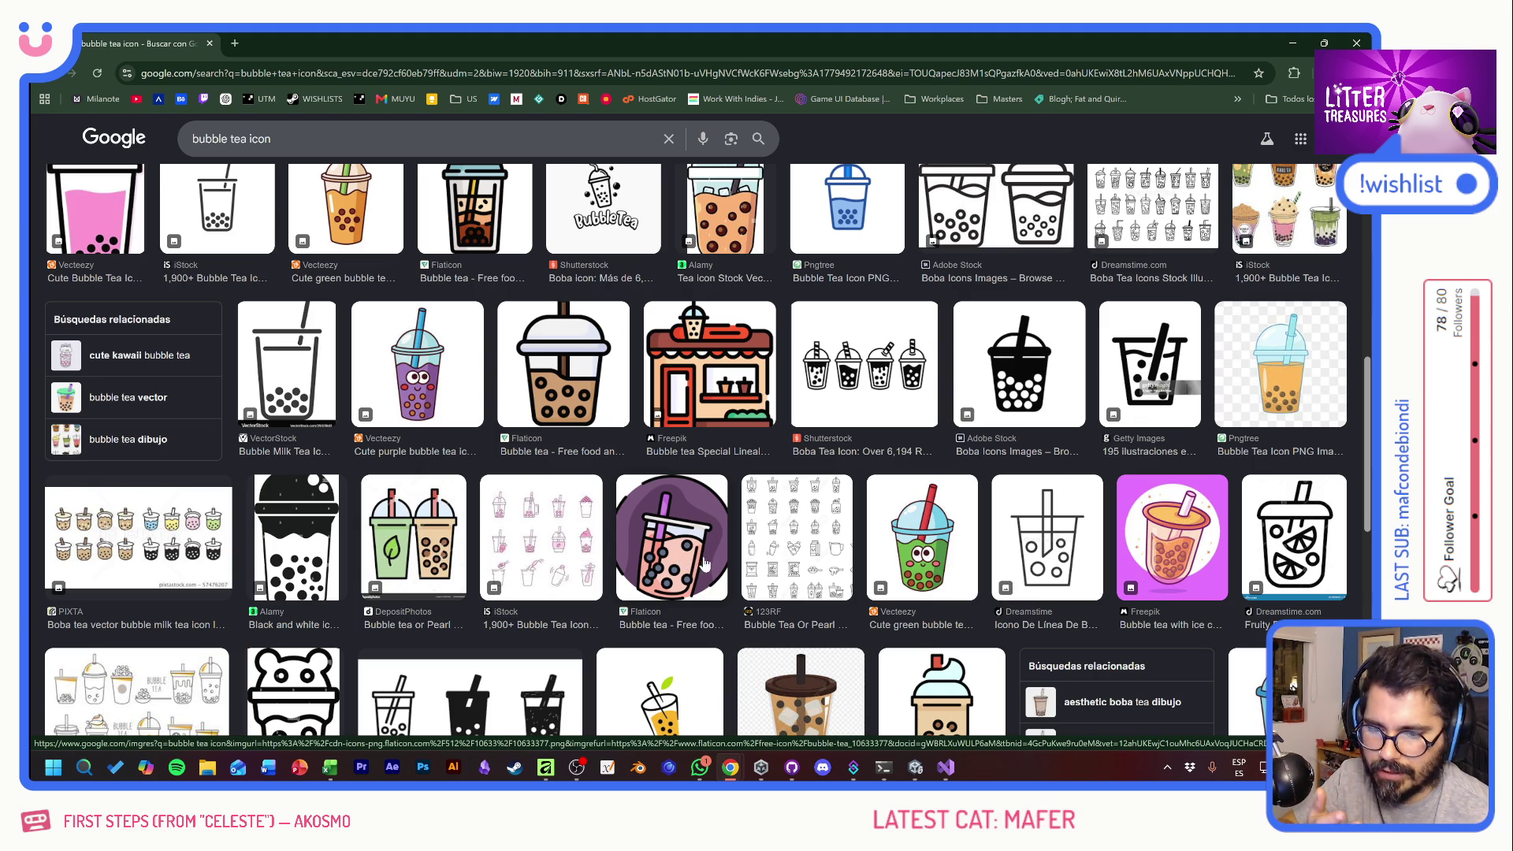
pyautogui.scroll(1, 696, 542)
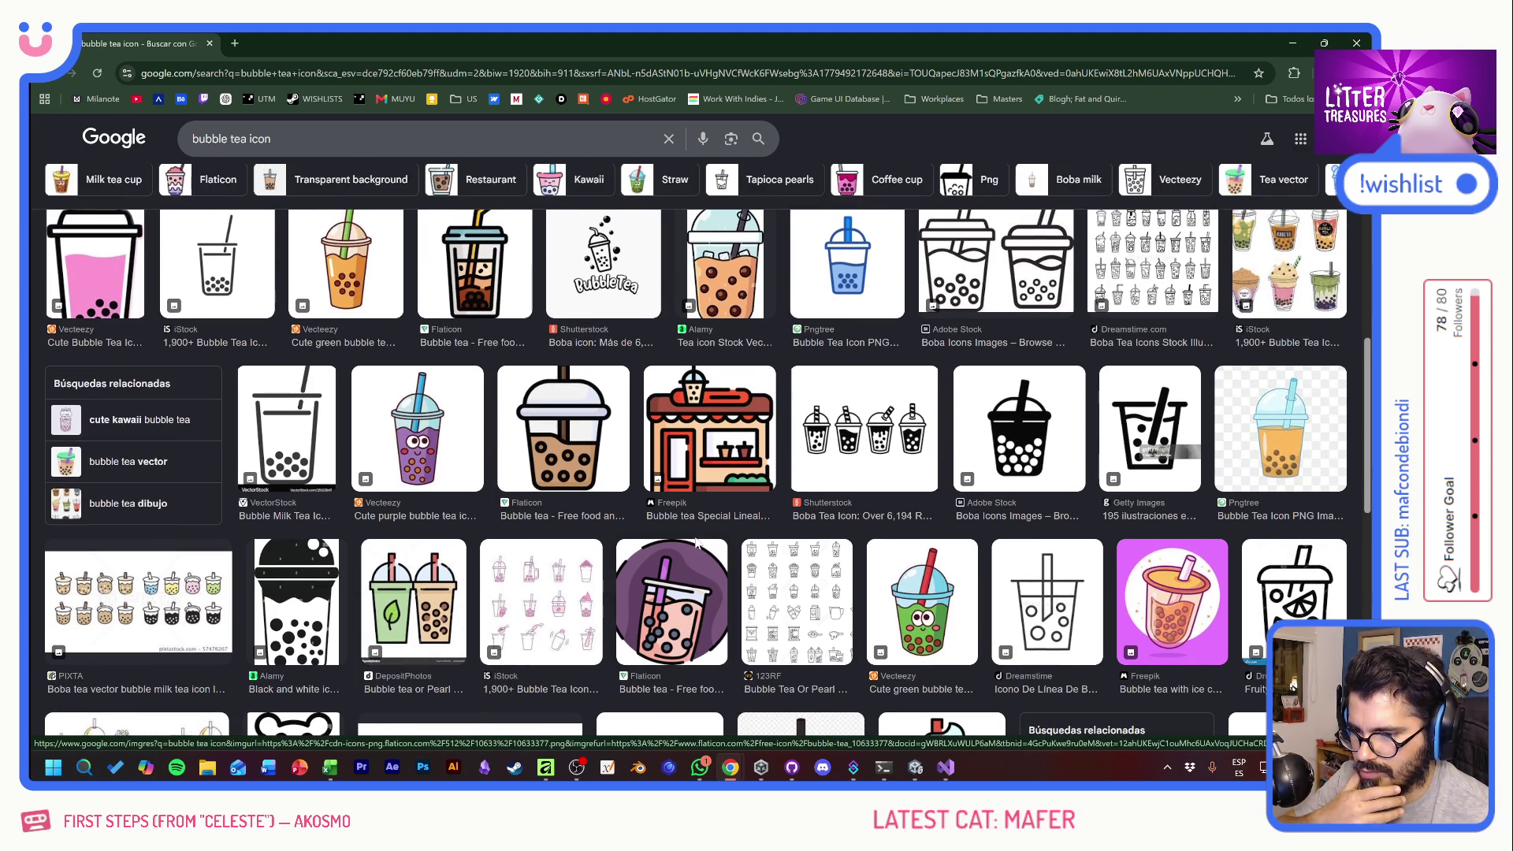
# - Paste into the SILICE sand cell C12 of the spreadsheet and select it with the next row
pyautogui.hotkey('alt', 'Tab')
pyautogui.hotkey('alt', 'Tab')
pyautogui.hotkey('alt', 'Tab')
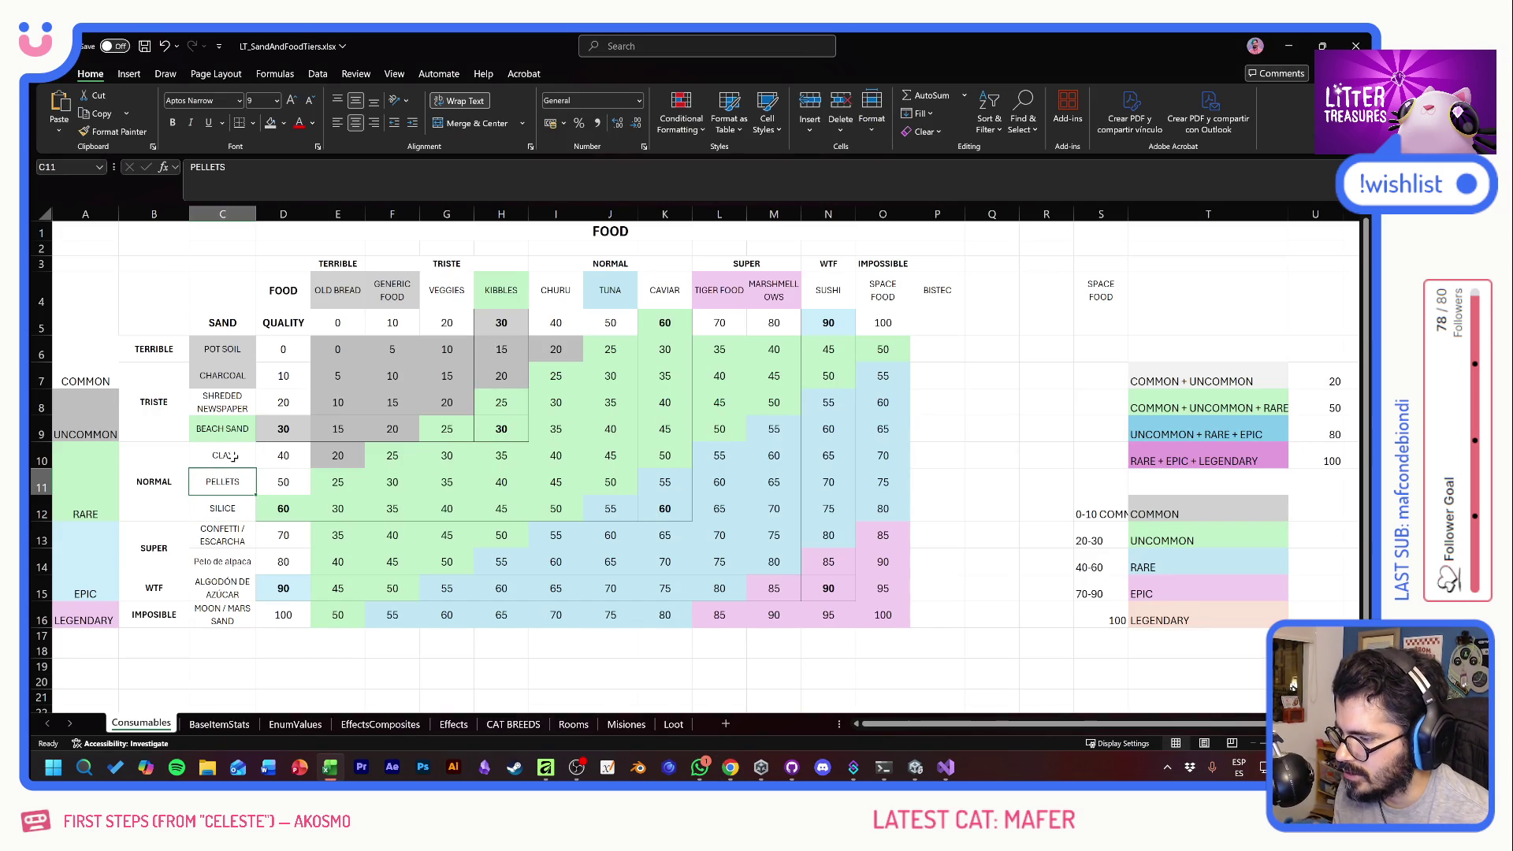
pyautogui.click(209, 510)
pyautogui.hotkey('ctrl', 'v')
pyautogui.moveTo(208, 511)
pyautogui.mouseDown()
pyautogui.moveTo(225, 587)
pyautogui.moveTo(231, 532)
pyautogui.moveTo(229, 589)
pyautogui.moveTo(234, 522)
pyautogui.mouseUp()
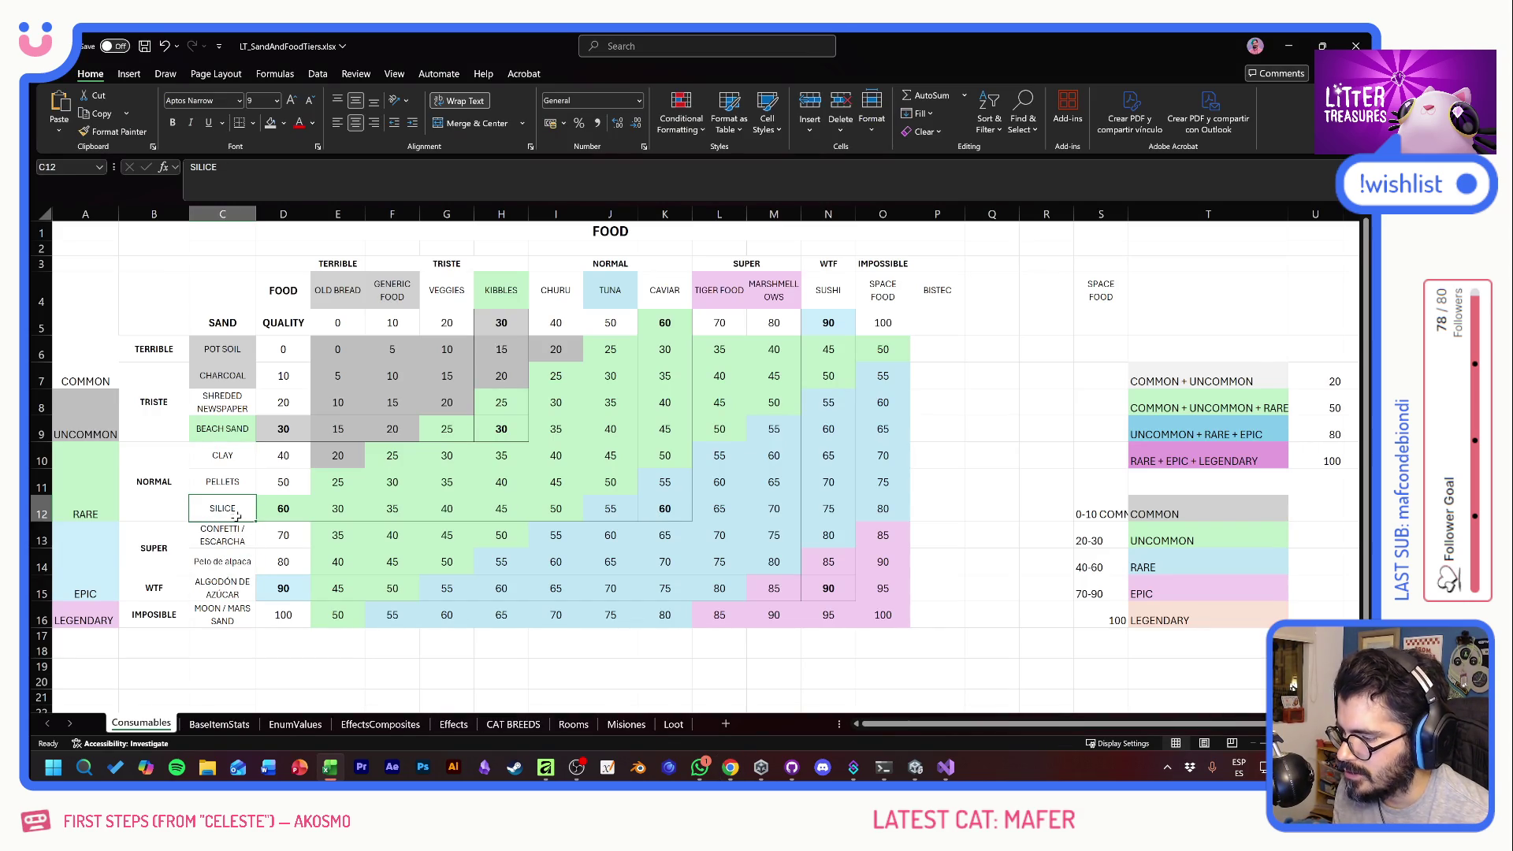
pyautogui.hotkey('alt', 'Tab')
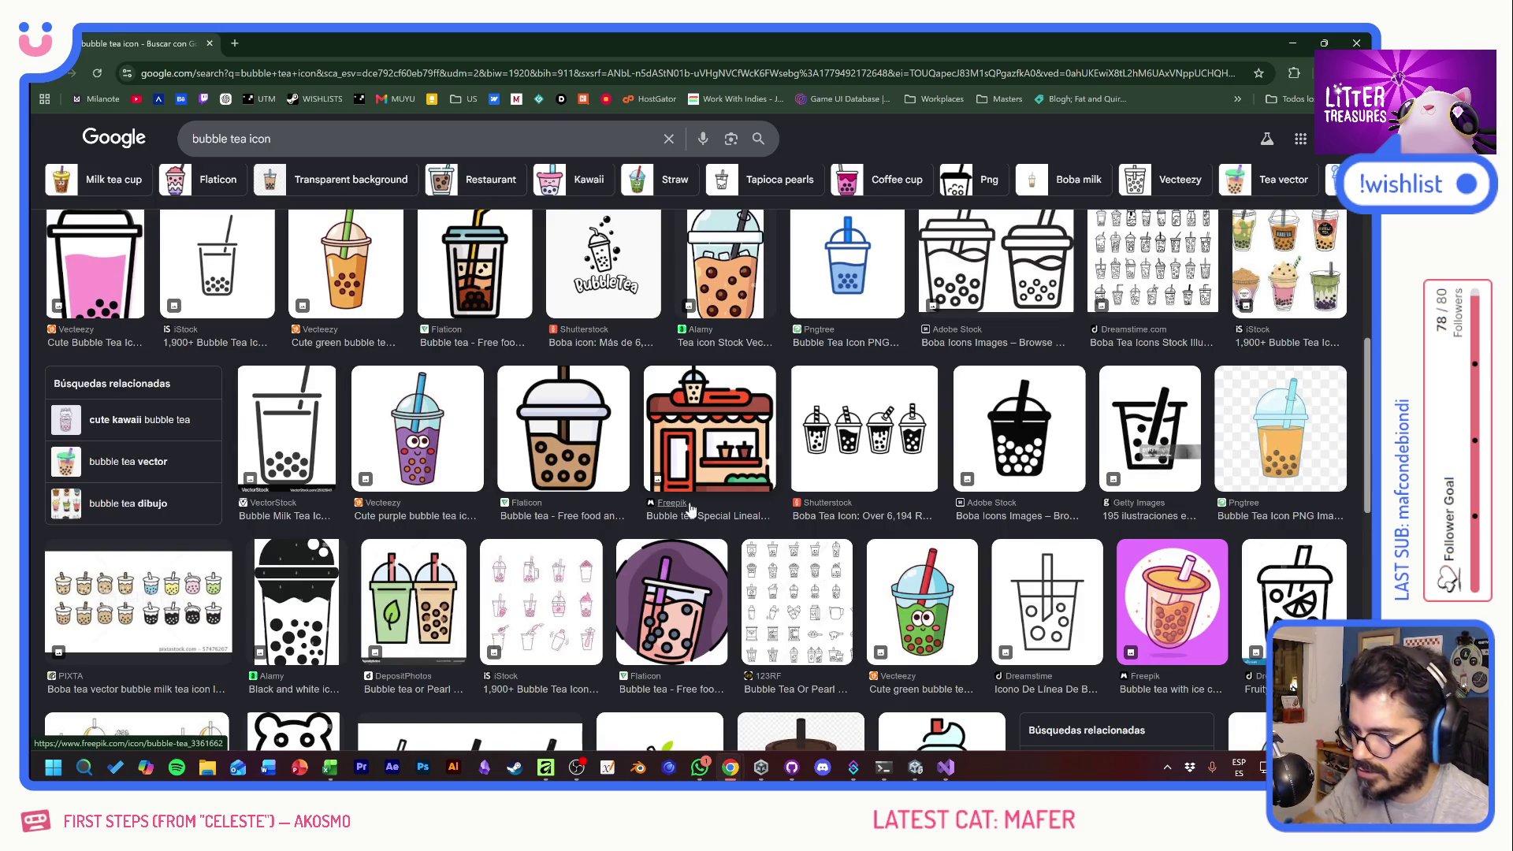
# - Scroll the bubble tea results again, then go back to the silica cat gel icon results
pyautogui.scroll(-10, 682, 504)
pyautogui.scroll(2, 679, 468)
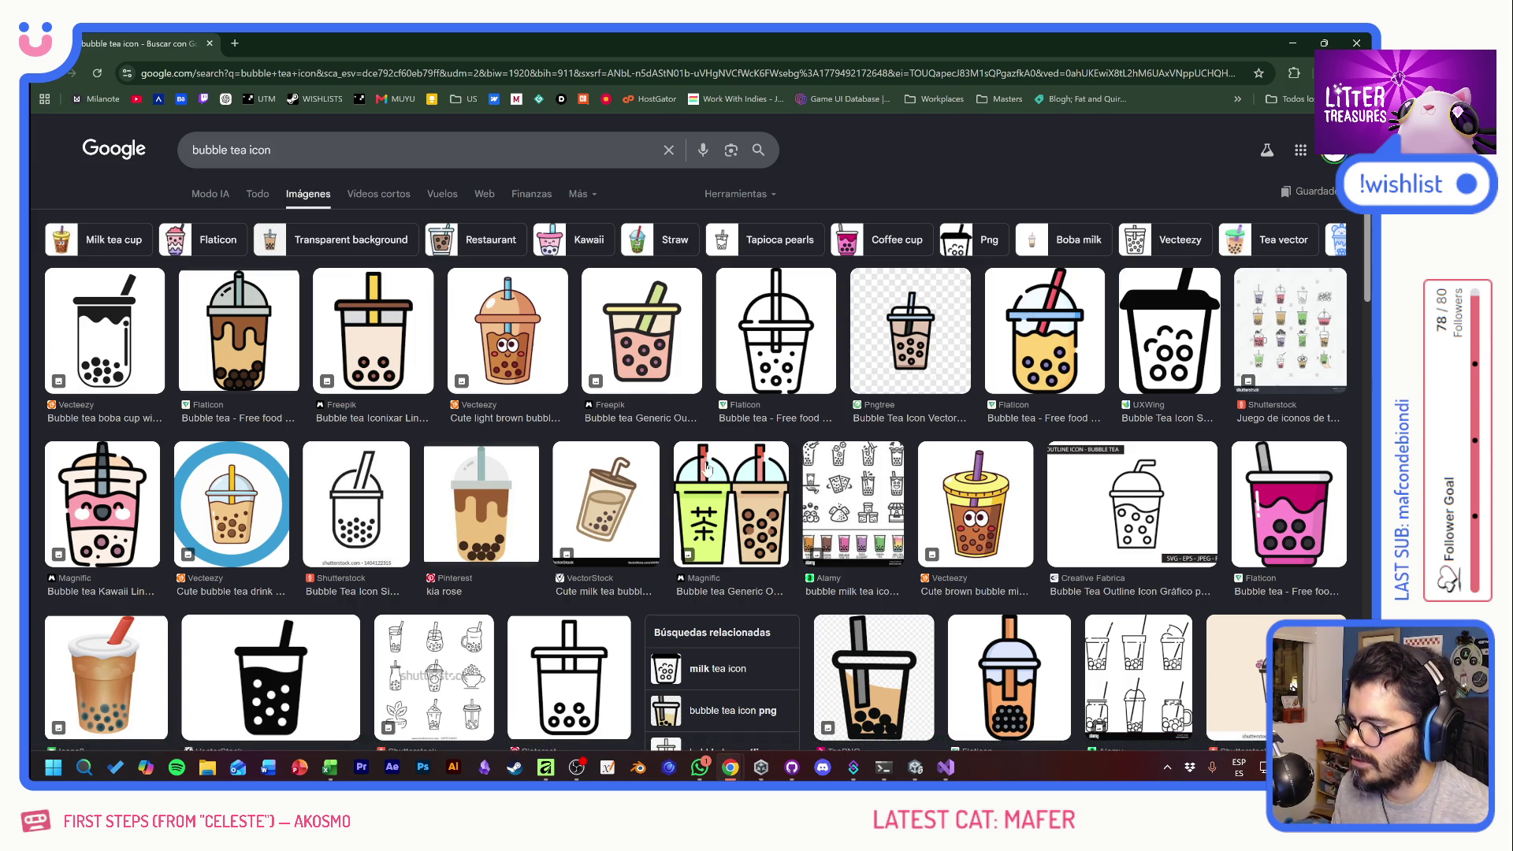
pyautogui.scroll(-7, 622, 504)
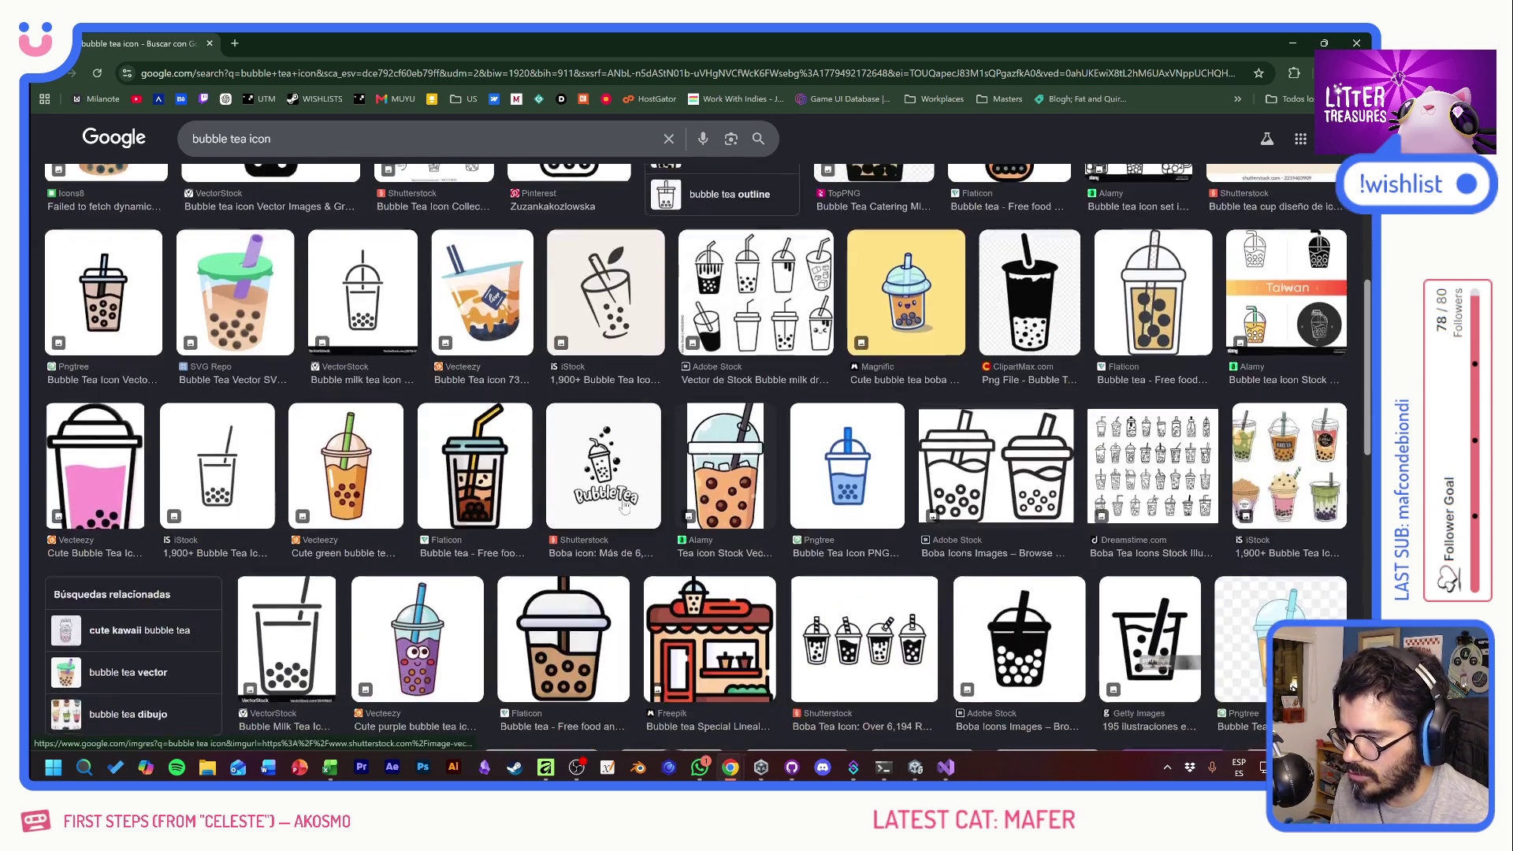
pyautogui.hotkey('alt', 'Left')
pyautogui.hotkey('alt', 'Left')
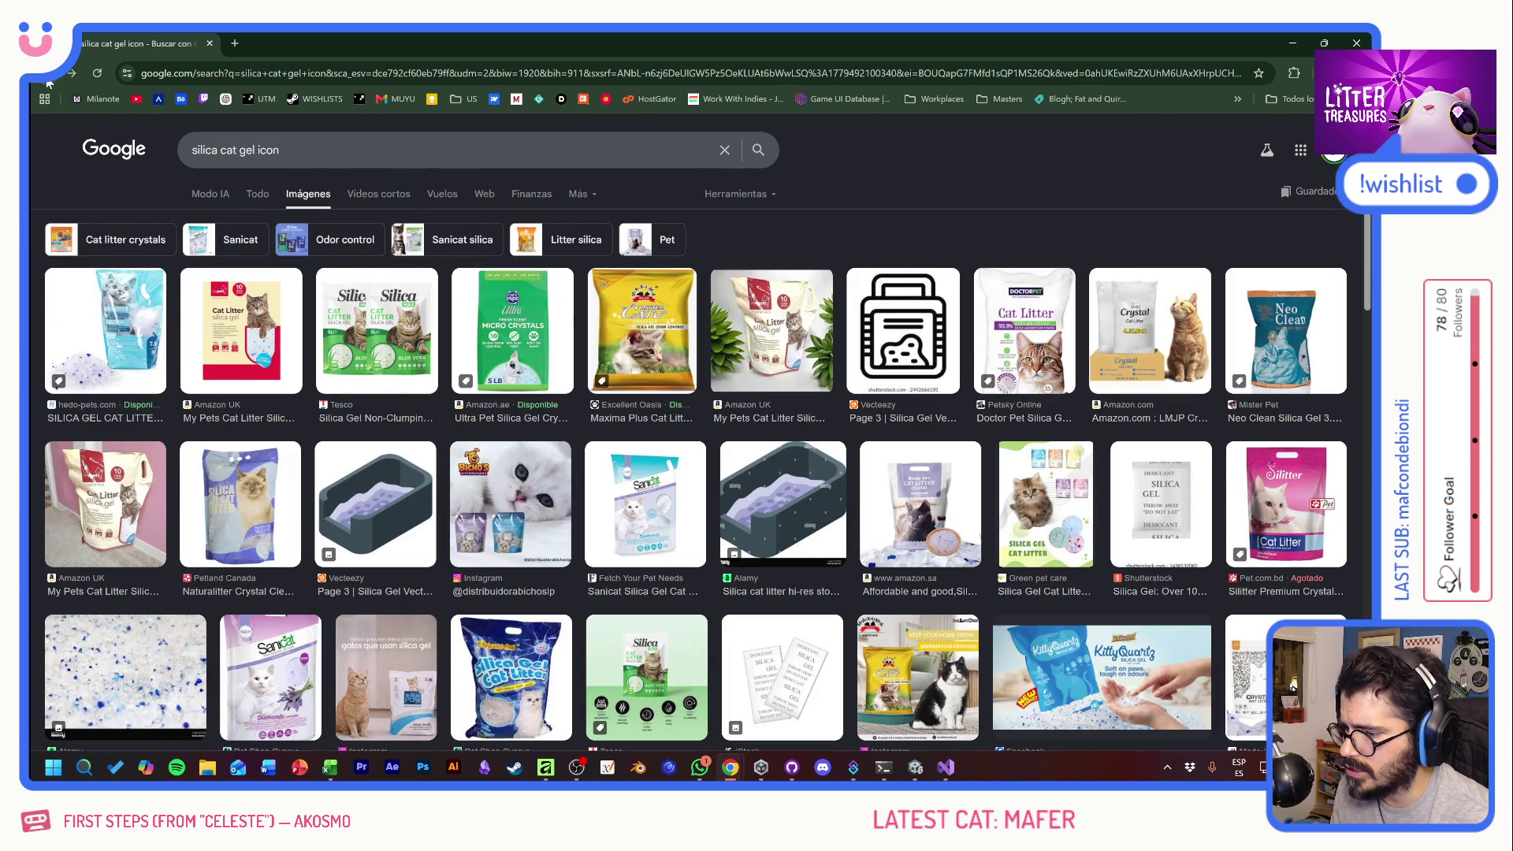
# - Glance at the blue-crystal silica gel photo, then enlarge the Sanicat circled water-drops icon
pyautogui.click(170, 638)
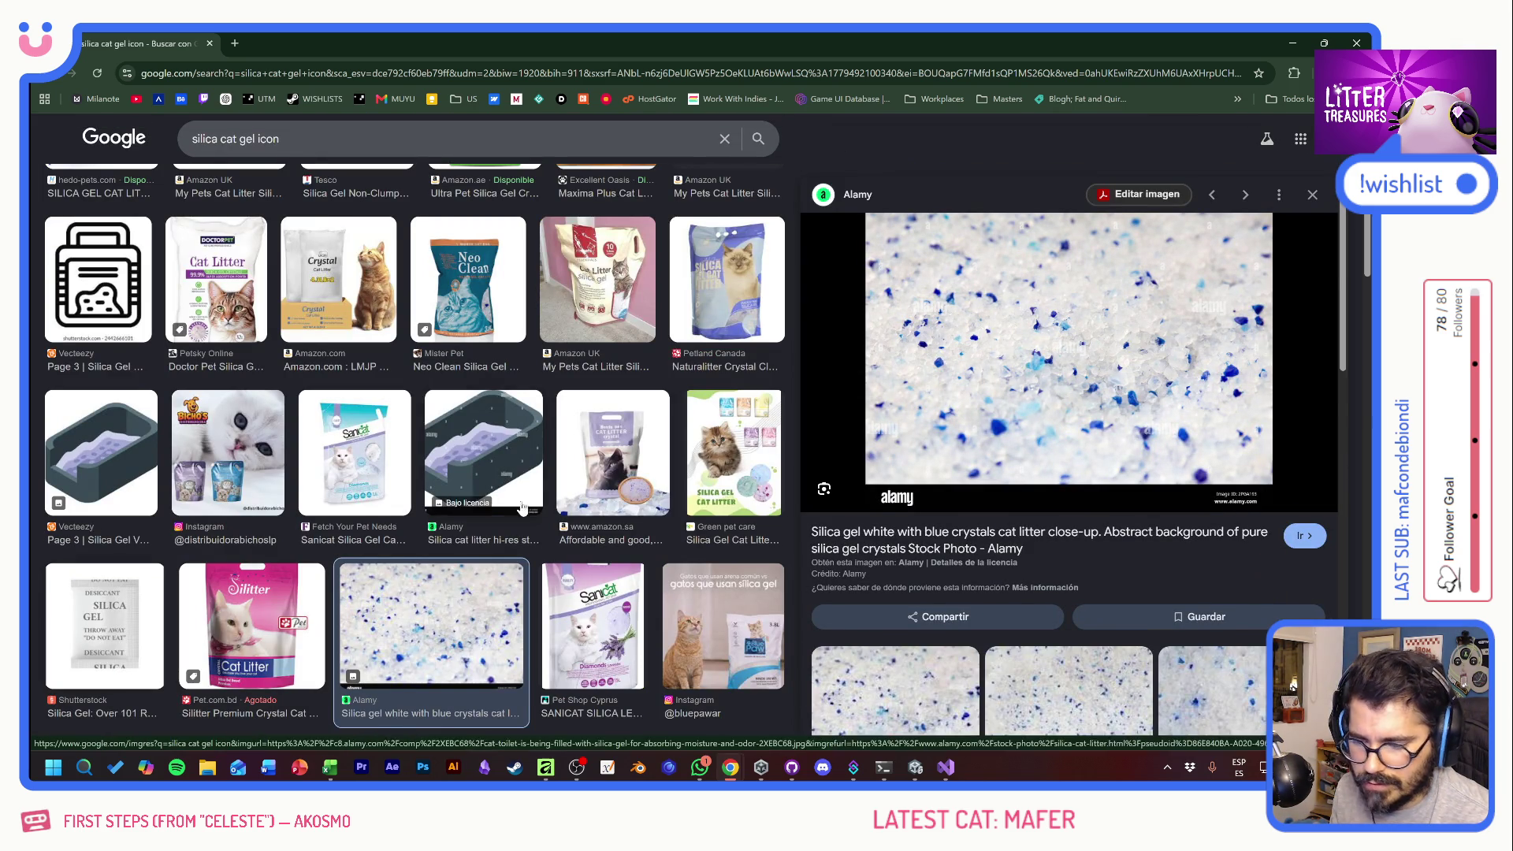
pyautogui.scroll(3, 493, 503)
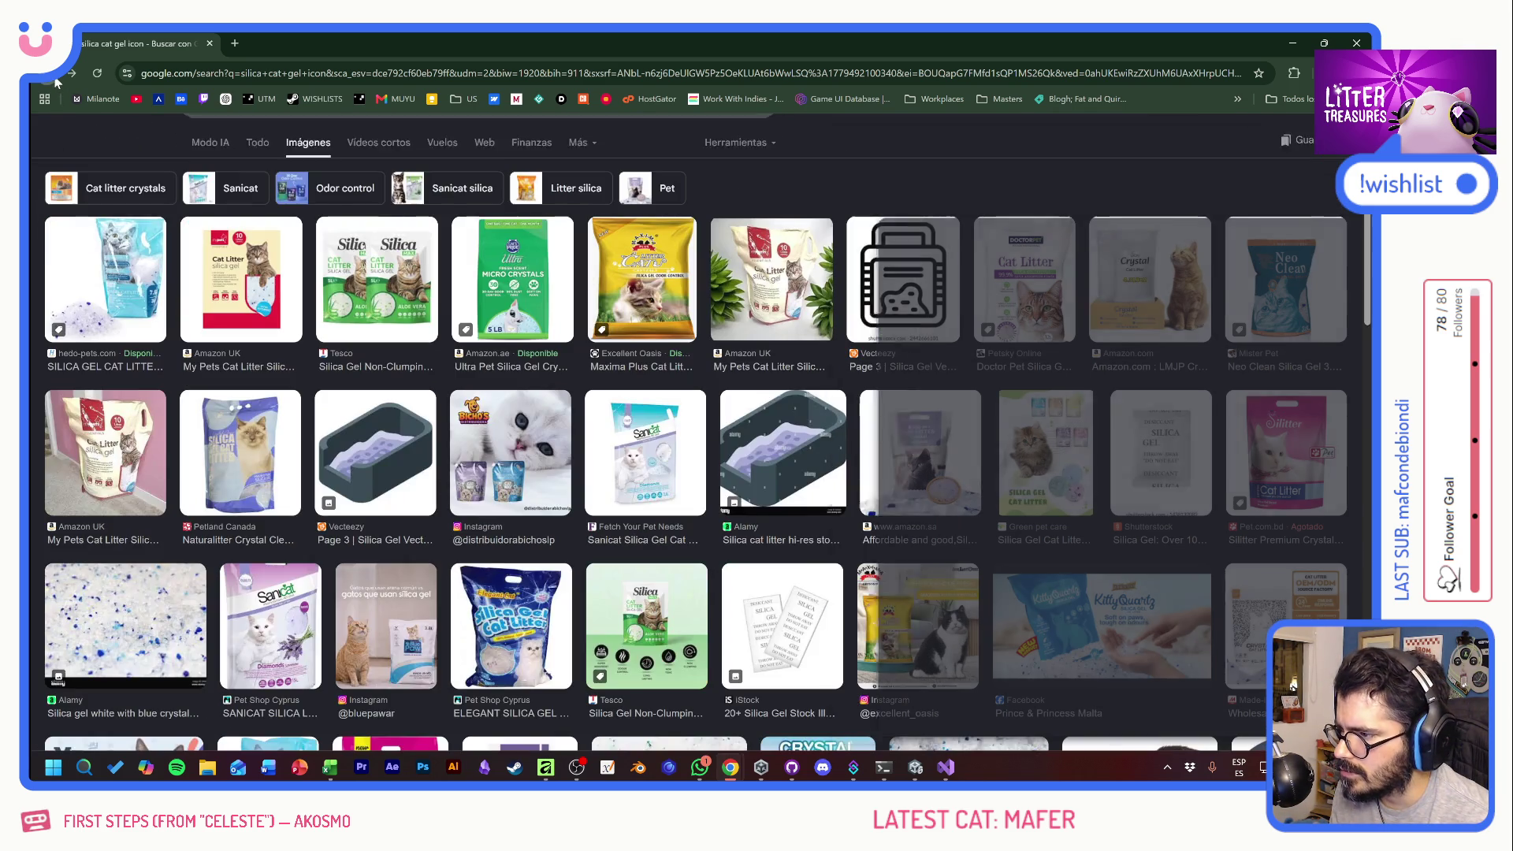
pyautogui.click(58, 78)
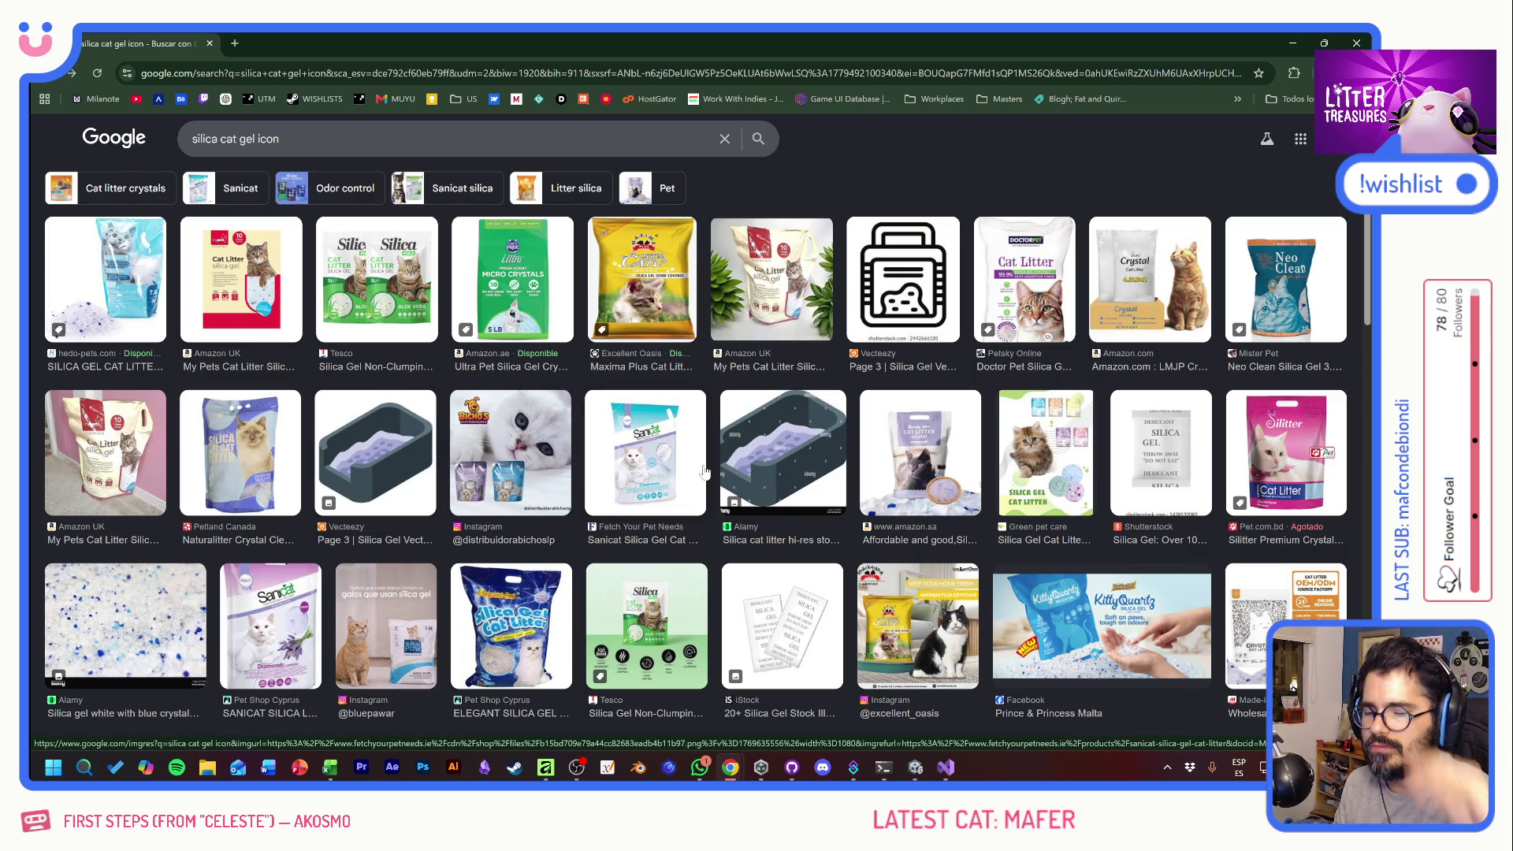
pyautogui.scroll(-4, 709, 471)
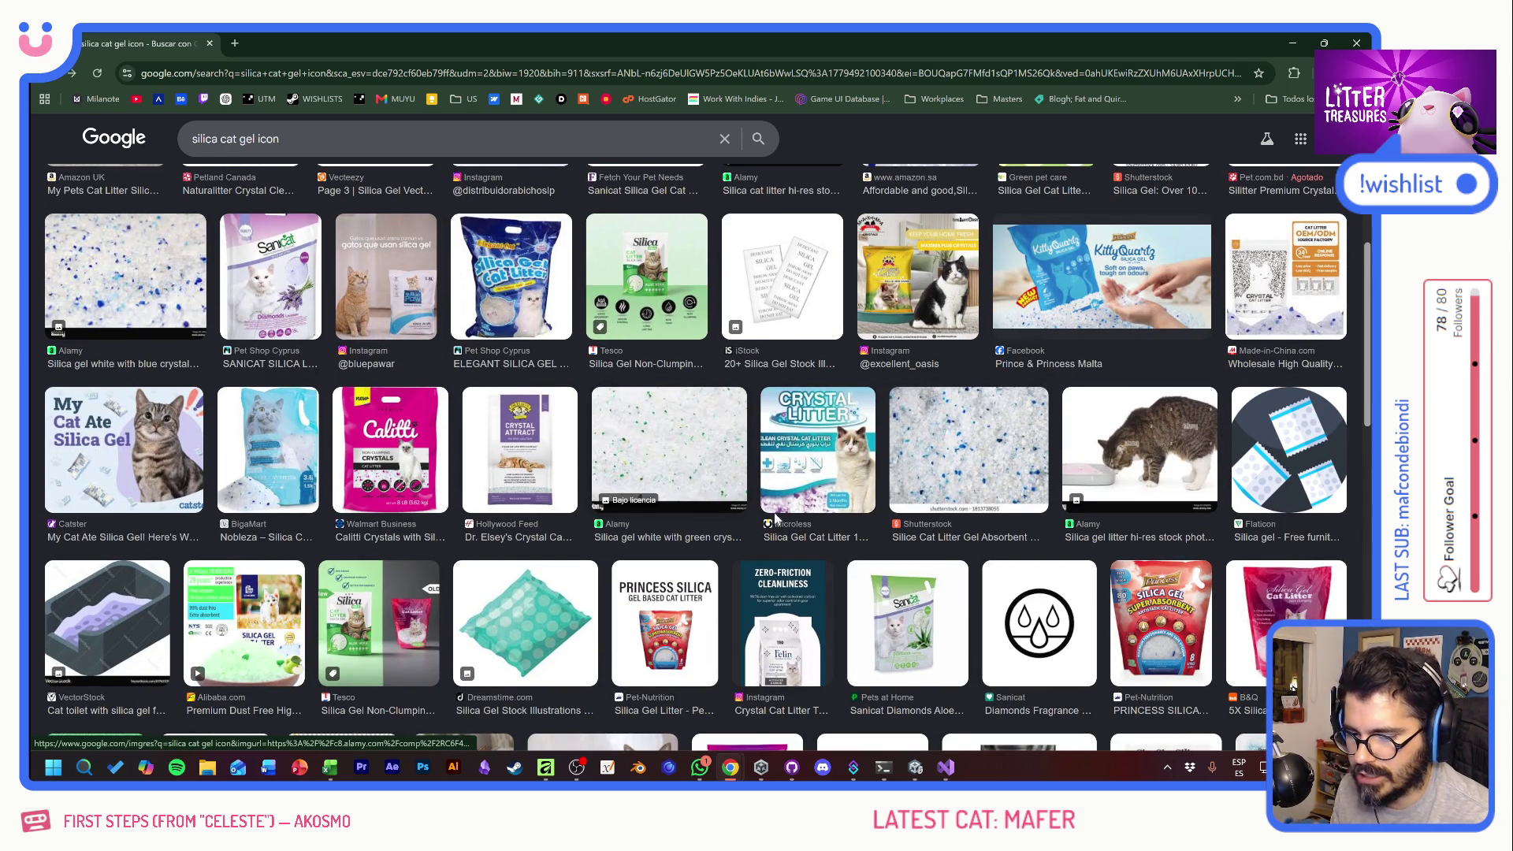
pyautogui.click(1050, 631)
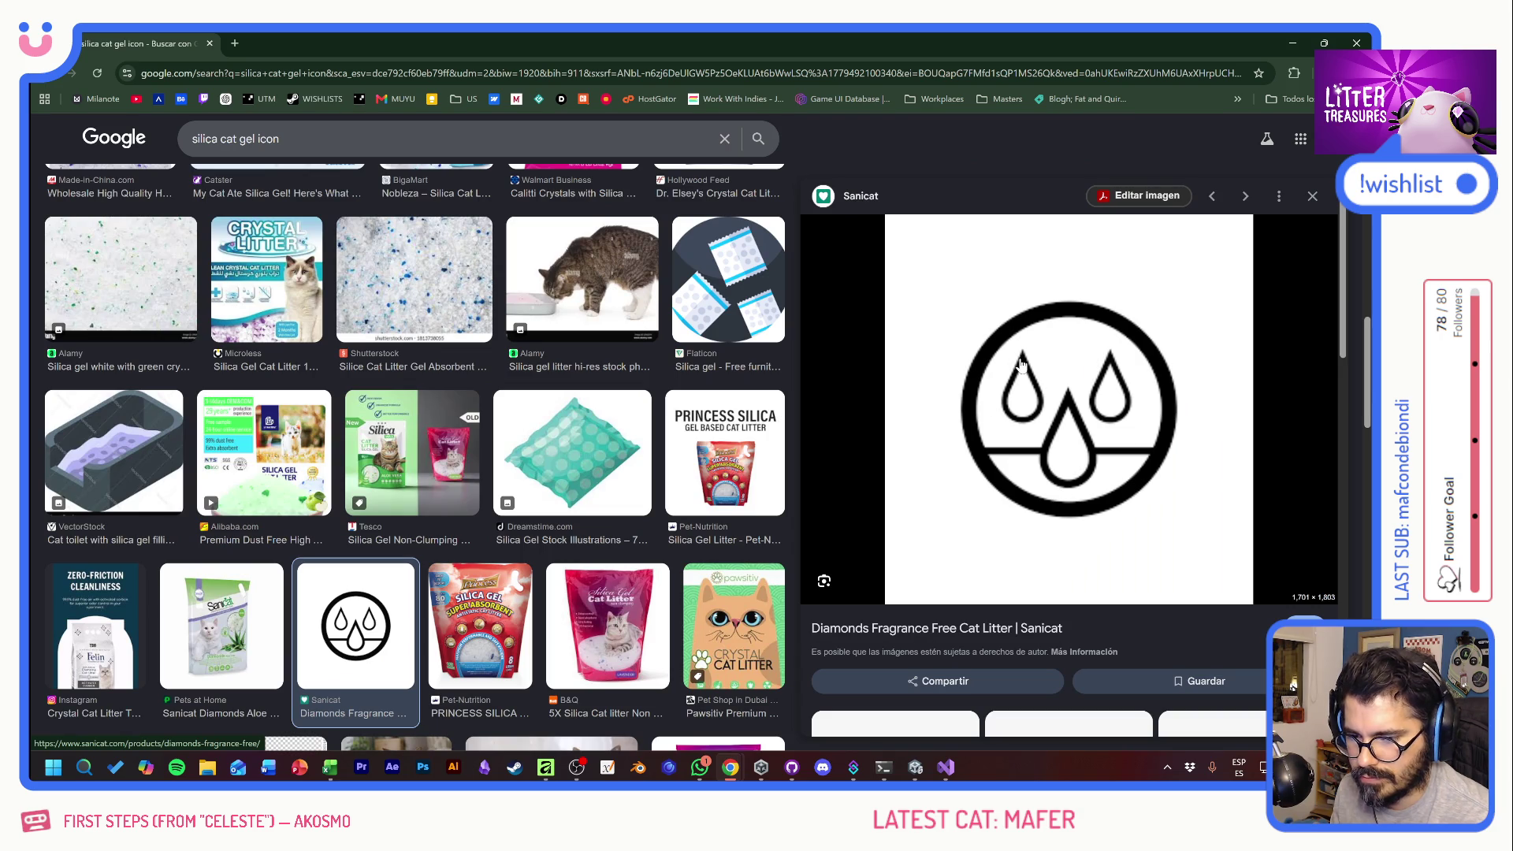
pyautogui.scroll(-10, 598, 584)
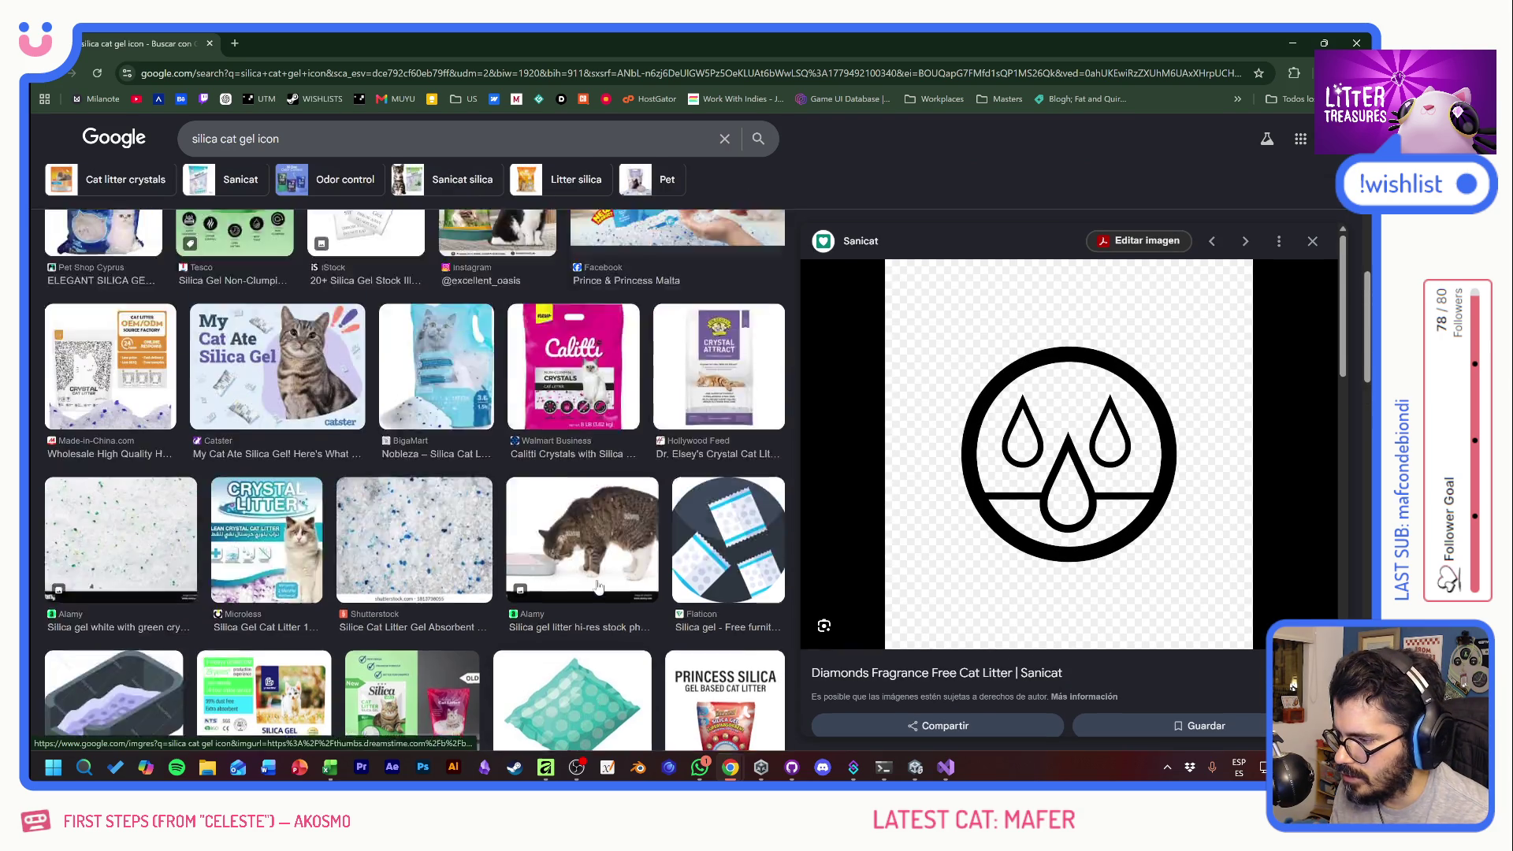
pyautogui.scroll(1, 598, 584)
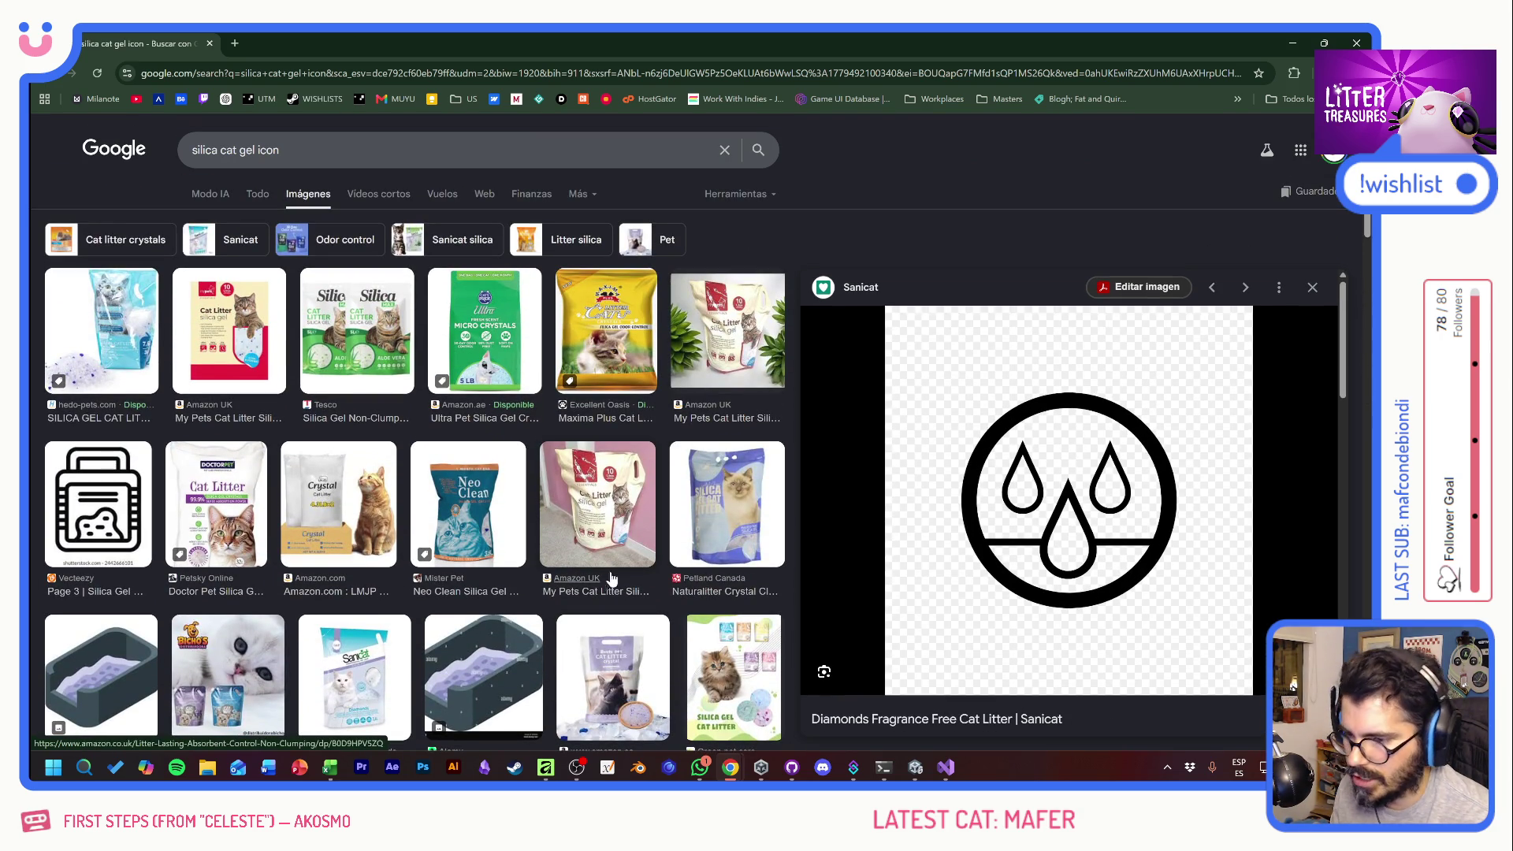
pyautogui.hotkey('alt', 'Tab')
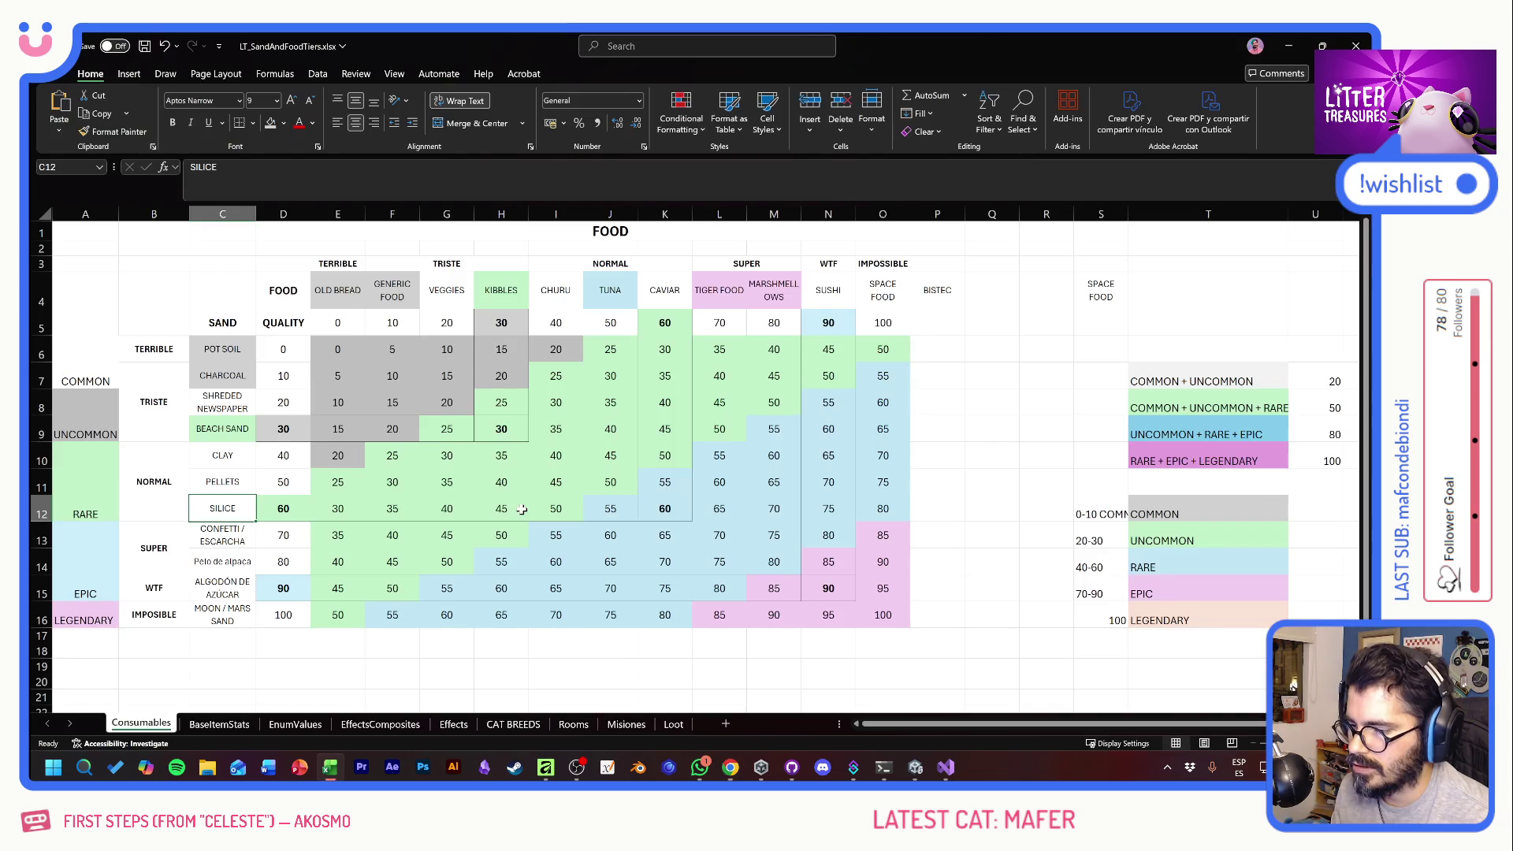
# - Replace the SILICE name in C12 with 'GEL CRYSTALS' and save LT_SandAndFoodTiers.xlsx
pyautogui.hotkey('alt', 'Tab')
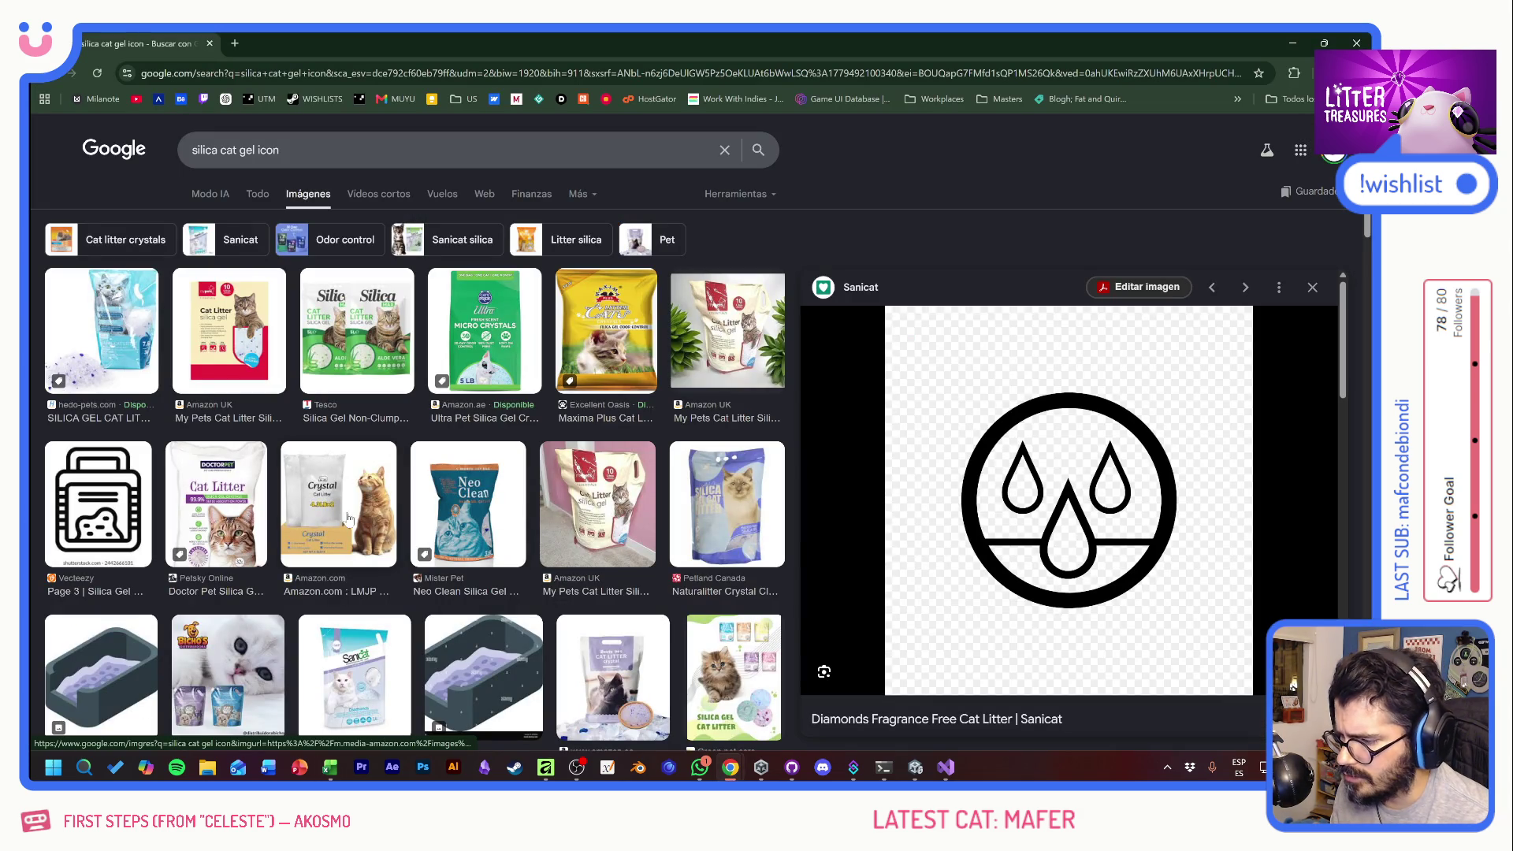
pyautogui.hotkey('alt', 'Tab')
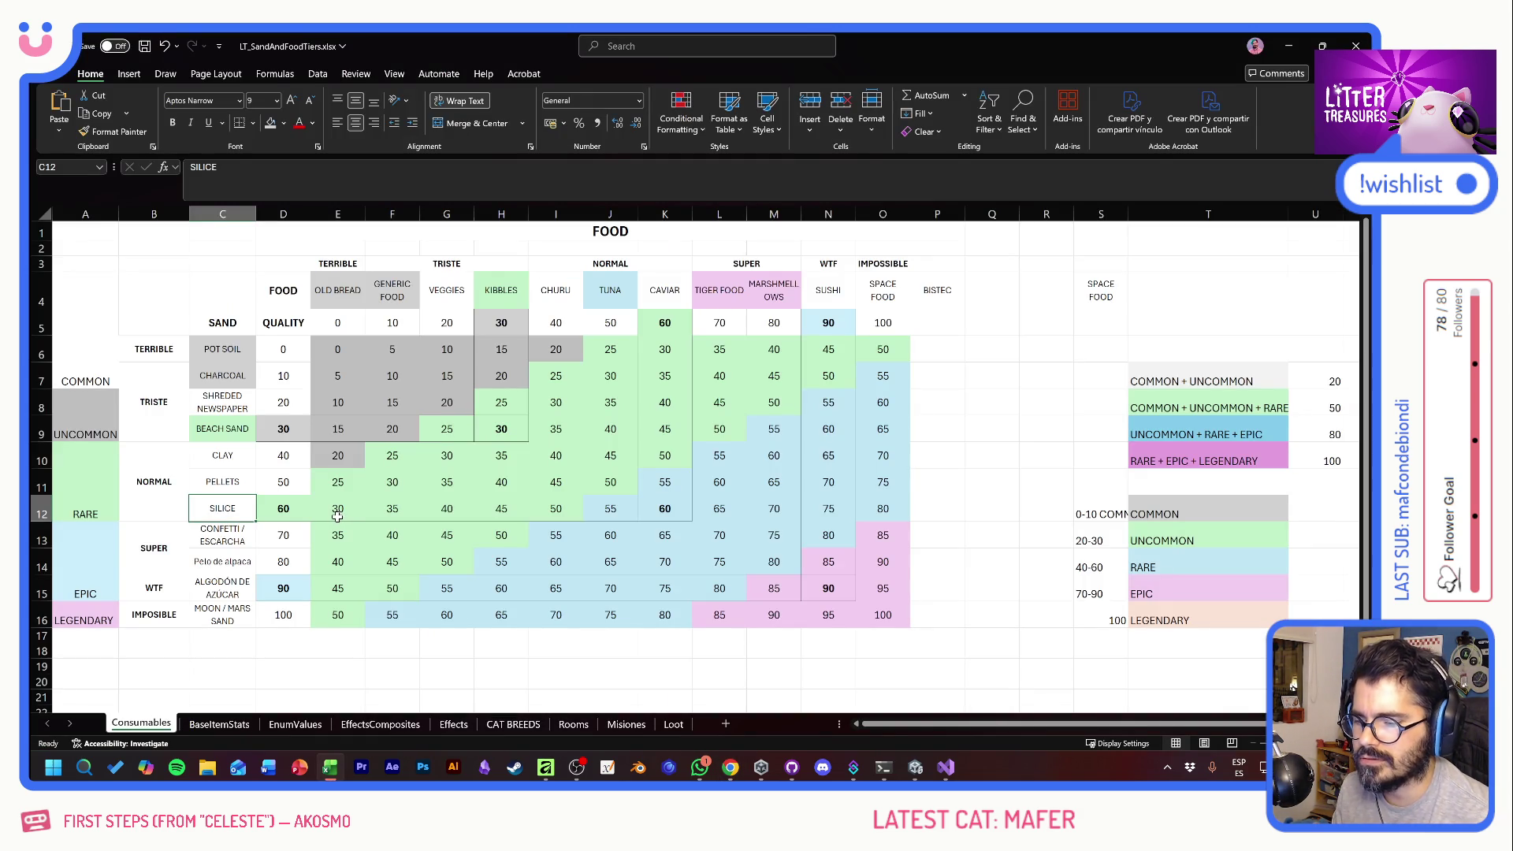
pyautogui.doubleClick(229, 509)
pyautogui.write('GEL CRYSTALS')
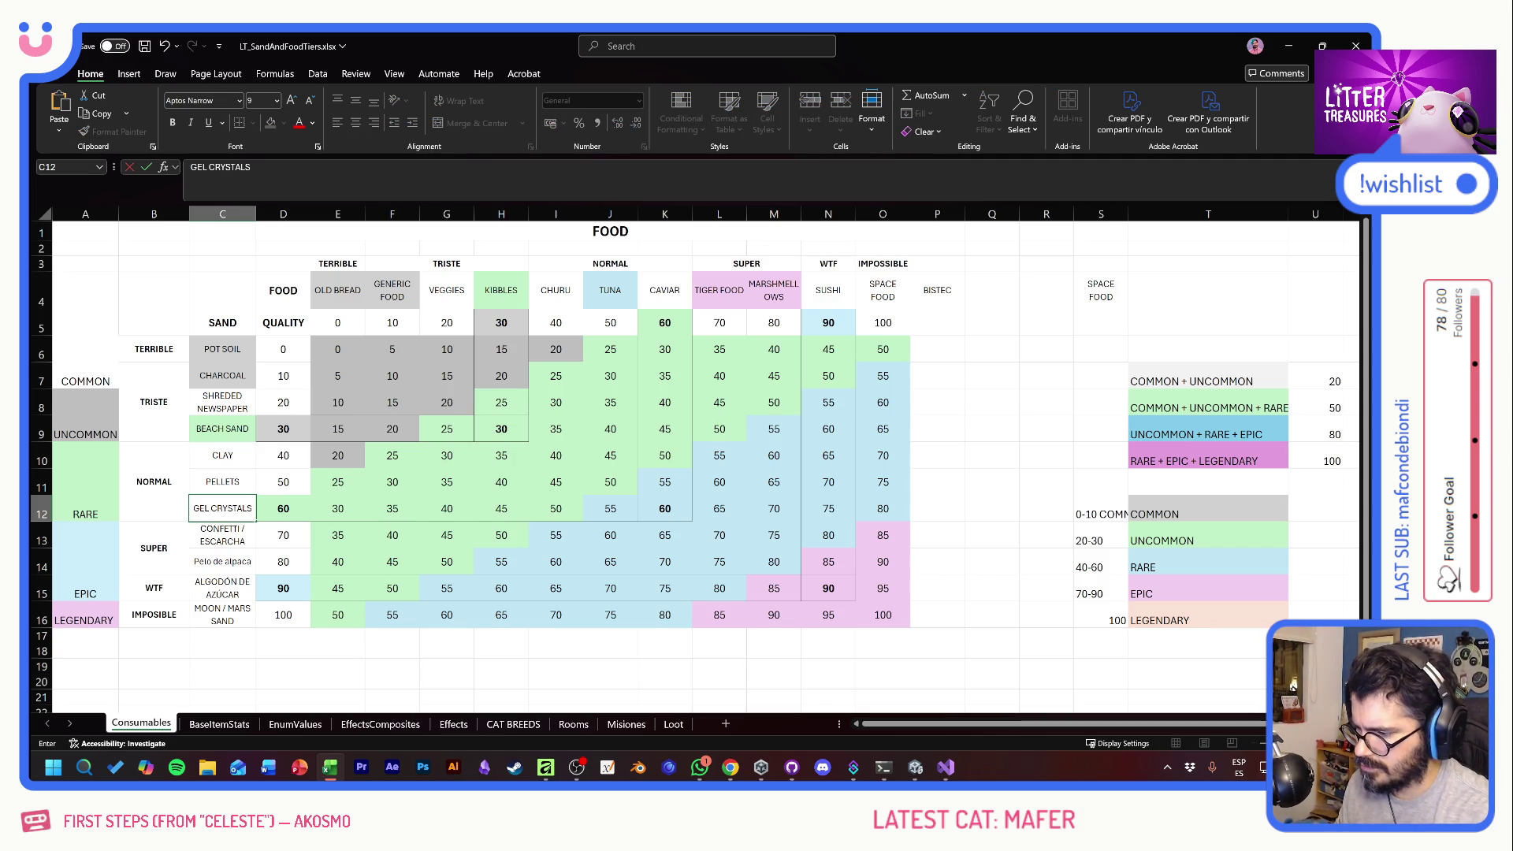
pyautogui.click(447, 456)
pyautogui.hotkey('ctrl', 's')
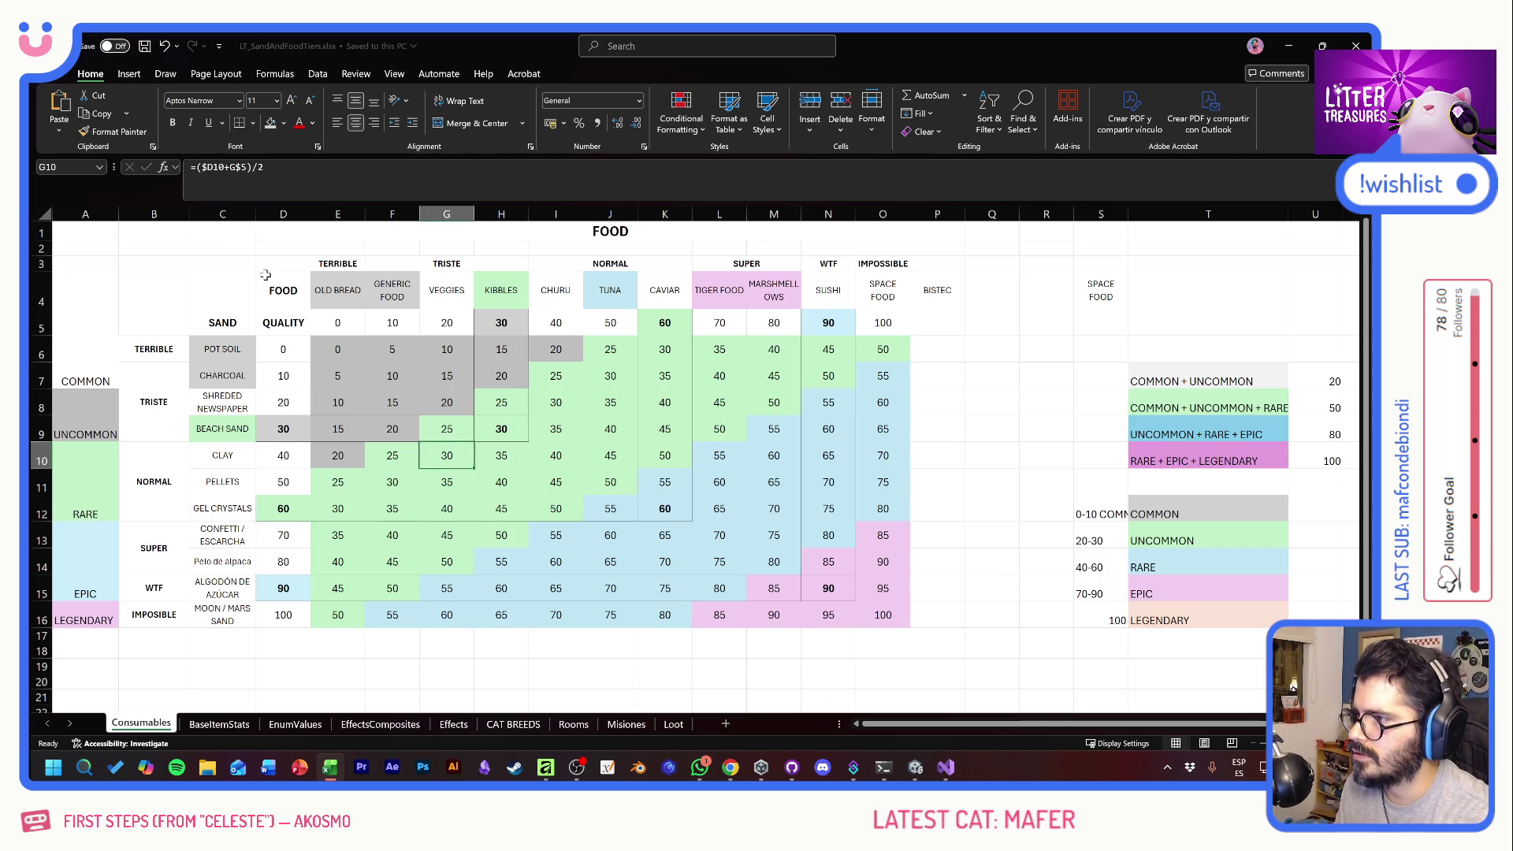
pyautogui.hotkey('alt', 'Tab')
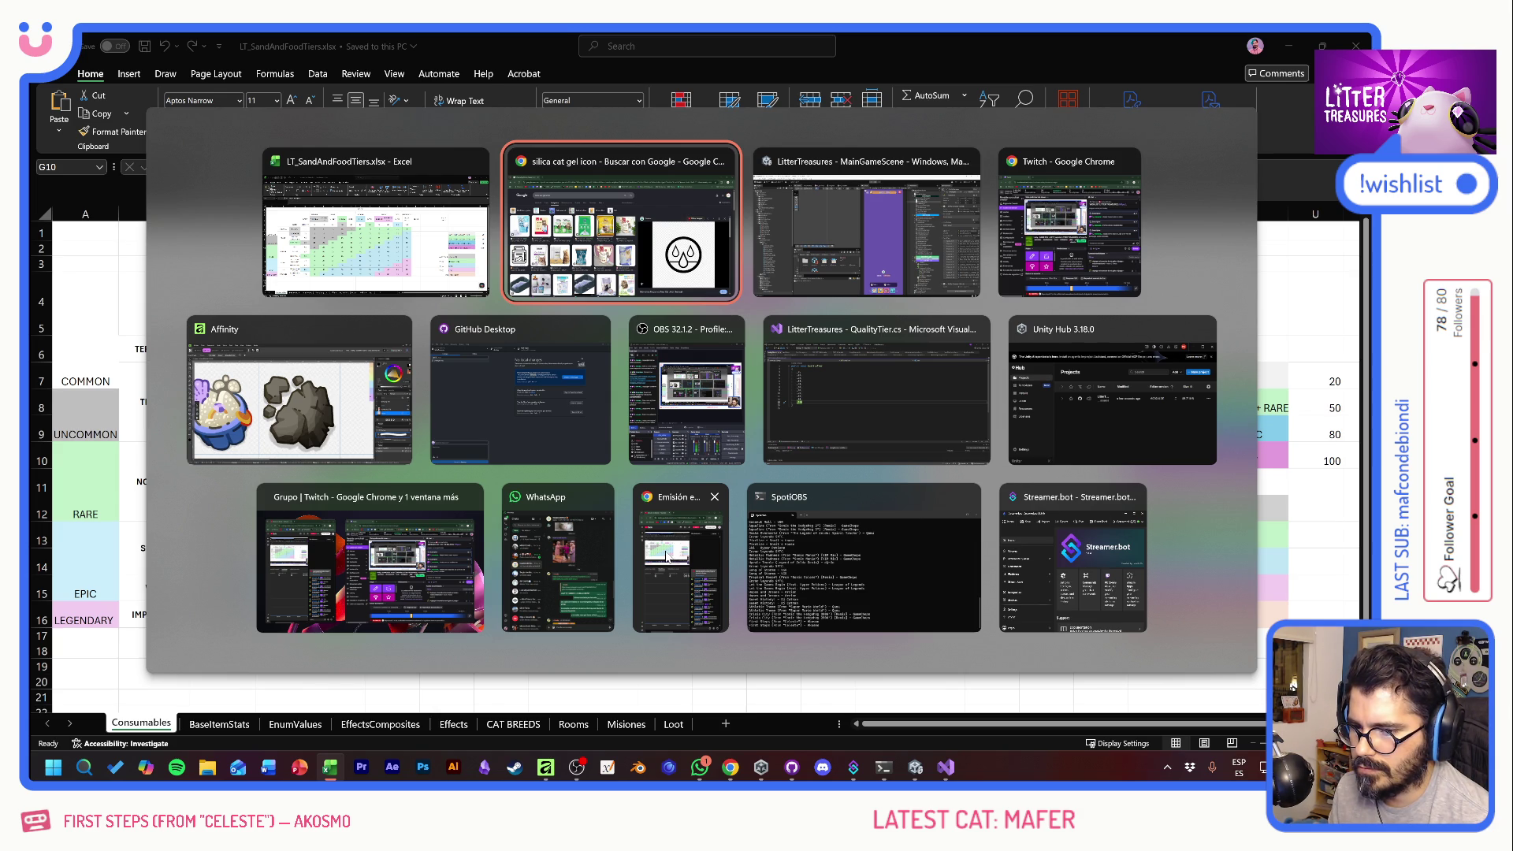
# - Drag the GAME PALETTE swatch image down and to the right beside the item icons
pyautogui.click(319, 397)
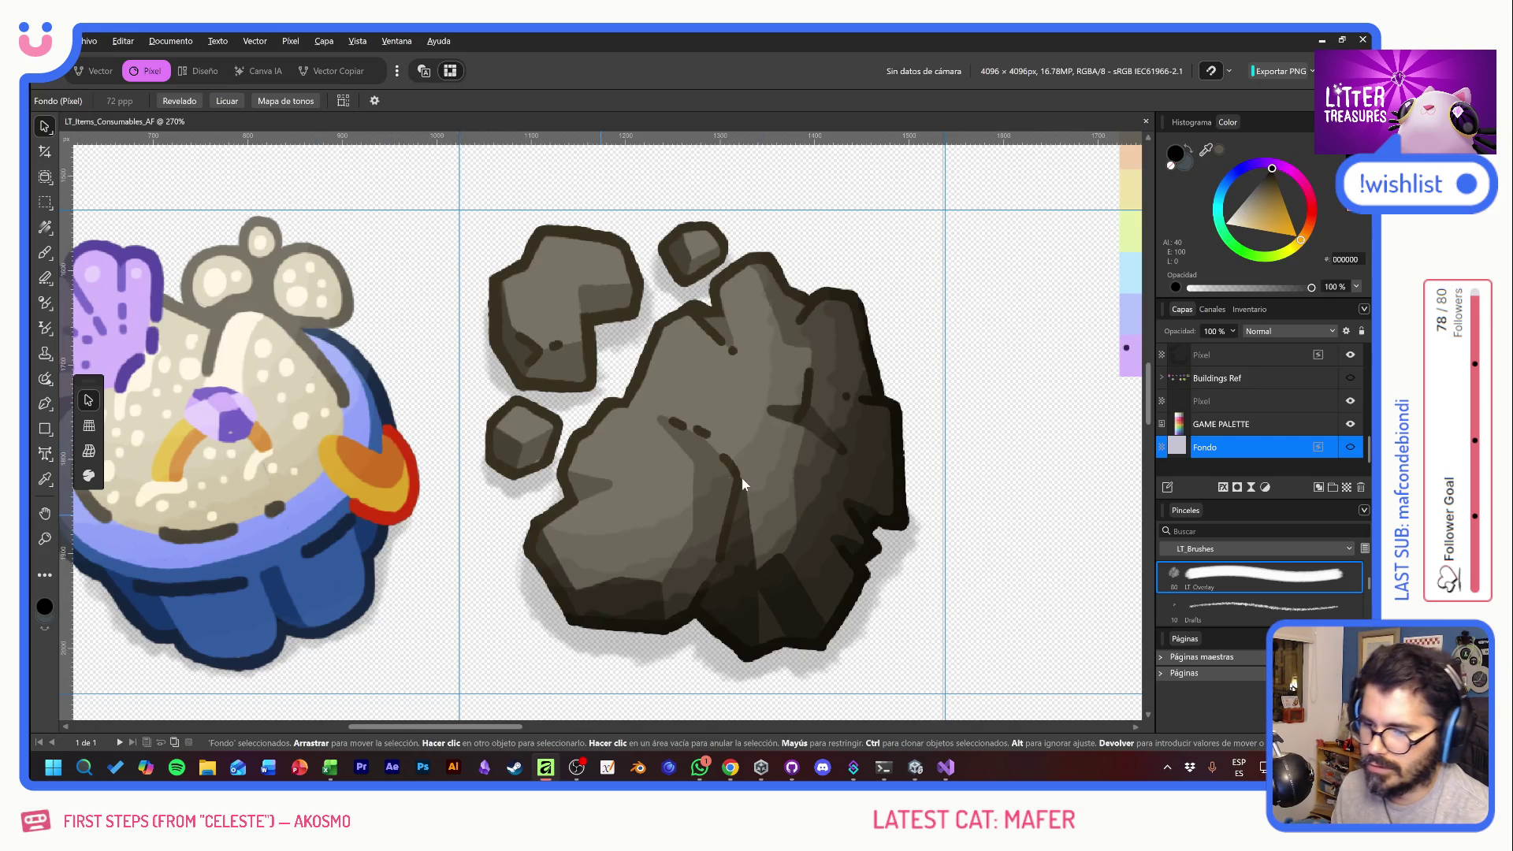
pyautogui.click(720, 469)
pyautogui.scroll(-3, 721, 470)
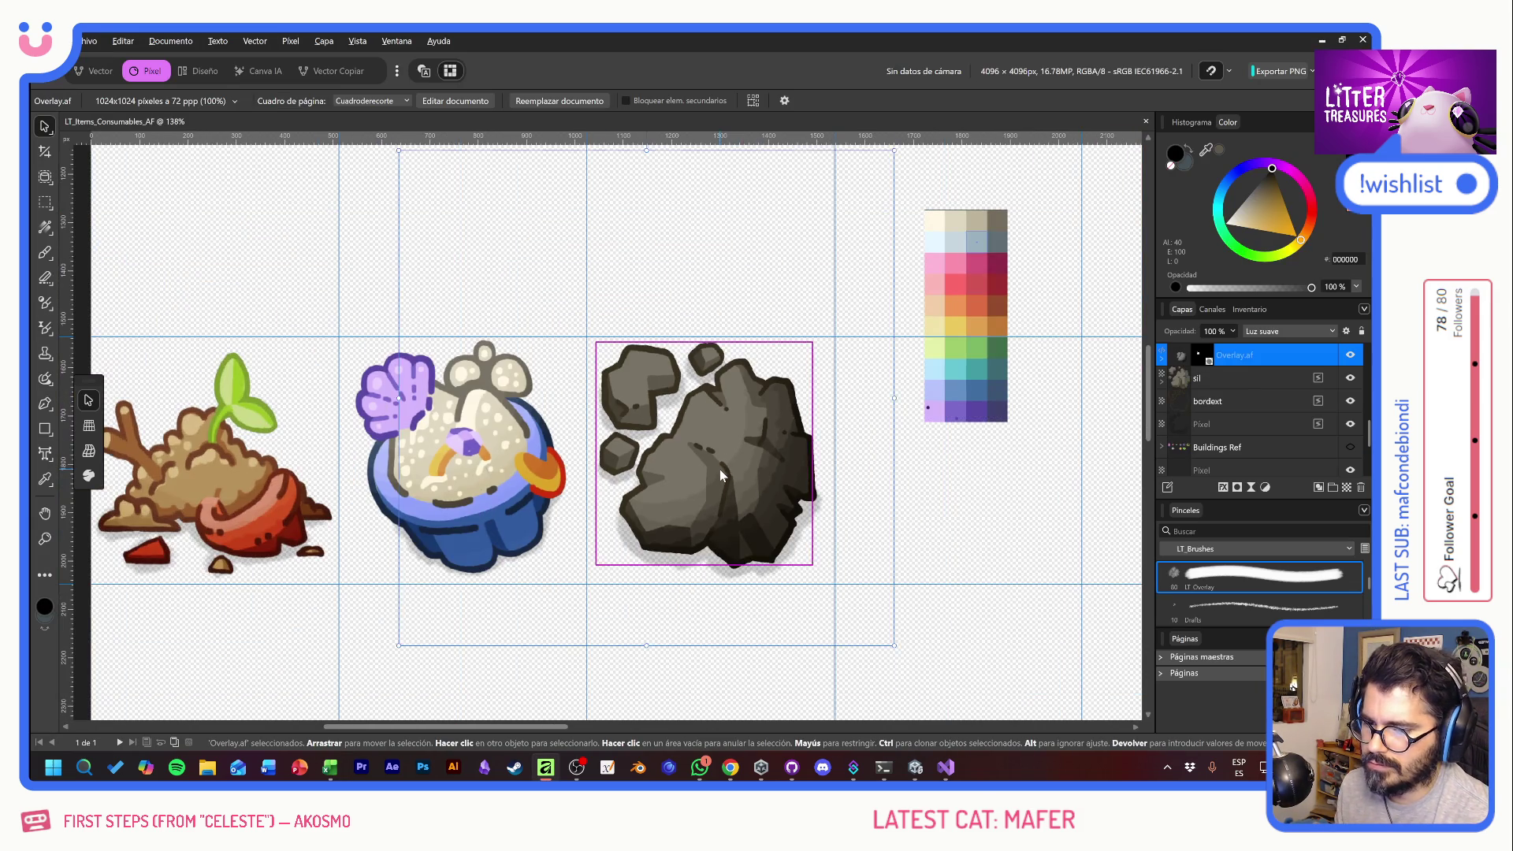
pyautogui.moveTo(956, 423); pyautogui.dragTo(765, 439)
pyautogui.click(768, 394)
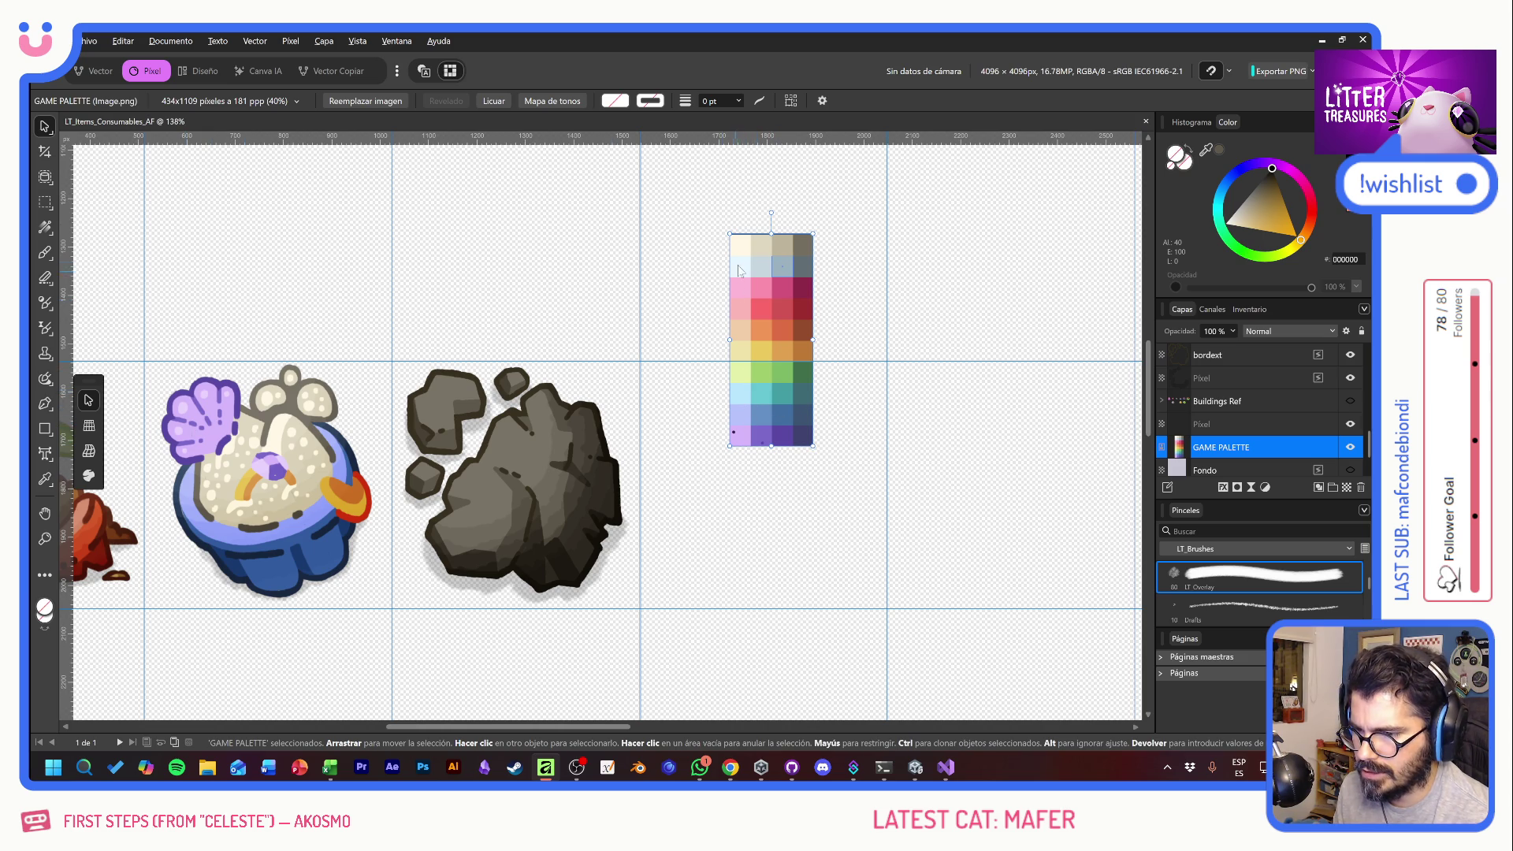
pyautogui.moveTo(755, 271)
pyautogui.mouseDown()
pyautogui.moveTo(876, 372)
pyautogui.moveTo(944, 403)
pyautogui.mouseUp()
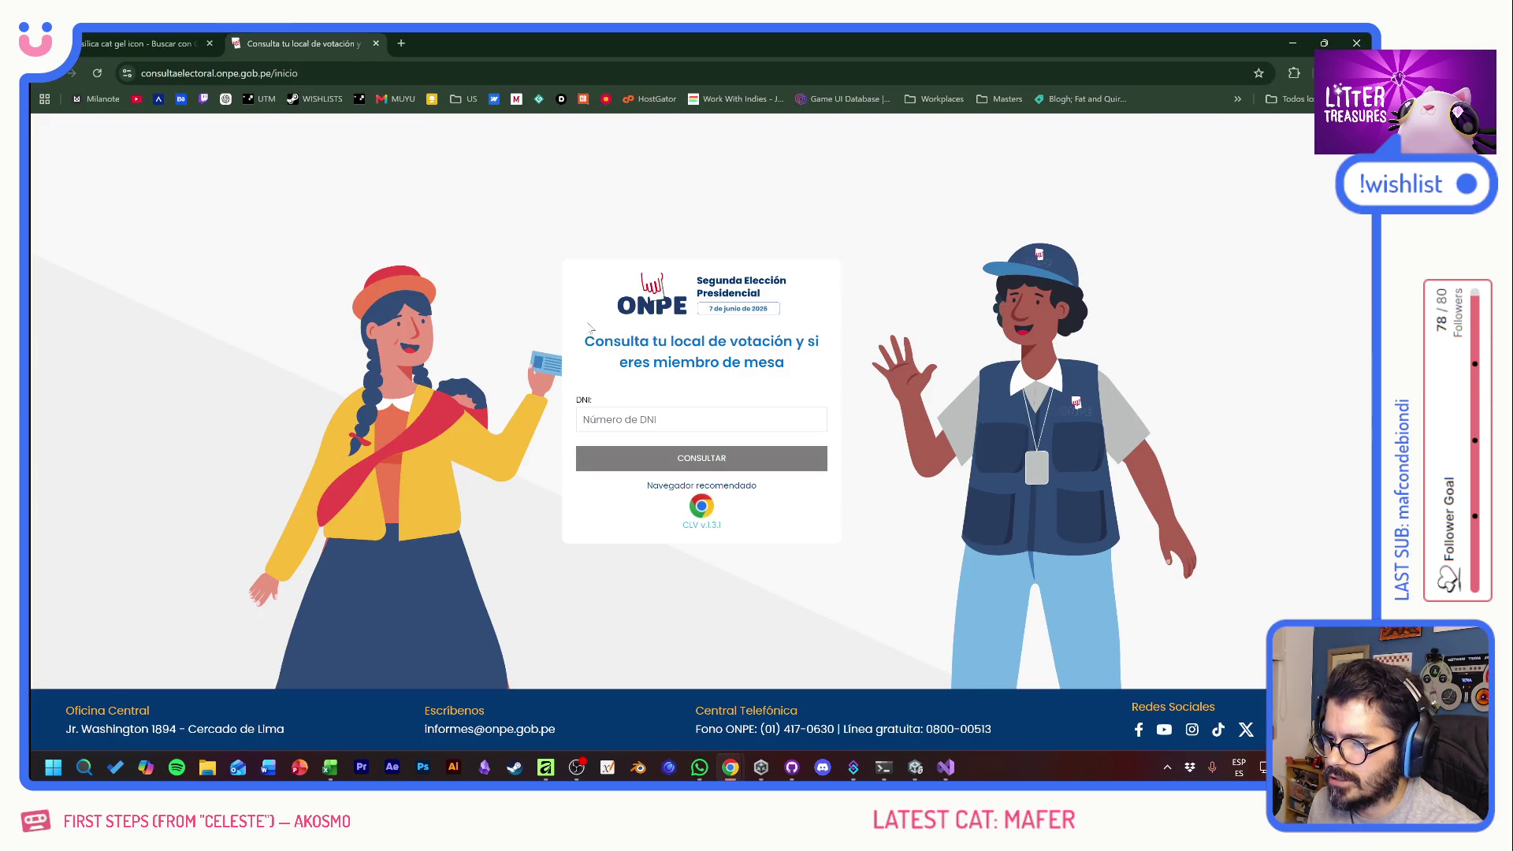
# - Close the ONPE polling-place lookup tab to get back to the silica gel image results
pyautogui.click(376, 43)
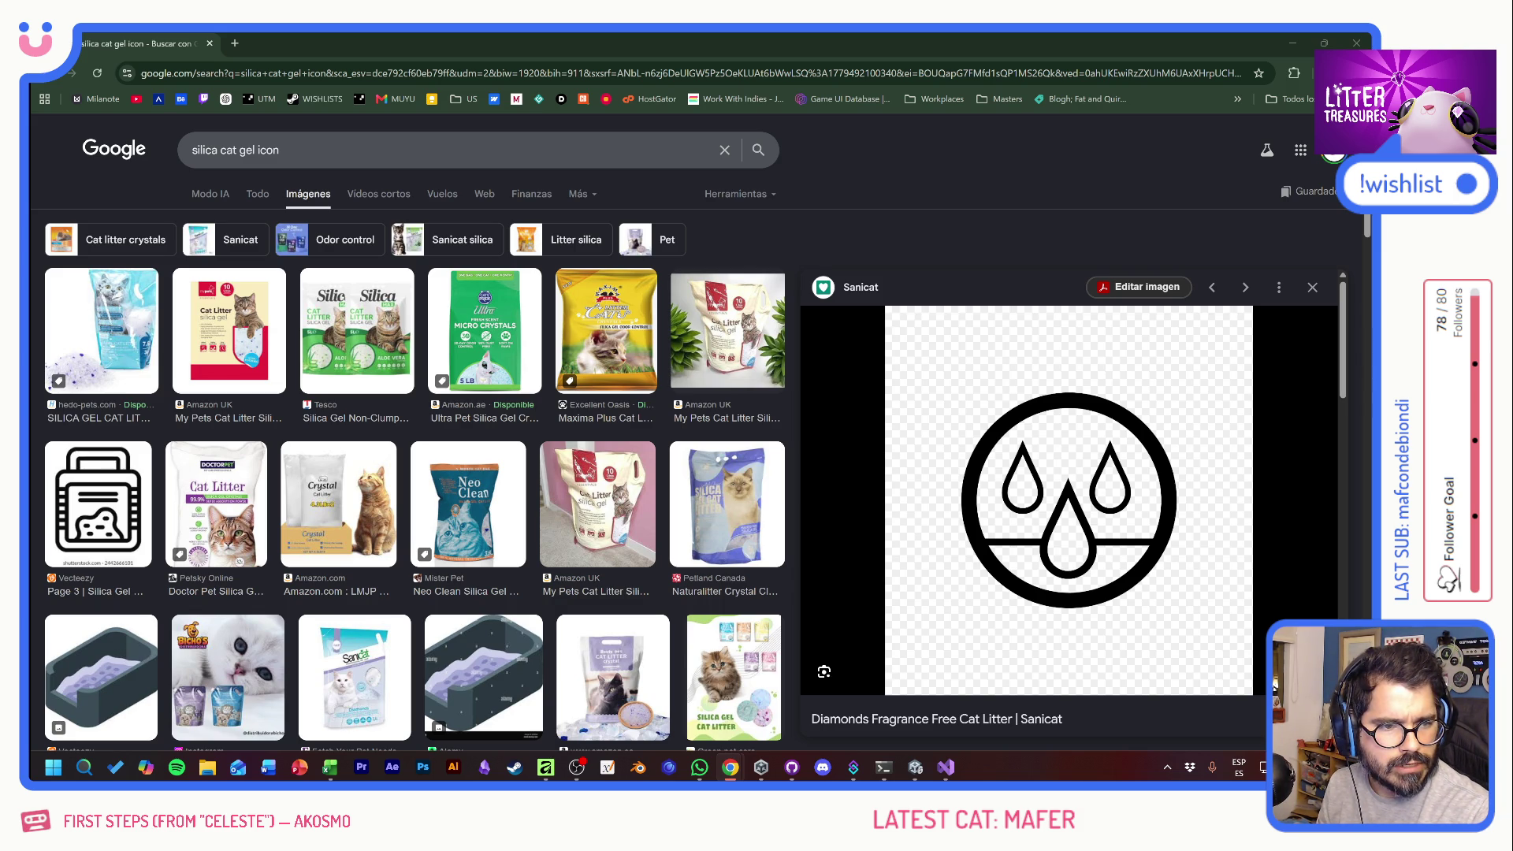
# - Review the Sanicat droplets-in-a-circle preview, then return to the Affinity item artwork
pyautogui.click(879, 201)
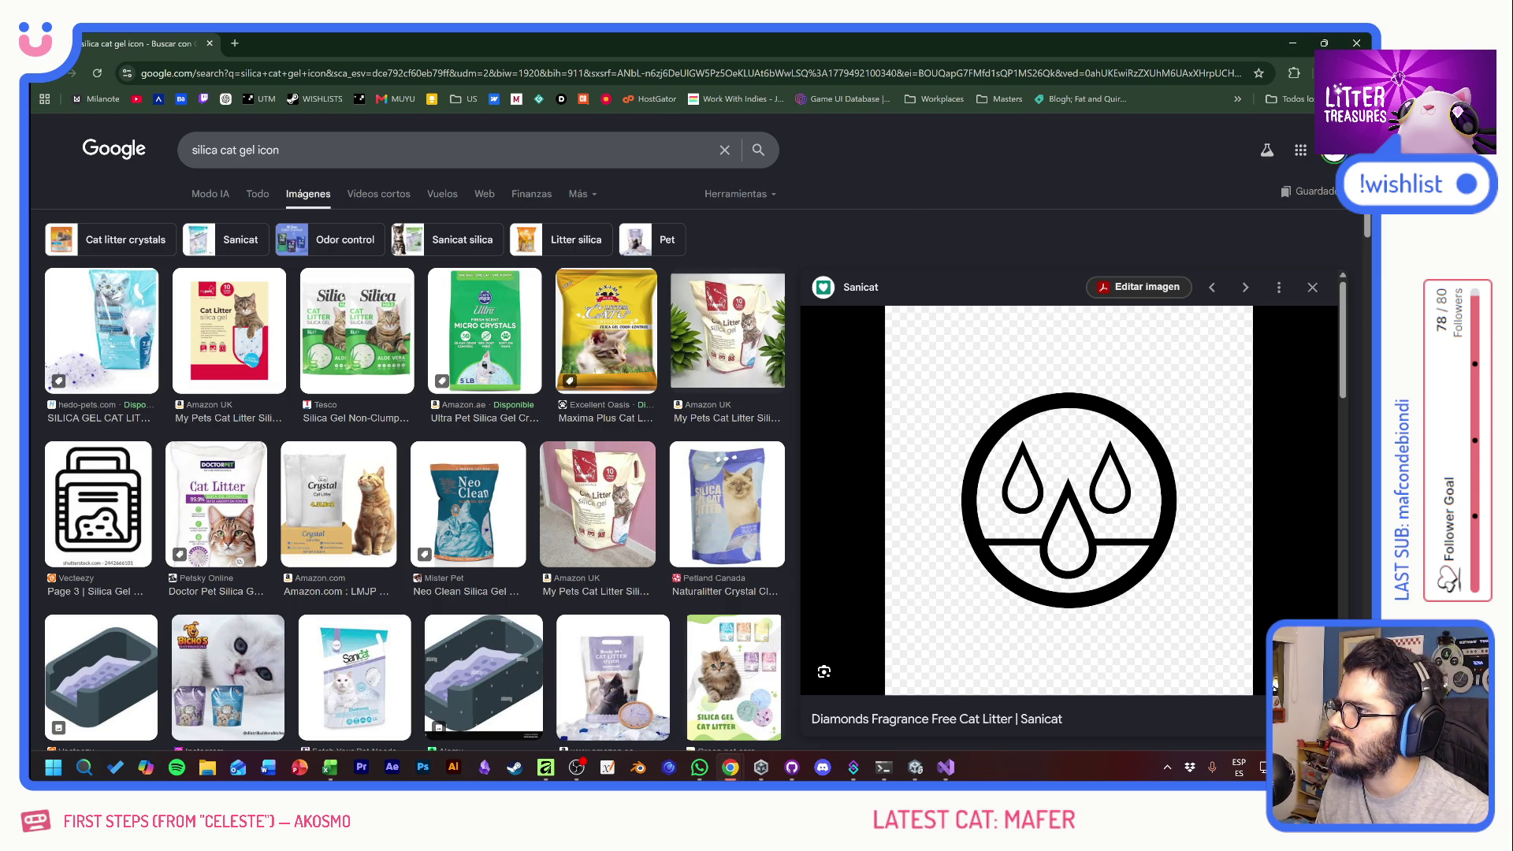
pyautogui.hotkey('alt', 'Tab')
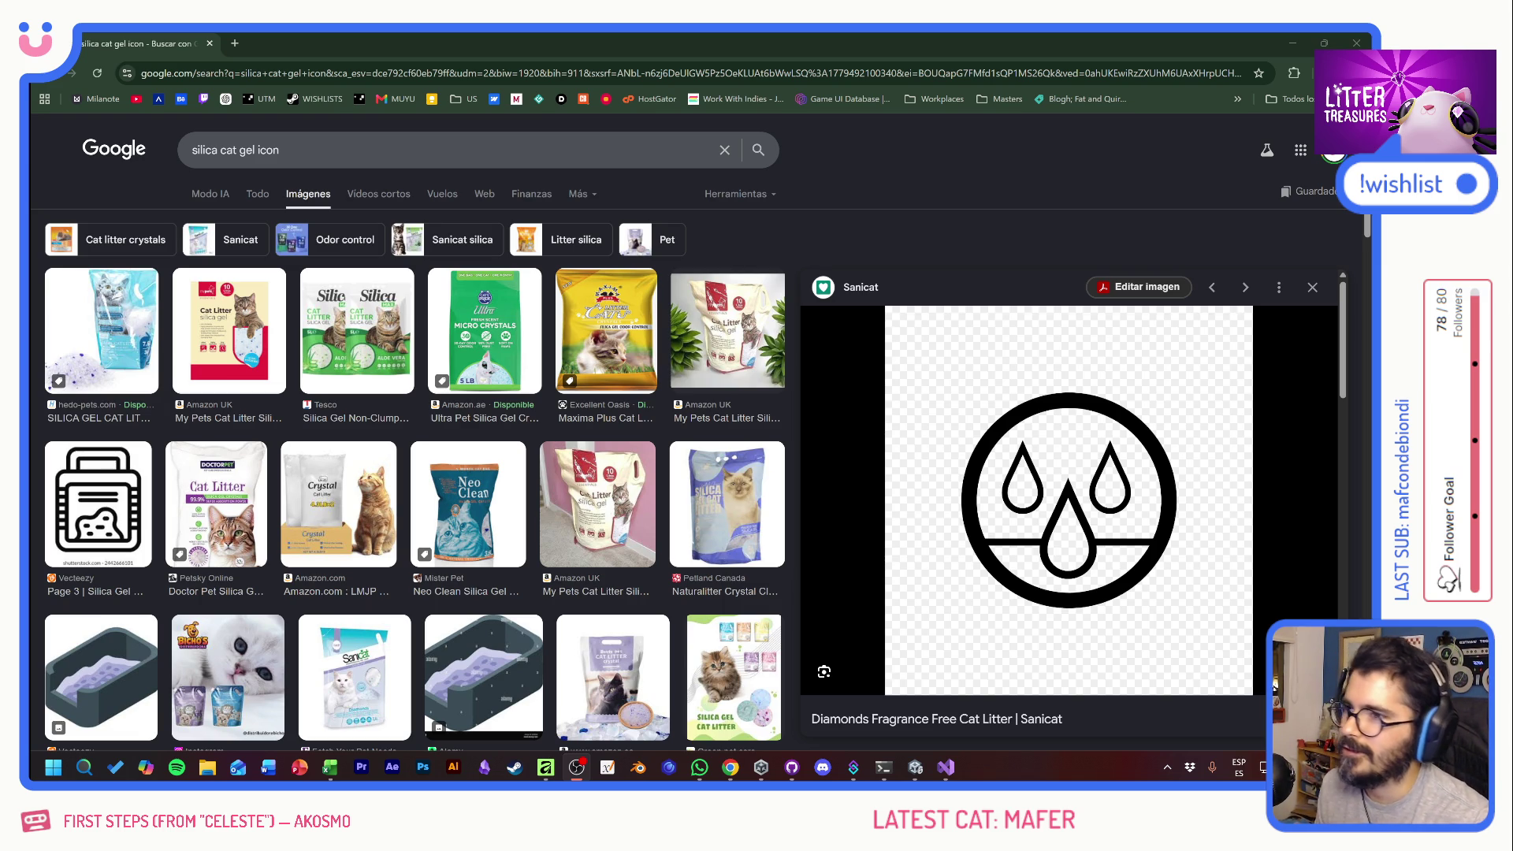
pyautogui.click(706, 199)
pyautogui.hotkey('alt', 'Tab')
pyautogui.press('Tab')
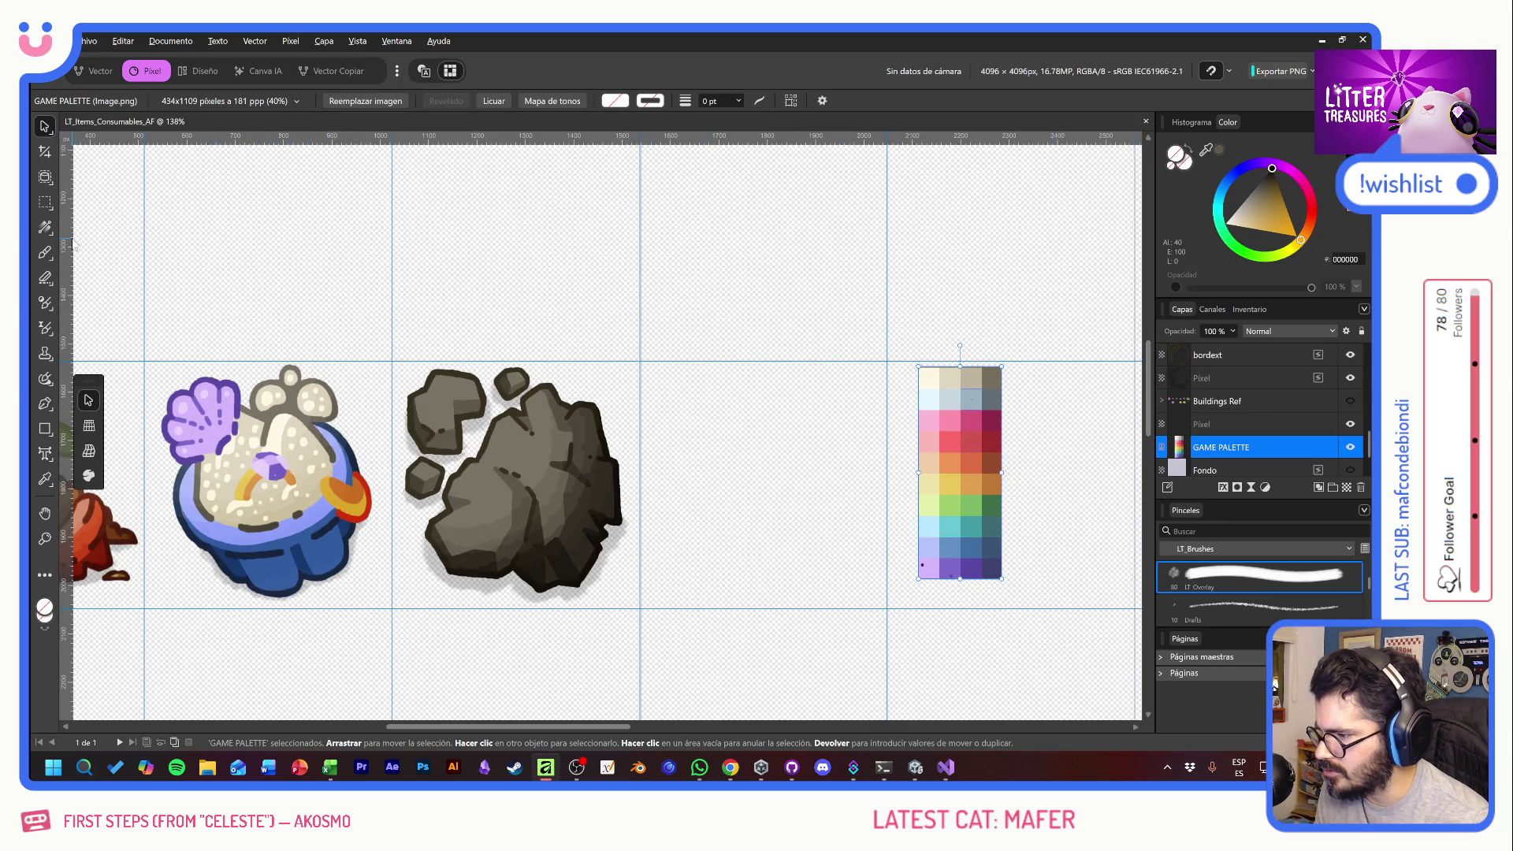
# - Draw an ellipse with the Ellipse tool in the space beside the rock sprite
pyautogui.click(46, 204)
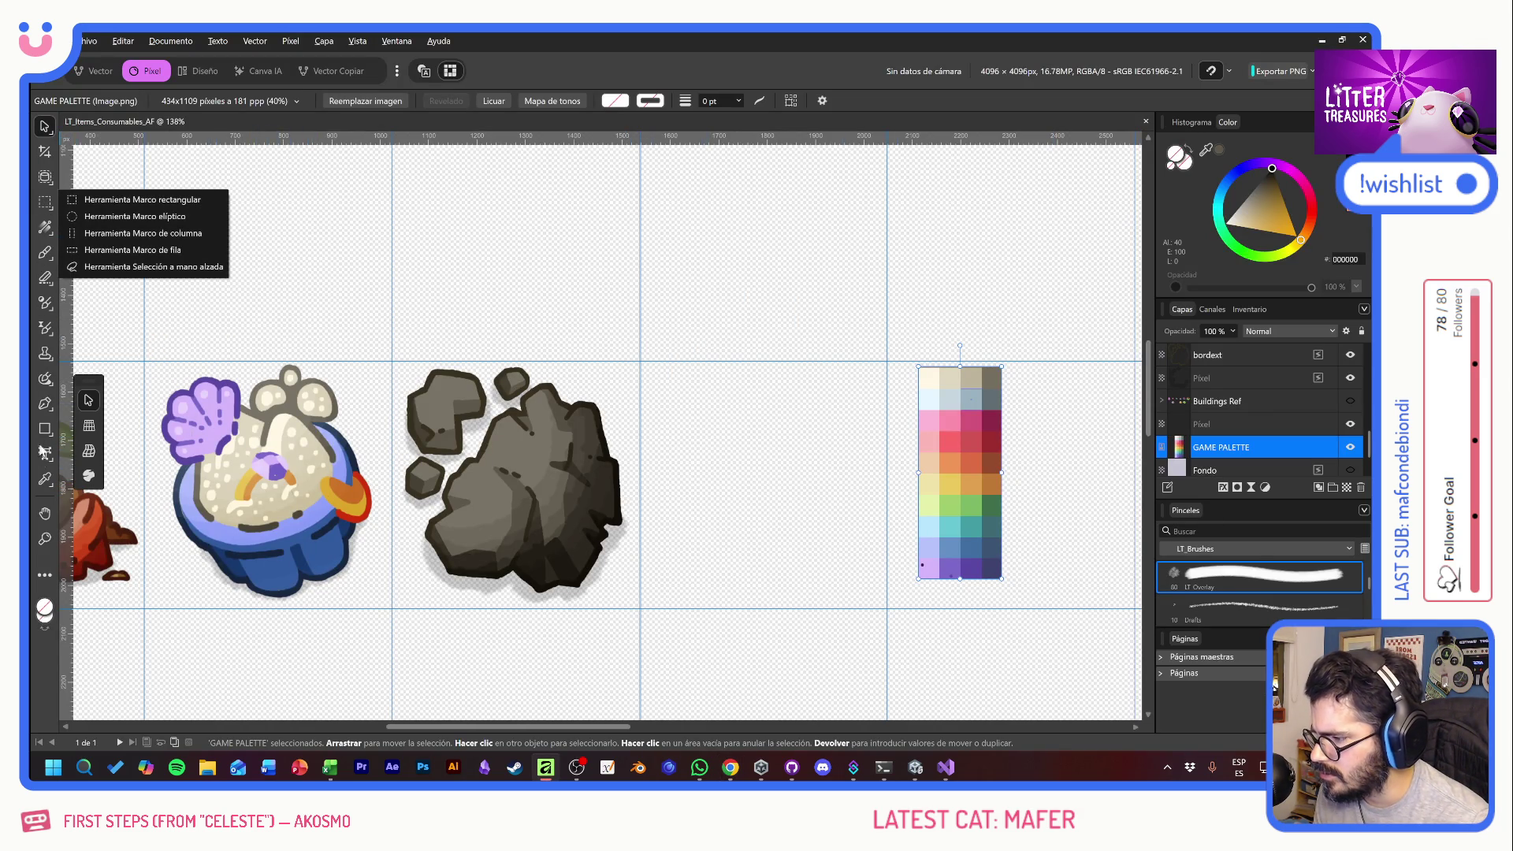
pyautogui.click(47, 430)
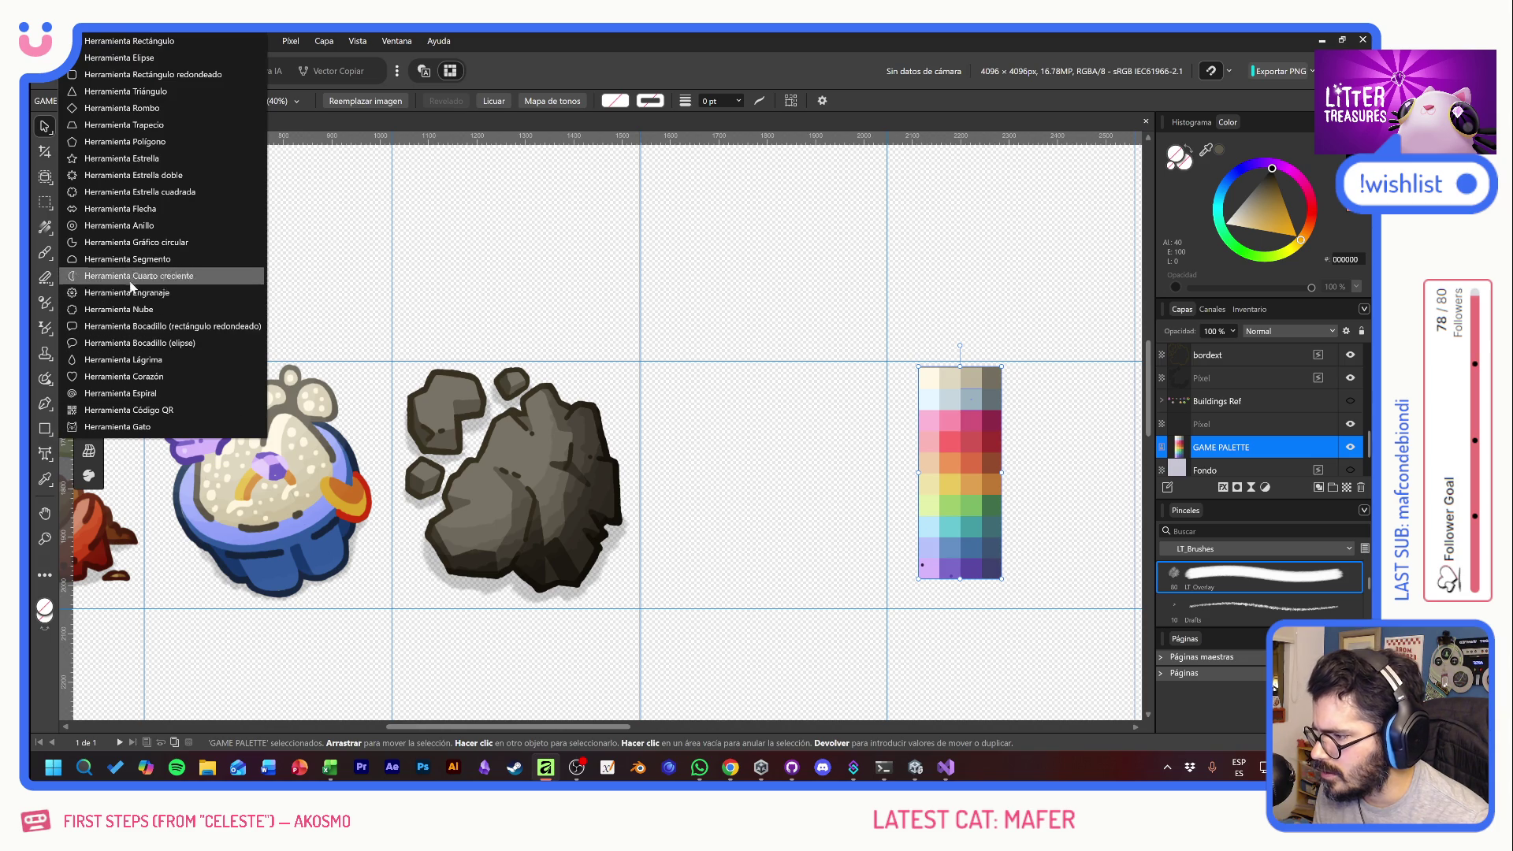
pyautogui.click(122, 58)
pyautogui.moveTo(706, 410); pyautogui.dragTo(852, 472)
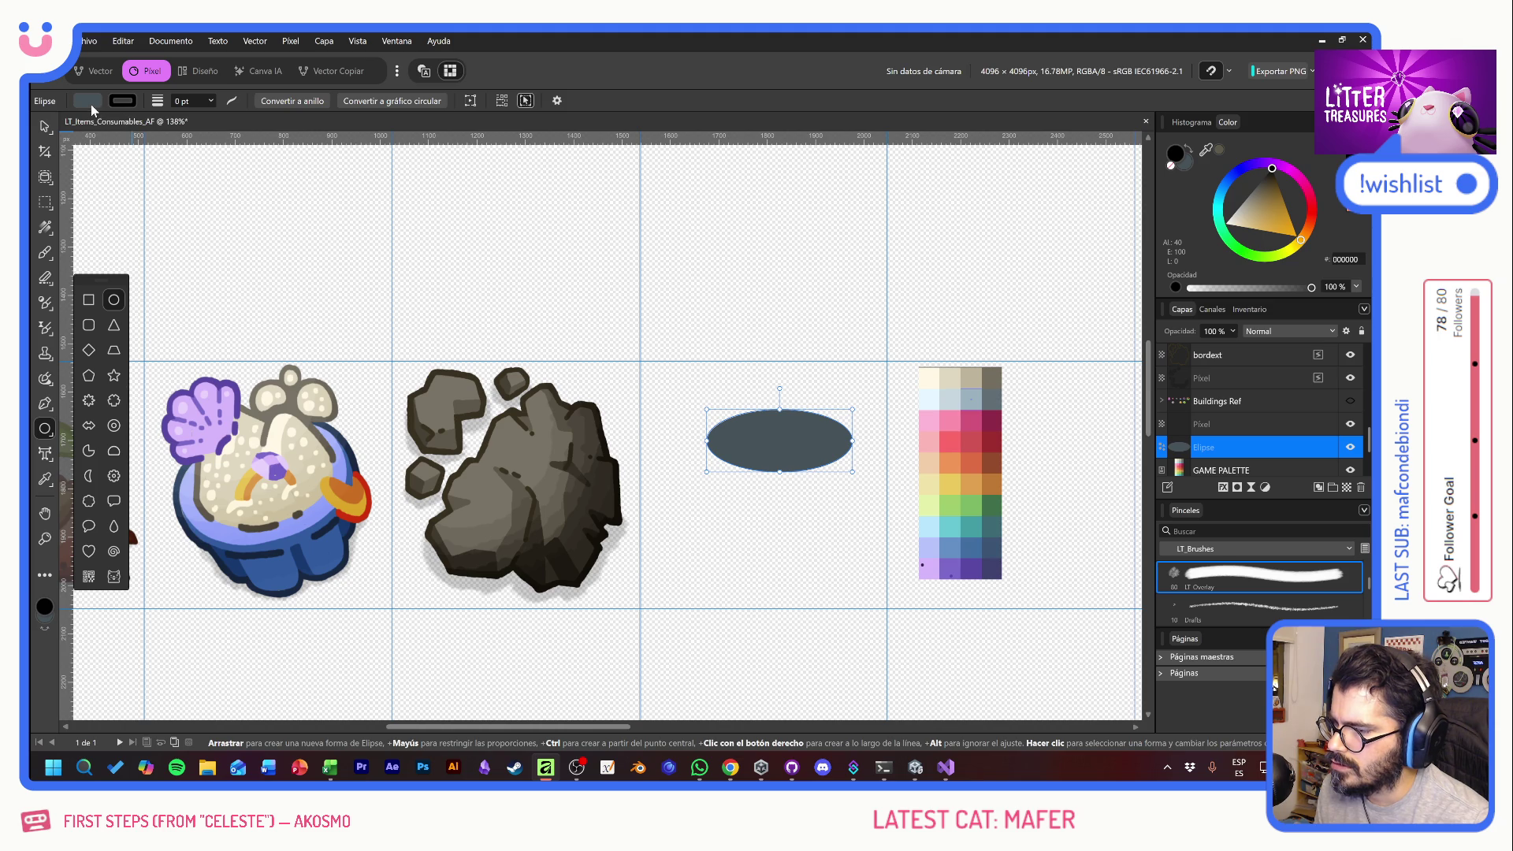
# - Give the ellipse a 5.7 pt dark outline and a fully transparent fill
pyautogui.click(211, 100)
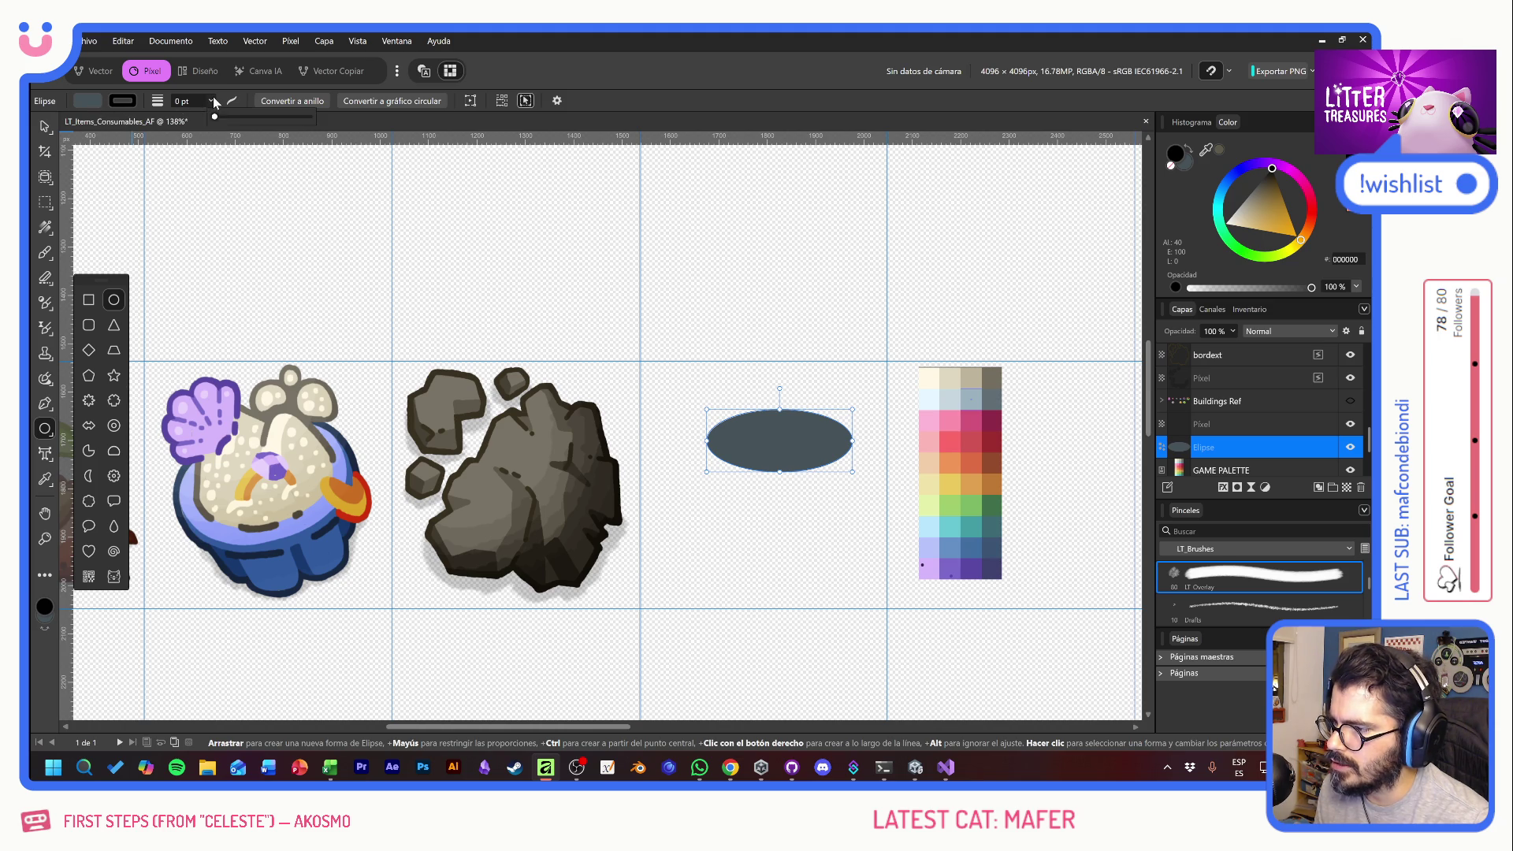
pyautogui.moveTo(218, 119); pyautogui.dragTo(246, 122)
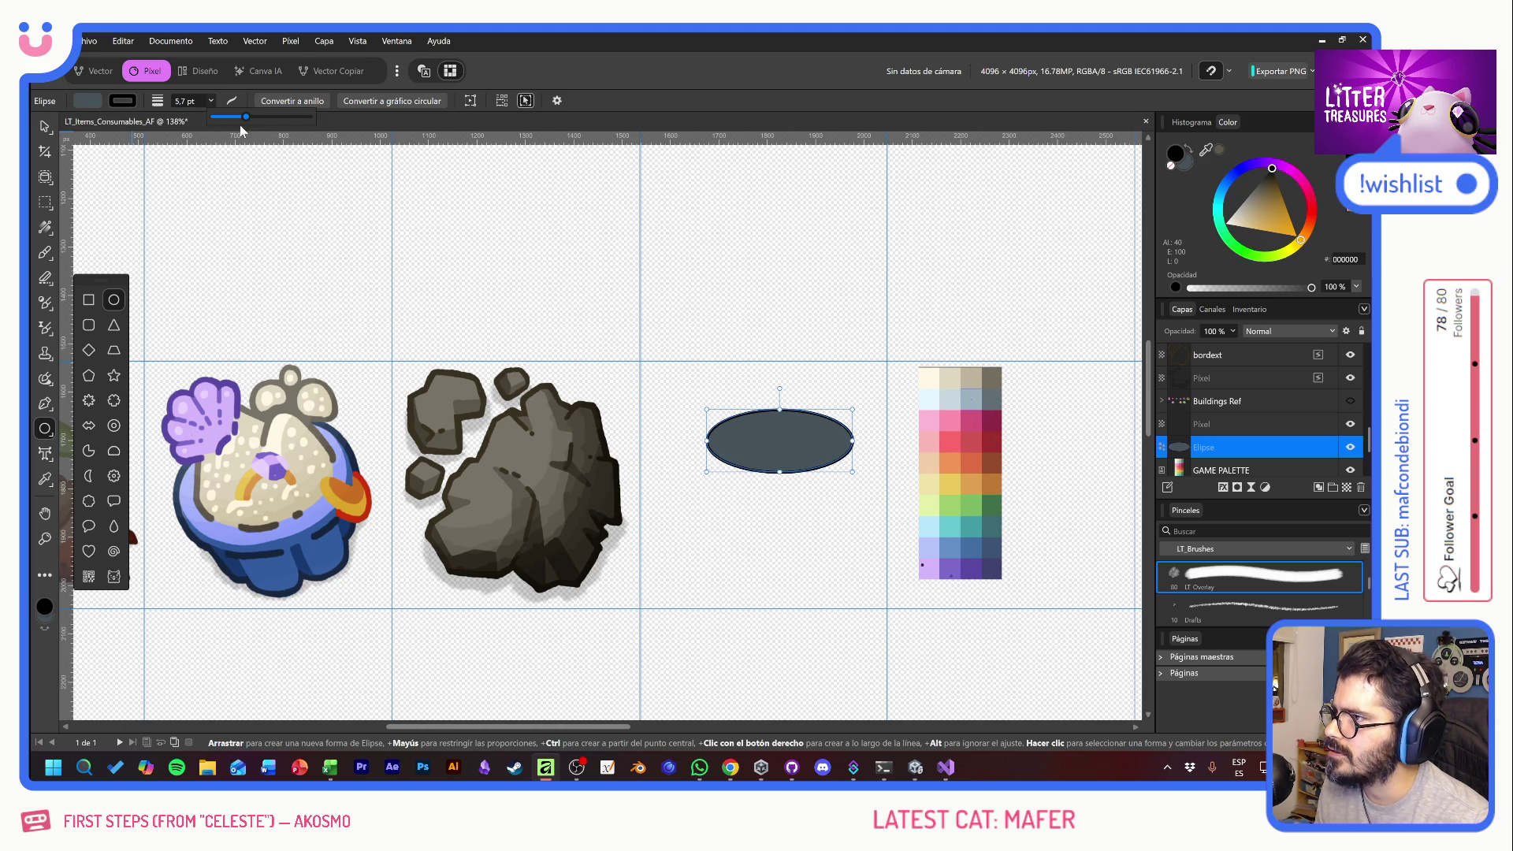
pyautogui.click(90, 103)
pyautogui.moveTo(157, 277); pyautogui.dragTo(71, 280)
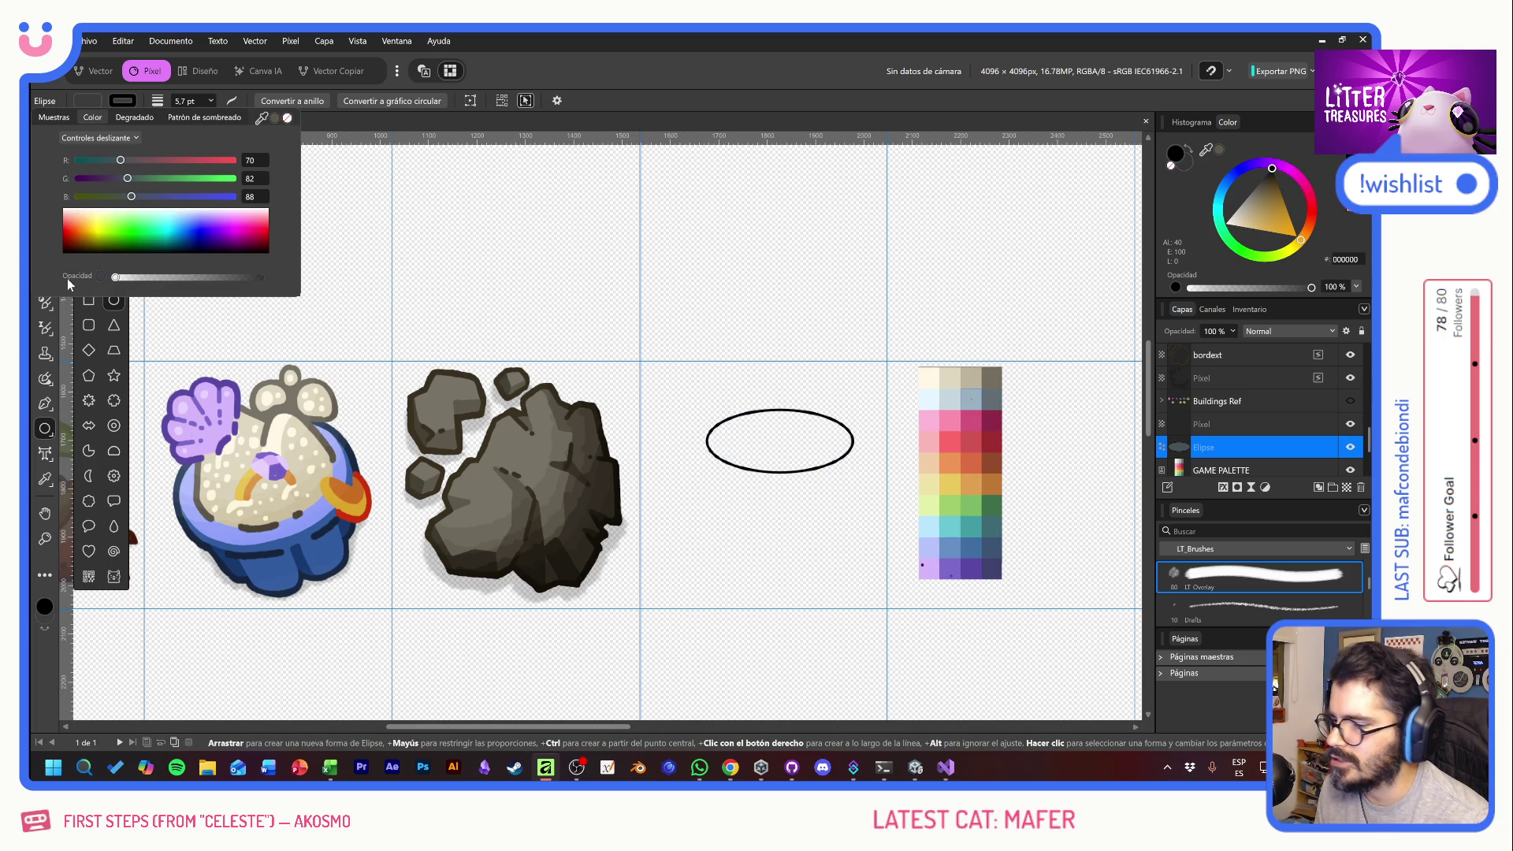
pyautogui.click(743, 321)
pyautogui.click(45, 126)
pyautogui.scroll(1, 858, 433)
pyautogui.scroll(-1, 857, 433)
pyautogui.scroll(2, 857, 434)
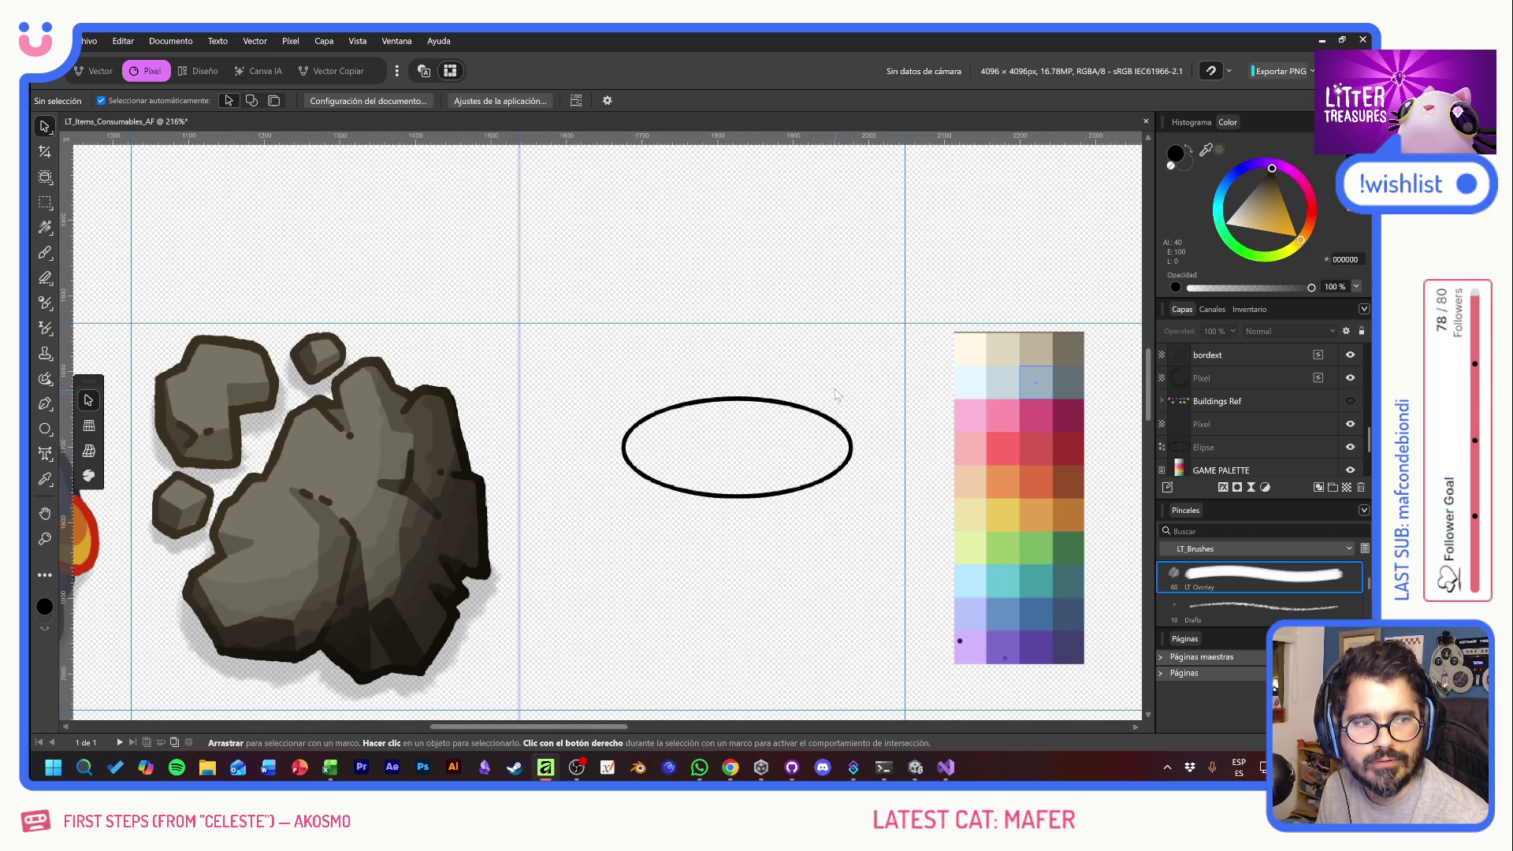
# - Position the ellipse, duplicate it into an inner ring, and clone a smaller copy below
pyautogui.click(819, 421)
pyautogui.moveTo(855, 472)
pyautogui.mouseDown()
pyautogui.moveTo(816, 483)
pyautogui.moveTo(836, 457)
pyautogui.moveTo(870, 457)
pyautogui.mouseUp()
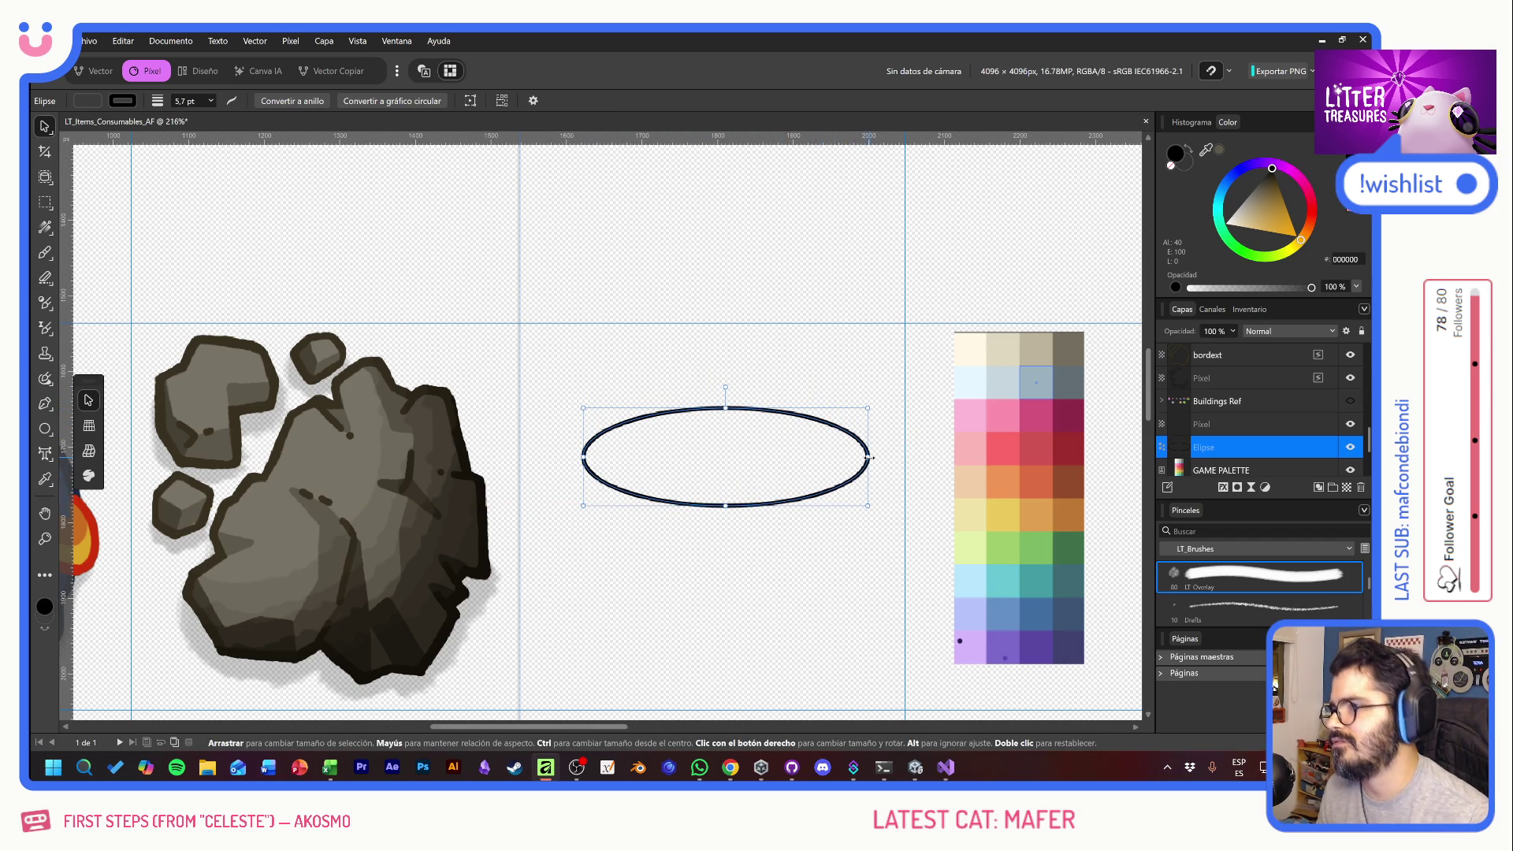
pyautogui.moveTo(795, 505); pyautogui.dragTo(788, 523)
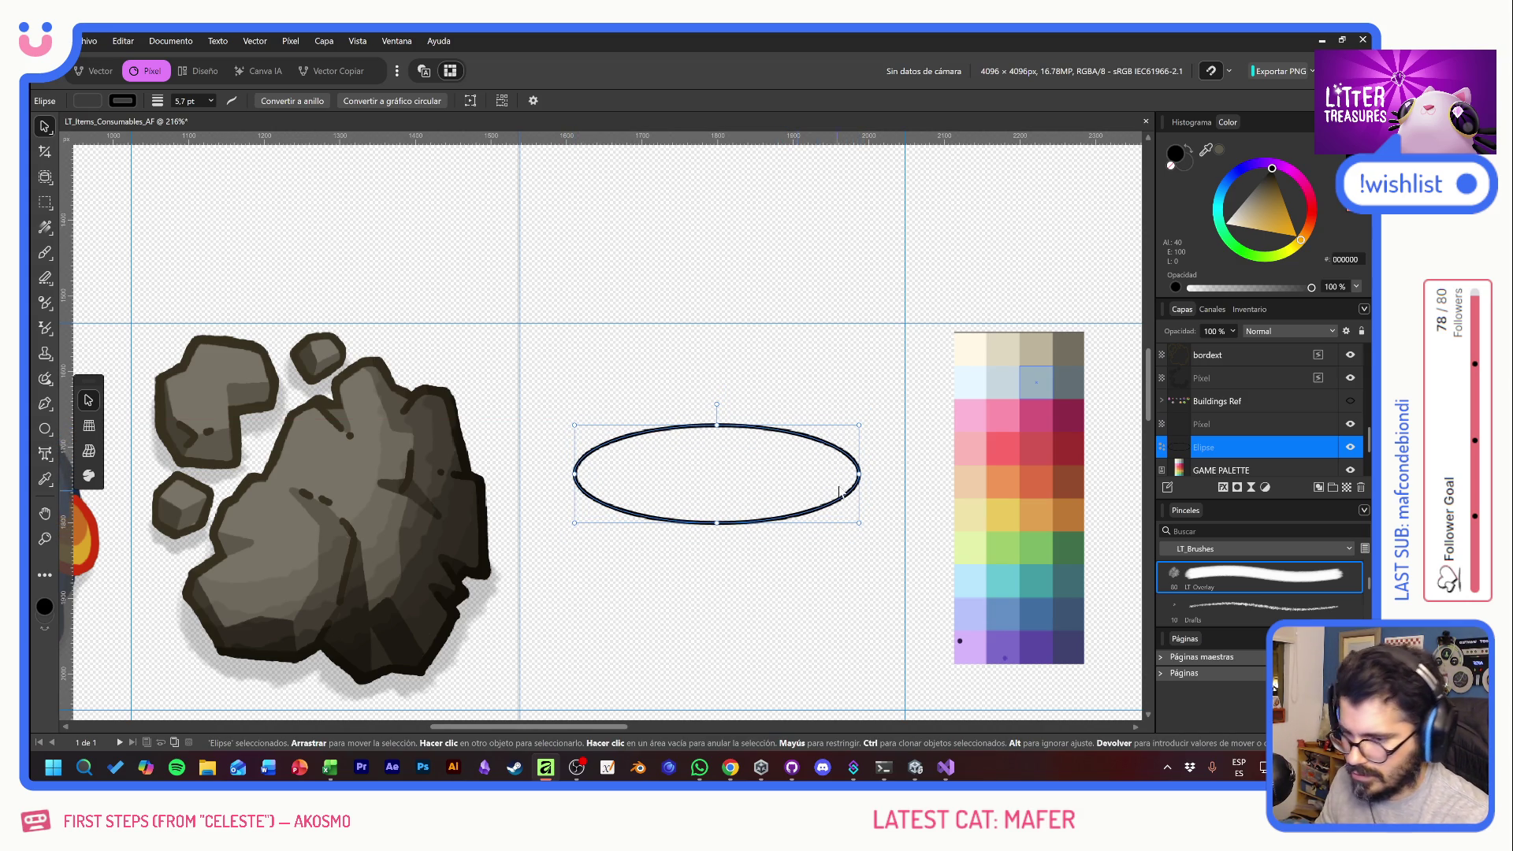
pyautogui.hotkey('ctrl', 'j')
pyautogui.moveTo(836, 461)
pyautogui.mouseDown()
pyautogui.moveTo(821, 509)
pyautogui.moveTo(840, 428)
pyautogui.moveTo(812, 457)
pyautogui.mouseUp()
pyautogui.press('Up')
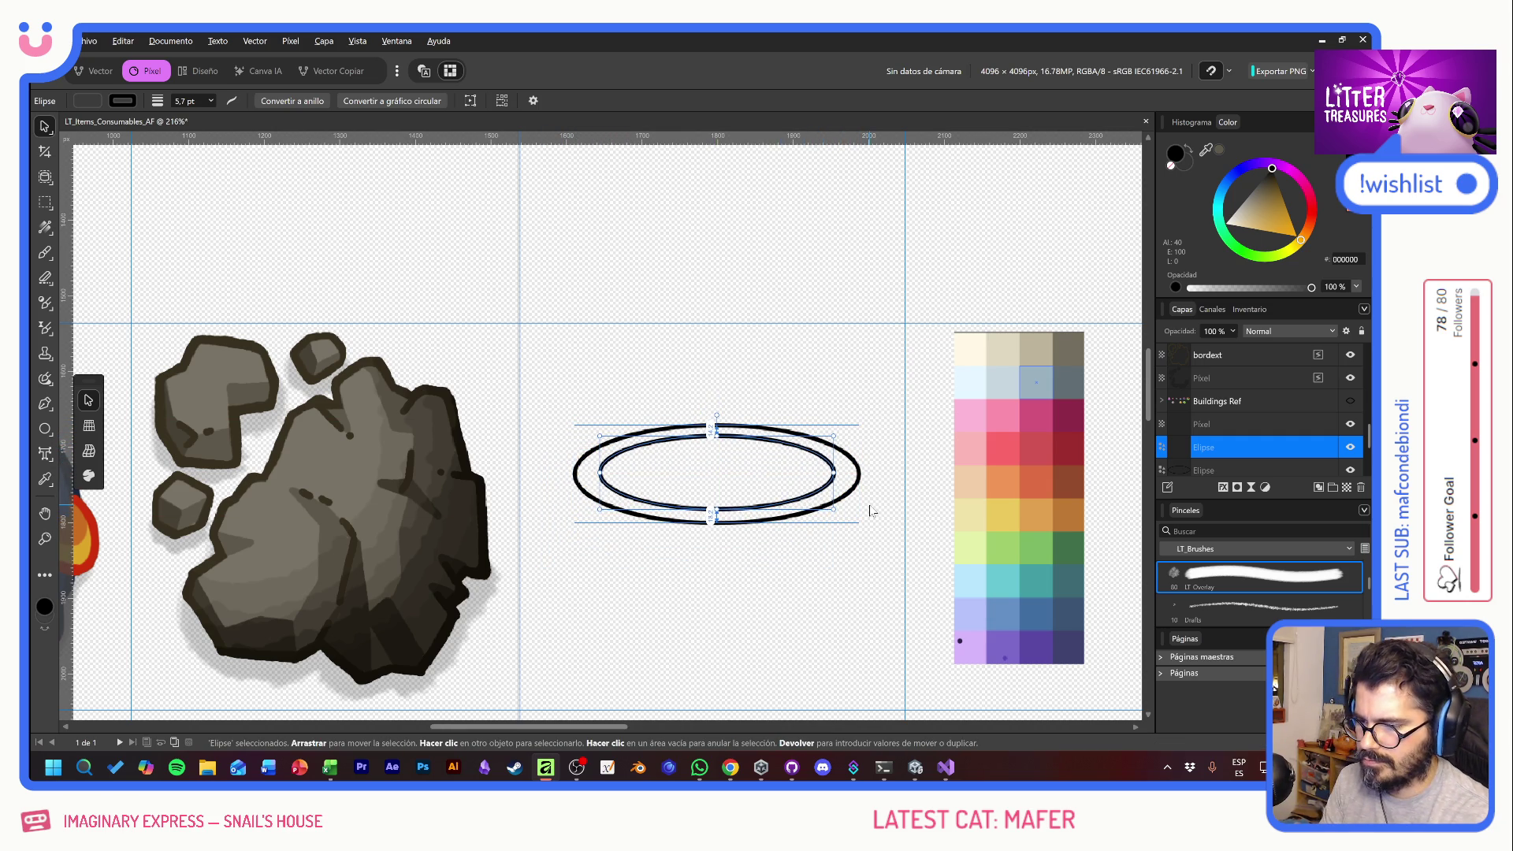
pyautogui.moveTo(835, 469); pyautogui.dragTo(840, 469)
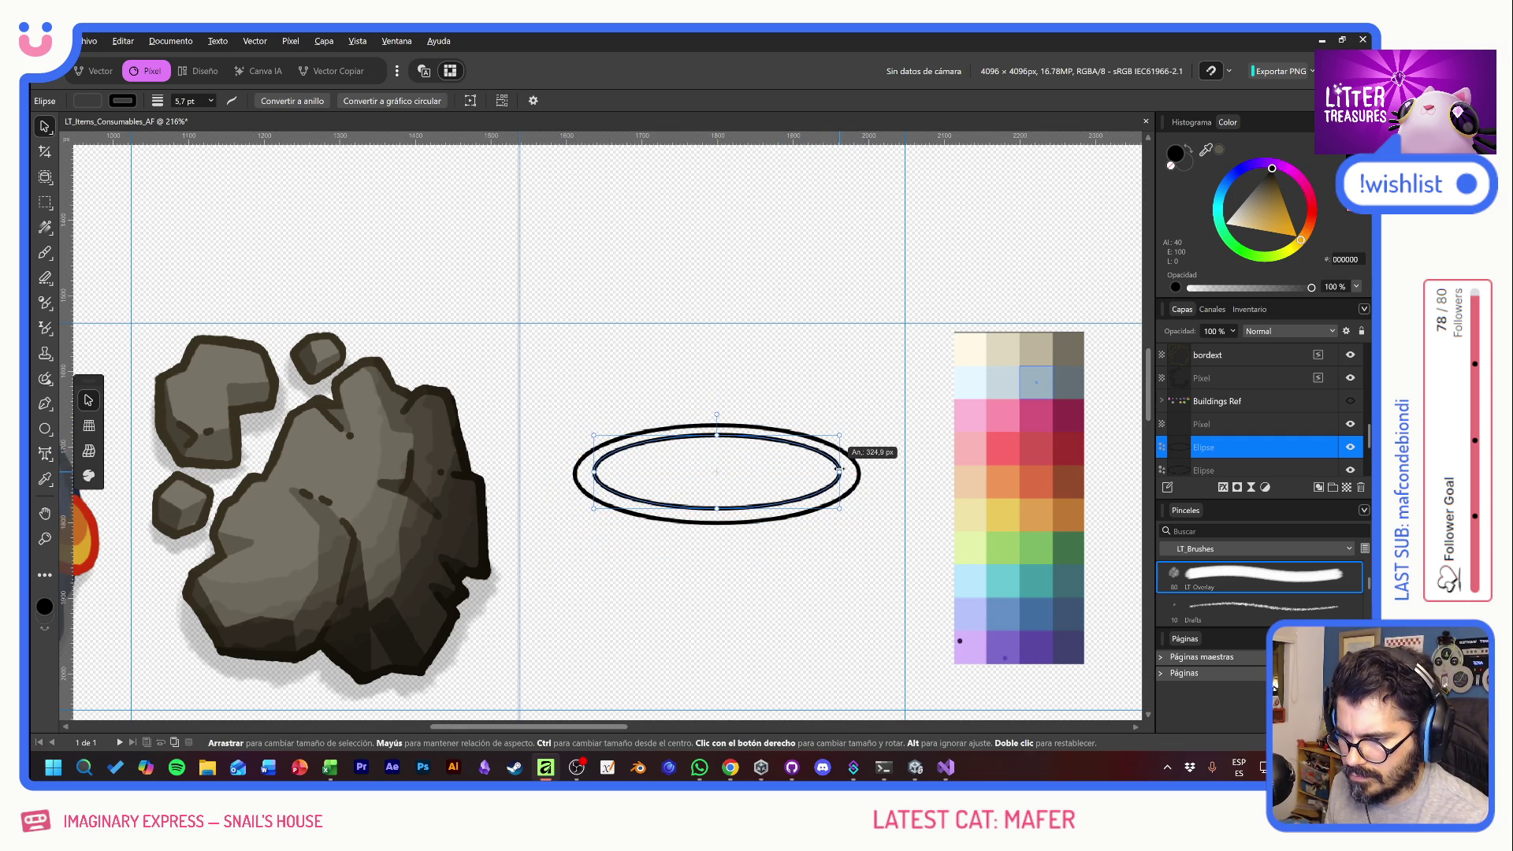
pyautogui.click(716, 523)
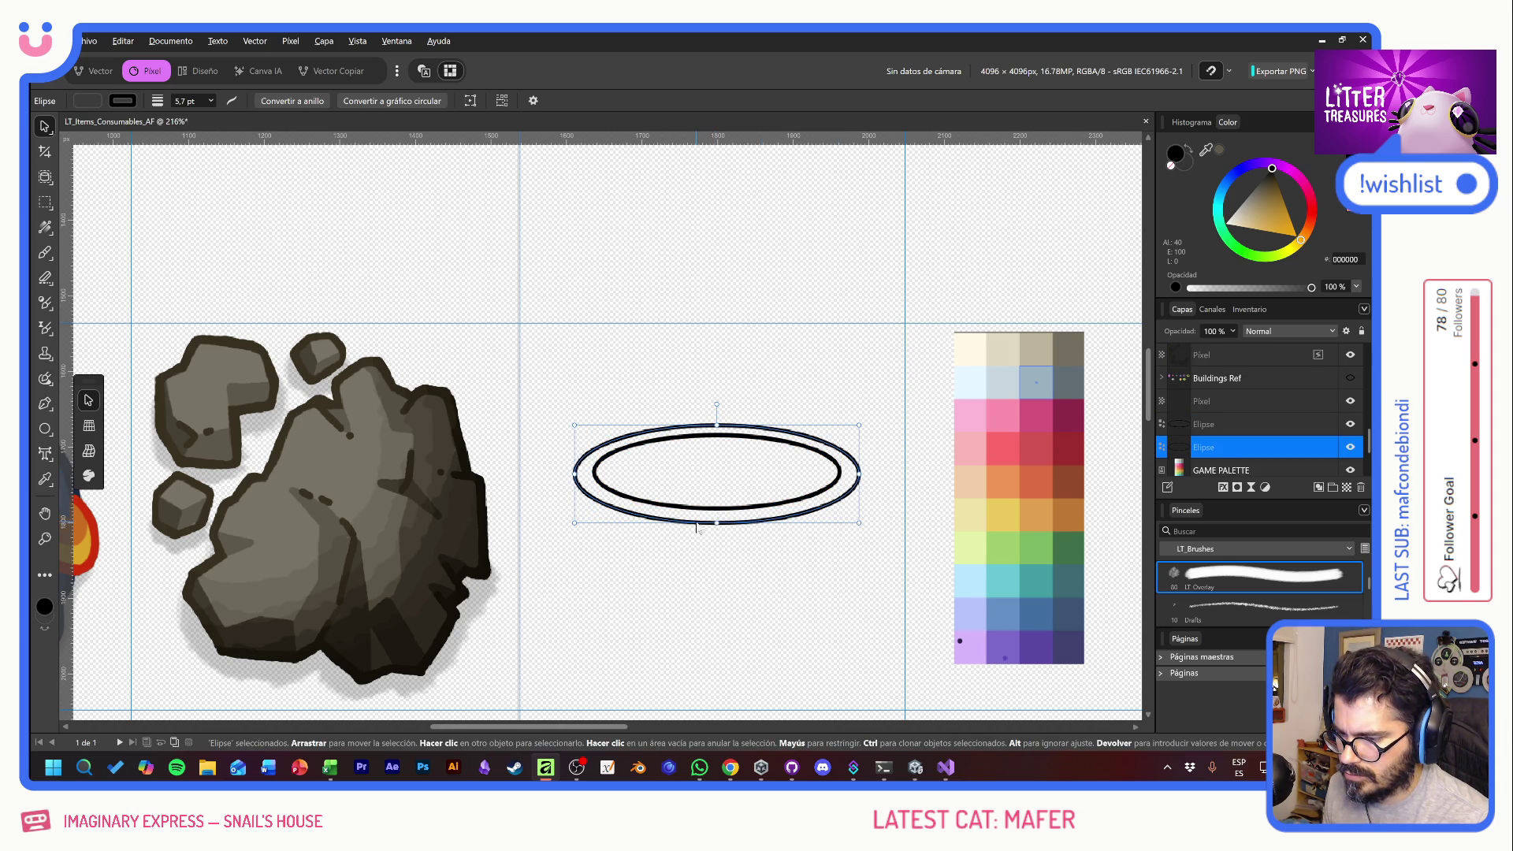
pyautogui.moveTo(698, 536); pyautogui.dragTo(702, 692)
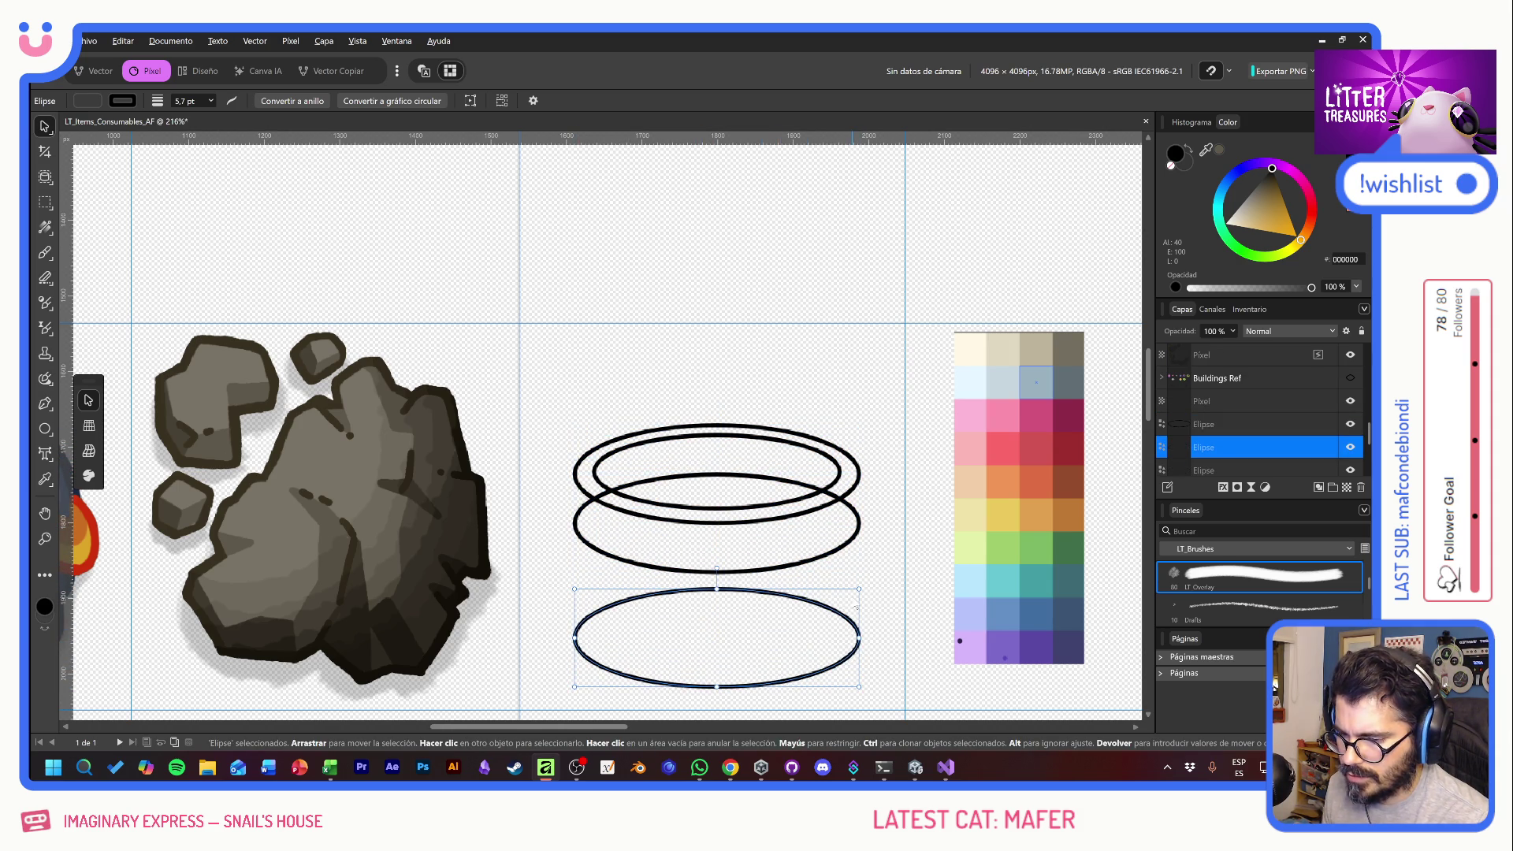
pyautogui.moveTo(855, 589); pyautogui.dragTo(823, 600)
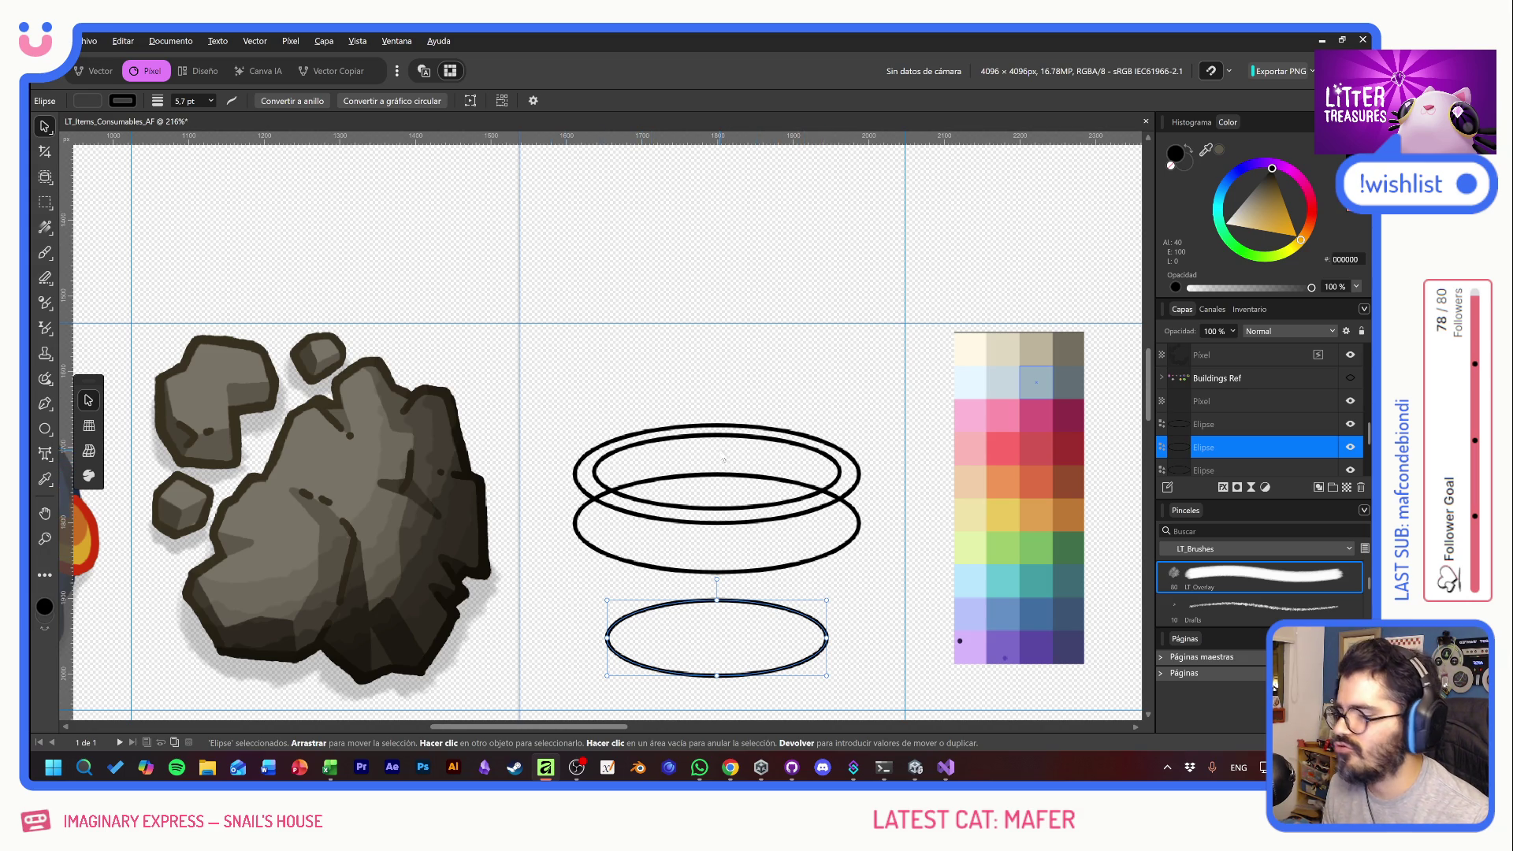
# - Rotate all four ellipses about 25.6°, then resize and shift the group up-right
pyautogui.click(702, 430)
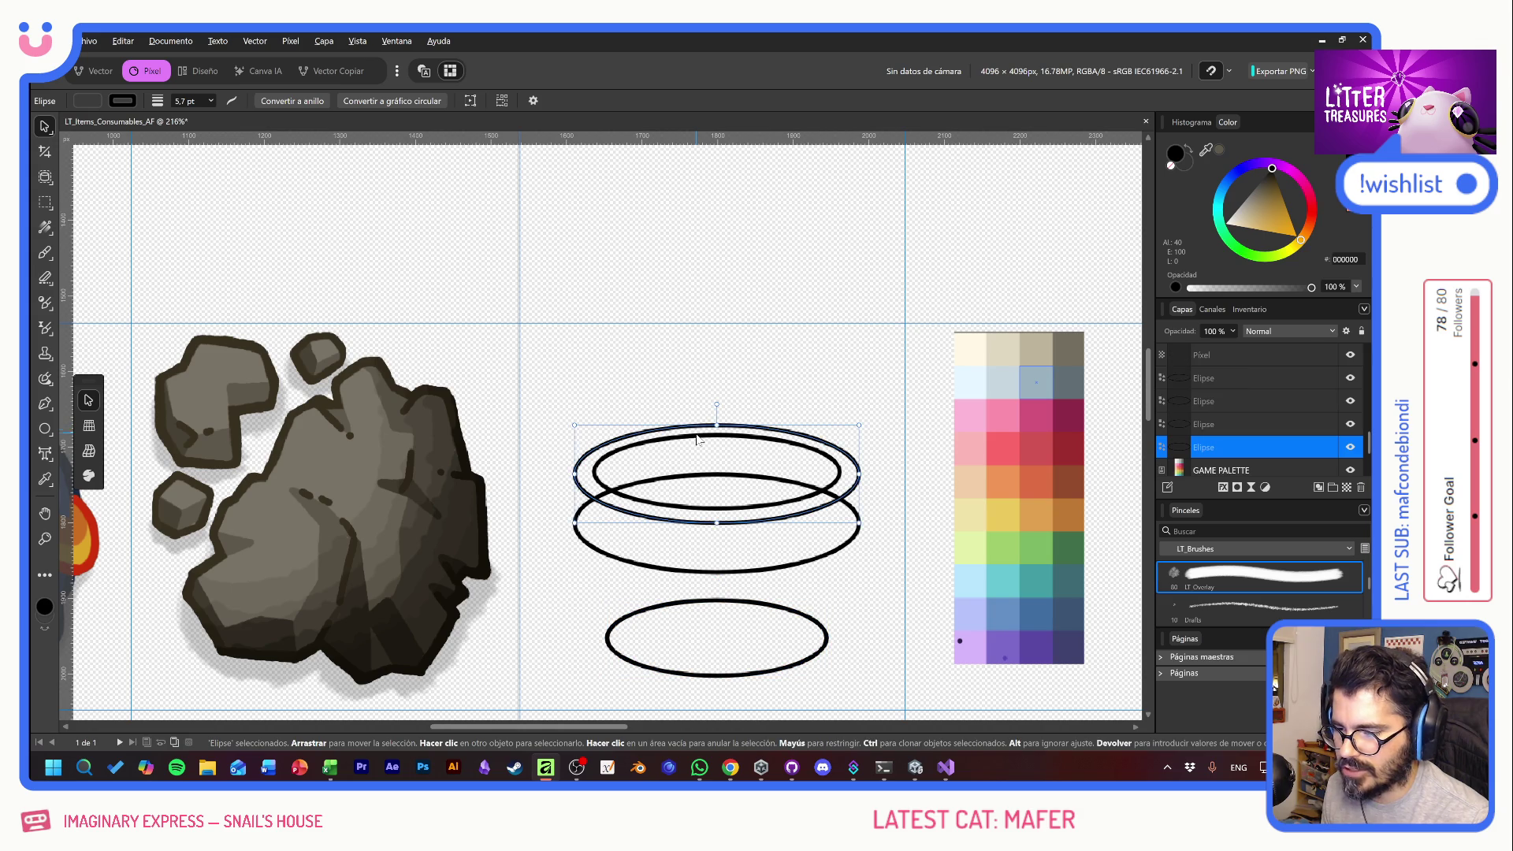
pyautogui.click(1225, 447)
pyautogui.keyDown('shift'); pyautogui.click(1231, 379); pyautogui.keyUp('shift')
pyautogui.moveTo(716, 404)
pyautogui.mouseDown()
pyautogui.moveTo(622, 408)
pyautogui.moveTo(994, 408)
pyautogui.moveTo(612, 356)
pyautogui.moveTo(1100, 426)
pyautogui.moveTo(489, 398)
pyautogui.mouseUp()
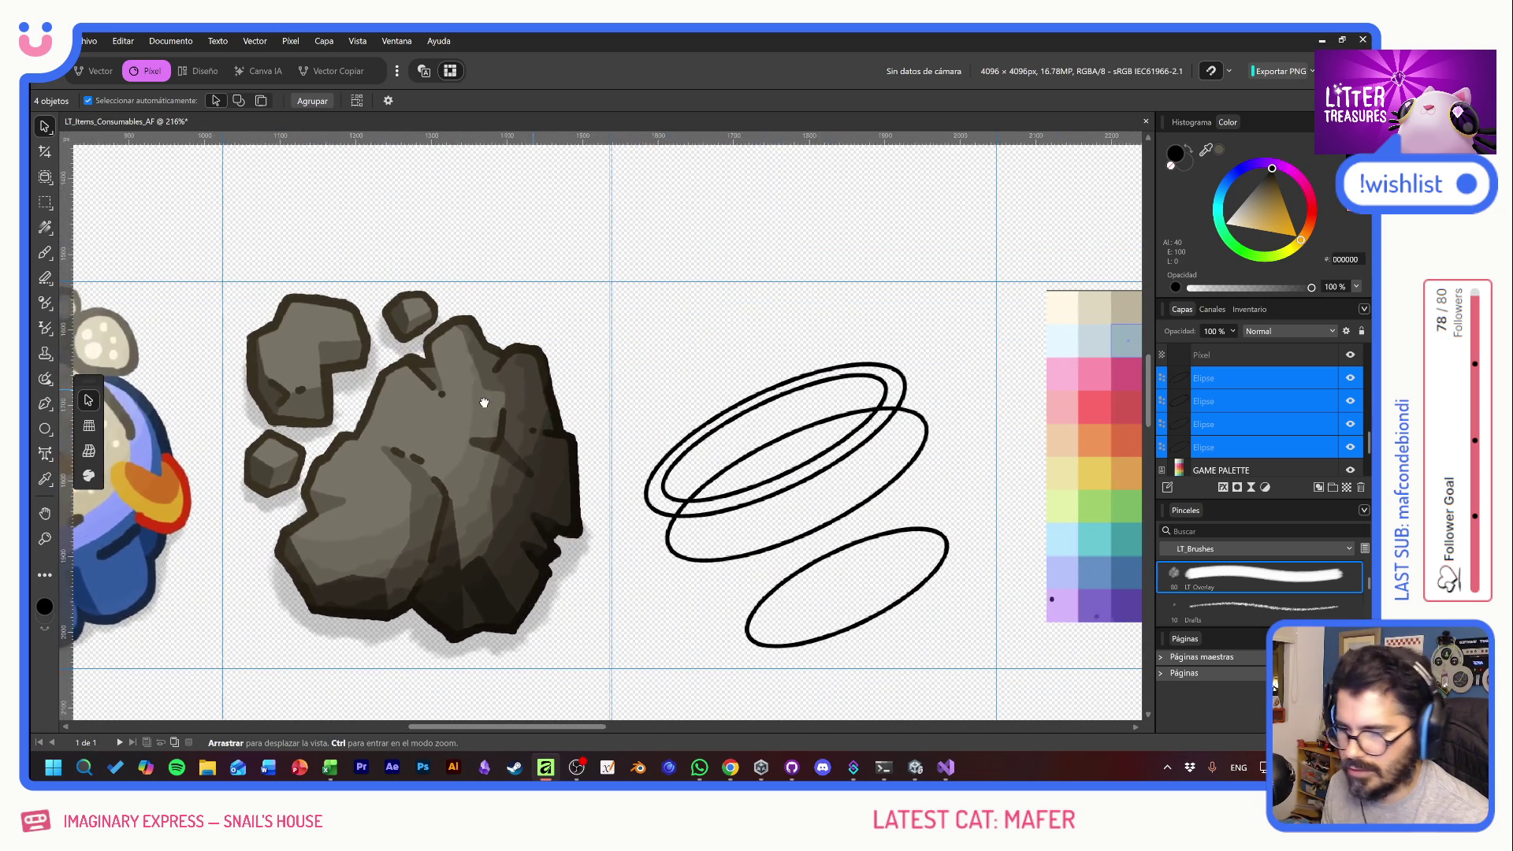
pyautogui.moveTo(753, 394)
pyautogui.mouseDown()
pyautogui.moveTo(711, 340)
pyautogui.moveTo(696, 279)
pyautogui.mouseUp()
pyautogui.moveTo(822, 216); pyautogui.dragTo(803, 331)
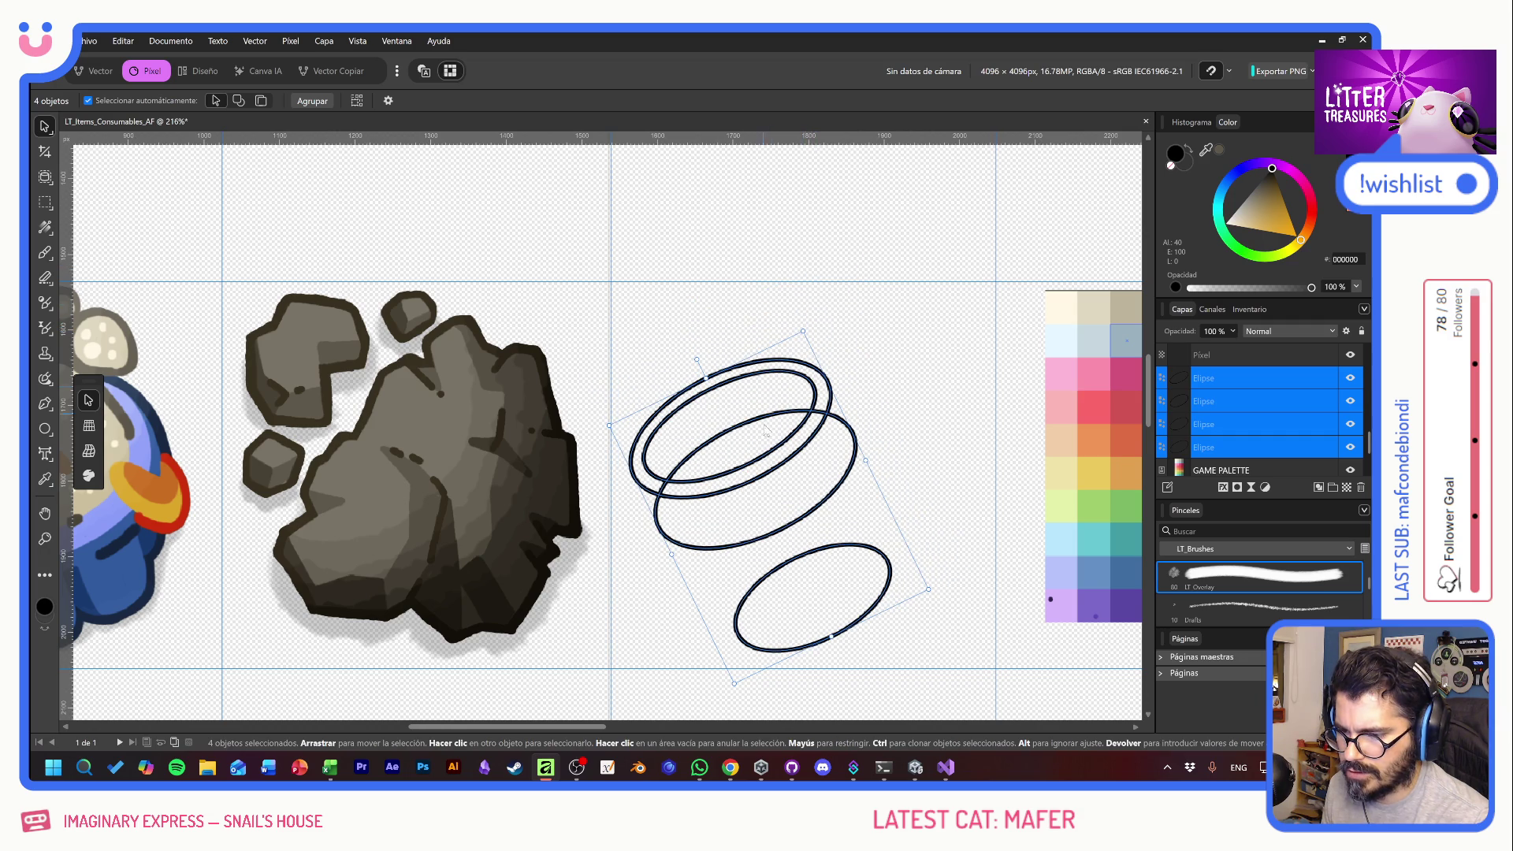
pyautogui.moveTo(778, 431); pyautogui.dragTo(818, 419)
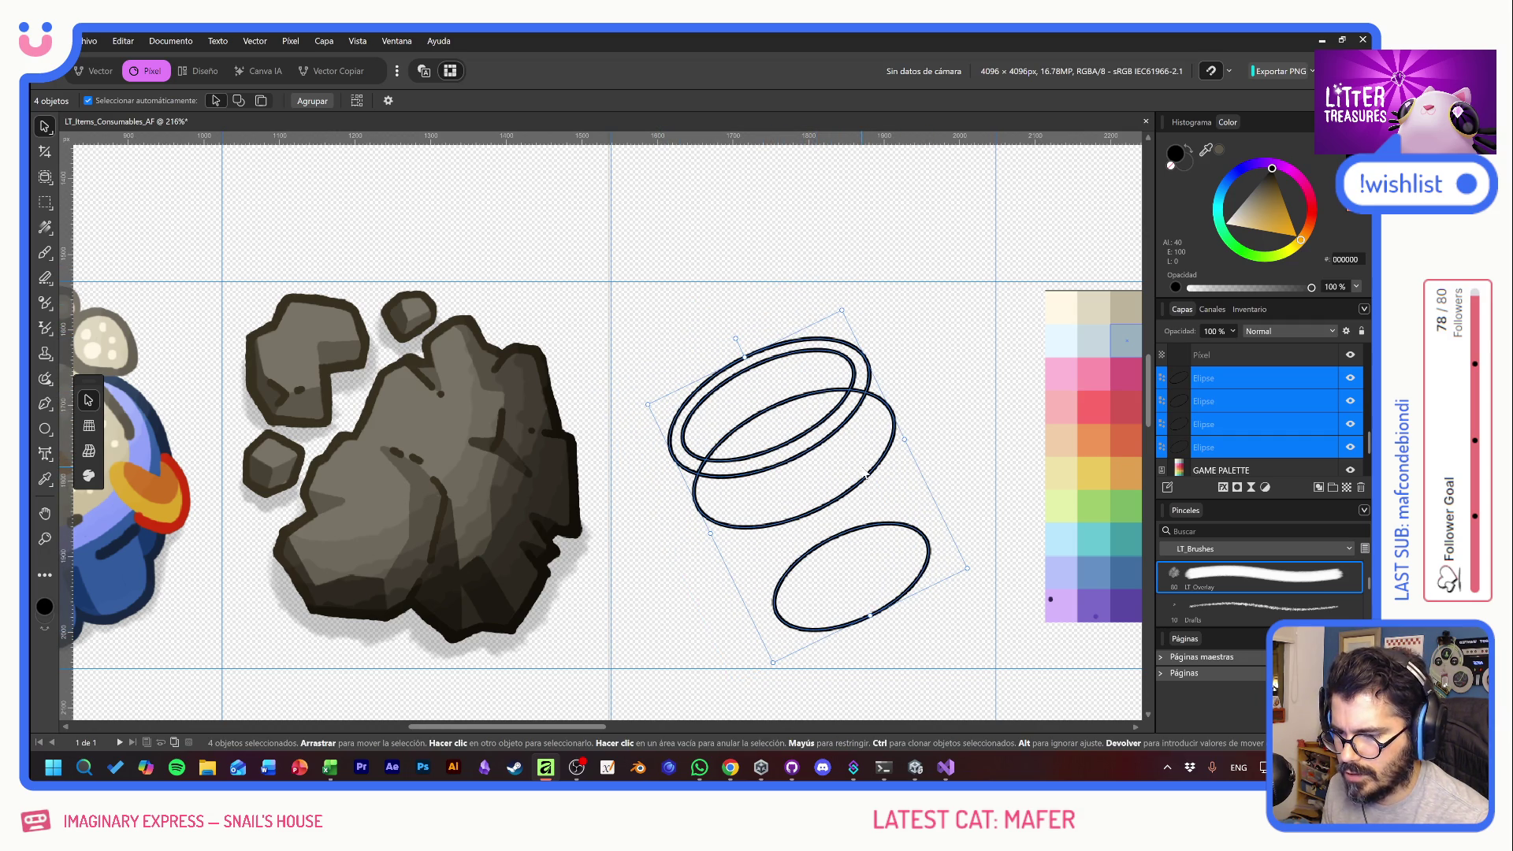
# - Select two of the ellipses and move them down and to the right
pyautogui.click(828, 451)
pyautogui.click(813, 438)
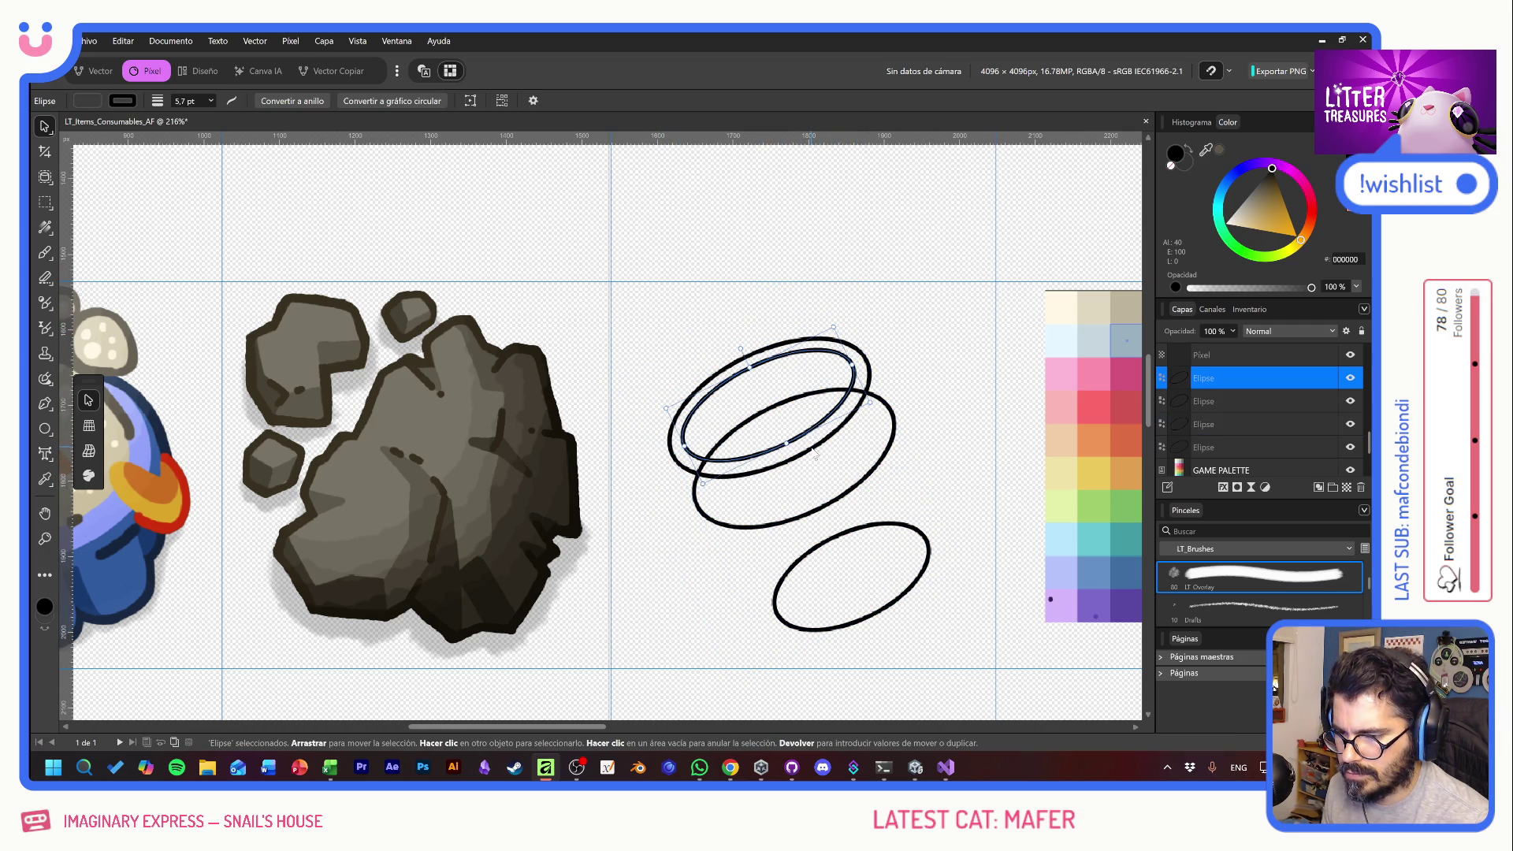
pyautogui.keyDown('shift'); pyautogui.click(813, 438); pyautogui.keyUp('shift')
pyautogui.click(814, 457)
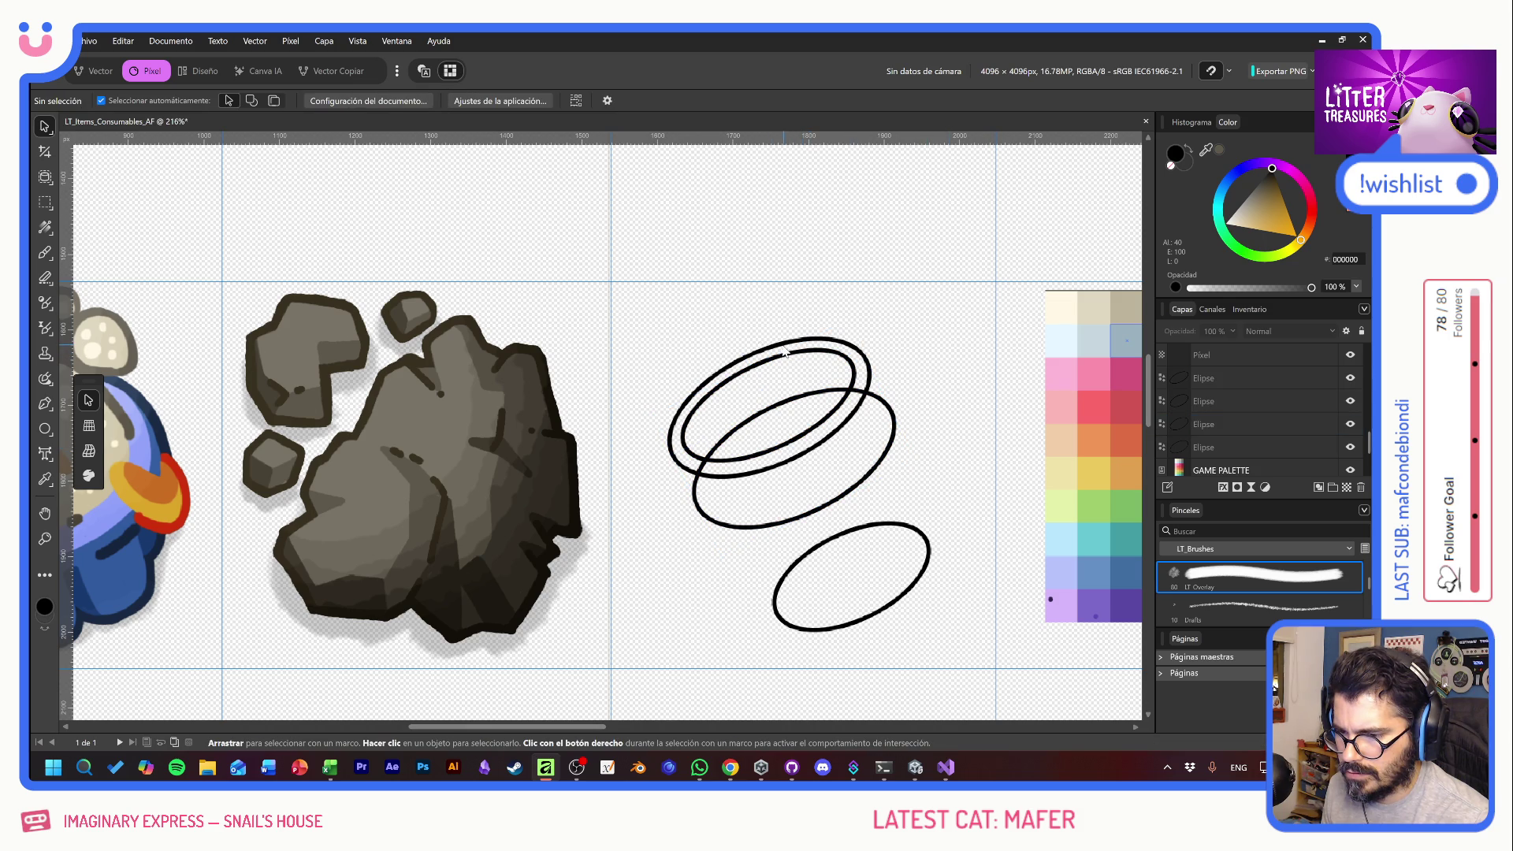
pyautogui.click(759, 340)
pyautogui.keyDown('shift'); pyautogui.click(753, 390); pyautogui.keyUp('shift')
pyautogui.moveTo(752, 370); pyautogui.dragTo(767, 402)
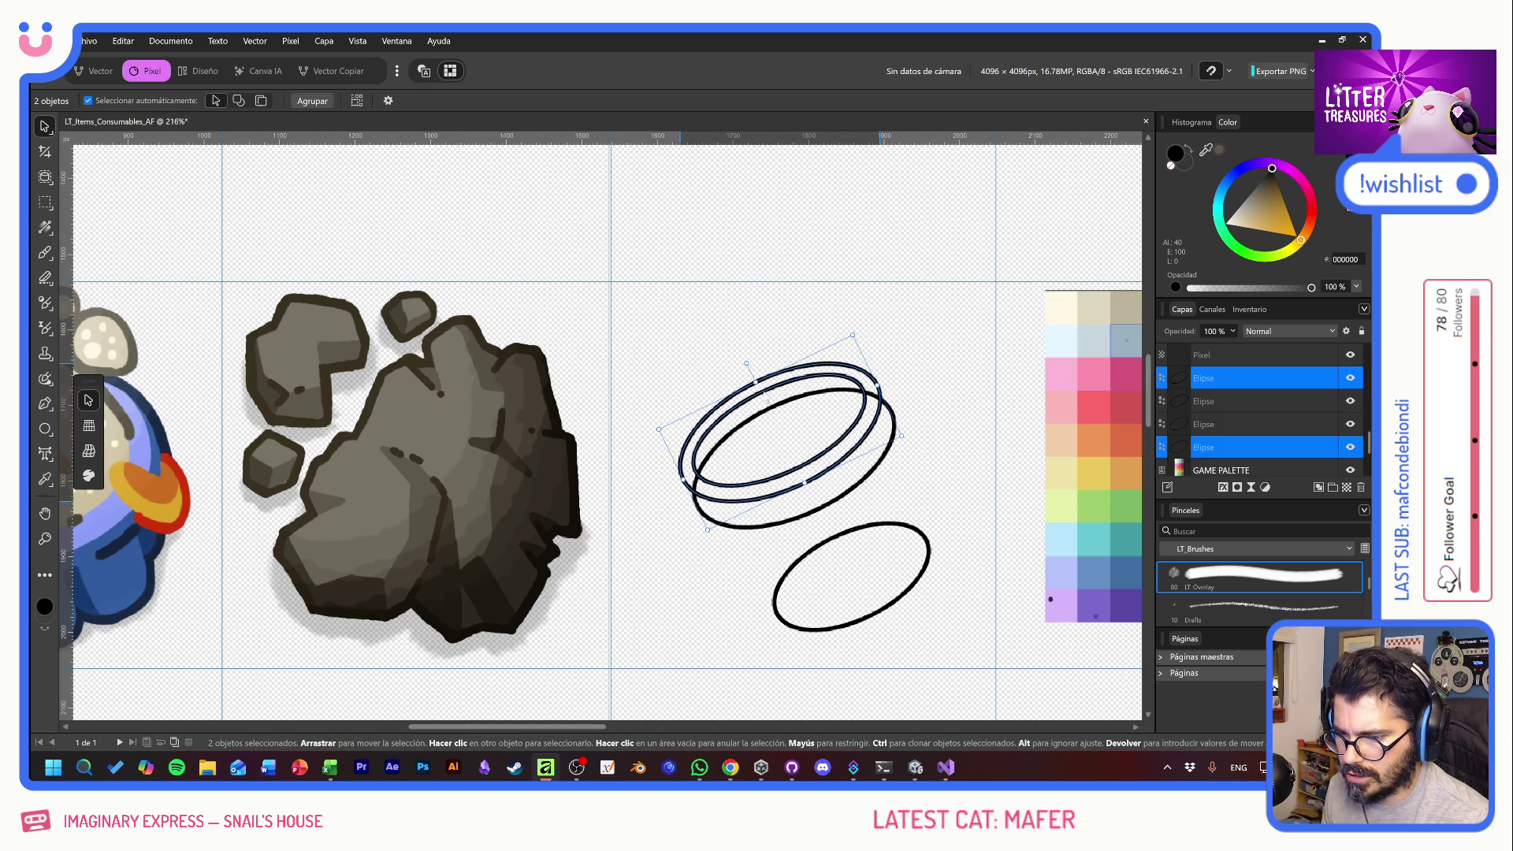
# - Move the lower ellipse up, then scale all four ellipses together and reposition them
pyautogui.click(767, 402)
pyautogui.moveTo(889, 524); pyautogui.dragTo(871, 492)
pyautogui.press('v')
pyautogui.moveTo(709, 351); pyautogui.dragTo(767, 412)
pyautogui.moveTo(871, 535)
pyautogui.mouseDown()
pyautogui.moveTo(1030, 533)
pyautogui.moveTo(1026, 569)
pyautogui.moveTo(1028, 552)
pyautogui.mouseUp()
pyautogui.moveTo(855, 473)
pyautogui.mouseDown()
pyautogui.moveTo(792, 465)
pyautogui.moveTo(818, 472)
pyautogui.mouseUp()
pyautogui.moveTo(867, 312)
pyautogui.mouseDown()
pyautogui.moveTo(874, 299)
pyautogui.moveTo(871, 316)
pyautogui.mouseUp()
pyautogui.hscroll(-5, 867, 446)
pyautogui.moveTo(867, 441); pyautogui.dragTo(860, 443)
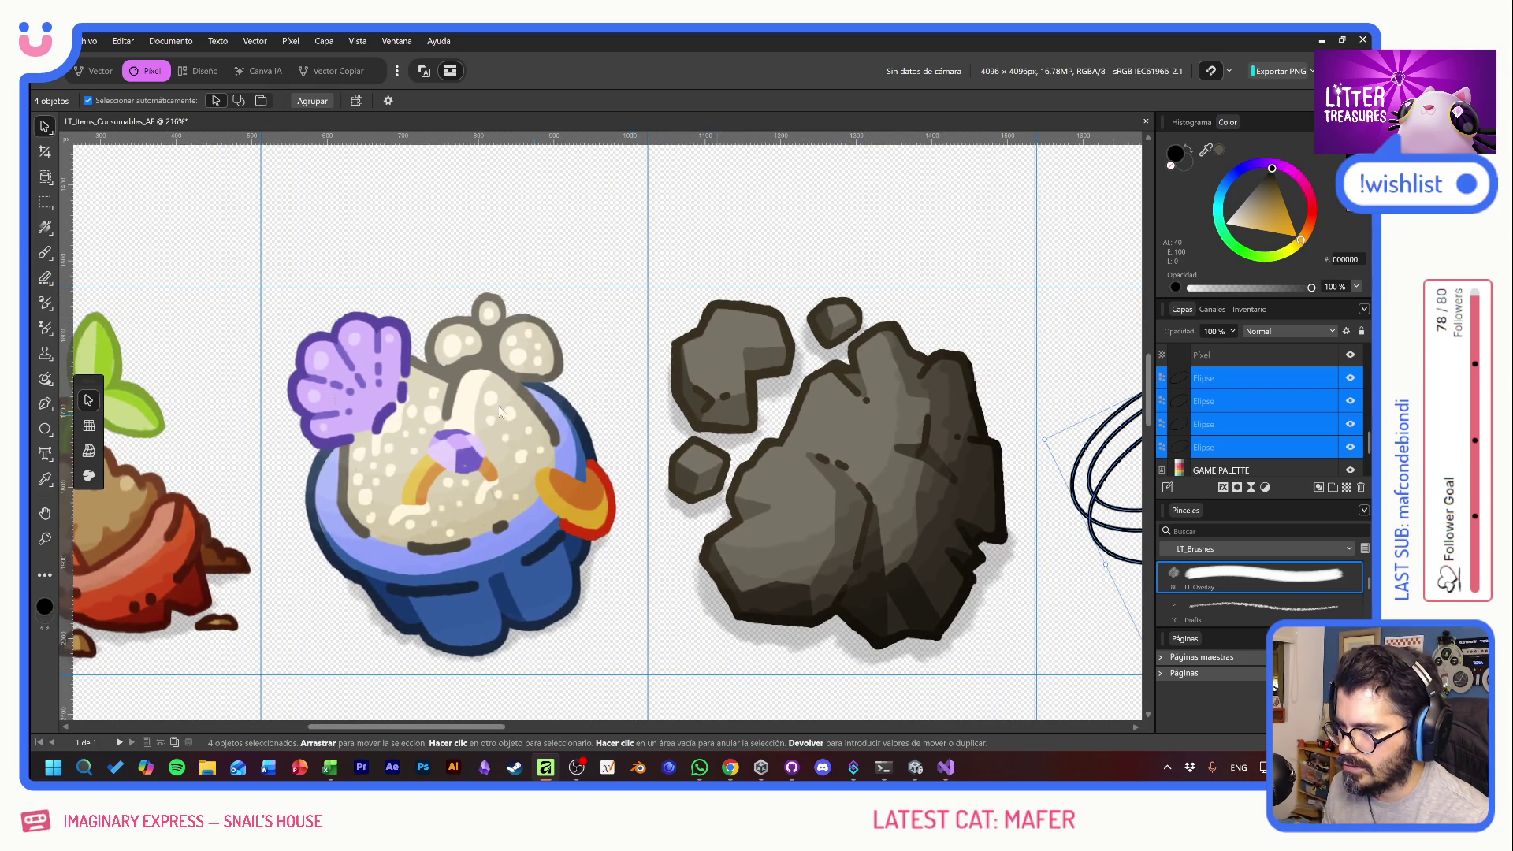
pyautogui.hscroll(-2, 586, 417)
pyautogui.hscroll(9, 466, 404)
pyautogui.moveTo(713, 447); pyautogui.dragTo(728, 454)
# - Rotate the ellipse group about 20.9° and widen all four ellipses
pyautogui.moveTo(758, 294); pyautogui.dragTo(767, 297)
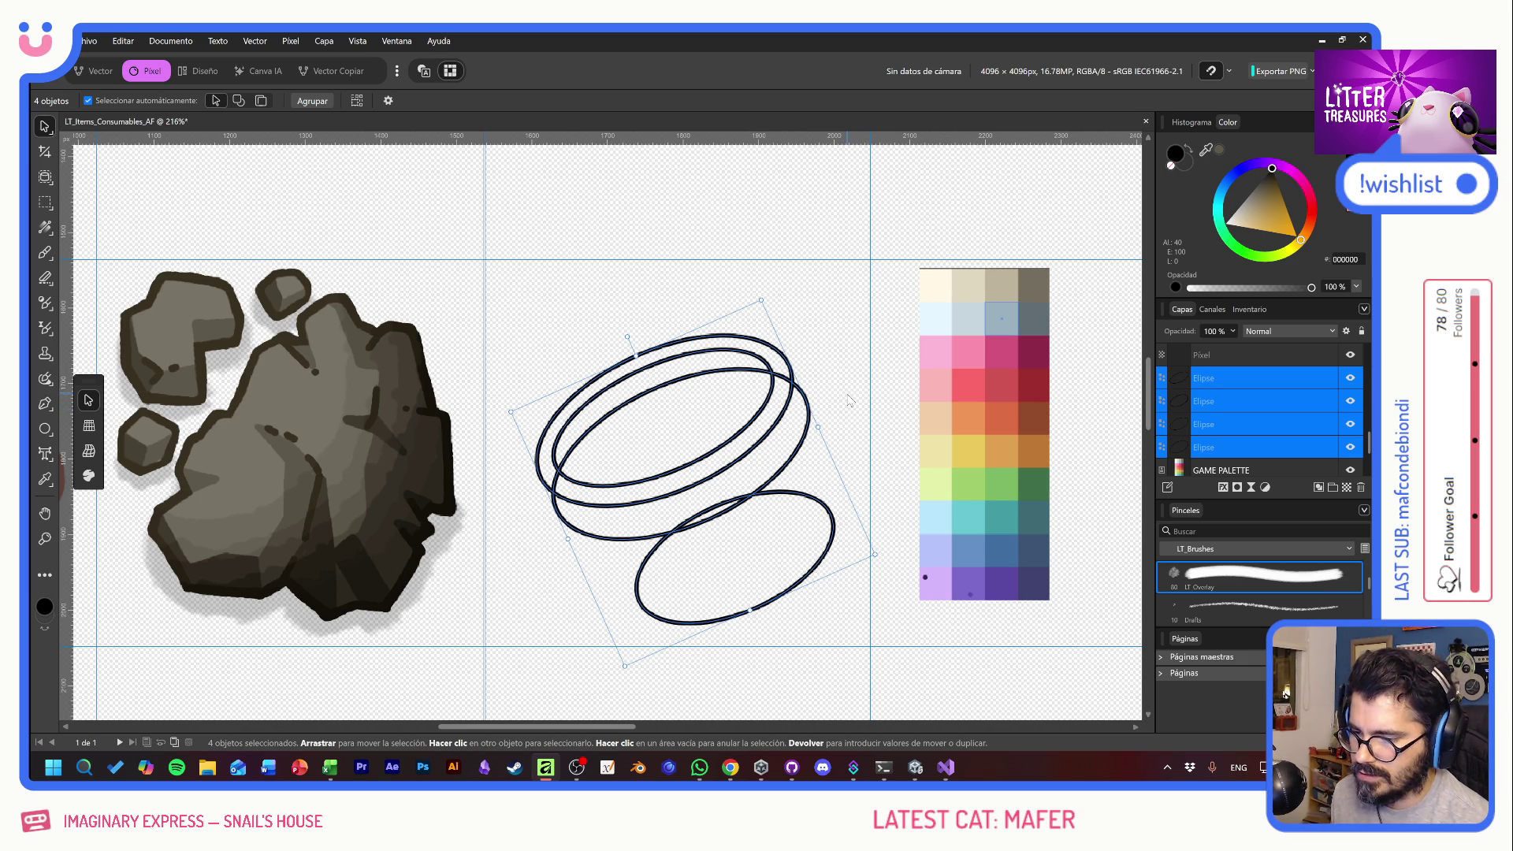
pyautogui.click(842, 403)
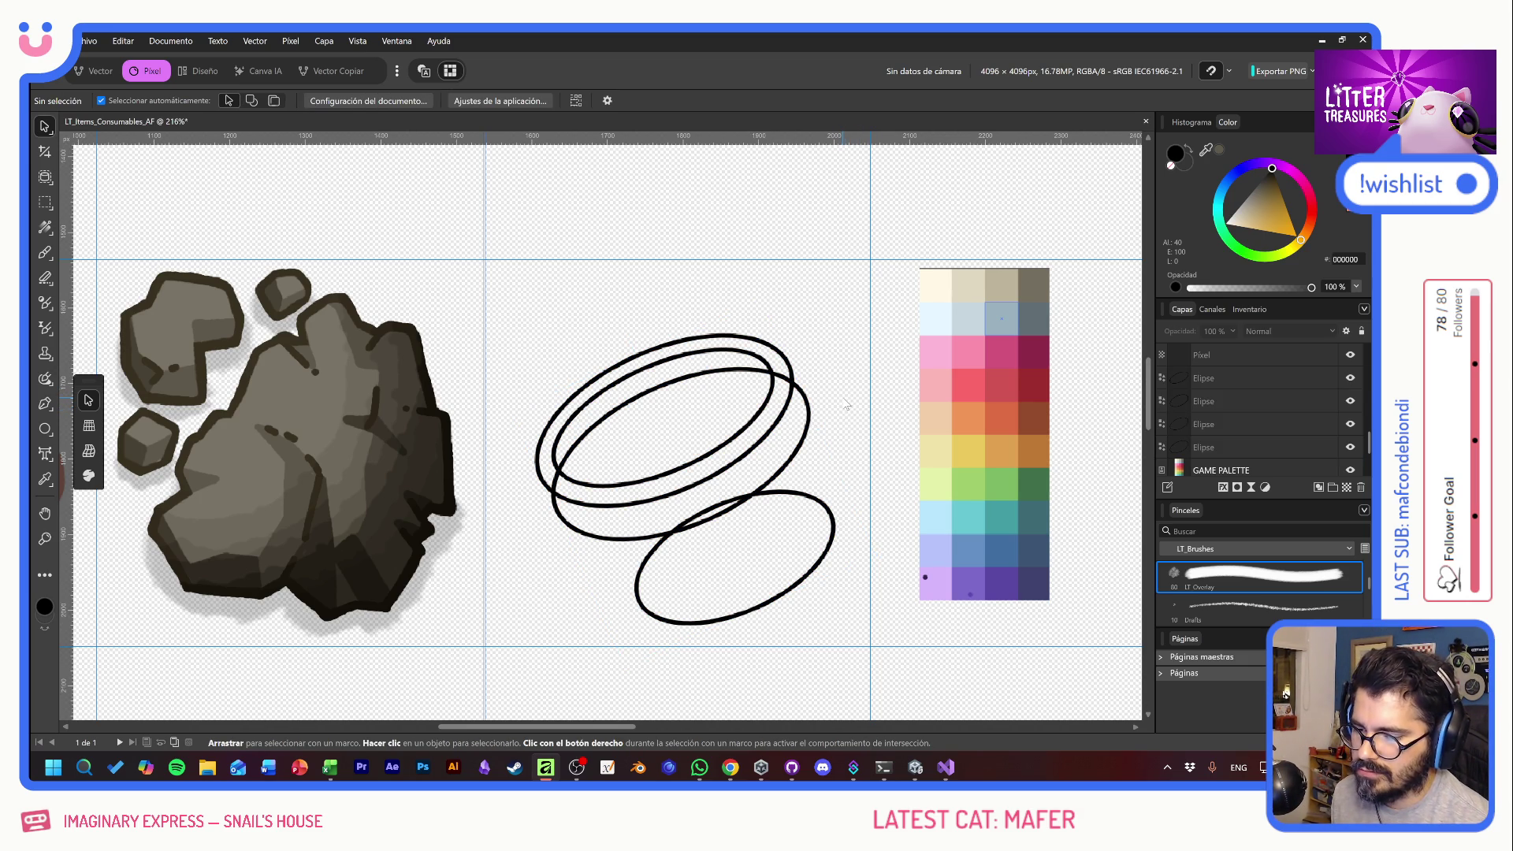
pyautogui.click(1229, 448)
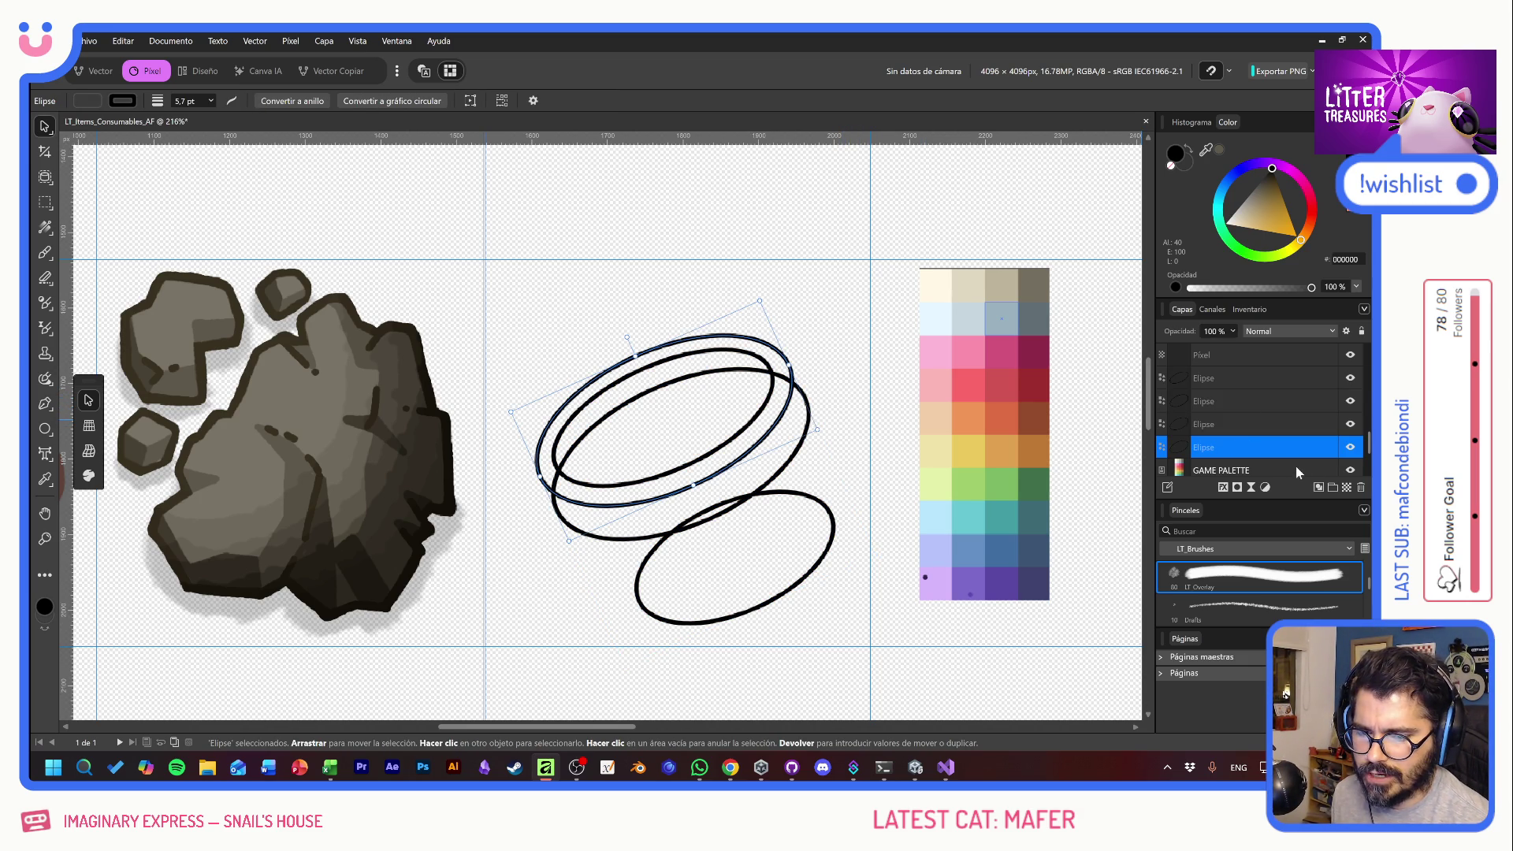
pyautogui.keyDown('shift'); pyautogui.click(1251, 377); pyautogui.keyUp('shift')
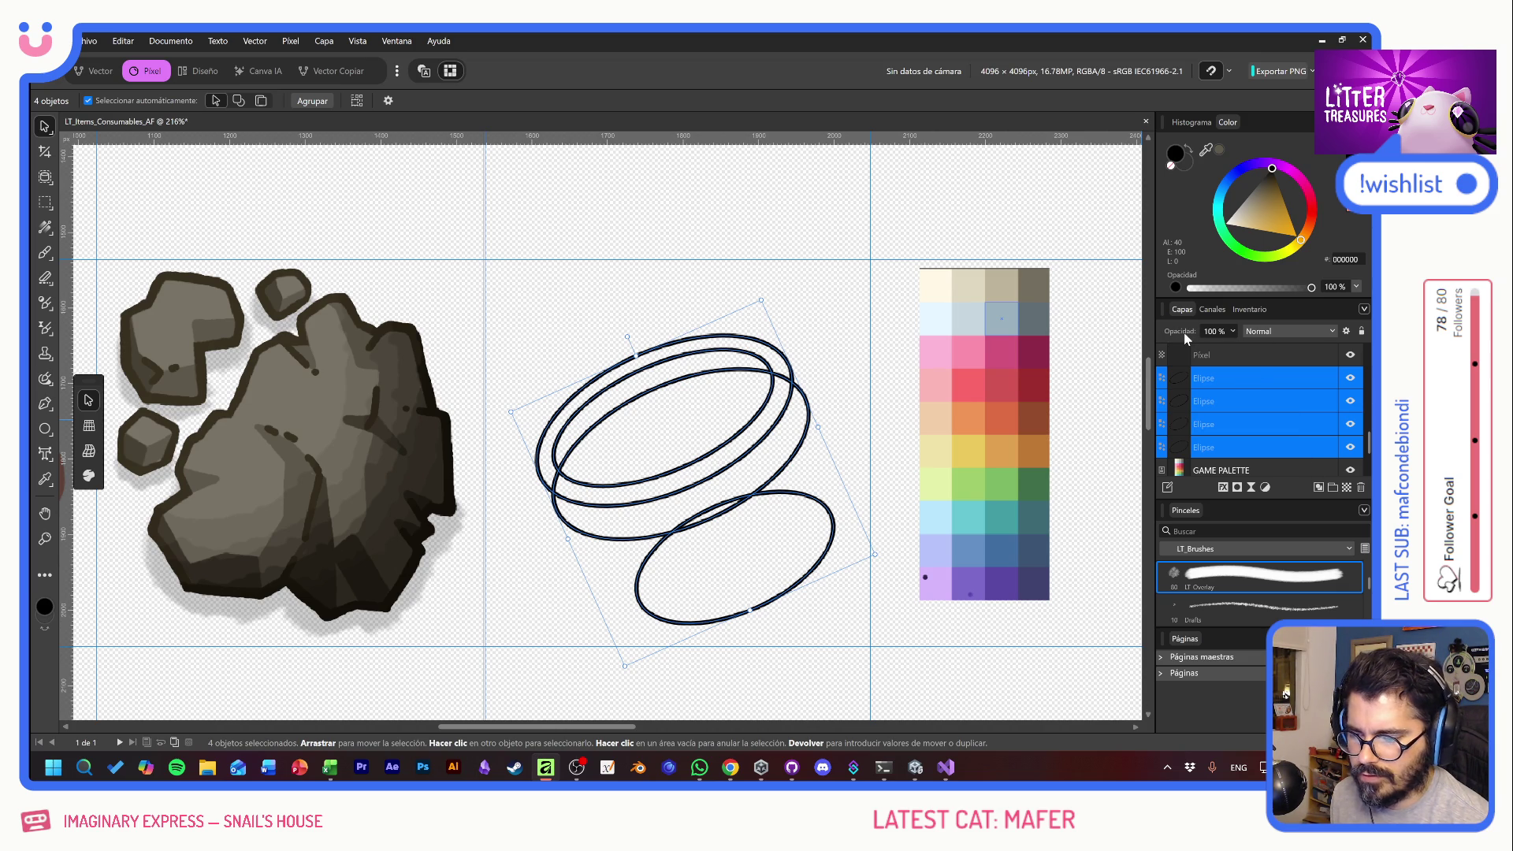
pyautogui.moveTo(817, 427)
pyautogui.mouseDown()
pyautogui.moveTo(836, 420)
pyautogui.moveTo(776, 435)
pyautogui.mouseUp()
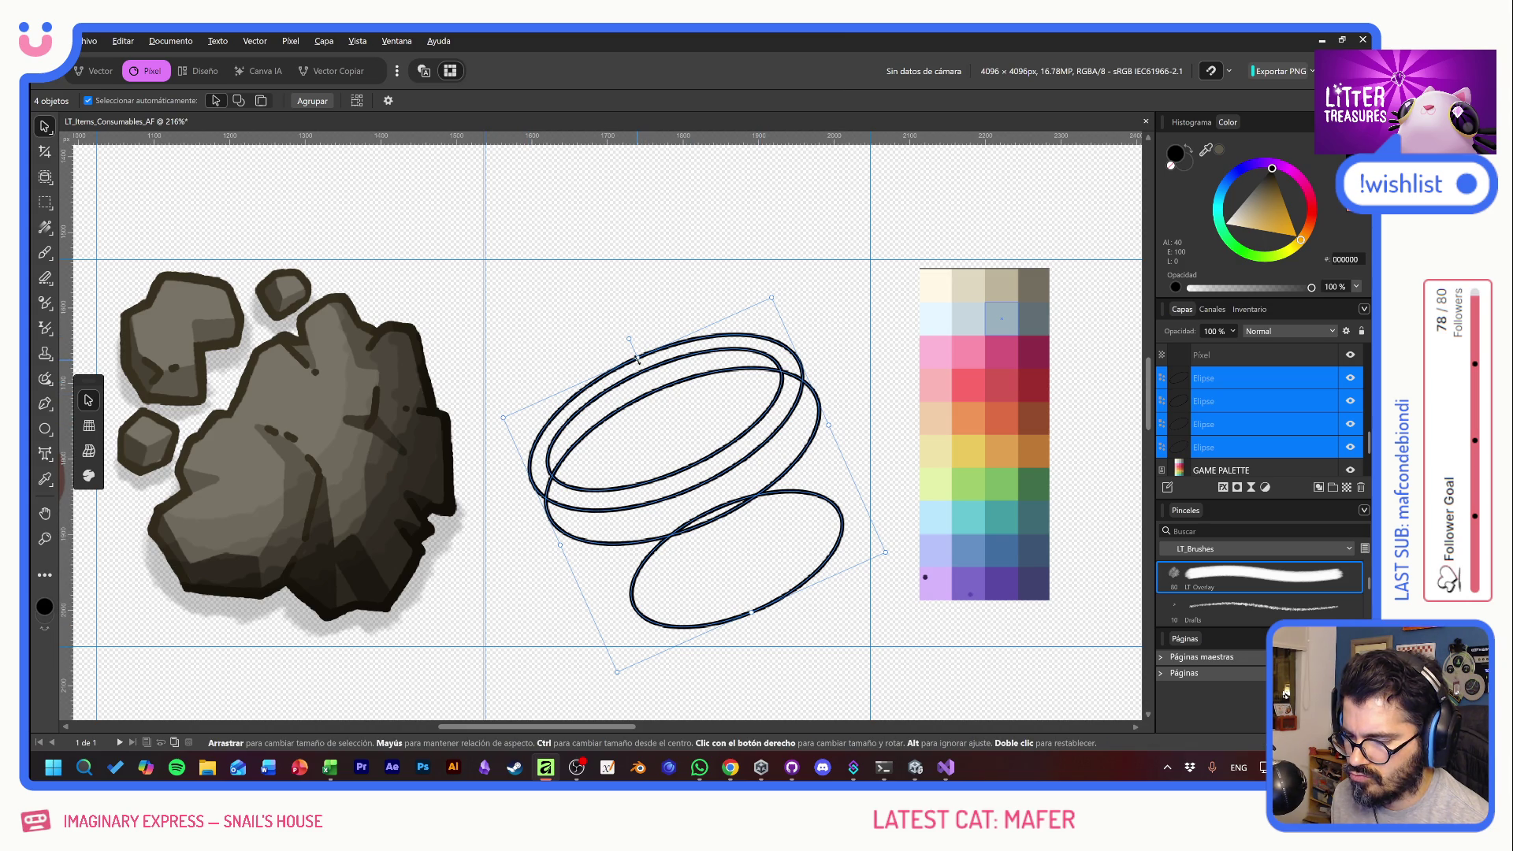
pyautogui.click(833, 351)
pyautogui.hotkey('ctrl', 'a')
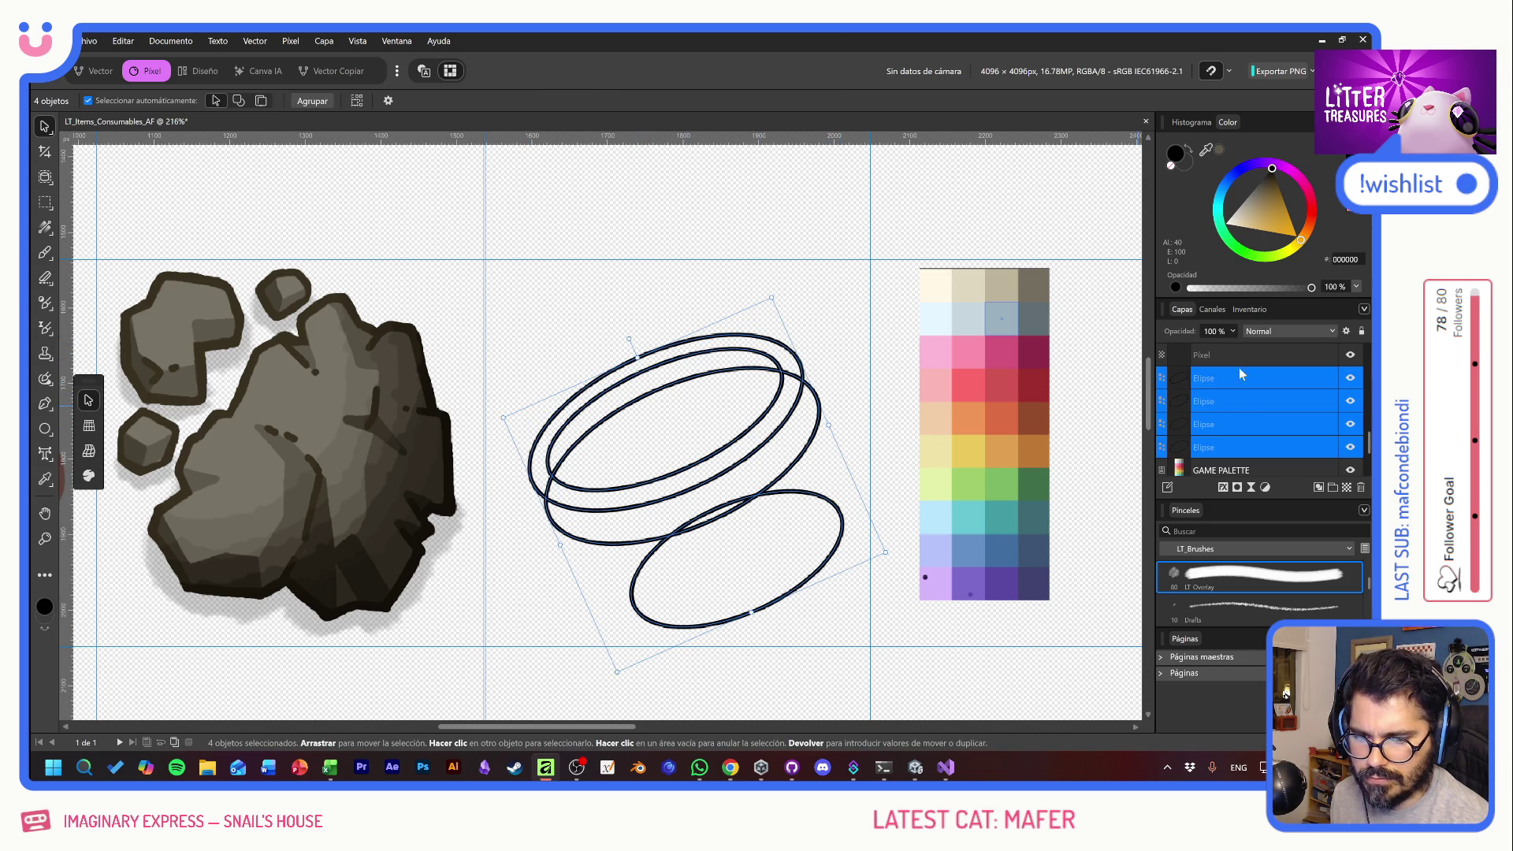
# - Fade the four ellipse guides down to 13% opacity
pyautogui.press('6')
pyautogui.press('2')
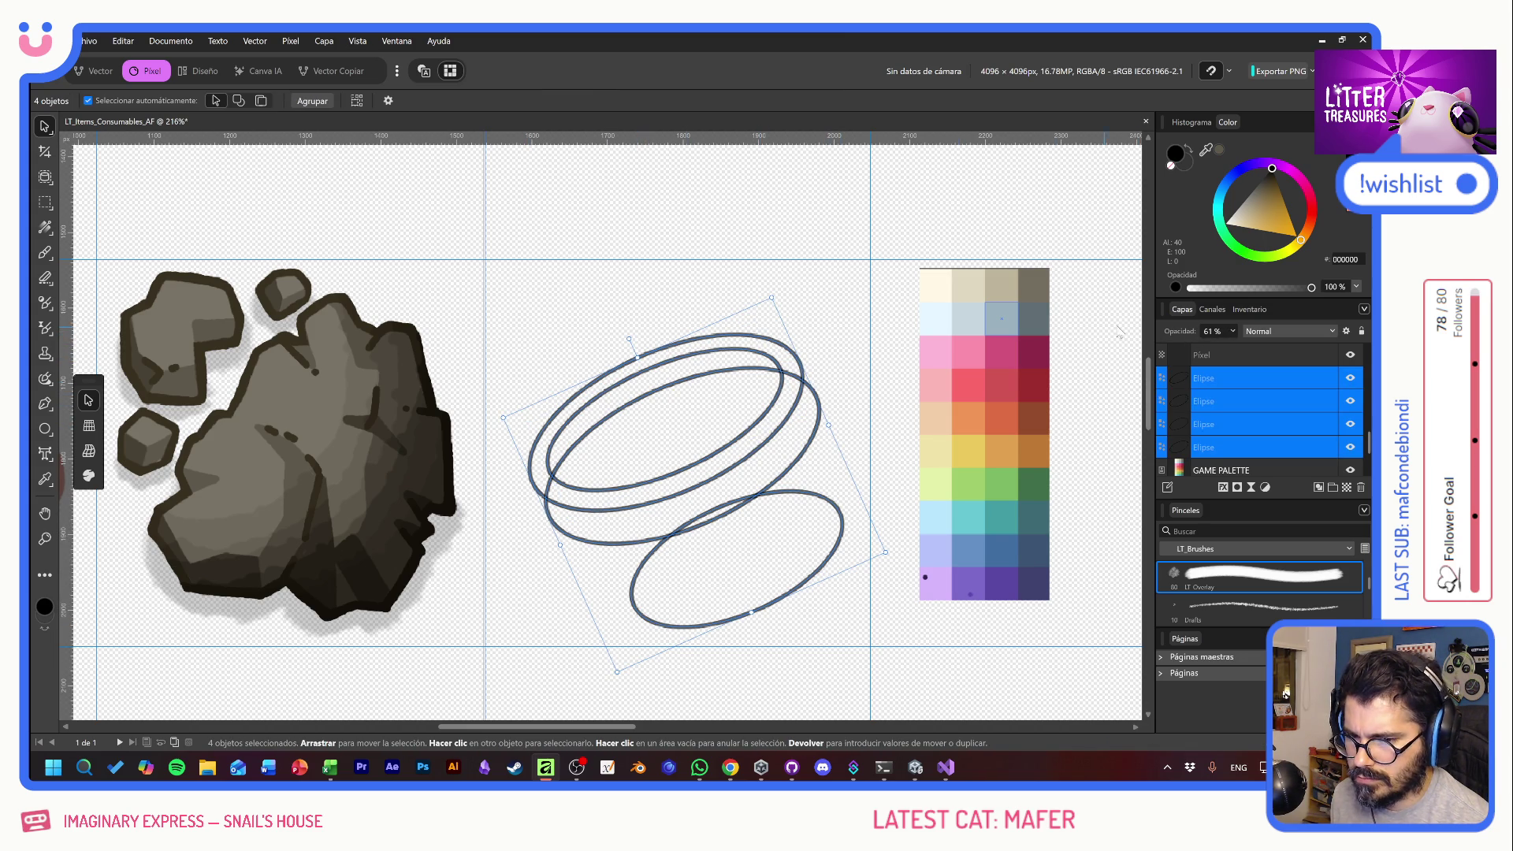
pyautogui.press('2')
pyautogui.press('4')
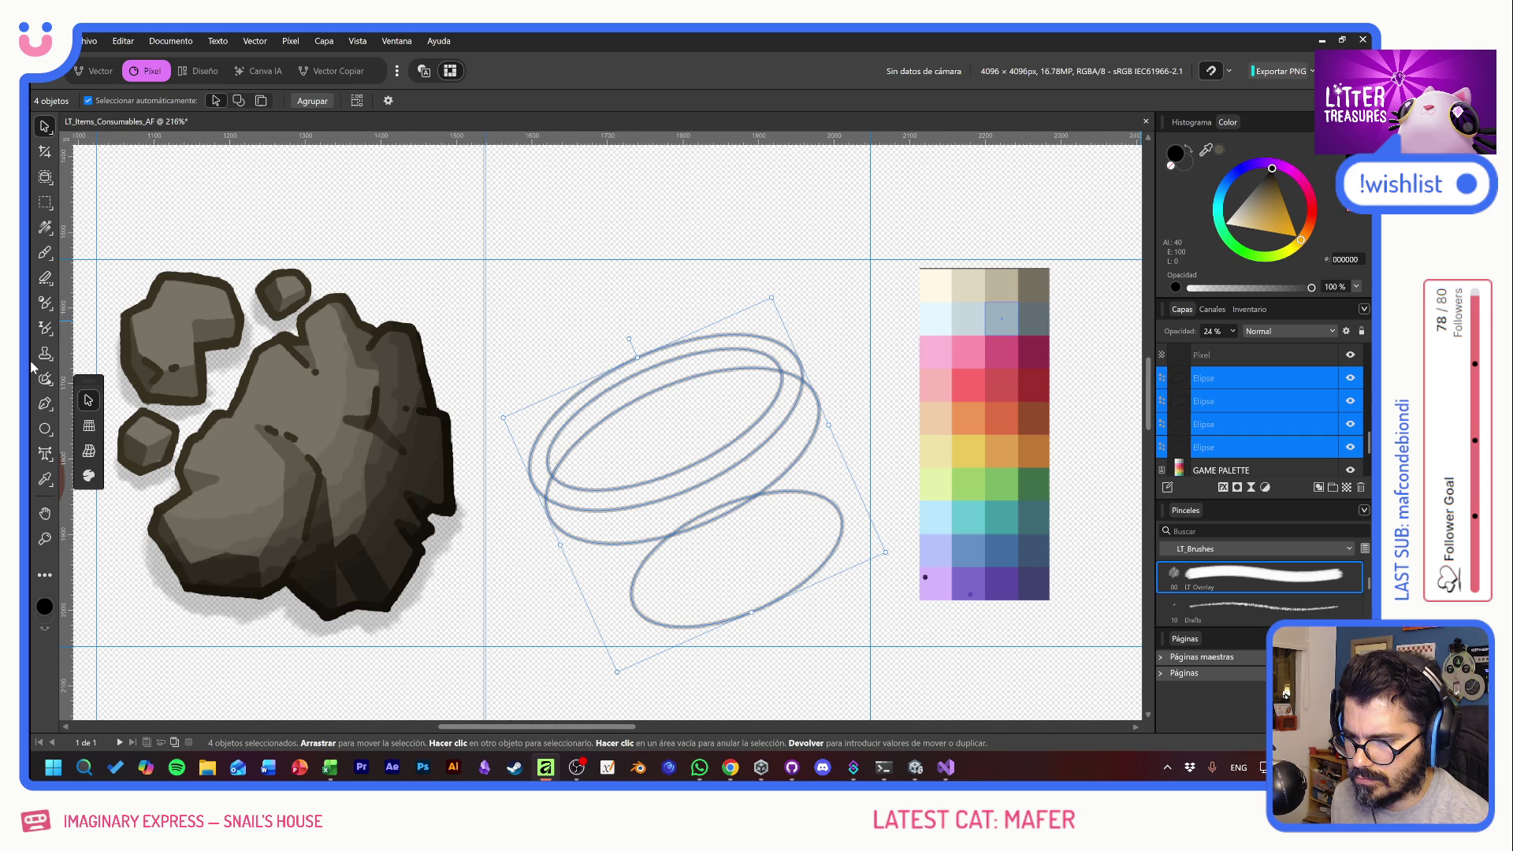
pyautogui.moveTo(1193, 338); pyautogui.dragTo(1126, 347)
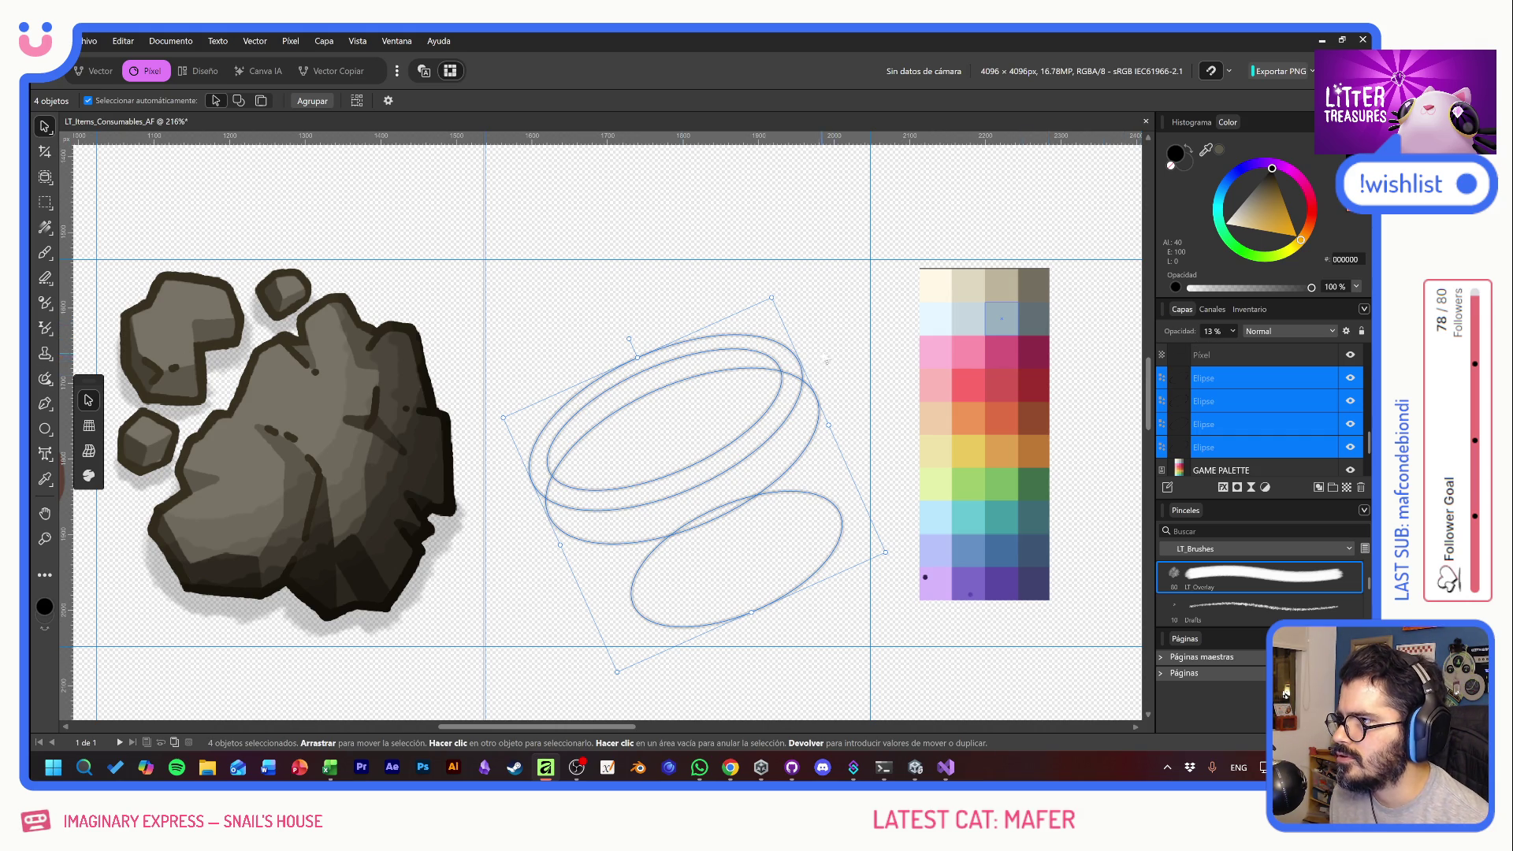
pyautogui.click(845, 344)
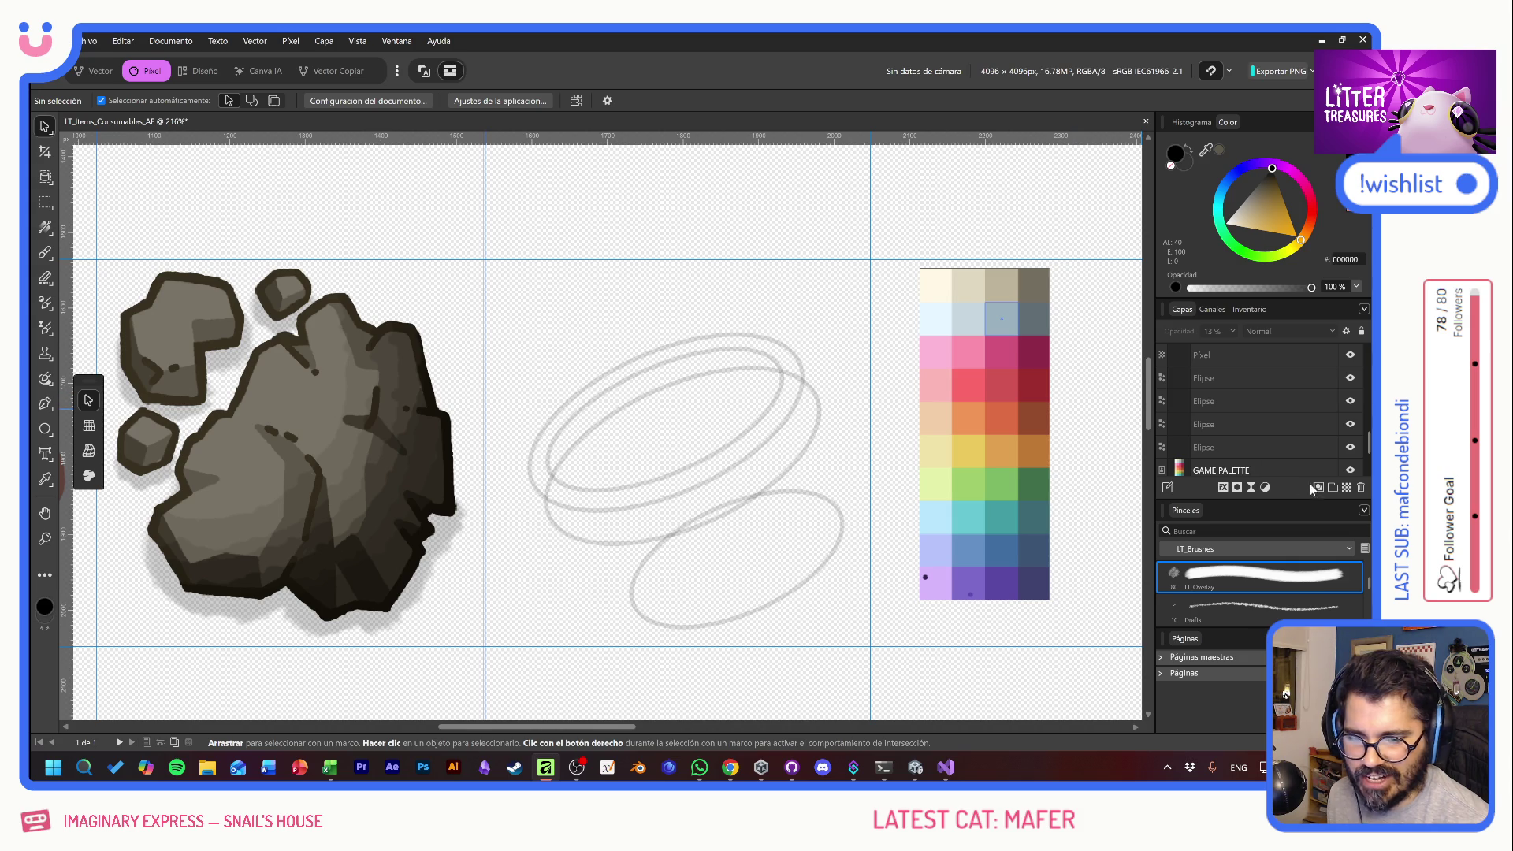
# - Add a new Pixel layer above the top Elipse layer for sketching
pyautogui.click(1250, 380)
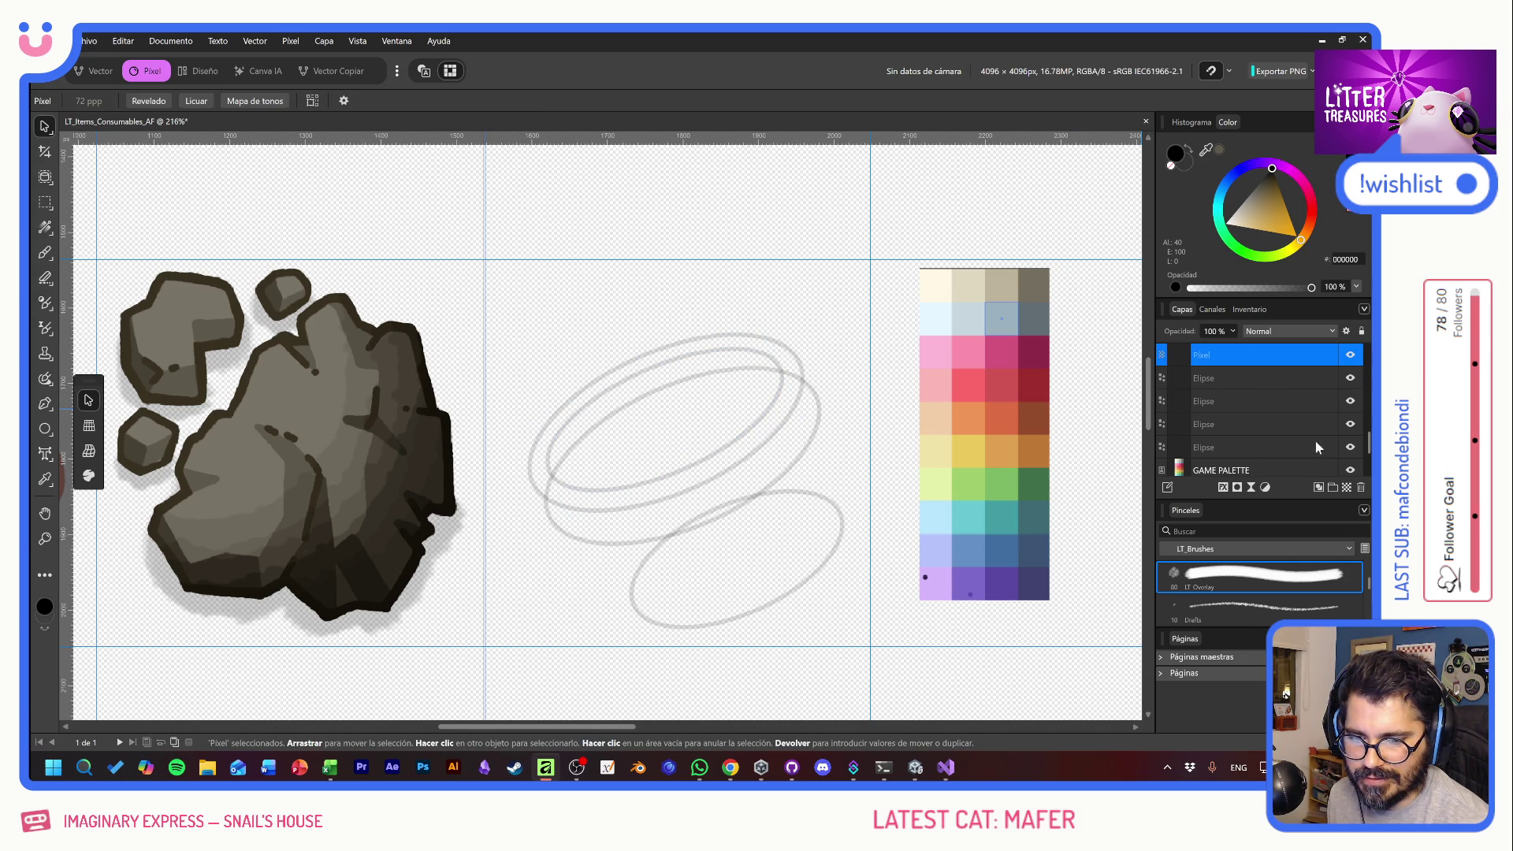
pyautogui.click(1347, 488)
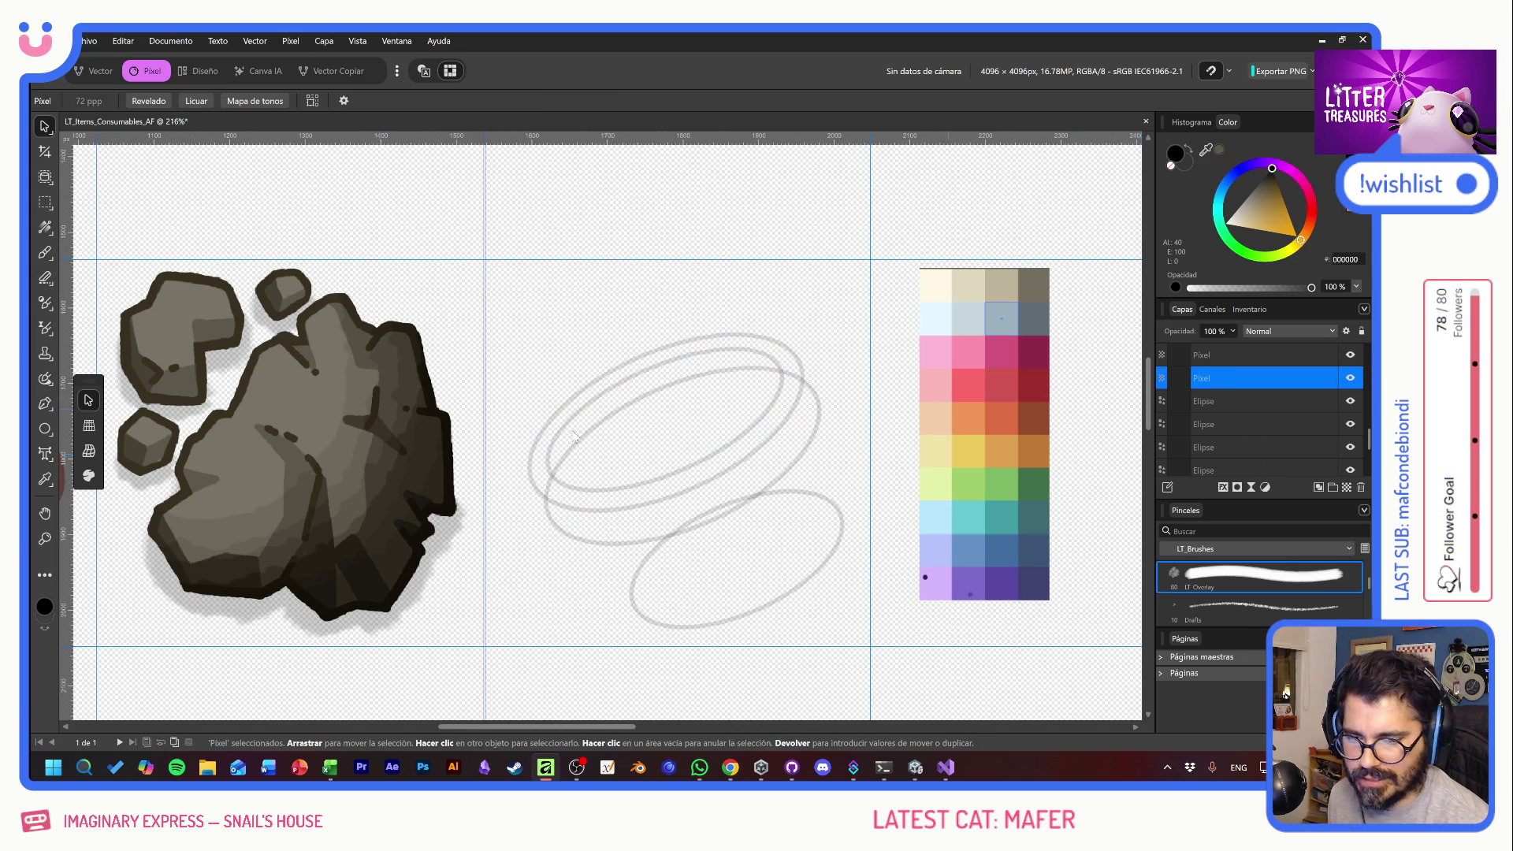
pyautogui.click(44, 252)
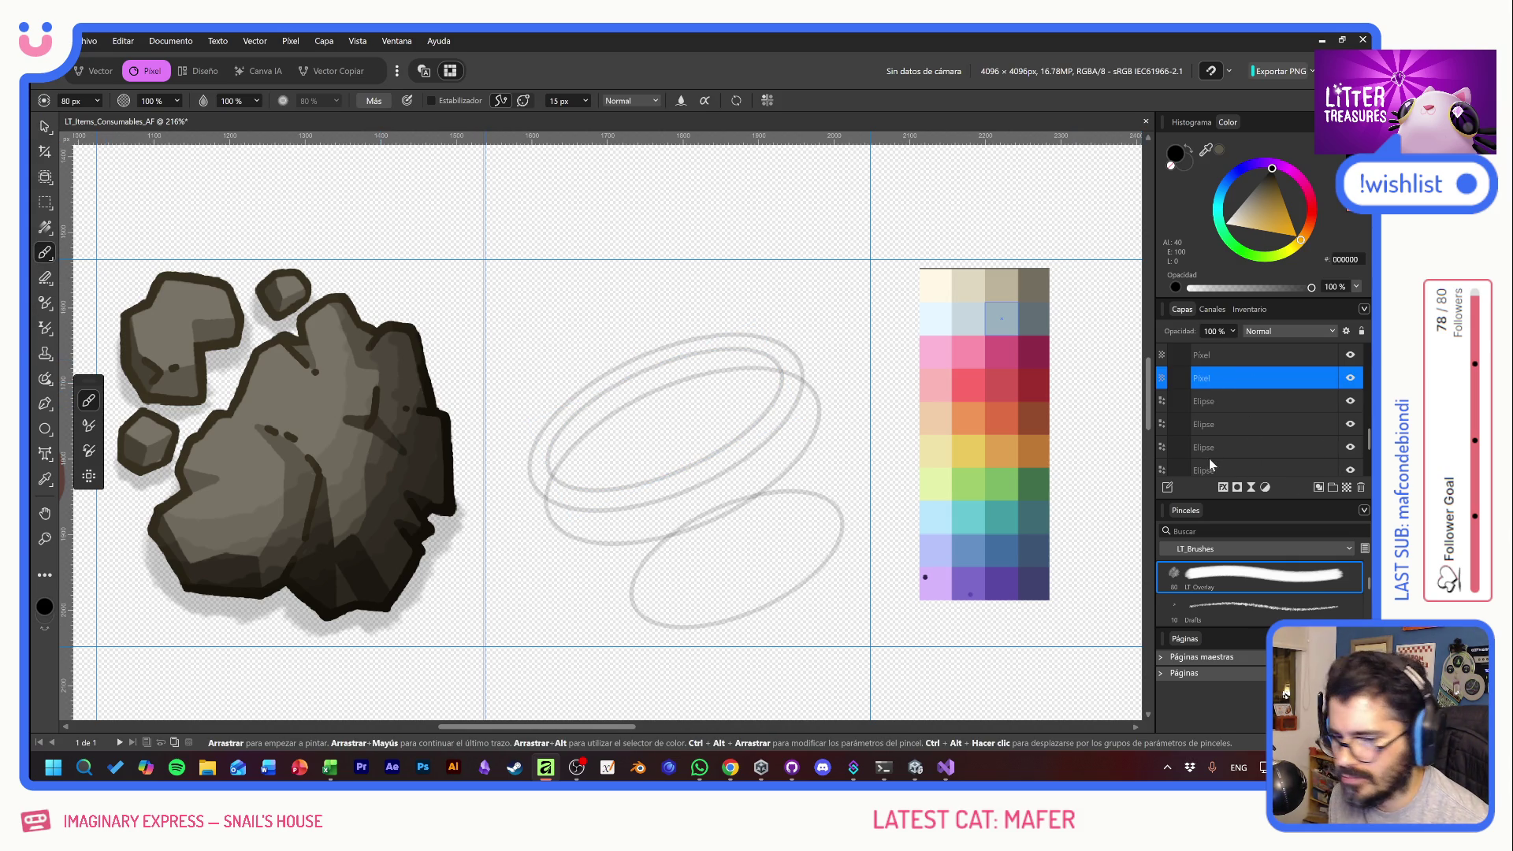
# - Settle on the Drafts 2 brush after trying and undoing several test strokes
pyautogui.scroll(-1, 1290, 587)
pyautogui.click(1215, 581)
pyautogui.moveTo(768, 485)
pyautogui.mouseDown()
pyautogui.moveTo(611, 481)
pyautogui.moveTo(706, 518)
pyautogui.mouseUp()
pyautogui.hotkey('ctrl', 'z')
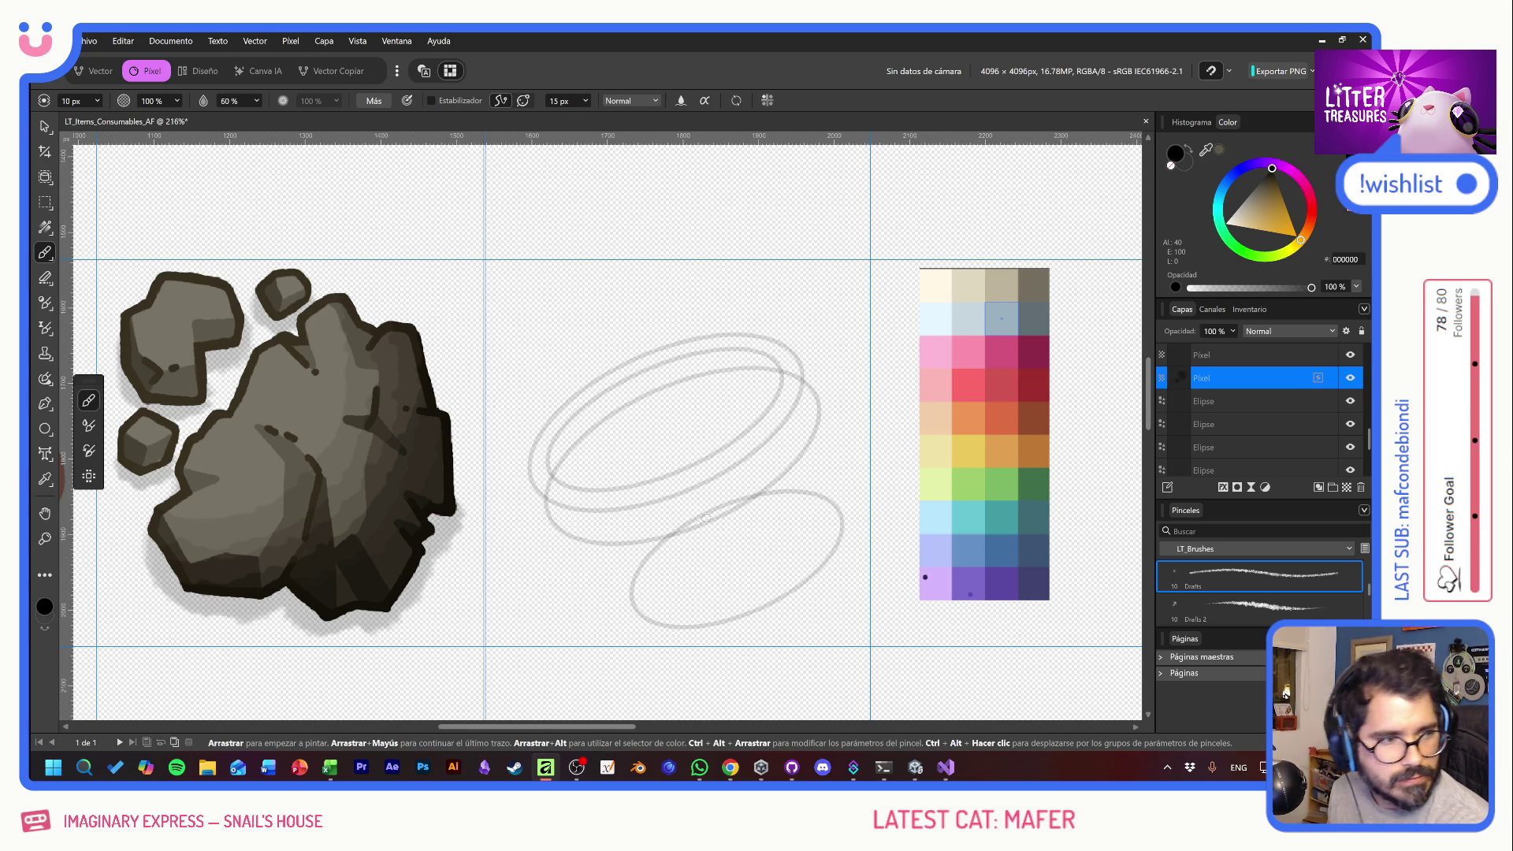
pyautogui.moveTo(677, 344)
pyautogui.mouseDown()
pyautogui.moveTo(555, 351)
pyautogui.moveTo(741, 414)
pyautogui.moveTo(881, 495)
pyautogui.mouseUp()
pyautogui.hotkey('ctrl', 'z')
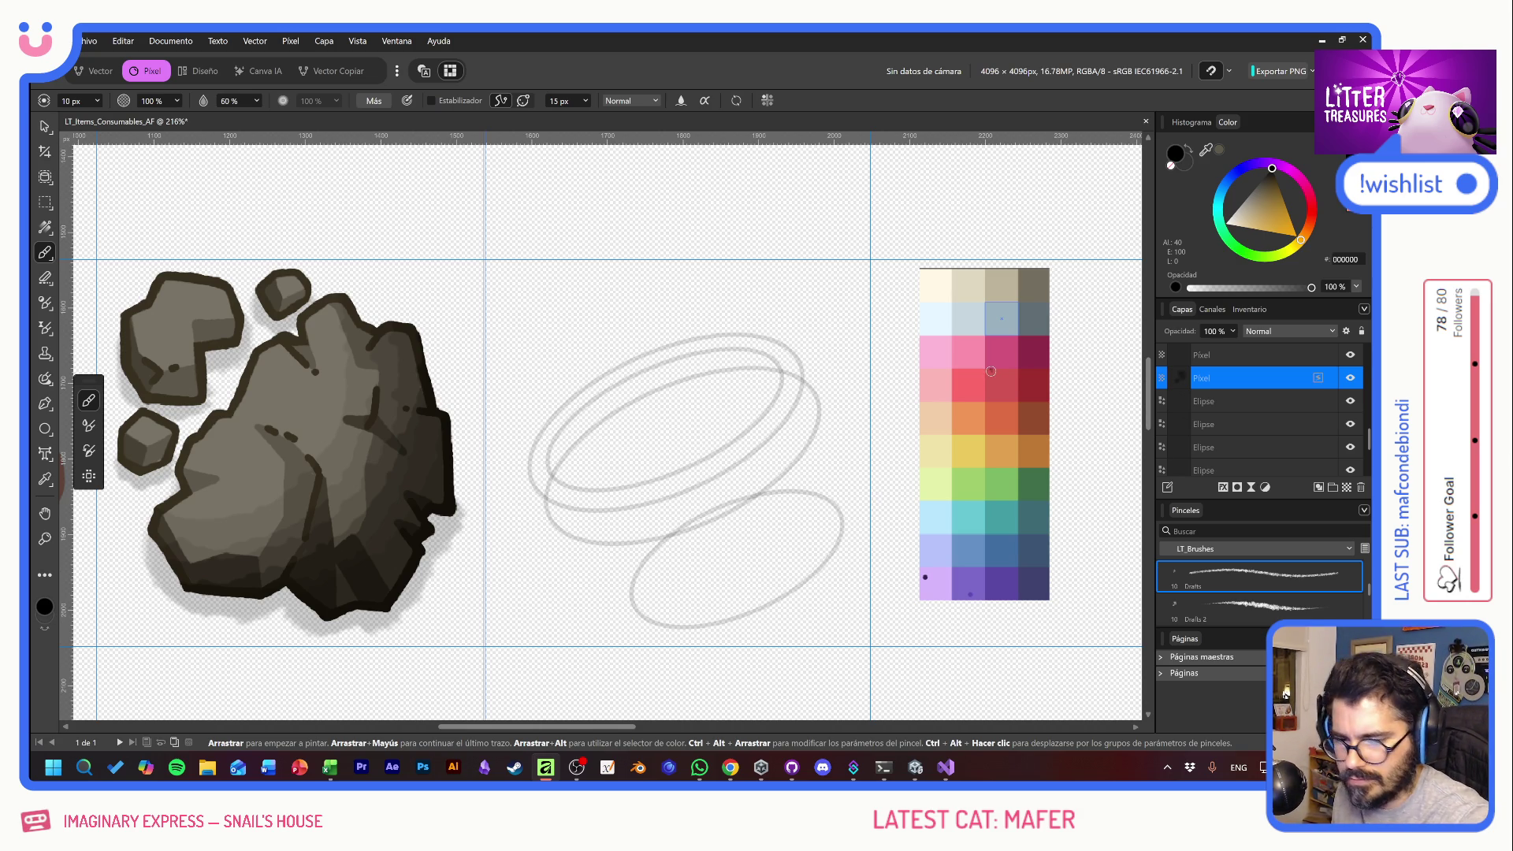
pyautogui.moveTo(720, 315); pyautogui.dragTo(685, 547)
pyautogui.hotkey('ctrl', 'z')
pyautogui.moveTo(532, 463); pyautogui.dragTo(549, 511)
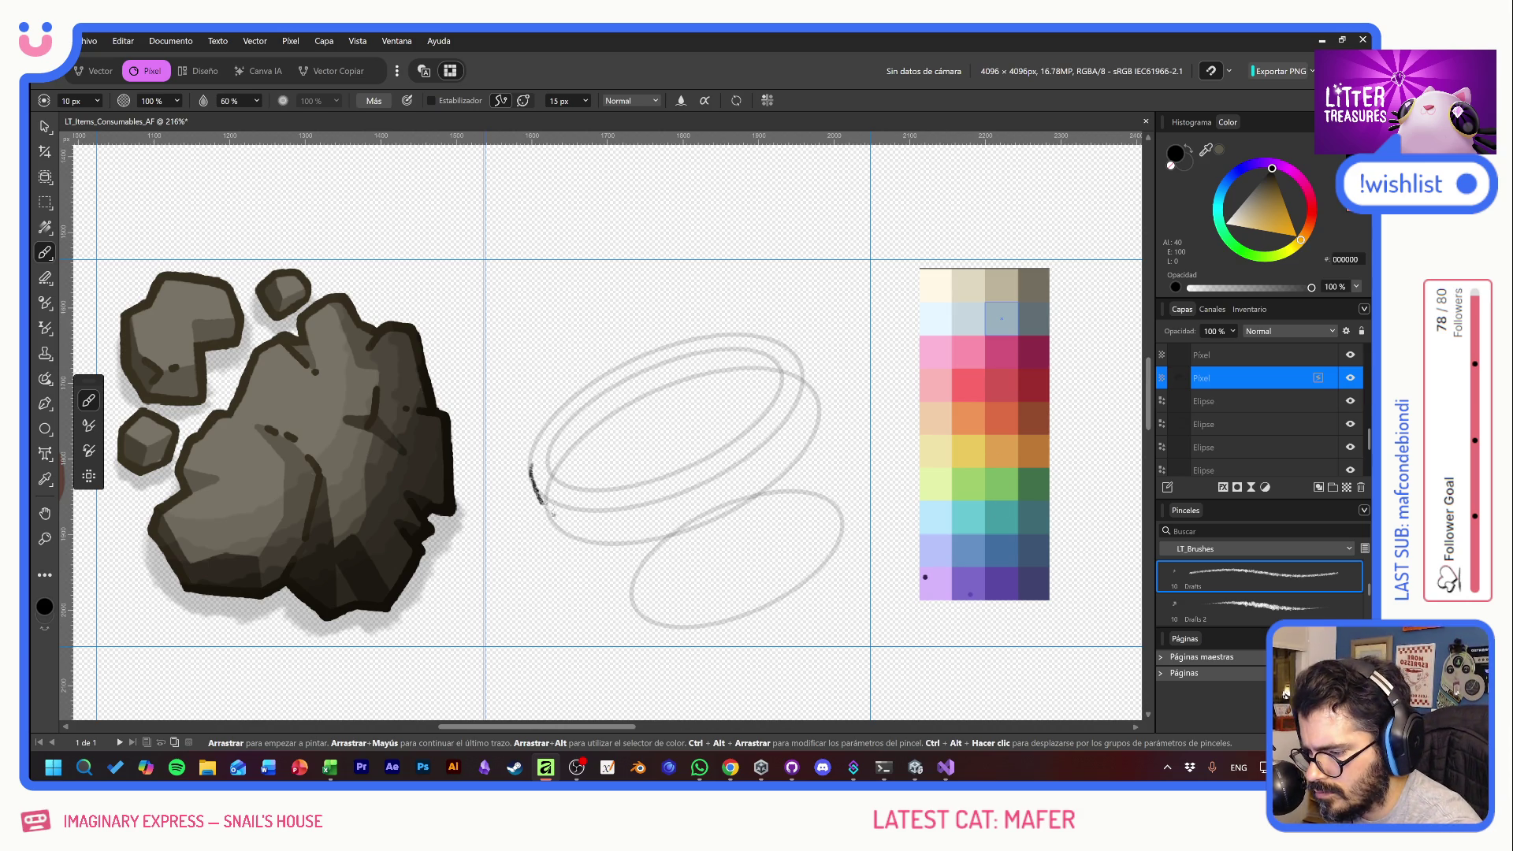
pyautogui.hotkey('ctrl', 'z')
pyautogui.click(1201, 604)
pyautogui.moveTo(664, 386)
pyautogui.mouseDown()
pyautogui.moveTo(662, 492)
pyautogui.moveTo(543, 552)
pyautogui.mouseUp()
pyautogui.hotkey('ctrl', 'z')
pyautogui.moveTo(721, 564)
pyautogui.mouseDown()
pyautogui.moveTo(796, 473)
pyautogui.moveTo(728, 587)
pyautogui.moveTo(733, 638)
pyautogui.mouseUp()
pyautogui.hotkey('ctrl', 'z')
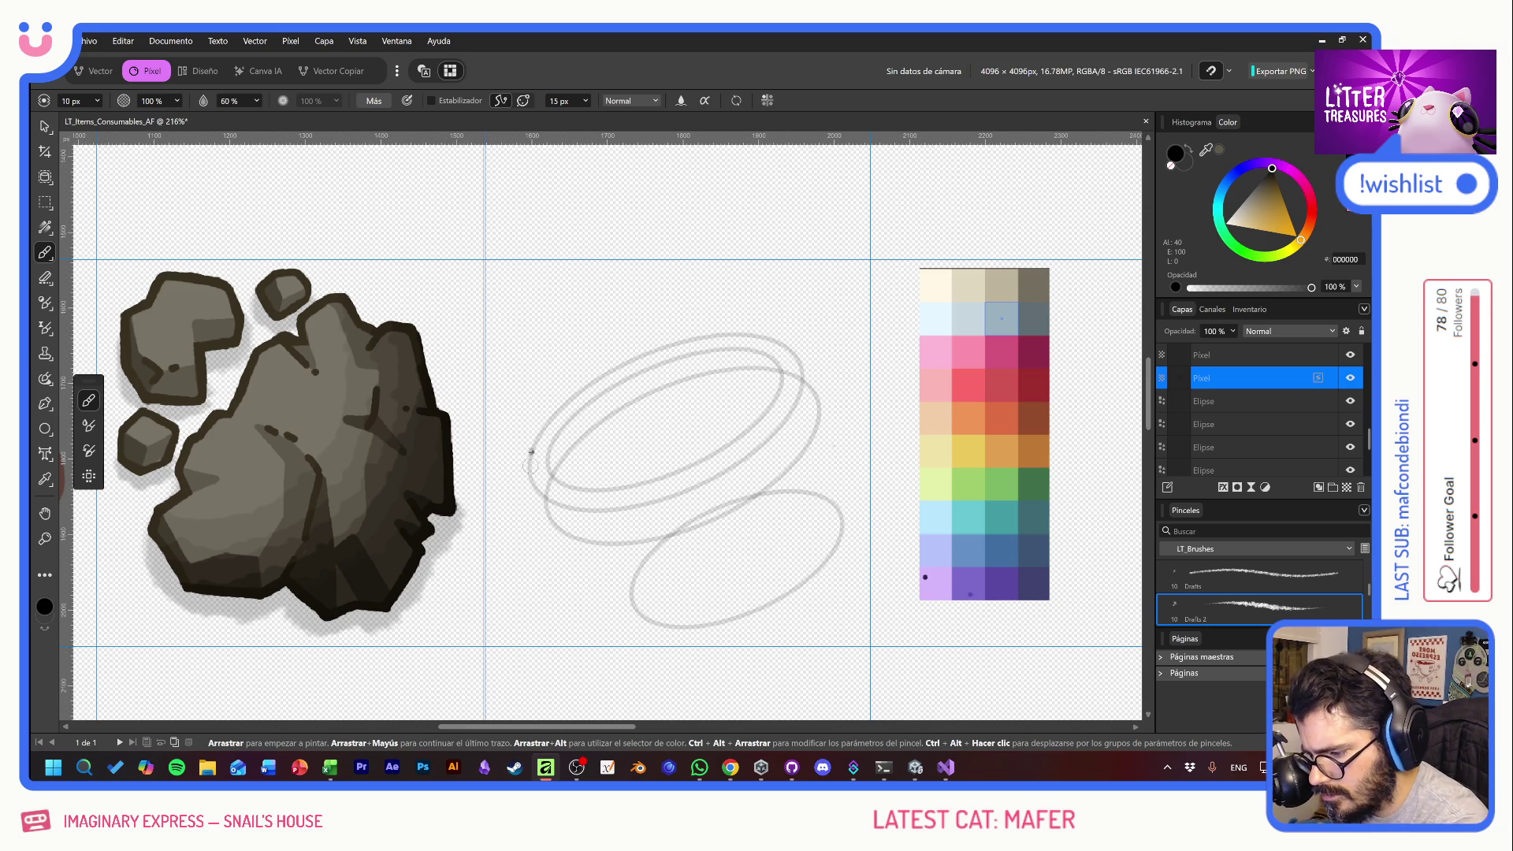
# - Trace the container's left and right sides and the rim's upper-left edge
pyautogui.moveTo(529, 453)
pyautogui.mouseDown()
pyautogui.moveTo(557, 523)
pyautogui.moveTo(612, 540)
pyautogui.moveTo(623, 587)
pyautogui.moveTo(661, 624)
pyautogui.mouseUp()
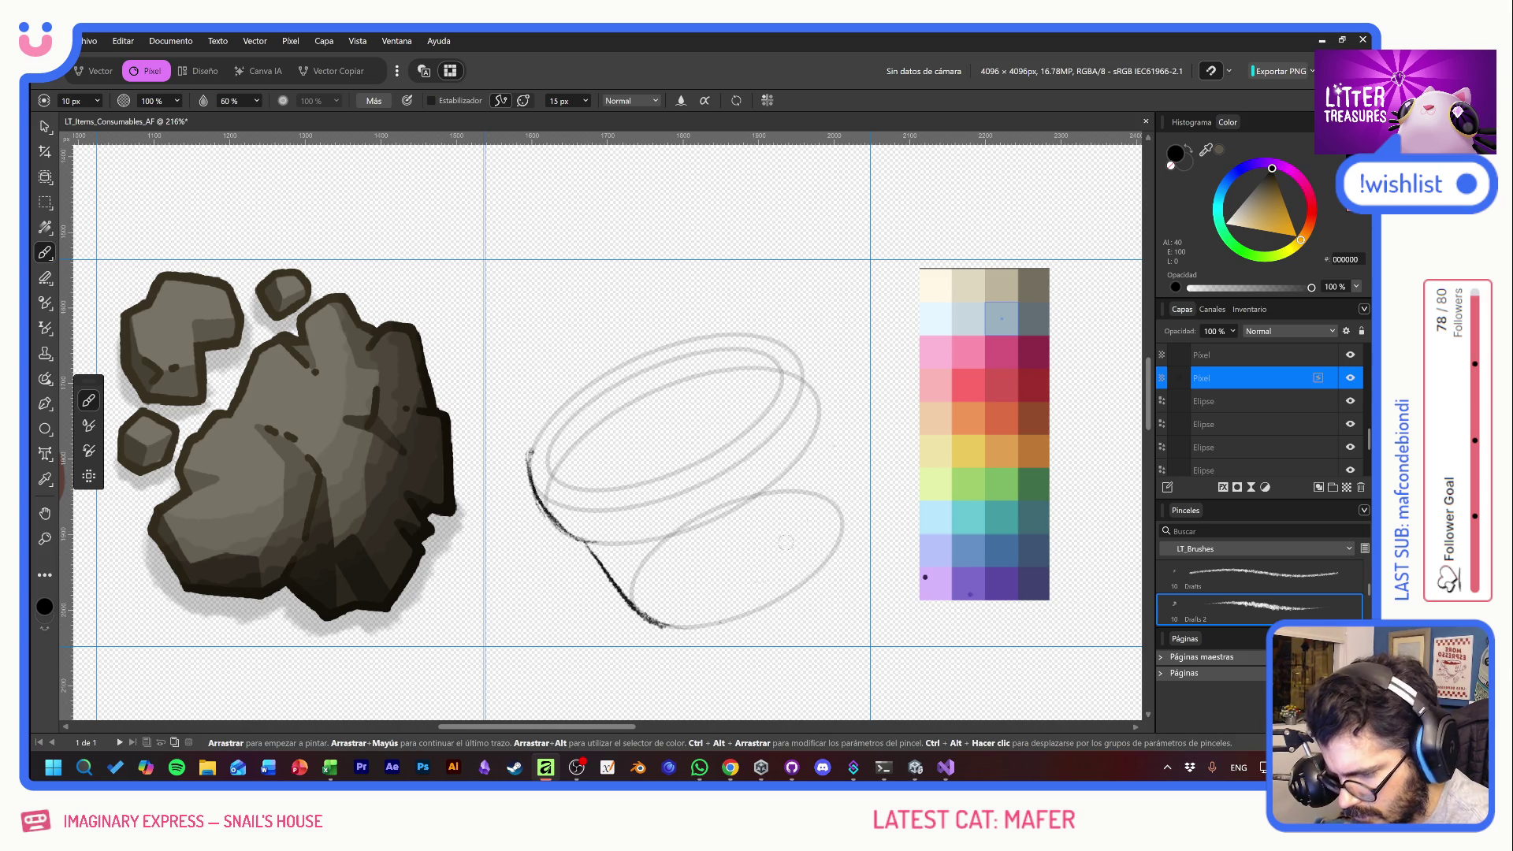
pyautogui.moveTo(814, 429); pyautogui.dragTo(835, 551)
pyautogui.moveTo(820, 431)
pyautogui.mouseDown()
pyautogui.moveTo(798, 349)
pyautogui.moveTo(759, 335)
pyautogui.mouseUp()
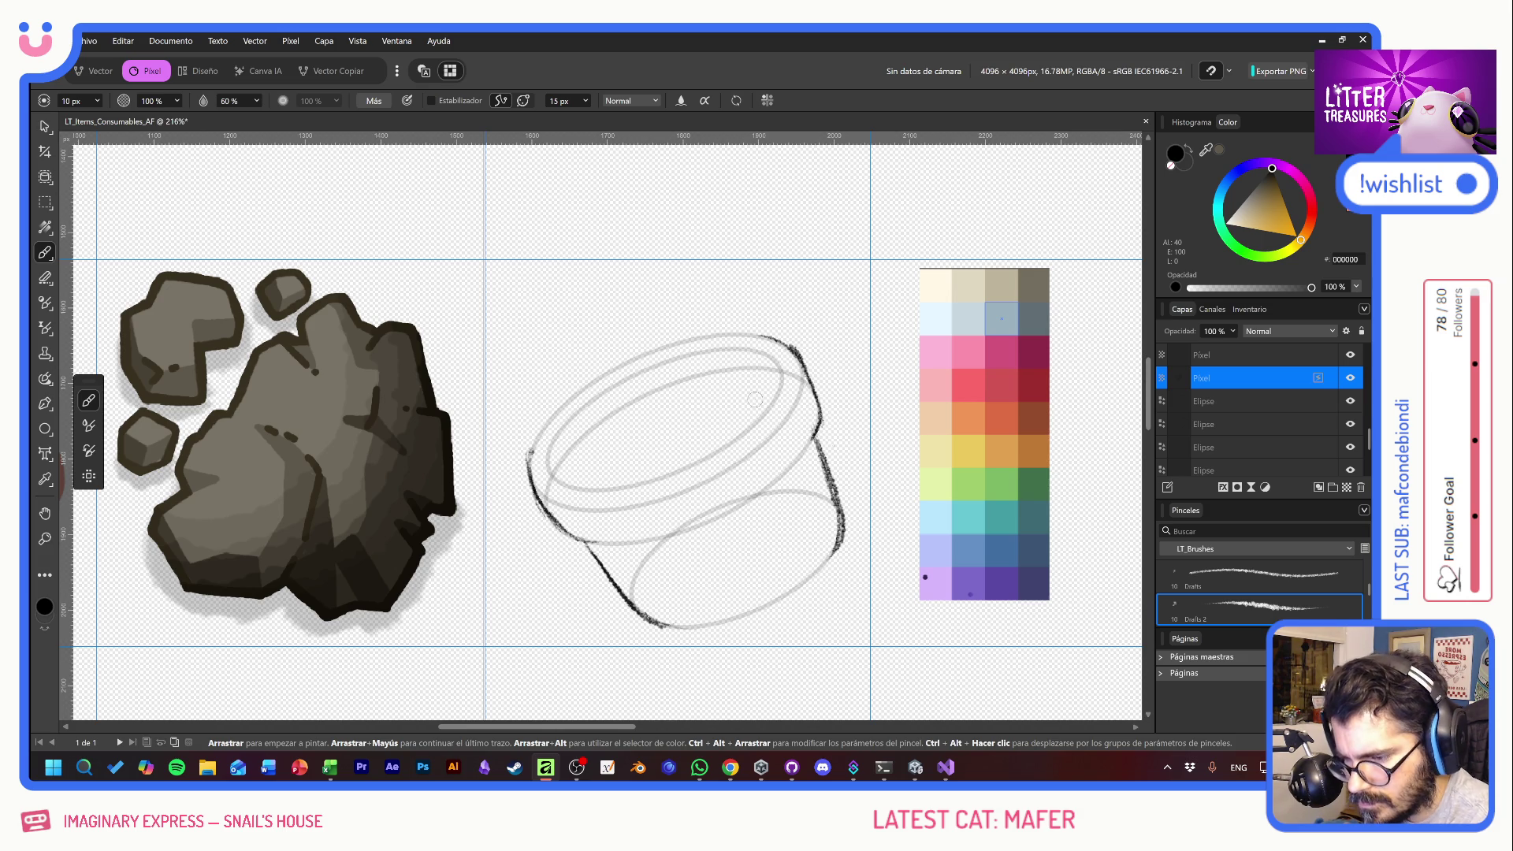
pyautogui.moveTo(527, 465)
pyautogui.mouseDown()
pyautogui.moveTo(556, 411)
pyautogui.moveTo(613, 367)
pyautogui.moveTo(756, 334)
pyautogui.mouseUp()
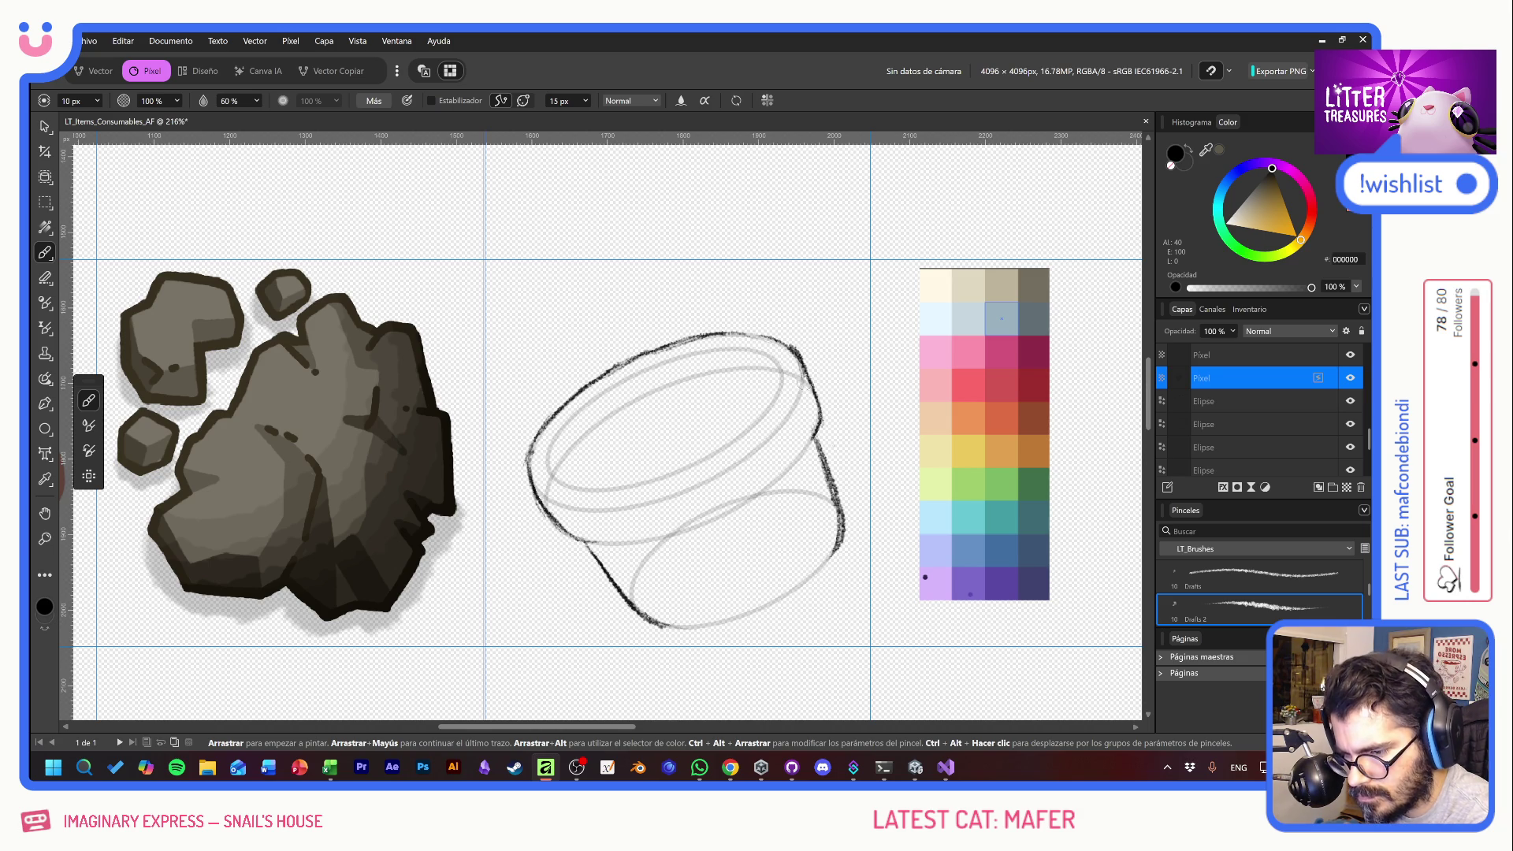
# - Sketch the front curve, the base curve and the top of the double rim
pyautogui.moveTo(687, 493)
pyautogui.mouseDown()
pyautogui.moveTo(658, 503)
pyautogui.moveTo(741, 461)
pyautogui.moveTo(780, 418)
pyautogui.moveTo(665, 494)
pyautogui.mouseUp()
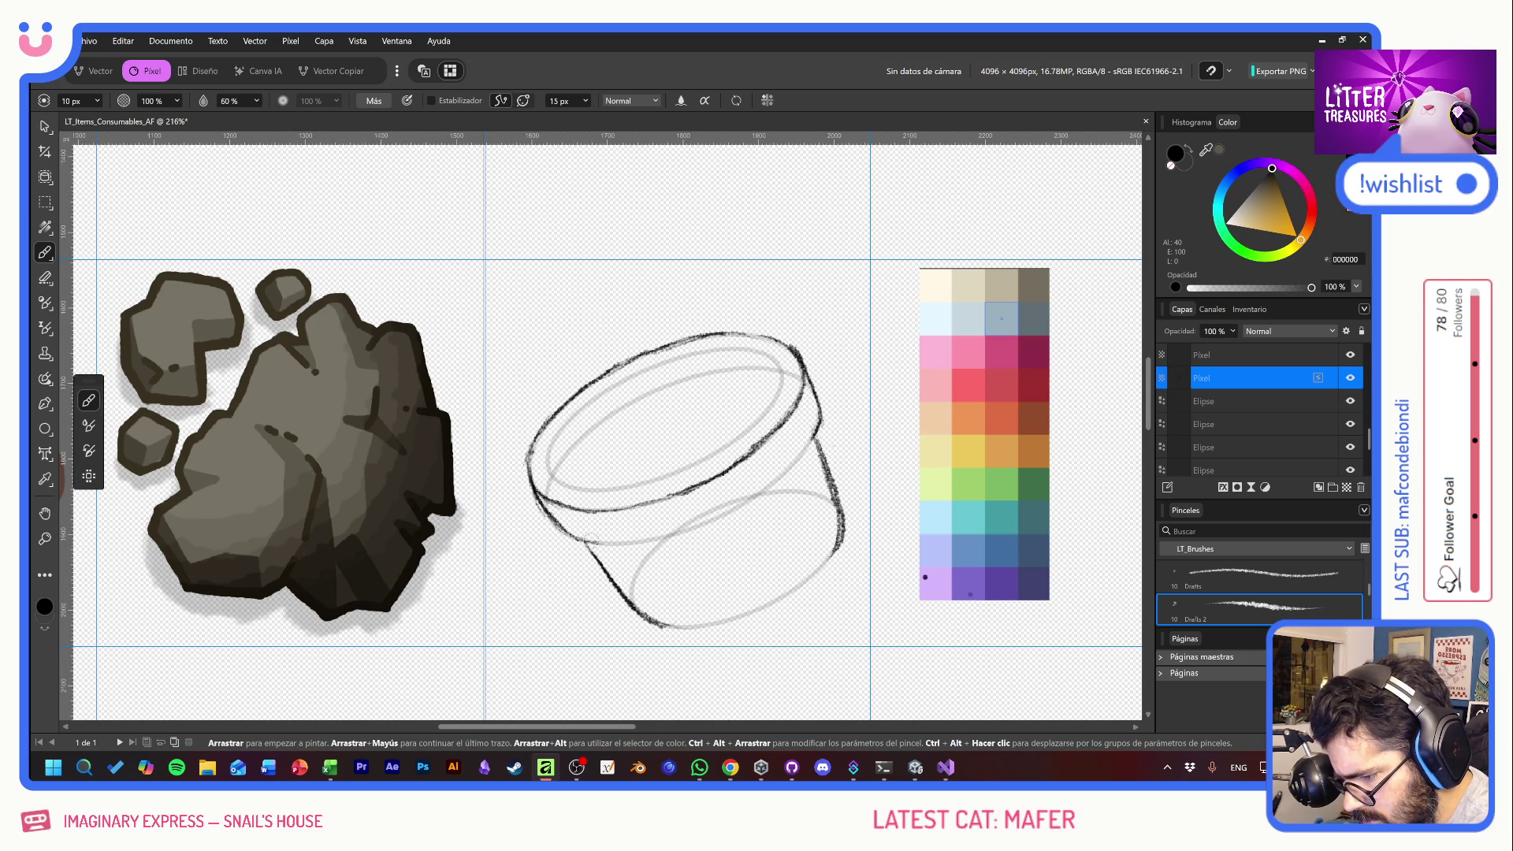
pyautogui.moveTo(583, 539)
pyautogui.mouseDown()
pyautogui.moveTo(664, 542)
pyautogui.moveTo(796, 465)
pyautogui.moveTo(812, 435)
pyautogui.mouseUp()
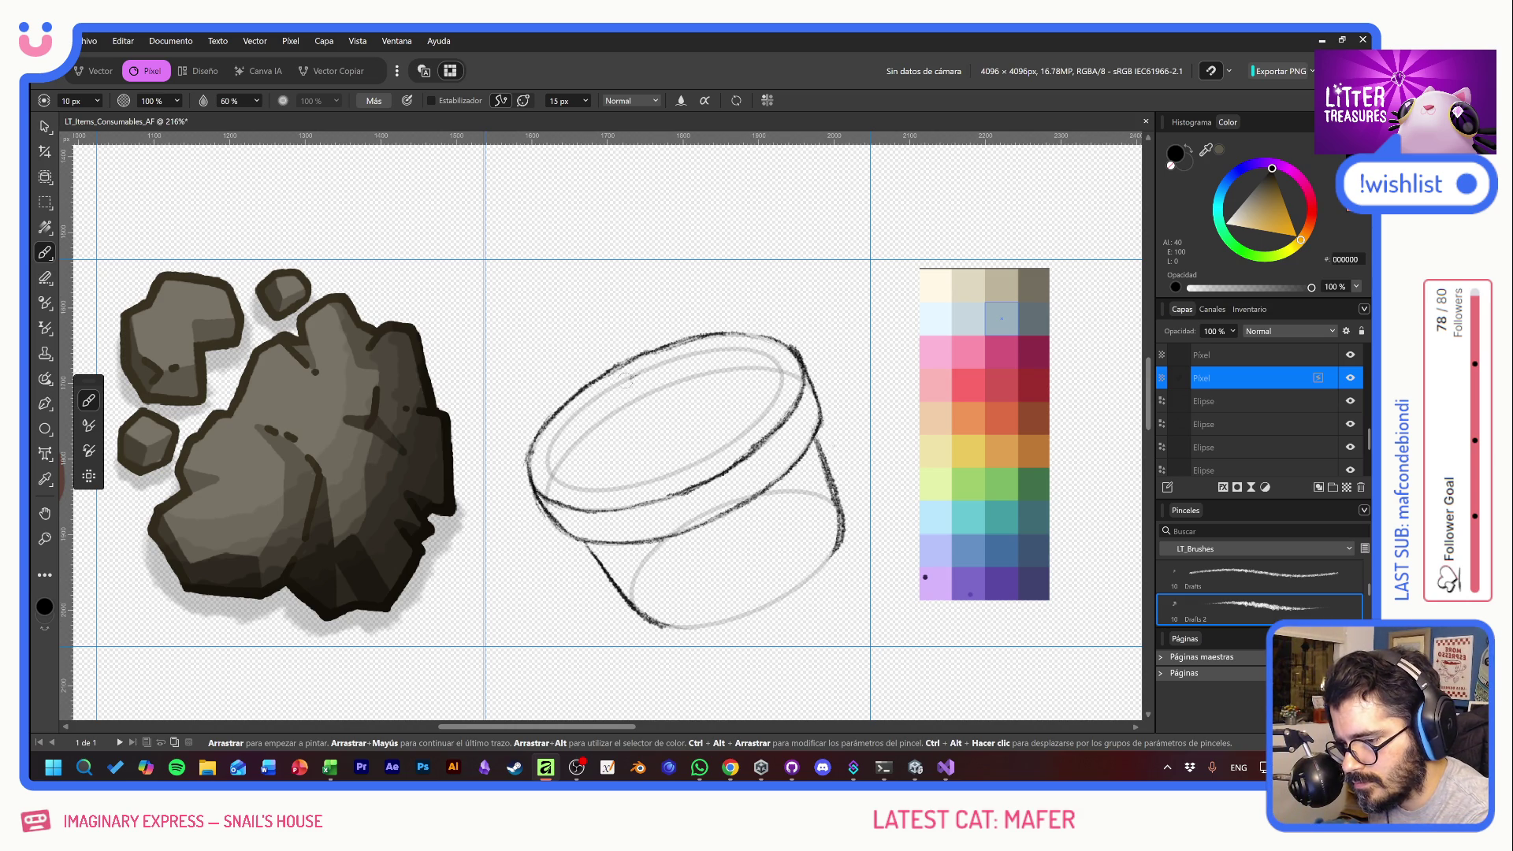
pyautogui.moveTo(599, 396)
pyautogui.mouseDown()
pyautogui.moveTo(553, 438)
pyautogui.moveTo(551, 476)
pyautogui.mouseUp()
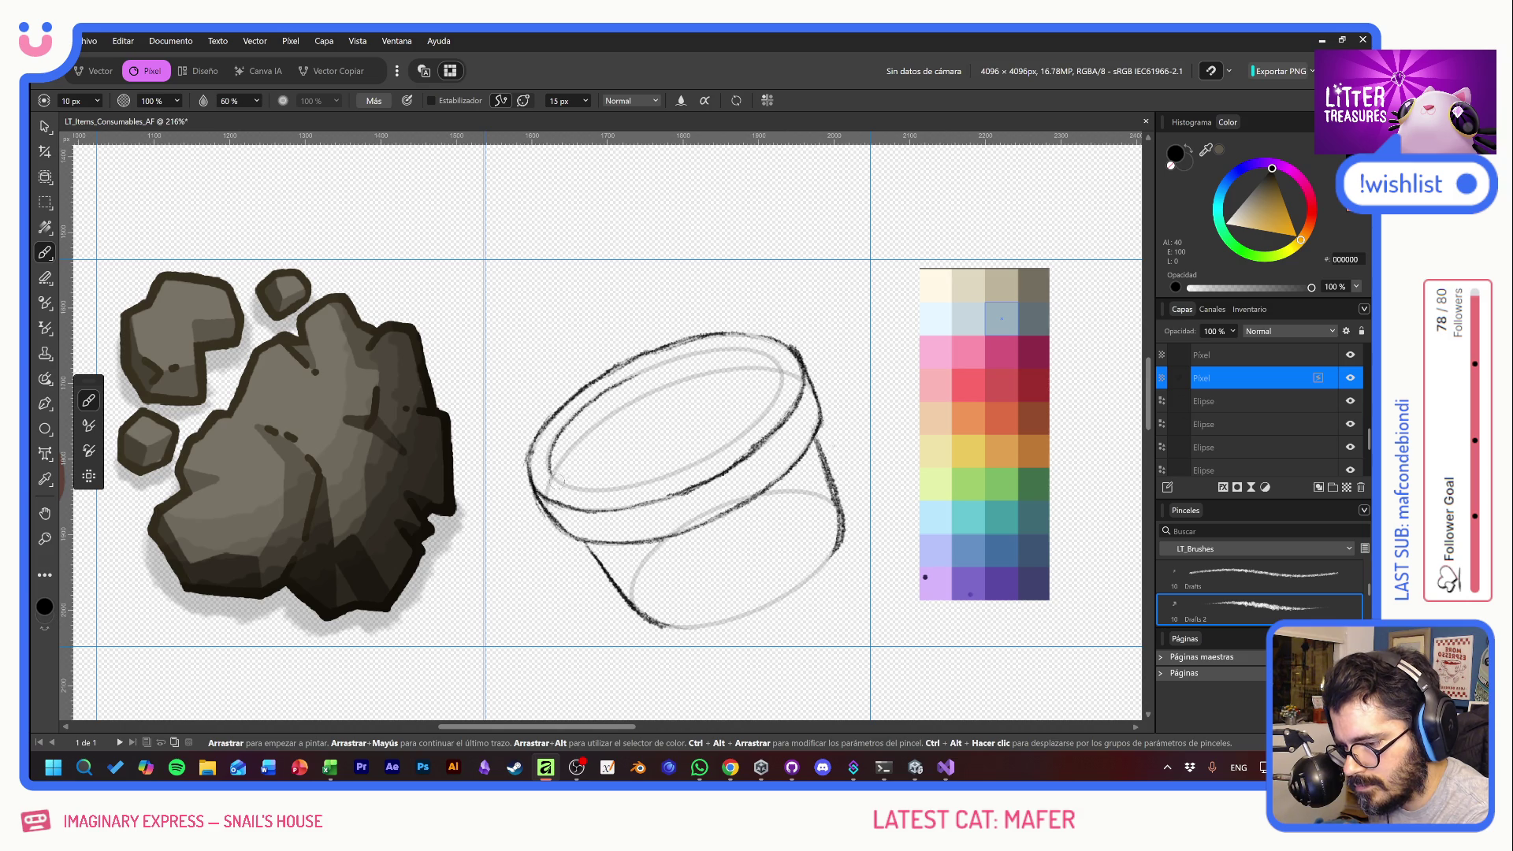
pyautogui.moveTo(629, 382)
pyautogui.mouseDown()
pyautogui.moveTo(713, 347)
pyautogui.moveTo(758, 351)
pyautogui.moveTo(785, 367)
pyautogui.moveTo(785, 394)
pyautogui.moveTo(744, 444)
pyautogui.mouseUp()
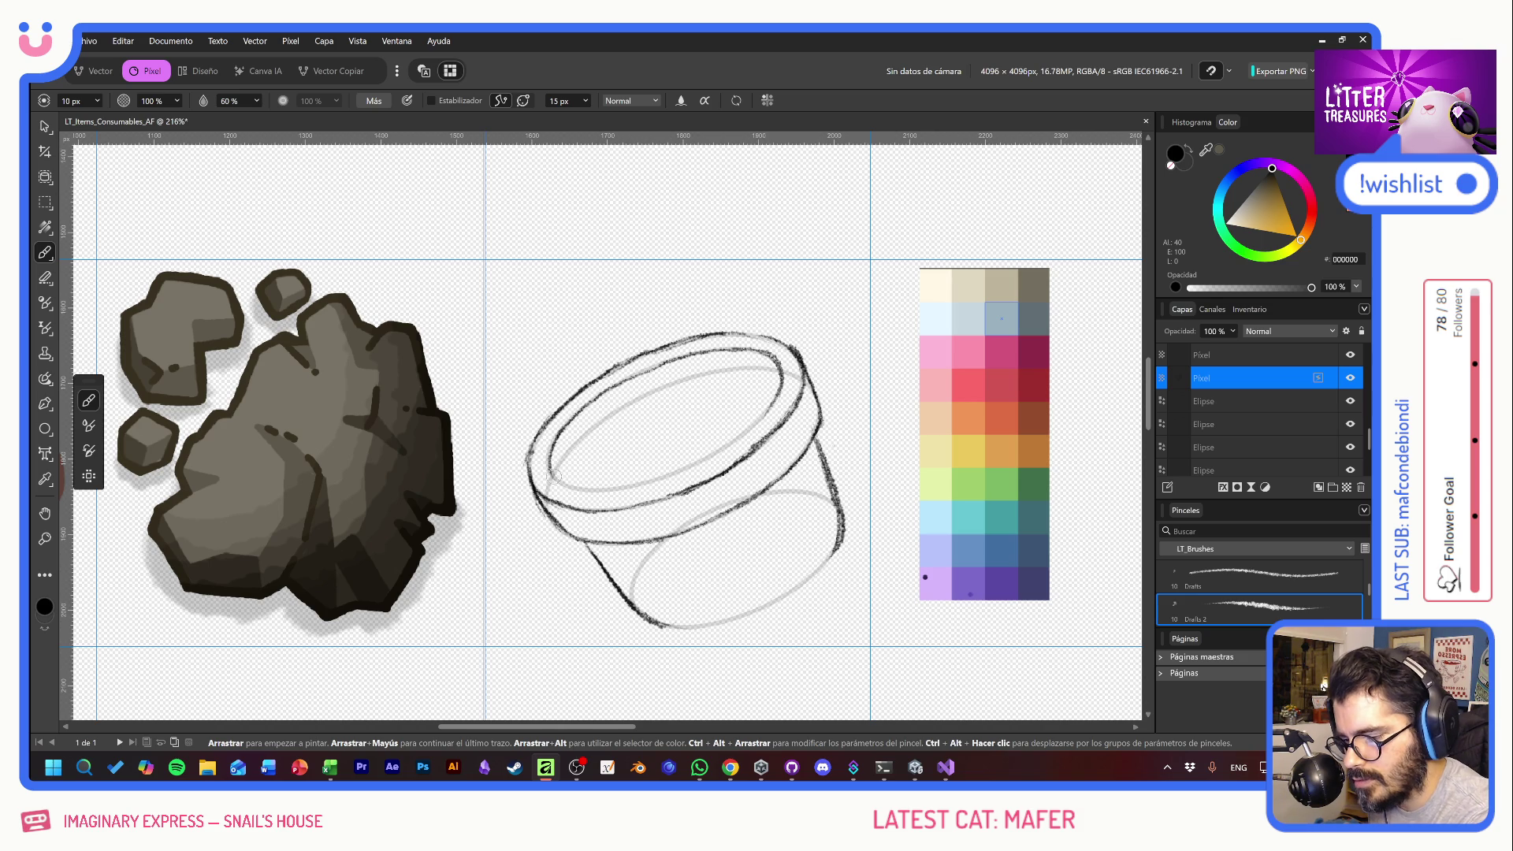
# - Darken the inner rim lines and sketch a round front label with a droplet inside
pyautogui.moveTo(558, 465)
pyautogui.mouseDown()
pyautogui.moveTo(642, 392)
pyautogui.moveTo(693, 380)
pyautogui.mouseUp()
pyautogui.moveTo(616, 416)
pyautogui.mouseDown()
pyautogui.moveTo(776, 364)
pyautogui.moveTo(757, 425)
pyautogui.moveTo(675, 464)
pyautogui.moveTo(688, 464)
pyautogui.moveTo(571, 487)
pyautogui.moveTo(544, 471)
pyautogui.moveTo(607, 489)
pyautogui.moveTo(747, 429)
pyautogui.mouseUp()
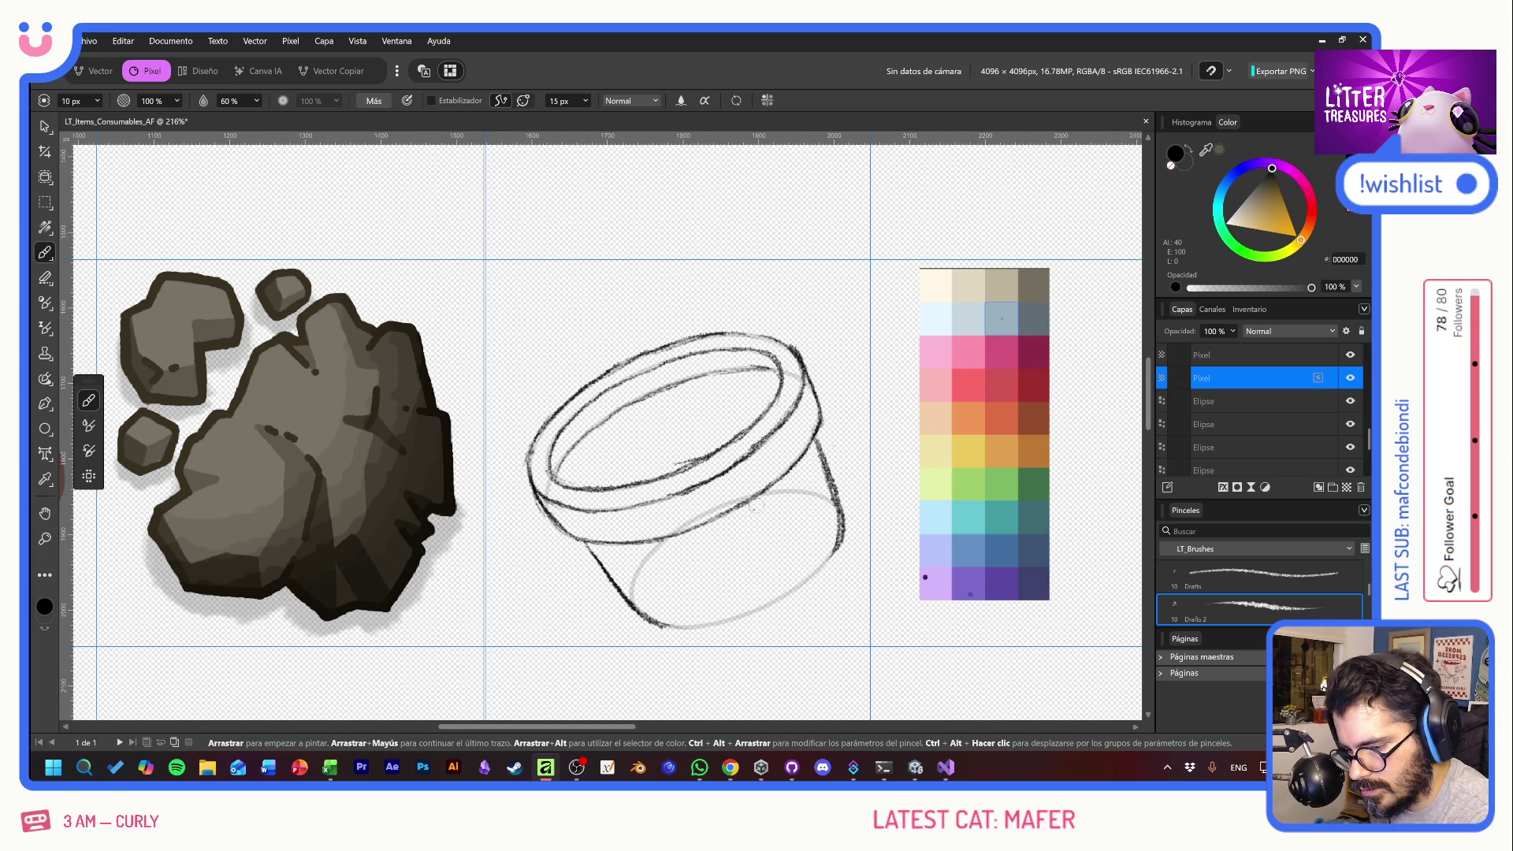
pyautogui.moveTo(729, 598)
pyautogui.mouseDown()
pyautogui.moveTo(671, 504)
pyautogui.moveTo(758, 482)
pyautogui.moveTo(721, 473)
pyautogui.mouseUp()
pyautogui.moveTo(727, 552)
pyautogui.mouseDown()
pyautogui.moveTo(721, 520)
pyautogui.moveTo(745, 573)
pyautogui.moveTo(750, 547)
pyautogui.moveTo(723, 524)
pyautogui.moveTo(761, 571)
pyautogui.moveTo(749, 579)
pyautogui.moveTo(726, 522)
pyautogui.moveTo(759, 575)
pyautogui.moveTo(724, 541)
pyautogui.moveTo(703, 551)
pyautogui.moveTo(768, 516)
pyautogui.moveTo(778, 539)
pyautogui.mouseUp()
# - Undo the stray stroke and rework the label's lower-left and lower-right edges
pyautogui.hotkey('ctrl', 'z')
pyautogui.hotkey('ctrl', 'z')
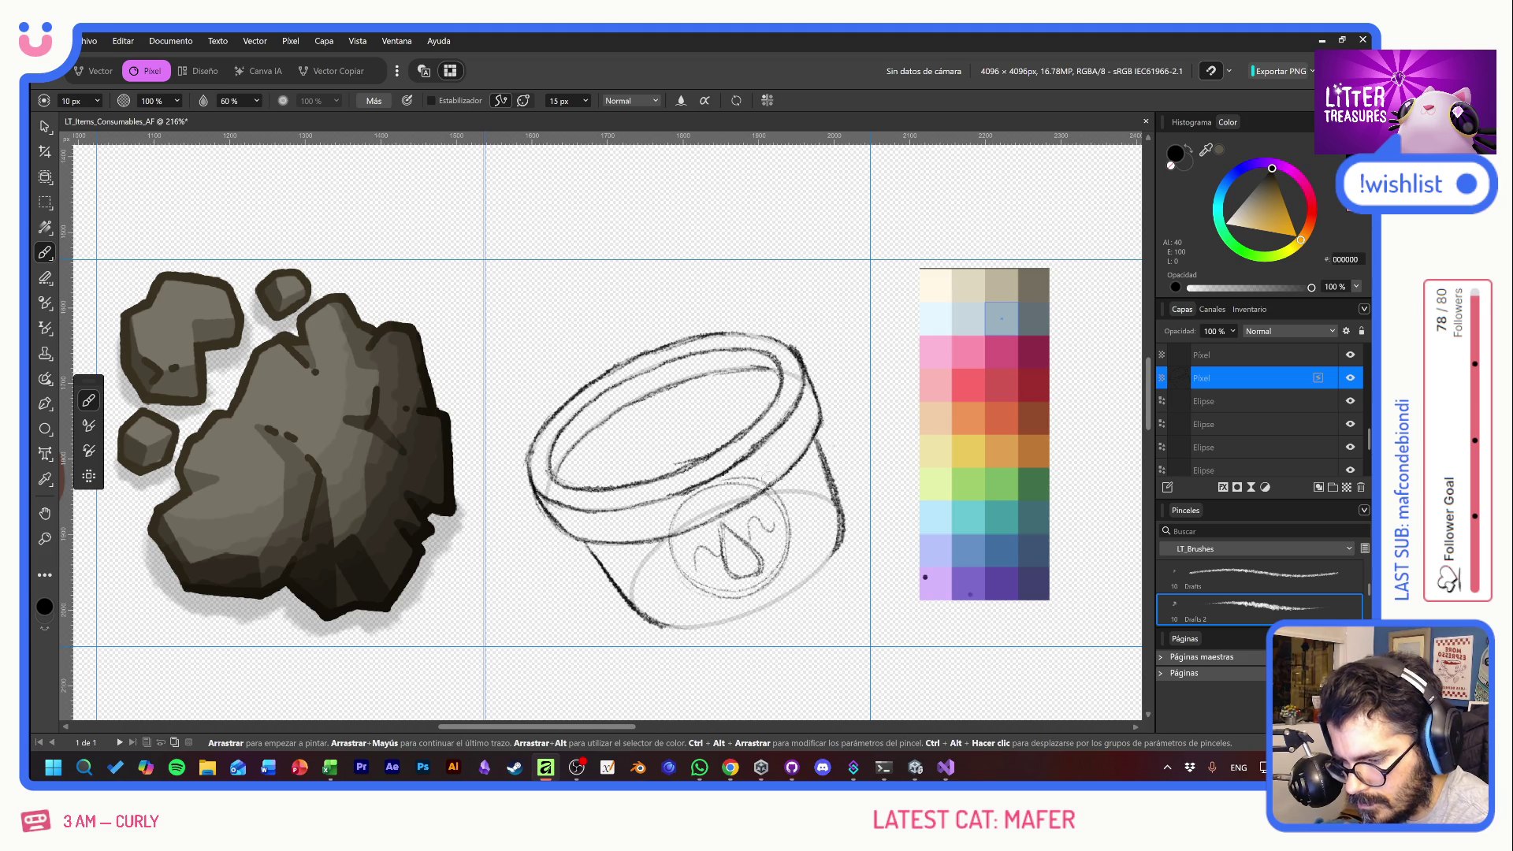
pyautogui.moveTo(666, 575)
pyautogui.mouseDown()
pyautogui.moveTo(685, 542)
pyautogui.moveTo(736, 575)
pyautogui.moveTo(710, 546)
pyautogui.mouseUp()
pyautogui.moveTo(692, 596)
pyautogui.mouseDown()
pyautogui.moveTo(774, 576)
pyautogui.moveTo(775, 508)
pyautogui.moveTo(766, 590)
pyautogui.mouseUp()
pyautogui.moveTo(790, 498); pyautogui.dragTo(771, 573)
# - Add a short stroke inside the rim and reinforce the container's bottom and lower-right edges
pyautogui.moveTo(676, 465); pyautogui.dragTo(741, 451)
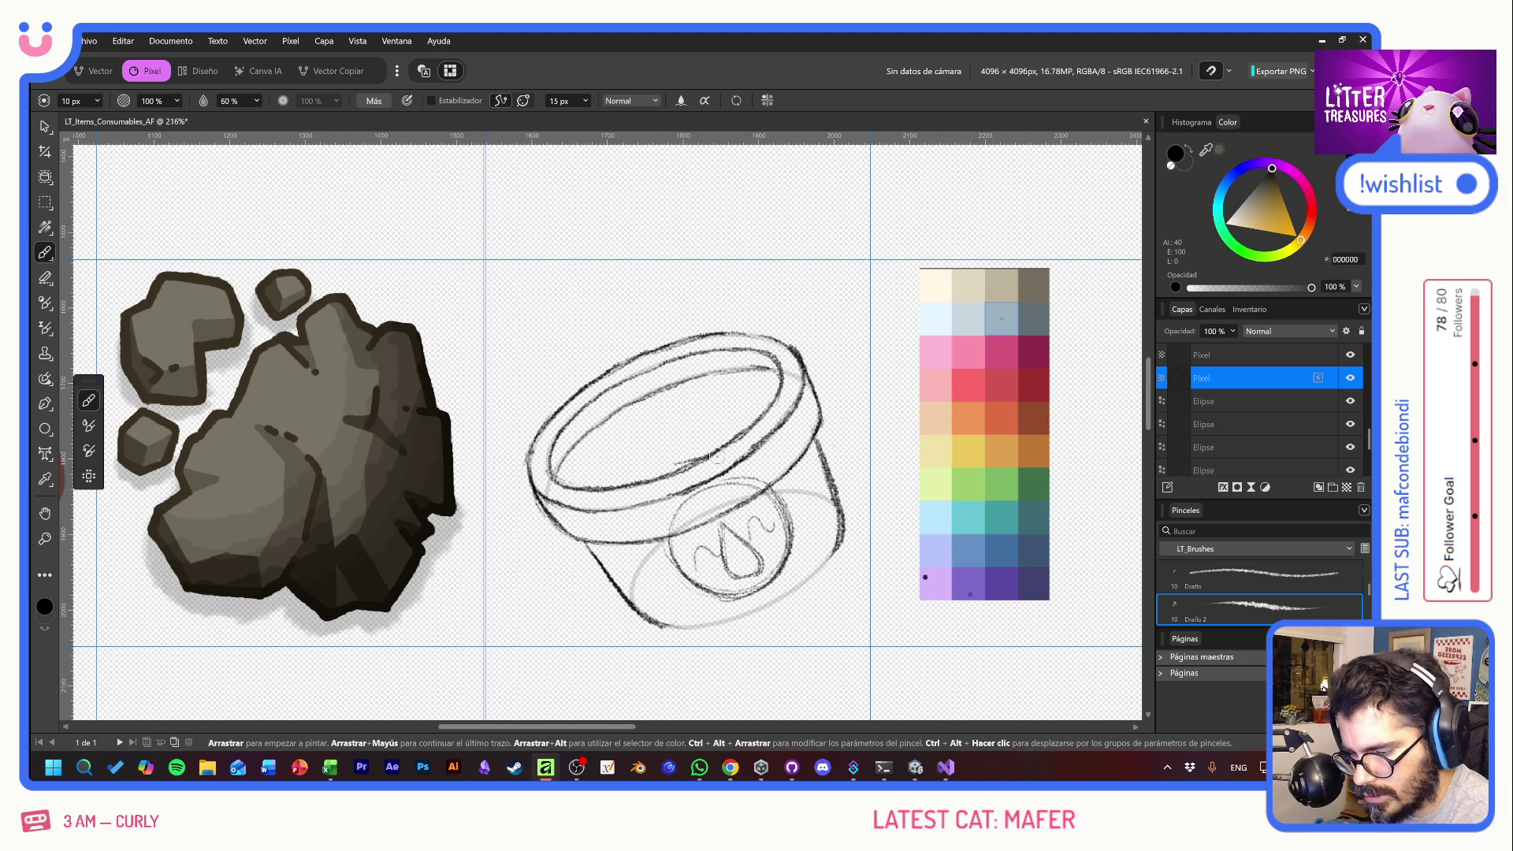
pyautogui.moveTo(660, 630)
pyautogui.mouseDown()
pyautogui.moveTo(770, 603)
pyautogui.moveTo(841, 526)
pyautogui.moveTo(794, 587)
pyautogui.mouseUp()
pyautogui.moveTo(843, 529); pyautogui.dragTo(755, 607)
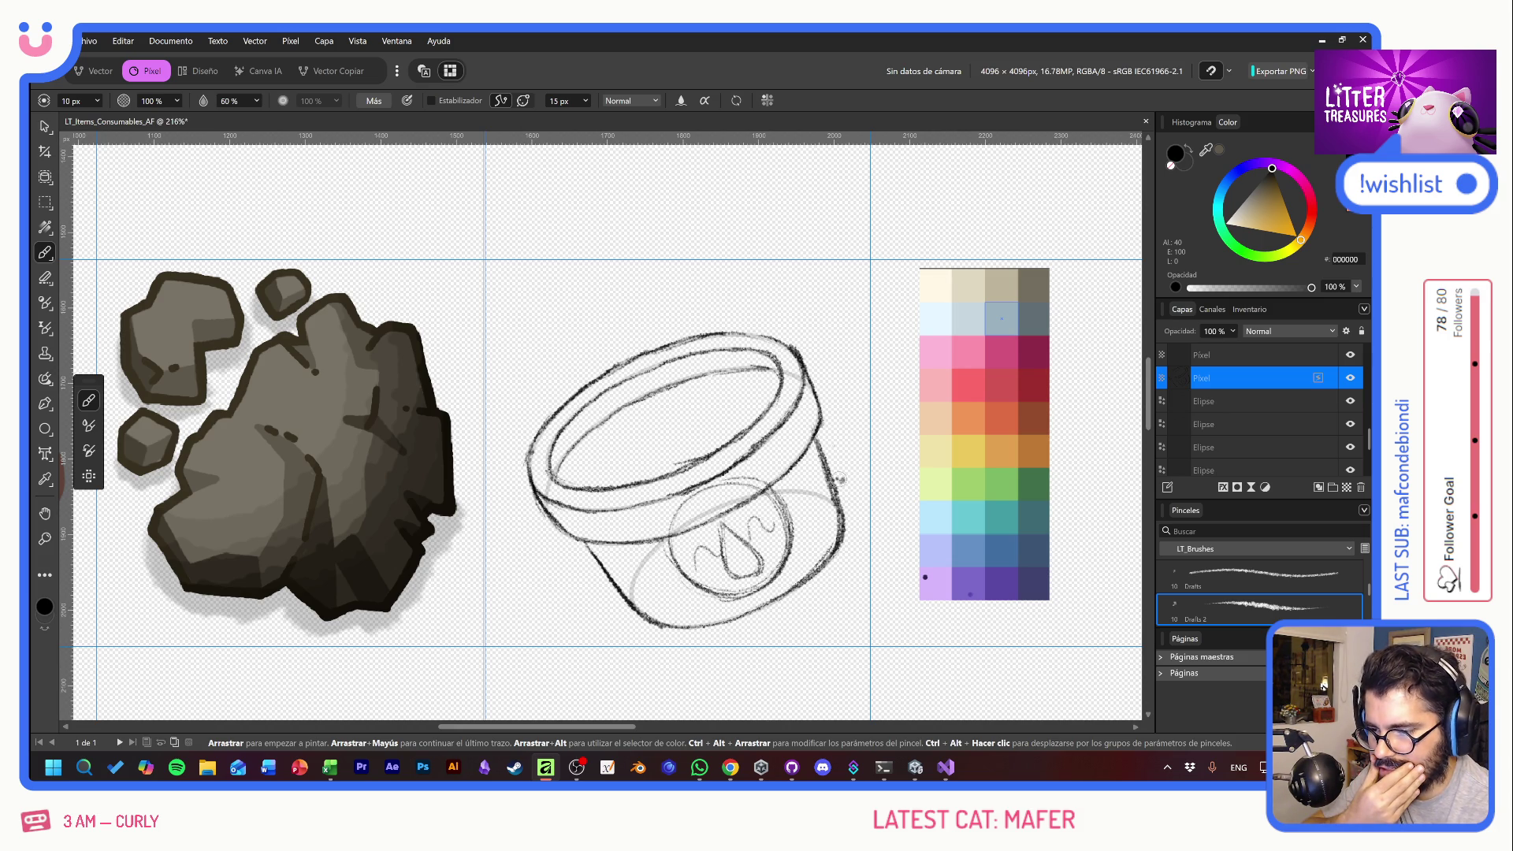
pyautogui.moveTo(128, 377); pyautogui.dragTo(717, 386)
# - Add a third, empty pixel layer to the layer stack
pyautogui.moveTo(88, 452); pyautogui.dragTo(368, 494)
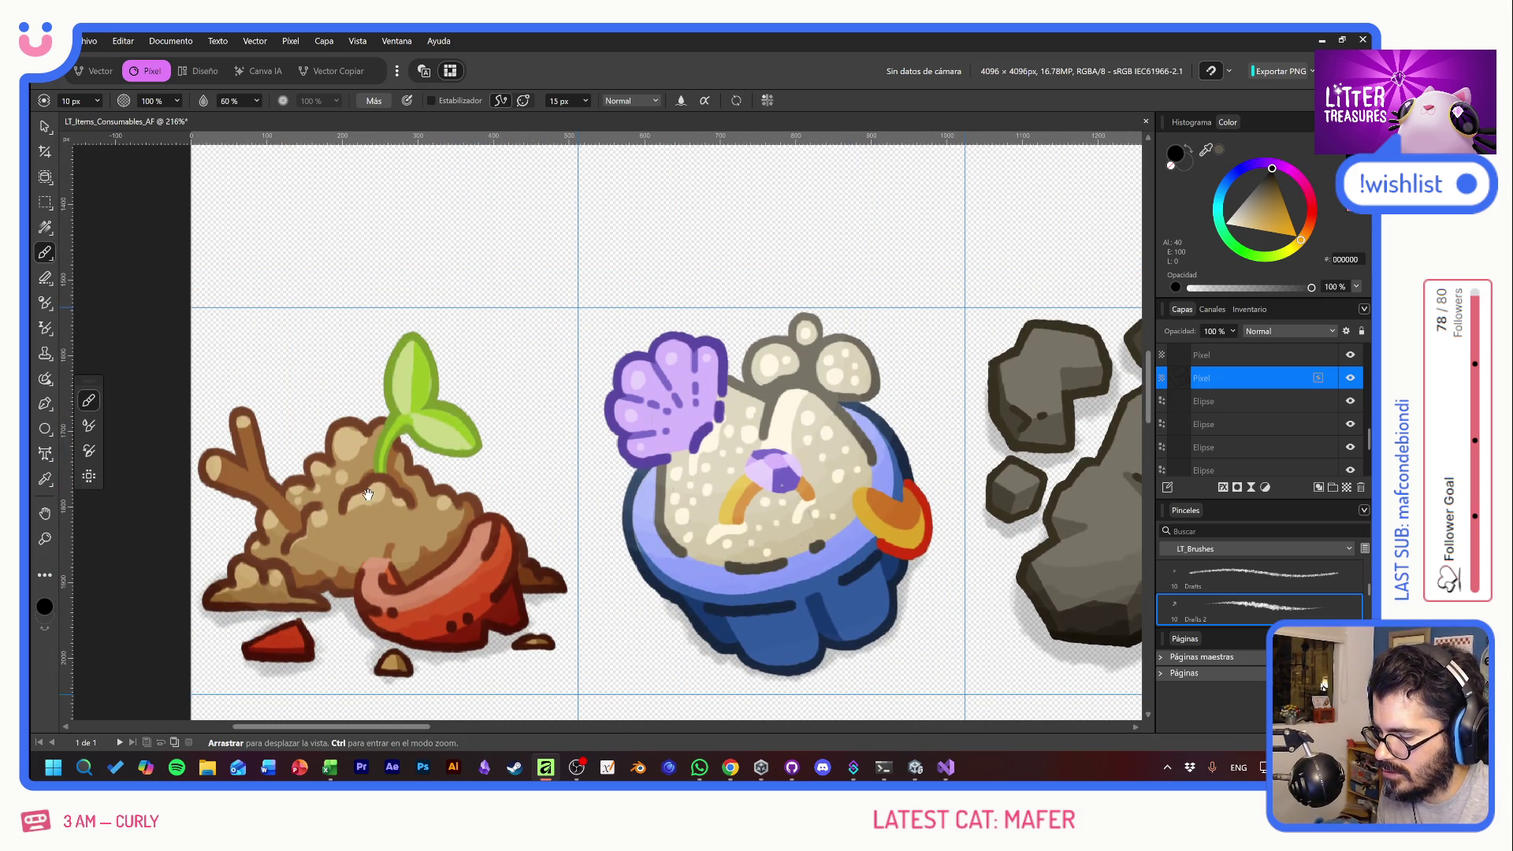
pyautogui.moveTo(792, 439)
pyautogui.mouseDown()
pyautogui.moveTo(319, 453)
pyautogui.moveTo(780, 516)
pyautogui.moveTo(520, 508)
pyautogui.moveTo(540, 512)
pyautogui.mouseUp()
pyautogui.moveTo(650, 462); pyautogui.dragTo(653, 441)
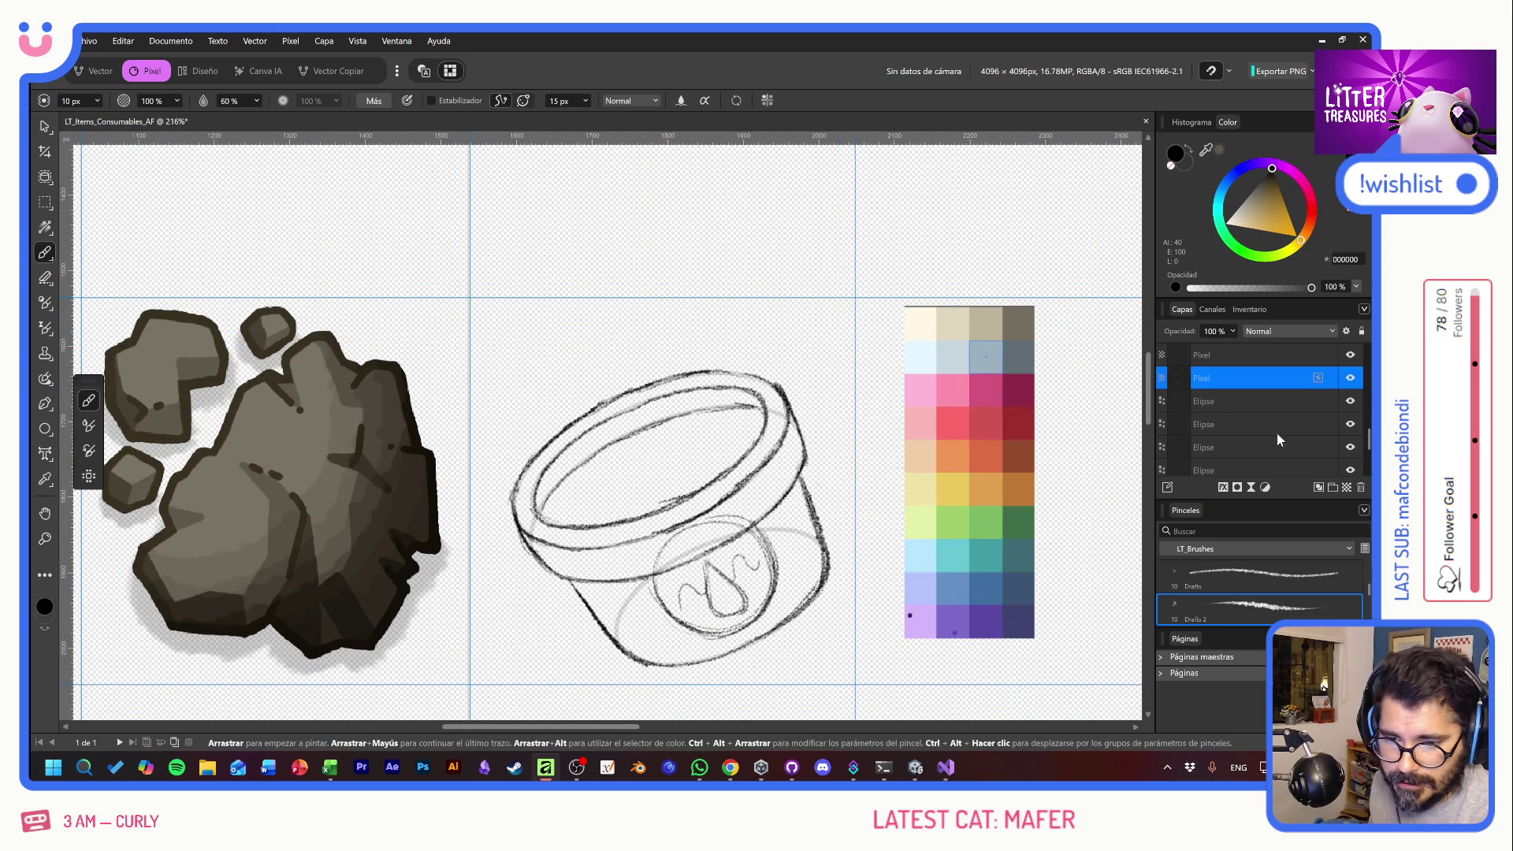
pyautogui.click(1347, 489)
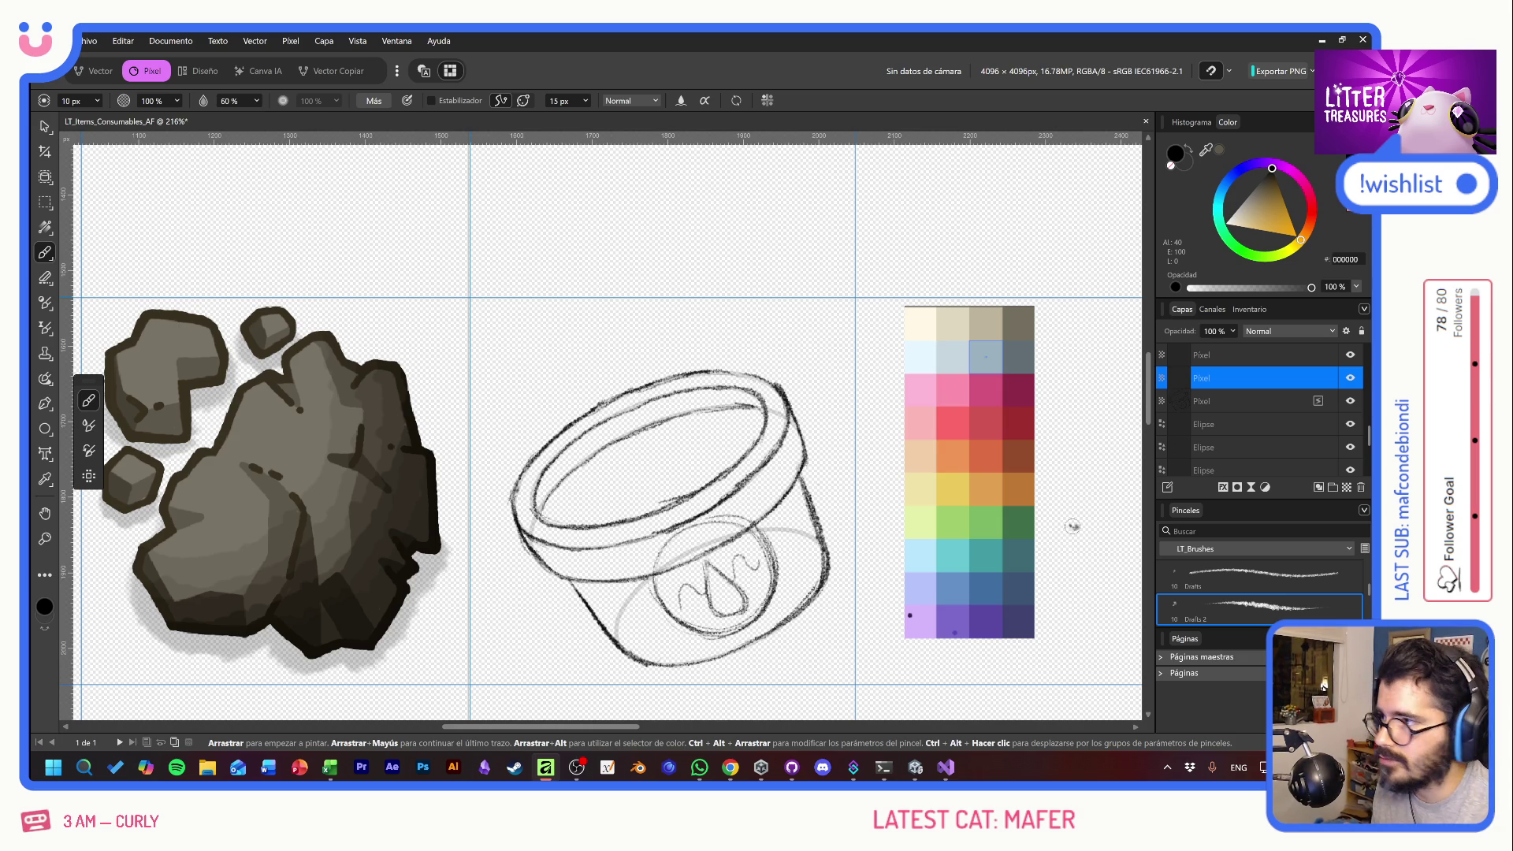
# - Lower the container sketch layer's opacity to 91%, then select the new empty layer
pyautogui.click(1242, 404)
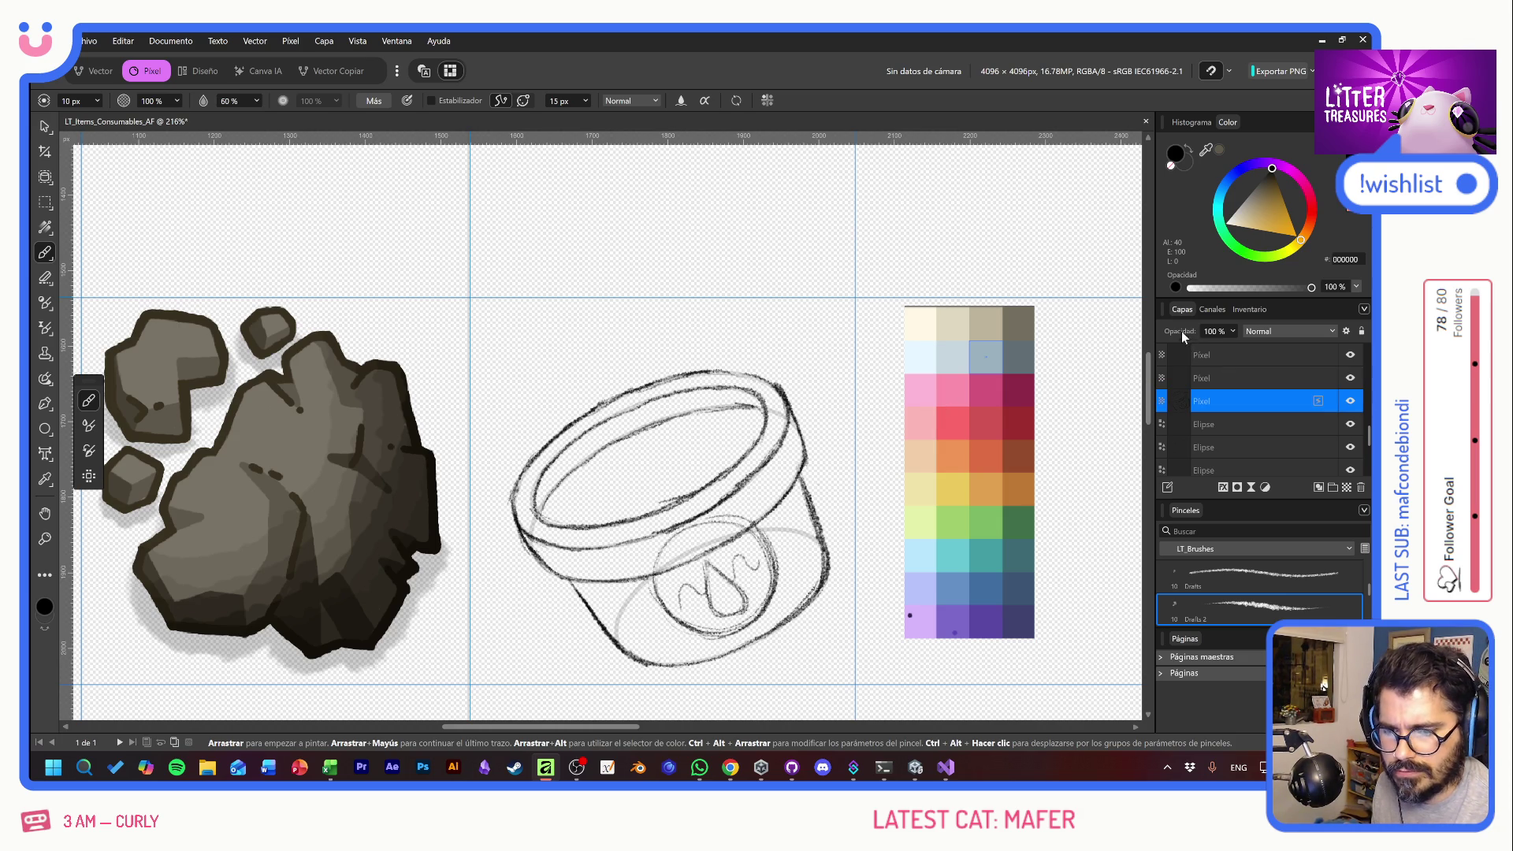
pyautogui.moveTo(1184, 337); pyautogui.dragTo(1168, 337)
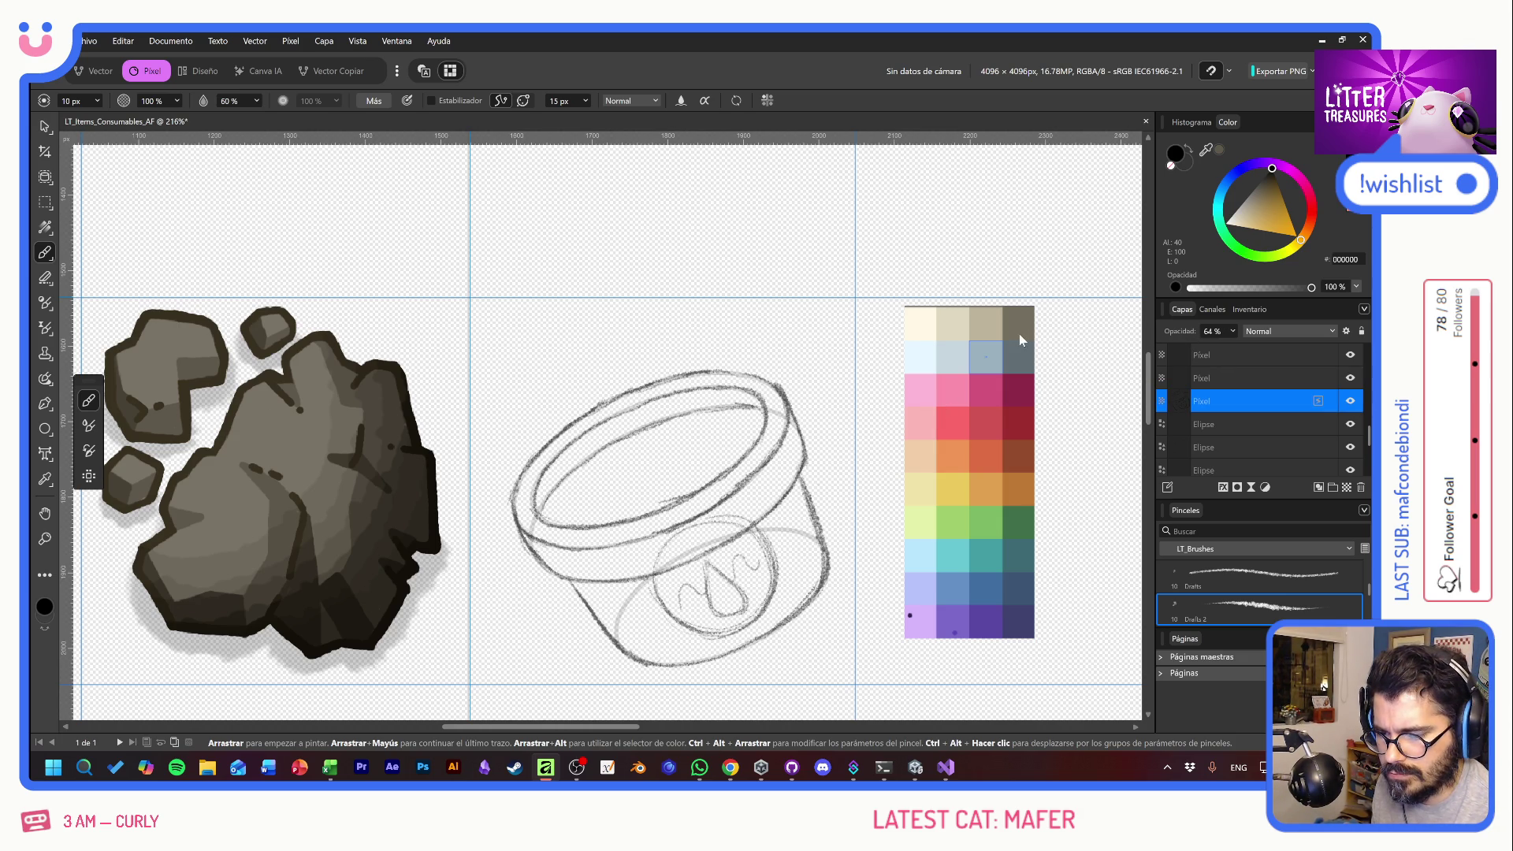
pyautogui.click(1245, 379)
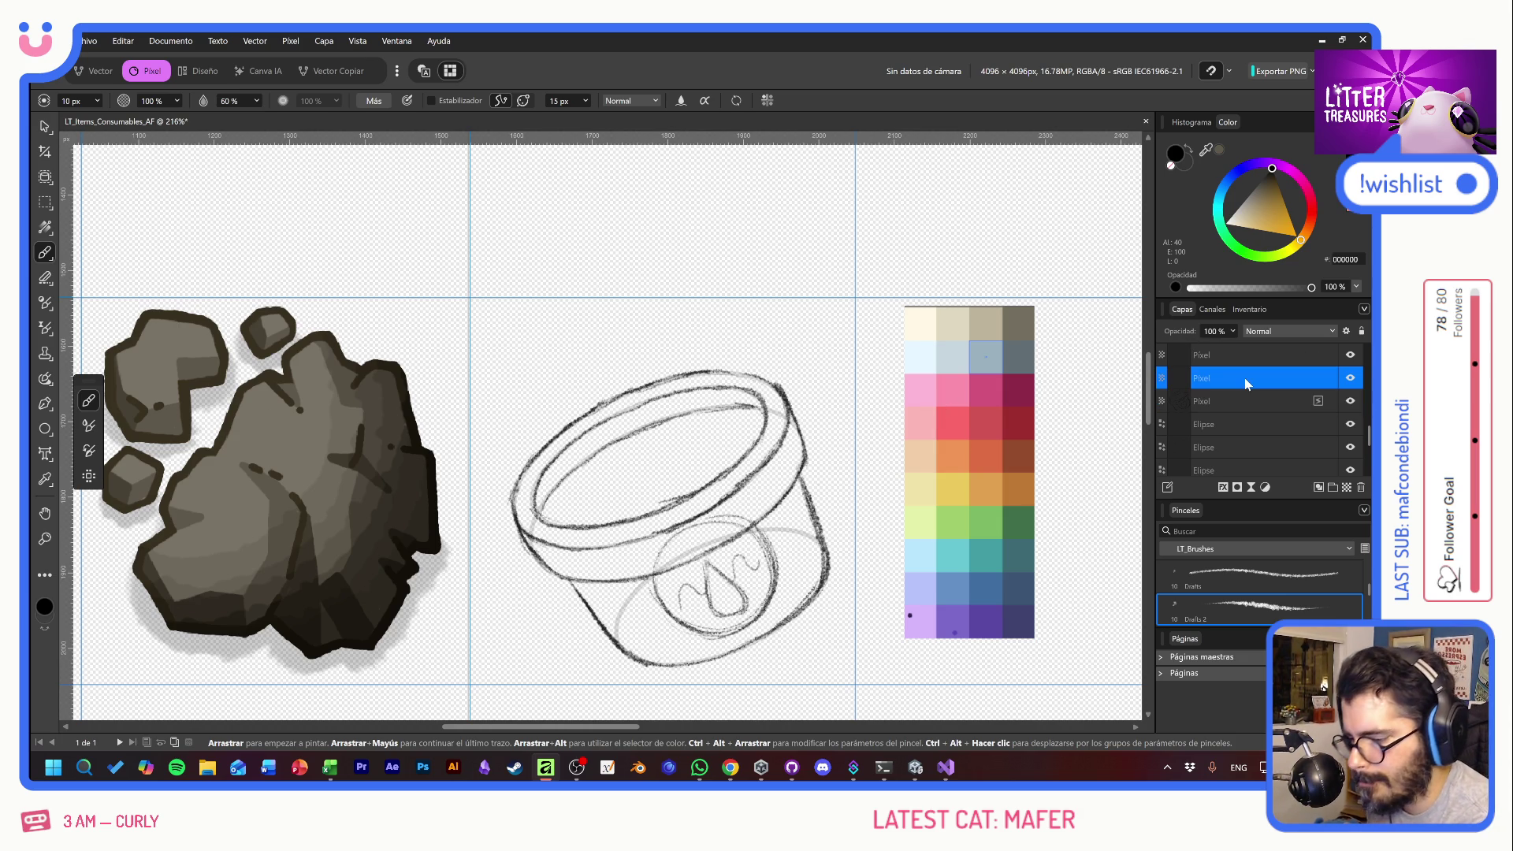
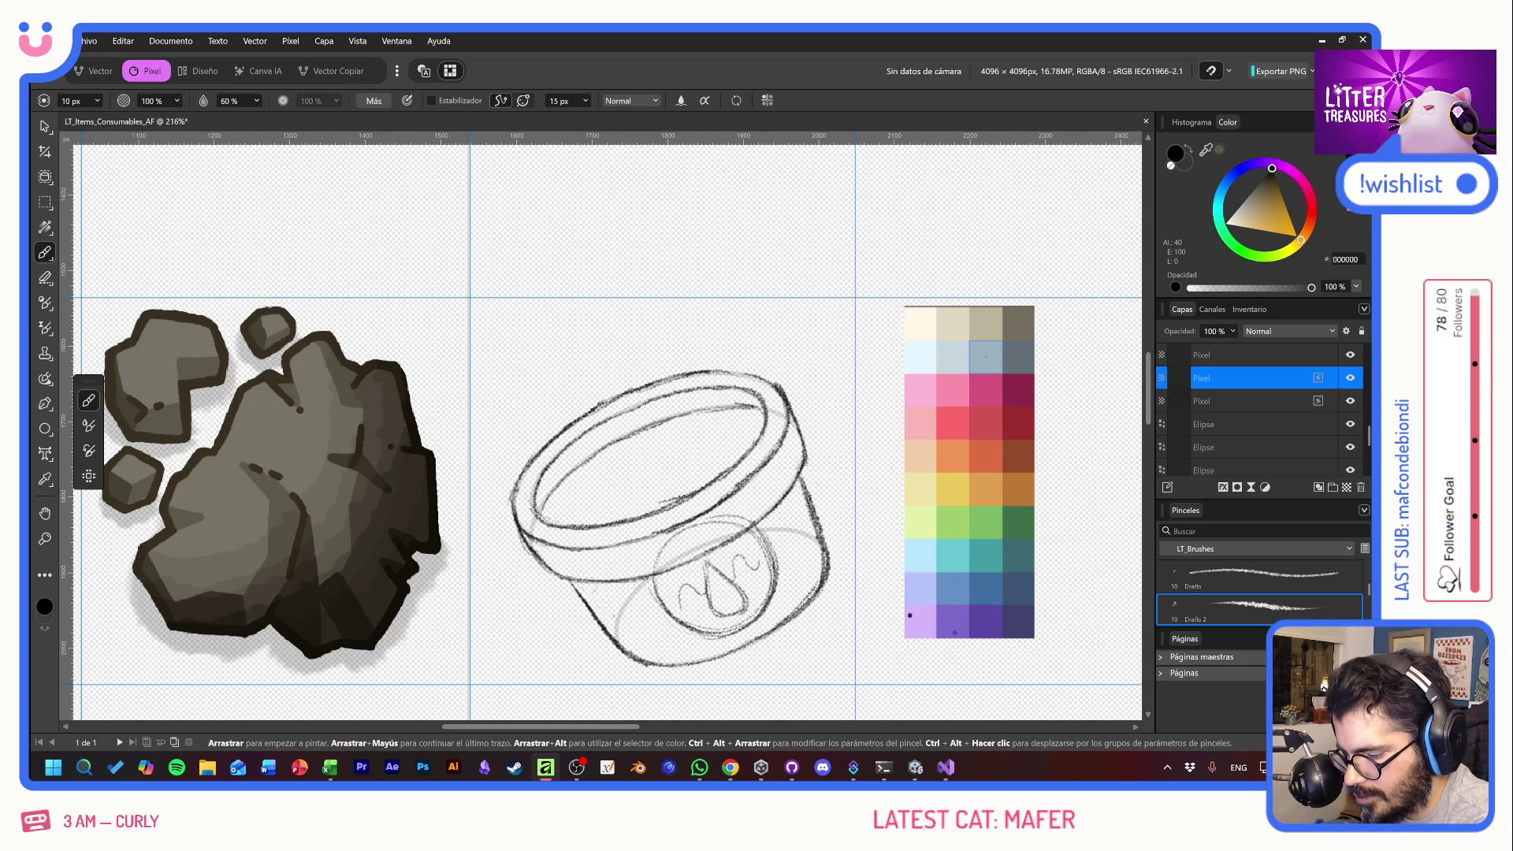
# - Sketch decorative strokes on the jar's sides and lower band, then undo them
pyautogui.moveTo(597, 597); pyautogui.dragTo(658, 644)
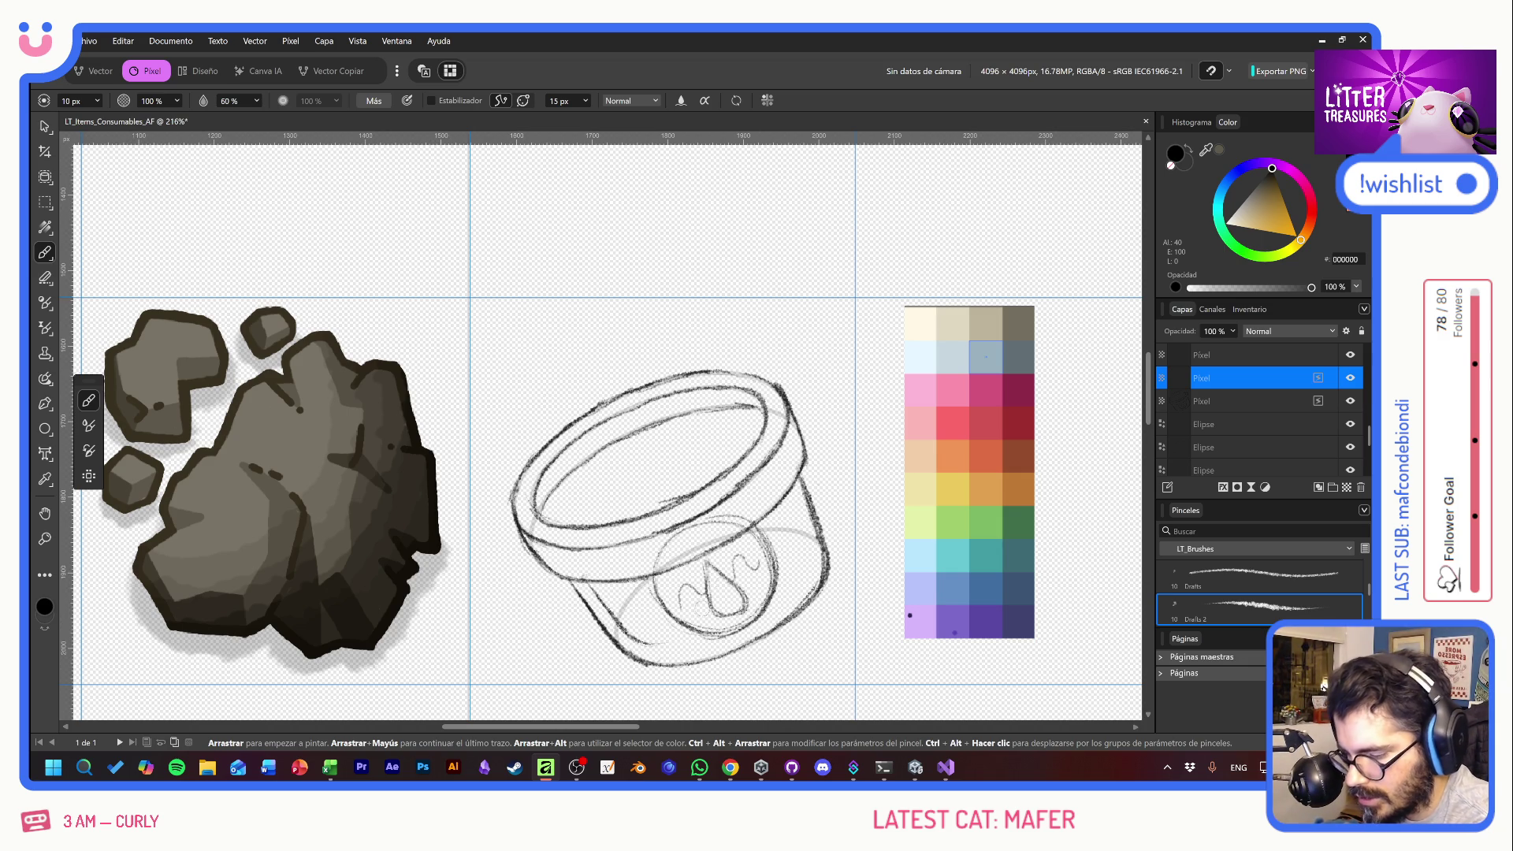
pyautogui.moveTo(784, 517)
pyautogui.mouseDown()
pyautogui.moveTo(812, 572)
pyautogui.moveTo(780, 614)
pyautogui.mouseUp()
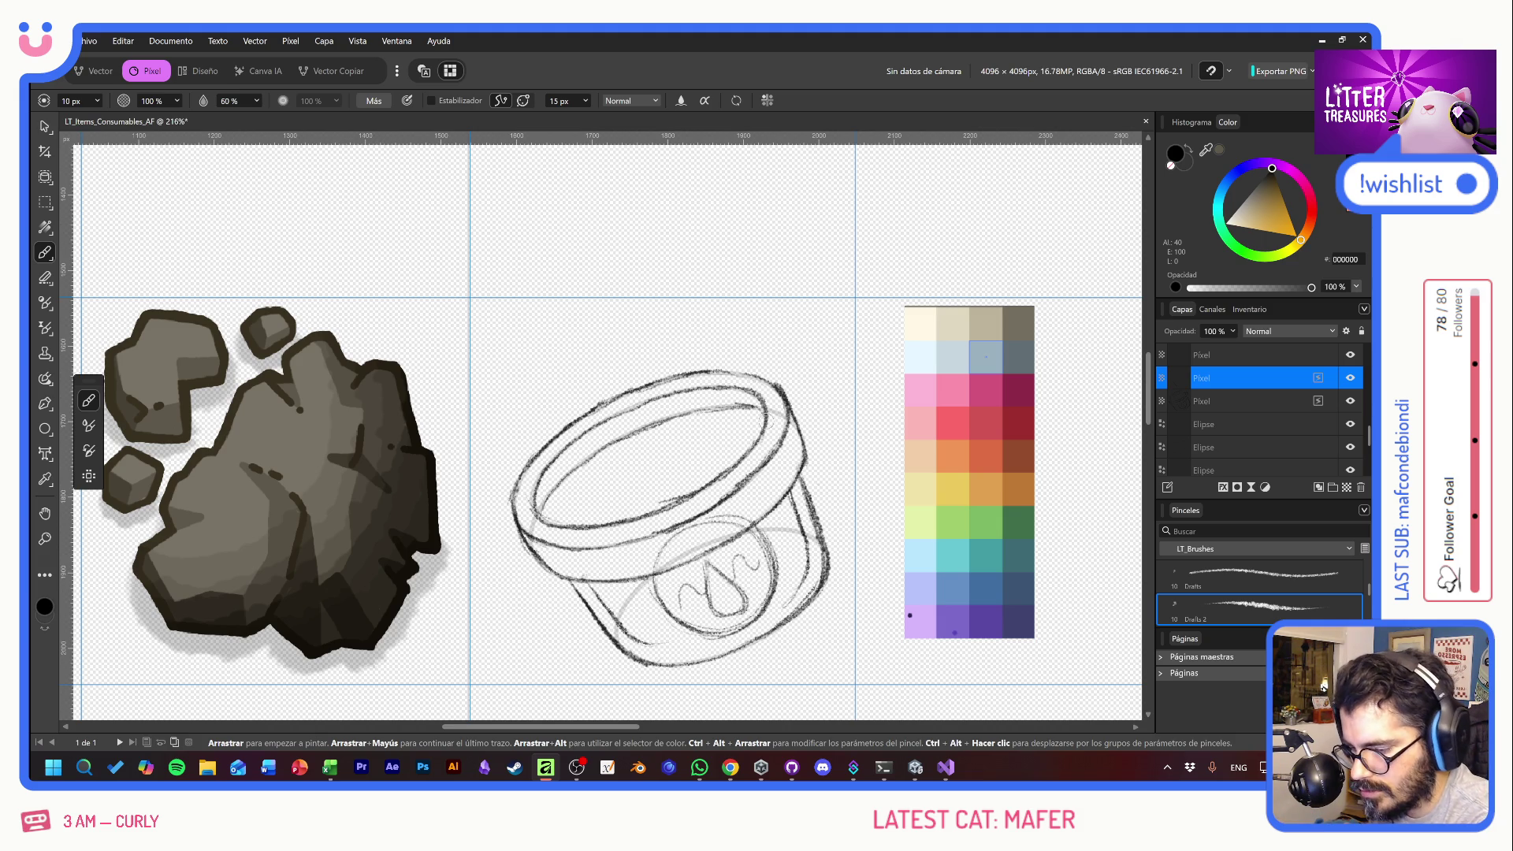
pyautogui.moveTo(611, 619)
pyautogui.mouseDown()
pyautogui.moveTo(674, 603)
pyautogui.moveTo(656, 585)
pyautogui.mouseUp()
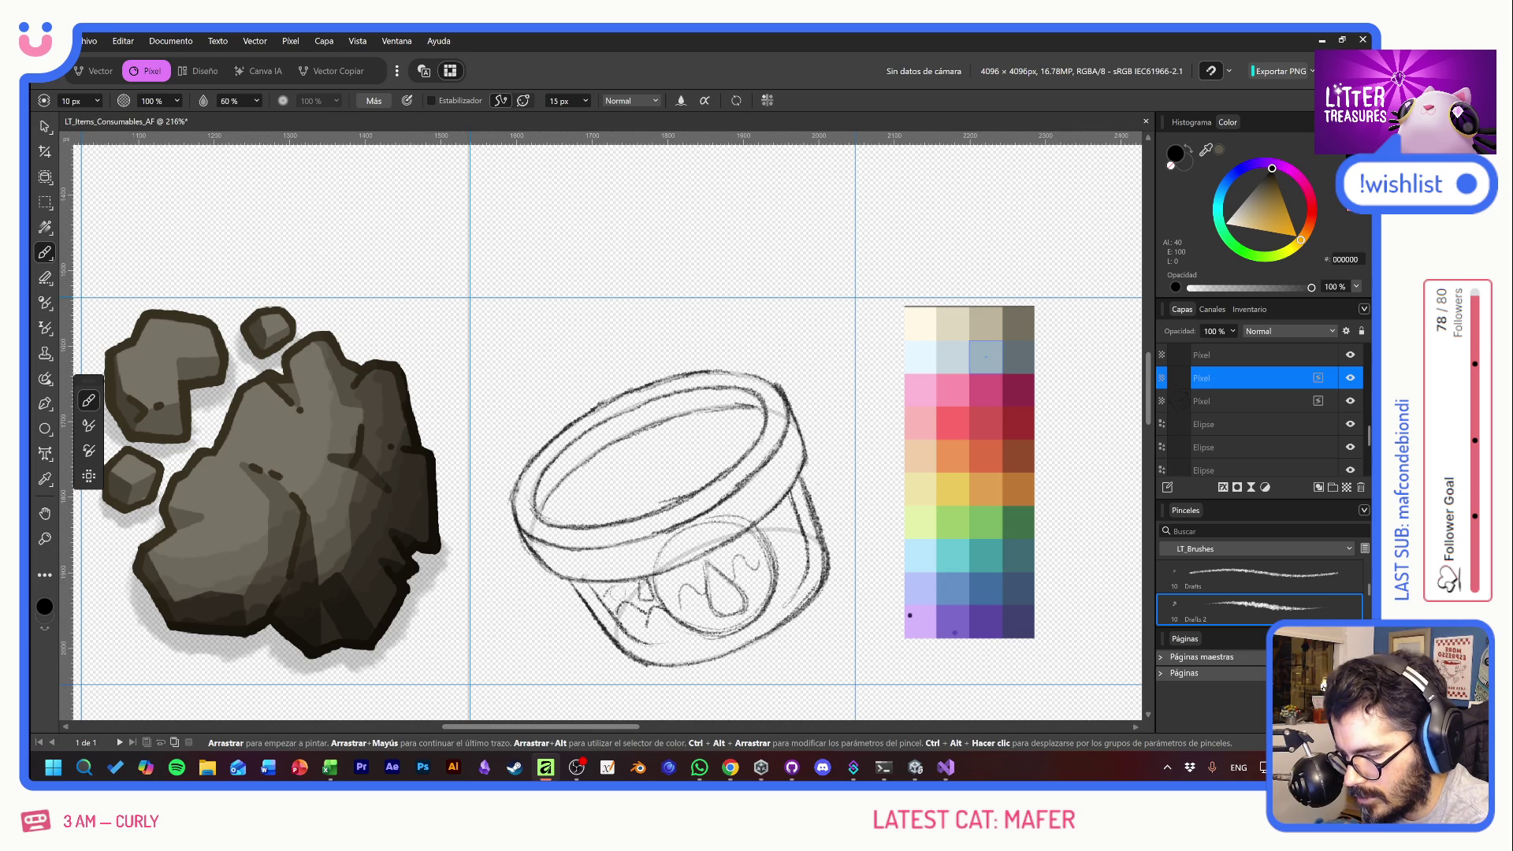
pyautogui.moveTo(788, 546)
pyautogui.mouseDown()
pyautogui.moveTo(799, 571)
pyautogui.moveTo(792, 505)
pyautogui.mouseUp()
pyautogui.moveTo(781, 614)
pyautogui.mouseDown()
pyautogui.moveTo(784, 591)
pyautogui.moveTo(763, 619)
pyautogui.moveTo(658, 623)
pyautogui.moveTo(662, 642)
pyautogui.moveTo(631, 646)
pyautogui.moveTo(628, 625)
pyautogui.mouseUp()
pyautogui.moveTo(692, 568)
pyautogui.mouseDown()
pyautogui.moveTo(770, 538)
pyautogui.moveTo(758, 524)
pyautogui.mouseUp()
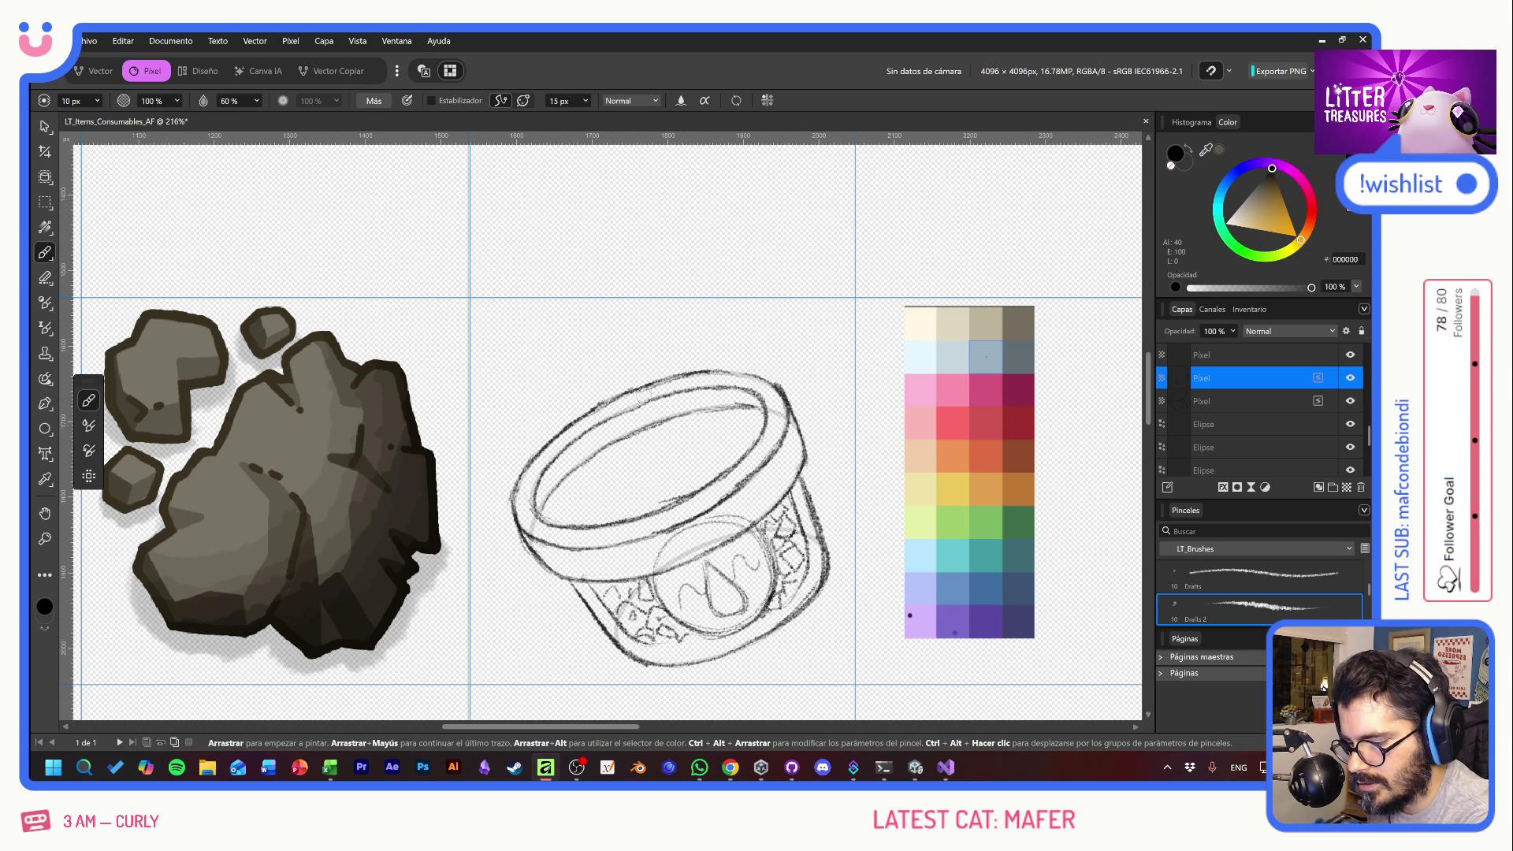
pyautogui.hotkey('ctrl', 'z')
pyautogui.hotkey('ctrl', 'z')
pyautogui.hotkey('ctrl', 'z')
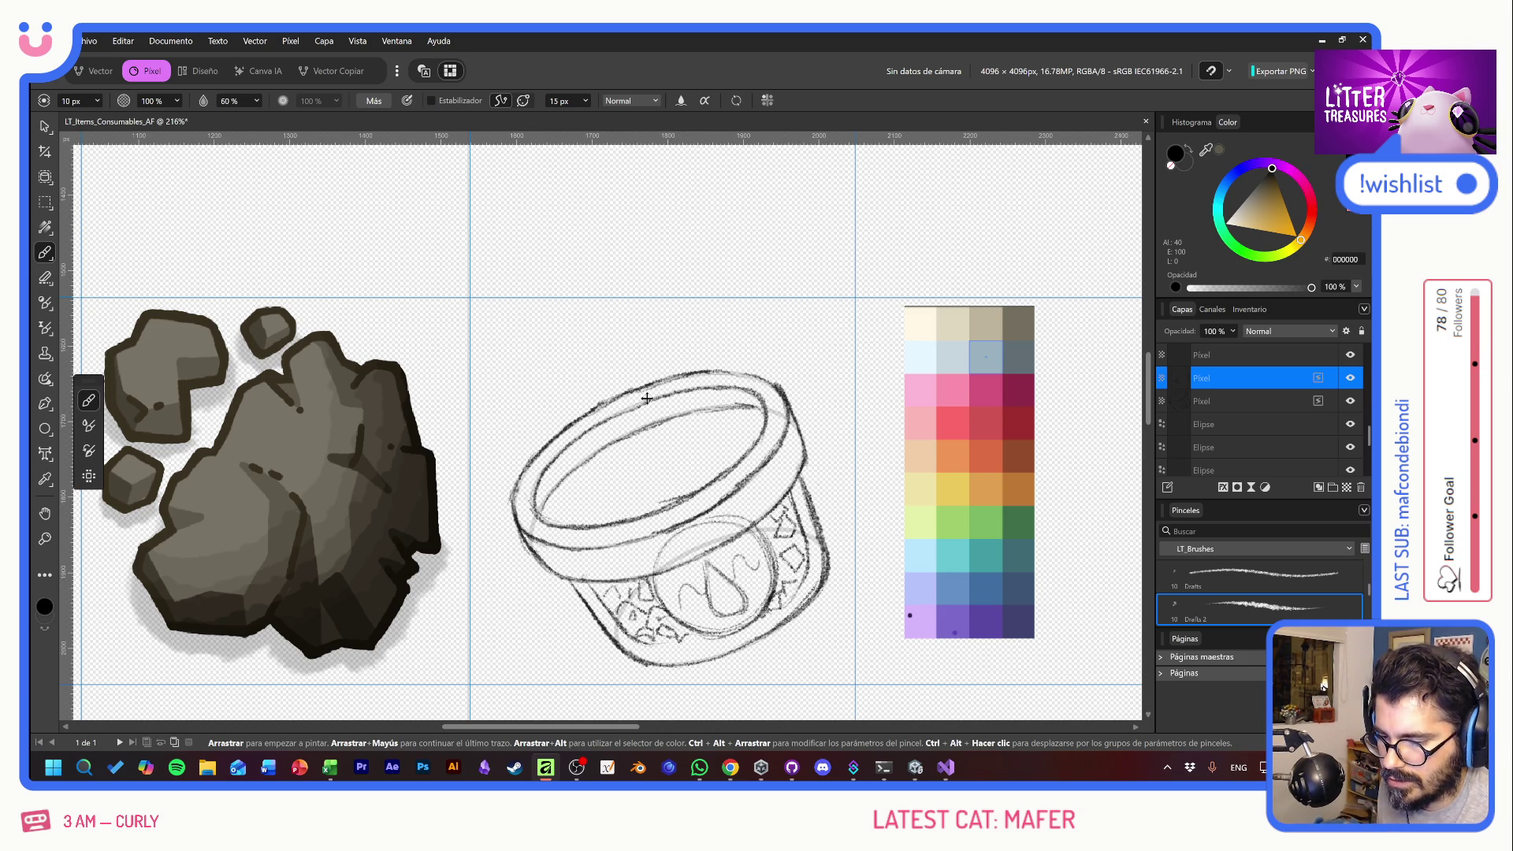
pyautogui.hotkey('ctrl', 'z')
pyautogui.hotkey('ctrl', 'z')
pyautogui.hotkey('ctrl', 'z')
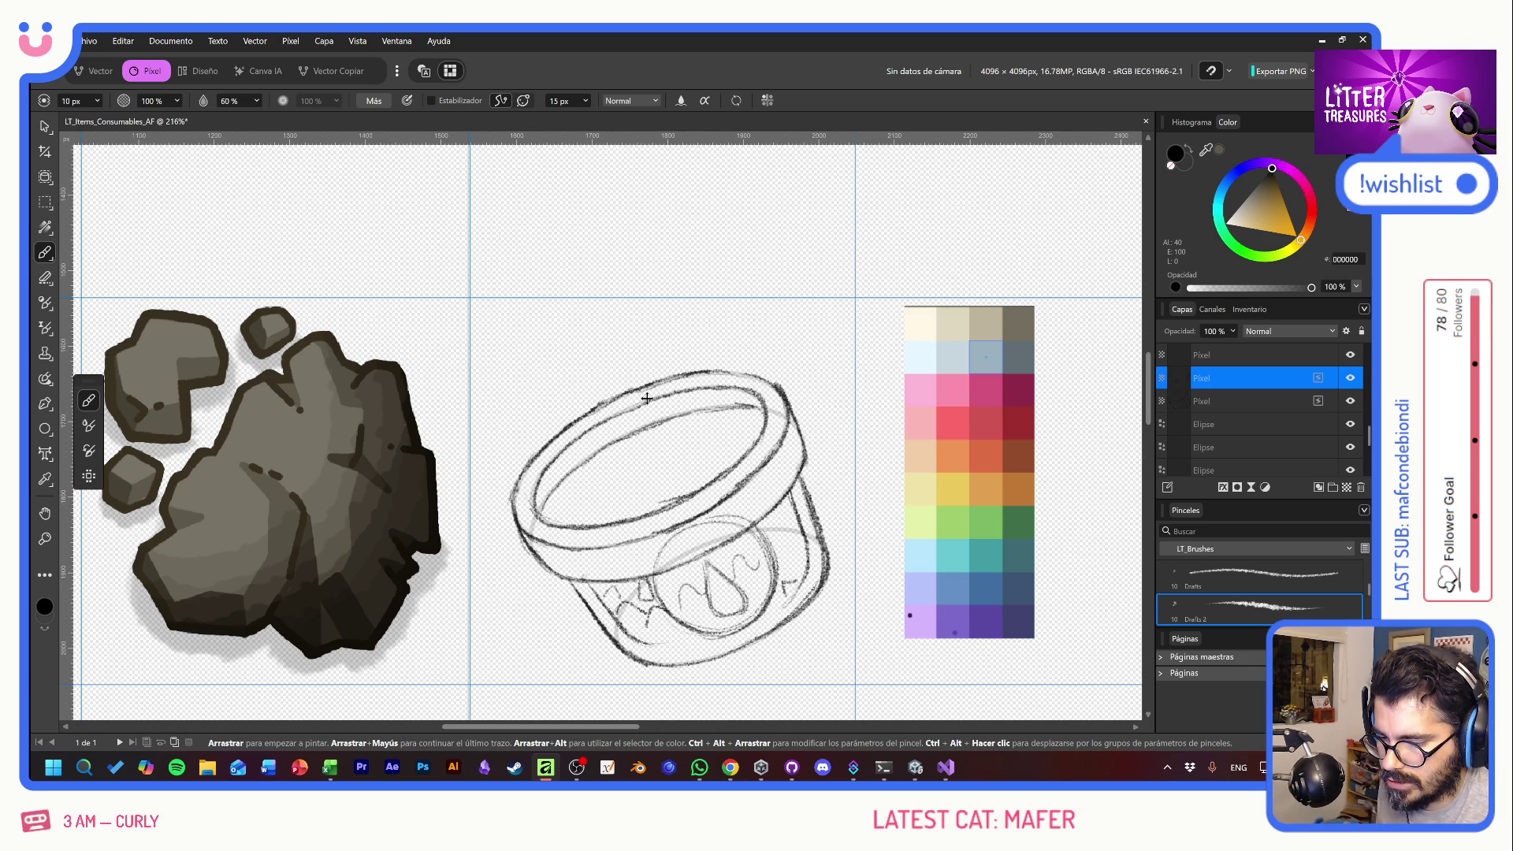
pyautogui.hotkey('ctrl', 'z')
pyautogui.hotkey('ctrl', 'z')
pyautogui.hotkey('ctrl', 'z')
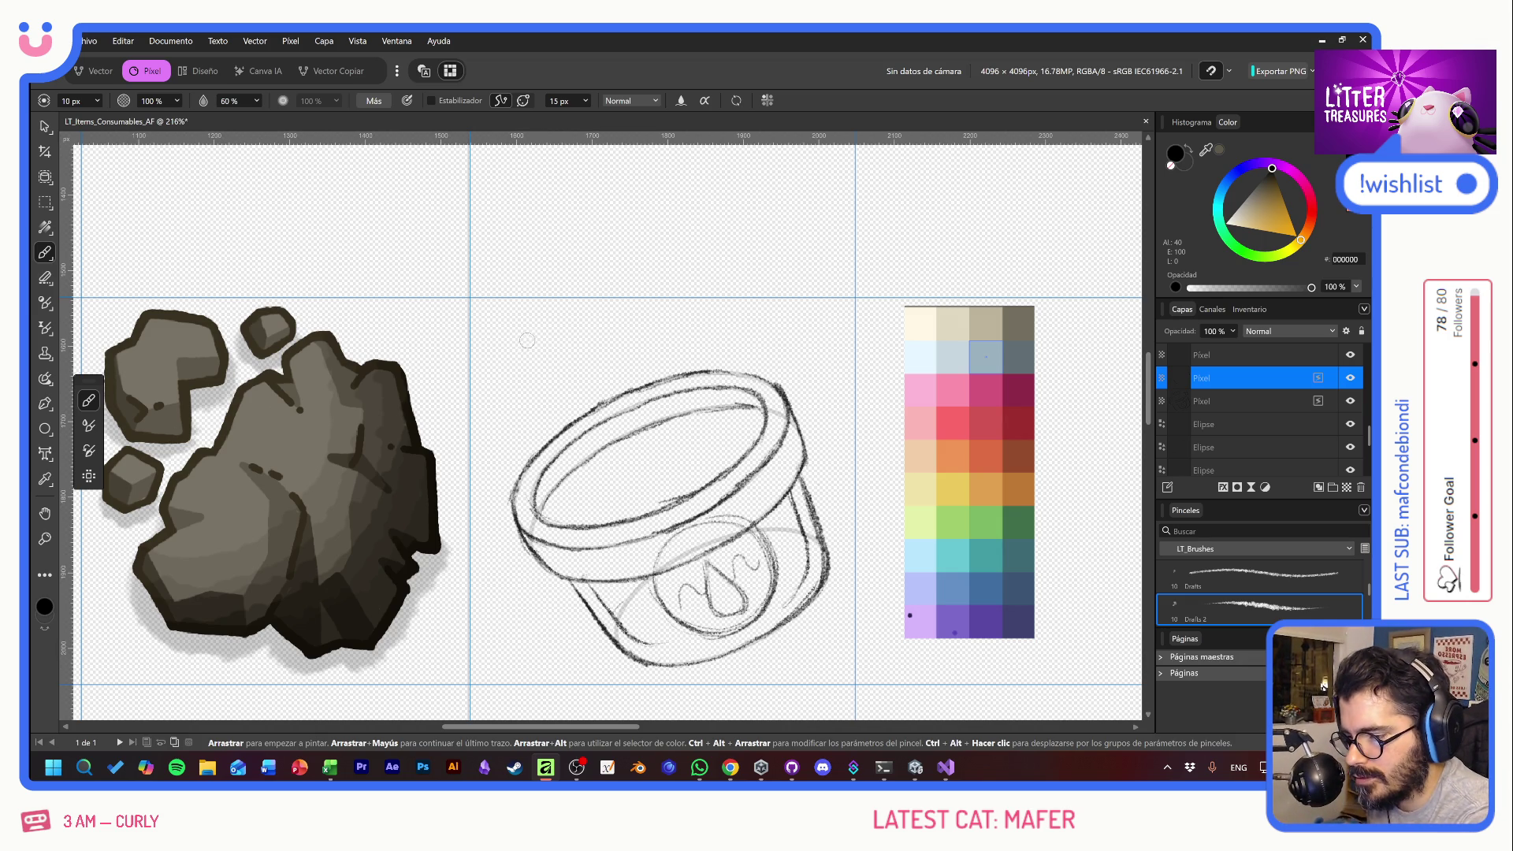
# - Sketch small square, diamond and triangle shards floating above and left of the pot
pyautogui.moveTo(526, 339)
pyautogui.mouseDown()
pyautogui.moveTo(544, 379)
pyautogui.moveTo(562, 344)
pyautogui.moveTo(527, 337)
pyautogui.mouseUp()
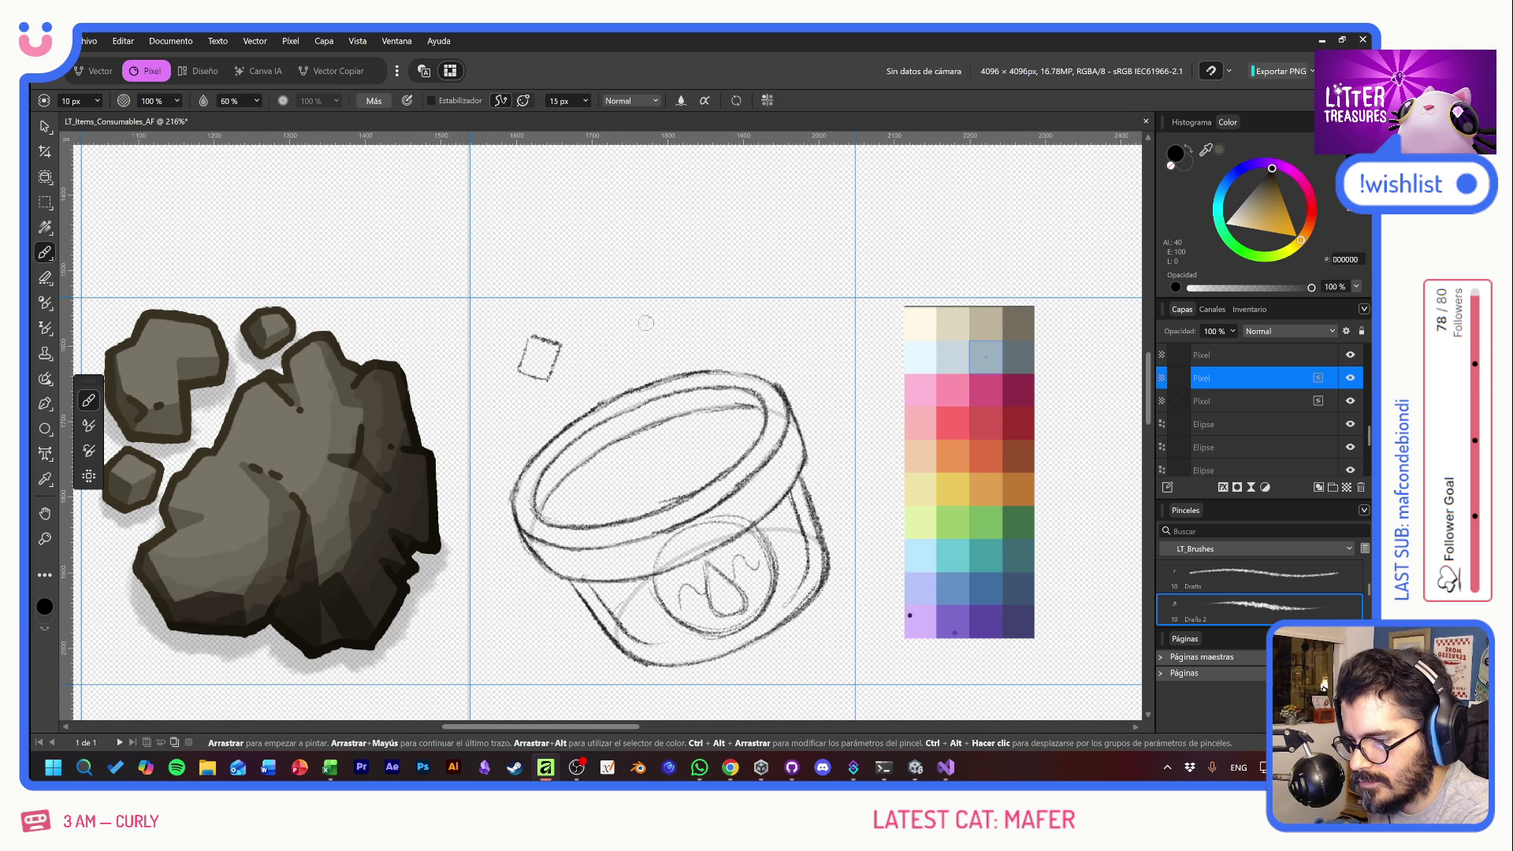
pyautogui.moveTo(651, 313)
pyautogui.mouseDown()
pyautogui.moveTo(634, 339)
pyautogui.moveTo(671, 348)
pyautogui.moveTo(674, 319)
pyautogui.moveTo(652, 312)
pyautogui.moveTo(587, 377)
pyautogui.moveTo(615, 379)
pyautogui.moveTo(597, 344)
pyautogui.mouseUp()
pyautogui.moveTo(498, 435)
pyautogui.mouseDown()
pyautogui.moveTo(519, 416)
pyautogui.moveTo(533, 437)
pyautogui.moveTo(498, 436)
pyautogui.mouseUp()
pyautogui.moveTo(739, 323)
pyautogui.mouseDown()
pyautogui.moveTo(728, 352)
pyautogui.moveTo(755, 346)
pyautogui.mouseUp()
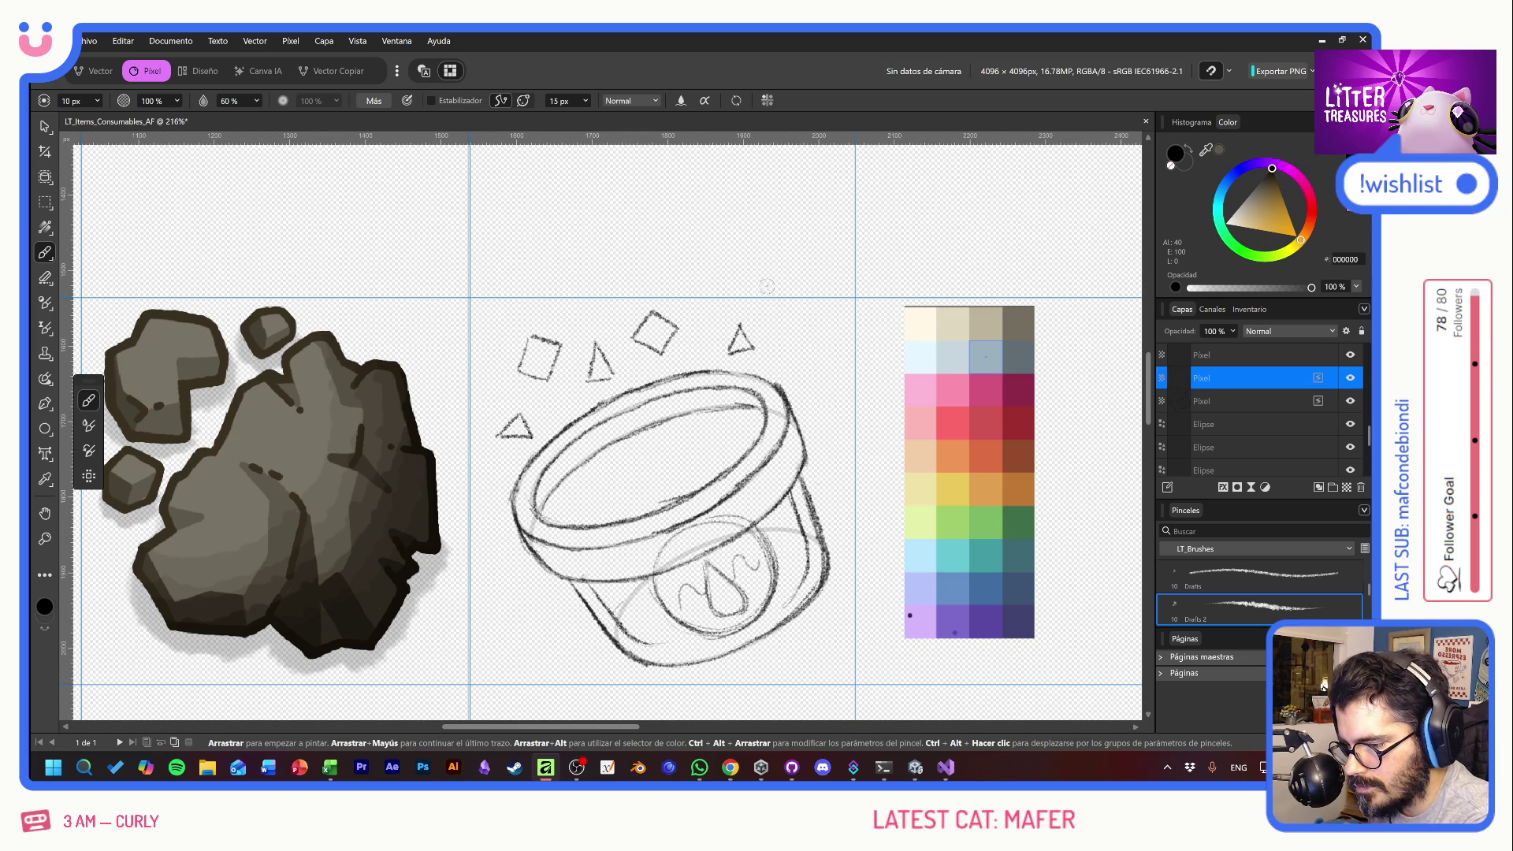
pyautogui.moveTo(571, 308)
pyautogui.mouseDown()
pyautogui.moveTo(581, 331)
pyautogui.moveTo(593, 303)
pyautogui.moveTo(583, 331)
pyautogui.mouseUp()
pyautogui.moveTo(488, 335)
pyautogui.mouseDown()
pyautogui.moveTo(489, 356)
pyautogui.moveTo(508, 347)
pyautogui.mouseUp()
pyautogui.moveTo(508, 347); pyautogui.dragTo(489, 356)
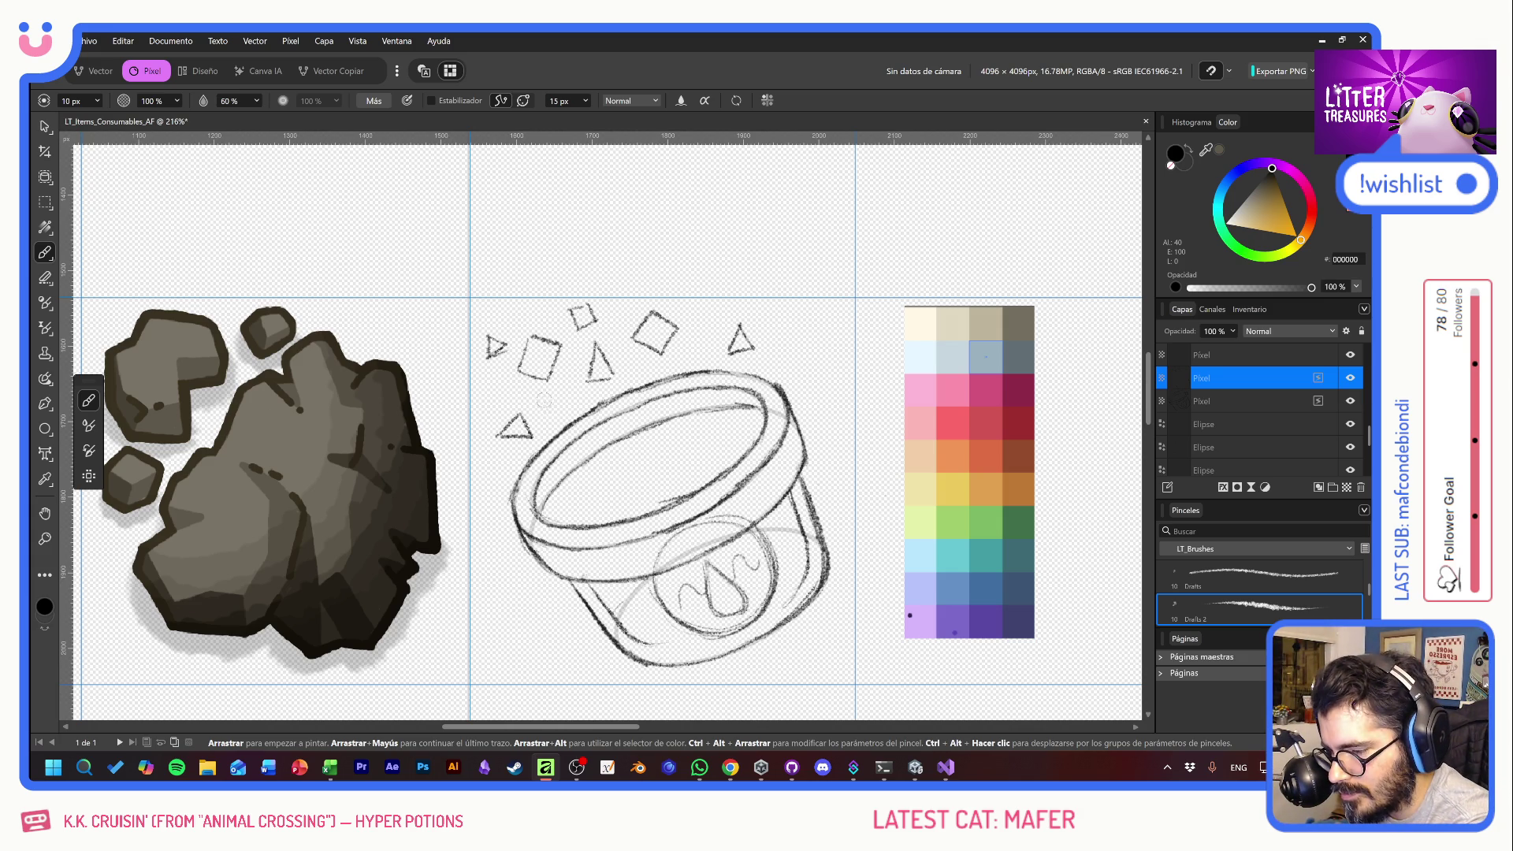
# - Sketch zigzag crystals filling the pot's rim and darken their jagged outlines
pyautogui.moveTo(544, 432)
pyautogui.mouseDown()
pyautogui.moveTo(556, 386)
pyautogui.moveTo(634, 401)
pyautogui.moveTo(662, 359)
pyautogui.moveTo(679, 373)
pyautogui.moveTo(639, 369)
pyautogui.moveTo(719, 370)
pyautogui.moveTo(705, 392)
pyautogui.moveTo(707, 355)
pyautogui.moveTo(712, 381)
pyautogui.moveTo(725, 353)
pyautogui.moveTo(704, 385)
pyautogui.moveTo(749, 359)
pyautogui.moveTo(738, 392)
pyautogui.moveTo(769, 404)
pyautogui.moveTo(713, 425)
pyautogui.moveTo(747, 409)
pyautogui.mouseUp()
pyautogui.moveTo(680, 466)
pyautogui.mouseDown()
pyautogui.moveTo(707, 421)
pyautogui.moveTo(723, 448)
pyautogui.moveTo(692, 459)
pyautogui.mouseUp()
pyautogui.moveTo(694, 455)
pyautogui.mouseDown()
pyautogui.moveTo(675, 478)
pyautogui.moveTo(734, 427)
pyautogui.mouseUp()
pyautogui.moveTo(530, 477)
pyautogui.mouseDown()
pyautogui.moveTo(552, 455)
pyautogui.moveTo(564, 492)
pyautogui.moveTo(581, 486)
pyautogui.moveTo(519, 488)
pyautogui.moveTo(542, 476)
pyautogui.moveTo(543, 406)
pyautogui.moveTo(554, 422)
pyautogui.moveTo(556, 403)
pyautogui.moveTo(619, 426)
pyautogui.mouseUp()
pyautogui.moveTo(583, 485)
pyautogui.mouseDown()
pyautogui.moveTo(622, 452)
pyautogui.moveTo(652, 479)
pyautogui.moveTo(683, 454)
pyautogui.moveTo(667, 410)
pyautogui.moveTo(702, 391)
pyautogui.mouseUp()
pyautogui.moveTo(583, 508)
pyautogui.mouseDown()
pyautogui.moveTo(635, 493)
pyautogui.moveTo(657, 461)
pyautogui.mouseUp()
pyautogui.moveTo(733, 453)
pyautogui.mouseDown()
pyautogui.moveTo(752, 419)
pyautogui.moveTo(757, 438)
pyautogui.mouseUp()
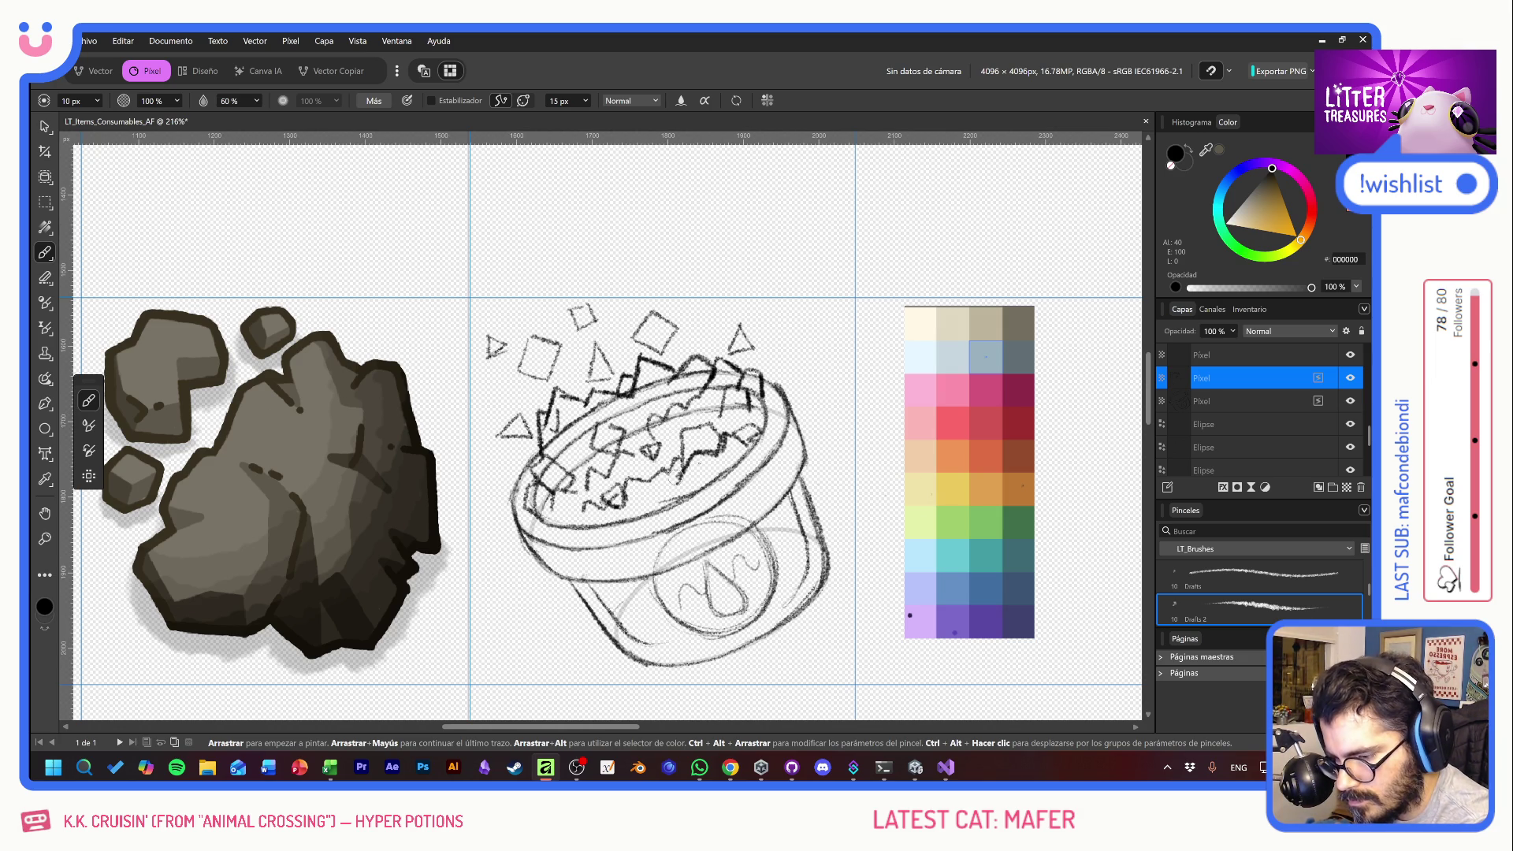
pyautogui.moveTo(637, 493); pyautogui.dragTo(661, 510)
pyautogui.moveTo(553, 514)
pyautogui.mouseDown()
pyautogui.moveTo(579, 492)
pyautogui.moveTo(575, 432)
pyautogui.moveTo(676, 354)
pyautogui.moveTo(706, 343)
pyautogui.moveTo(708, 356)
pyautogui.mouseUp()
pyautogui.moveTo(611, 415); pyautogui.dragTo(587, 392)
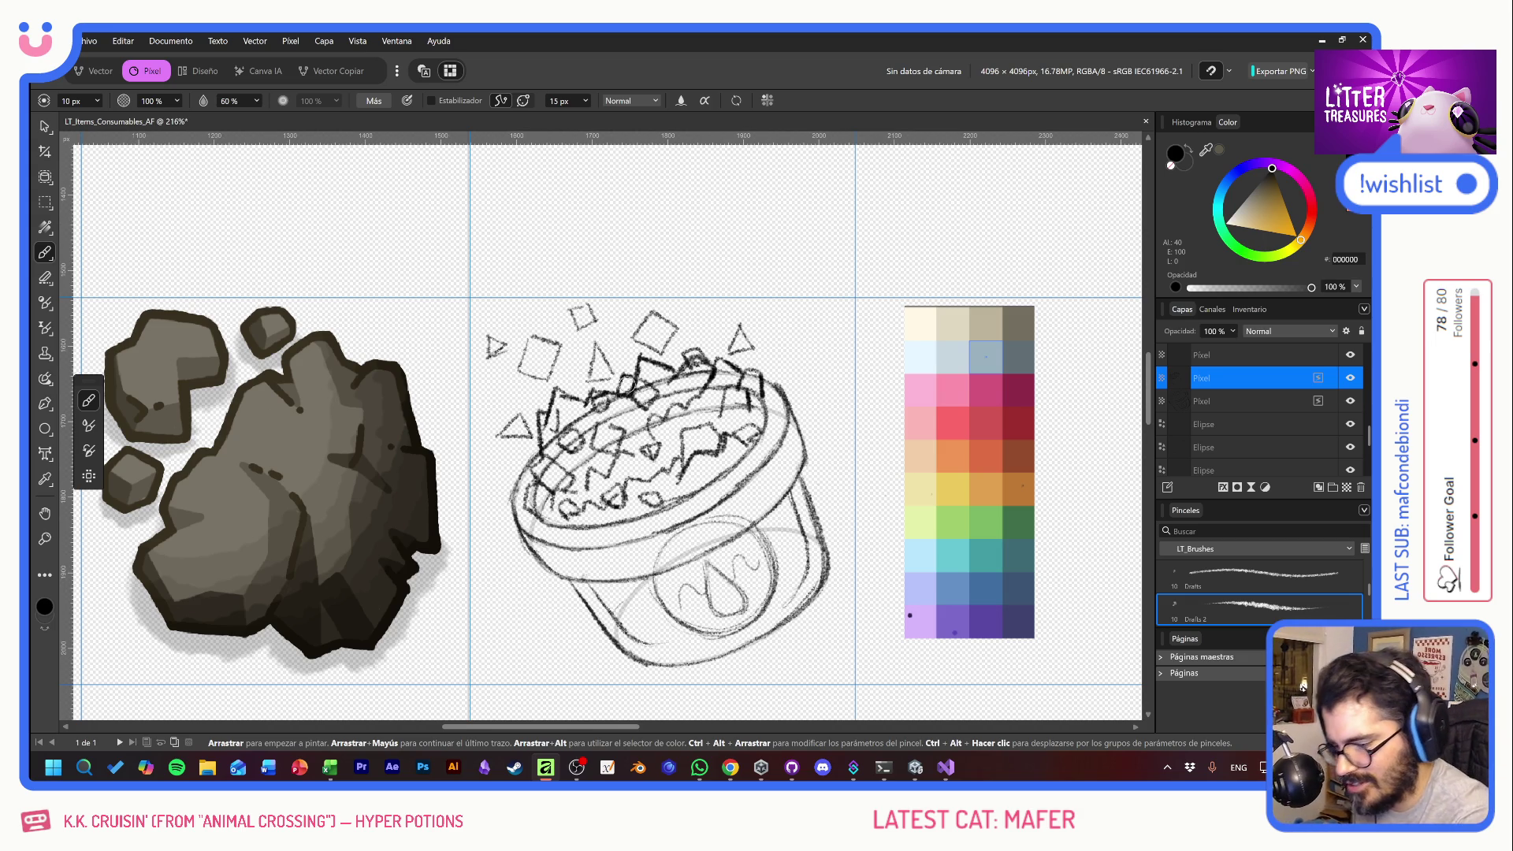
# - Hatch faceted gem marks on the pot's lower left and right sides
pyautogui.moveTo(627, 594)
pyautogui.mouseDown()
pyautogui.moveTo(631, 618)
pyautogui.moveTo(648, 599)
pyautogui.moveTo(671, 635)
pyautogui.moveTo(690, 627)
pyautogui.moveTo(628, 593)
pyautogui.mouseUp()
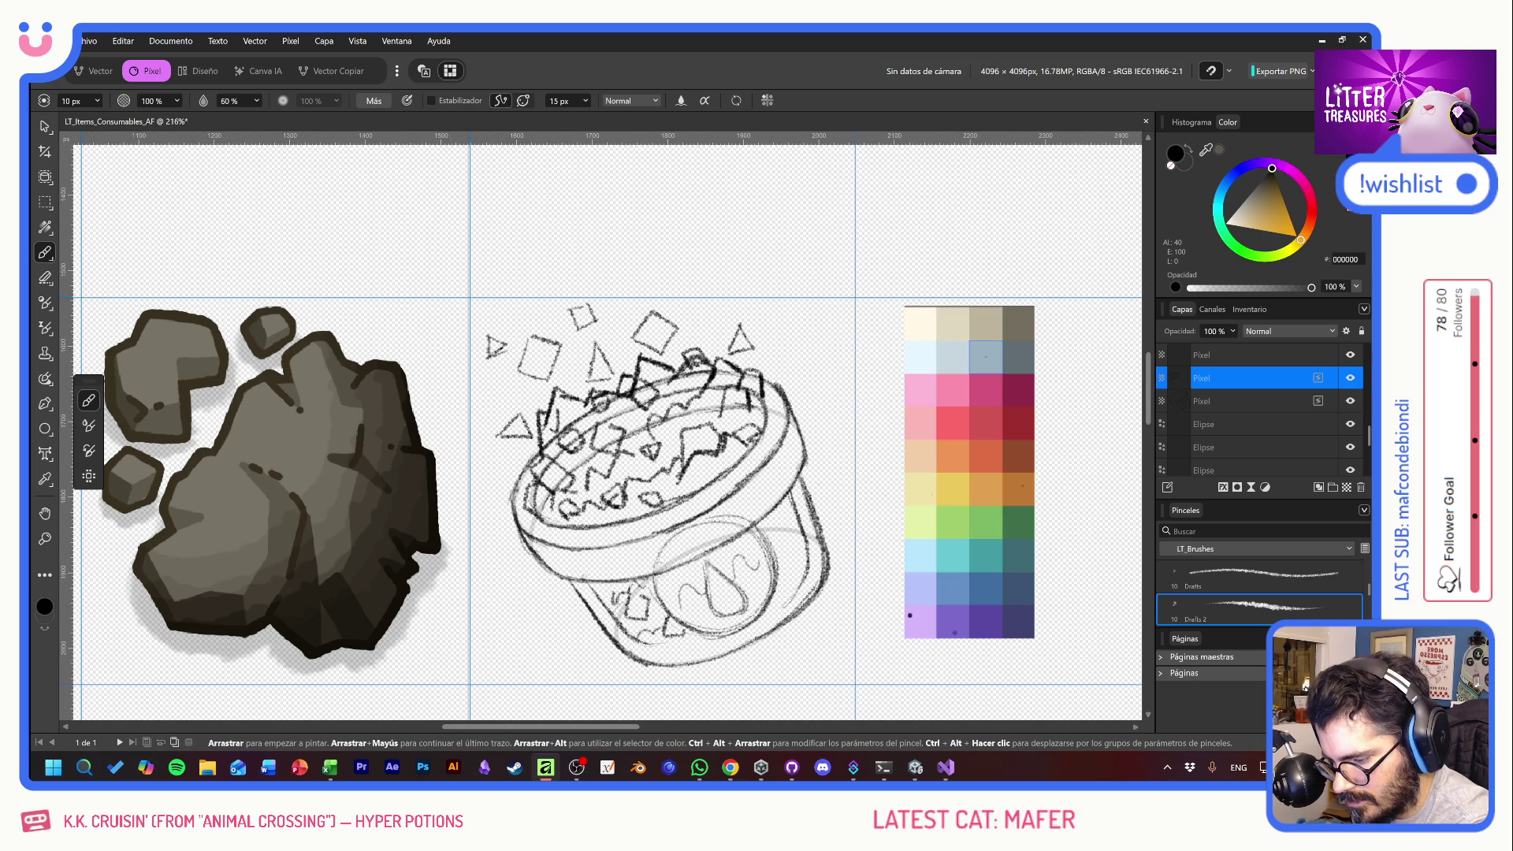
pyautogui.moveTo(765, 539)
pyautogui.mouseDown()
pyautogui.moveTo(793, 534)
pyautogui.moveTo(780, 566)
pyautogui.moveTo(794, 597)
pyautogui.moveTo(802, 571)
pyautogui.mouseUp()
pyautogui.moveTo(791, 506)
pyautogui.mouseDown()
pyautogui.moveTo(780, 522)
pyautogui.moveTo(798, 528)
pyautogui.mouseUp()
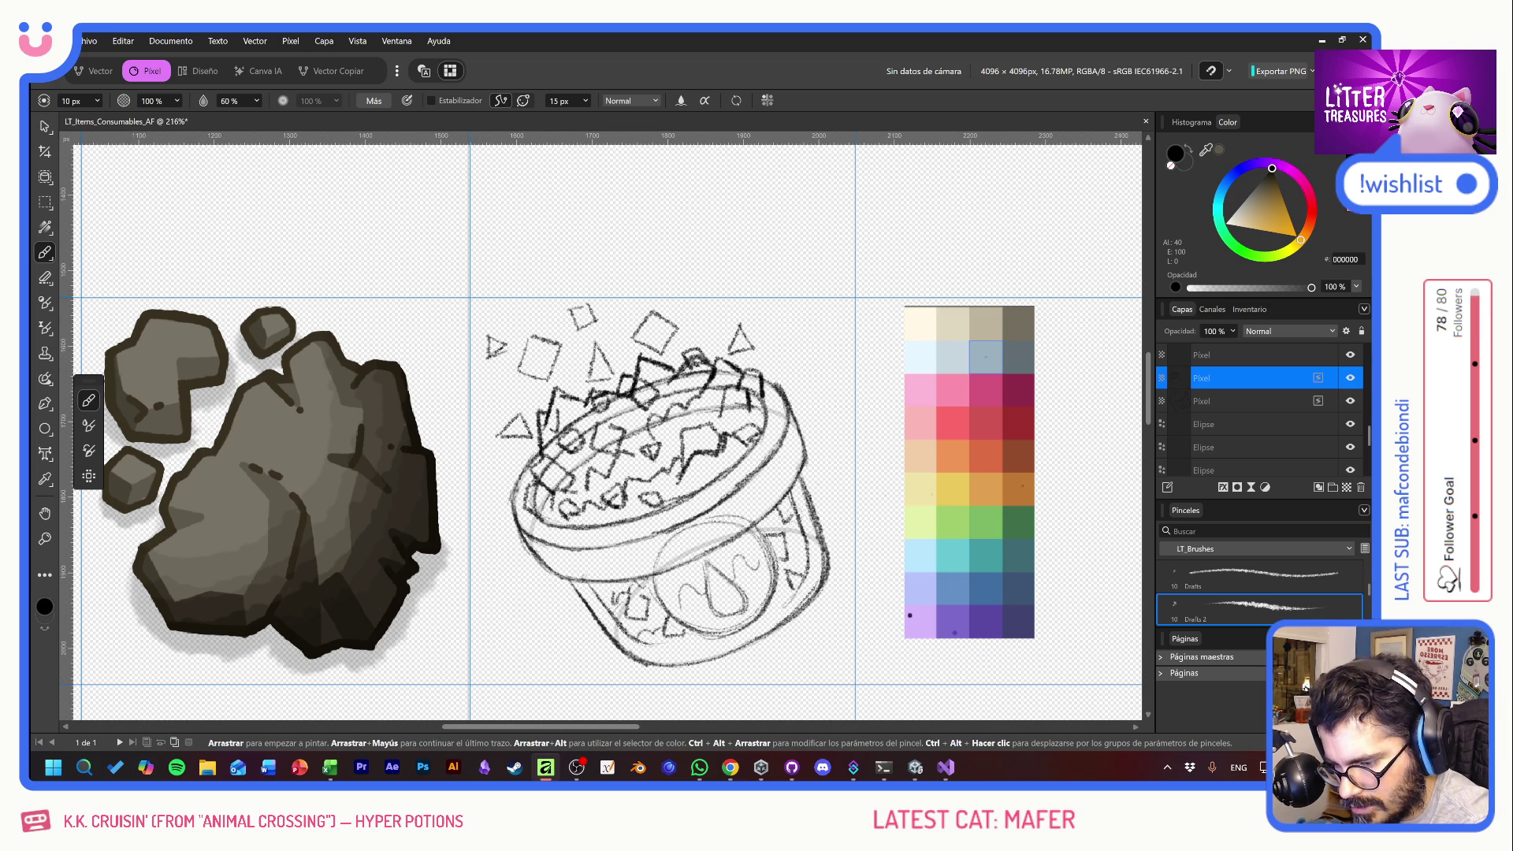
pyautogui.moveTo(601, 594); pyautogui.dragTo(623, 584)
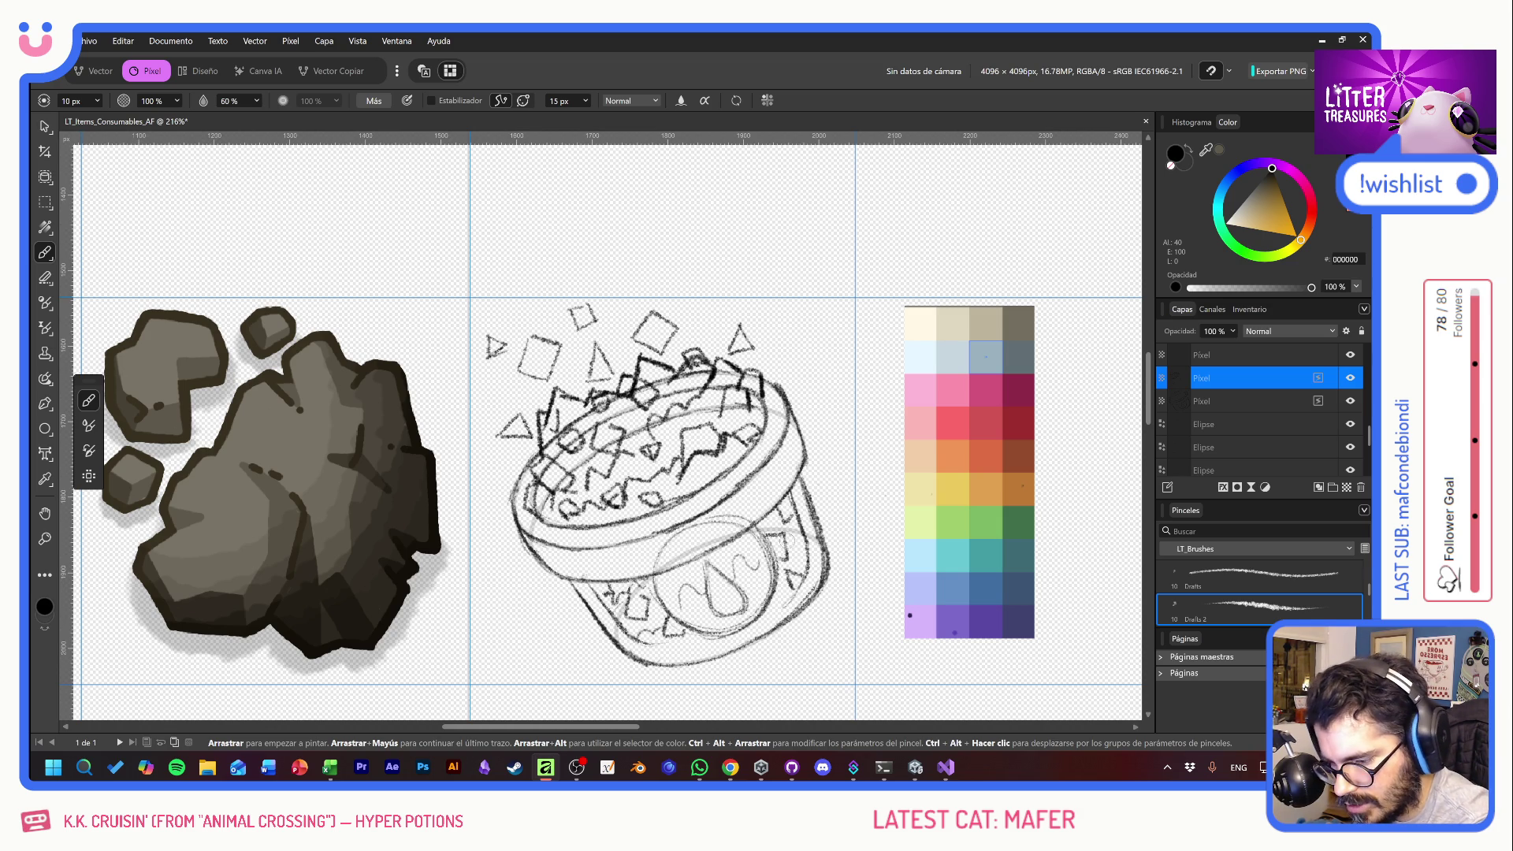
pyautogui.moveTo(789, 590); pyautogui.dragTo(765, 618)
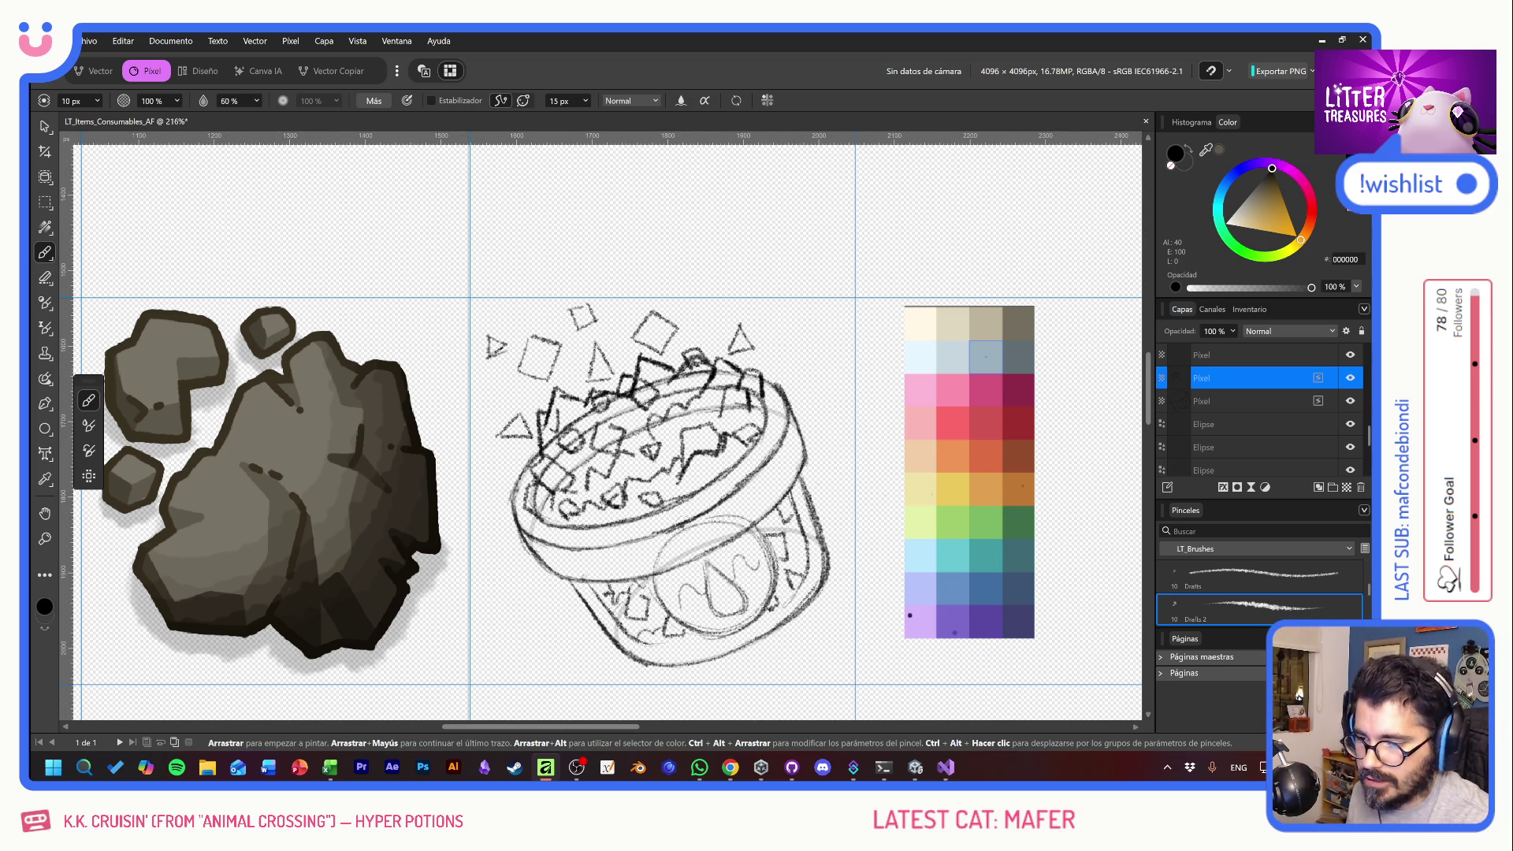
# - Scale both sketch Pixel layers smaller and nudge them into position
pyautogui.click(45, 126)
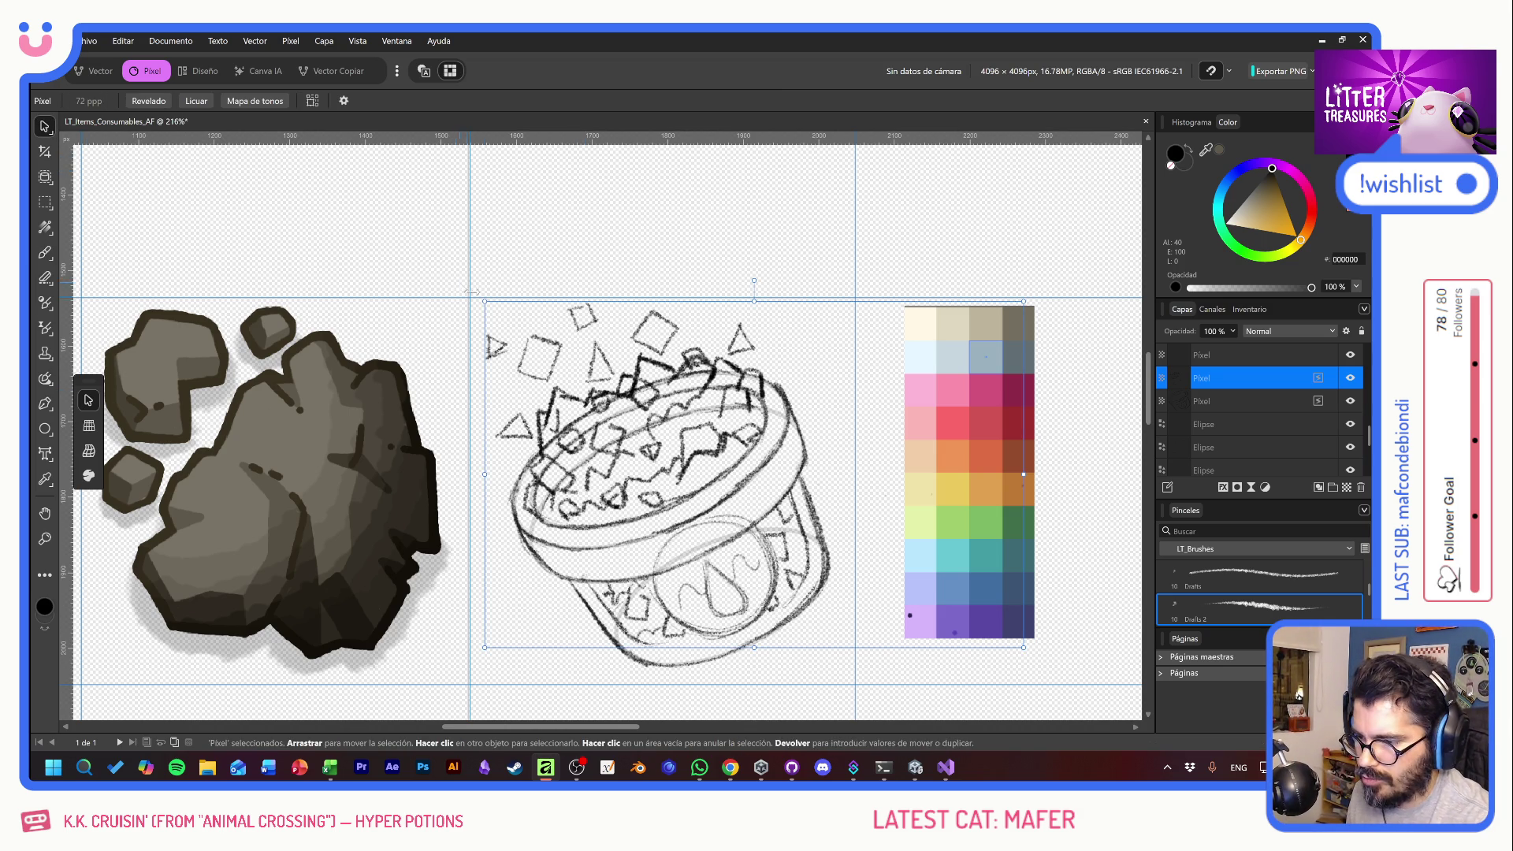
pyautogui.moveTo(483, 300); pyautogui.dragTo(484, 301)
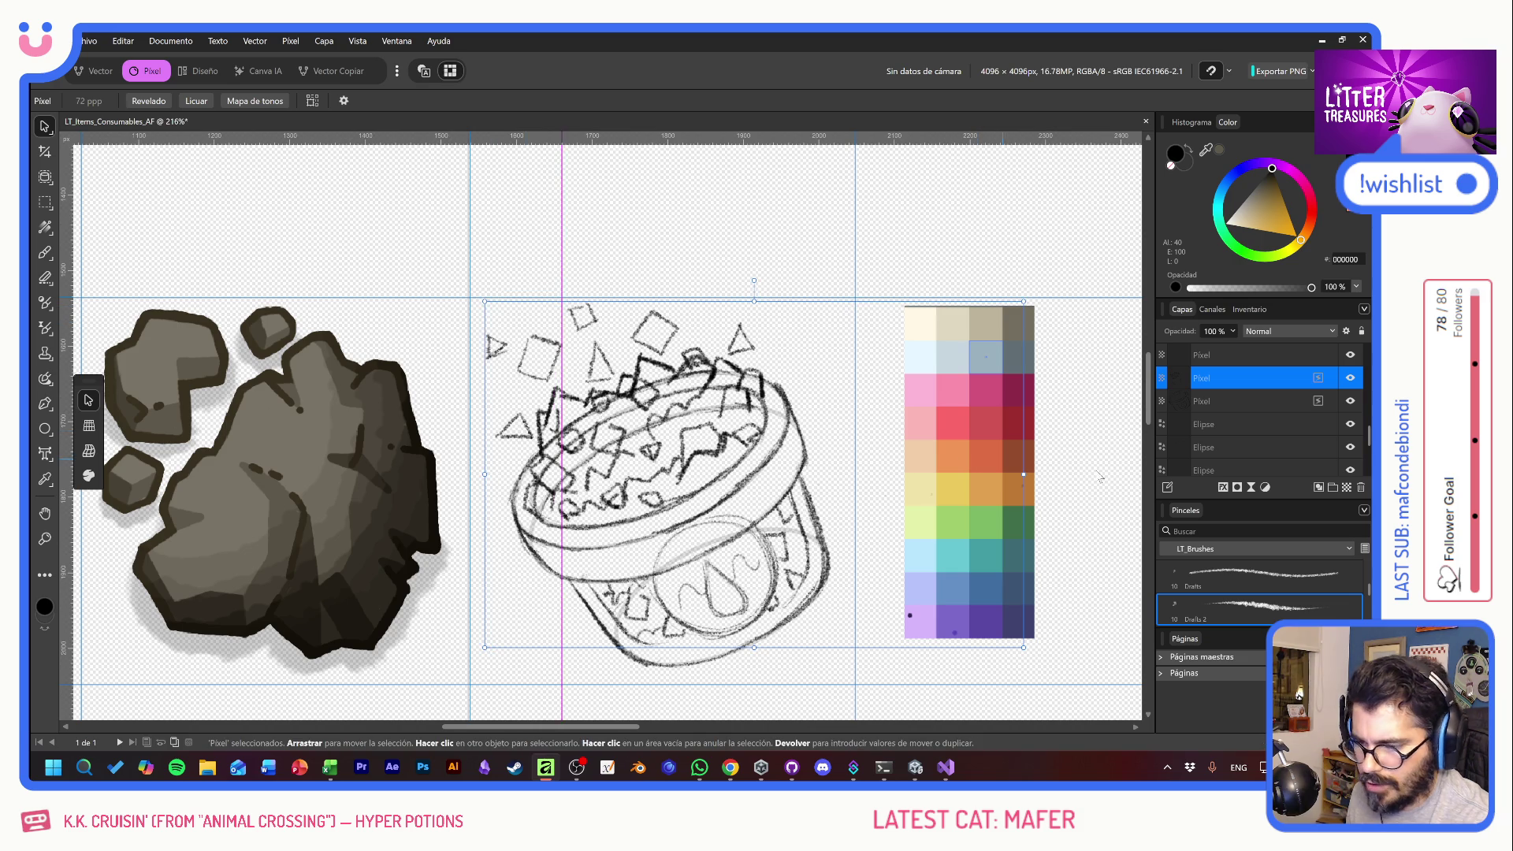
pyautogui.keyDown('shift'); pyautogui.click(1234, 402); pyautogui.keyUp('shift')
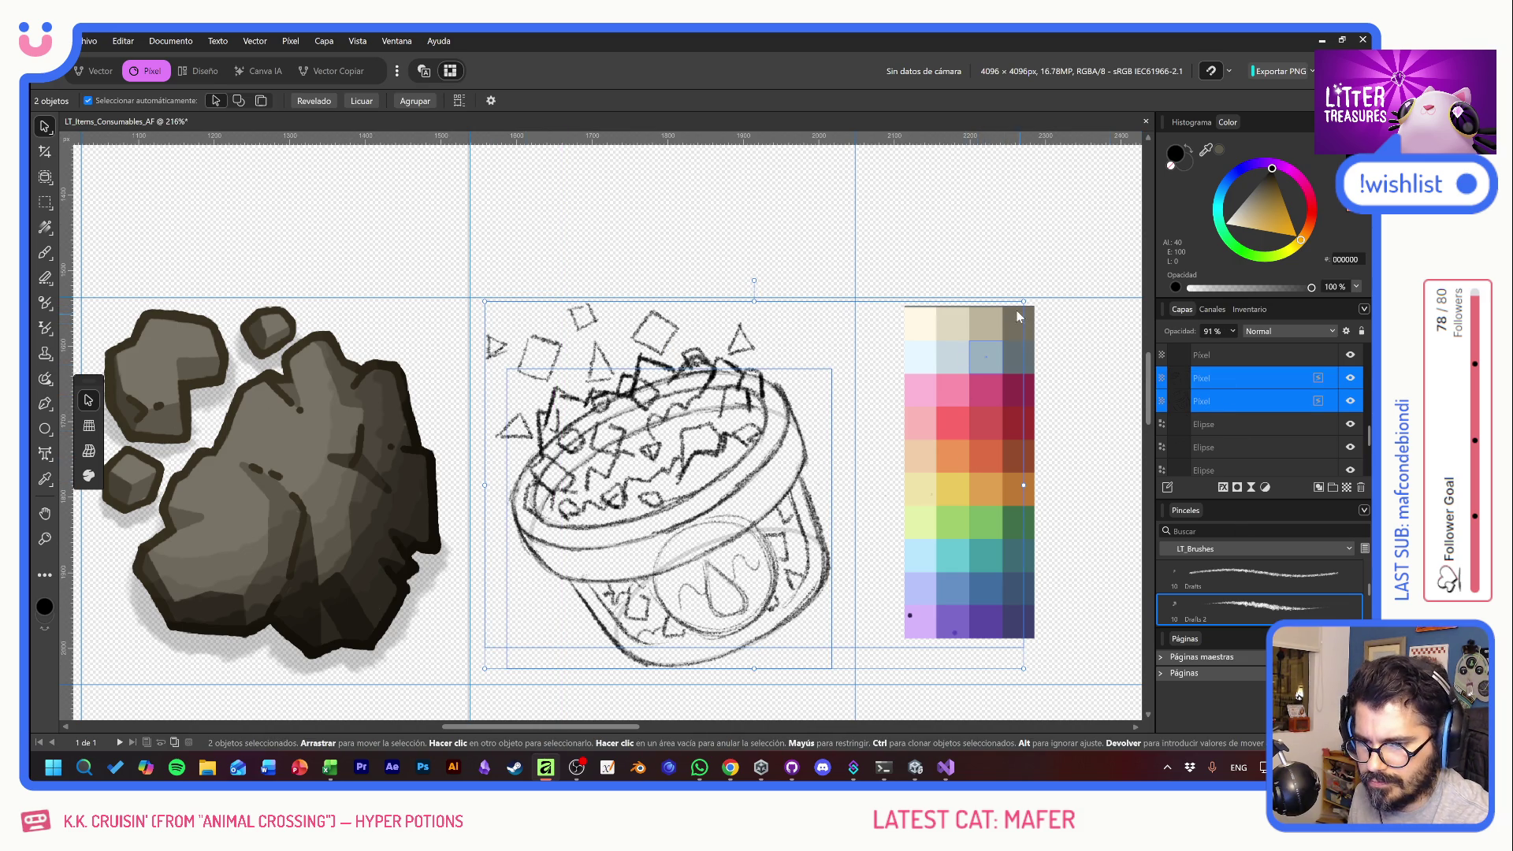
pyautogui.moveTo(1022, 305); pyautogui.dragTo(977, 330)
pyautogui.press('Up')
pyautogui.press('Up')
pyautogui.press('Up')
pyautogui.press('Right')
pyautogui.press('Right')
pyautogui.press('Right')
pyautogui.press('Right')
pyautogui.press('Right')
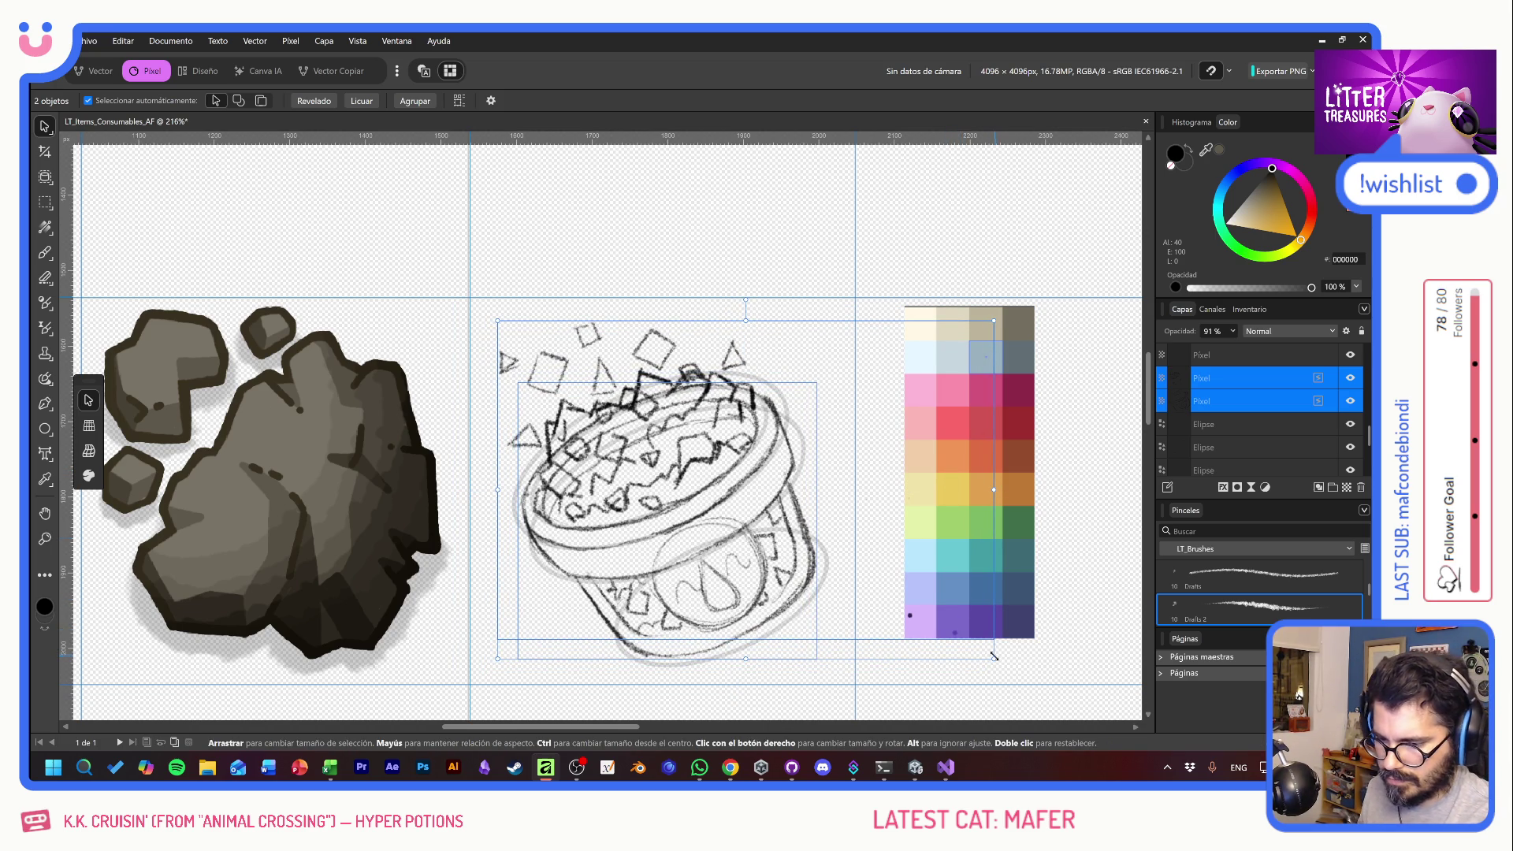
pyautogui.moveTo(999, 658); pyautogui.dragTo(997, 660)
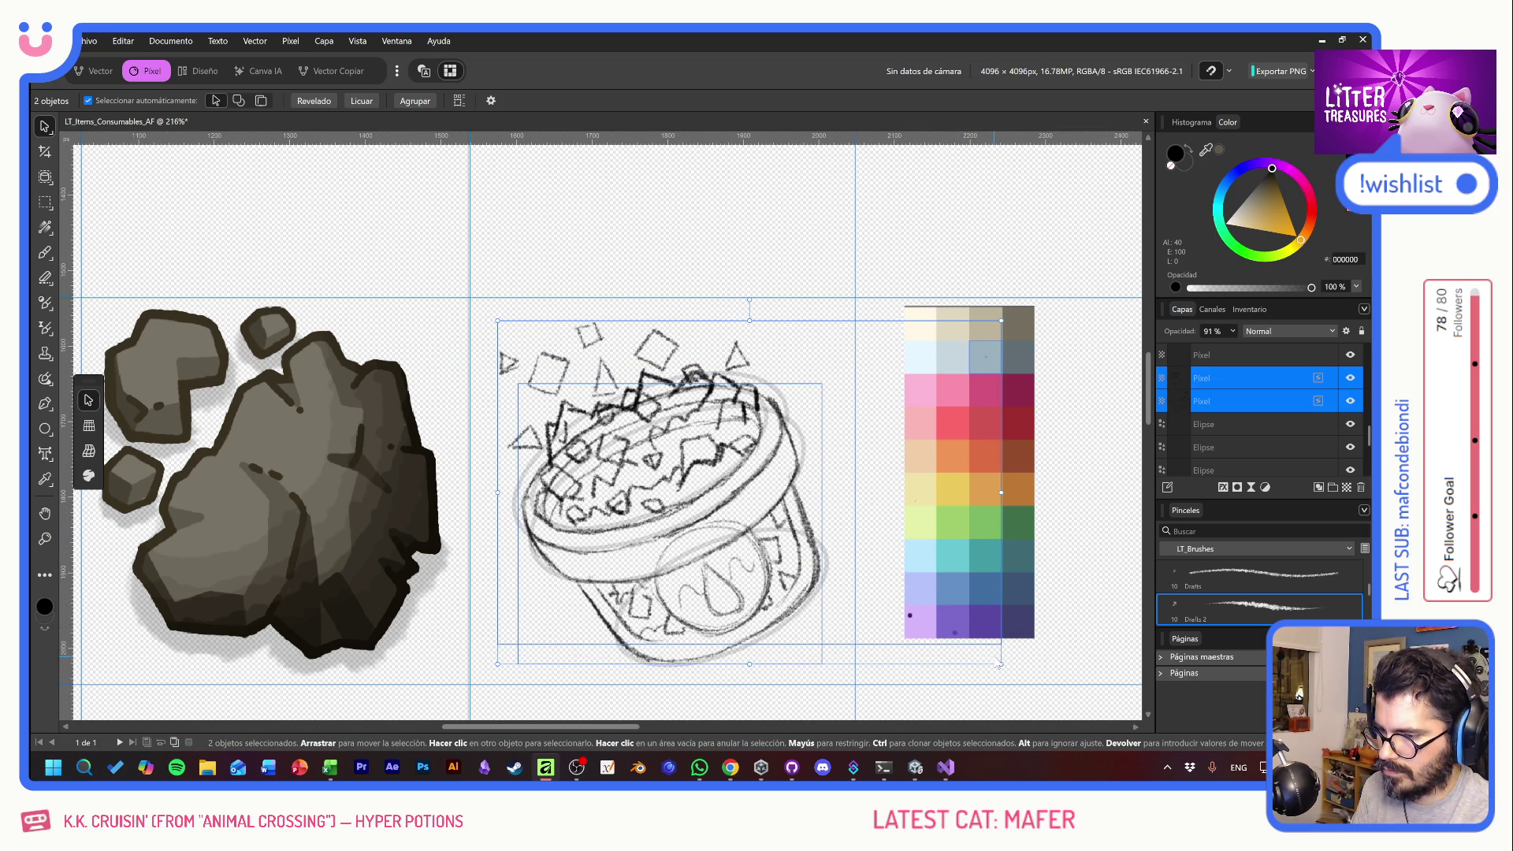
pyautogui.press('Left')
pyautogui.press('Left')
# - Delete the four Elipse guide layers
pyautogui.click(1251, 427)
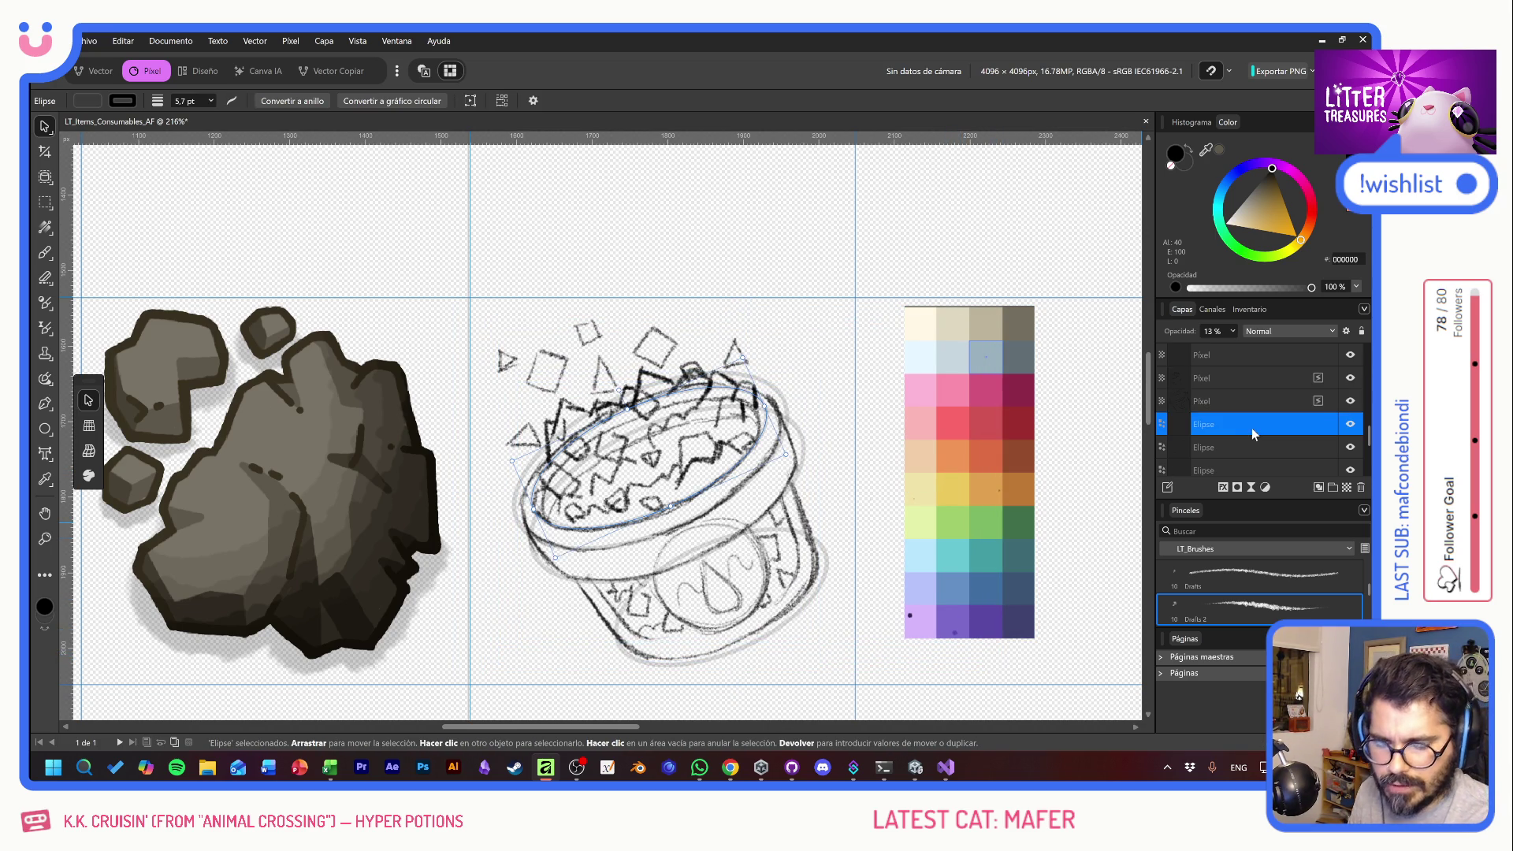
pyautogui.scroll(-2, 1248, 438)
pyautogui.keyDown('shift'); pyautogui.click(1246, 418); pyautogui.keyUp('shift')
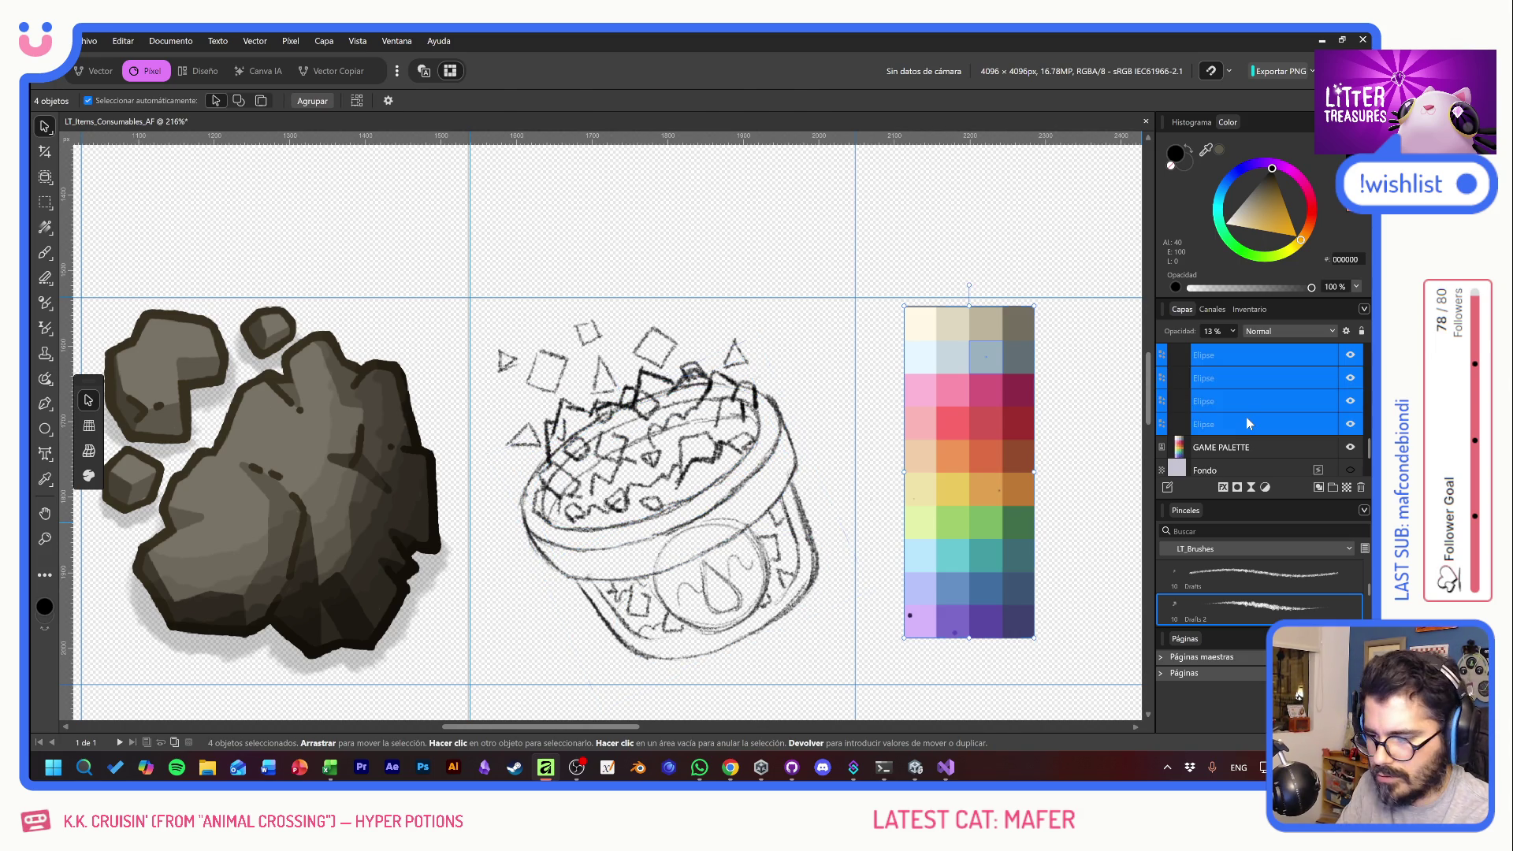
pyautogui.press('Delete')
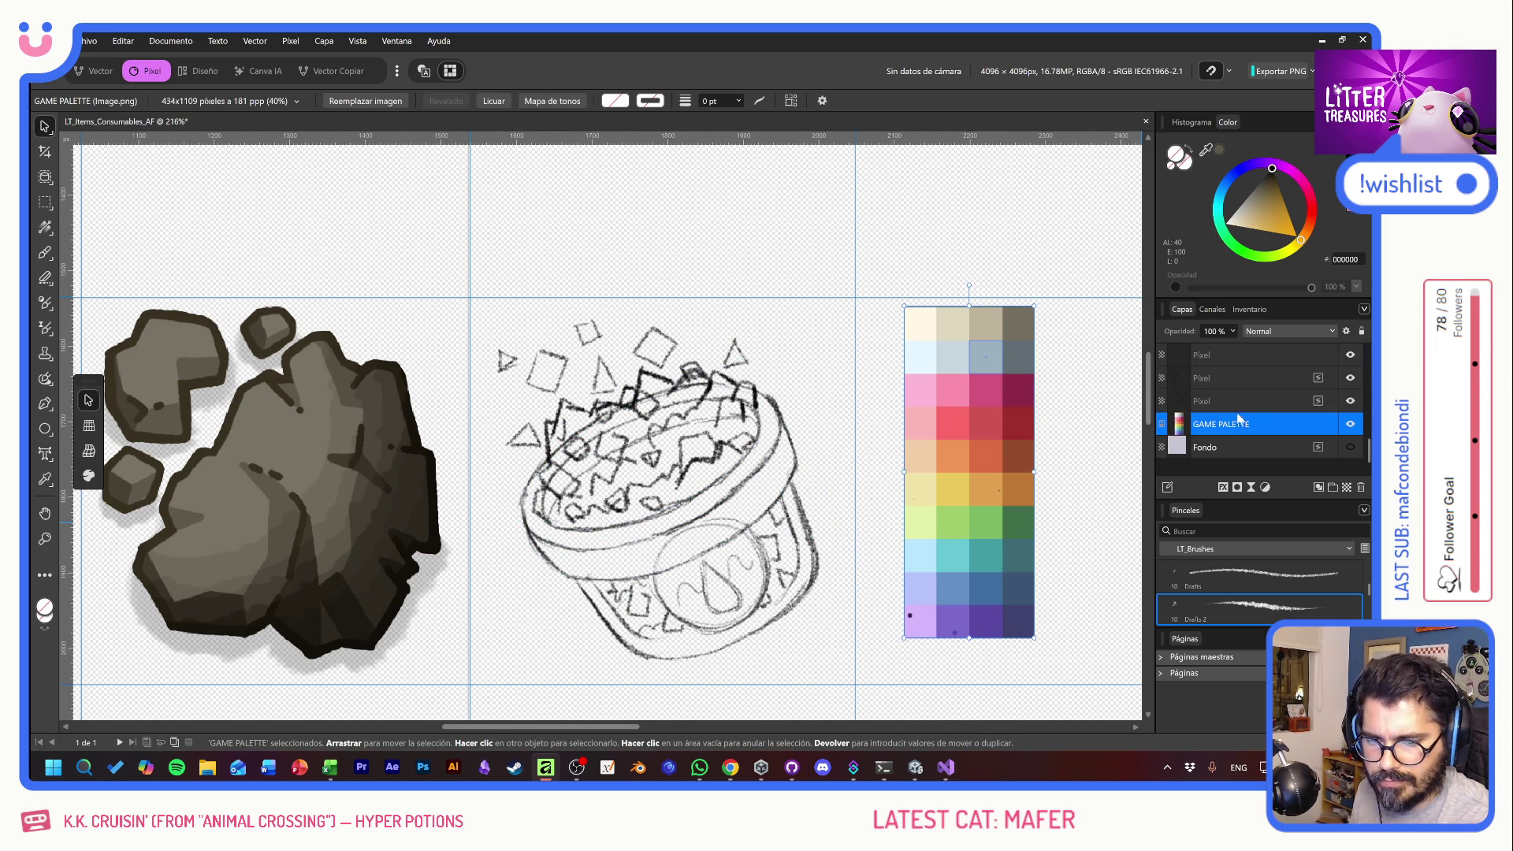
# - Erase some of the crystal strokes on the sketch layer
pyautogui.click(1242, 402)
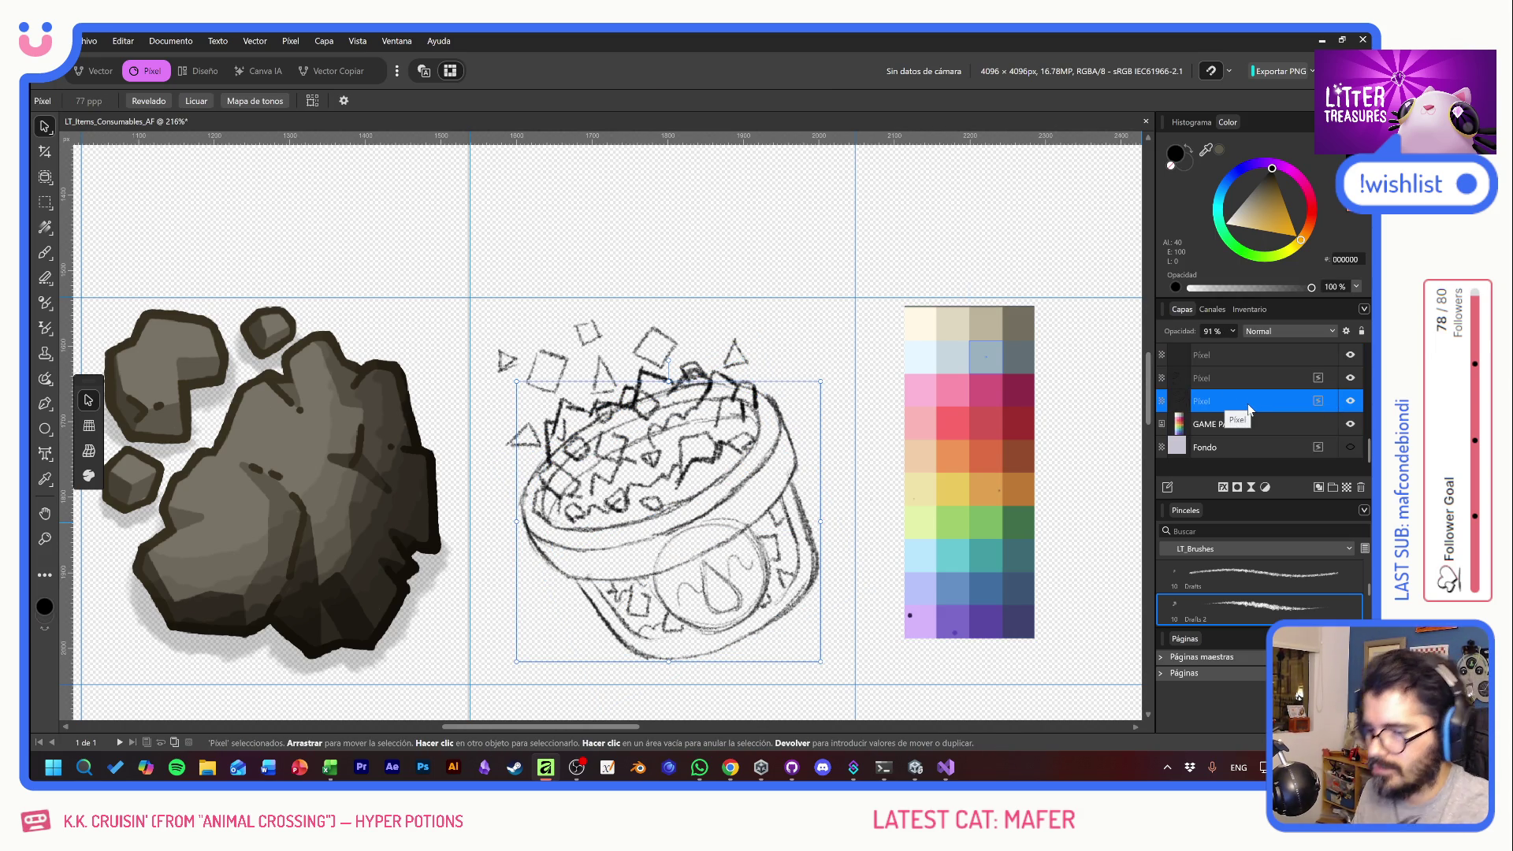
pyautogui.press('e')
pyautogui.moveTo(566, 442)
pyautogui.mouseDown()
pyautogui.moveTo(561, 473)
pyautogui.moveTo(595, 484)
pyautogui.moveTo(666, 402)
pyautogui.moveTo(685, 418)
pyautogui.moveTo(741, 402)
pyautogui.moveTo(705, 426)
pyautogui.moveTo(745, 417)
pyautogui.moveTo(729, 434)
pyautogui.mouseUp()
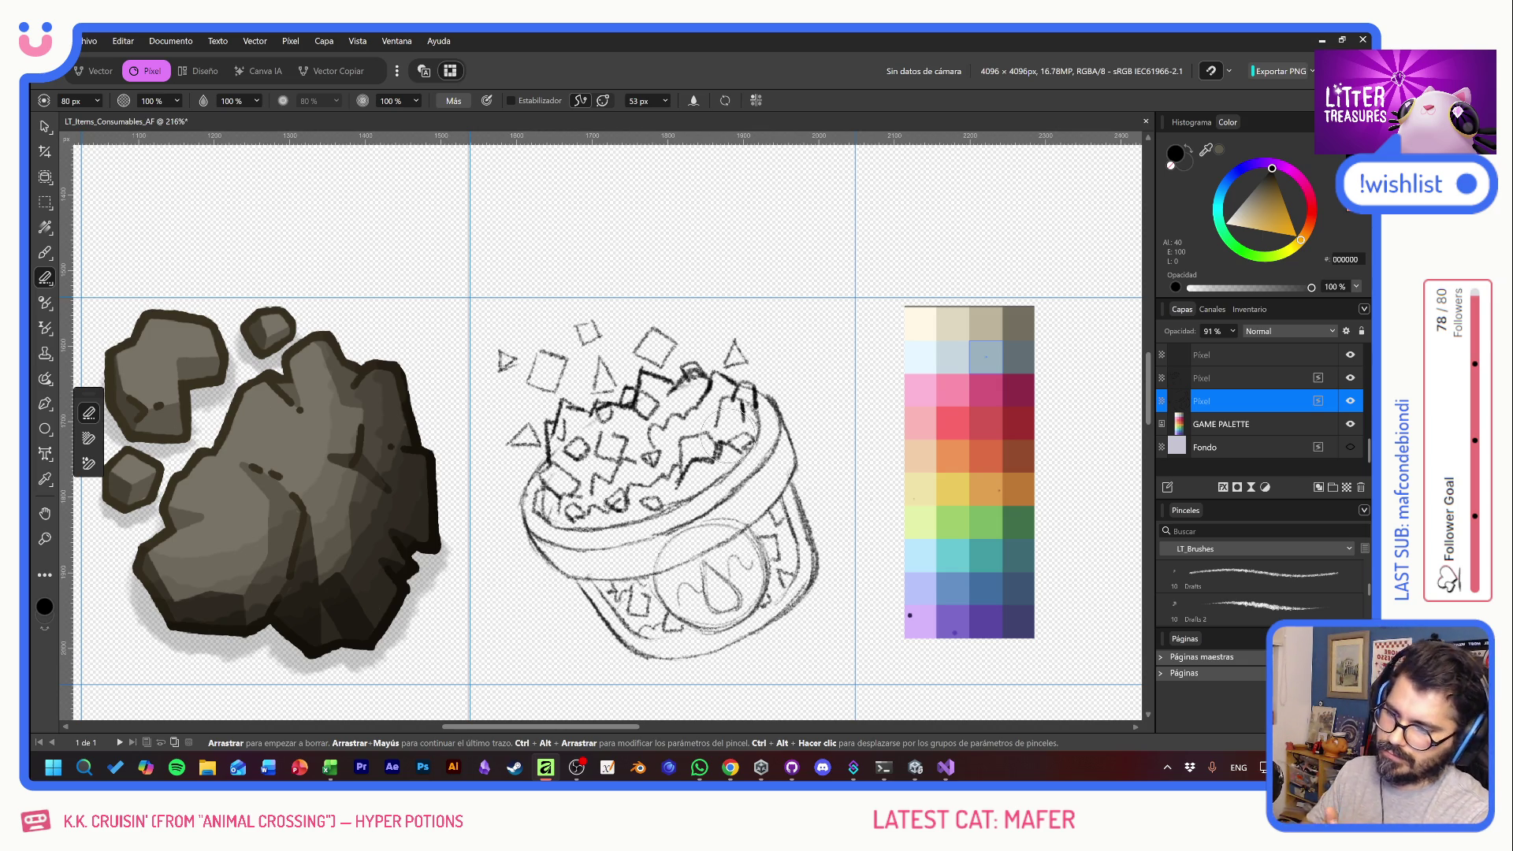
# - Erase more strokes at the bowl's top right, recenter the view, and undo a trial pencil stroke
pyautogui.moveTo(728, 433); pyautogui.dragTo(713, 402)
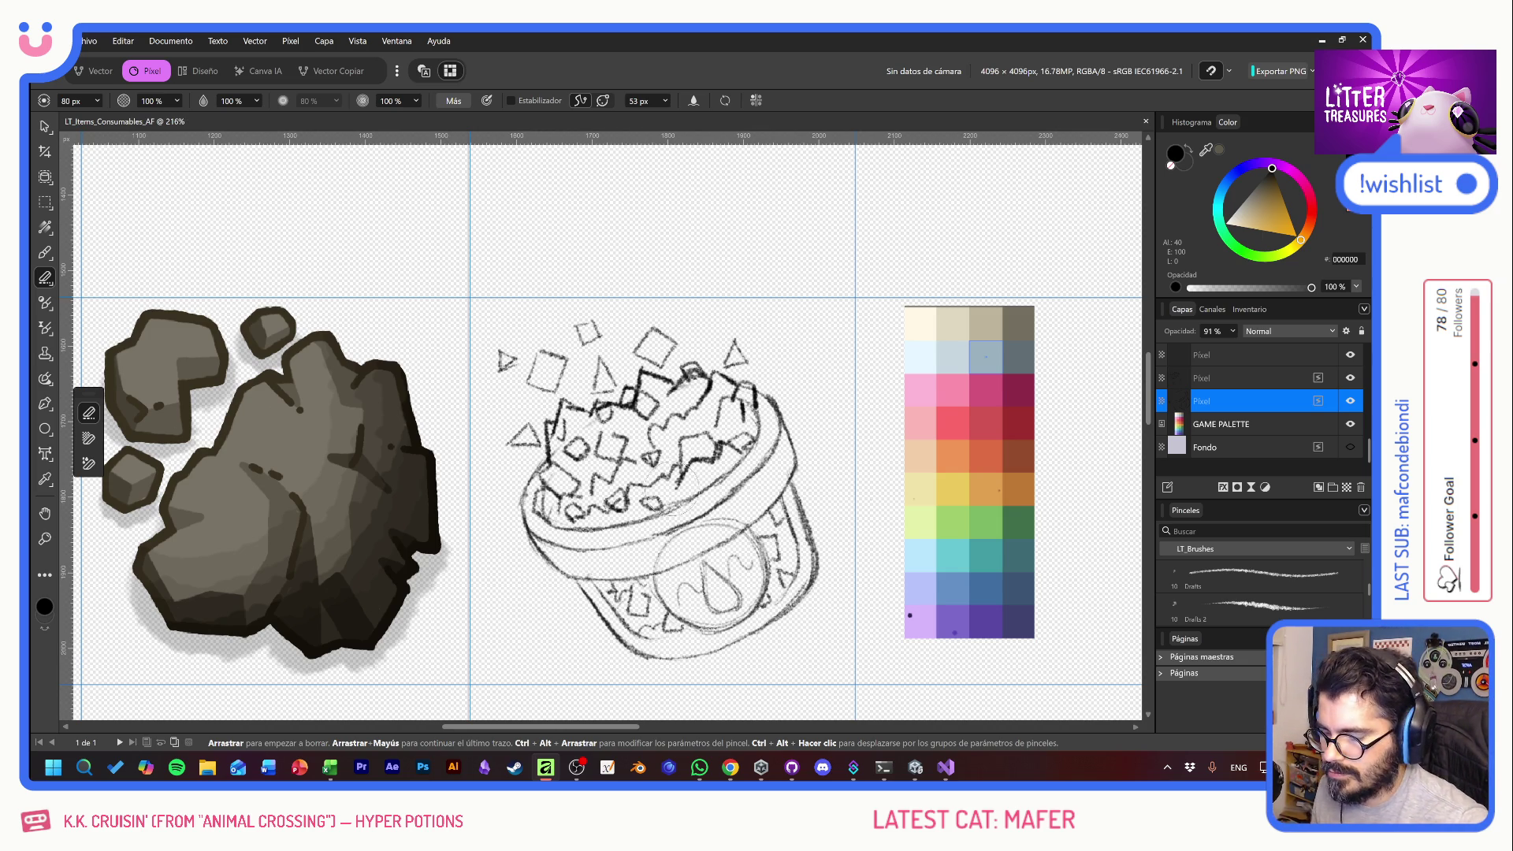
pyautogui.scroll(5, 682, 503)
pyautogui.scroll(-10, 682, 503)
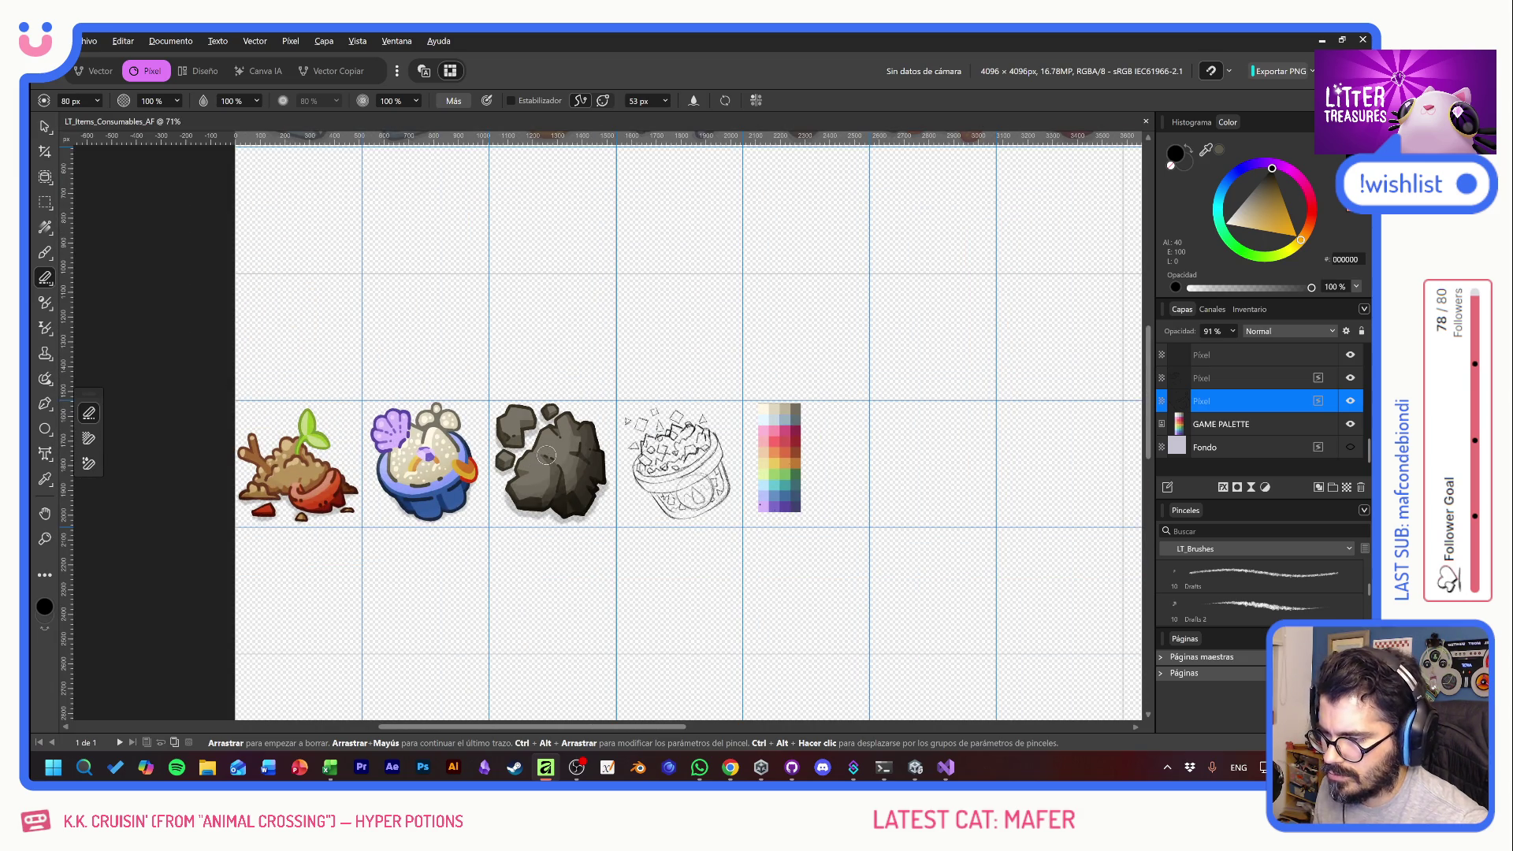
pyautogui.scroll(5, 715, 469)
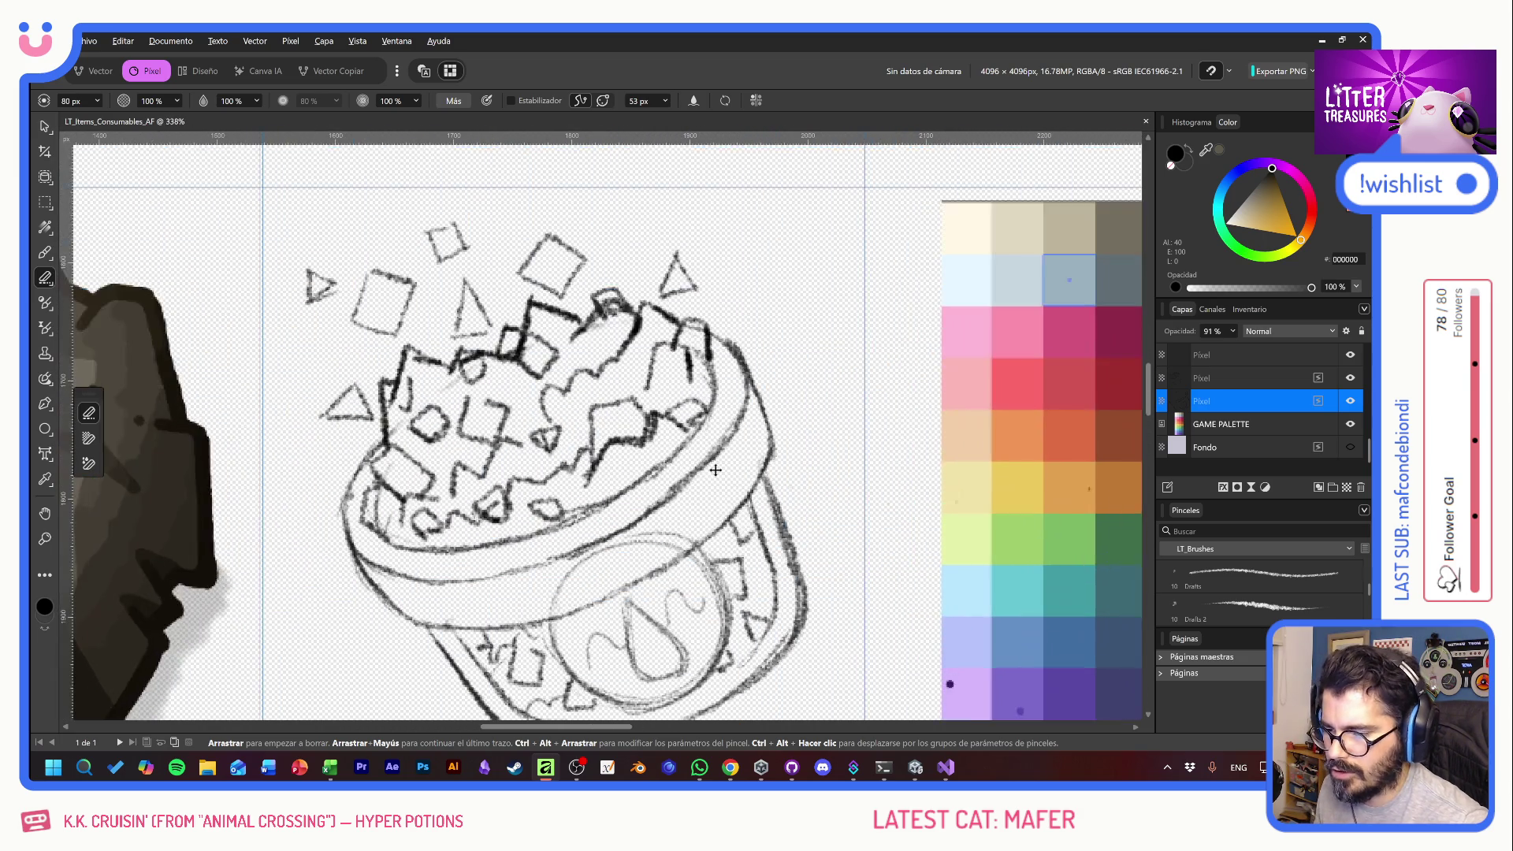
pyautogui.moveTo(714, 470); pyautogui.dragTo(759, 405)
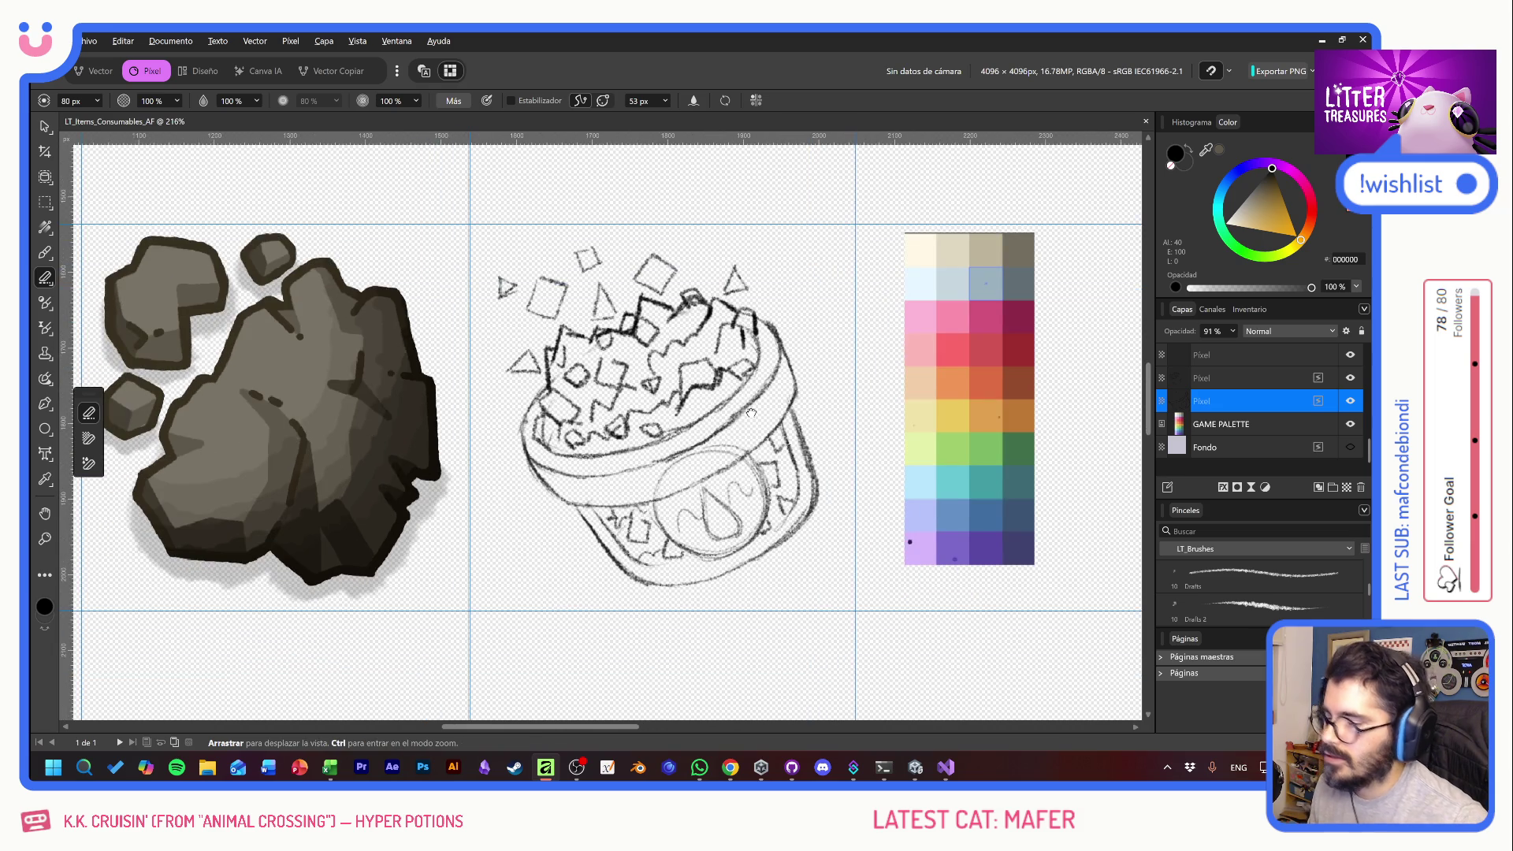
pyautogui.scroll(1, 689, 417)
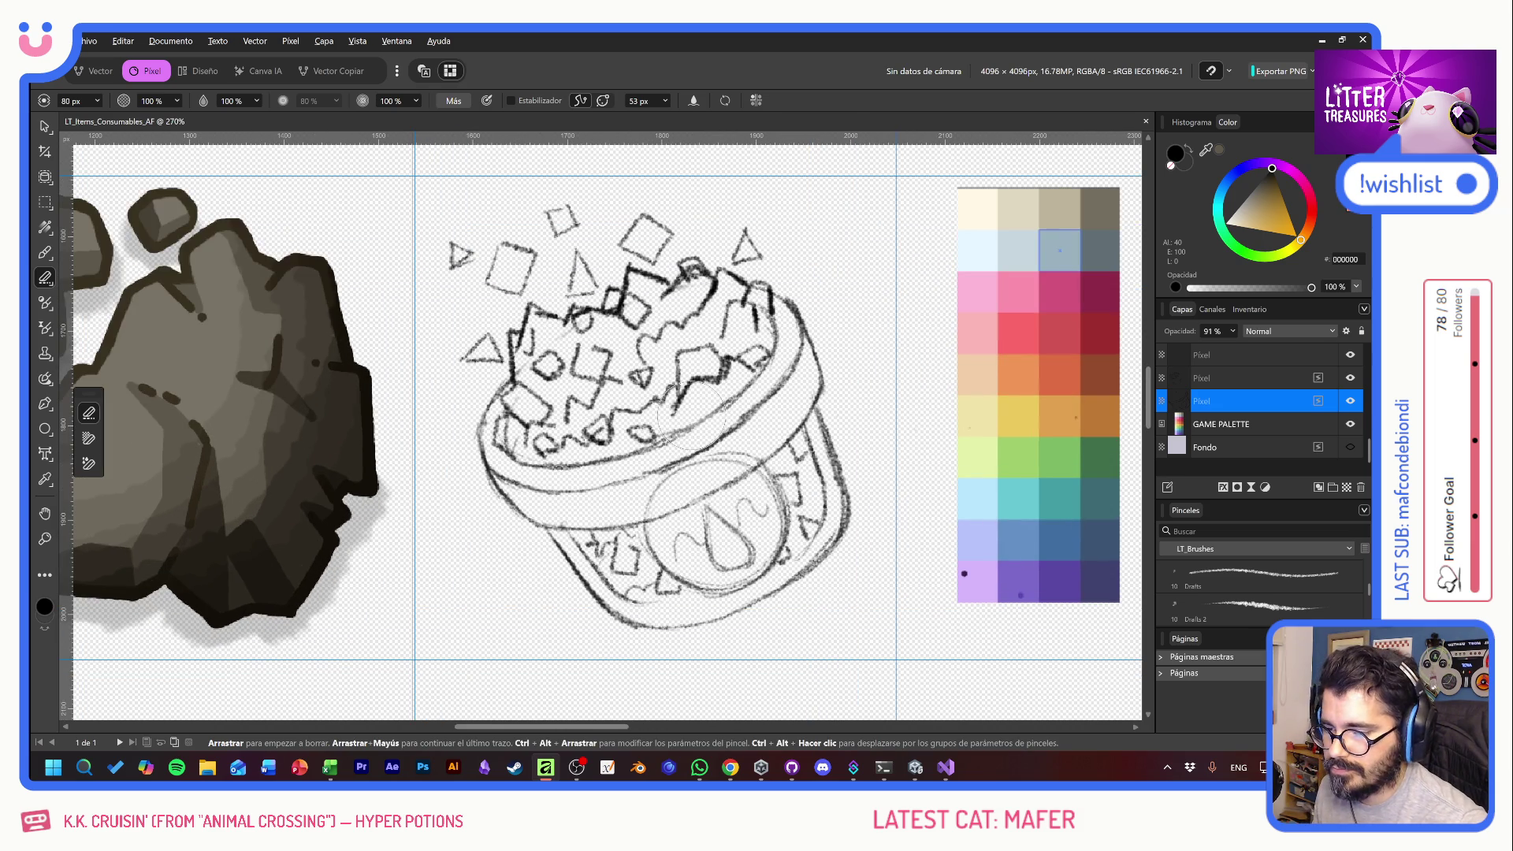
pyautogui.click(45, 252)
pyautogui.moveTo(379, 302); pyautogui.dragTo(536, 284)
pyautogui.hotkey('ctrl', 'z')
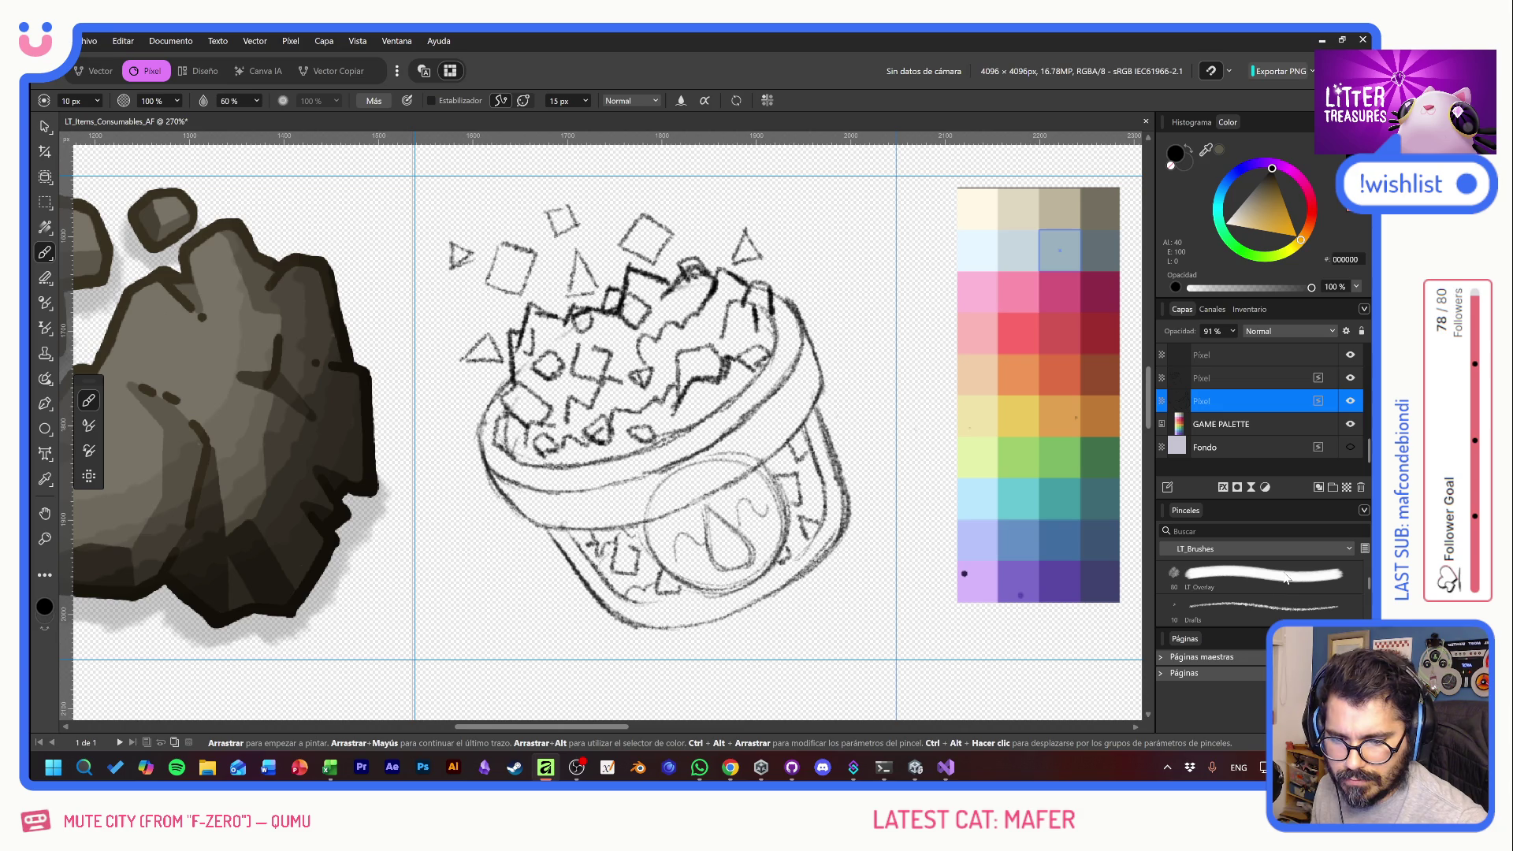
# - Switch to the LT NEW brush, undo its test stroke, and sample the pale blue swatch
pyautogui.scroll(-3, 1256, 587)
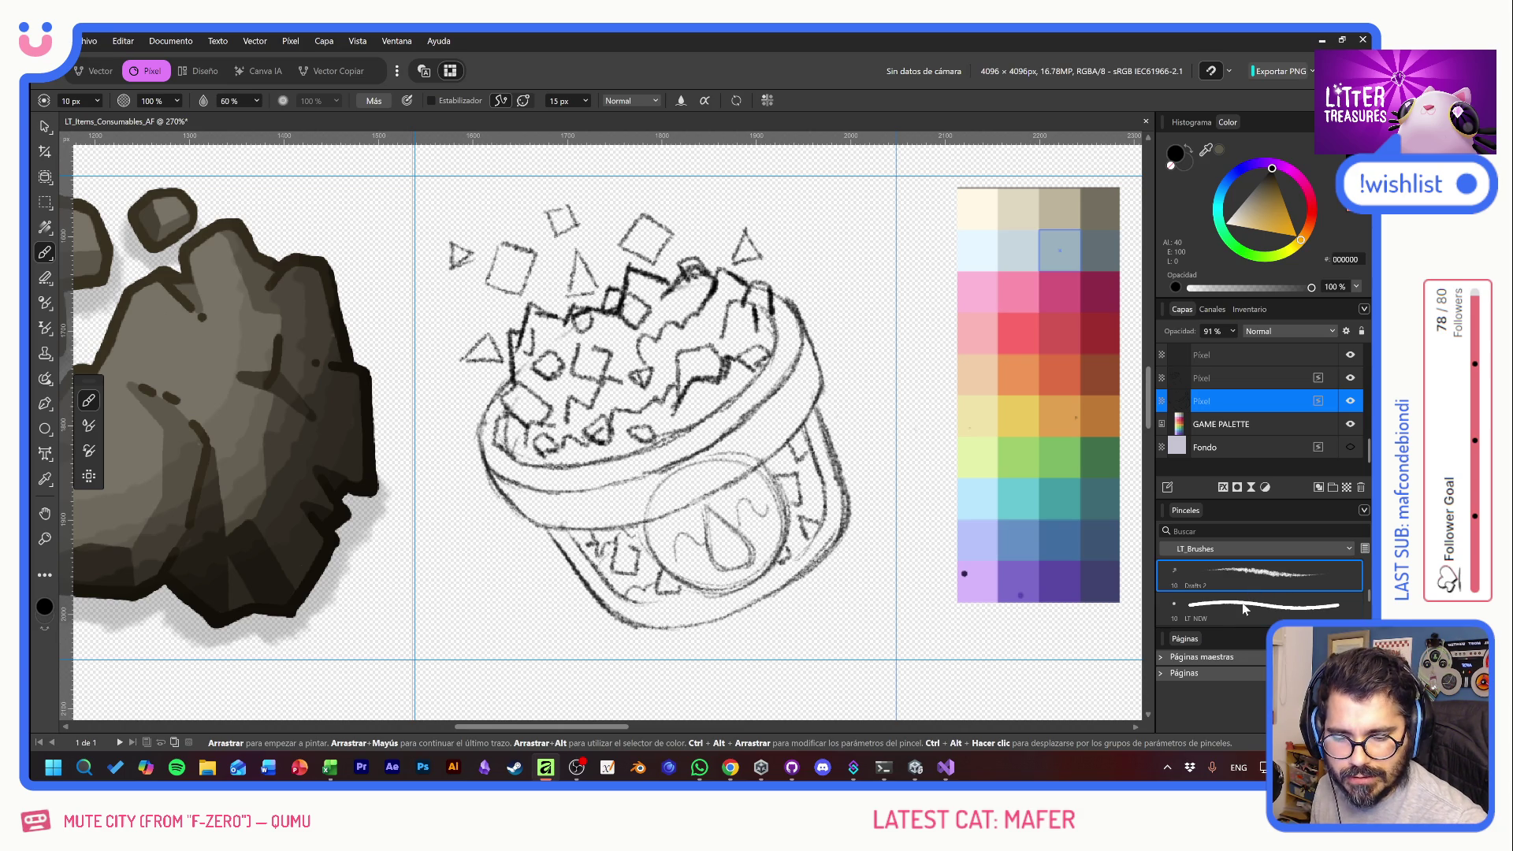
pyautogui.click(1254, 614)
pyautogui.moveTo(597, 439)
pyautogui.mouseDown()
pyautogui.moveTo(752, 372)
pyautogui.moveTo(658, 321)
pyautogui.mouseUp()
pyautogui.hotkey('ctrl', 'z')
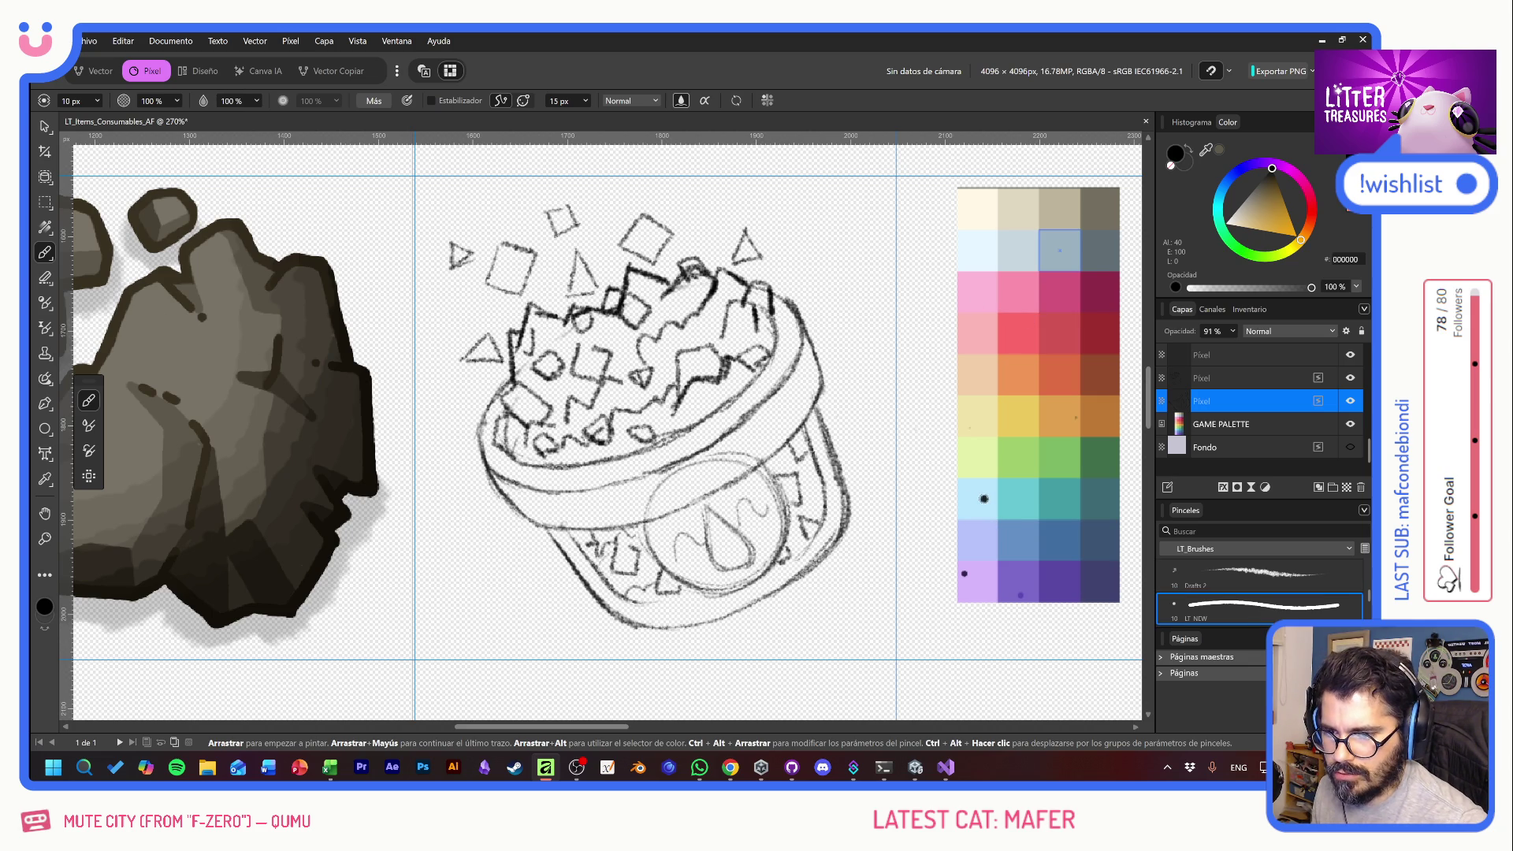
pyautogui.keyDown('alt'); pyautogui.click(975, 249); pyautogui.keyUp('alt')
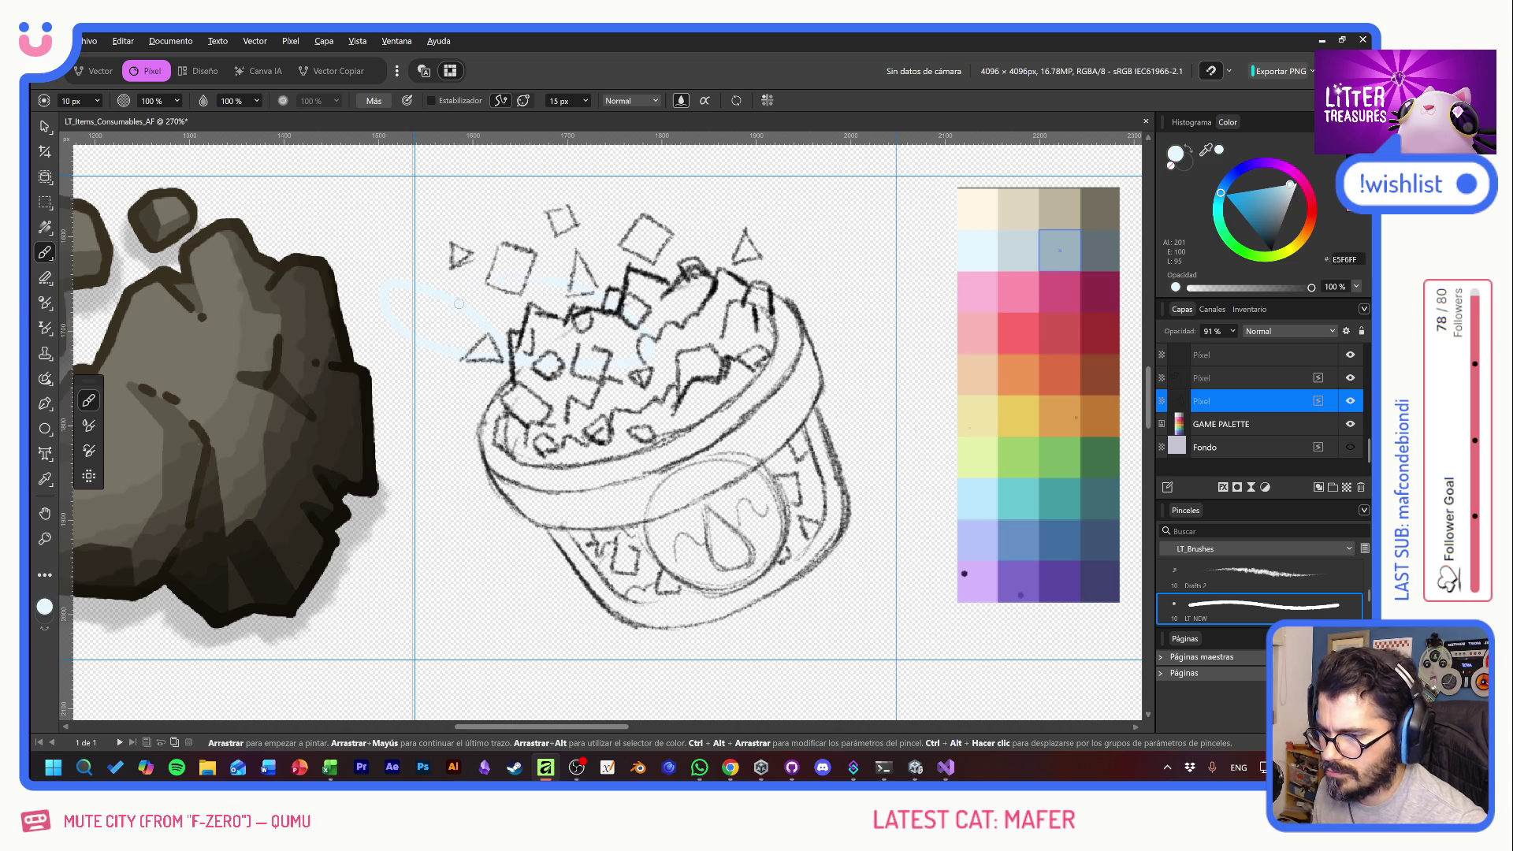
# - Show the lavender Fondo background and inspect which layers hold the sketch
pyautogui.click(1350, 447)
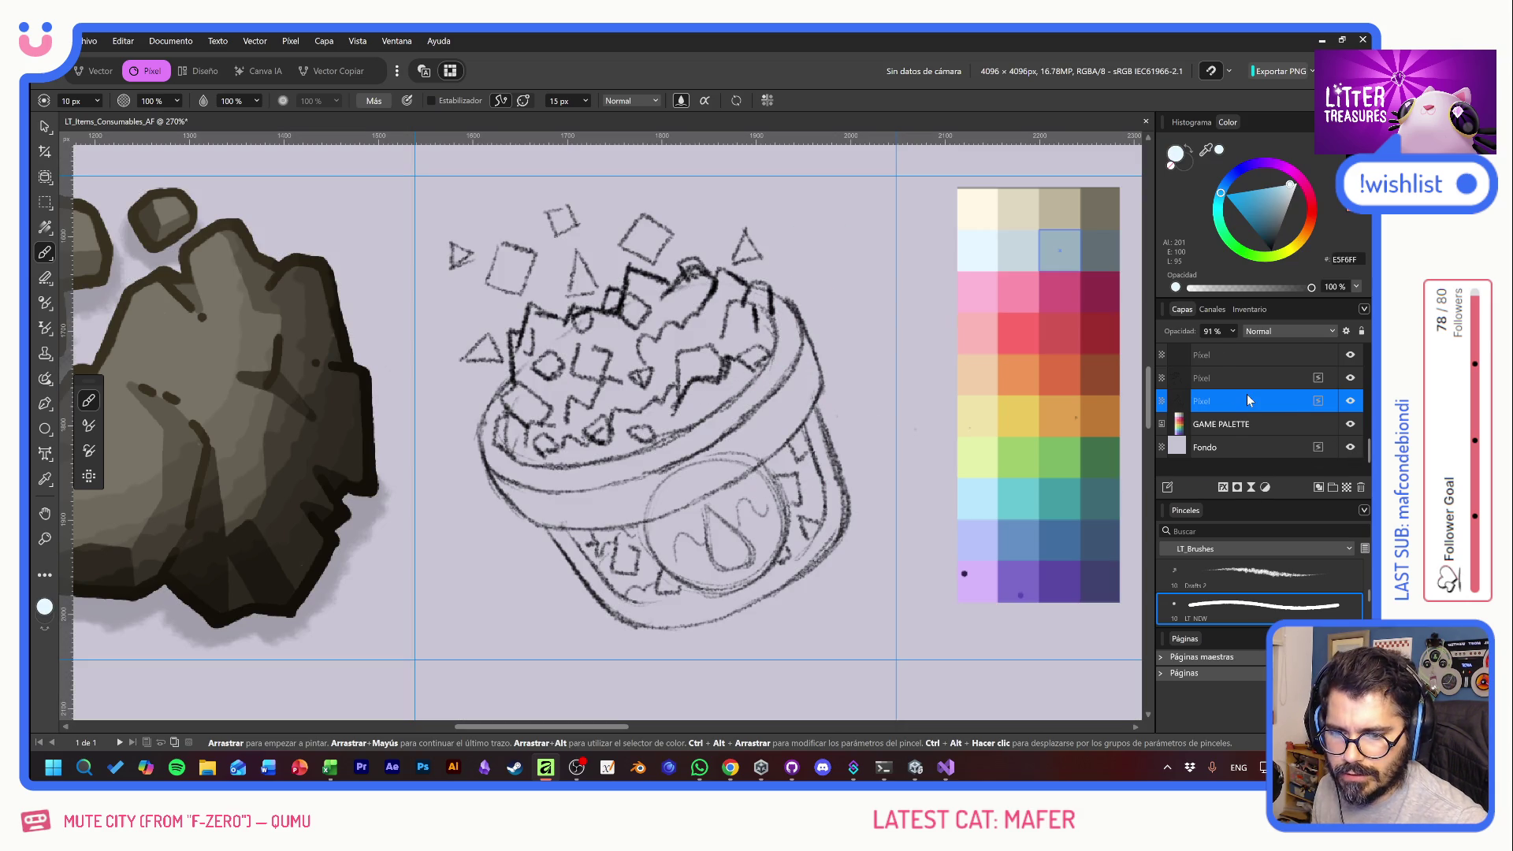
pyautogui.scroll(2, 1247, 396)
pyautogui.click(1245, 424)
pyautogui.keyDown('shift'); pyautogui.click(1232, 447); pyautogui.keyUp('shift')
pyautogui.click(1349, 423)
pyautogui.click(1349, 423)
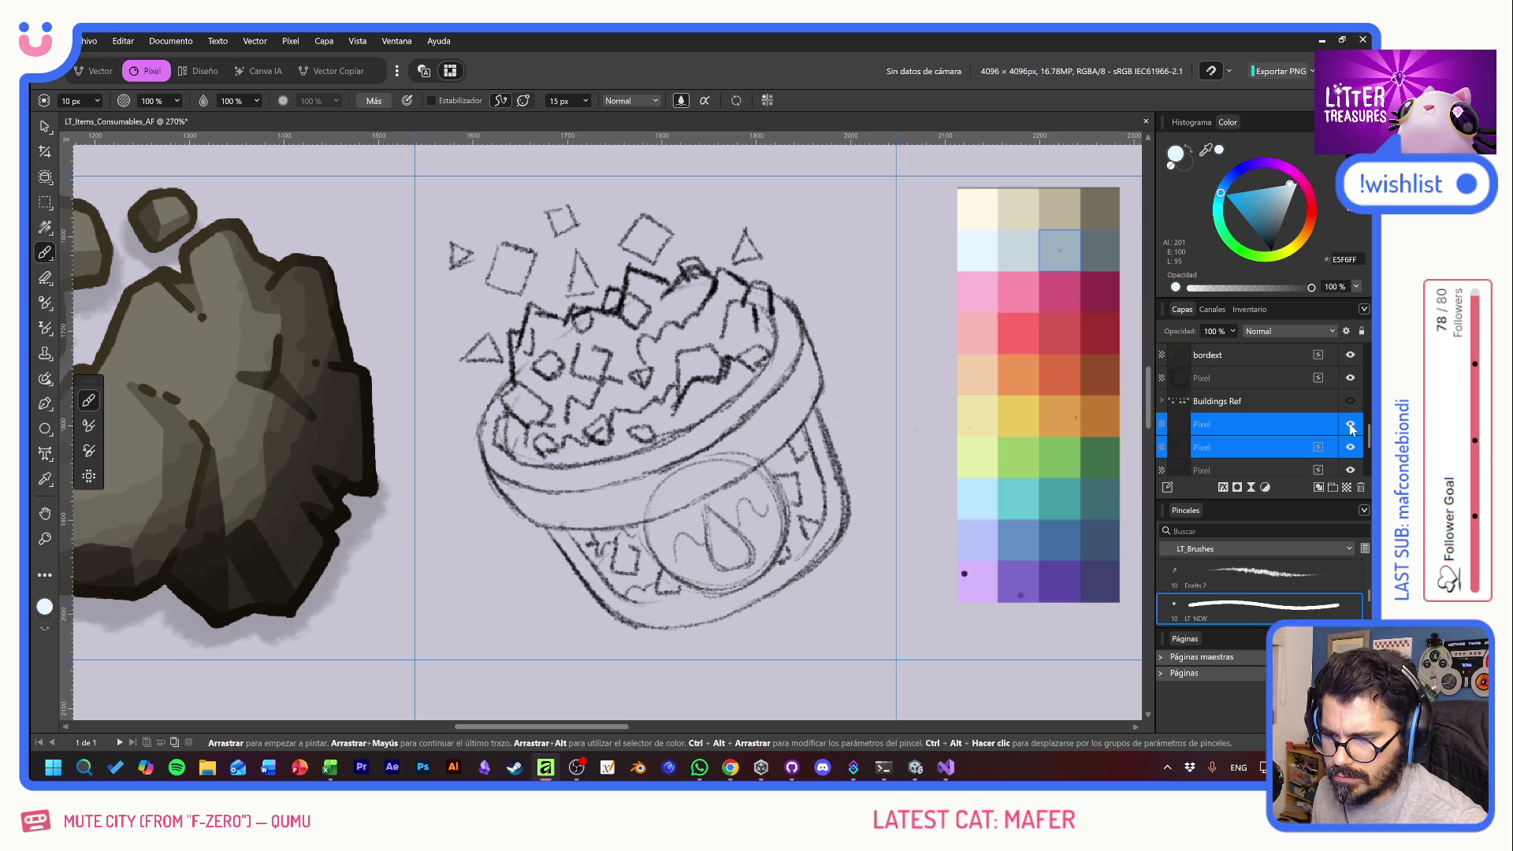
pyautogui.click(1257, 377)
pyautogui.click(1349, 379)
pyautogui.click(1349, 379)
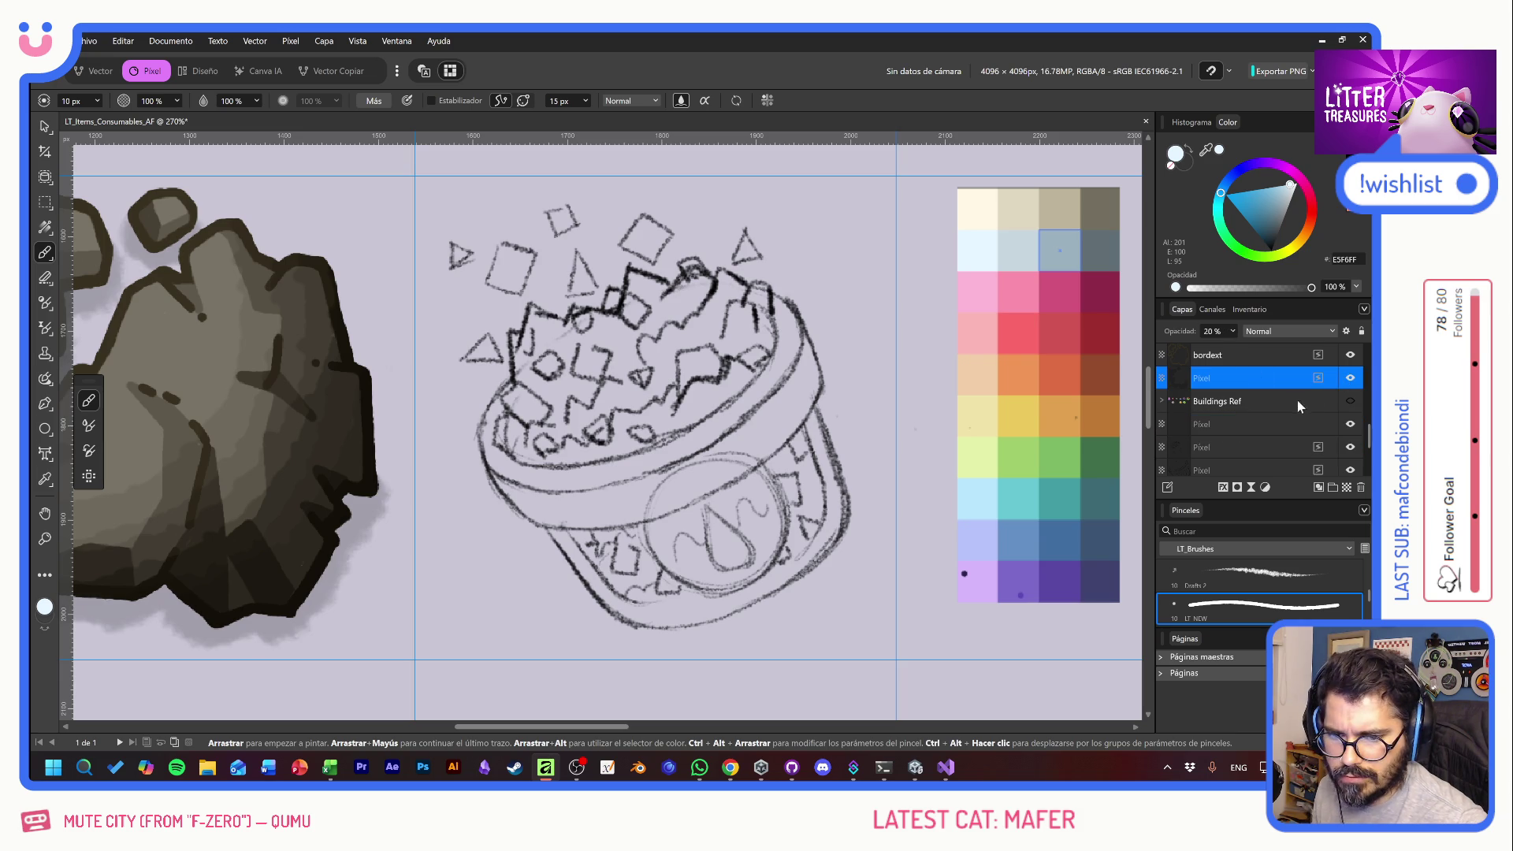
pyautogui.scroll(3, 1277, 424)
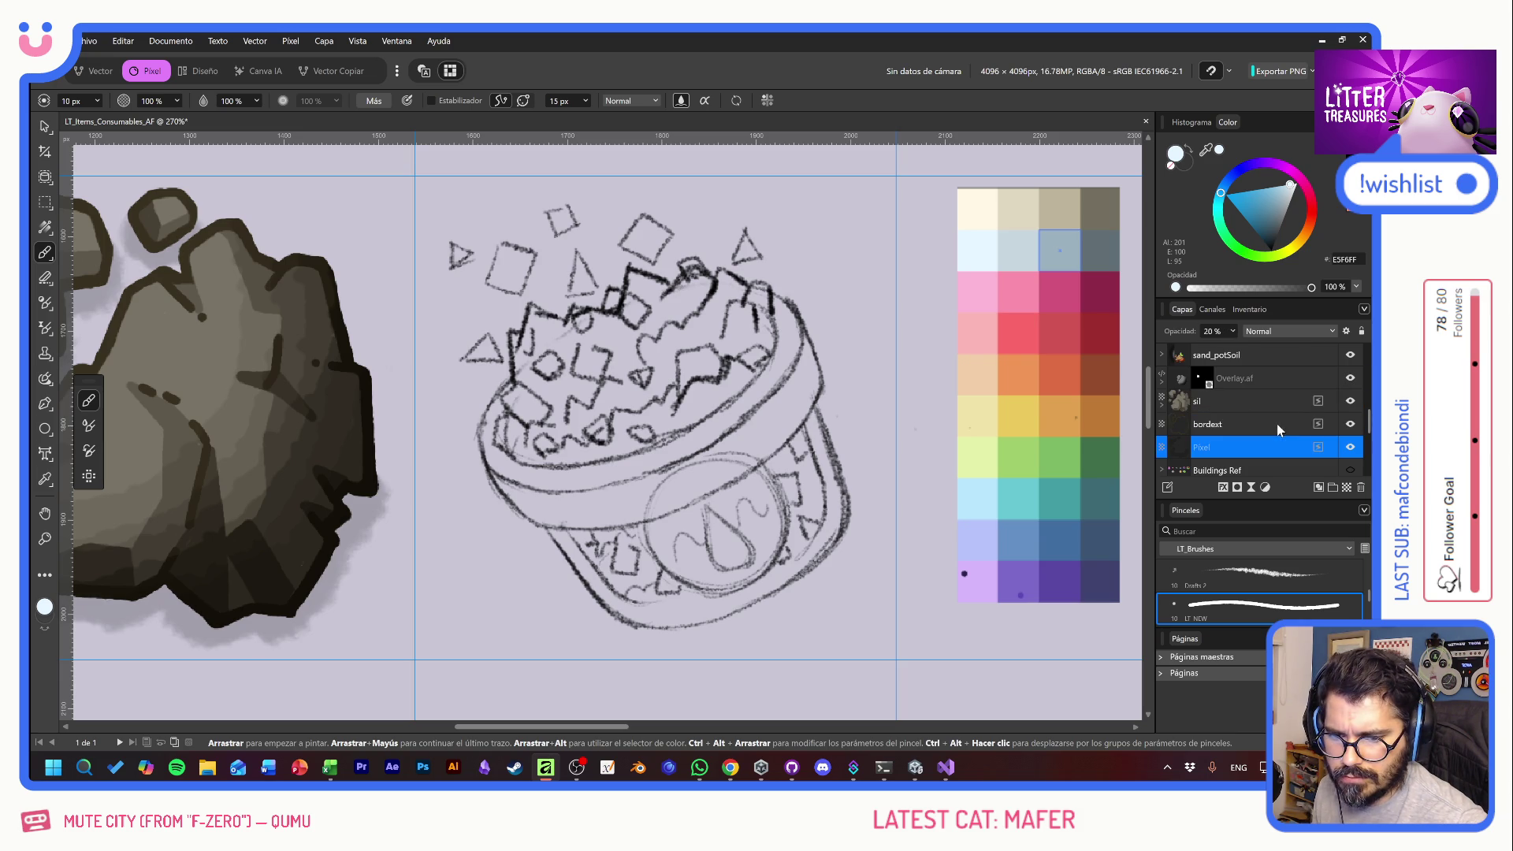
pyautogui.click(1232, 407)
pyautogui.click(1301, 378)
pyautogui.scroll(-3, 1264, 417)
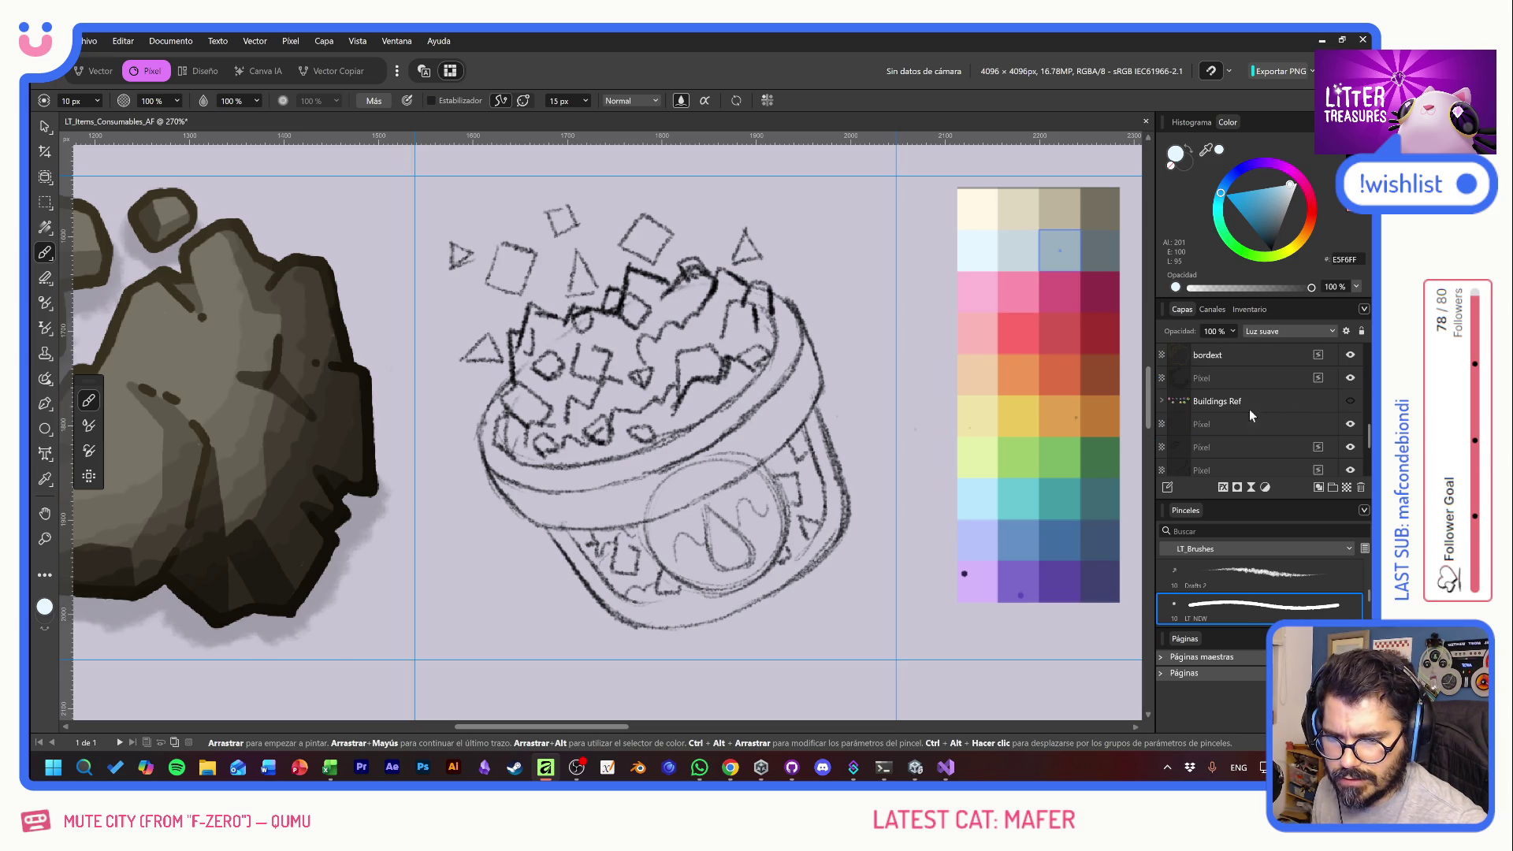
# - Group bordext with the Pixel layer and name the group sand_Charcoal
pyautogui.keyDown('shift'); pyautogui.click(1242, 380); pyautogui.keyUp('shift')
pyautogui.click(1324, 486)
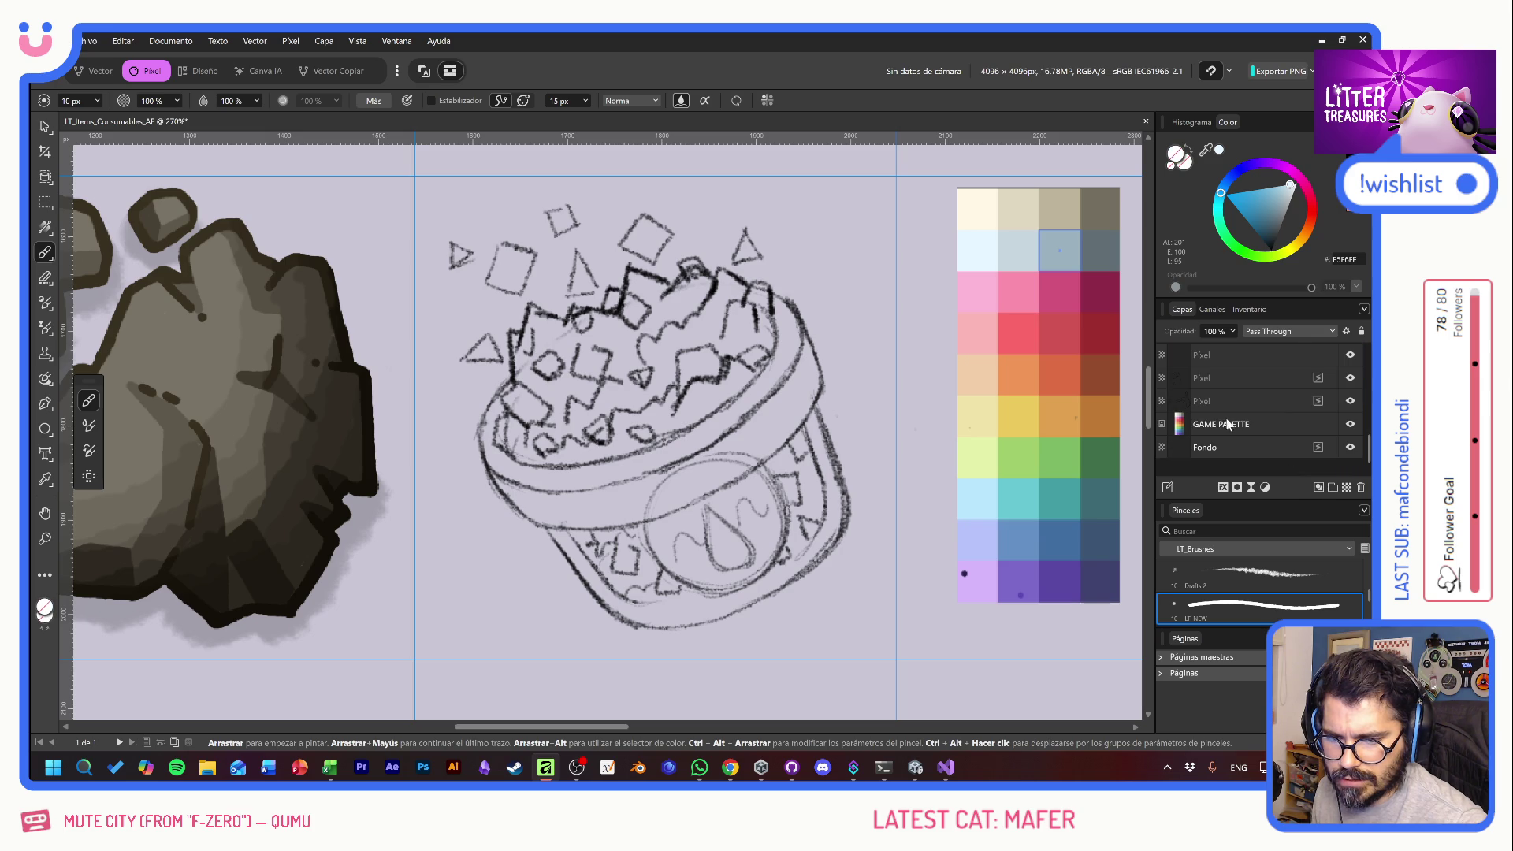
pyautogui.doubleClick(1284, 455)
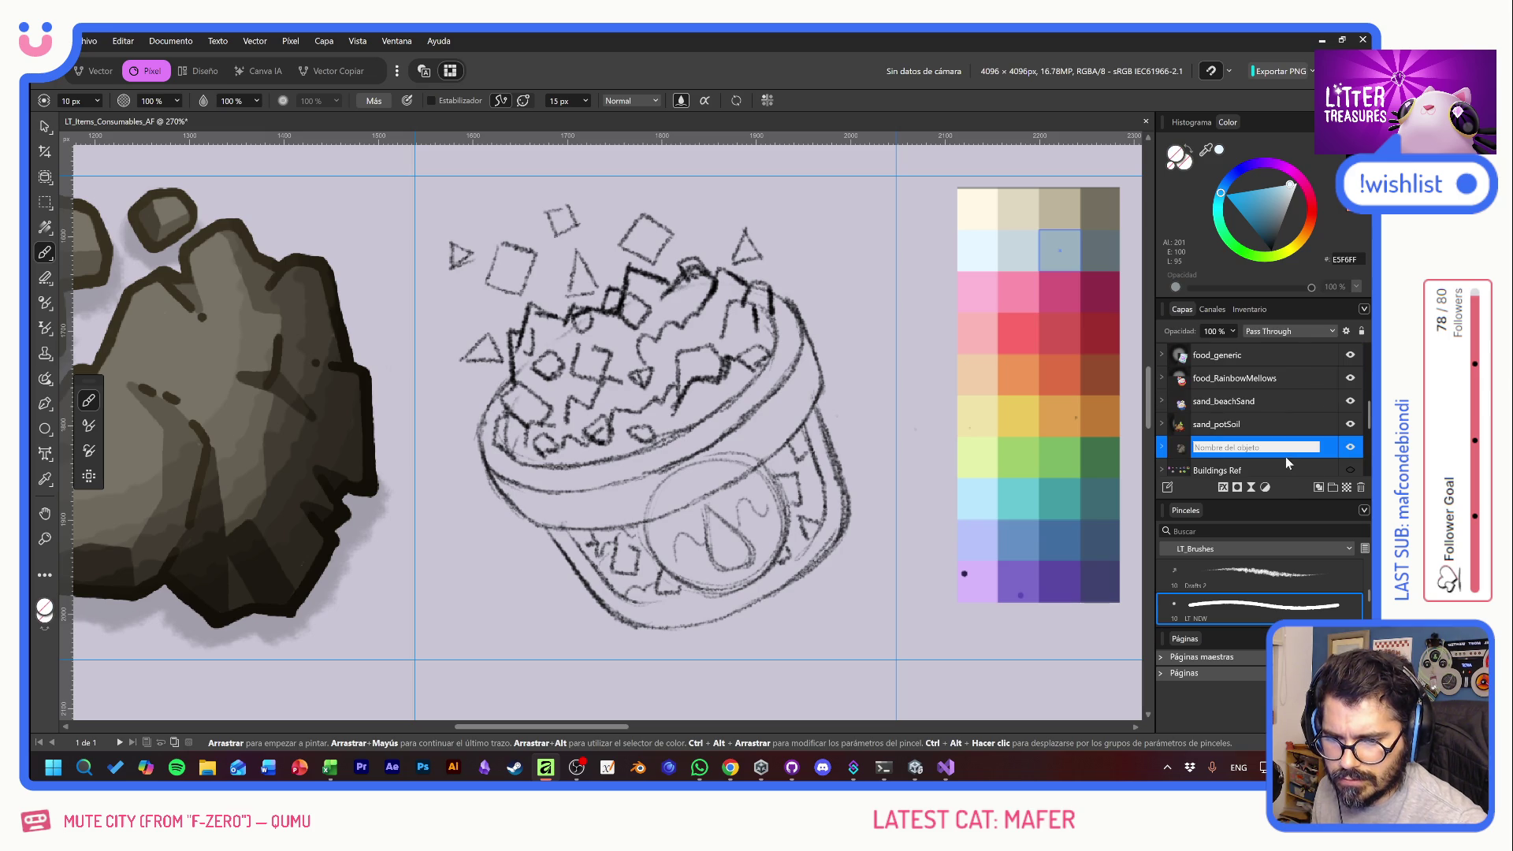
pyautogui.write('SA')
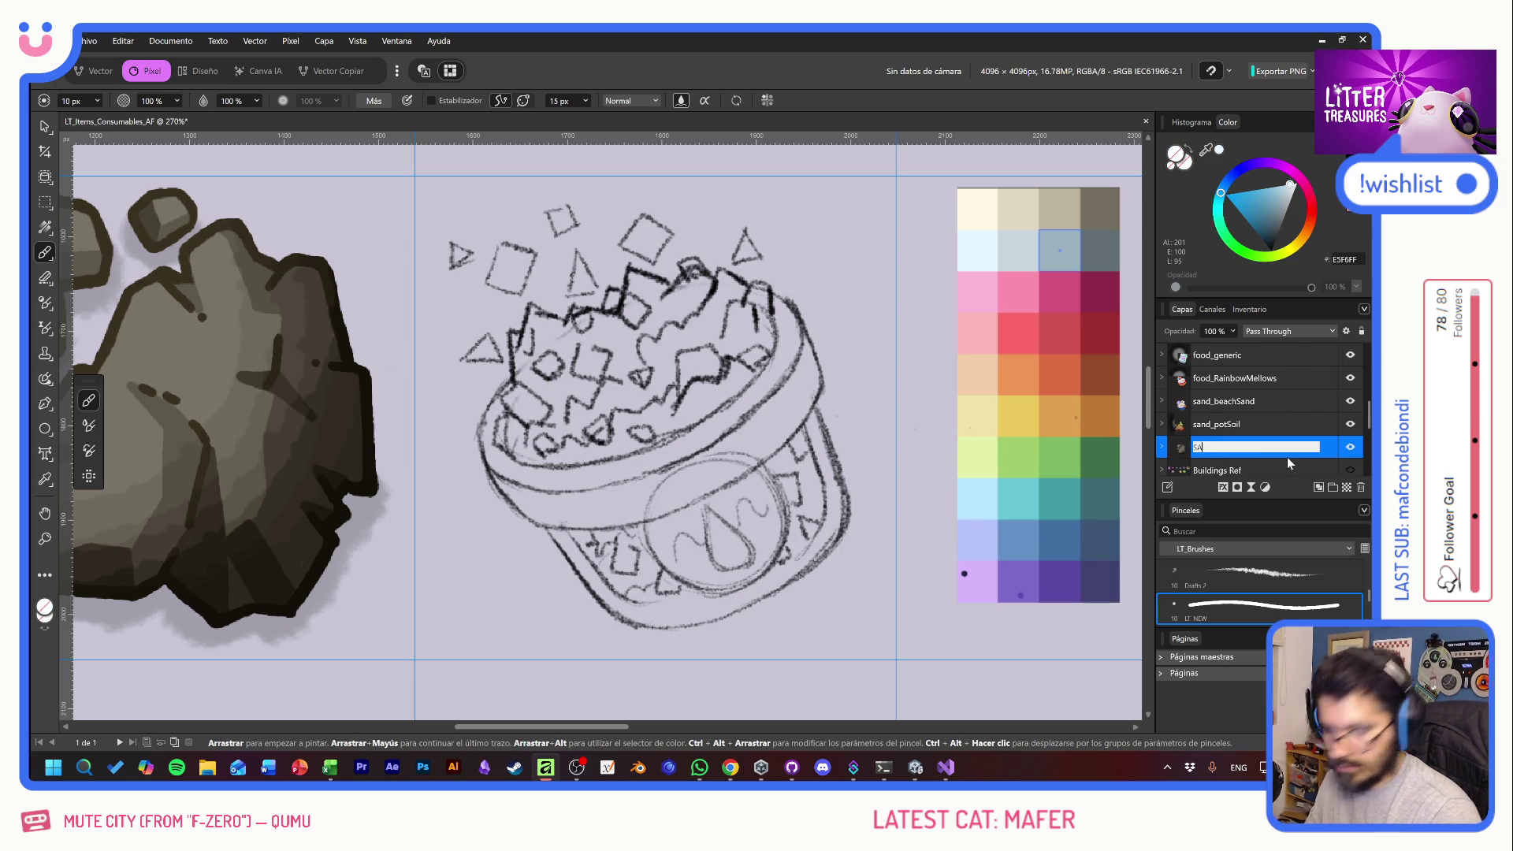
pyautogui.press('BackSpace')
pyautogui.press('BackSpace')
pyautogui.write('sand_')
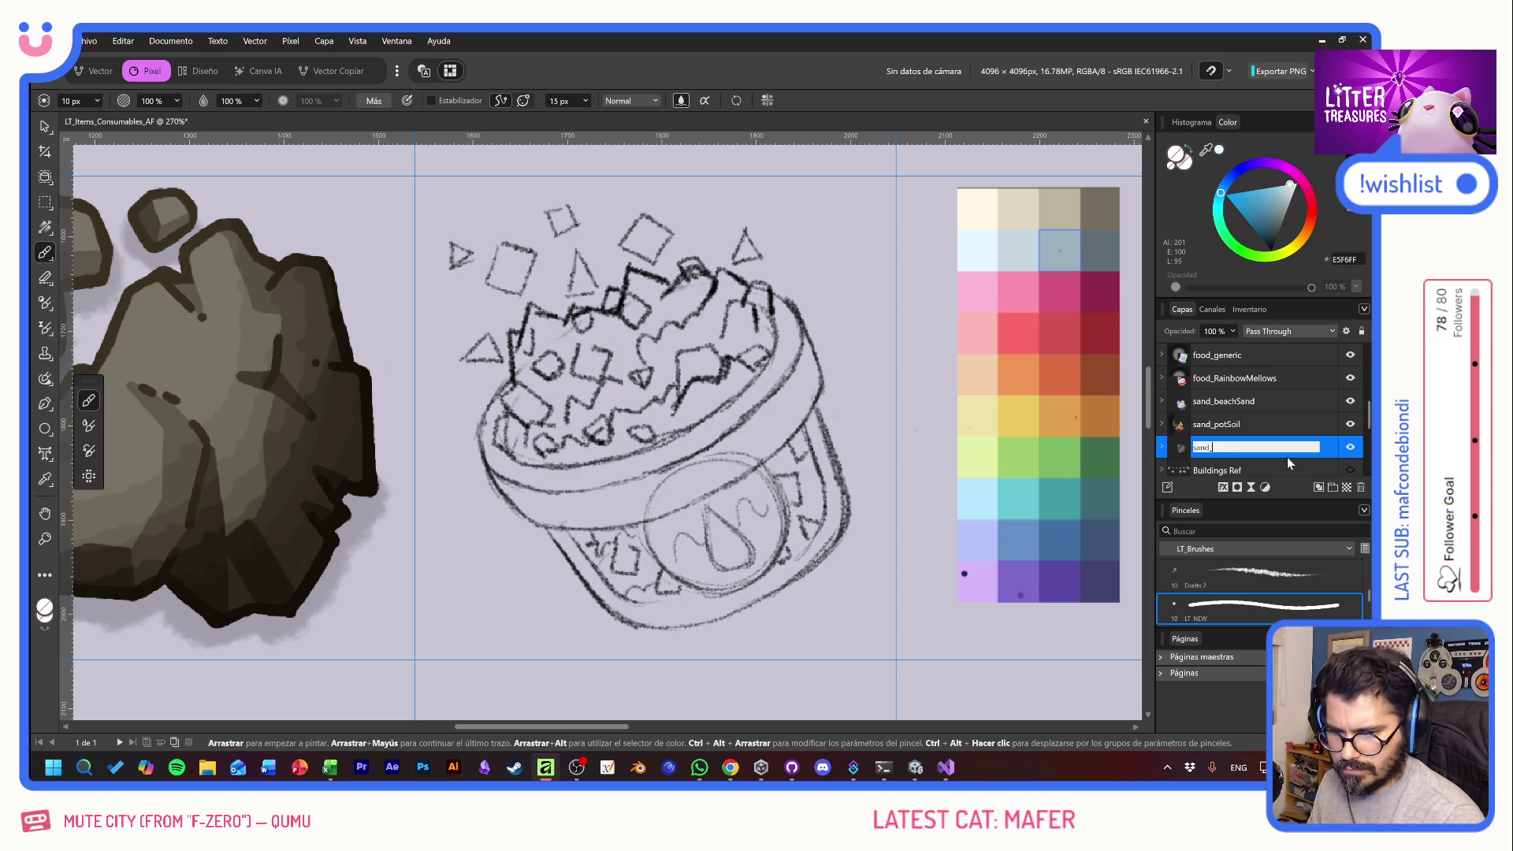
pyautogui.write('Charcoal')
pyautogui.press('Return')
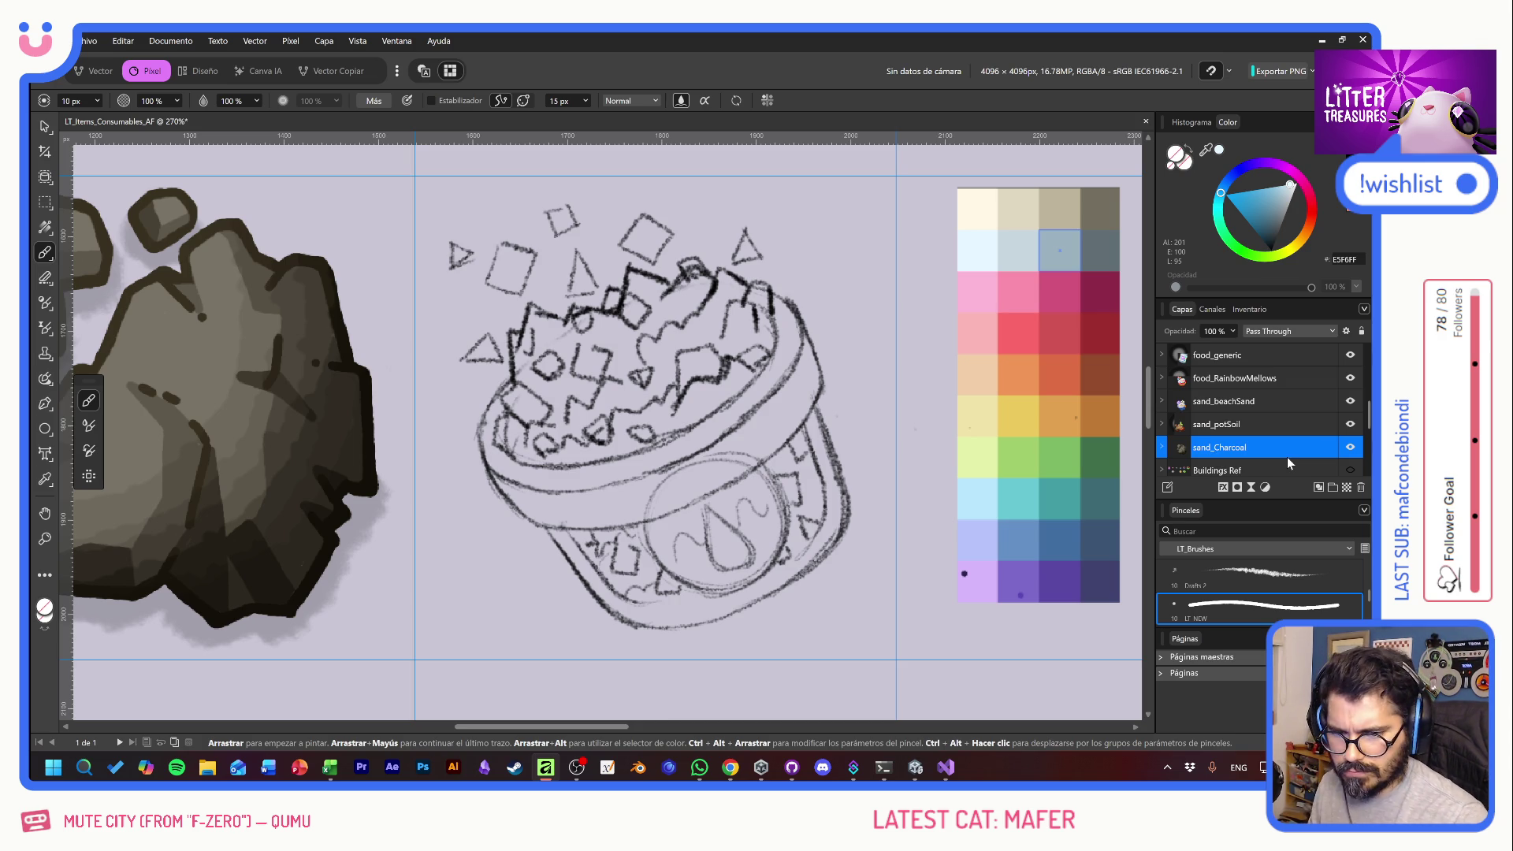
# - Group the two sketch Pixel layers and name the group Draft
pyautogui.scroll(-5, 1279, 447)
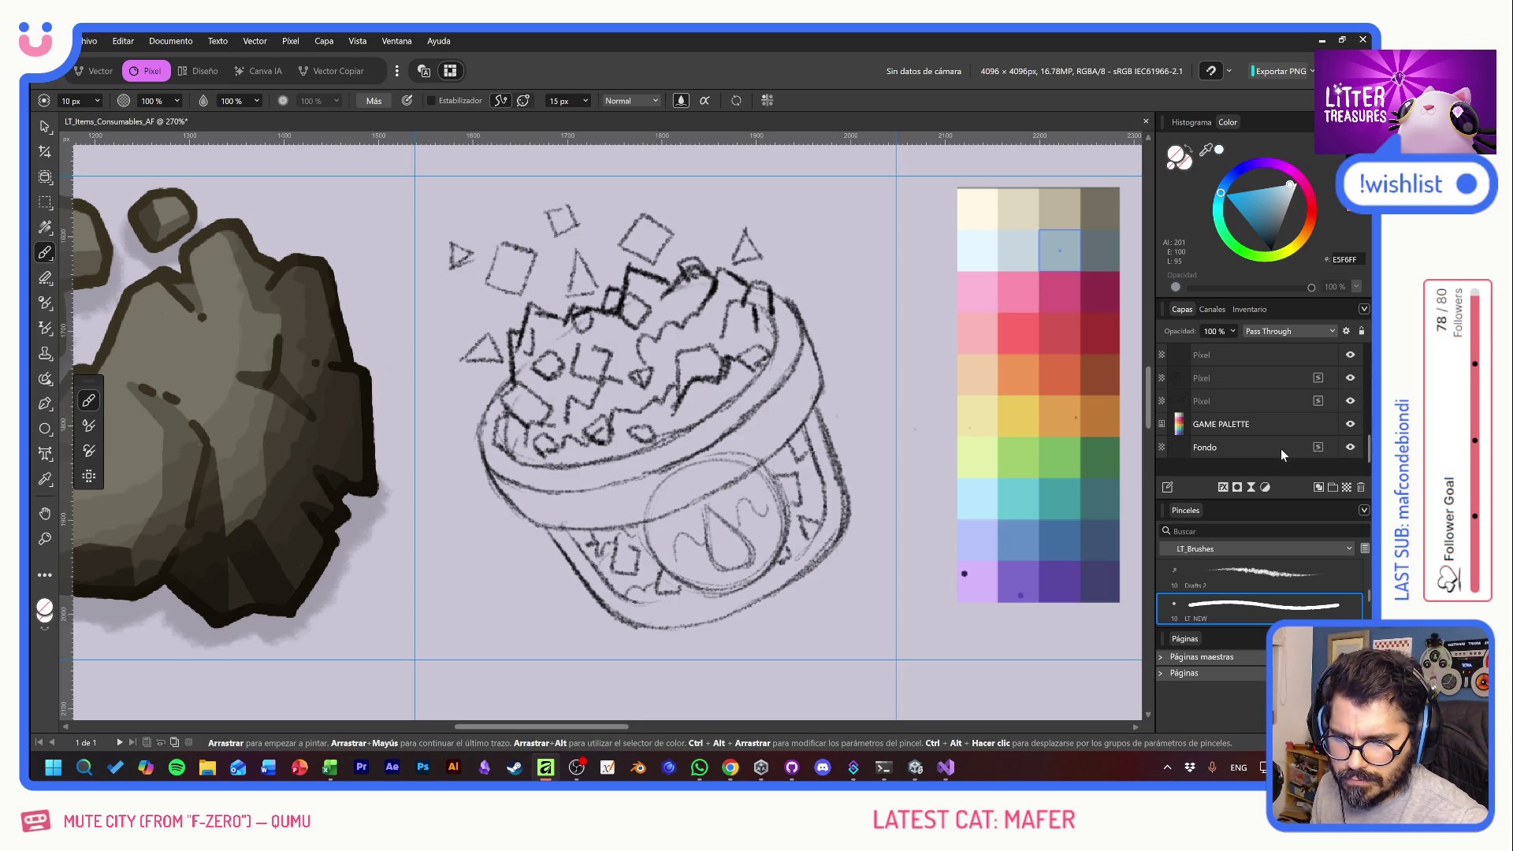
pyautogui.click(1351, 357)
pyautogui.click(1350, 357)
pyautogui.click(1351, 402)
pyautogui.click(1351, 402)
pyautogui.click(1255, 377)
pyautogui.keyDown('shift'); pyautogui.click(1232, 401); pyautogui.keyUp('shift')
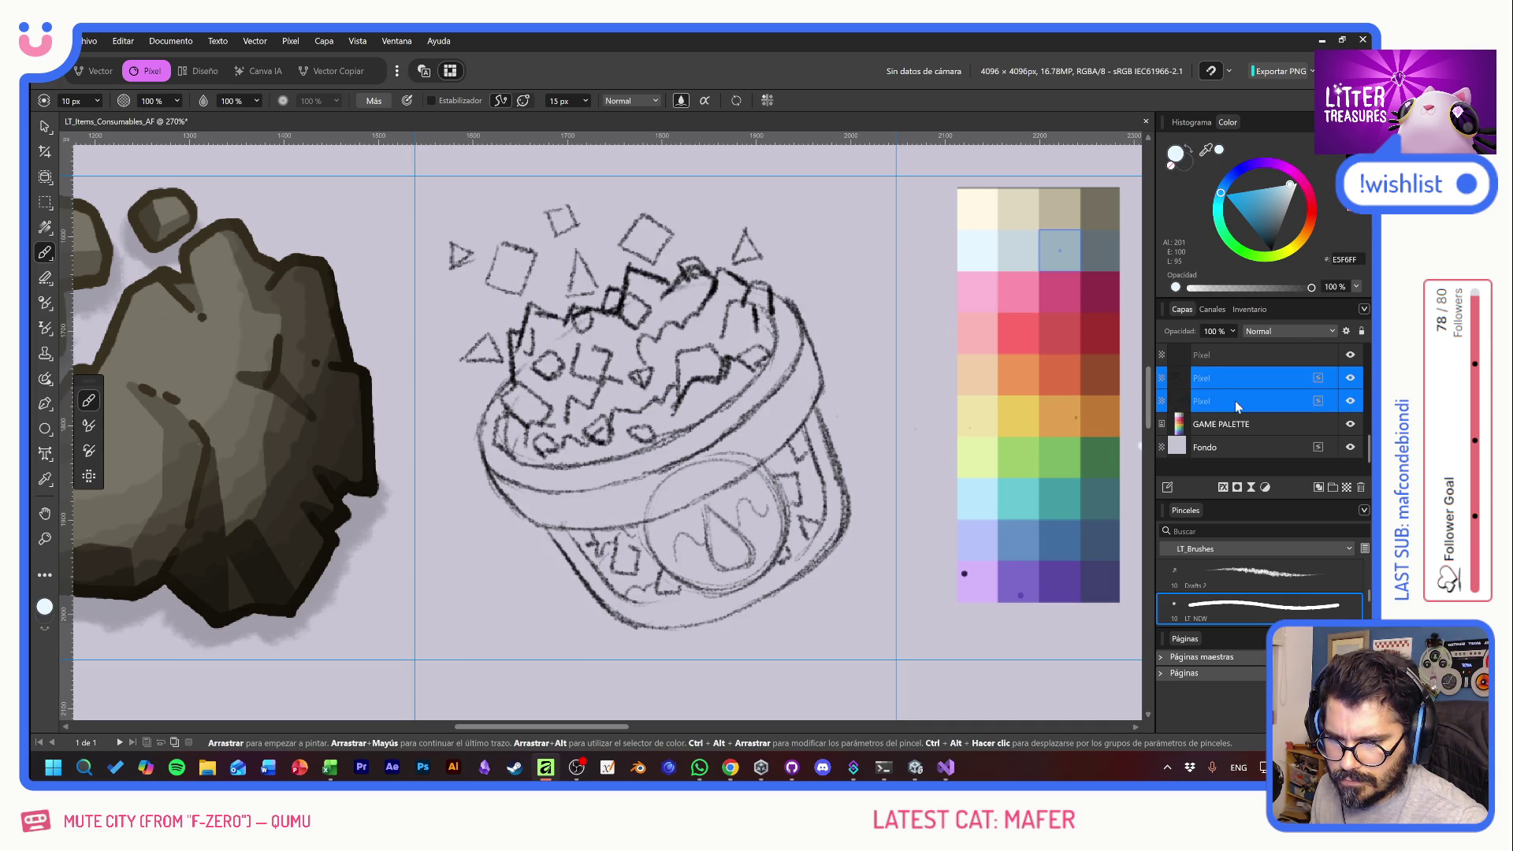
pyautogui.click(1333, 486)
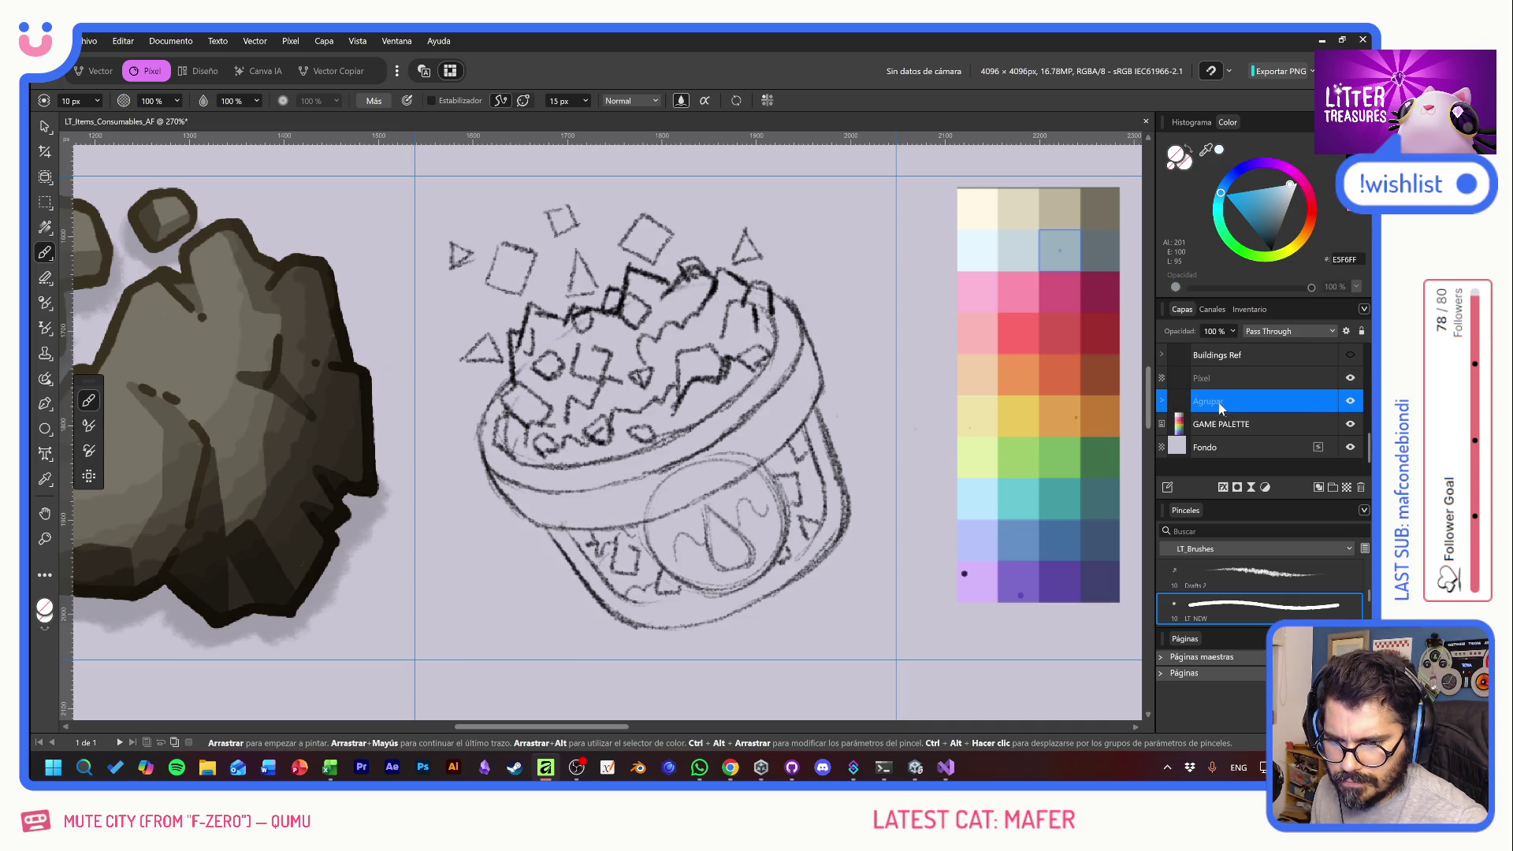
pyautogui.doubleClick(1222, 402)
pyautogui.write('Draft')
pyautogui.press('Return')
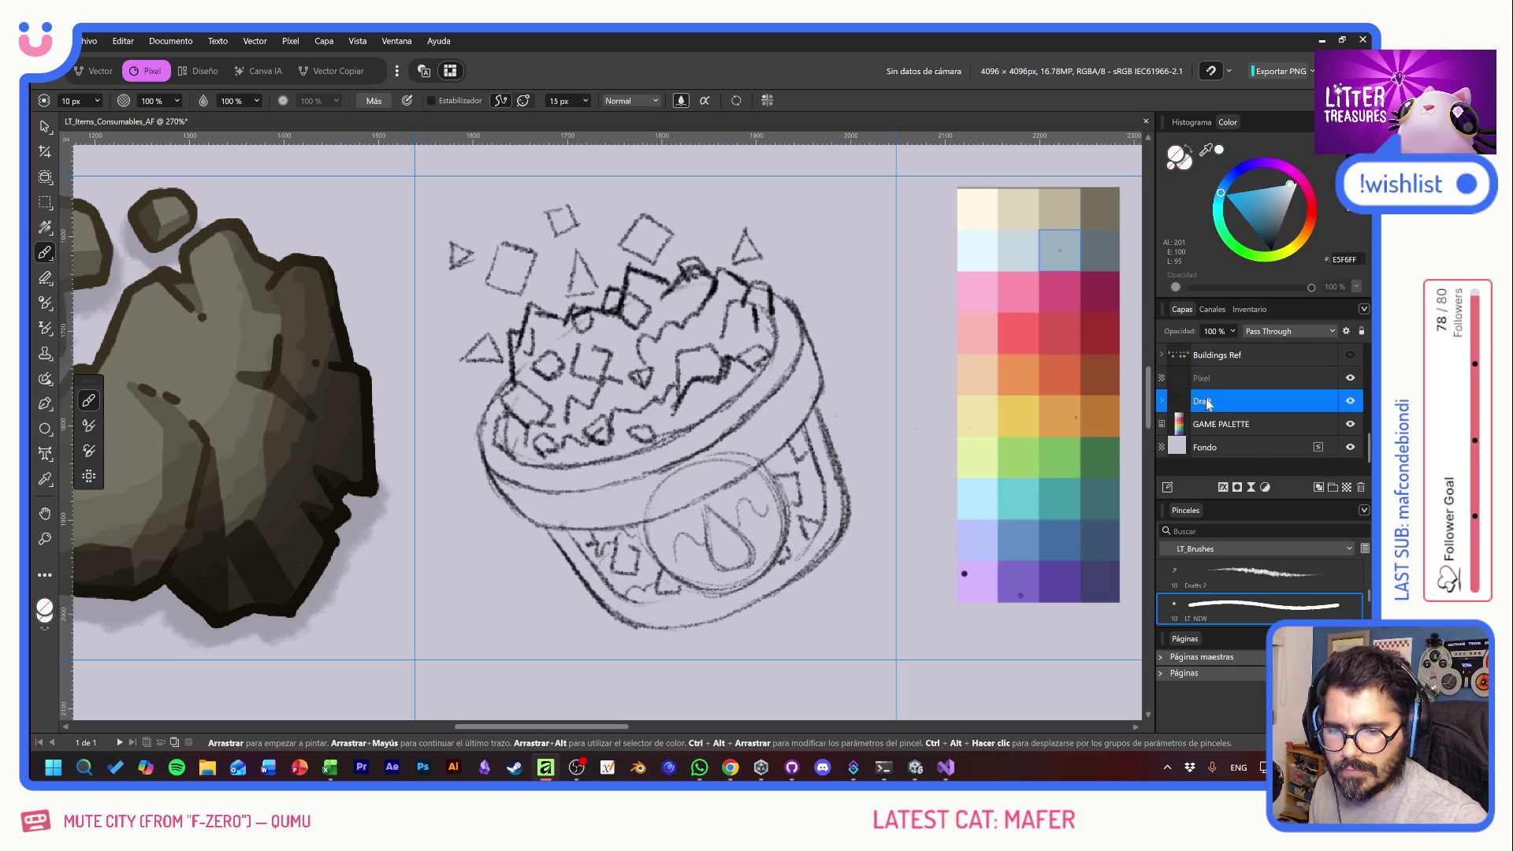
# - Move the Draft group above the painting layer and fade it to 10% opacity
pyautogui.moveTo(1218, 405); pyautogui.dragTo(1223, 382)
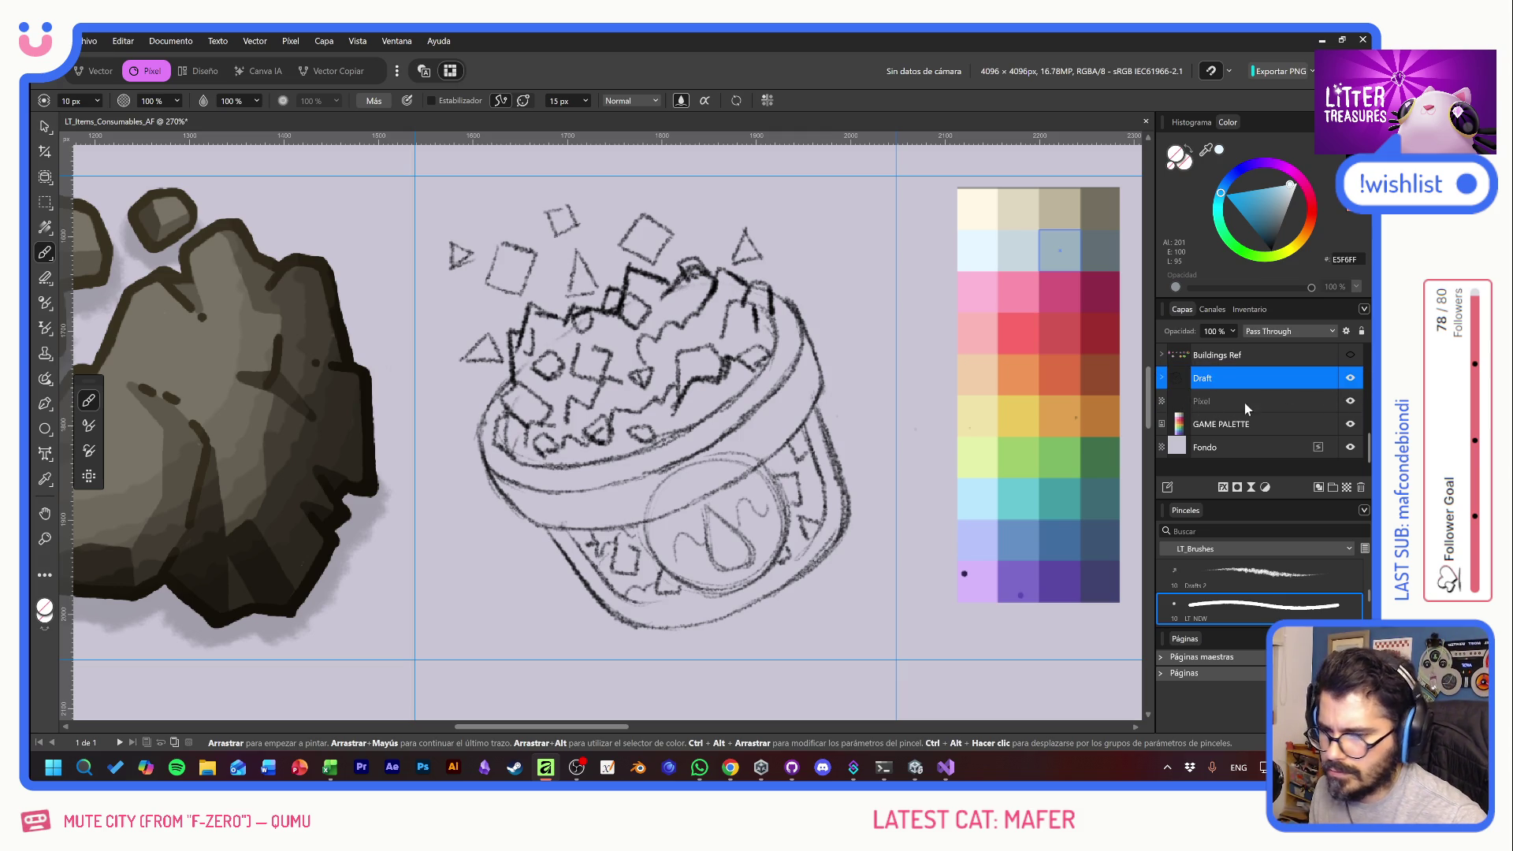
pyautogui.click(1247, 405)
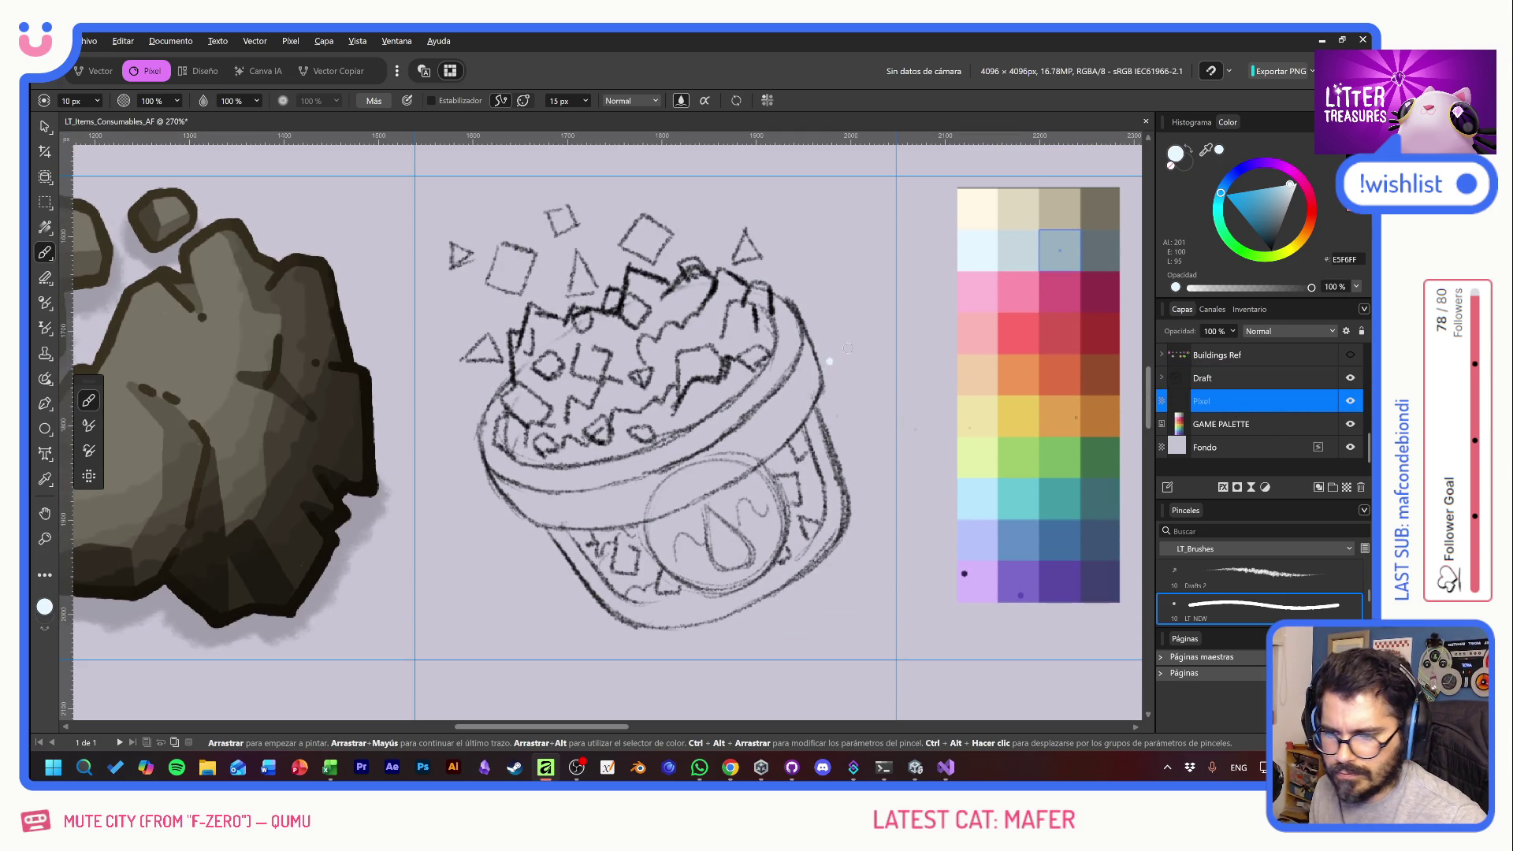
pyautogui.click(1238, 384)
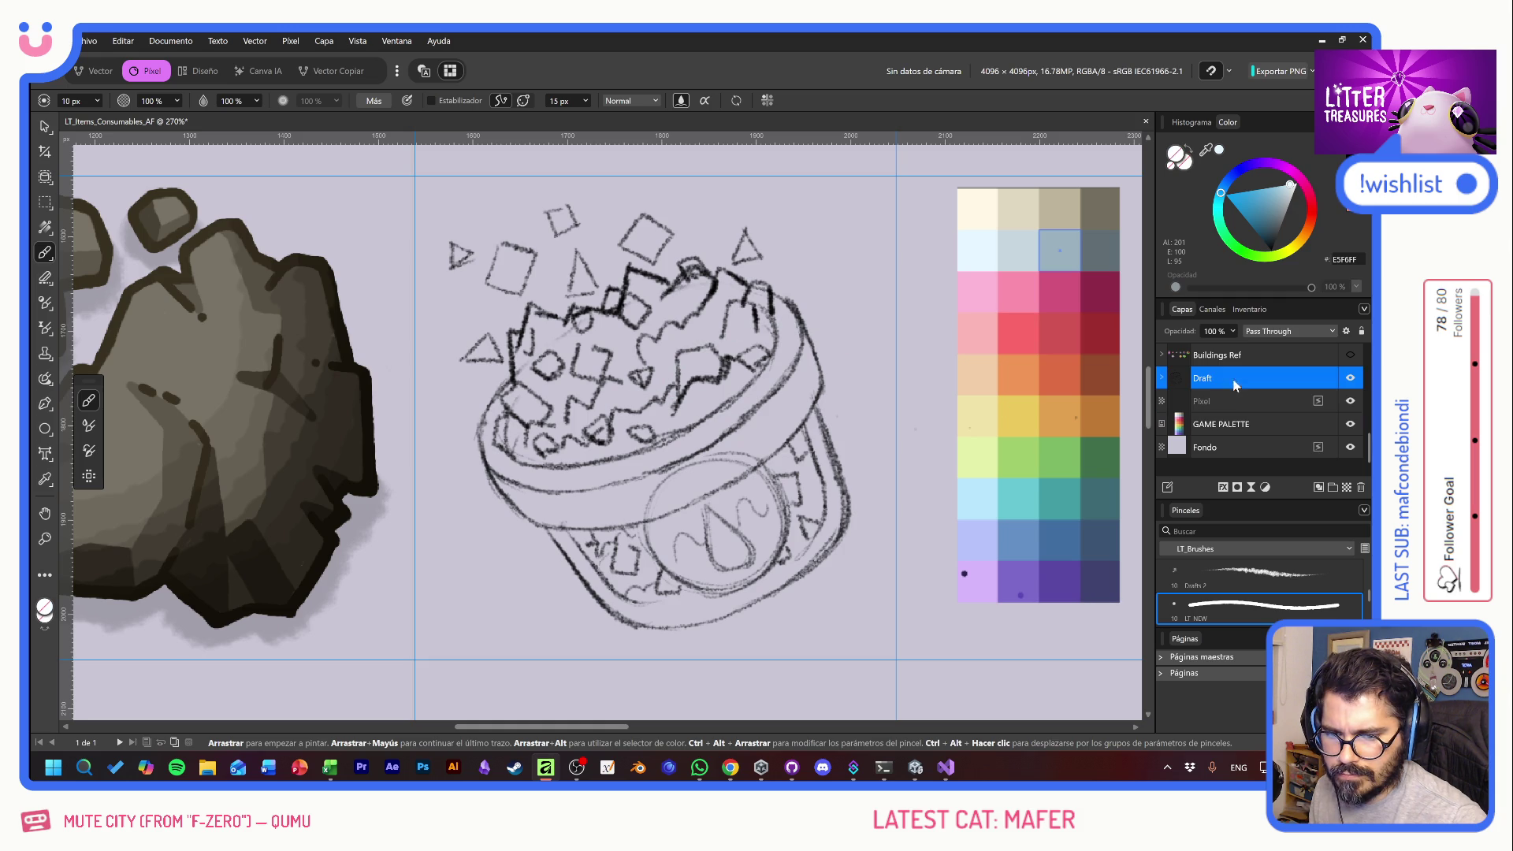
pyautogui.moveTo(1189, 338); pyautogui.dragTo(388, 351)
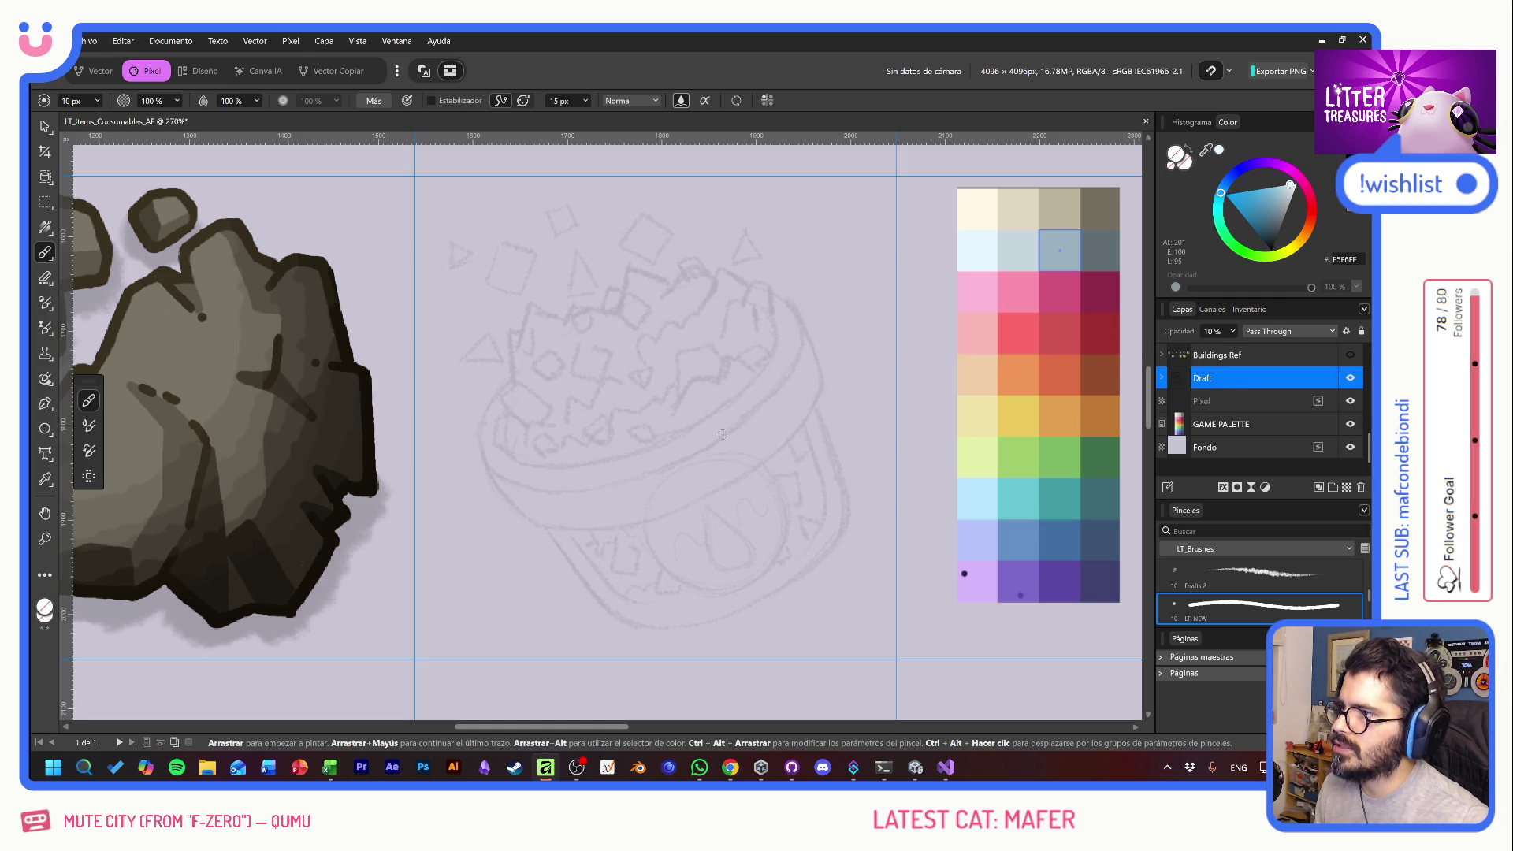
pyautogui.keyDown('ctrl'); pyautogui.scroll(1, 762, 433); pyautogui.keyUp('ctrl')
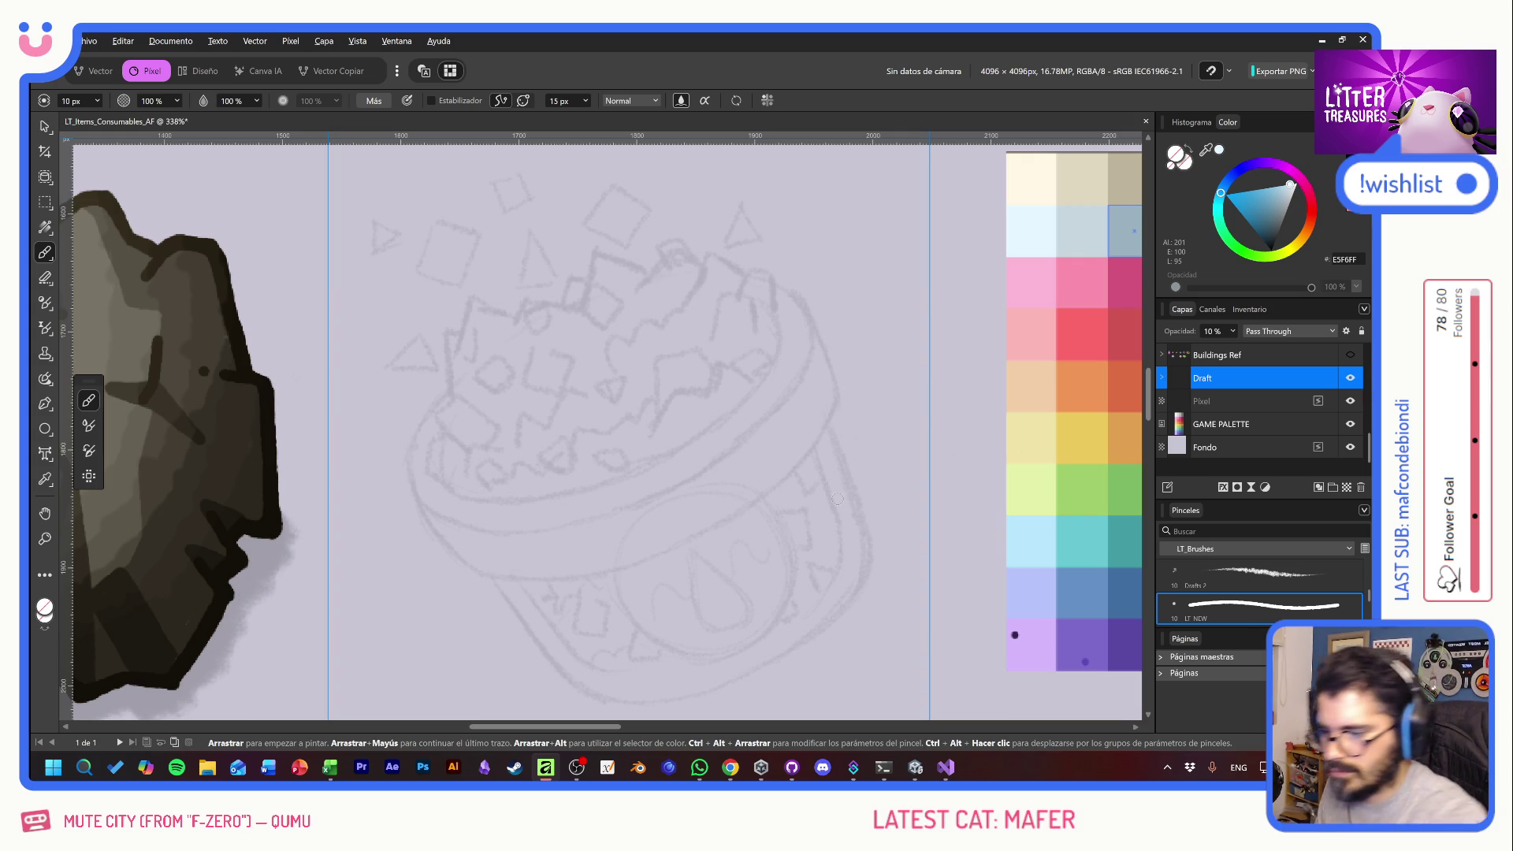
# - Enable Estabilizador smoothing on the Pixel layer, undoing two trial light-blue curves
pyautogui.click(1202, 401)
pyautogui.moveTo(674, 310)
pyautogui.mouseDown()
pyautogui.moveTo(630, 475)
pyautogui.moveTo(843, 542)
pyautogui.mouseUp()
pyautogui.hotkey('ctrl', 'z')
pyautogui.click(431, 100)
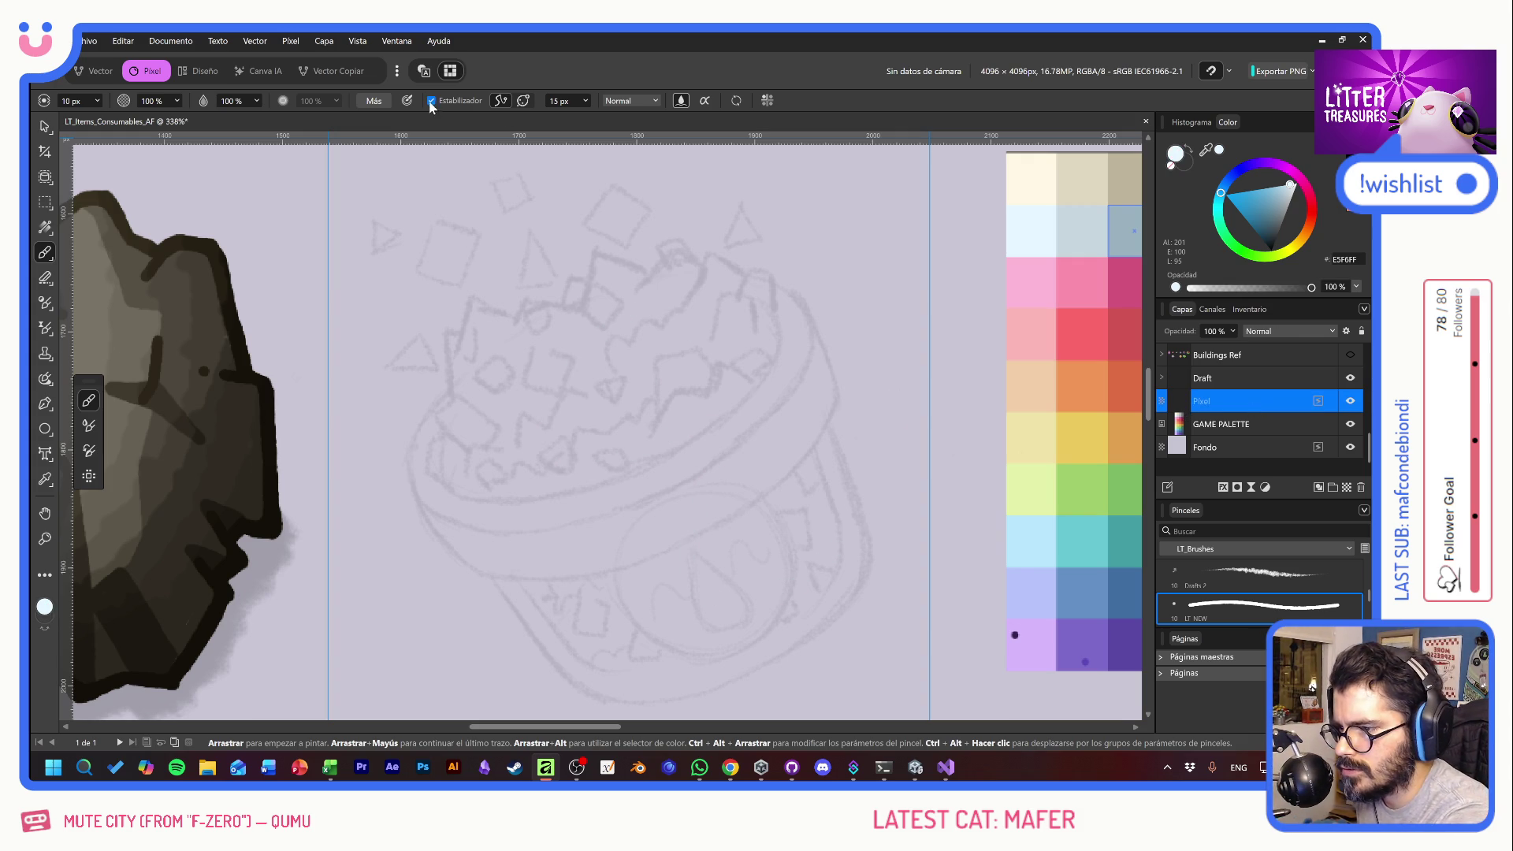
pyautogui.moveTo(576, 271); pyautogui.dragTo(890, 623)
pyautogui.hotkey('ctrl', 'z')
pyautogui.moveTo(703, 503); pyautogui.dragTo(575, 403)
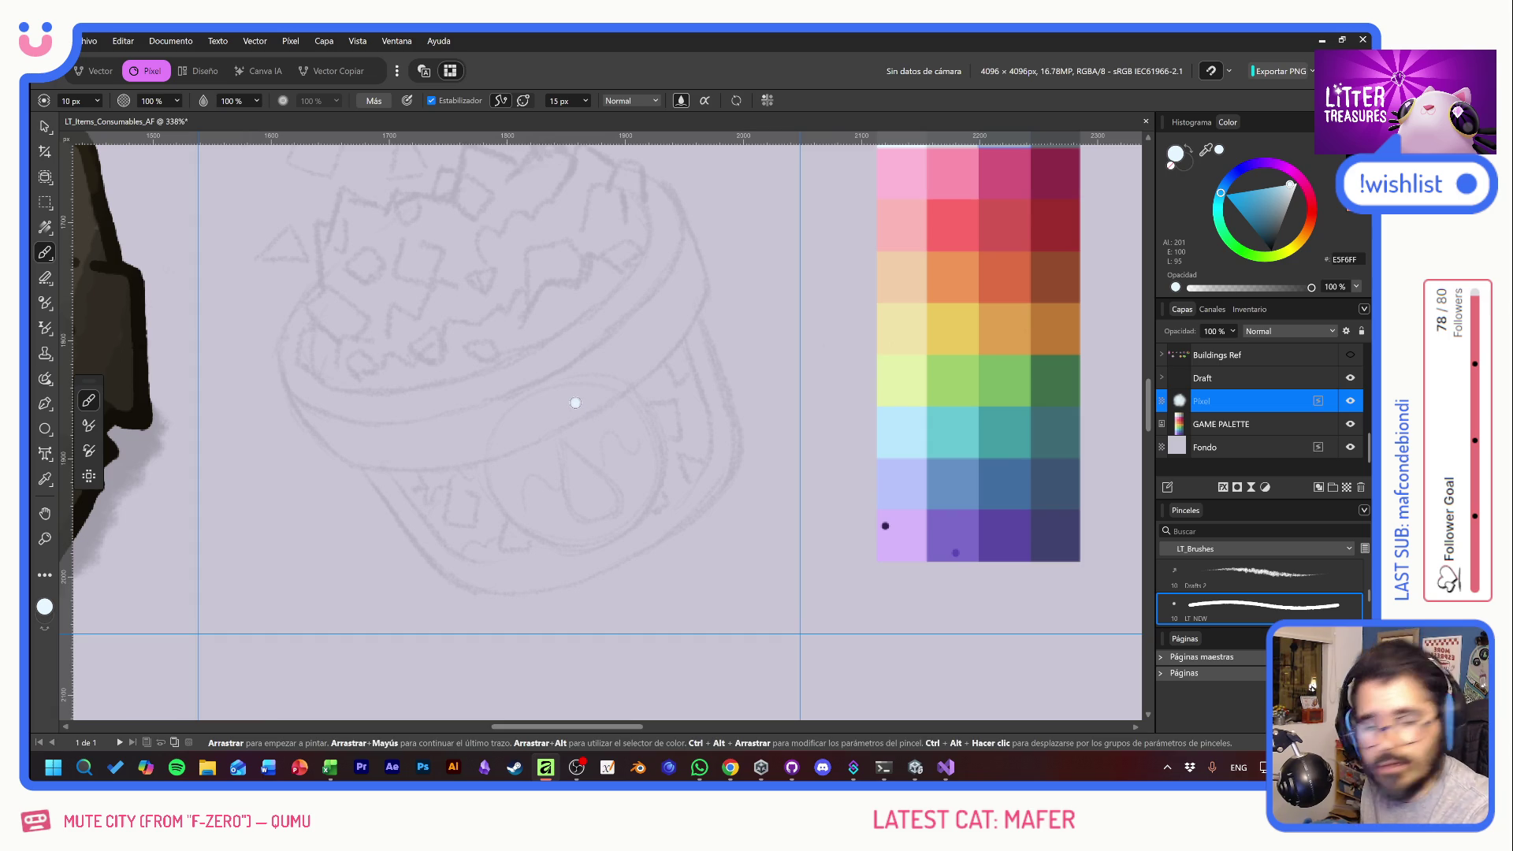
# - Trace the pot's lower-left edge, left side and right side in light blue, undoing the bottom stroke
pyautogui.moveTo(358, 454)
pyautogui.mouseDown()
pyautogui.moveTo(427, 552)
pyautogui.moveTo(510, 584)
pyautogui.mouseUp()
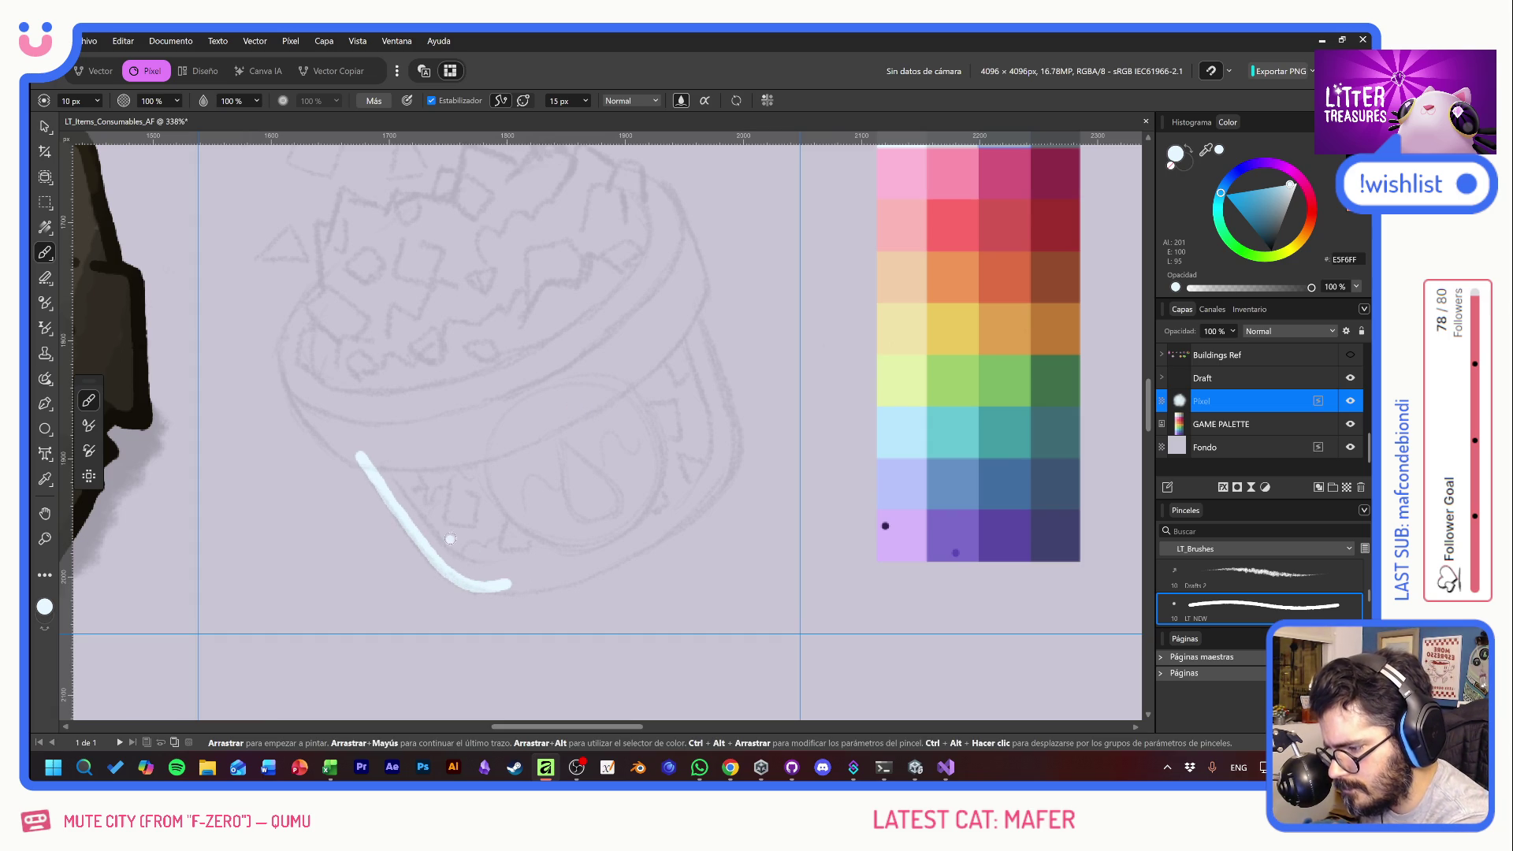
pyautogui.moveTo(318, 288)
pyautogui.mouseDown()
pyautogui.moveTo(283, 360)
pyautogui.moveTo(293, 408)
pyautogui.moveTo(371, 472)
pyautogui.moveTo(398, 463)
pyautogui.mouseUp()
pyautogui.moveTo(617, 172)
pyautogui.mouseDown()
pyautogui.moveTo(654, 184)
pyautogui.moveTo(695, 251)
pyautogui.moveTo(704, 288)
pyautogui.moveTo(658, 347)
pyautogui.mouseUp()
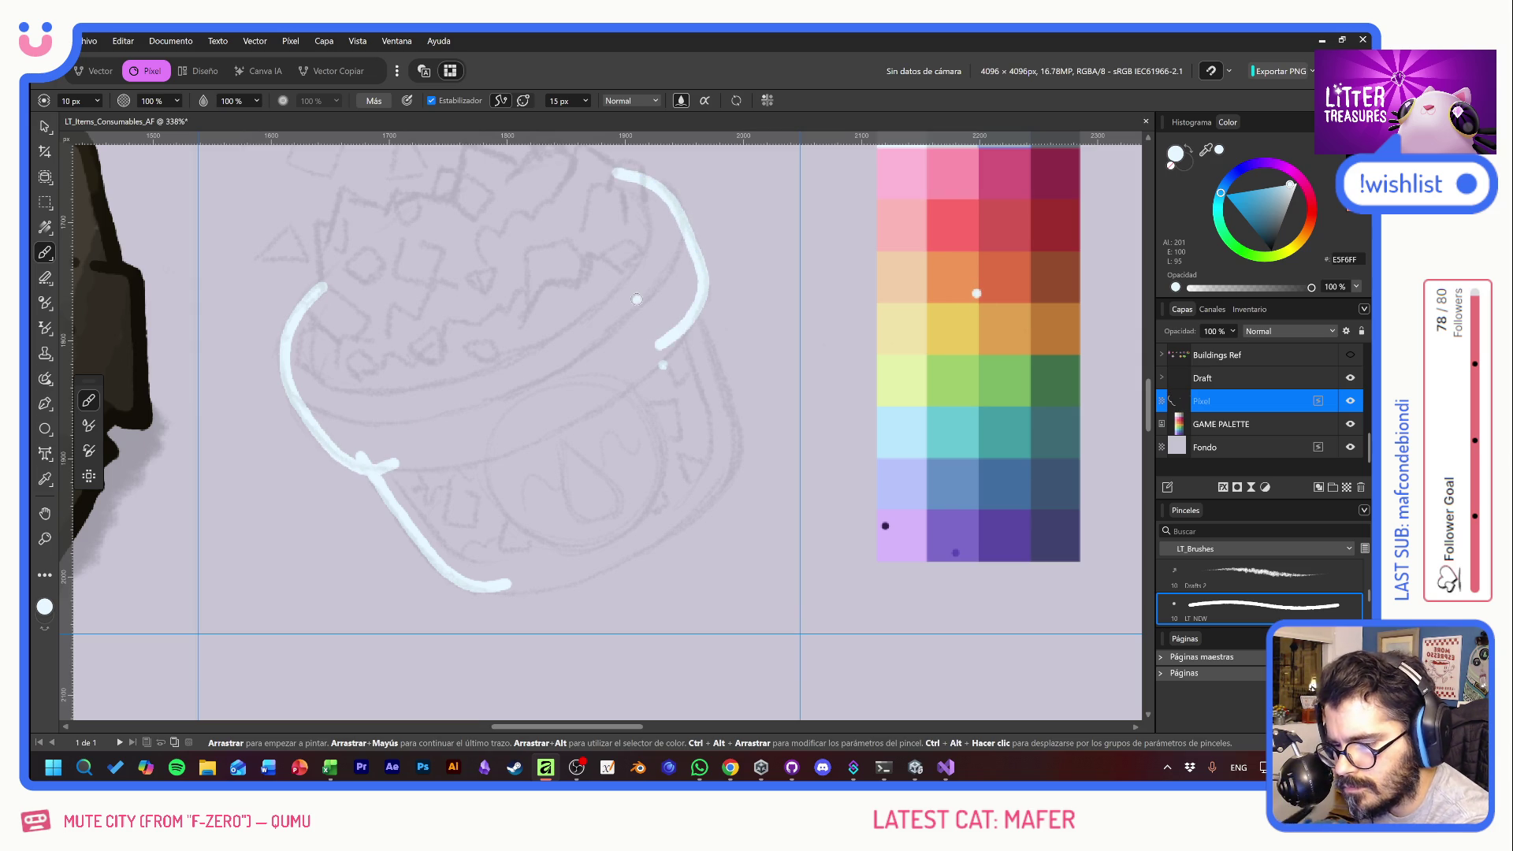
pyautogui.moveTo(683, 288)
pyautogui.mouseDown()
pyautogui.moveTo(737, 464)
pyautogui.moveTo(701, 495)
pyautogui.mouseUp()
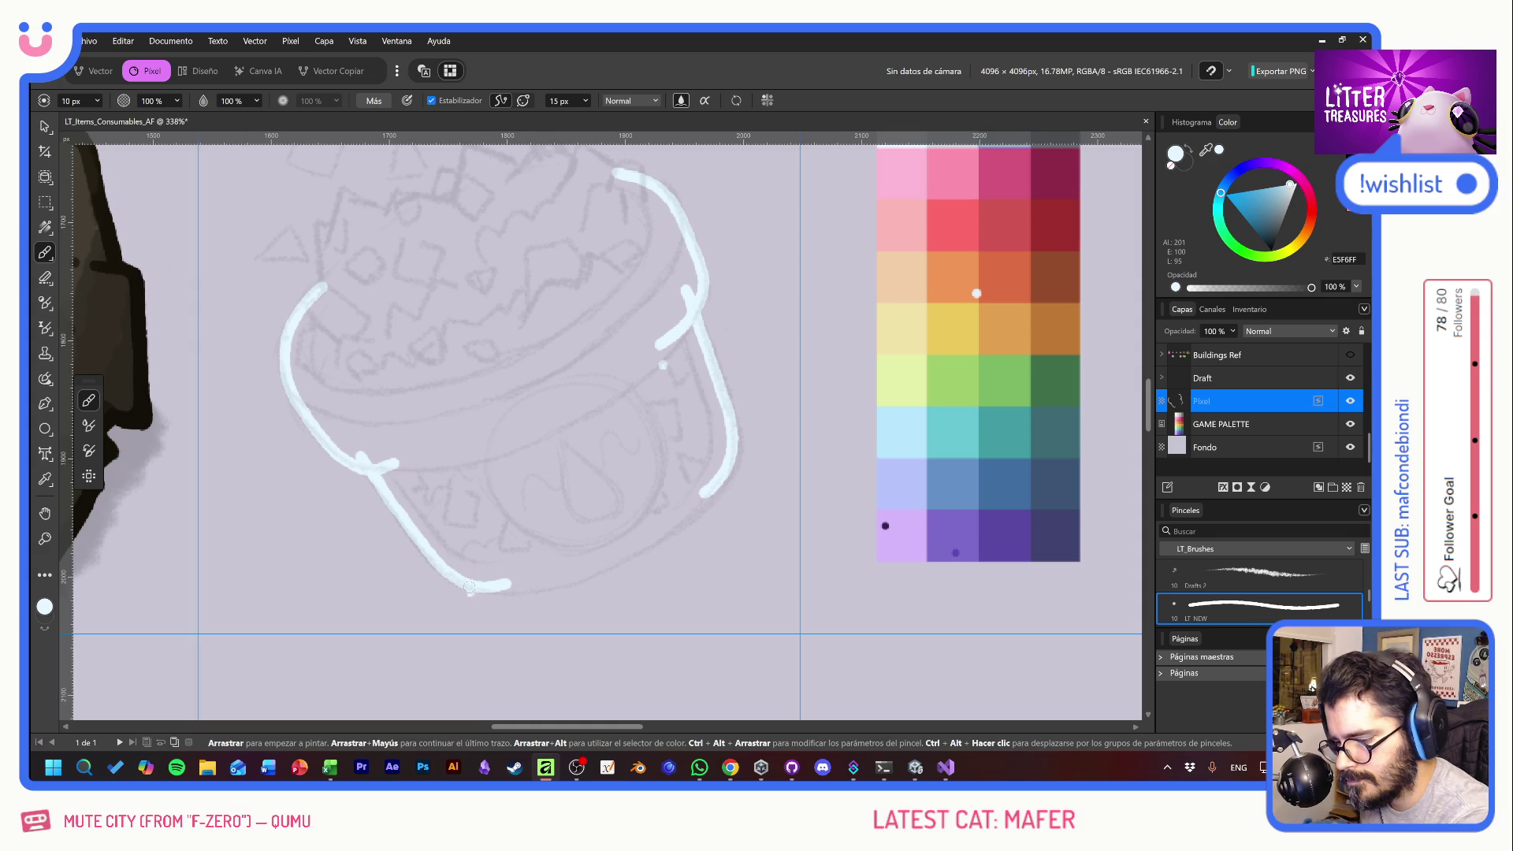
pyautogui.moveTo(473, 588)
pyautogui.mouseDown()
pyautogui.moveTo(571, 583)
pyautogui.moveTo(692, 514)
pyautogui.moveTo(737, 456)
pyautogui.moveTo(726, 409)
pyautogui.moveTo(723, 482)
pyautogui.moveTo(582, 573)
pyautogui.moveTo(489, 589)
pyautogui.moveTo(432, 542)
pyautogui.mouseUp()
pyautogui.hotkey('ctrl', 'z')
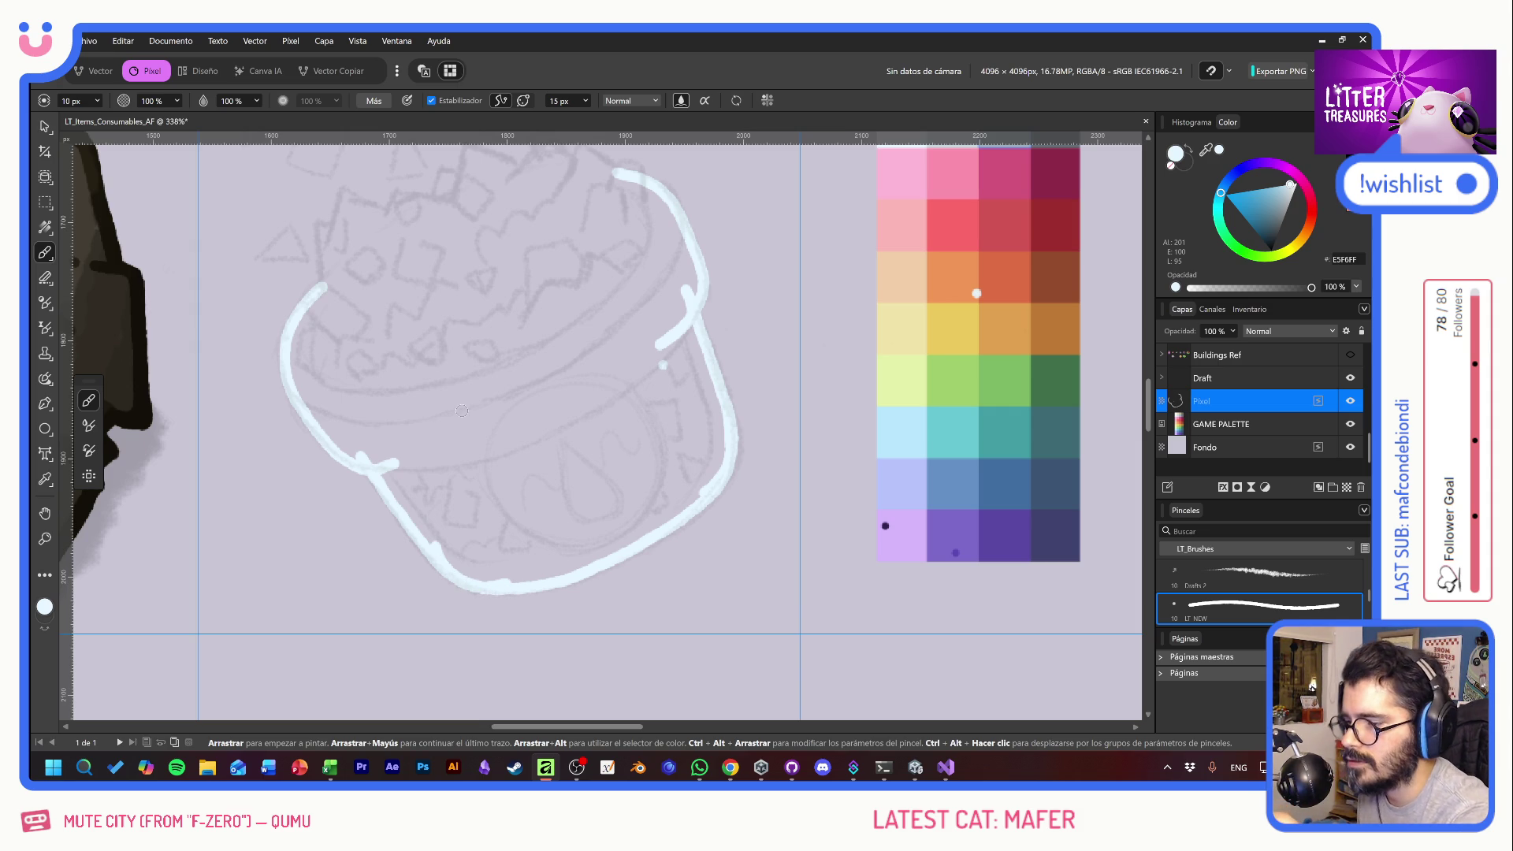
# - With smoothing off, outline two triangle crystals left of the pot and add small speckles
pyautogui.click(431, 100)
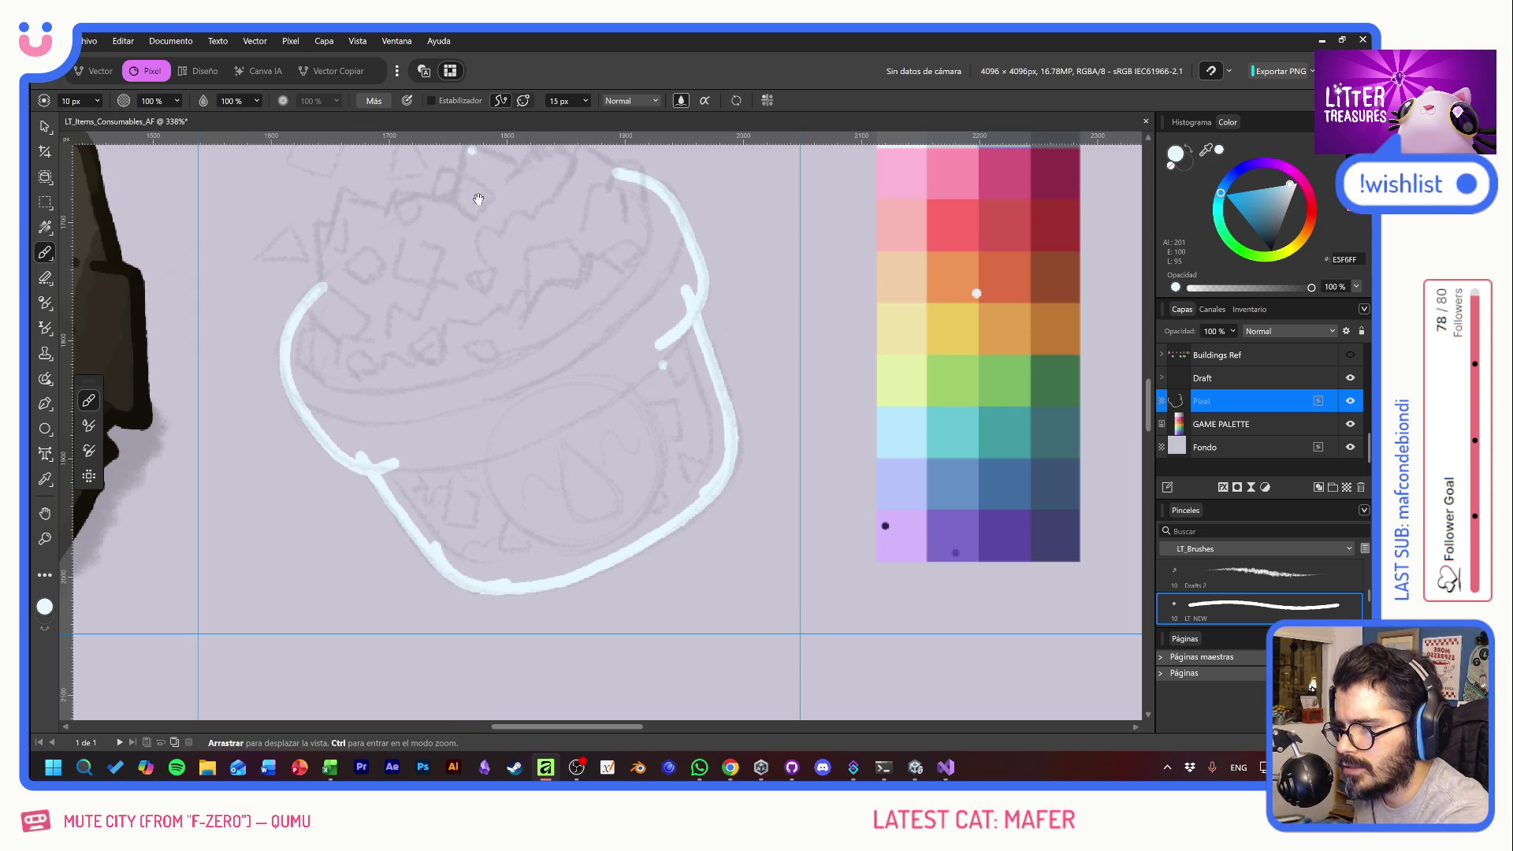
pyautogui.moveTo(478, 172); pyautogui.dragTo(661, 335)
pyautogui.moveTo(454, 415)
pyautogui.mouseDown()
pyautogui.moveTo(440, 420)
pyautogui.moveTo(487, 416)
pyautogui.moveTo(458, 419)
pyautogui.moveTo(469, 401)
pyautogui.mouseUp()
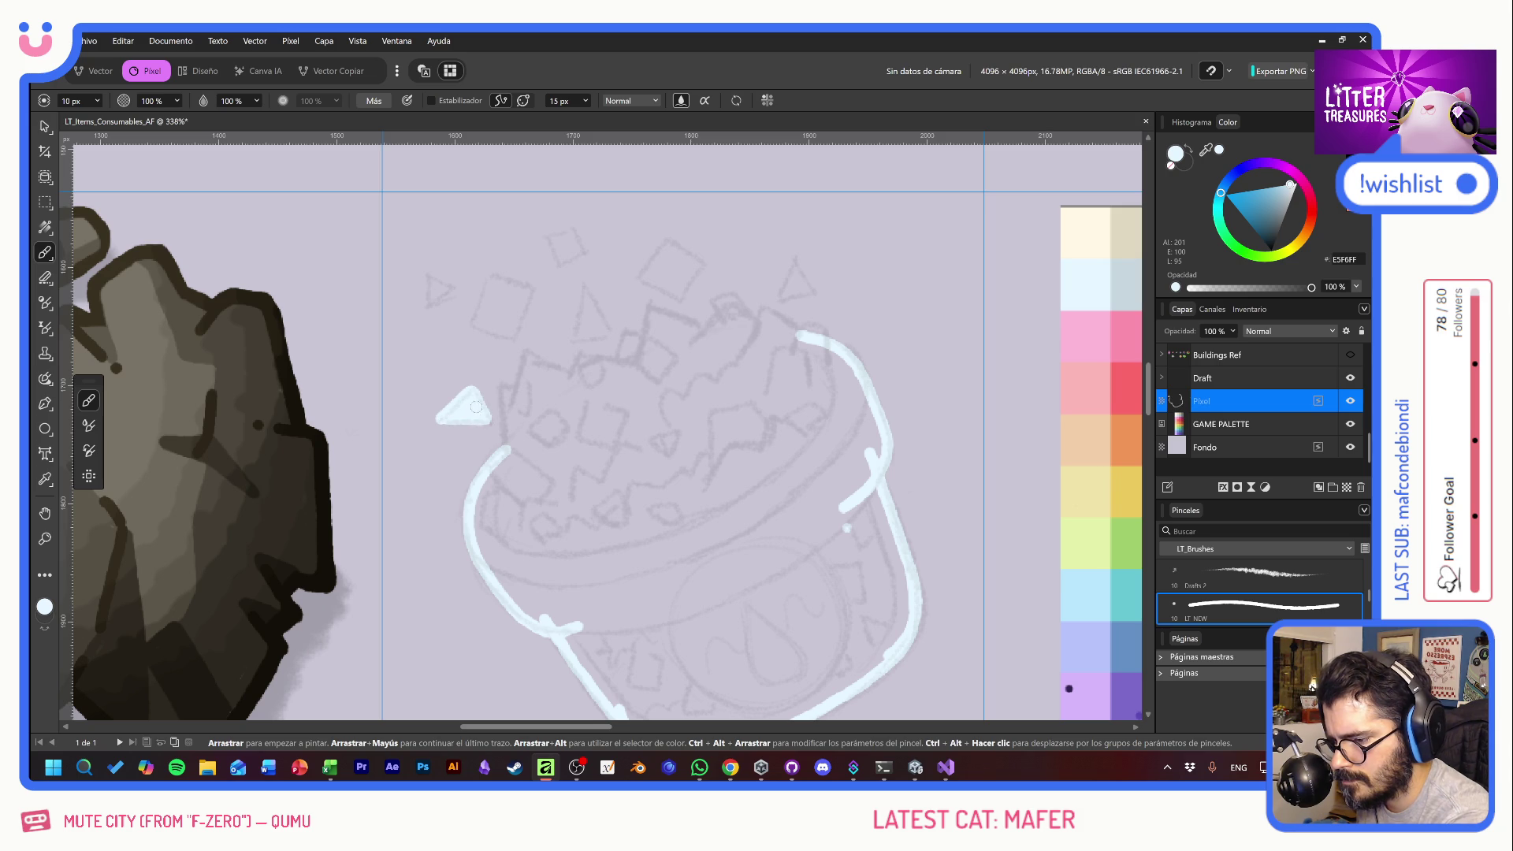
pyautogui.moveTo(428, 280)
pyautogui.mouseDown()
pyautogui.moveTo(430, 314)
pyautogui.moveTo(438, 285)
pyautogui.moveTo(483, 300)
pyautogui.moveTo(506, 331)
pyautogui.moveTo(522, 281)
pyautogui.moveTo(493, 279)
pyautogui.moveTo(485, 319)
pyautogui.moveTo(513, 288)
pyautogui.mouseUp()
pyautogui.click(890, 314)
pyautogui.moveTo(550, 235)
pyautogui.mouseDown()
pyautogui.moveTo(581, 255)
pyautogui.moveTo(575, 227)
pyautogui.moveTo(554, 234)
pyautogui.moveTo(571, 239)
pyautogui.mouseUp()
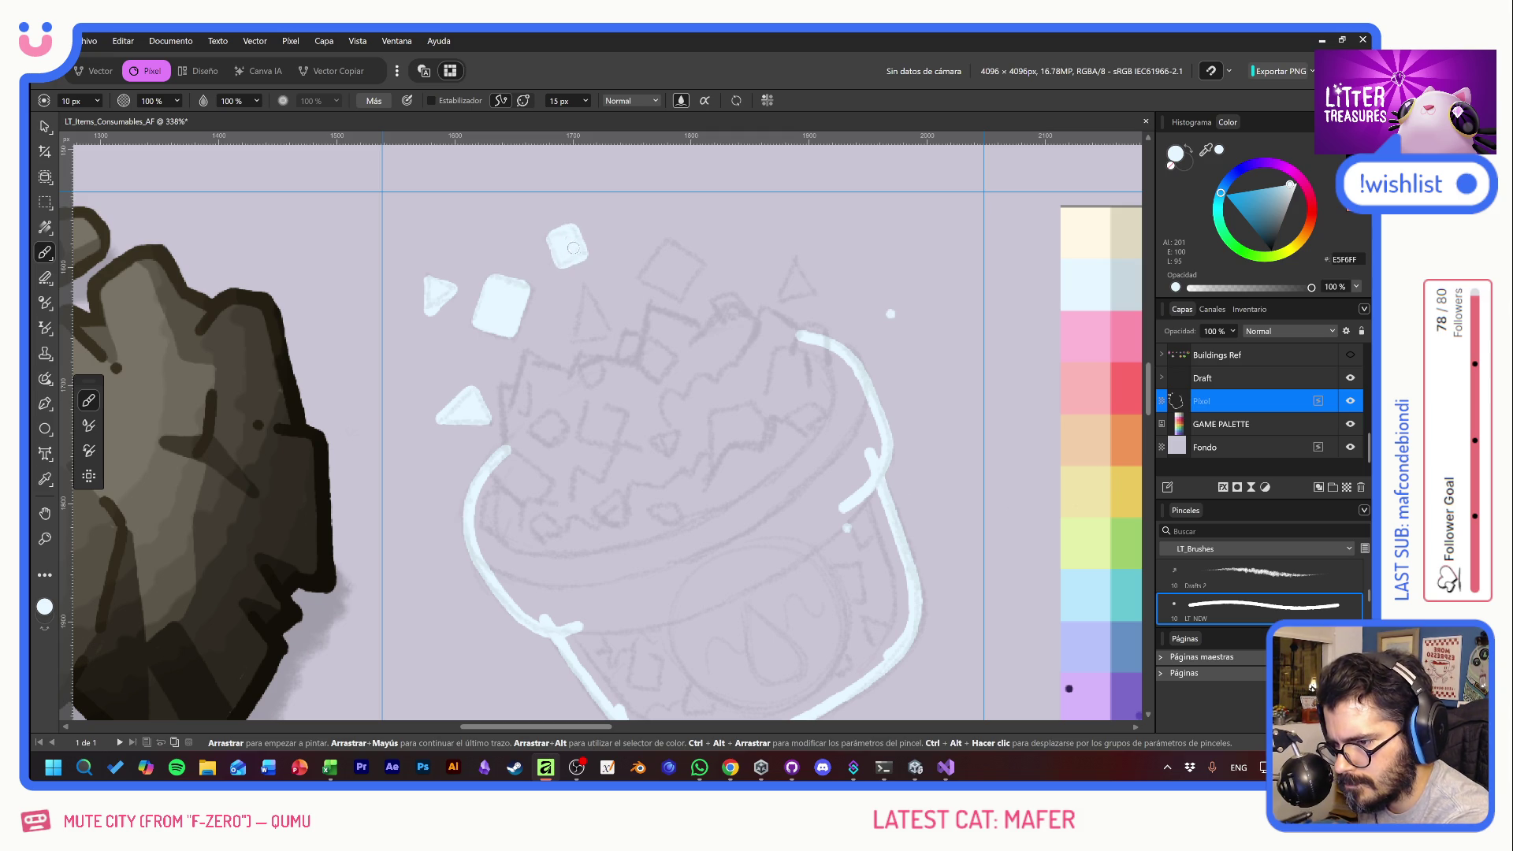
pyautogui.click(966, 381)
# - Outline the square and triangle crystals above the pot and a zigzag crystal rim
pyautogui.moveTo(638, 281)
pyautogui.mouseDown()
pyautogui.moveTo(668, 239)
pyautogui.moveTo(701, 260)
pyautogui.moveTo(676, 294)
pyautogui.moveTo(644, 277)
pyautogui.moveTo(676, 285)
pyautogui.mouseUp()
pyautogui.hotkey('ctrl', 'z')
pyautogui.hotkey('ctrl', 'z')
pyautogui.hotkey('ctrl', 'z')
pyautogui.moveTo(648, 269)
pyautogui.mouseDown()
pyautogui.moveTo(676, 285)
pyautogui.moveTo(710, 246)
pyautogui.moveTo(670, 224)
pyautogui.moveTo(645, 260)
pyautogui.moveTo(682, 264)
pyautogui.moveTo(696, 248)
pyautogui.mouseUp()
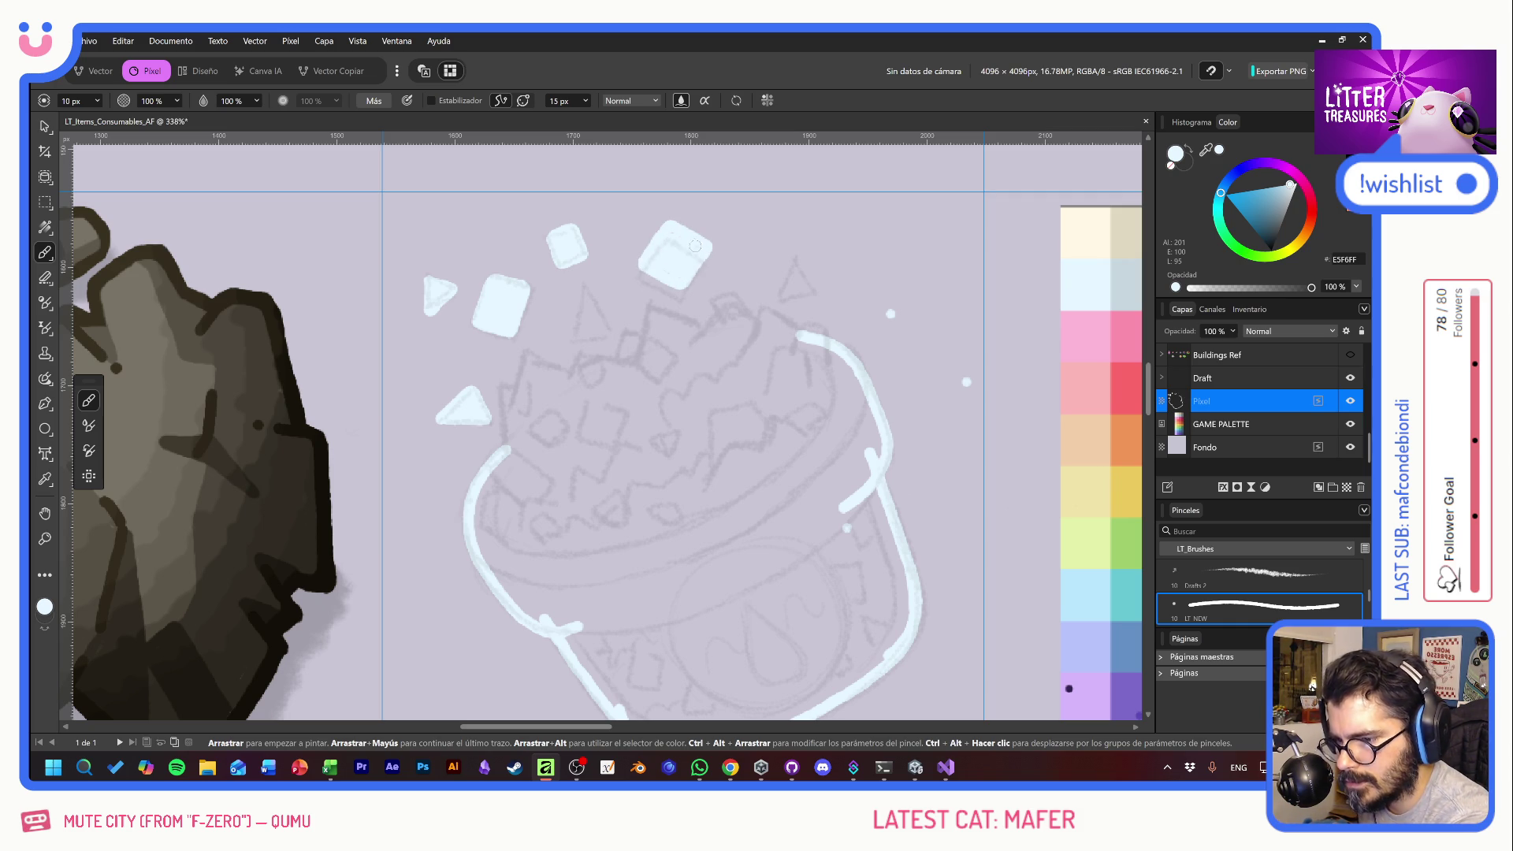
pyautogui.moveTo(793, 259)
pyautogui.mouseDown()
pyautogui.moveTo(777, 298)
pyautogui.moveTo(815, 296)
pyautogui.moveTo(793, 260)
pyautogui.mouseUp()
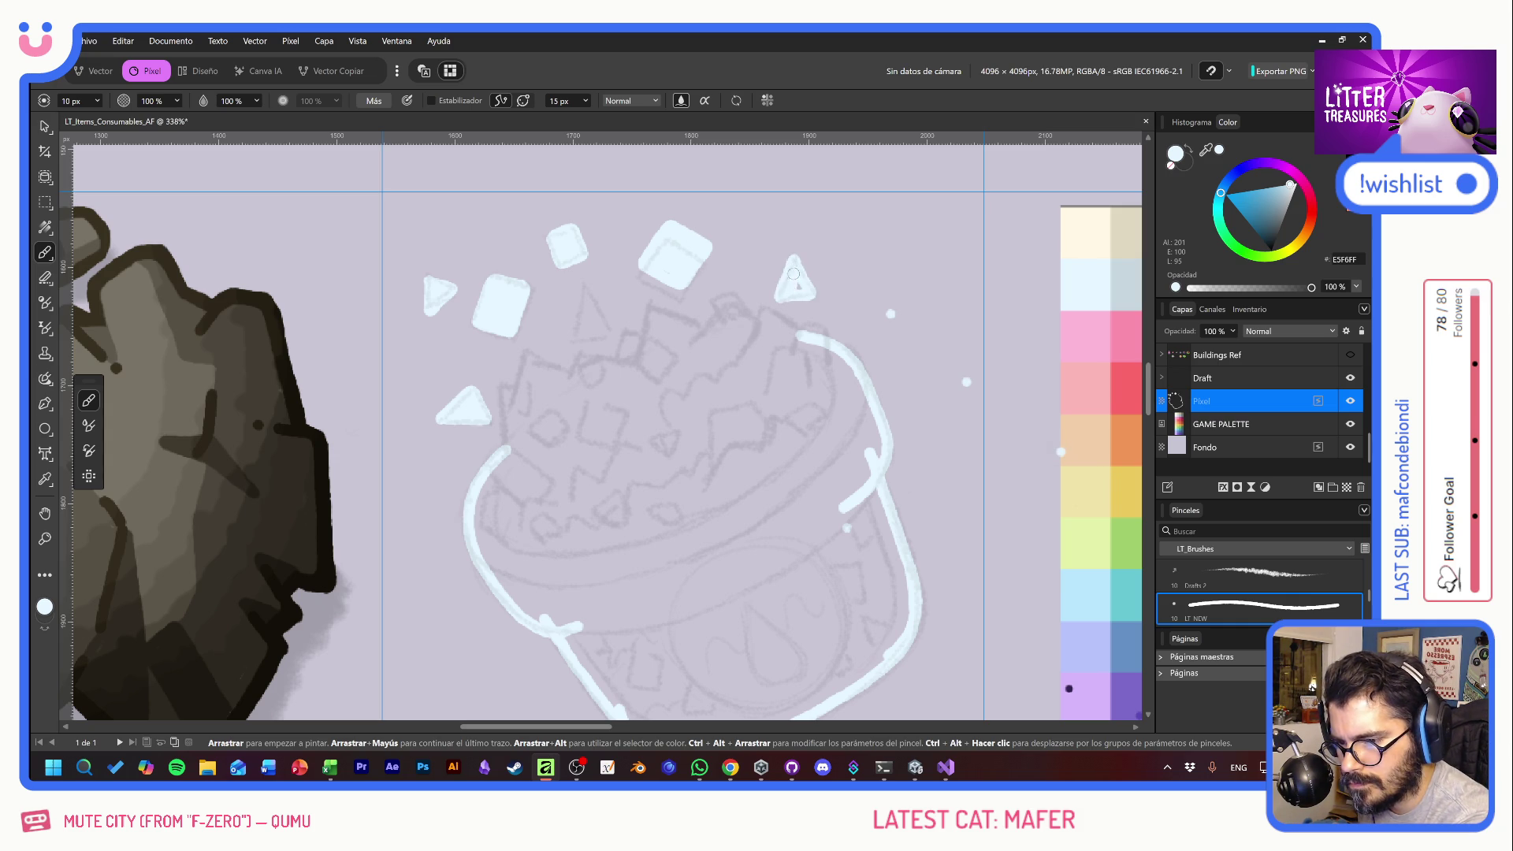
pyautogui.moveTo(583, 289)
pyautogui.mouseDown()
pyautogui.moveTo(561, 331)
pyautogui.moveTo(595, 334)
pyautogui.moveTo(585, 304)
pyautogui.moveTo(573, 323)
pyautogui.moveTo(593, 321)
pyautogui.mouseUp()
pyautogui.moveTo(508, 437)
pyautogui.mouseDown()
pyautogui.moveTo(502, 381)
pyautogui.moveTo(520, 390)
pyautogui.moveTo(531, 353)
pyautogui.moveTo(591, 375)
pyautogui.moveTo(671, 308)
pyautogui.moveTo(691, 310)
pyautogui.moveTo(696, 346)
pyautogui.moveTo(742, 290)
pyautogui.moveTo(765, 334)
pyautogui.moveTo(769, 308)
pyautogui.moveTo(792, 319)
pyautogui.moveTo(801, 354)
pyautogui.mouseUp()
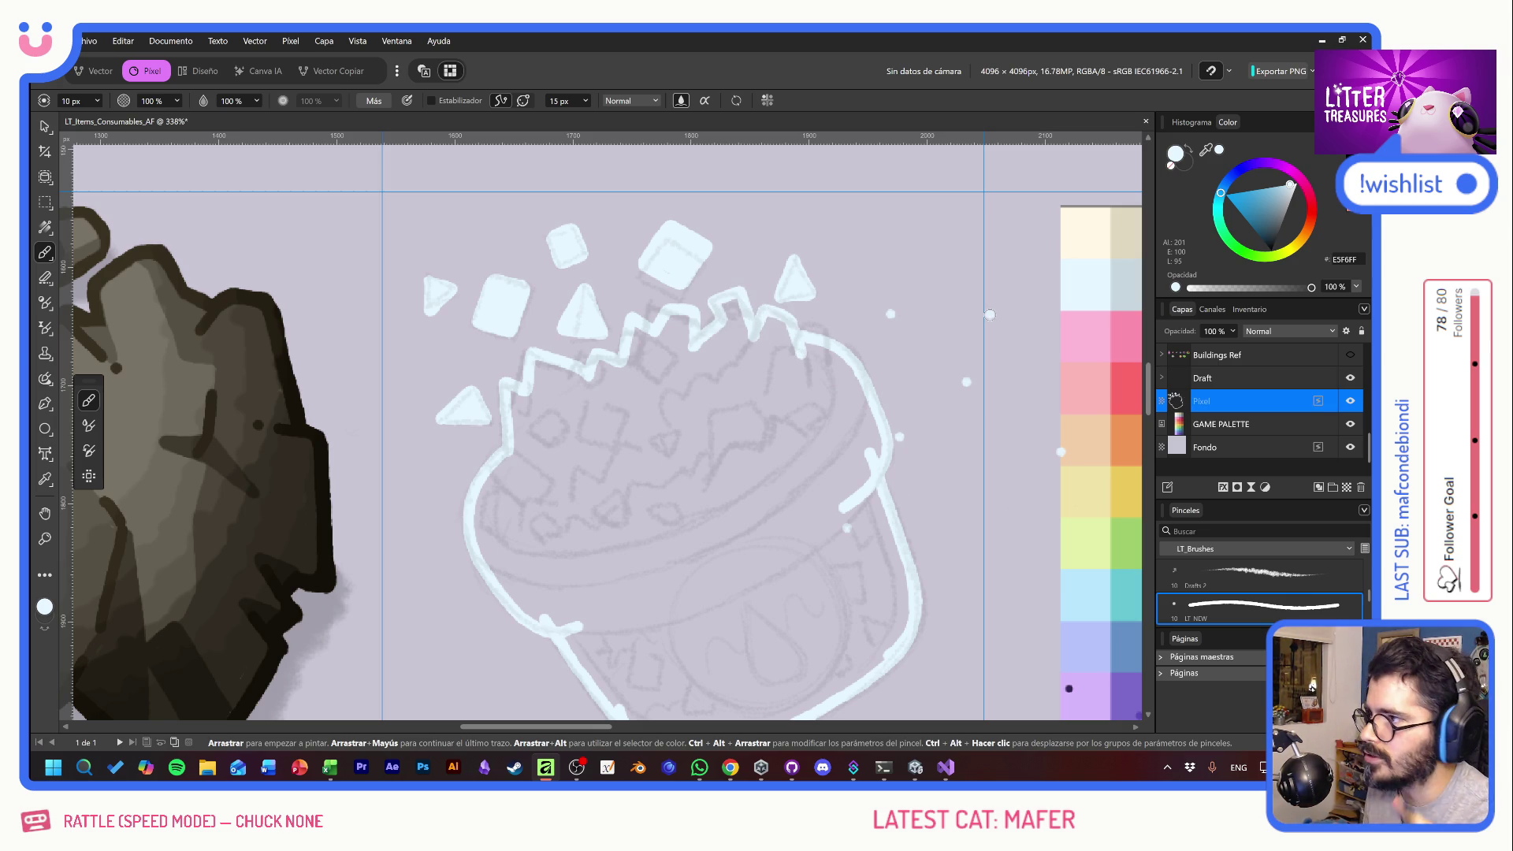
pyautogui.press('e')
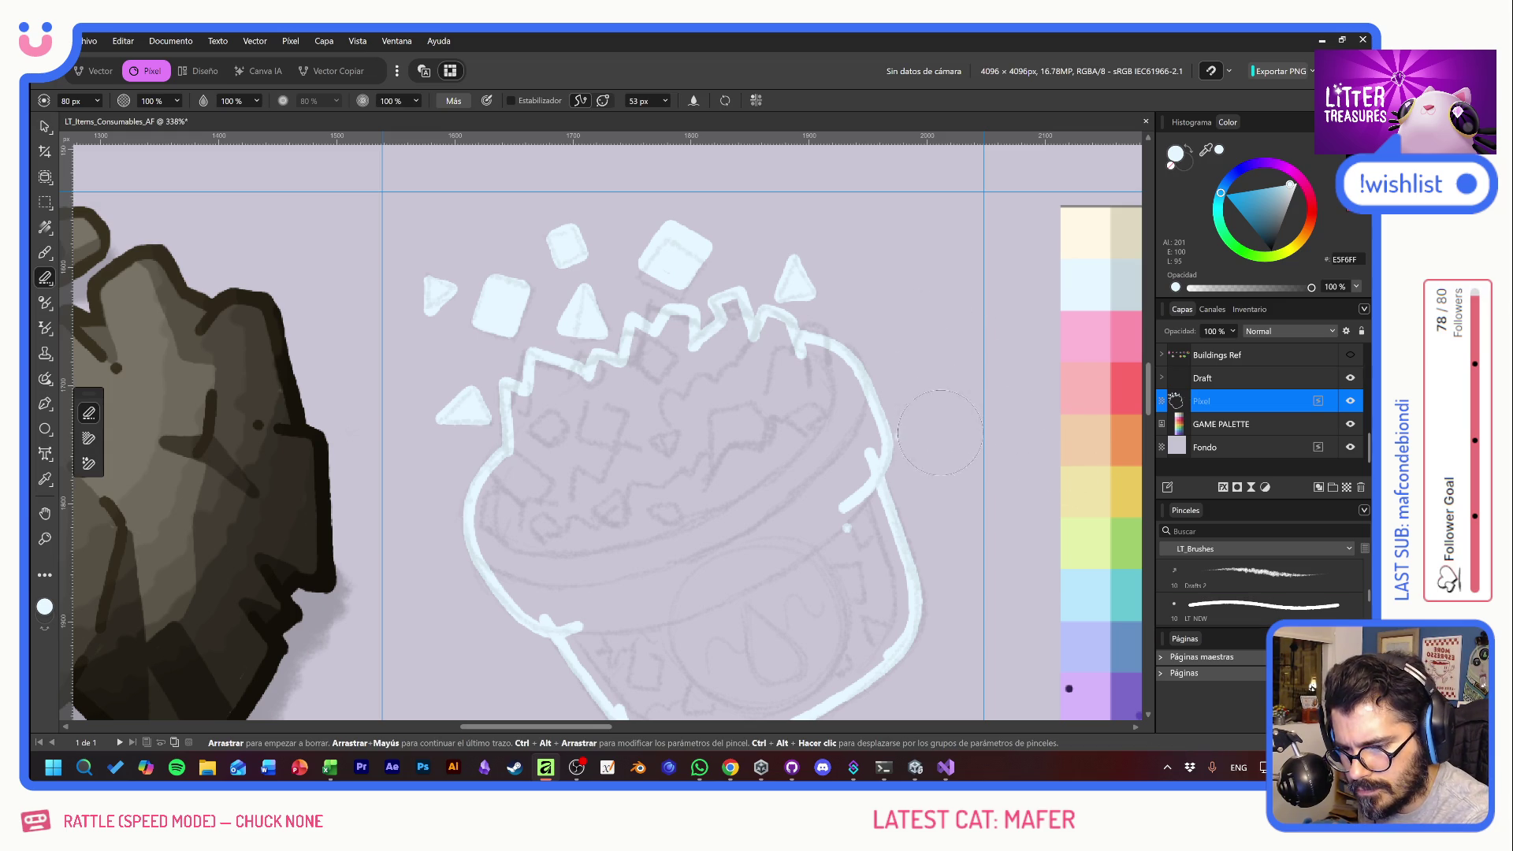
# - Erase a stray stroke, then fill the crystal top and its teeth in pale blue
pyautogui.press('b')
pyautogui.moveTo(826, 593)
pyautogui.mouseDown()
pyautogui.moveTo(844, 568)
pyautogui.moveTo(813, 589)
pyautogui.moveTo(844, 559)
pyautogui.moveTo(820, 583)
pyautogui.mouseUp()
pyautogui.press('e')
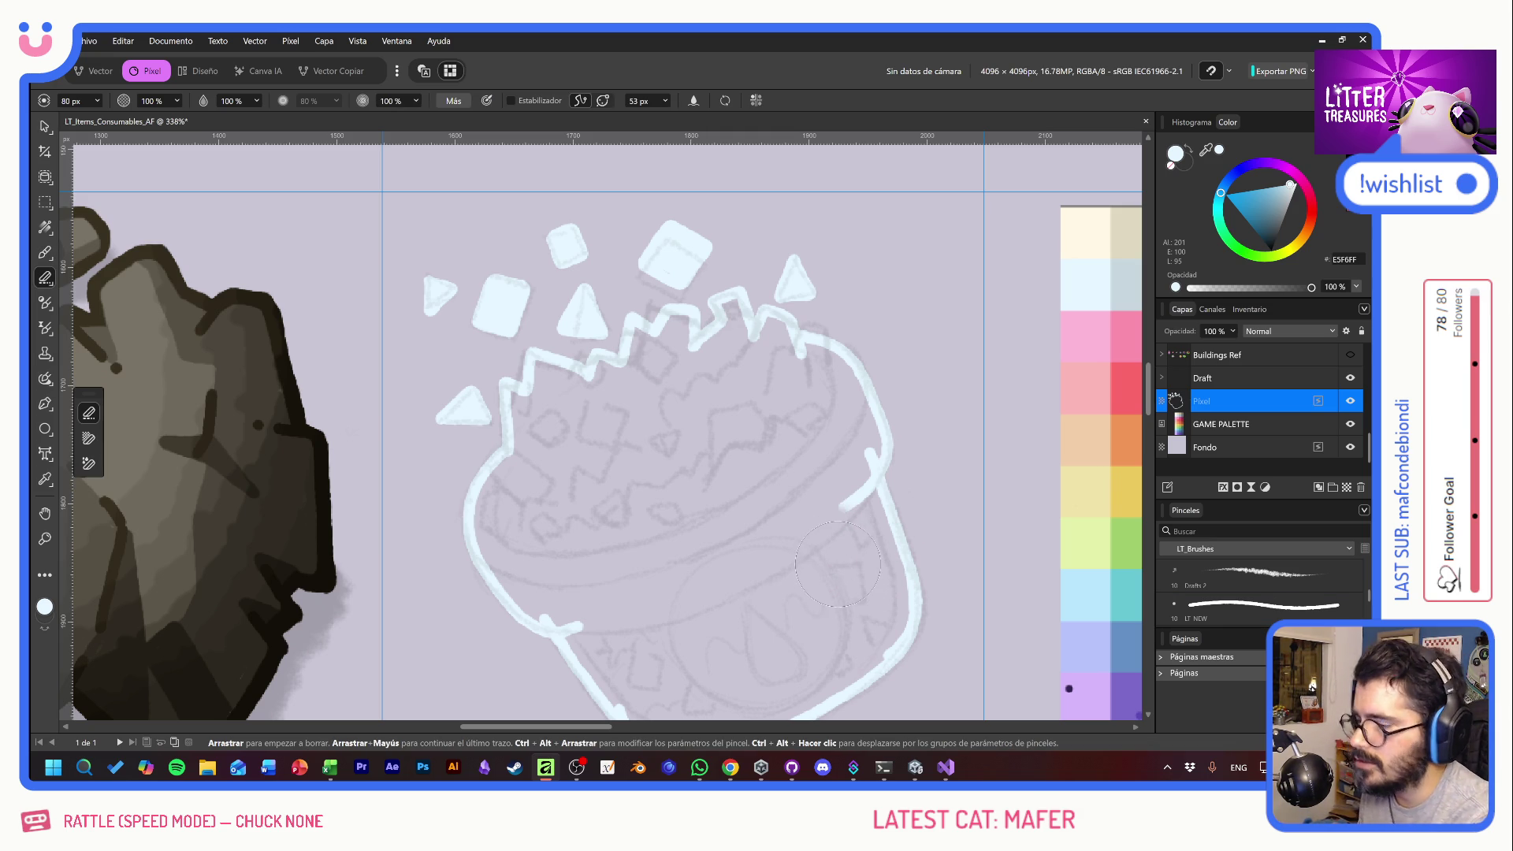
pyautogui.press('b')
pyautogui.moveTo(522, 409)
pyautogui.mouseDown()
pyautogui.moveTo(522, 453)
pyautogui.moveTo(516, 398)
pyautogui.moveTo(536, 376)
pyautogui.moveTo(537, 467)
pyautogui.moveTo(545, 394)
pyautogui.moveTo(564, 489)
pyautogui.moveTo(589, 443)
pyautogui.moveTo(613, 473)
pyautogui.moveTo(626, 457)
pyautogui.moveTo(641, 473)
pyautogui.moveTo(669, 406)
pyautogui.moveTo(693, 473)
pyautogui.moveTo(707, 436)
pyautogui.mouseUp()
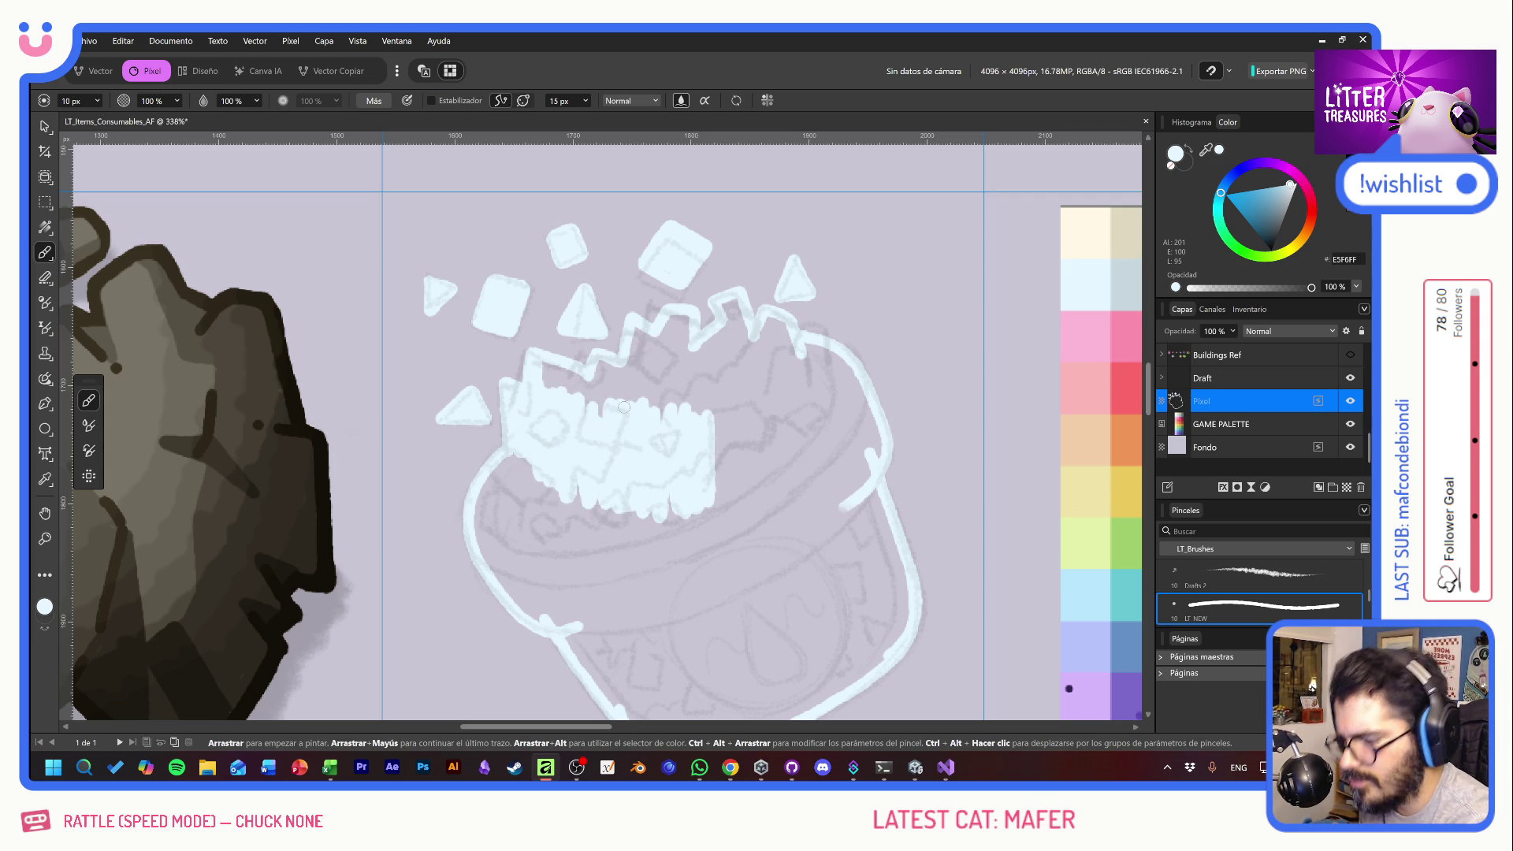
pyautogui.moveTo(528, 453)
pyautogui.mouseDown()
pyautogui.moveTo(493, 481)
pyautogui.moveTo(482, 521)
pyautogui.moveTo(493, 563)
pyautogui.moveTo(506, 539)
pyautogui.moveTo(532, 611)
pyautogui.moveTo(561, 622)
pyautogui.moveTo(544, 536)
pyautogui.moveTo(574, 607)
pyautogui.moveTo(524, 480)
pyautogui.moveTo(503, 501)
pyautogui.moveTo(603, 603)
pyautogui.moveTo(619, 497)
pyautogui.moveTo(653, 590)
pyautogui.moveTo(686, 505)
pyautogui.moveTo(709, 576)
pyautogui.moveTo(720, 524)
pyautogui.mouseUp()
pyautogui.moveTo(735, 498)
pyautogui.mouseDown()
pyautogui.moveTo(856, 405)
pyautogui.moveTo(741, 394)
pyautogui.moveTo(708, 434)
pyautogui.moveTo(673, 396)
pyautogui.moveTo(548, 379)
pyautogui.moveTo(577, 403)
pyautogui.moveTo(608, 370)
pyautogui.moveTo(629, 394)
pyautogui.moveTo(632, 353)
pyautogui.moveTo(618, 378)
pyautogui.moveTo(640, 347)
pyautogui.moveTo(658, 402)
pyautogui.moveTo(679, 319)
pyautogui.moveTo(683, 394)
pyautogui.moveTo(661, 357)
pyautogui.moveTo(721, 338)
pyautogui.moveTo(731, 302)
pyautogui.moveTo(749, 410)
pyautogui.mouseUp()
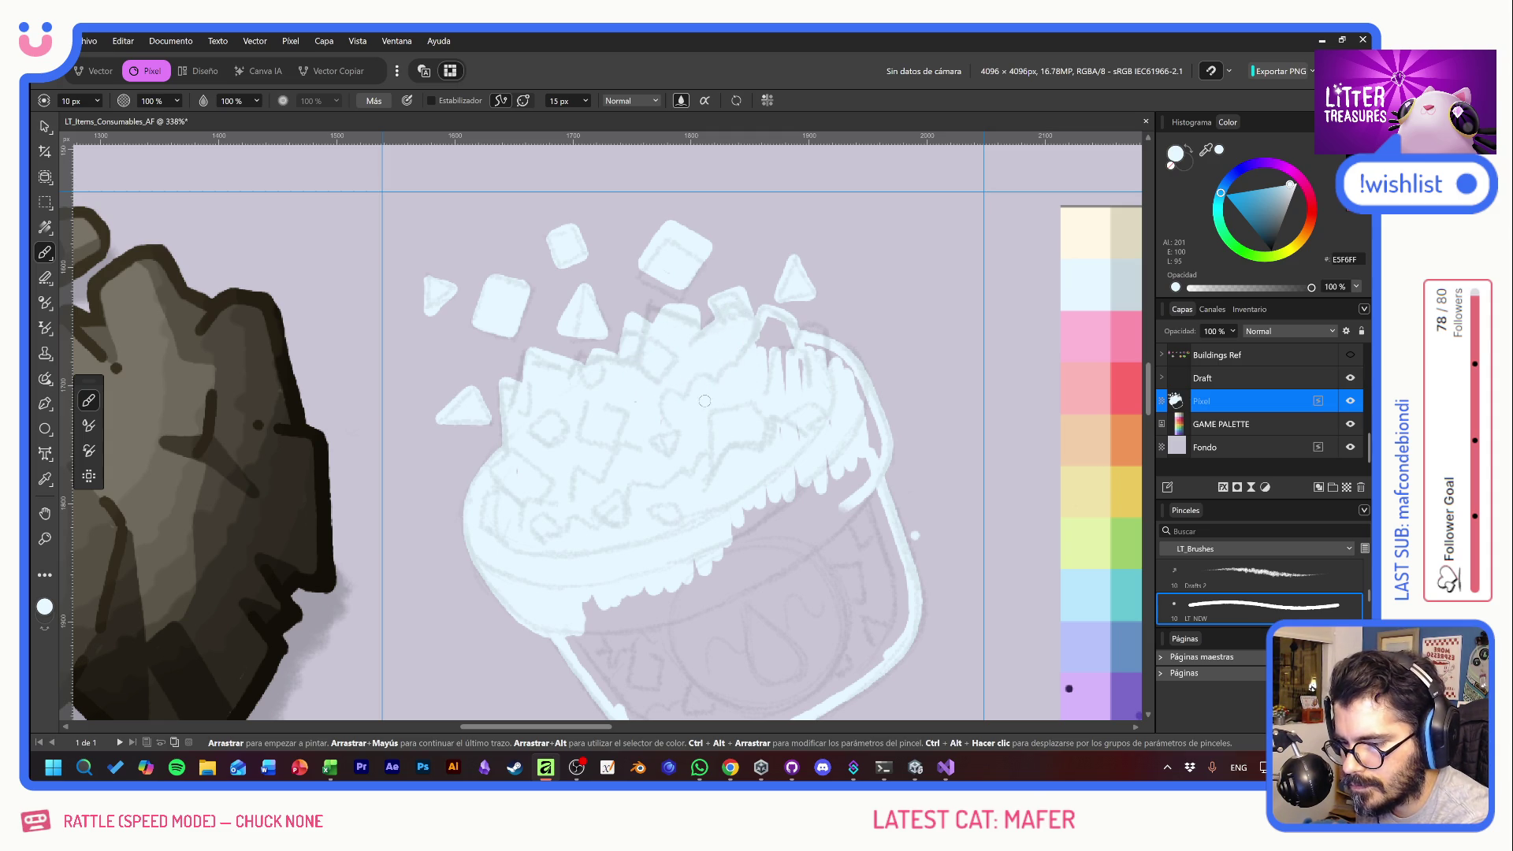
pyautogui.moveTo(762, 359)
pyautogui.mouseDown()
pyautogui.moveTo(765, 329)
pyautogui.moveTo(784, 319)
pyautogui.moveTo(767, 363)
pyautogui.moveTo(826, 363)
pyautogui.mouseUp()
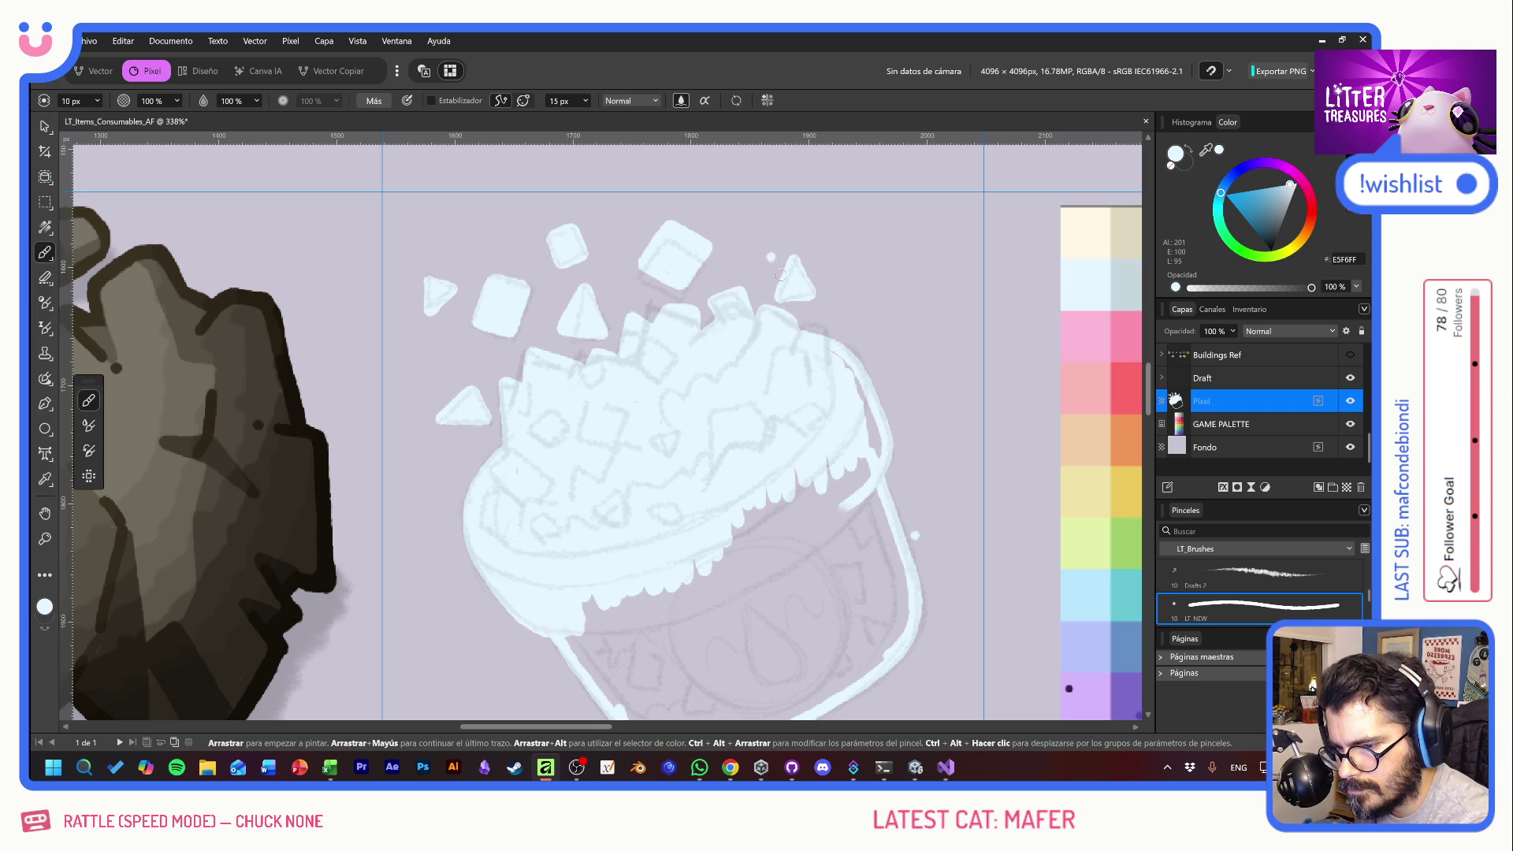
pyautogui.moveTo(825, 352); pyautogui.dragTo(881, 459)
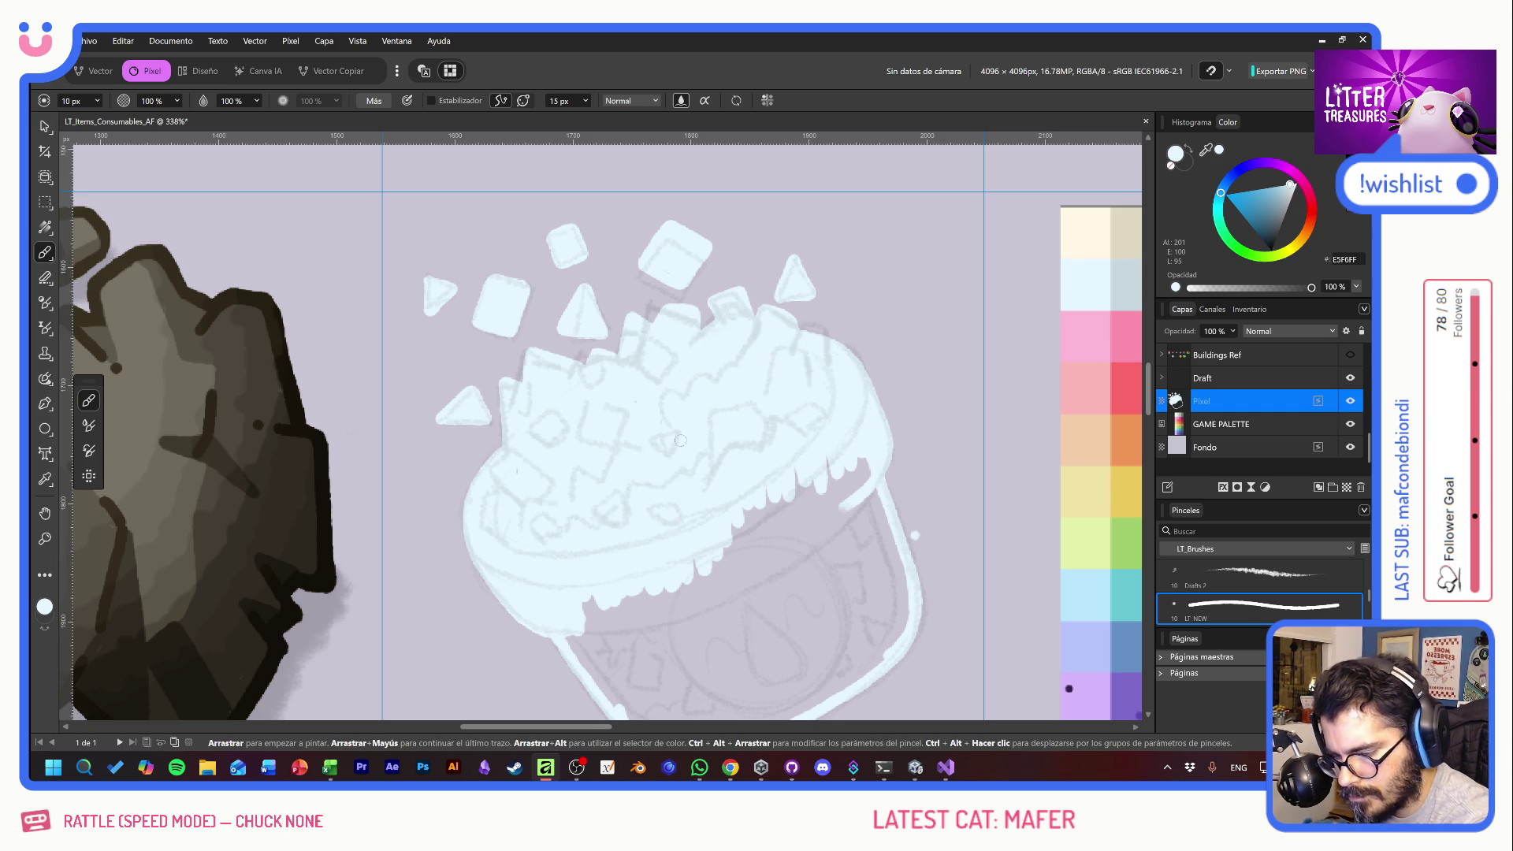
# - Fill the jar's lower band and bottom gap with pale blue
pyautogui.moveTo(587, 649)
pyautogui.mouseDown()
pyautogui.moveTo(610, 693)
pyautogui.moveTo(590, 598)
pyautogui.moveTo(623, 677)
pyautogui.moveTo(666, 591)
pyautogui.moveTo(677, 648)
pyautogui.moveTo(698, 654)
pyautogui.moveTo(706, 583)
pyautogui.moveTo(717, 638)
pyautogui.moveTo(737, 551)
pyautogui.moveTo(752, 607)
pyautogui.moveTo(765, 524)
pyautogui.moveTo(741, 497)
pyautogui.moveTo(787, 591)
pyautogui.mouseUp()
pyautogui.moveTo(784, 522)
pyautogui.mouseDown()
pyautogui.moveTo(799, 568)
pyautogui.moveTo(811, 505)
pyautogui.moveTo(840, 577)
pyautogui.moveTo(857, 473)
pyautogui.moveTo(876, 551)
pyautogui.moveTo(894, 540)
pyautogui.moveTo(867, 524)
pyautogui.moveTo(800, 337)
pyautogui.moveTo(776, 326)
pyautogui.mouseUp()
pyautogui.moveTo(569, 524)
pyautogui.mouseDown()
pyautogui.moveTo(589, 556)
pyautogui.moveTo(621, 520)
pyautogui.moveTo(631, 546)
pyautogui.moveTo(678, 489)
pyautogui.moveTo(692, 516)
pyautogui.moveTo(707, 446)
pyautogui.moveTo(729, 485)
pyautogui.moveTo(751, 489)
pyautogui.moveTo(770, 445)
pyautogui.moveTo(784, 473)
pyautogui.moveTo(840, 368)
pyautogui.moveTo(846, 428)
pyautogui.moveTo(824, 480)
pyautogui.moveTo(841, 414)
pyautogui.moveTo(812, 484)
pyautogui.moveTo(814, 425)
pyautogui.mouseUp()
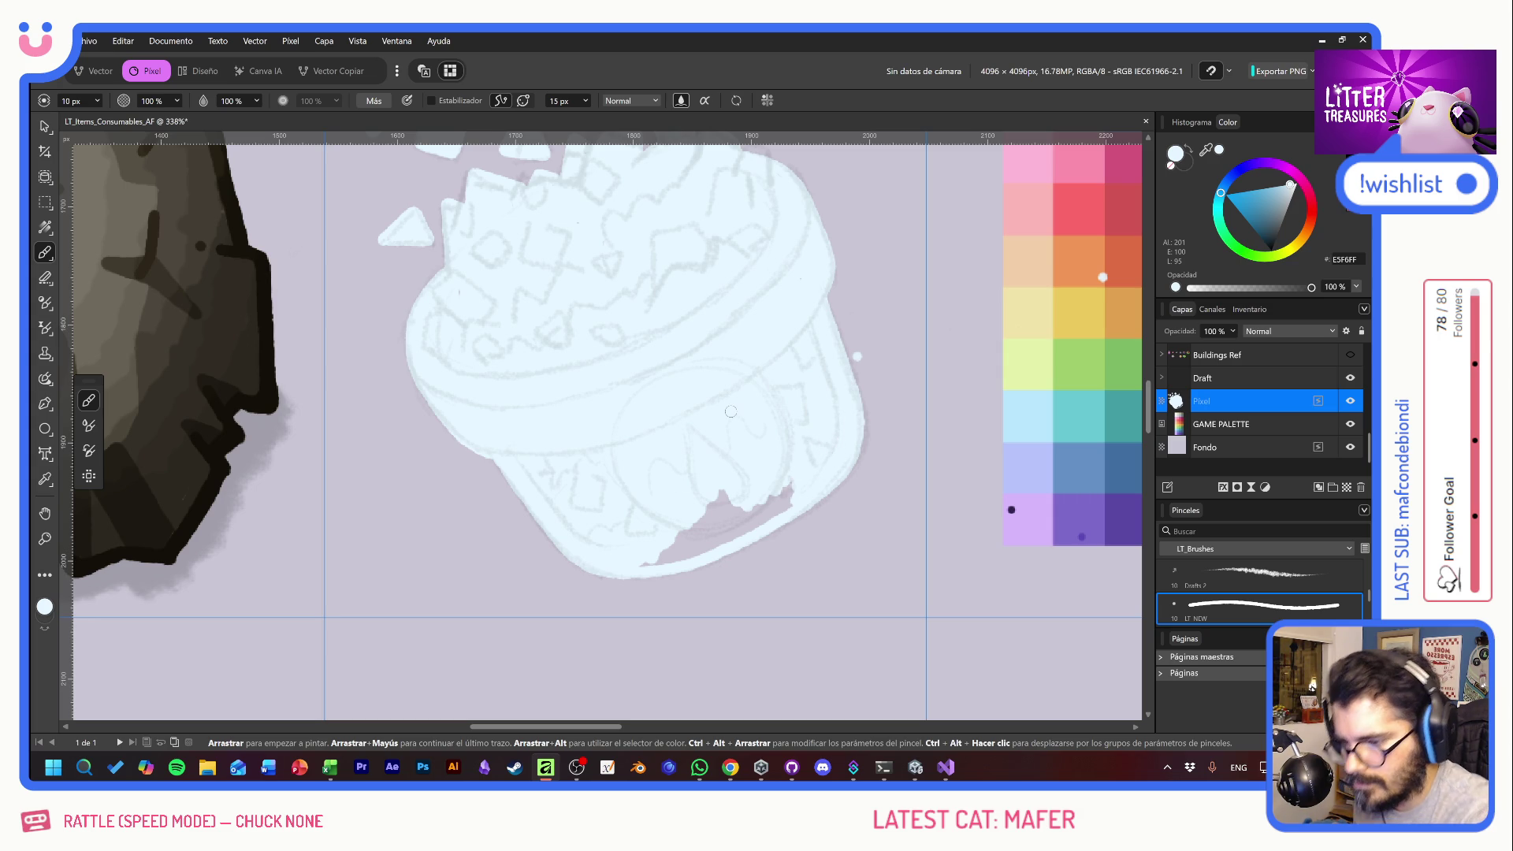
pyautogui.moveTo(682, 480)
pyautogui.mouseDown()
pyautogui.moveTo(726, 507)
pyautogui.moveTo(777, 504)
pyautogui.moveTo(743, 527)
pyautogui.moveTo(698, 516)
pyautogui.moveTo(664, 536)
pyautogui.moveTo(709, 547)
pyautogui.moveTo(642, 561)
pyautogui.moveTo(680, 549)
pyautogui.mouseUp()
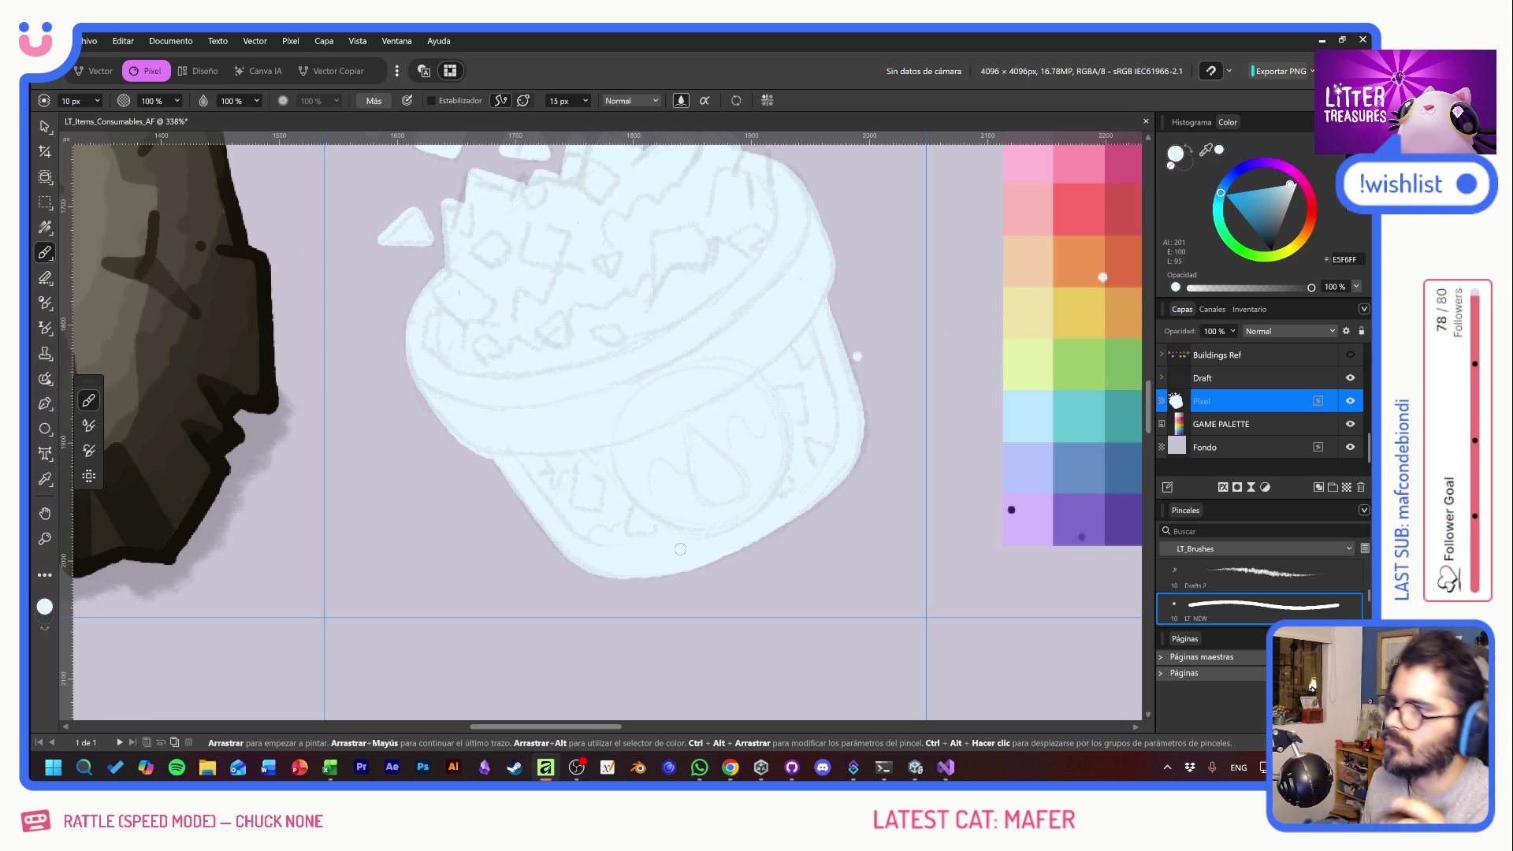
# - Switch from Affinity to Chrome and open the Twitch stream manager tab
pyautogui.press('e')
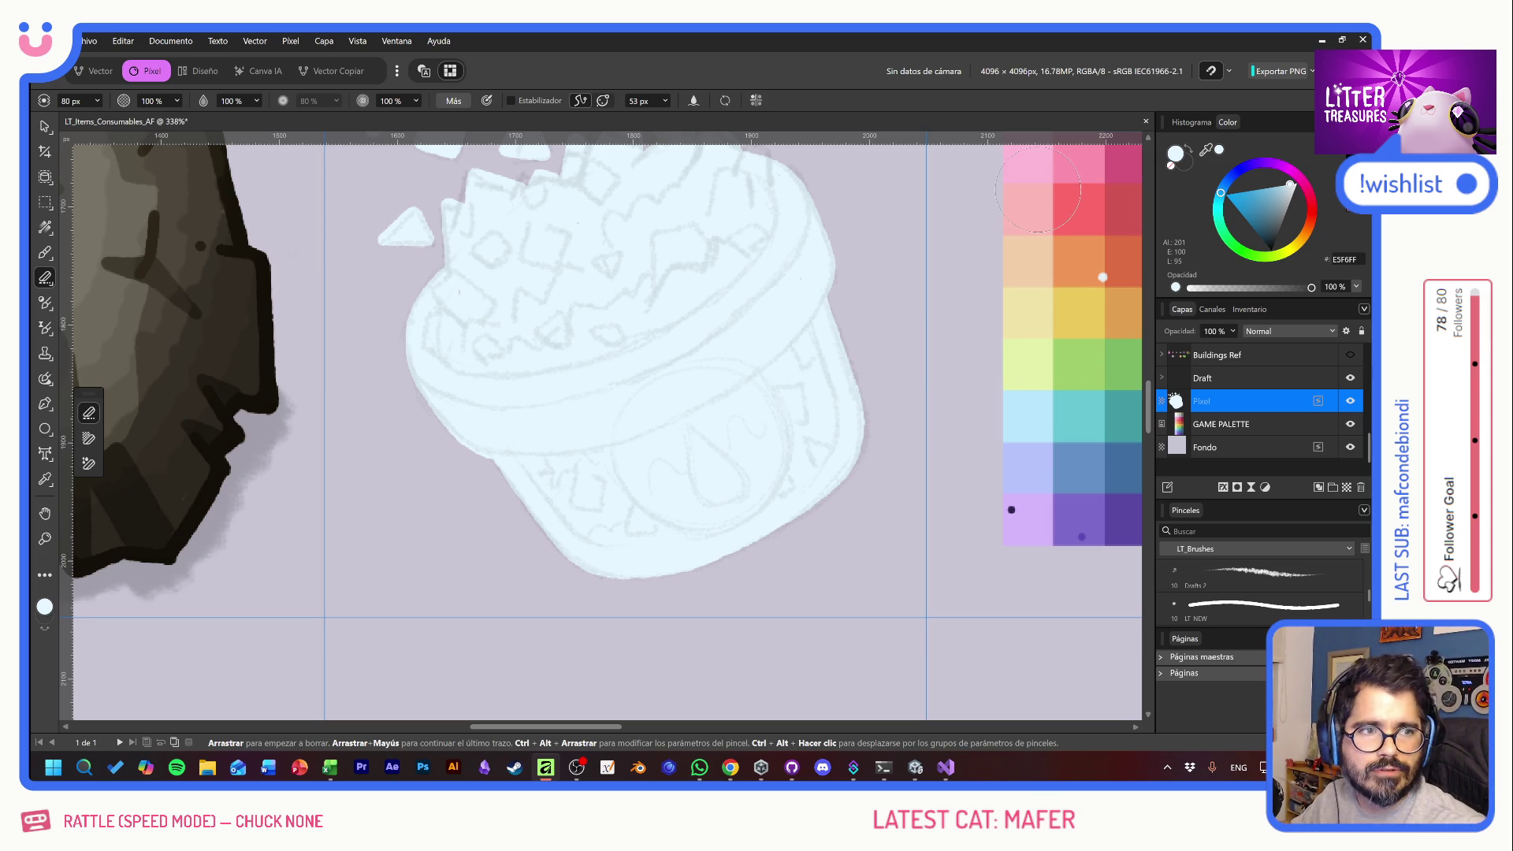
pyautogui.hotkey('alt', 'Tab')
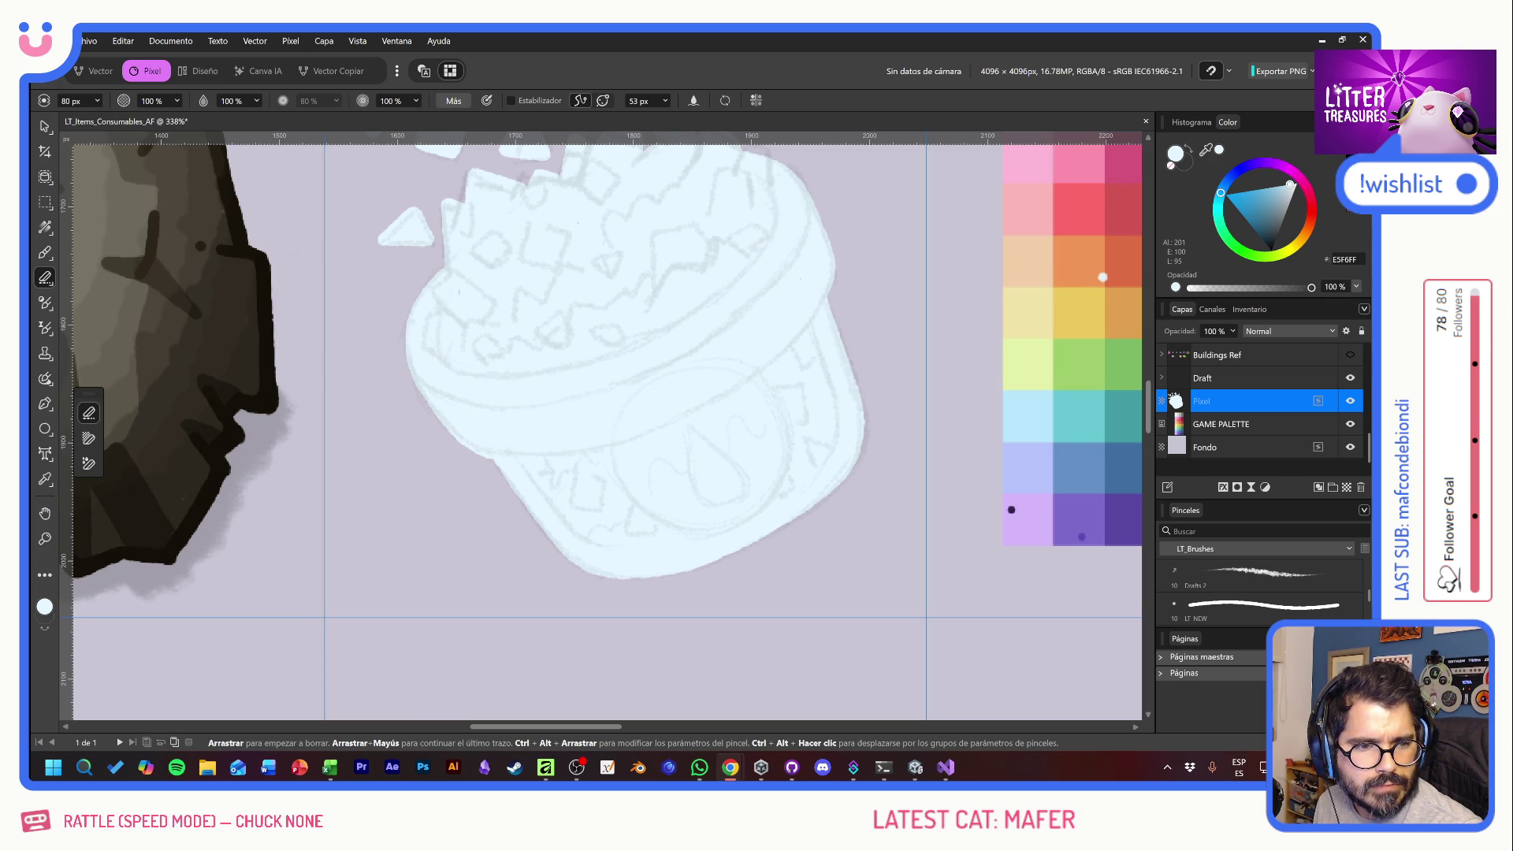
pyautogui.hotkey('alt', 'Tab')
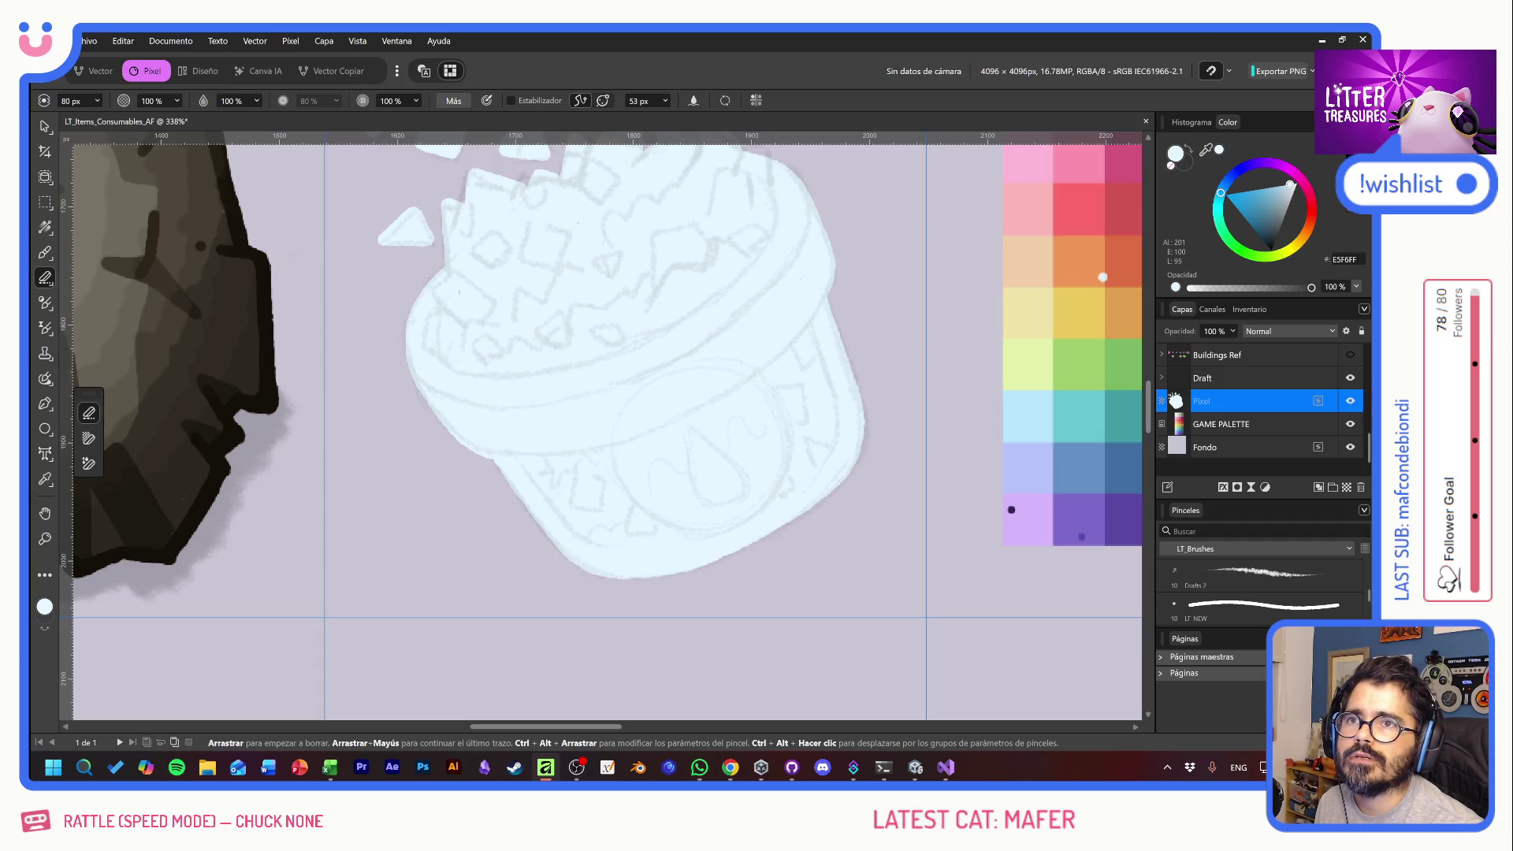
pyautogui.hotkey('alt', 'Tab')
pyautogui.click(299, 44)
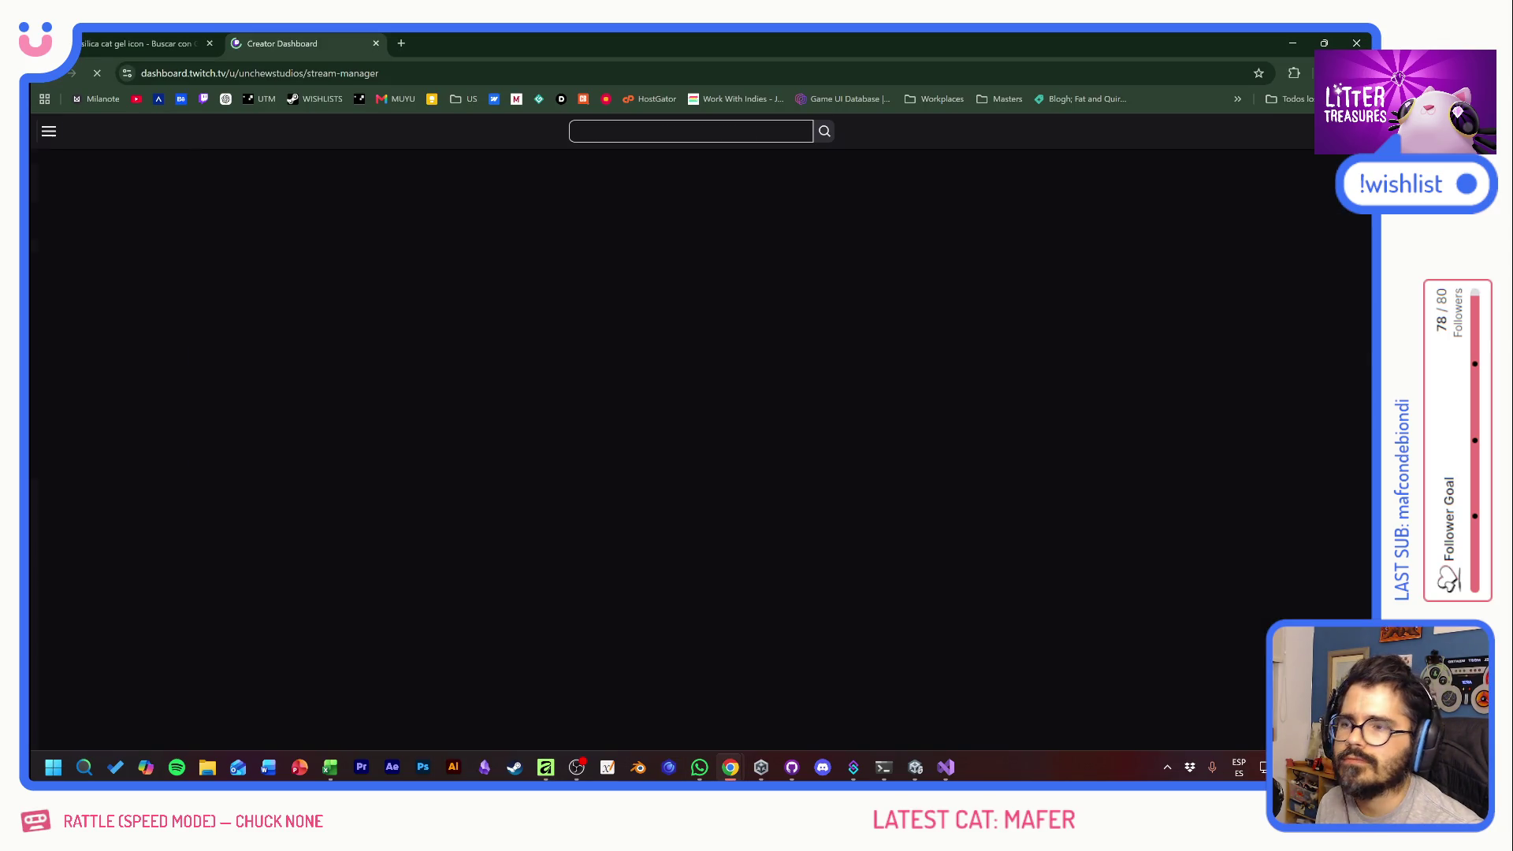
# - Close the Twitch stream manager tab, glance over the silica cat gel icons, and return to Affinity
pyautogui.hotkey('ctrl', 'w')
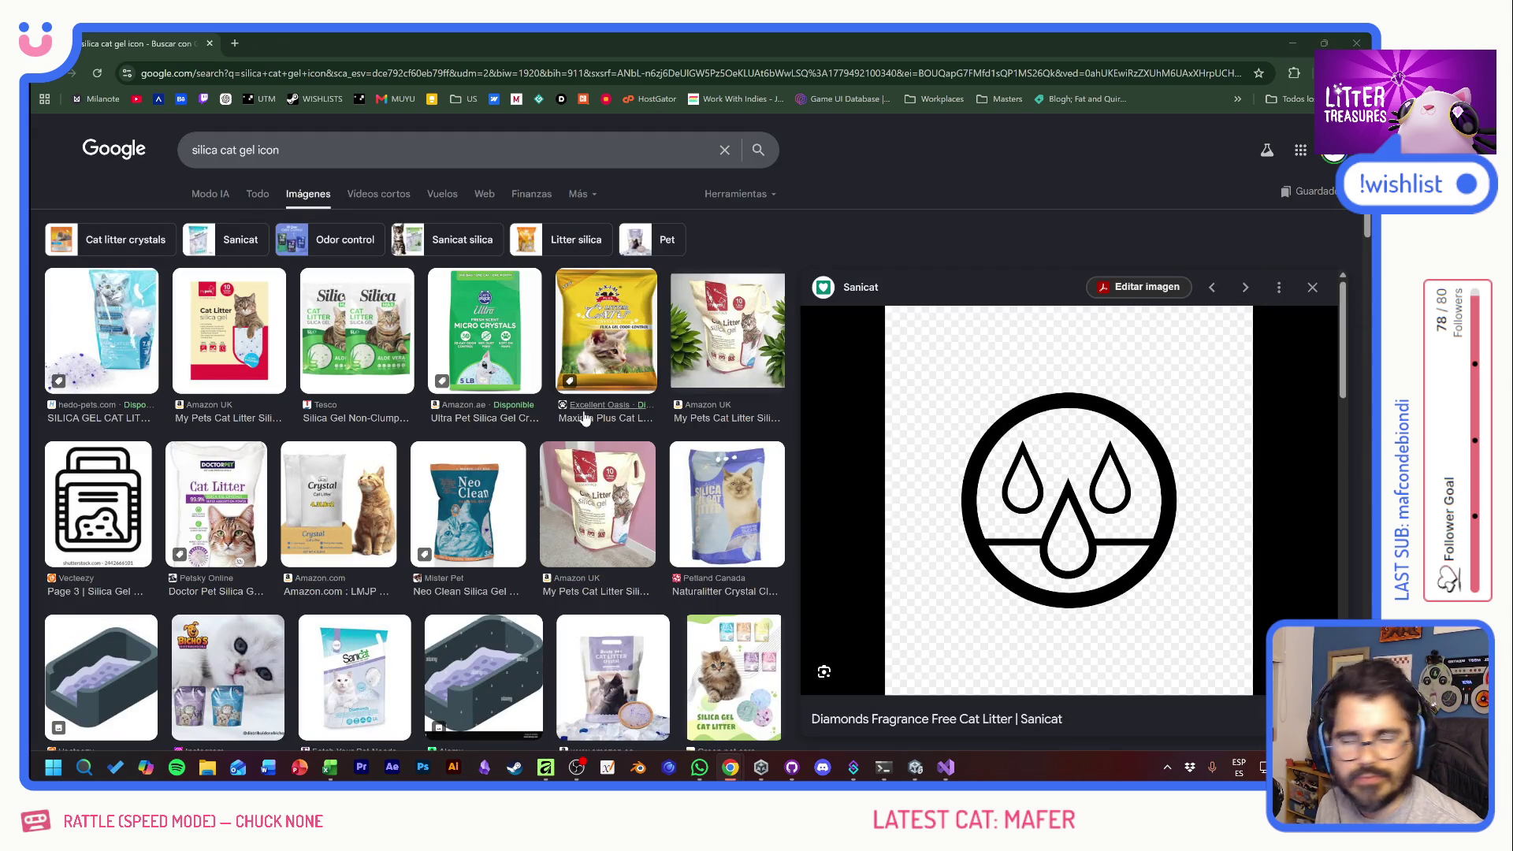
pyautogui.click(1080, 528)
pyautogui.hotkey('alt', 'Tab')
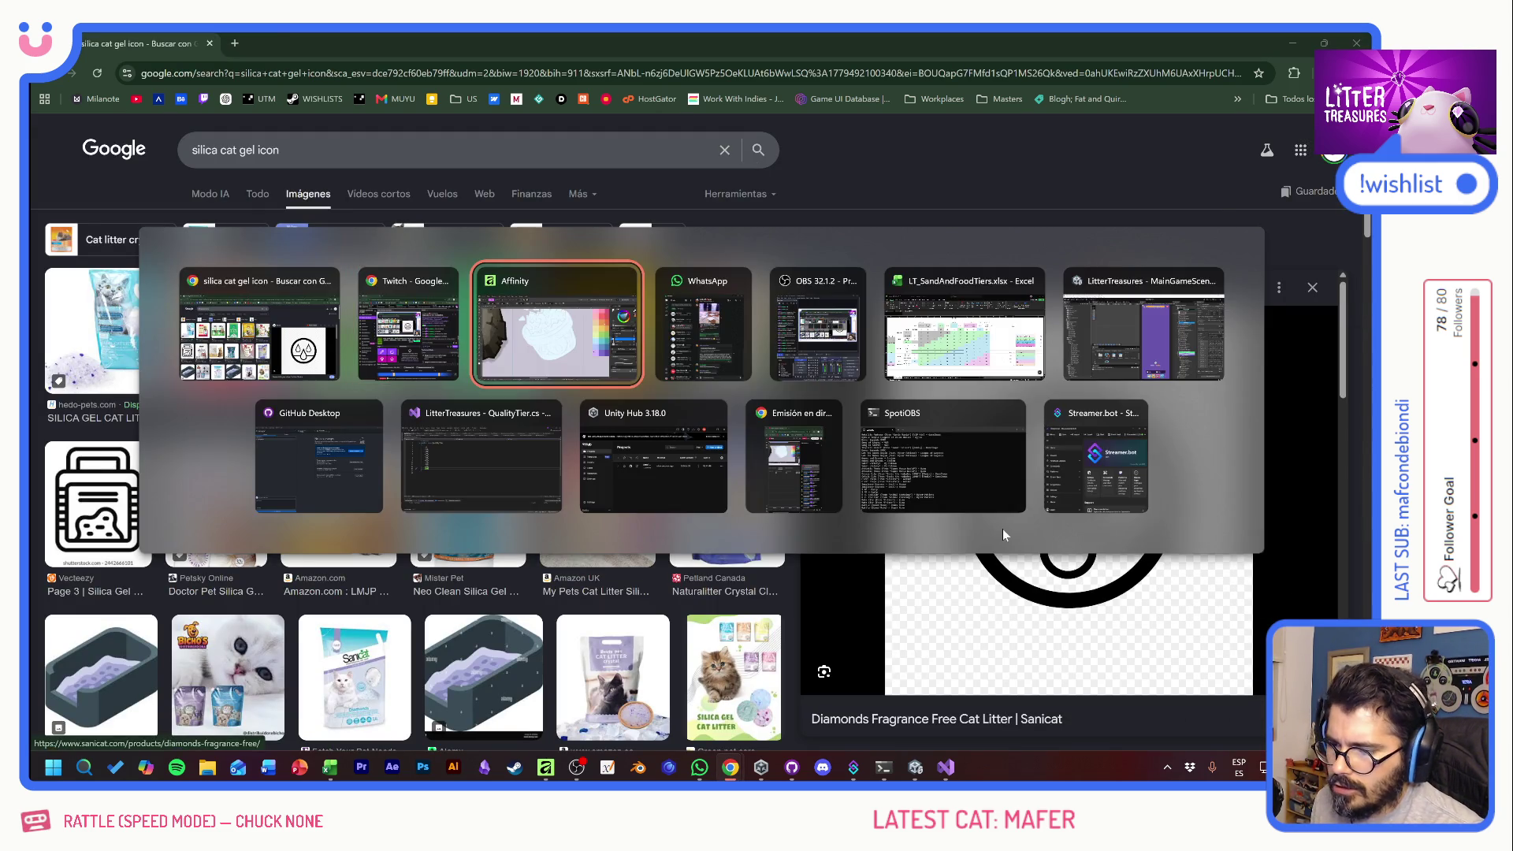
pyautogui.scroll(3, 788, 313)
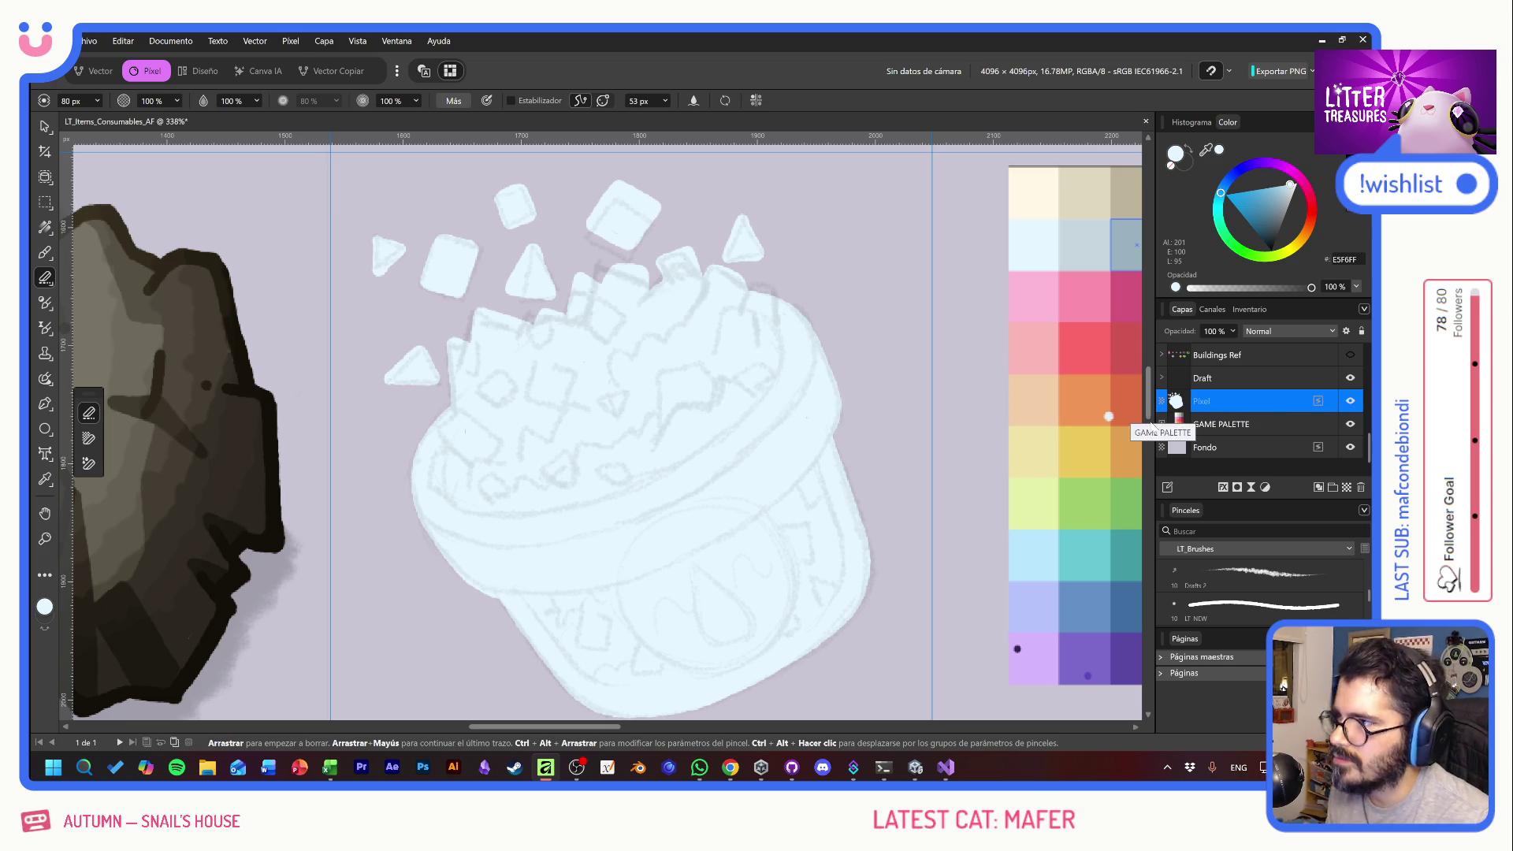
pyautogui.moveTo(687, 416); pyautogui.dragTo(706, 423)
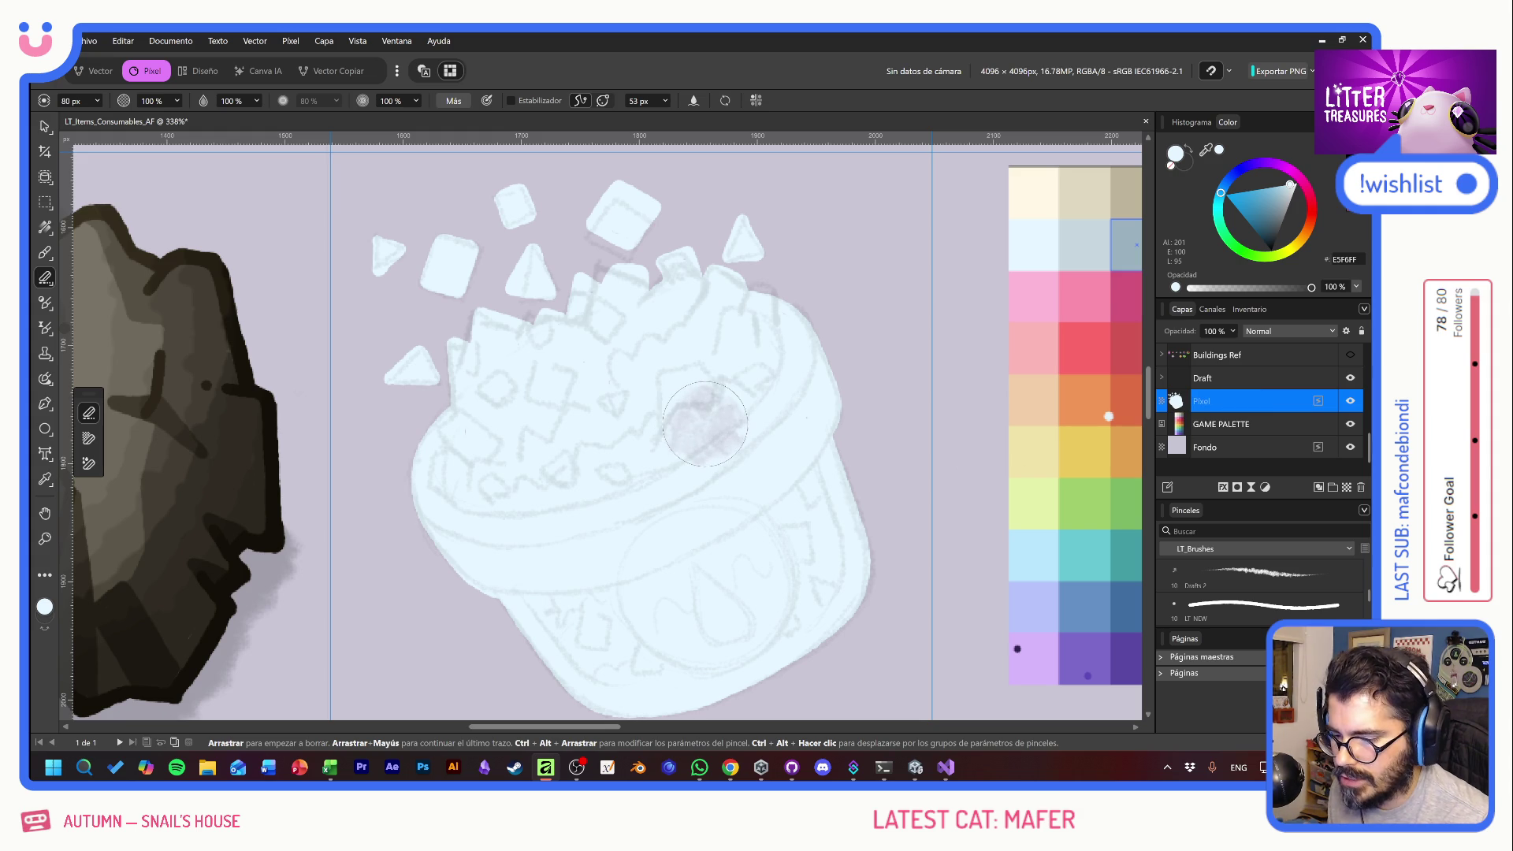
pyautogui.hotkey('ctrl', 'z')
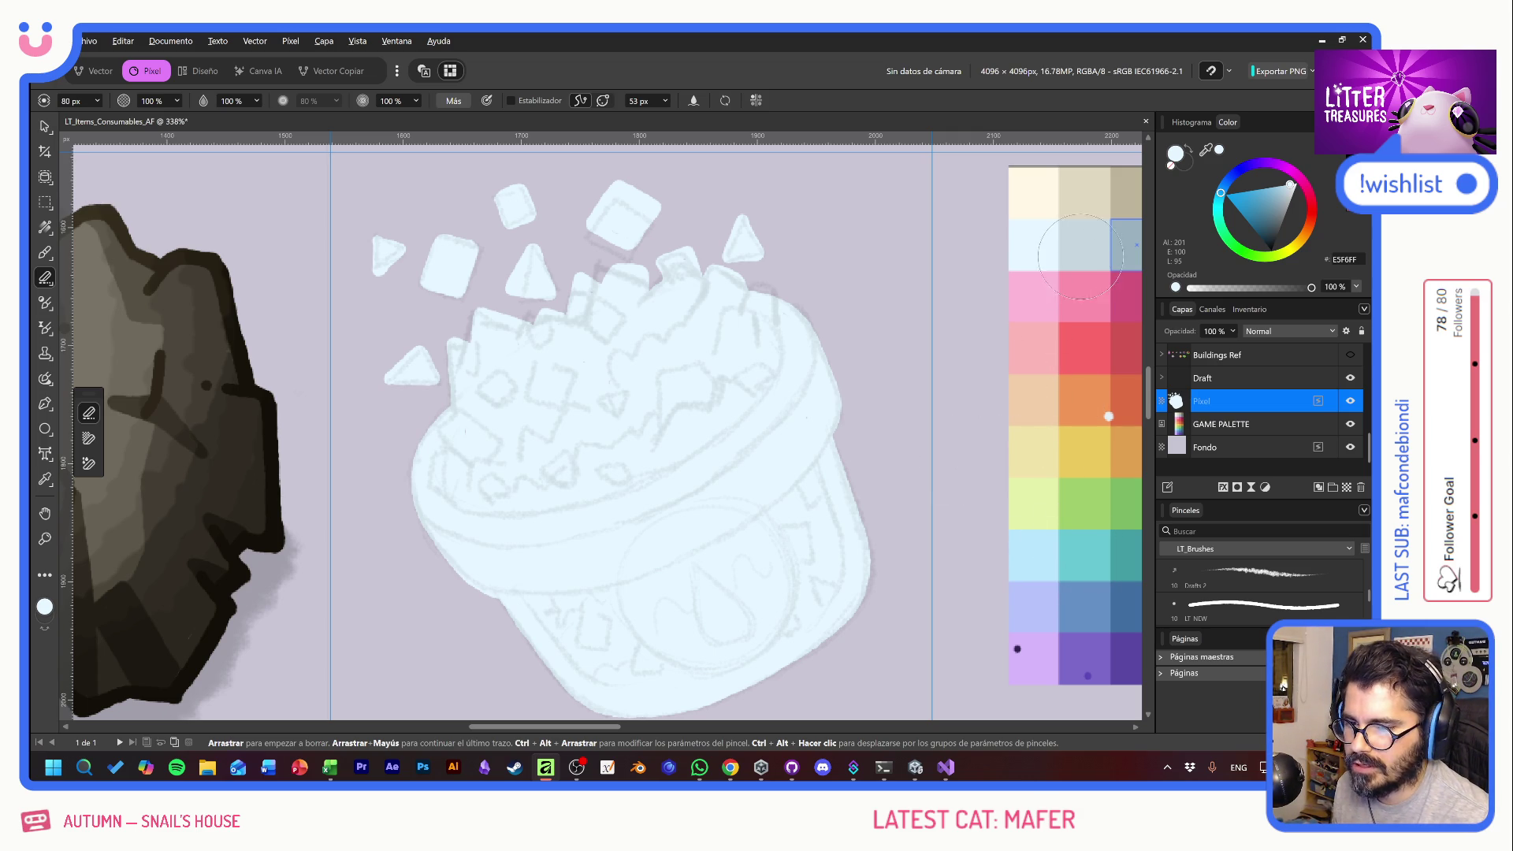
pyautogui.press('alt')
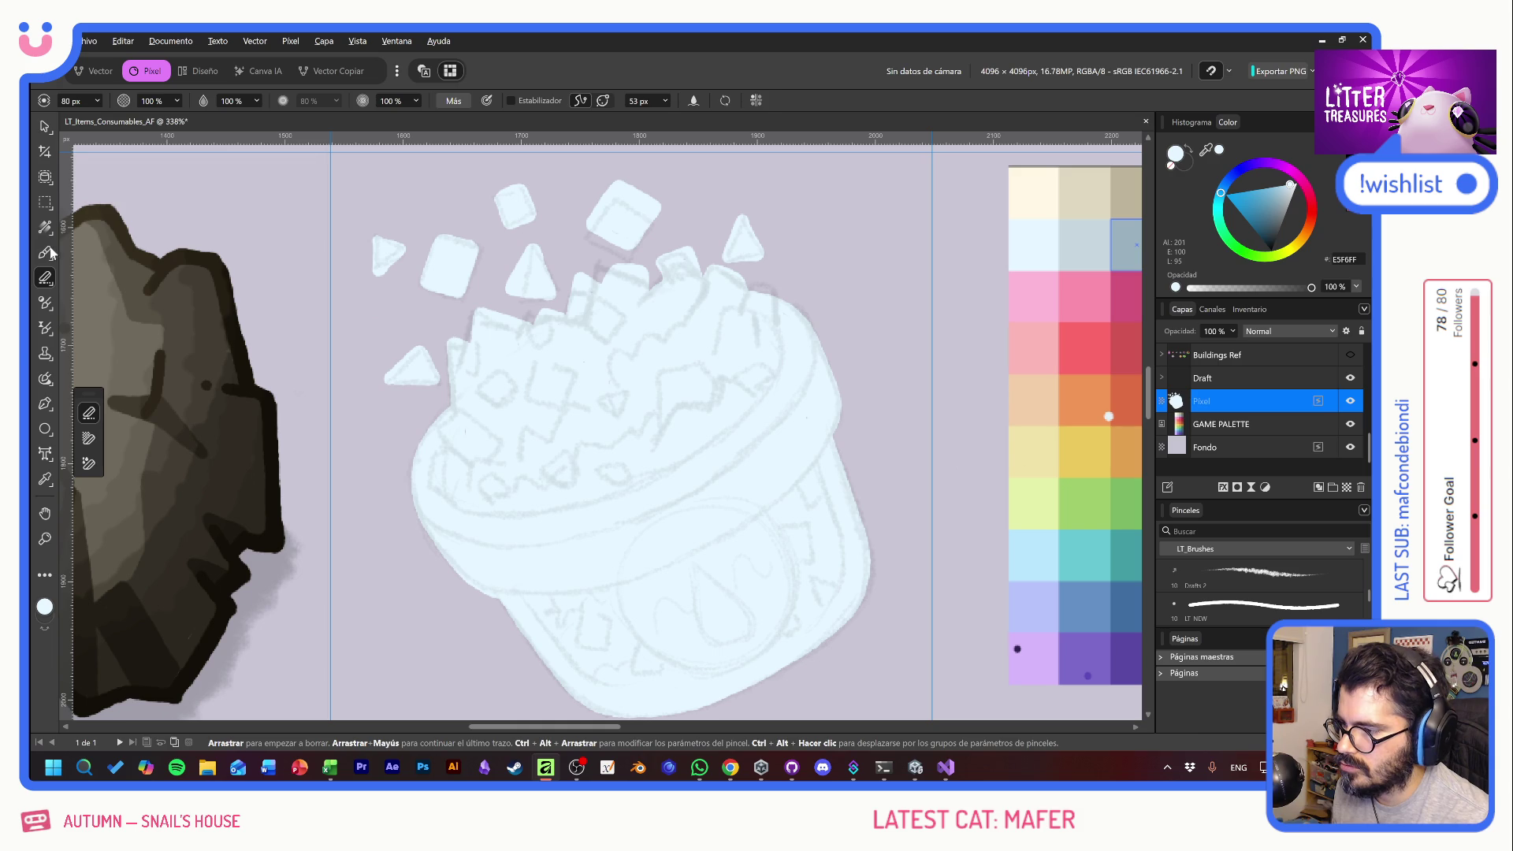
pyautogui.click(45, 252)
pyautogui.keyDown('alt'); pyautogui.click(1074, 251); pyautogui.keyUp('alt')
pyautogui.moveTo(763, 457); pyautogui.dragTo(798, 510)
pyautogui.hotkey('ctrl', 'z')
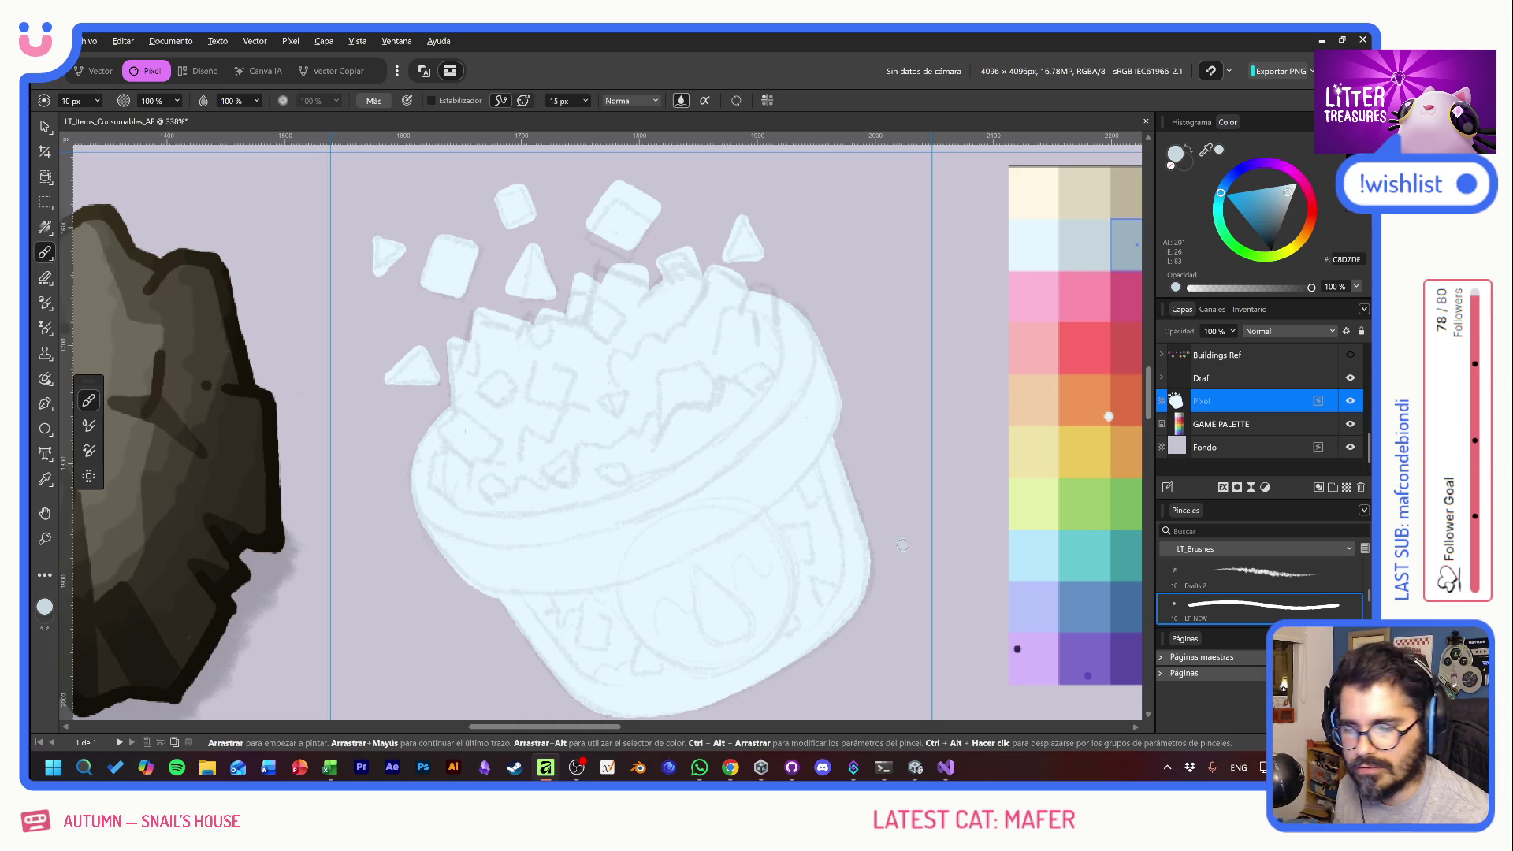
pyautogui.moveTo(902, 534)
pyautogui.mouseDown()
pyautogui.moveTo(881, 476)
pyautogui.moveTo(851, 463)
pyautogui.moveTo(876, 499)
pyautogui.mouseUp()
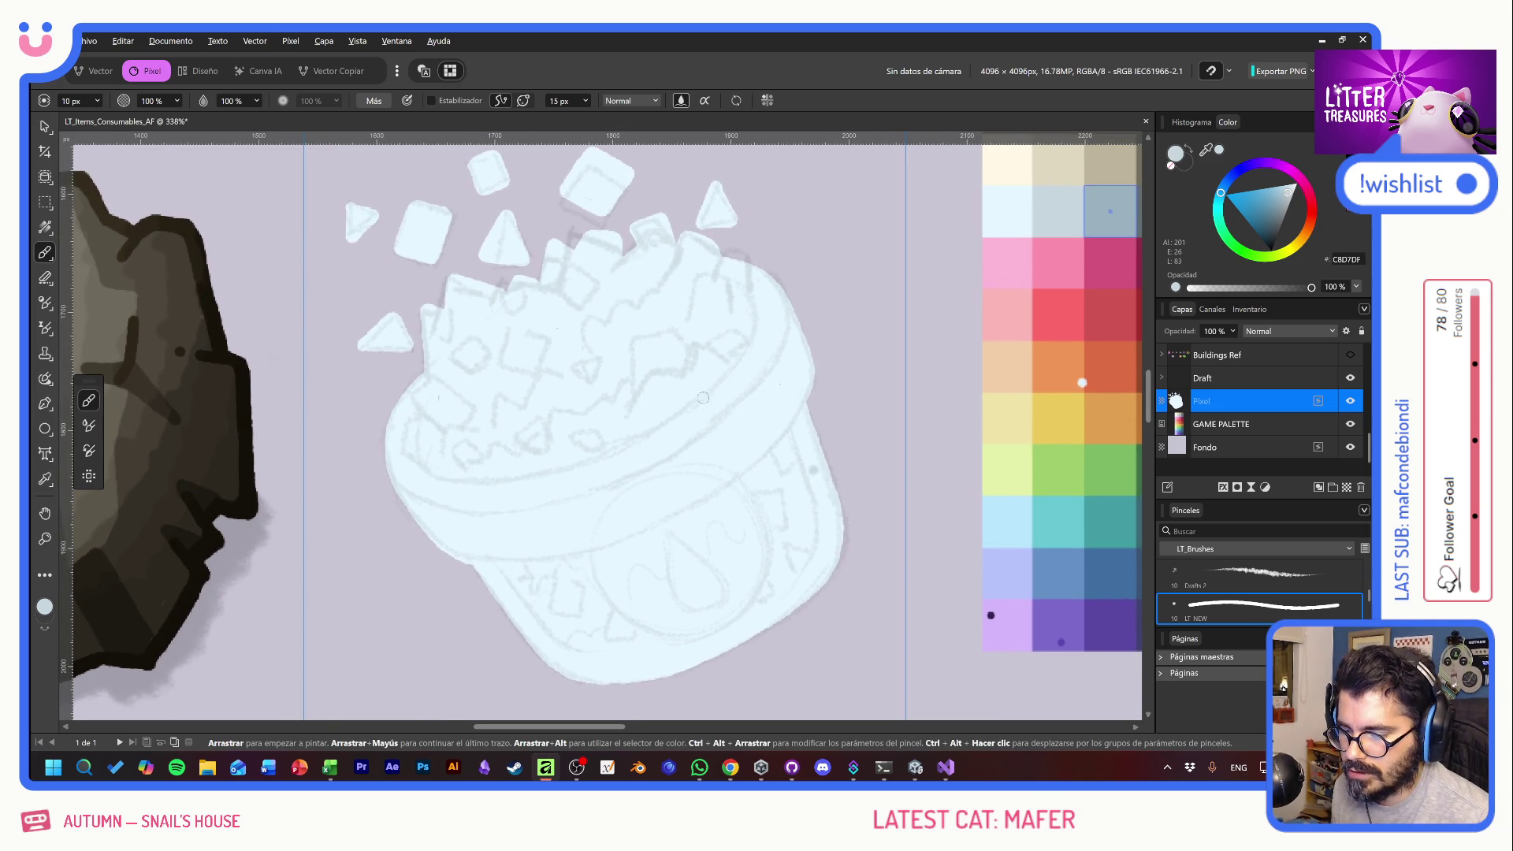
# - On a new Pixel layer, paint a pale-blue circle shaded with a darker grey crescent
pyautogui.keyDown('alt'); pyautogui.click(1005, 210); pyautogui.keyUp('alt')
pyautogui.click(1345, 487)
pyautogui.moveTo(879, 233)
pyautogui.mouseDown()
pyautogui.moveTo(880, 269)
pyautogui.moveTo(841, 243)
pyautogui.moveTo(886, 260)
pyautogui.moveTo(845, 251)
pyautogui.moveTo(865, 280)
pyautogui.moveTo(878, 256)
pyautogui.moveTo(875, 276)
pyautogui.moveTo(889, 259)
pyautogui.moveTo(889, 271)
pyautogui.mouseUp()
pyautogui.keyDown('alt'); pyautogui.click(1039, 214); pyautogui.keyUp('alt')
pyautogui.keyDown('alt'); pyautogui.click(1099, 208); pyautogui.keyUp('alt')
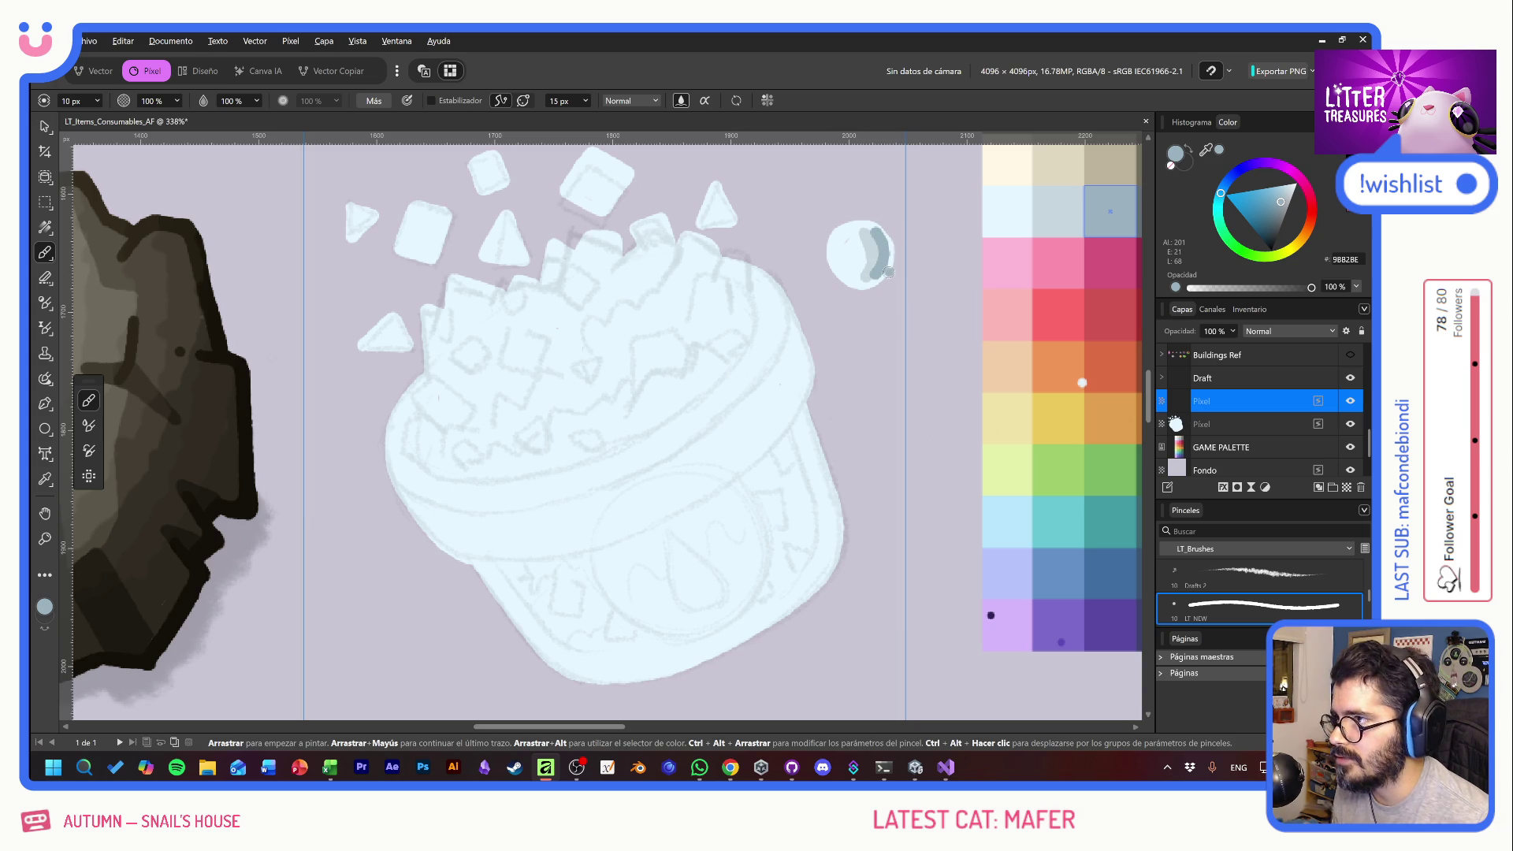
# - Lighten the circle's sampled blue toward white and add a highlight on its edge
pyautogui.keyDown('alt'); pyautogui.click(843, 264); pyautogui.keyUp('alt')
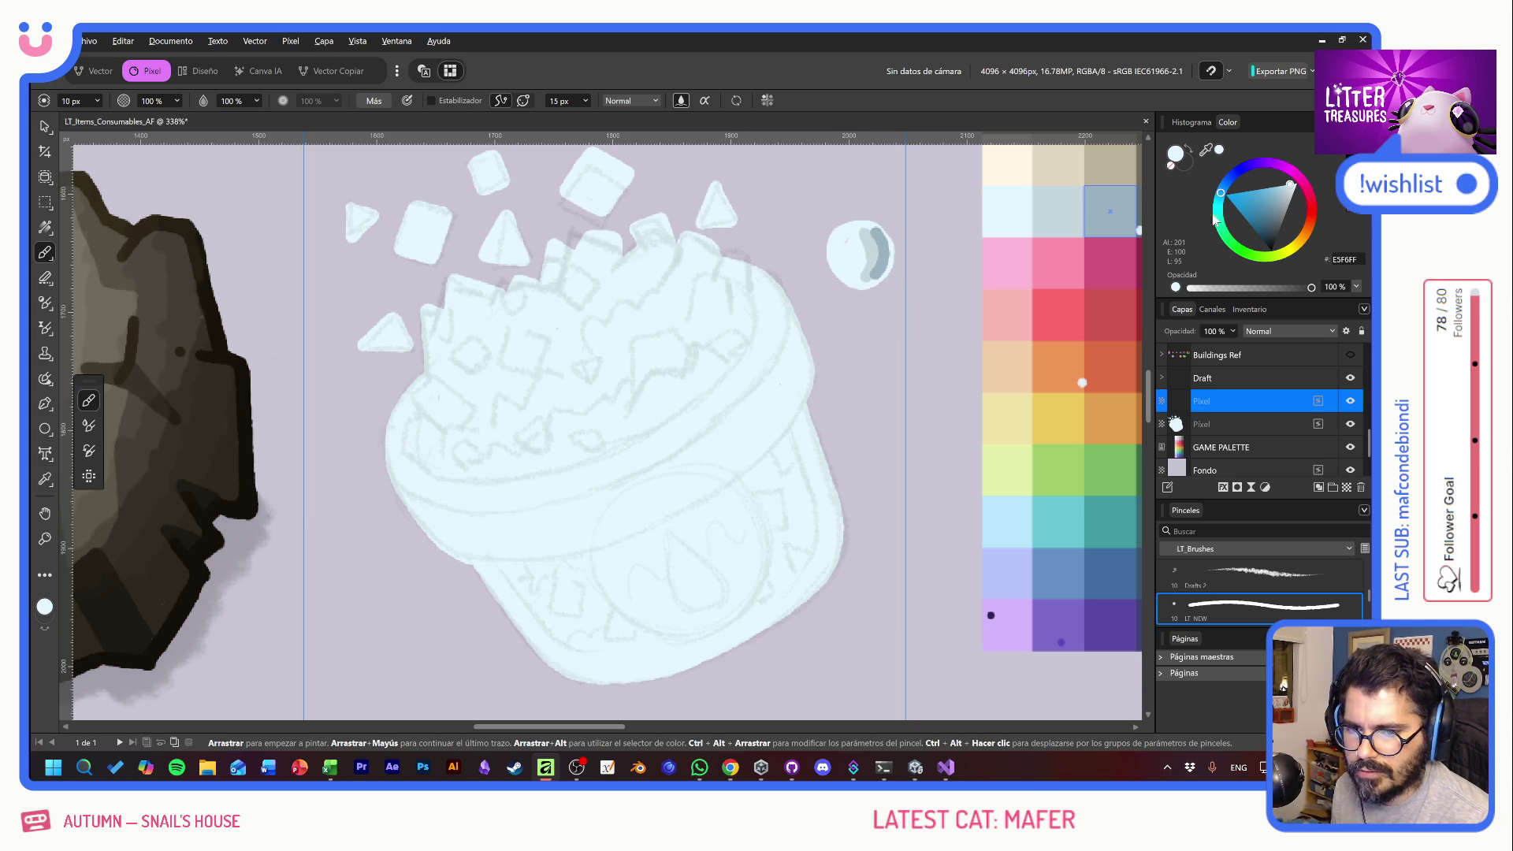
pyautogui.click(1291, 185)
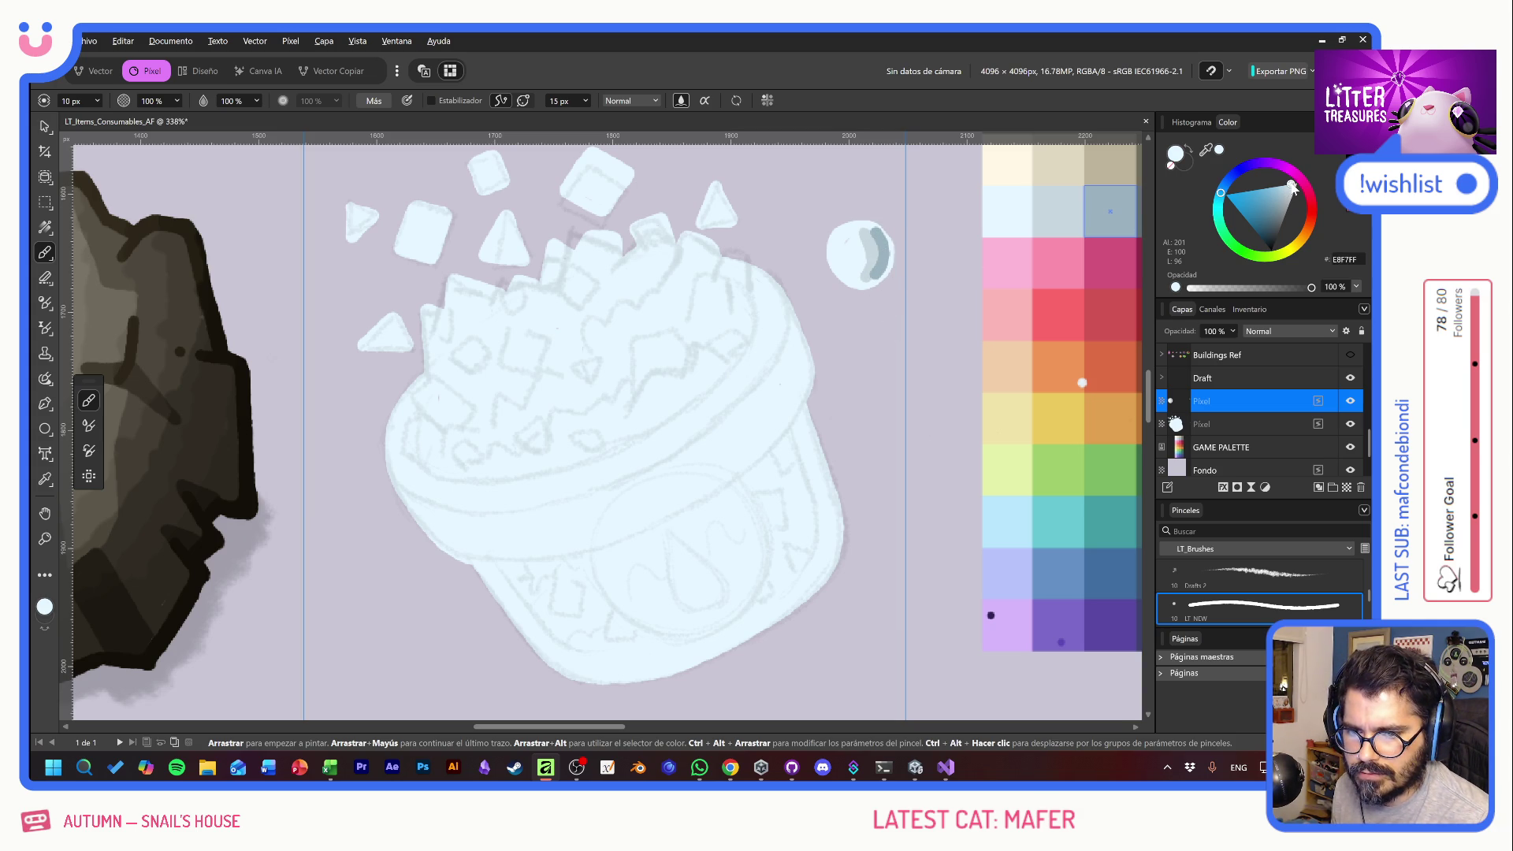
pyautogui.click(1293, 184)
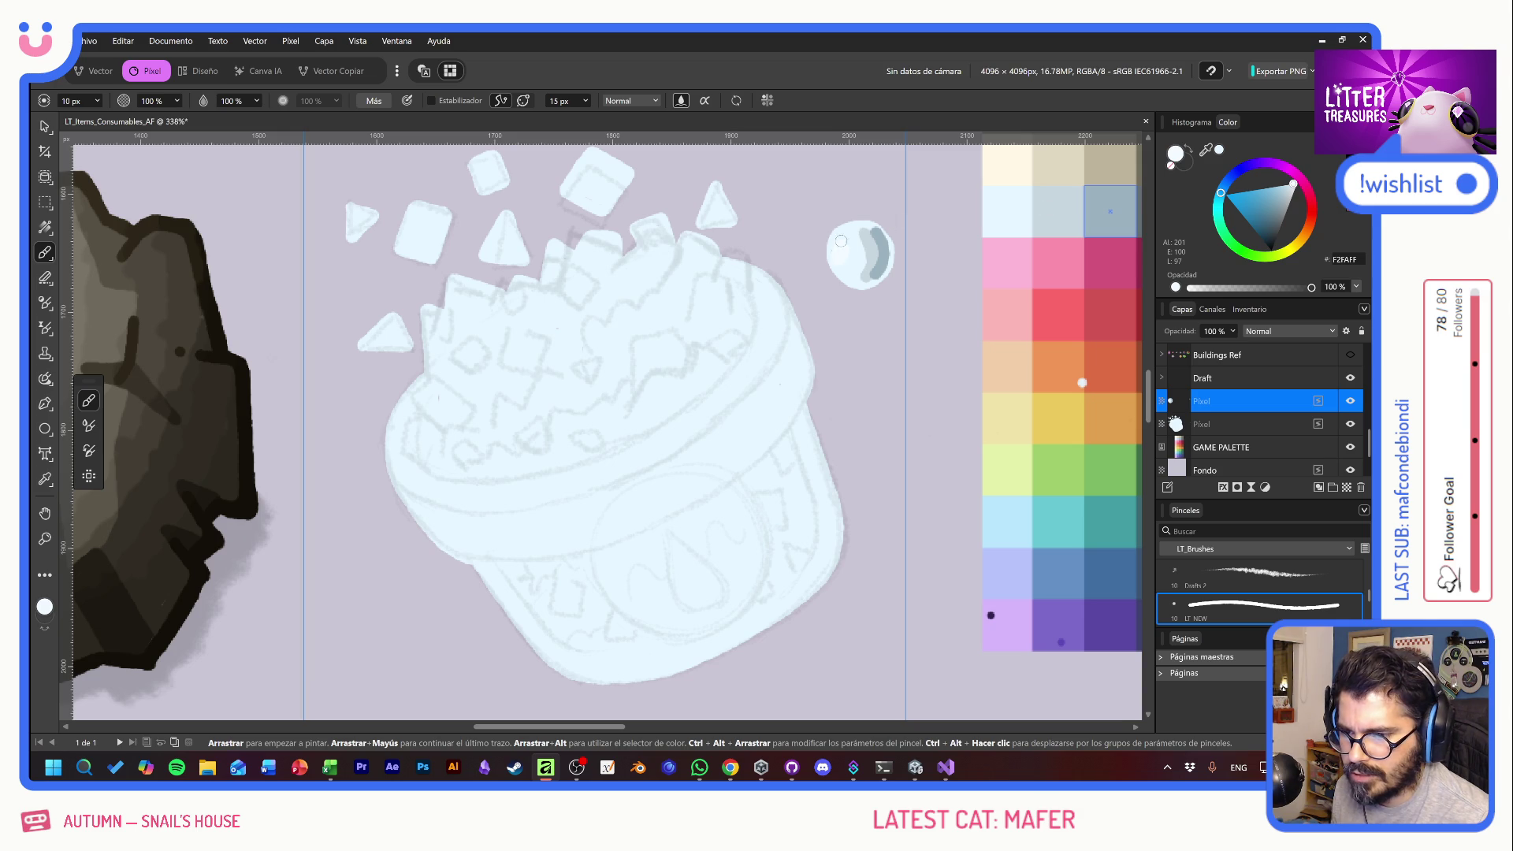
pyautogui.click(838, 258)
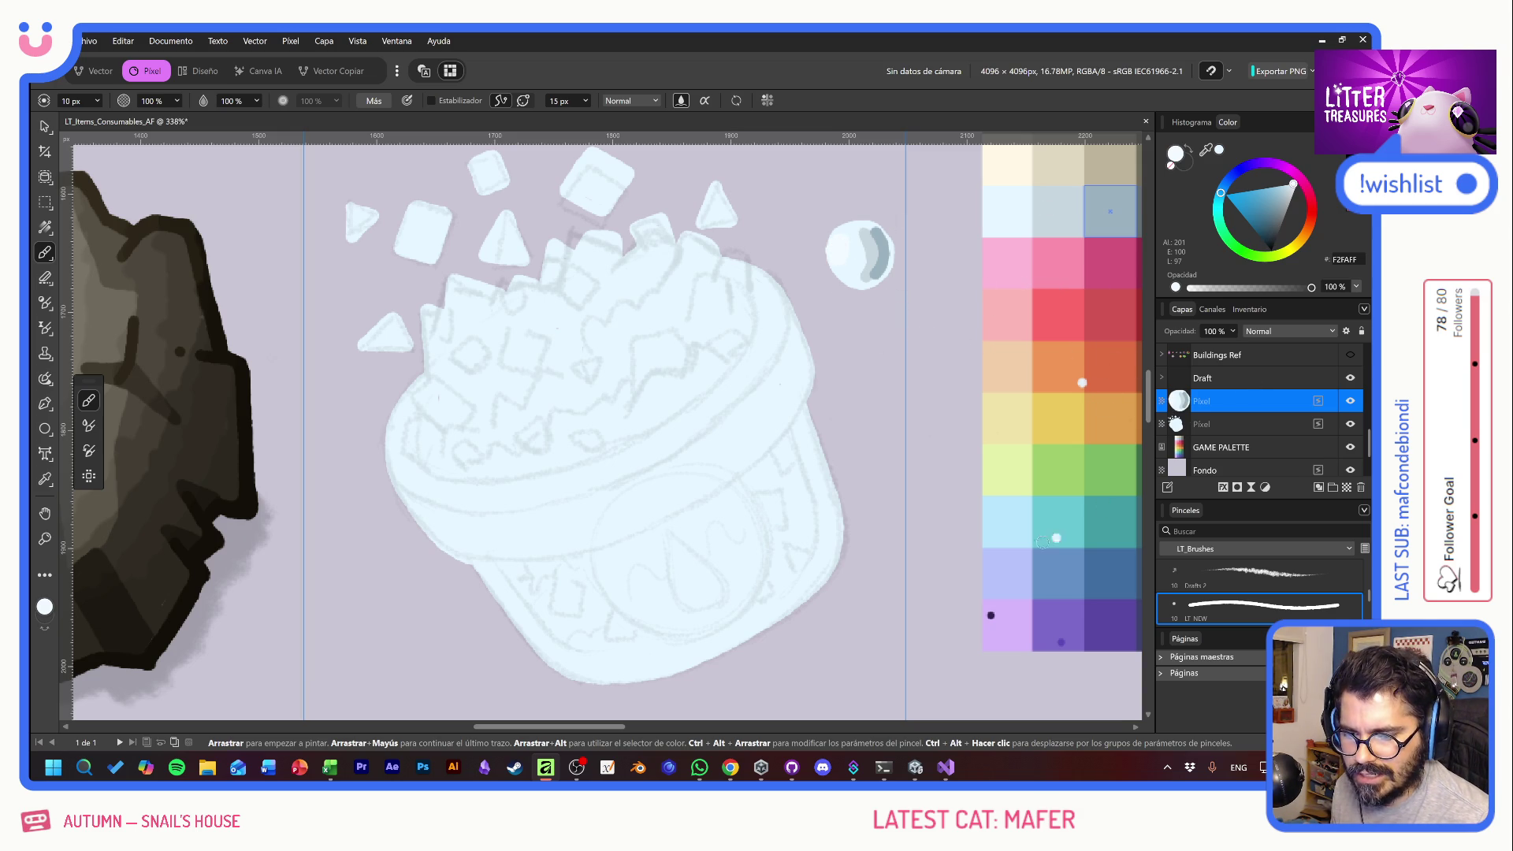
# - Paint a B7E5FC bubble, a 66C5D1 teal crystal with a darker edge, and a 648FC5 stroke
pyautogui.click(1012, 533)
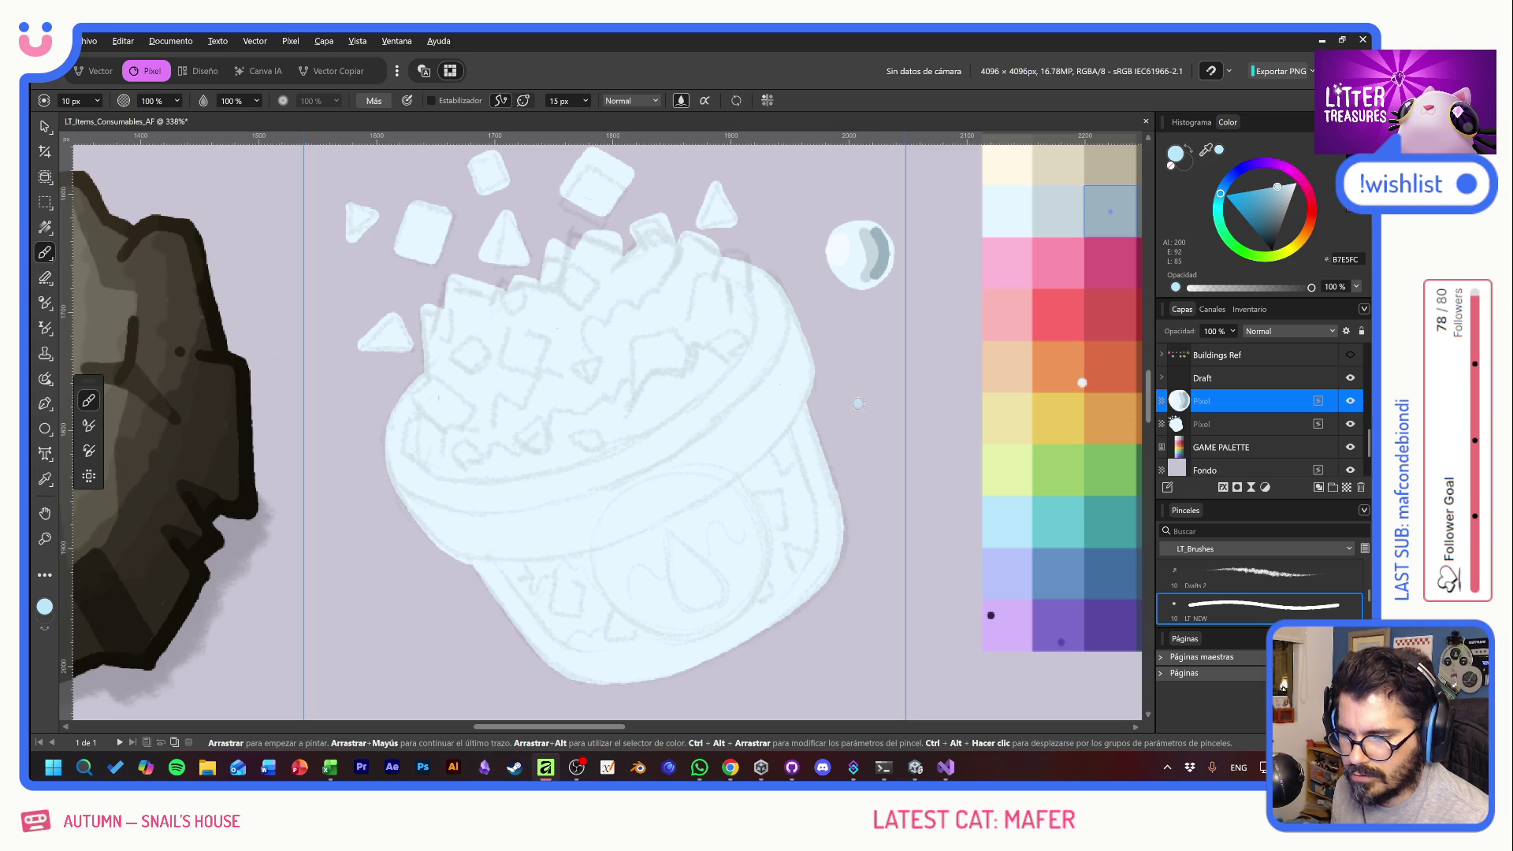
pyautogui.moveTo(868, 348)
pyautogui.mouseDown()
pyautogui.moveTo(849, 392)
pyautogui.moveTo(867, 347)
pyautogui.moveTo(886, 371)
pyautogui.moveTo(864, 381)
pyautogui.moveTo(873, 366)
pyautogui.mouseUp()
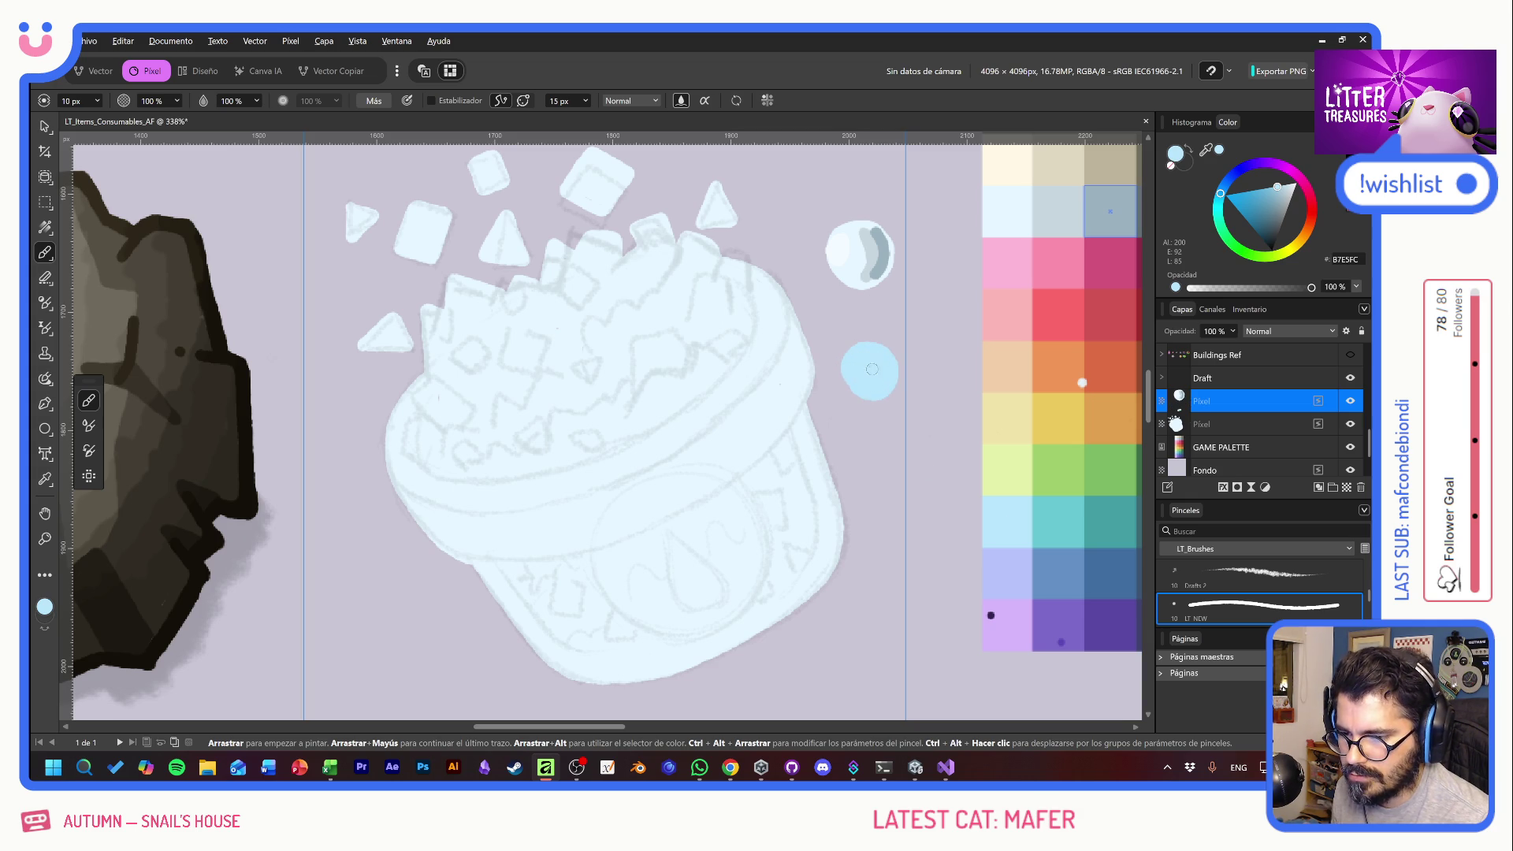
pyautogui.click(1065, 516)
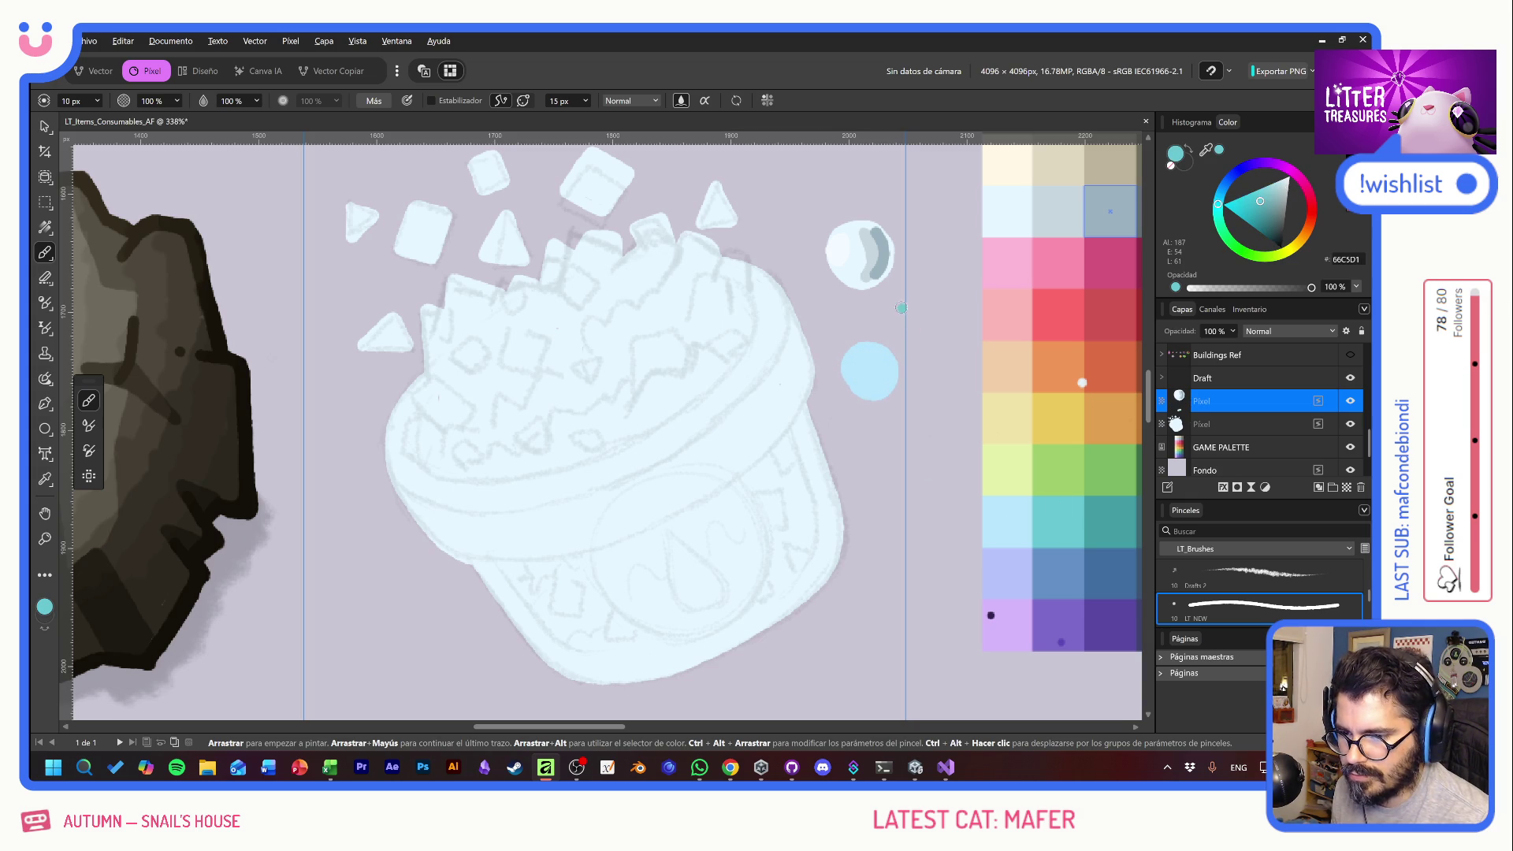
pyautogui.moveTo(891, 321); pyautogui.dragTo(910, 352)
pyautogui.click(1119, 530)
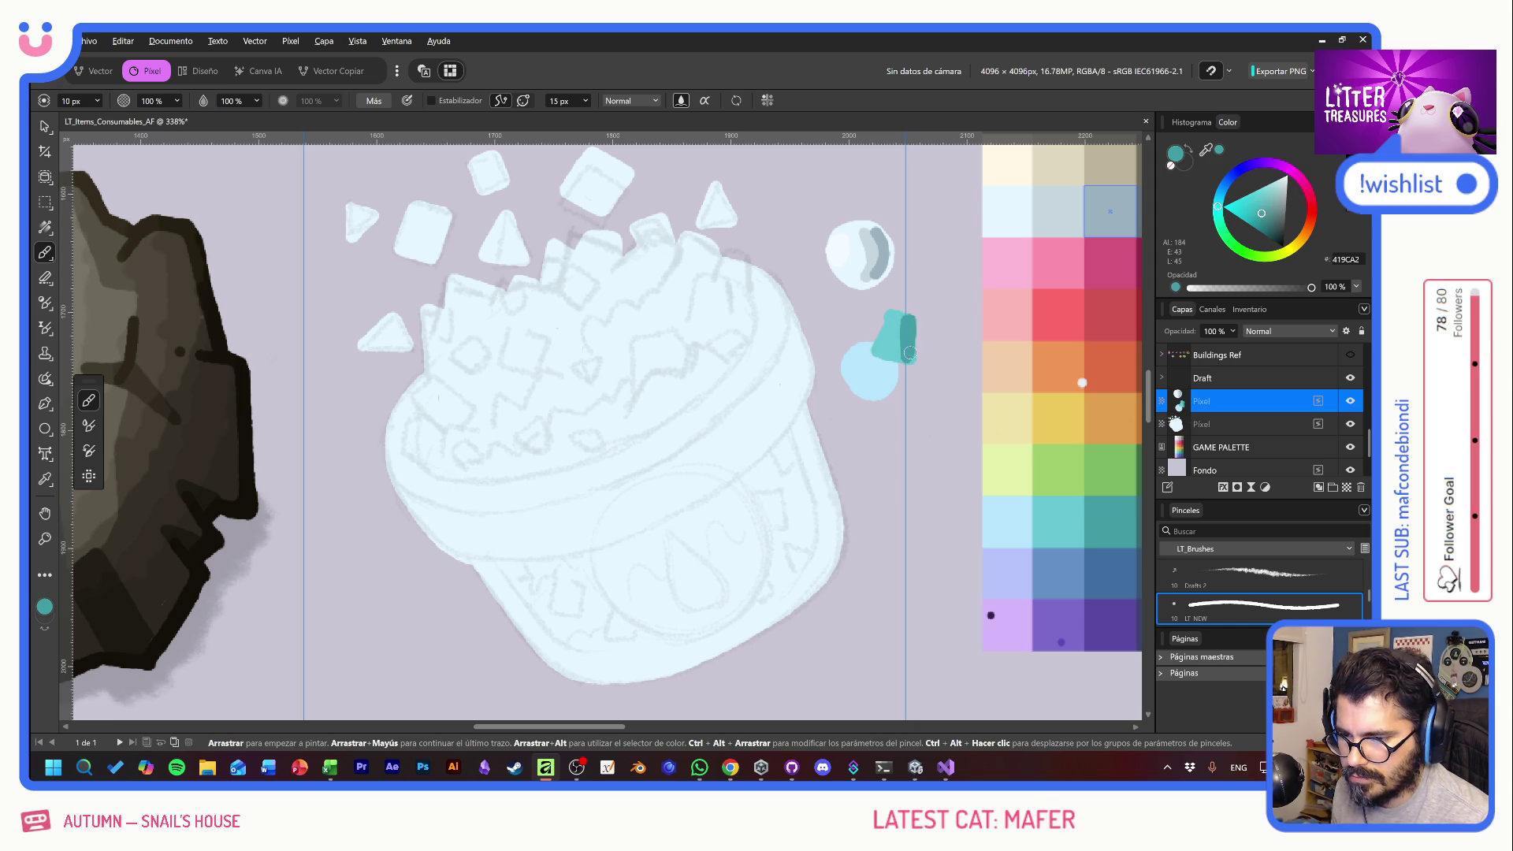
pyautogui.click(1062, 577)
pyautogui.moveTo(839, 320); pyautogui.dragTo(851, 338)
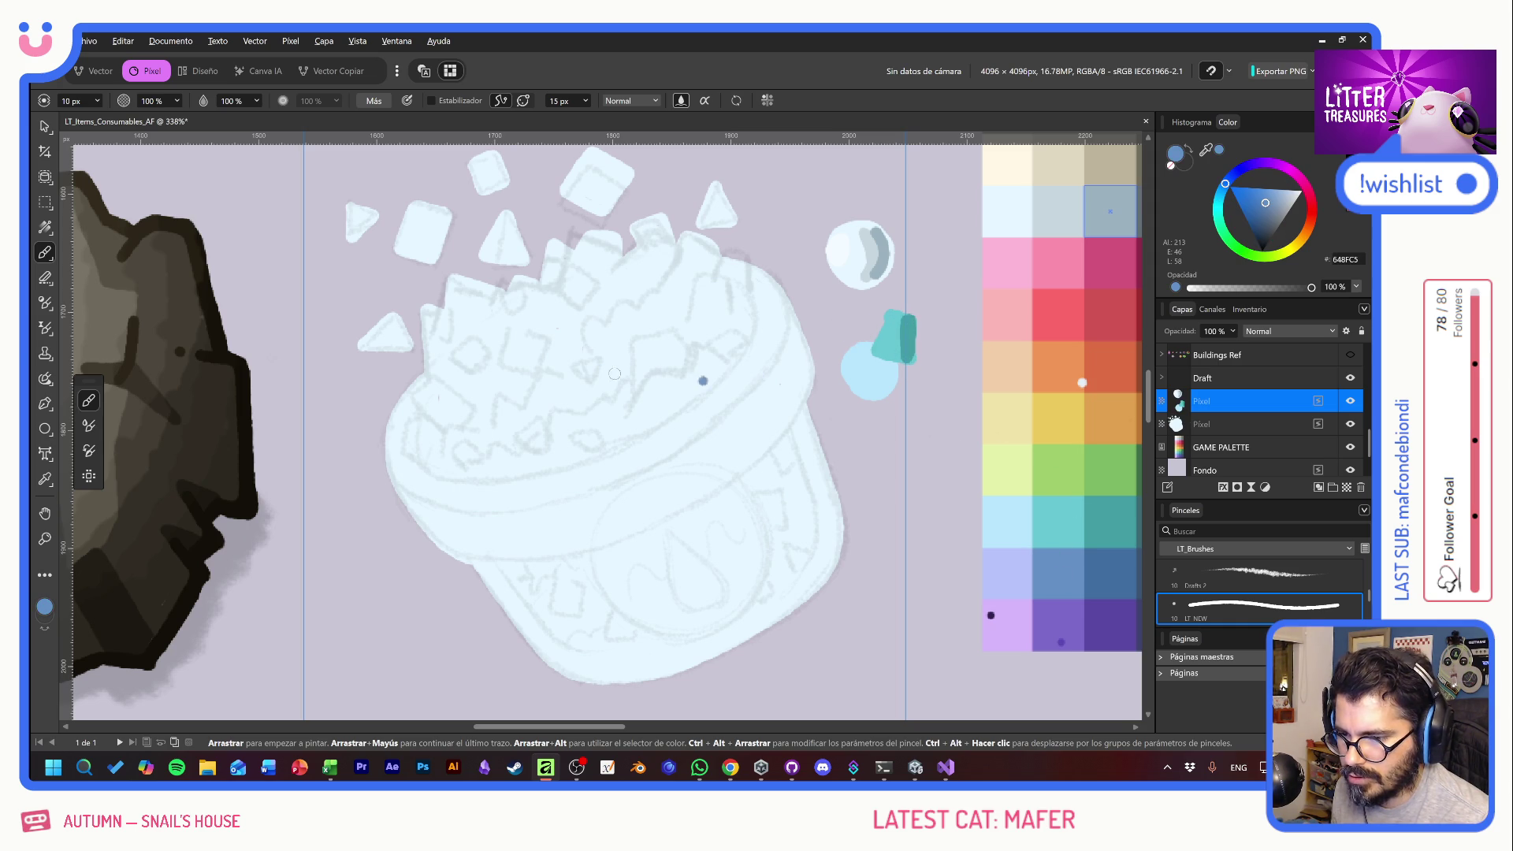
pyautogui.hscroll(-15, 720, 378)
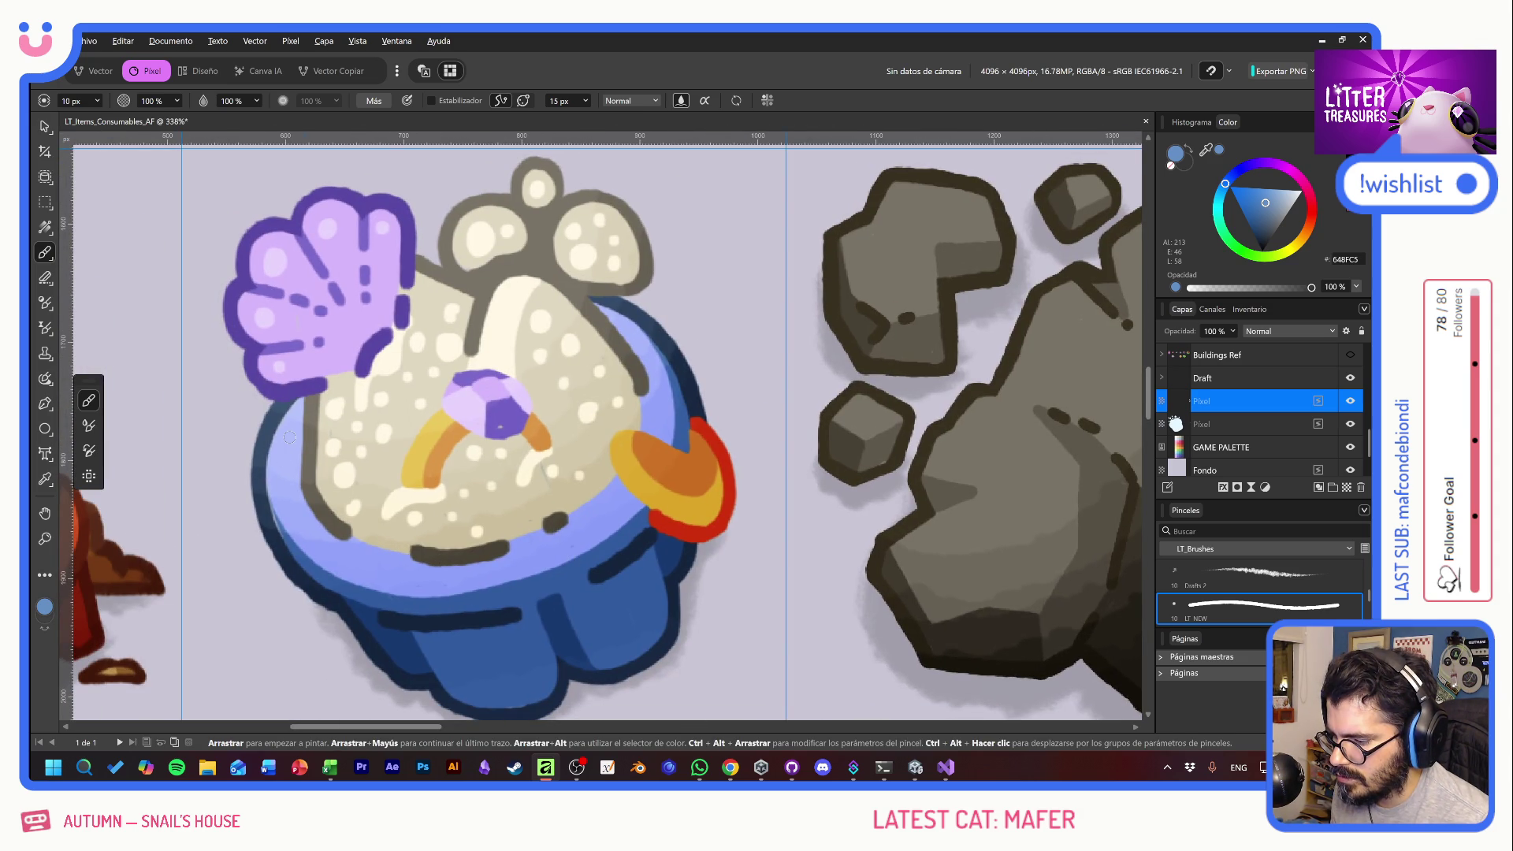
pyautogui.moveTo(694, 382); pyautogui.dragTo(828, 372)
pyautogui.hotkey('ctrl', 'z')
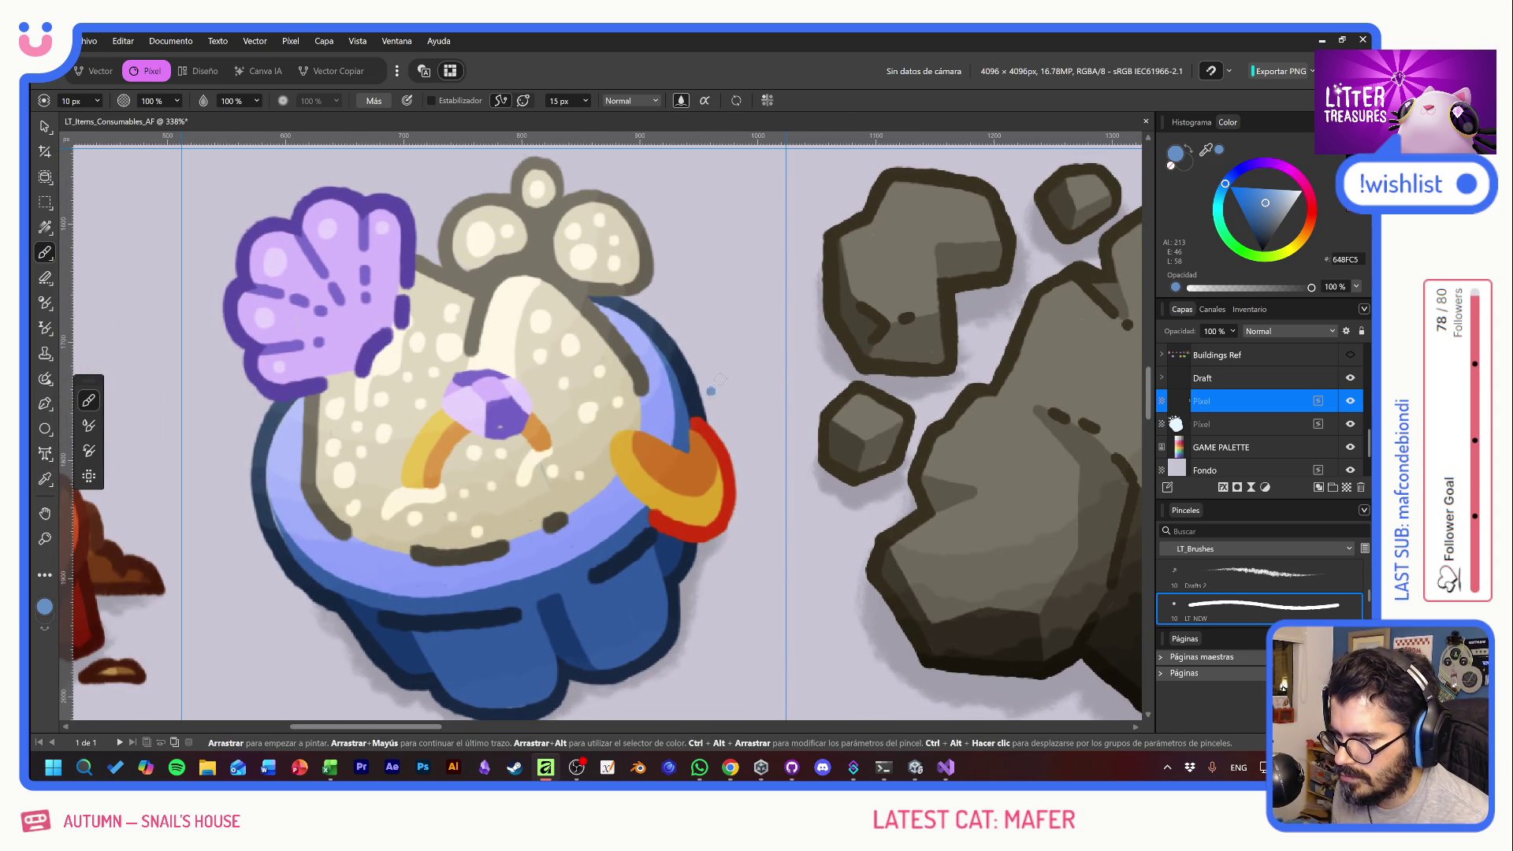
pyautogui.scroll(-6, 640, 373)
pyautogui.moveTo(834, 325)
pyautogui.mouseDown()
pyautogui.moveTo(568, 382)
pyautogui.moveTo(390, 271)
pyautogui.moveTo(579, 430)
pyautogui.moveTo(484, 216)
pyautogui.mouseUp()
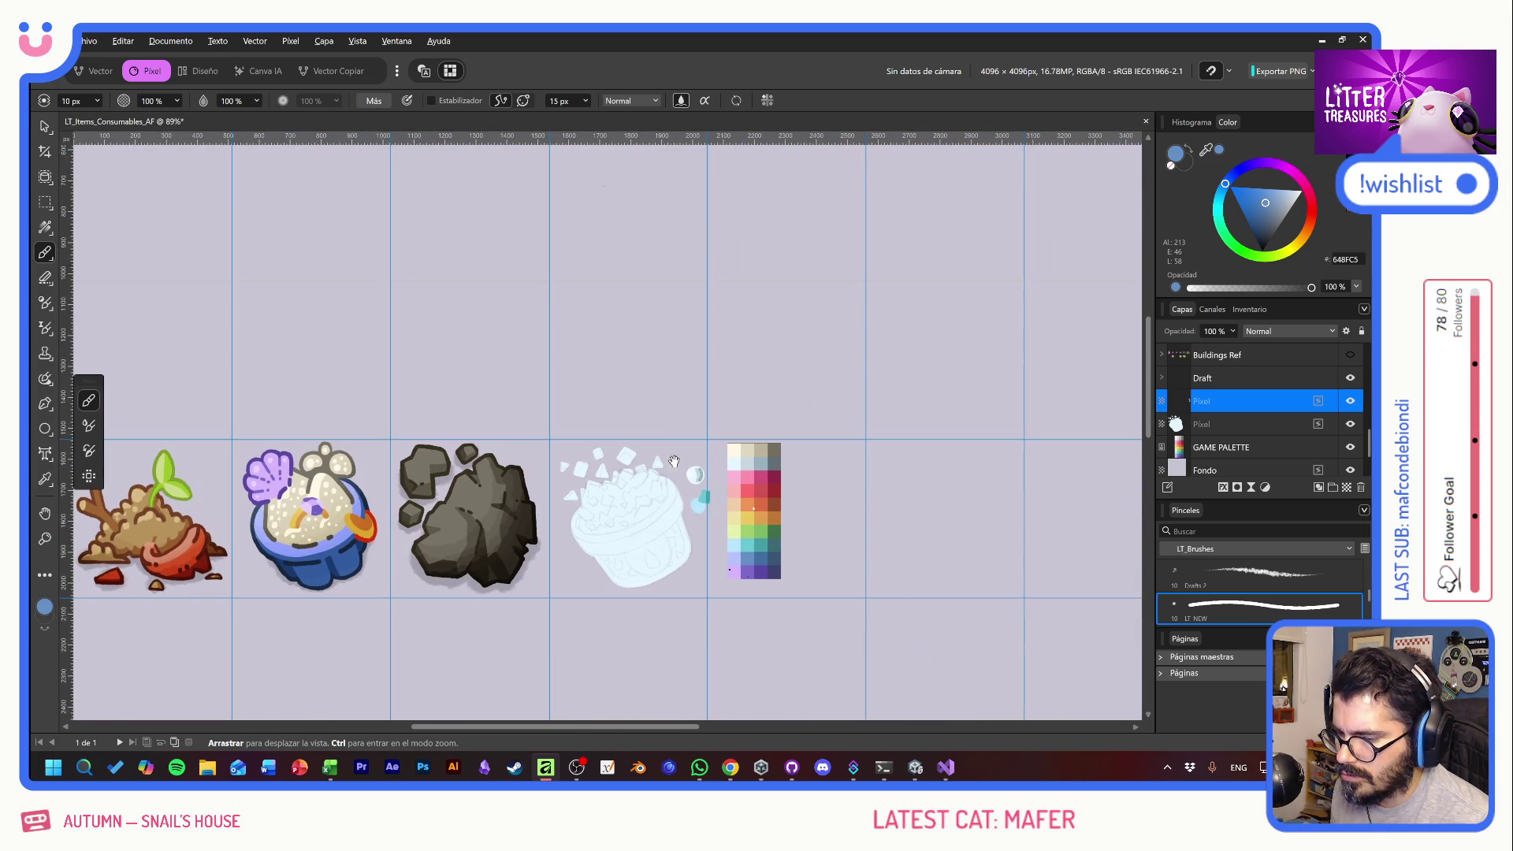
pyautogui.moveTo(726, 538); pyautogui.dragTo(712, 498)
pyautogui.scroll(3, 712, 498)
pyautogui.scroll(-2, 712, 498)
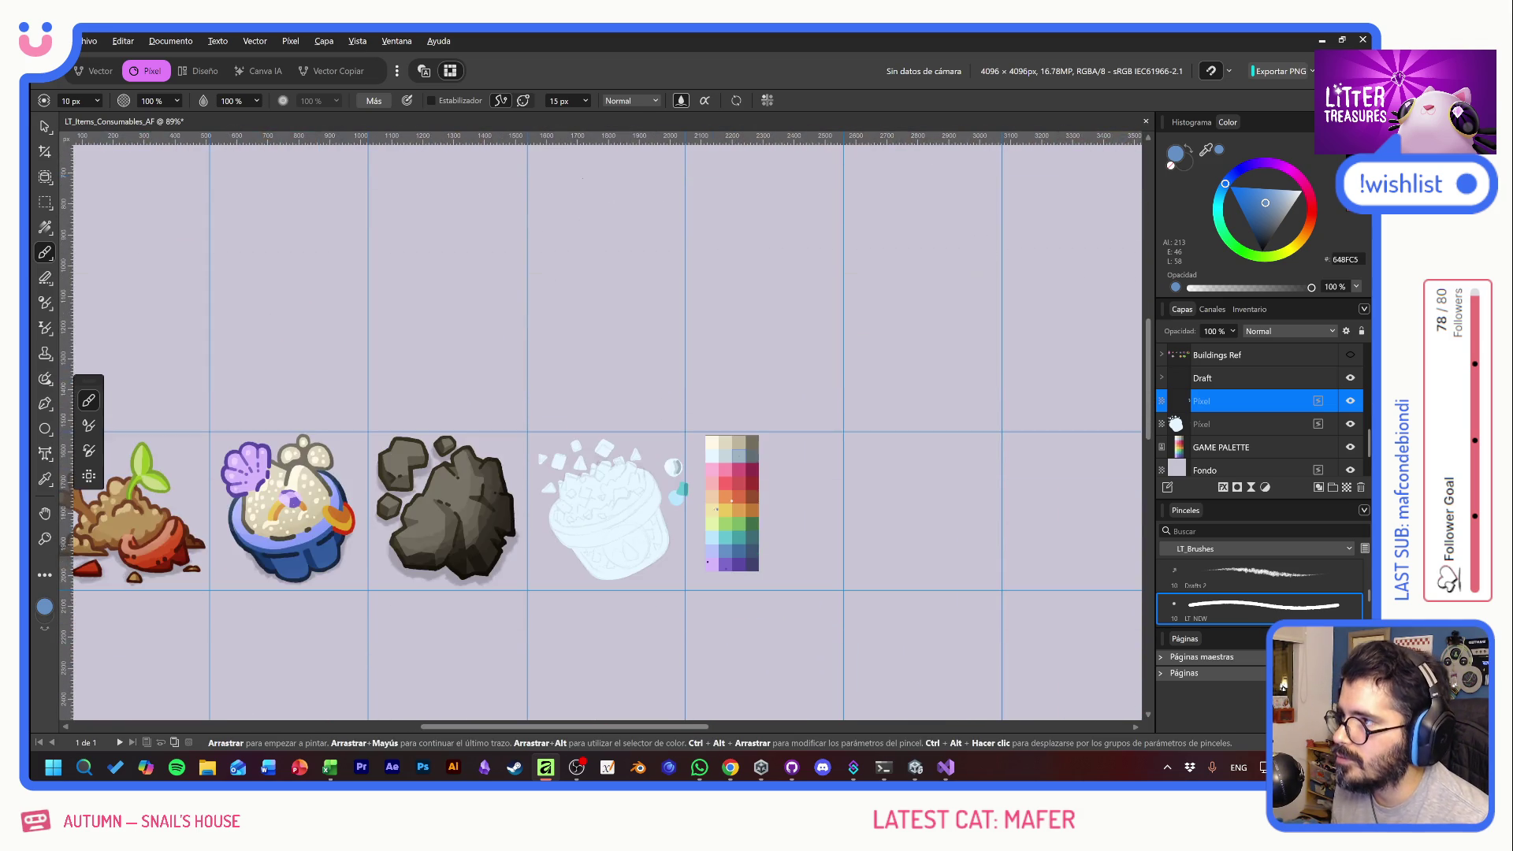
pyautogui.scroll(5, 704, 474)
pyautogui.scroll(-2, 709, 517)
pyautogui.scroll(1, 780, 439)
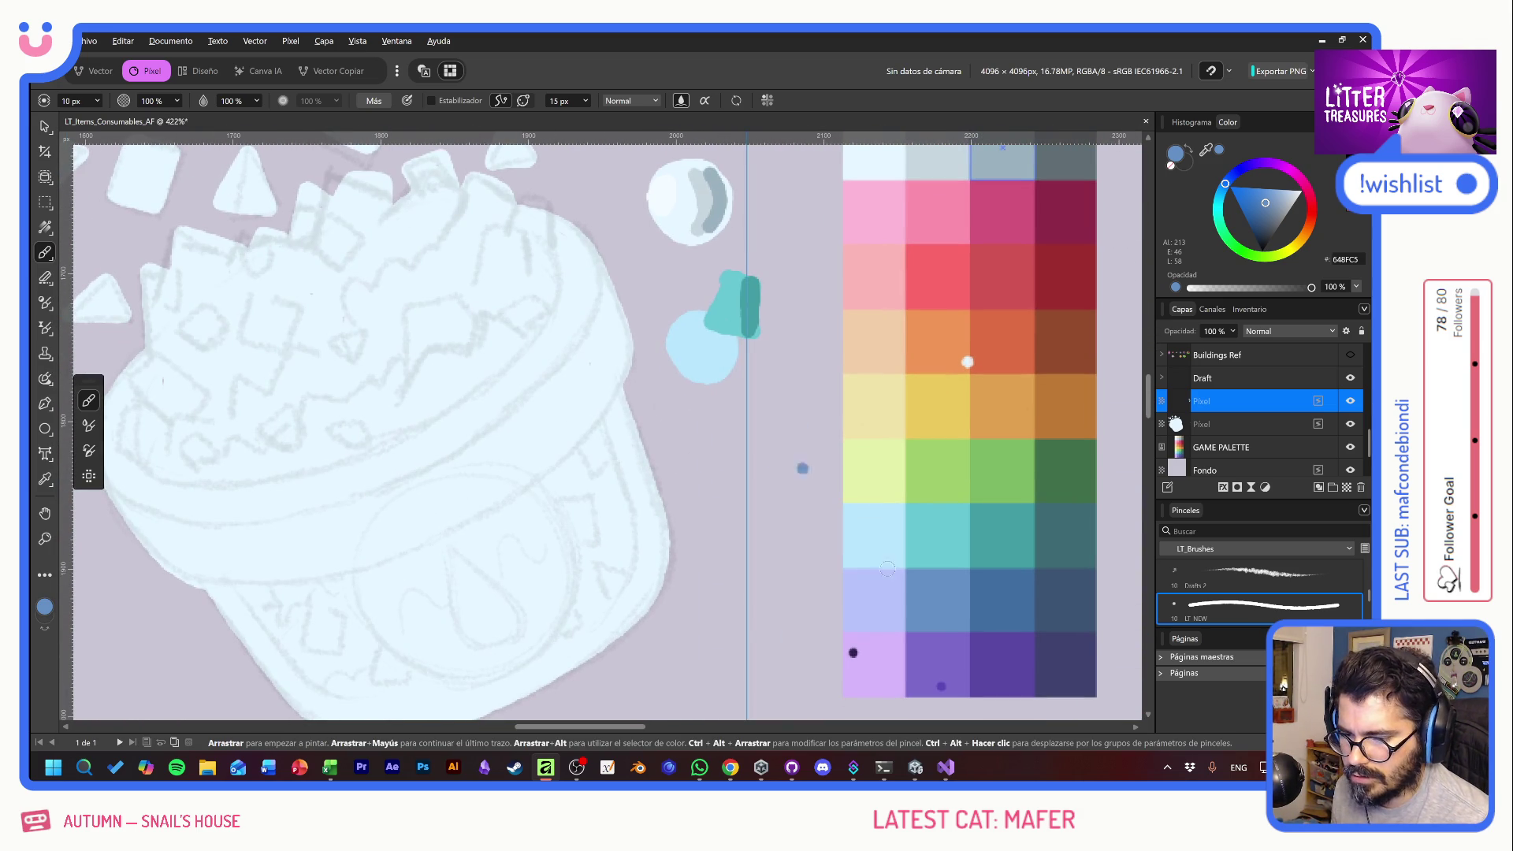
# - Paint a dark blue blob beside the teal shape and shade its lower part darker blue
pyautogui.moveTo(694, 314)
pyautogui.mouseDown()
pyautogui.moveTo(678, 293)
pyautogui.moveTo(674, 311)
pyautogui.moveTo(714, 305)
pyautogui.moveTo(699, 289)
pyautogui.mouseUp()
pyautogui.moveTo(728, 345); pyautogui.dragTo(725, 347)
pyautogui.moveTo(677, 300)
pyautogui.mouseDown()
pyautogui.moveTo(666, 315)
pyautogui.moveTo(658, 296)
pyautogui.moveTo(685, 307)
pyautogui.moveTo(691, 286)
pyautogui.moveTo(689, 324)
pyautogui.mouseUp()
pyautogui.keyDown('alt'); pyautogui.click(967, 597); pyautogui.keyUp('alt')
pyautogui.moveTo(768, 370); pyautogui.dragTo(879, 481)
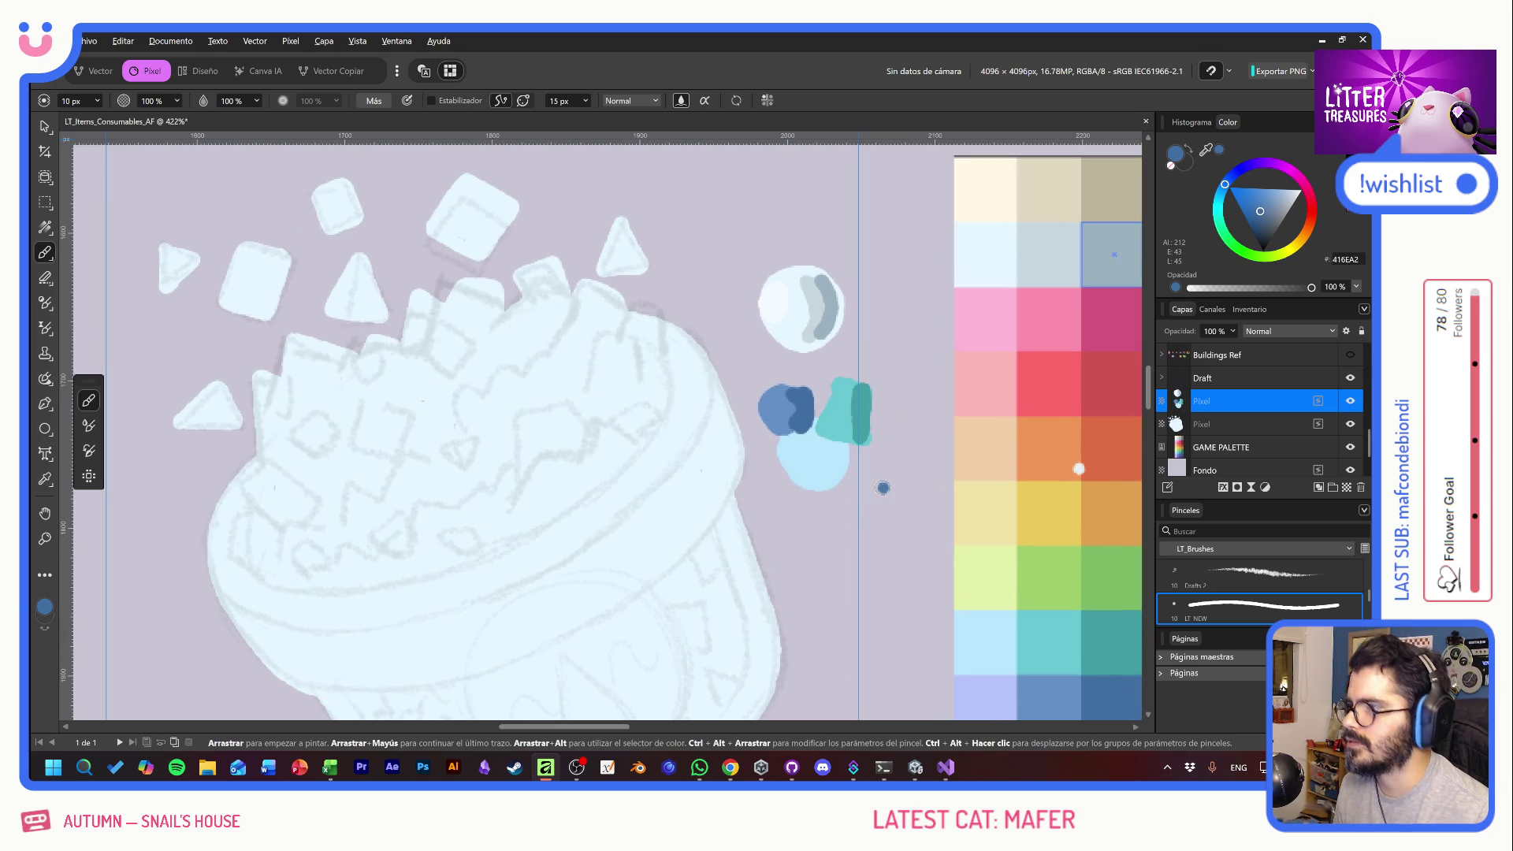
# - Create a new empty Pixel layer above GAME PALETTE
pyautogui.click(1247, 427)
pyautogui.hotkey('ctrl', 'shift', 'n')
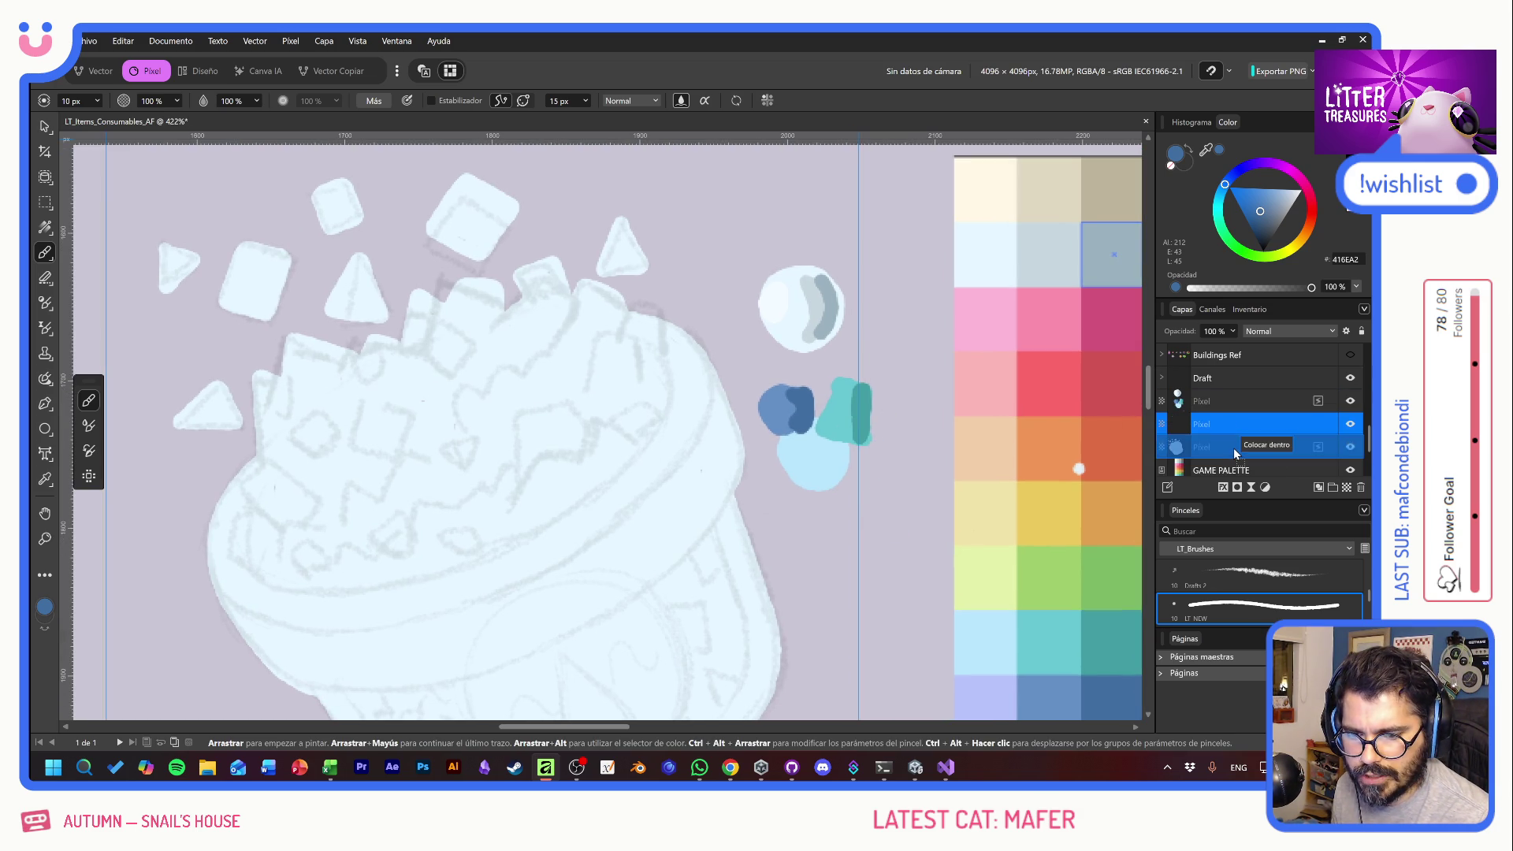
pyautogui.press('Delete')
pyautogui.hotkey('ctrl', 'z')
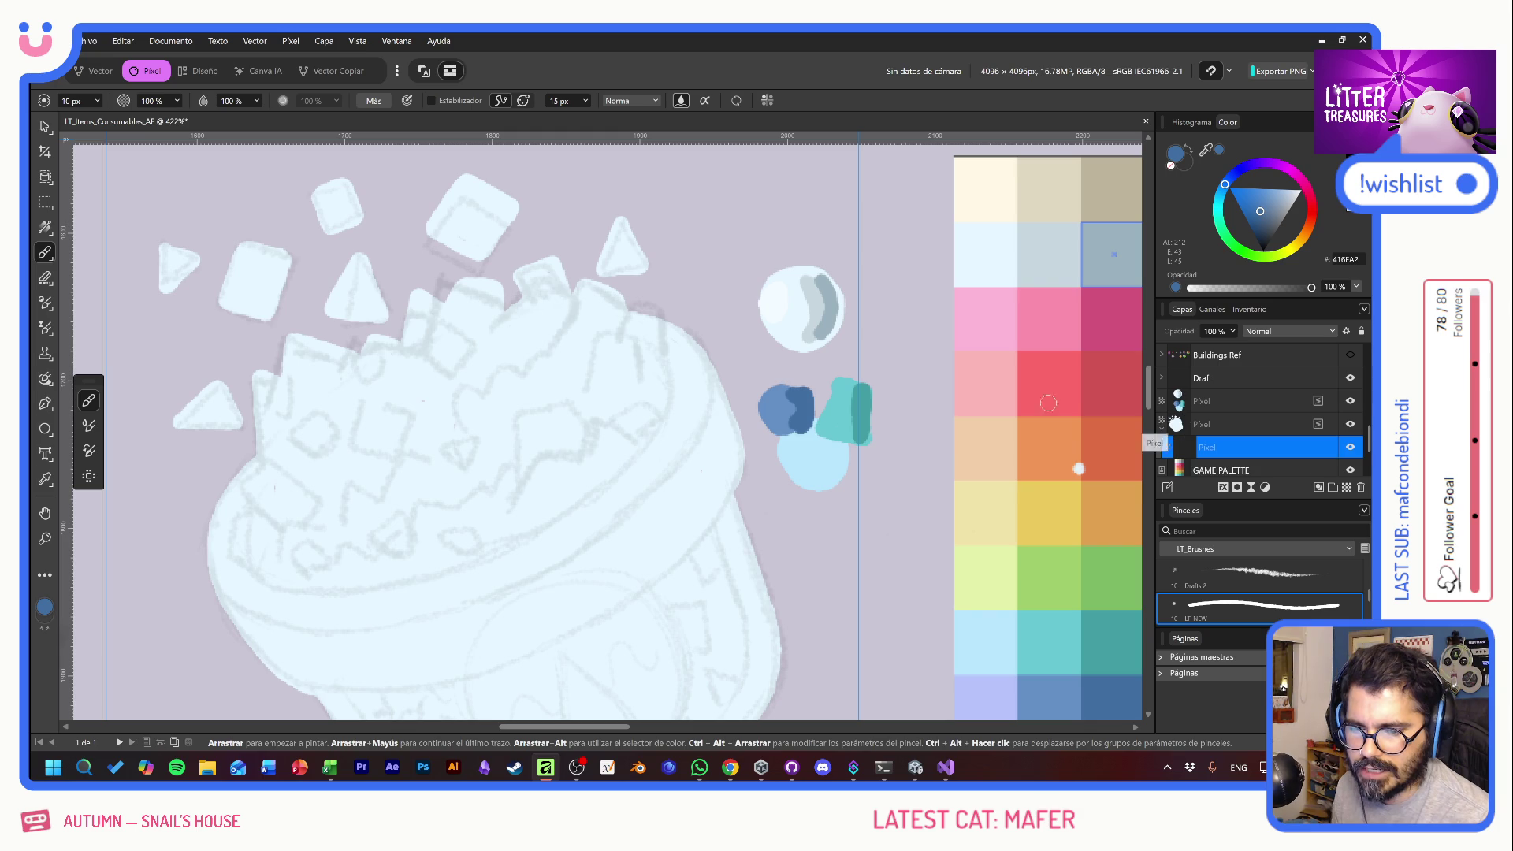
pyautogui.scroll(-2, 821, 337)
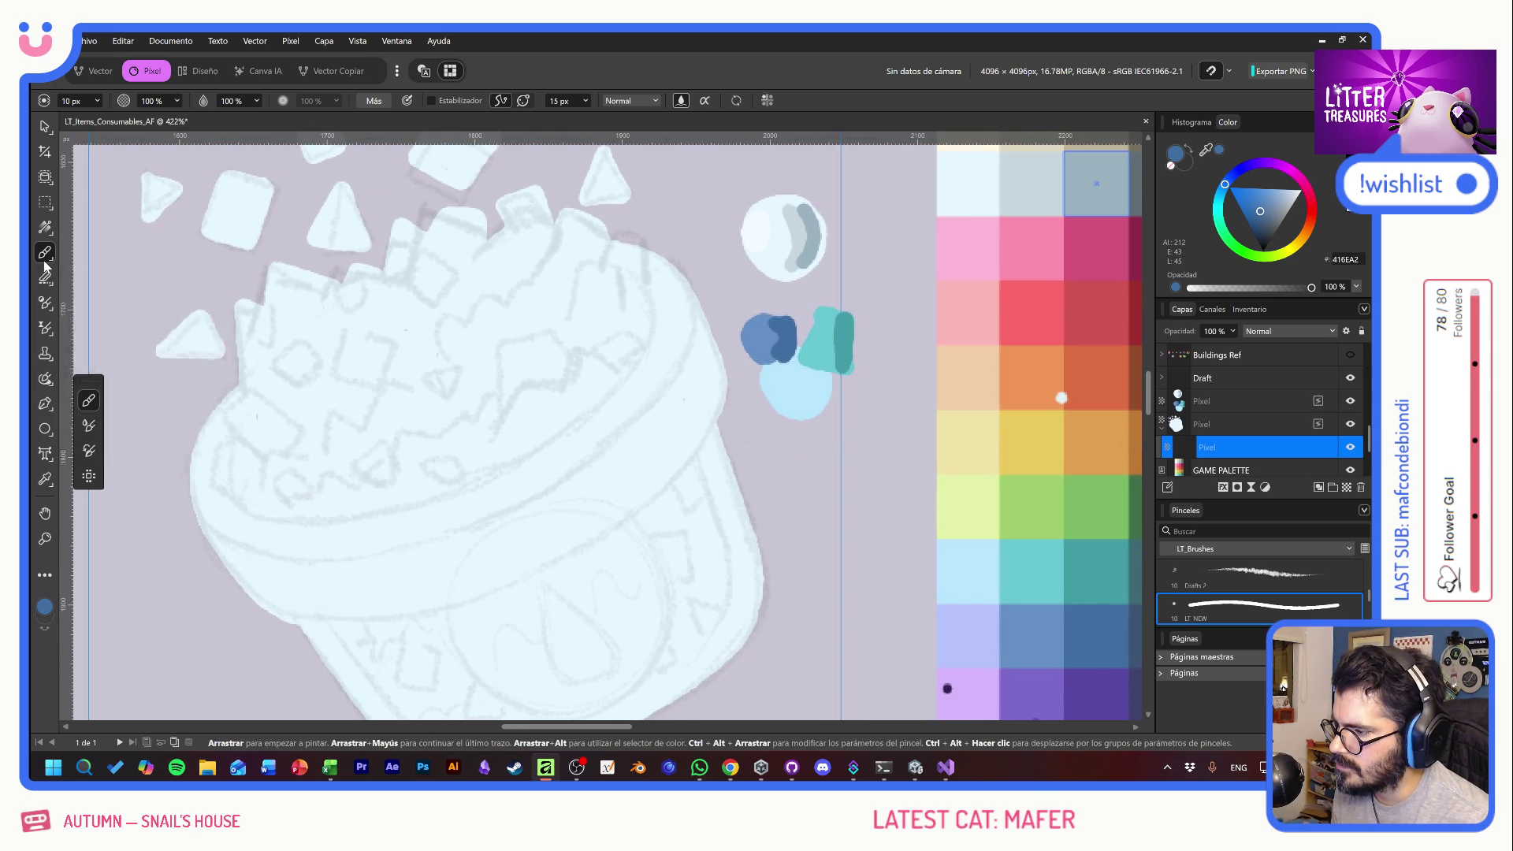
# - Sample the sphere's grey-blue and white, trying and undoing one grey stroke on the pot
pyautogui.keyDown('alt'); pyautogui.click(796, 231); pyautogui.keyUp('alt')
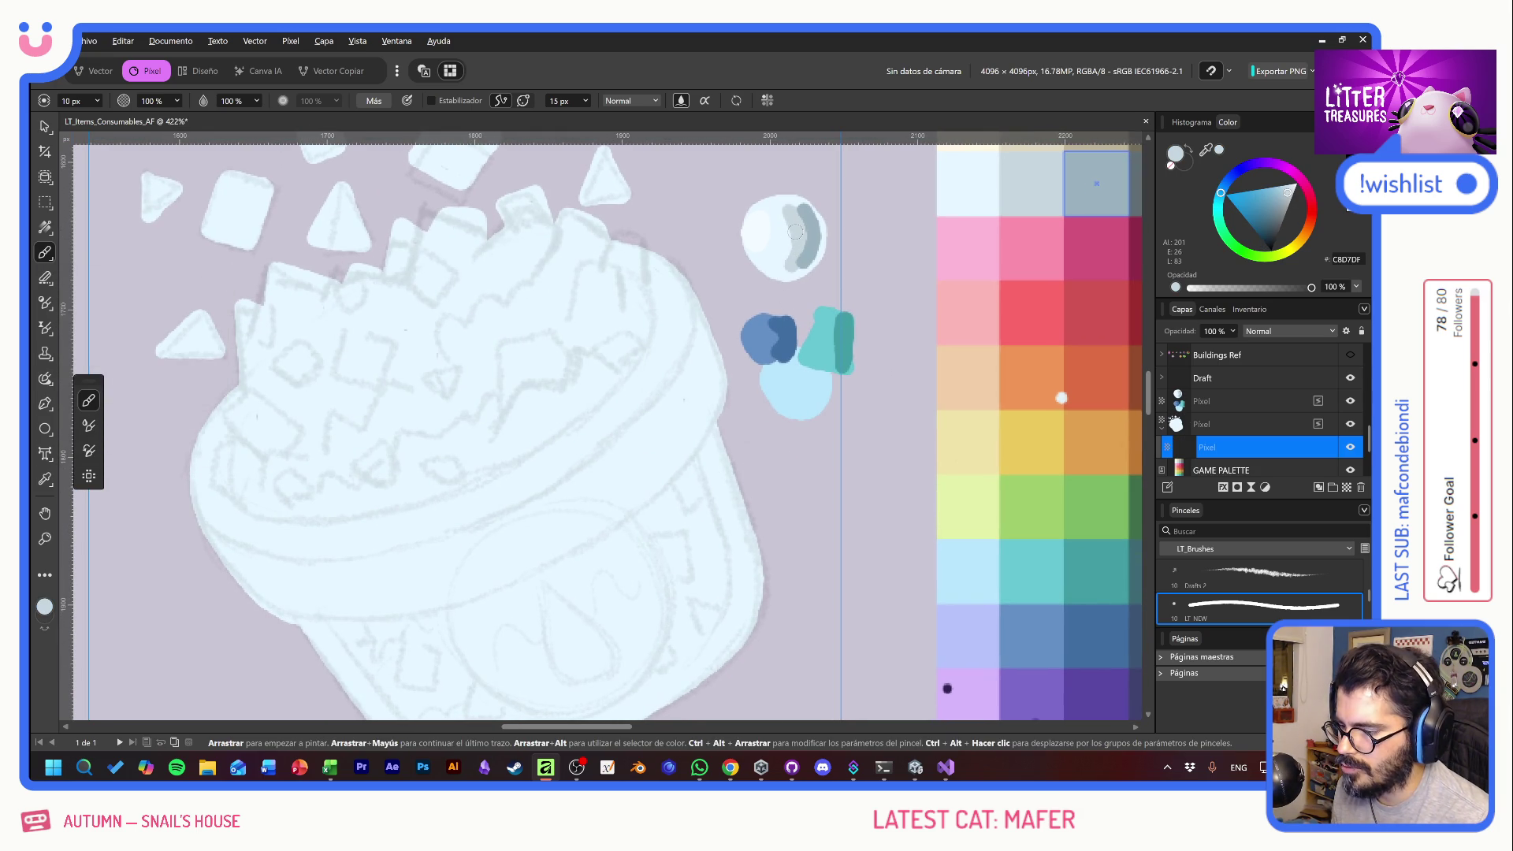
pyautogui.keyDown('alt'); pyautogui.click(758, 224); pyautogui.keyUp('alt')
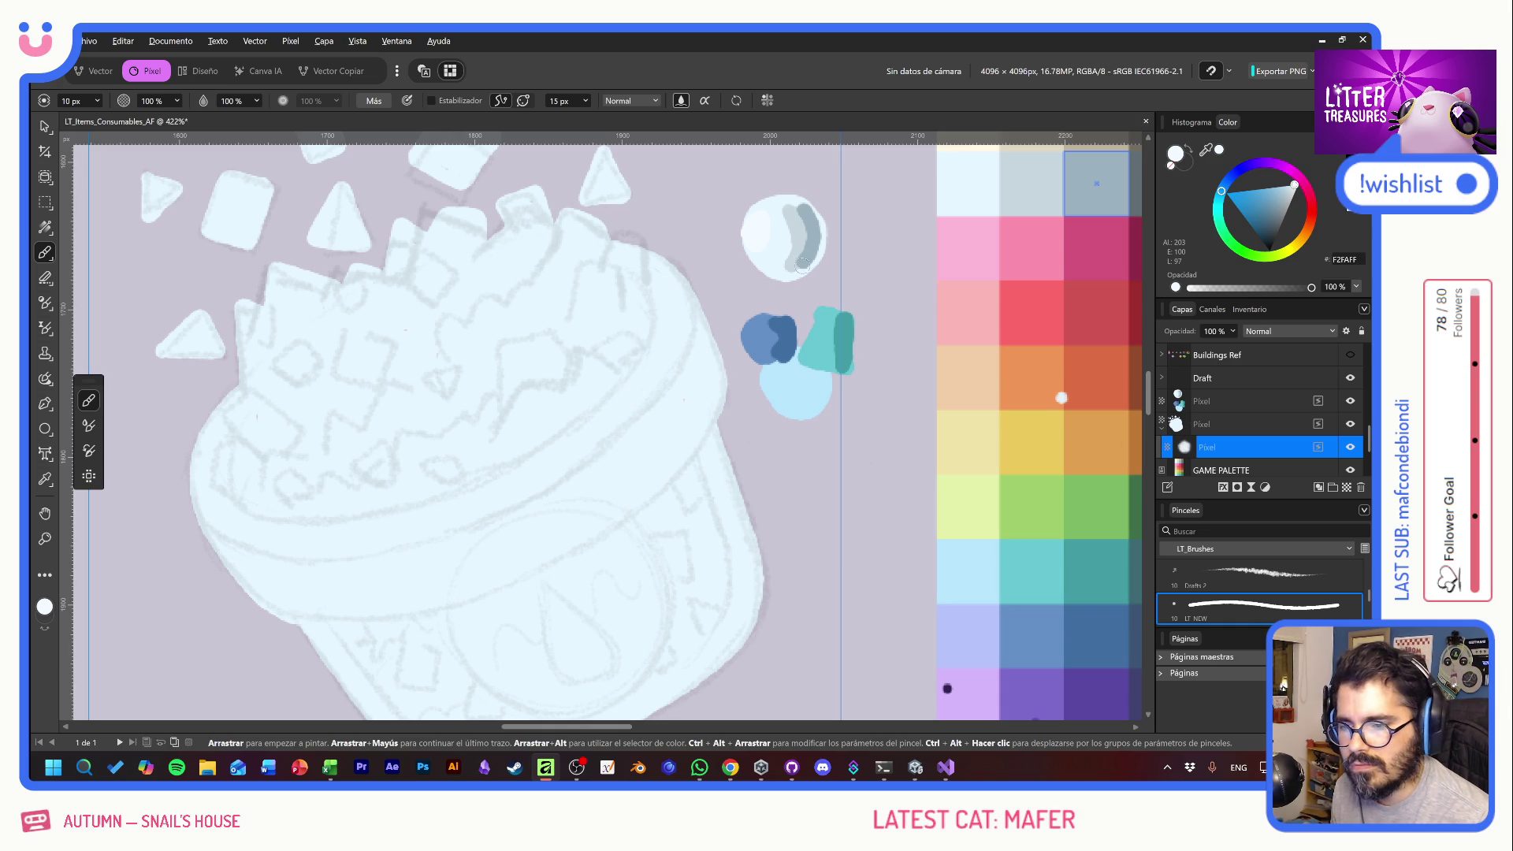
pyautogui.keyDown('alt'); pyautogui.click(794, 224); pyautogui.keyUp('alt')
pyautogui.moveTo(690, 478); pyautogui.dragTo(674, 553)
pyautogui.hotkey('ctrl', 'z')
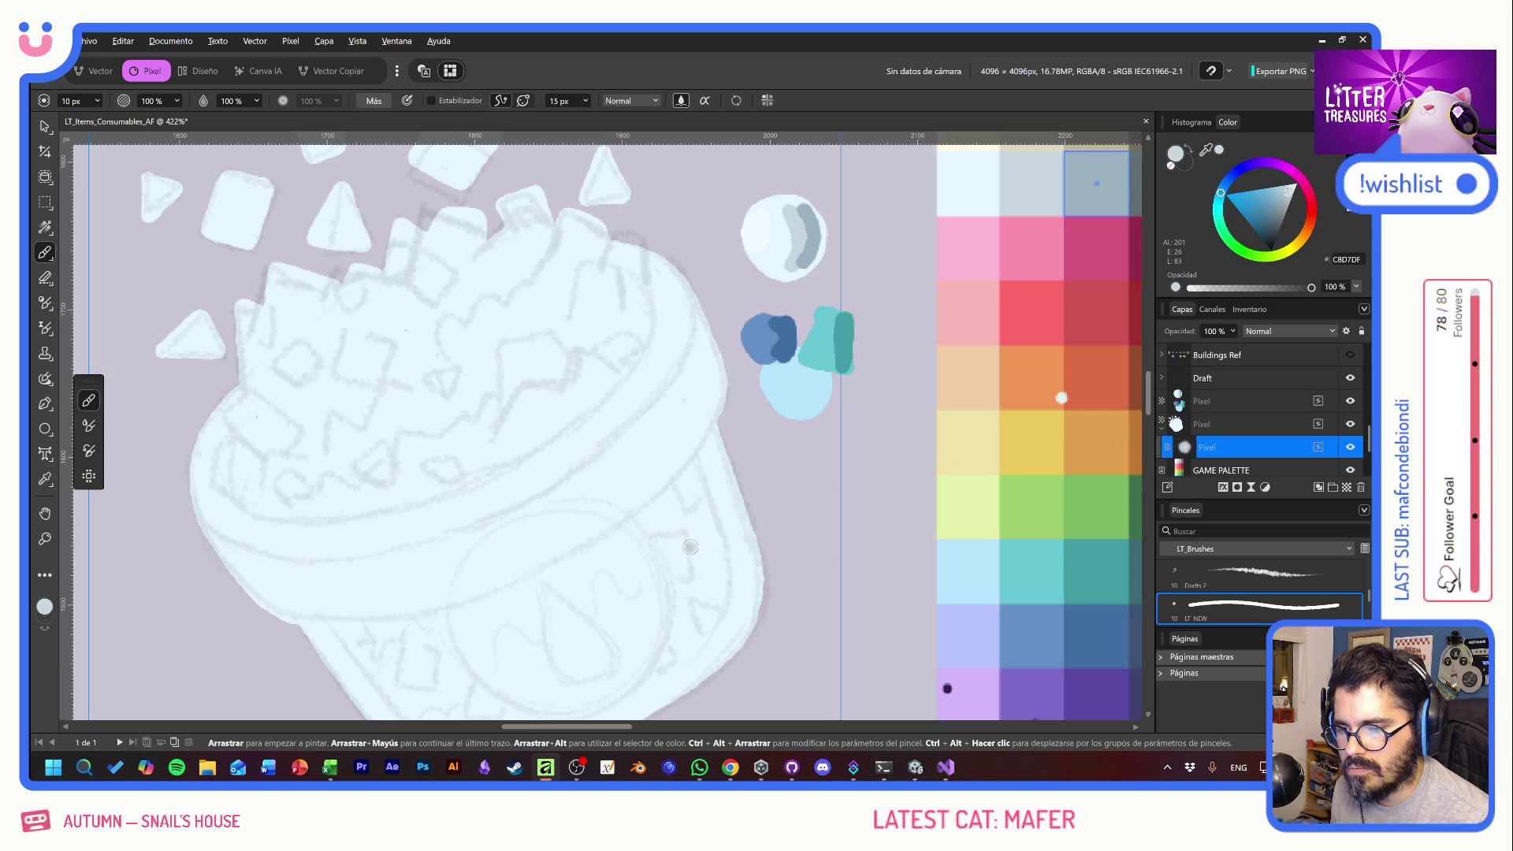
pyautogui.scroll(-2, 692, 543)
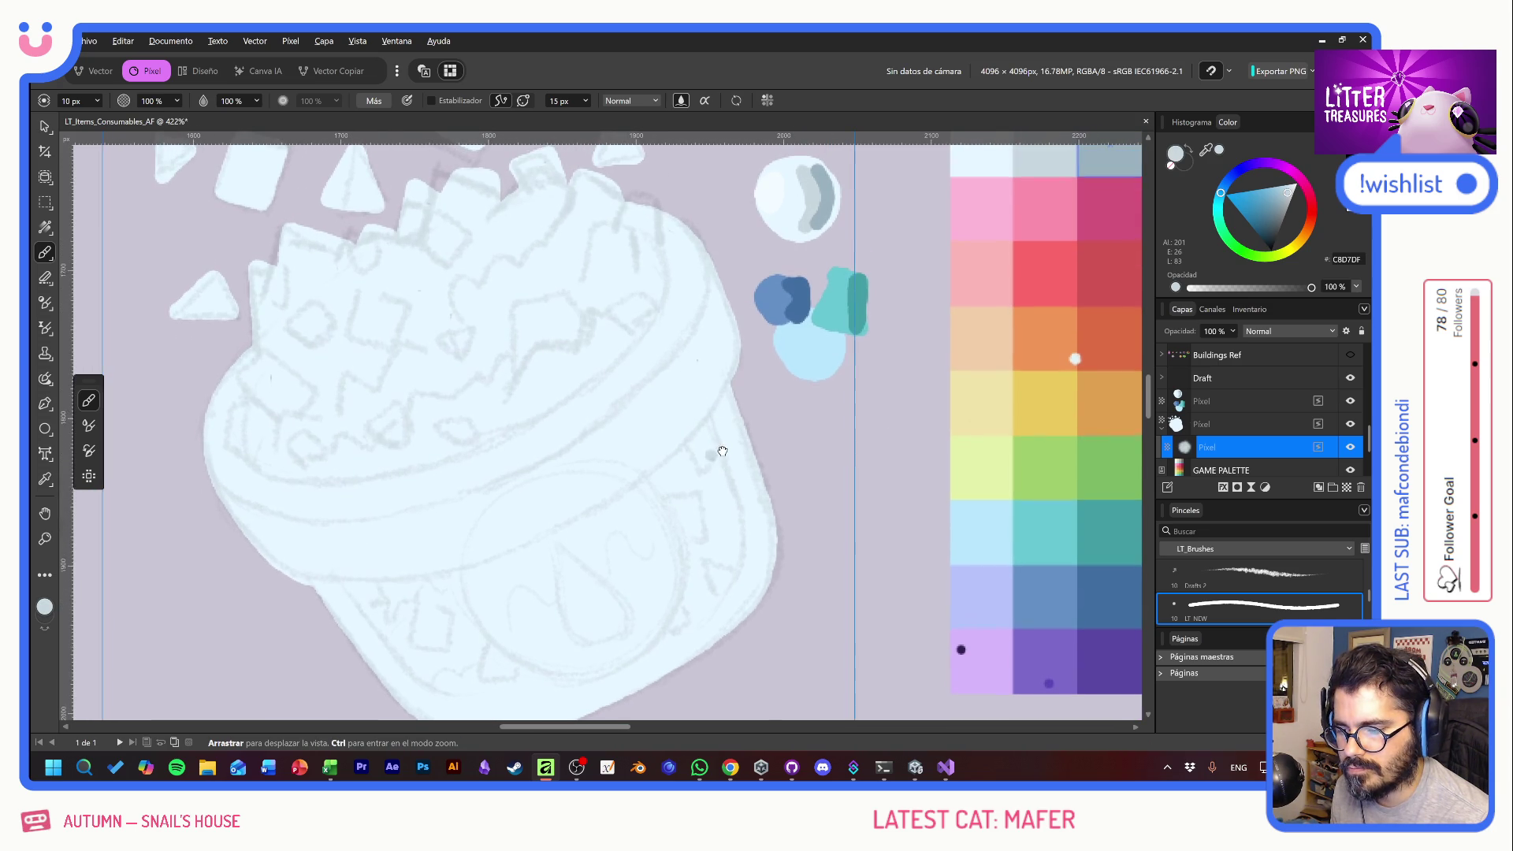
pyautogui.keyDown('alt'); pyautogui.click(774, 191); pyautogui.keyUp('alt')
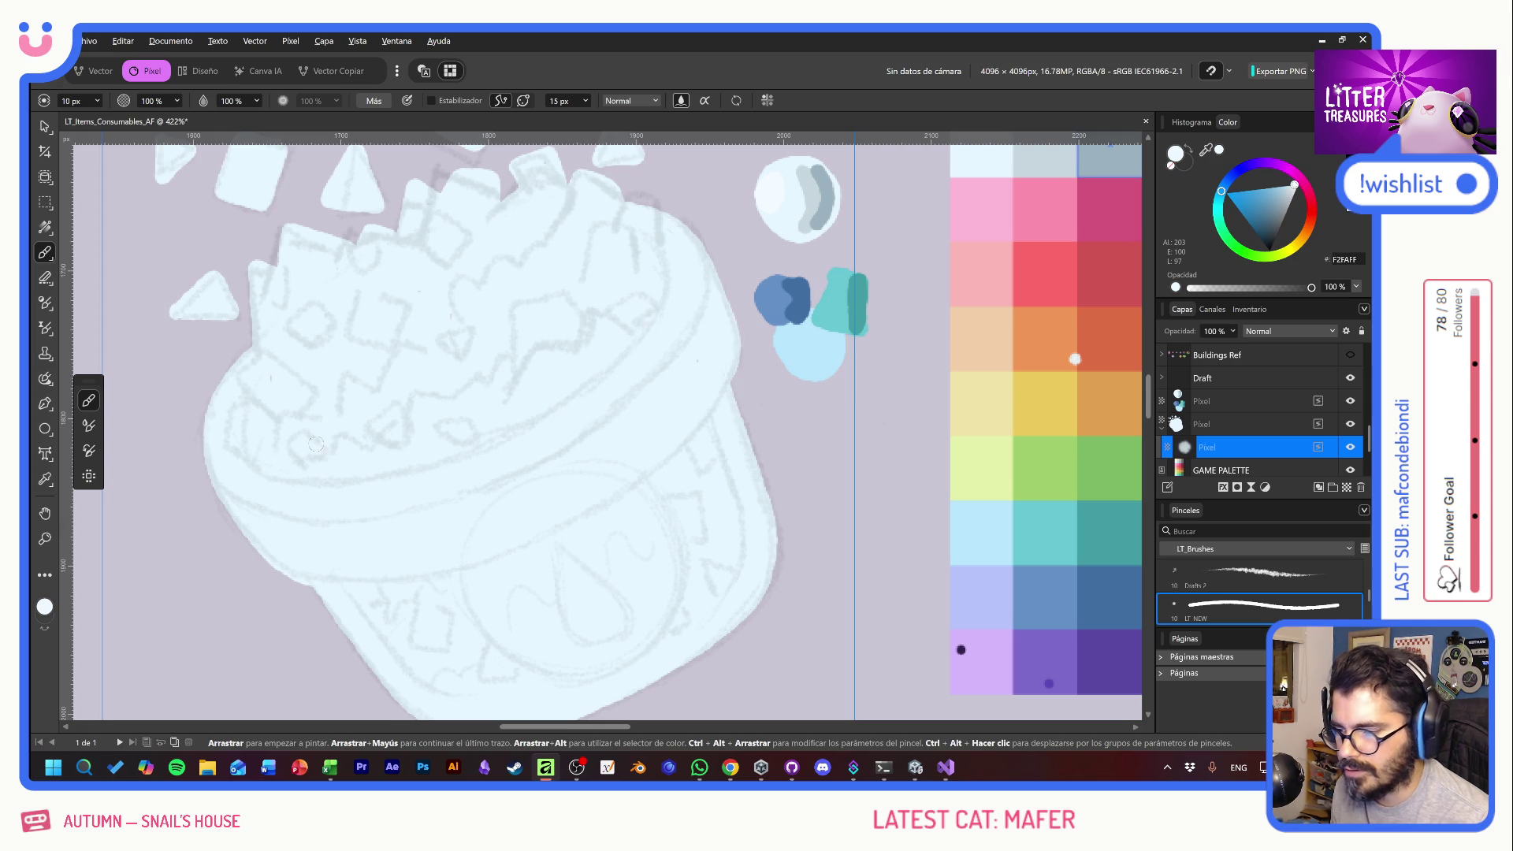
# - Sample the sphere's grey and try curved and short strokes on the cup, undoing both
pyautogui.keyDown('alt'); pyautogui.click(808, 183); pyautogui.keyUp('alt')
pyautogui.moveTo(709, 365)
pyautogui.mouseDown()
pyautogui.moveTo(552, 493)
pyautogui.moveTo(429, 517)
pyautogui.mouseUp()
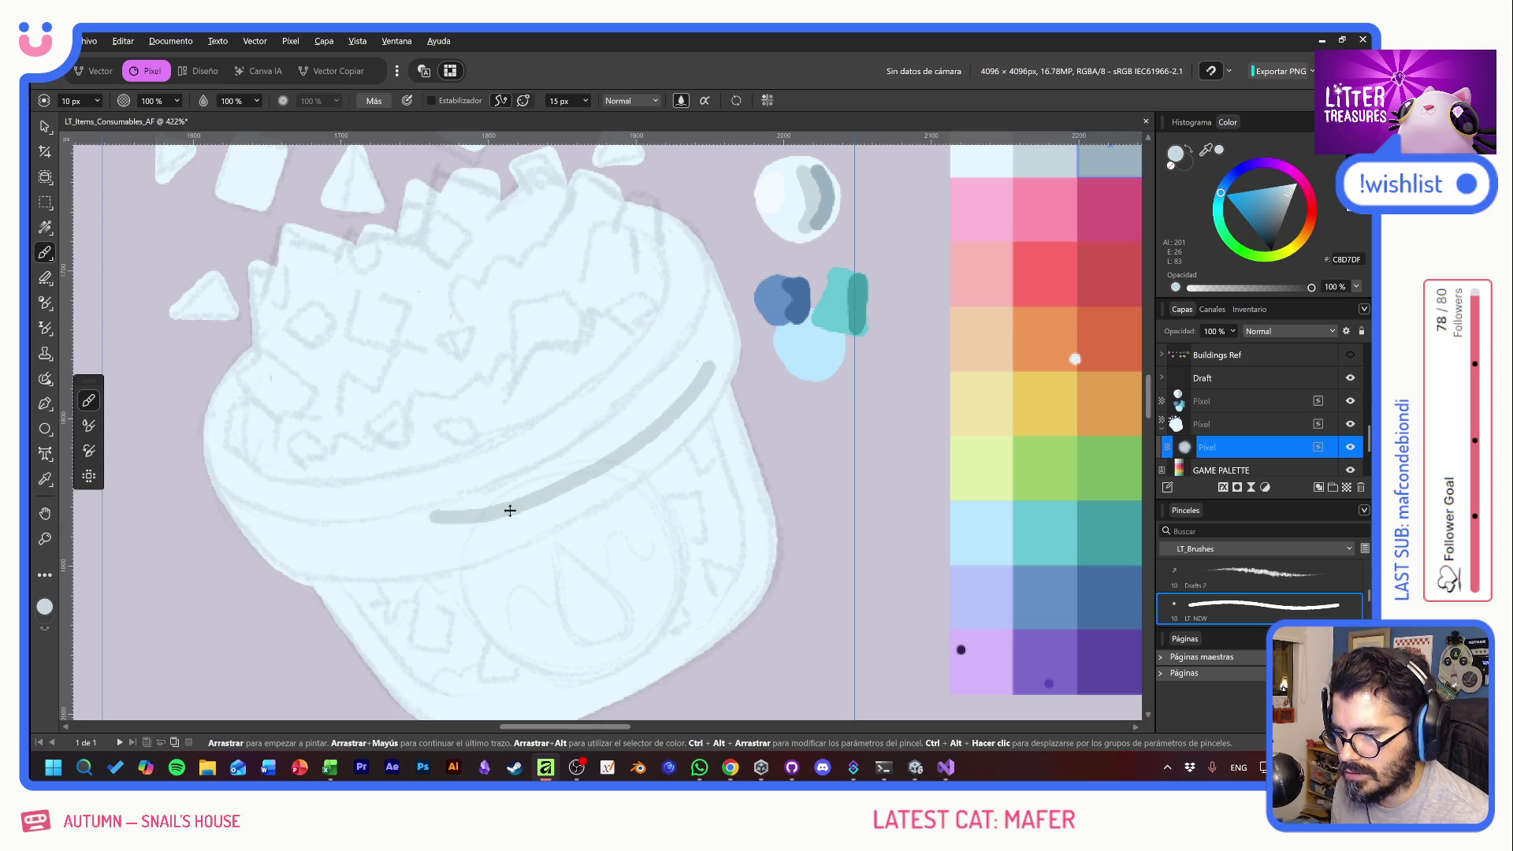
pyautogui.hotkey('ctrl', 'z')
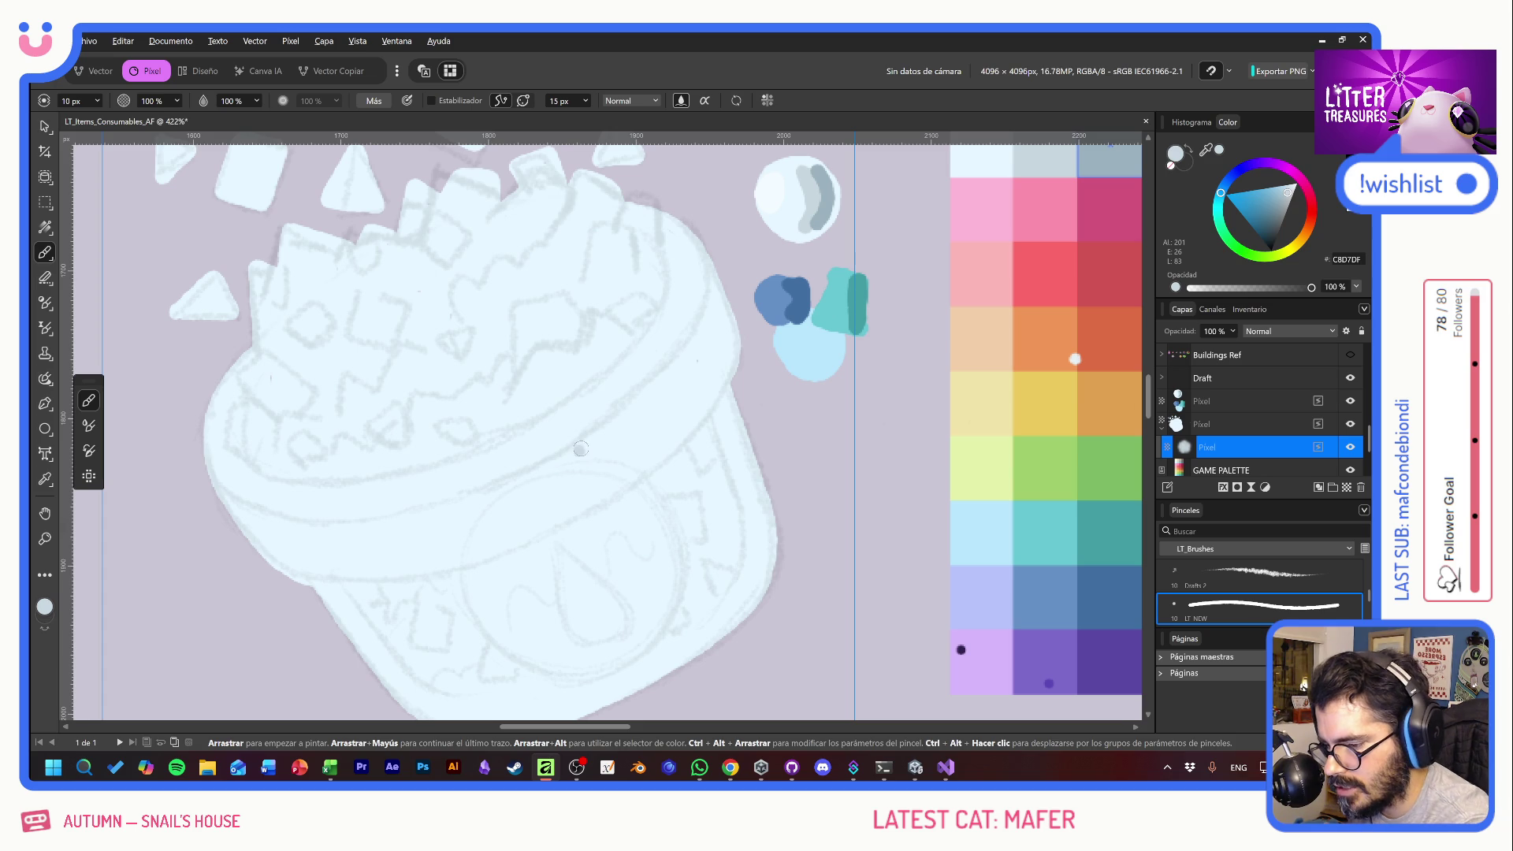
pyautogui.moveTo(597, 431); pyautogui.dragTo(564, 460)
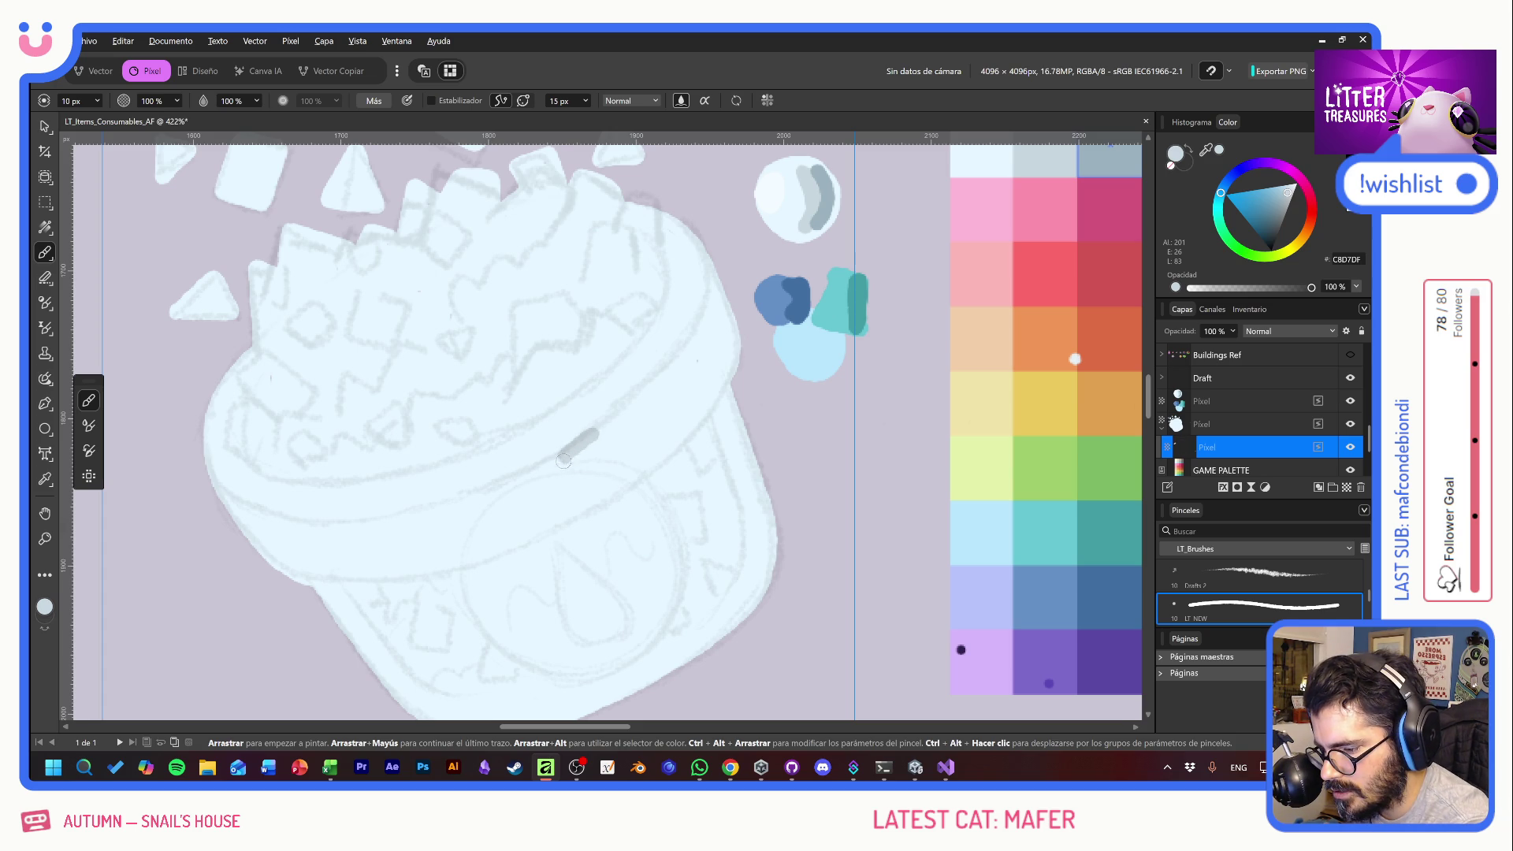
pyautogui.hotkey('ctrl', 'z')
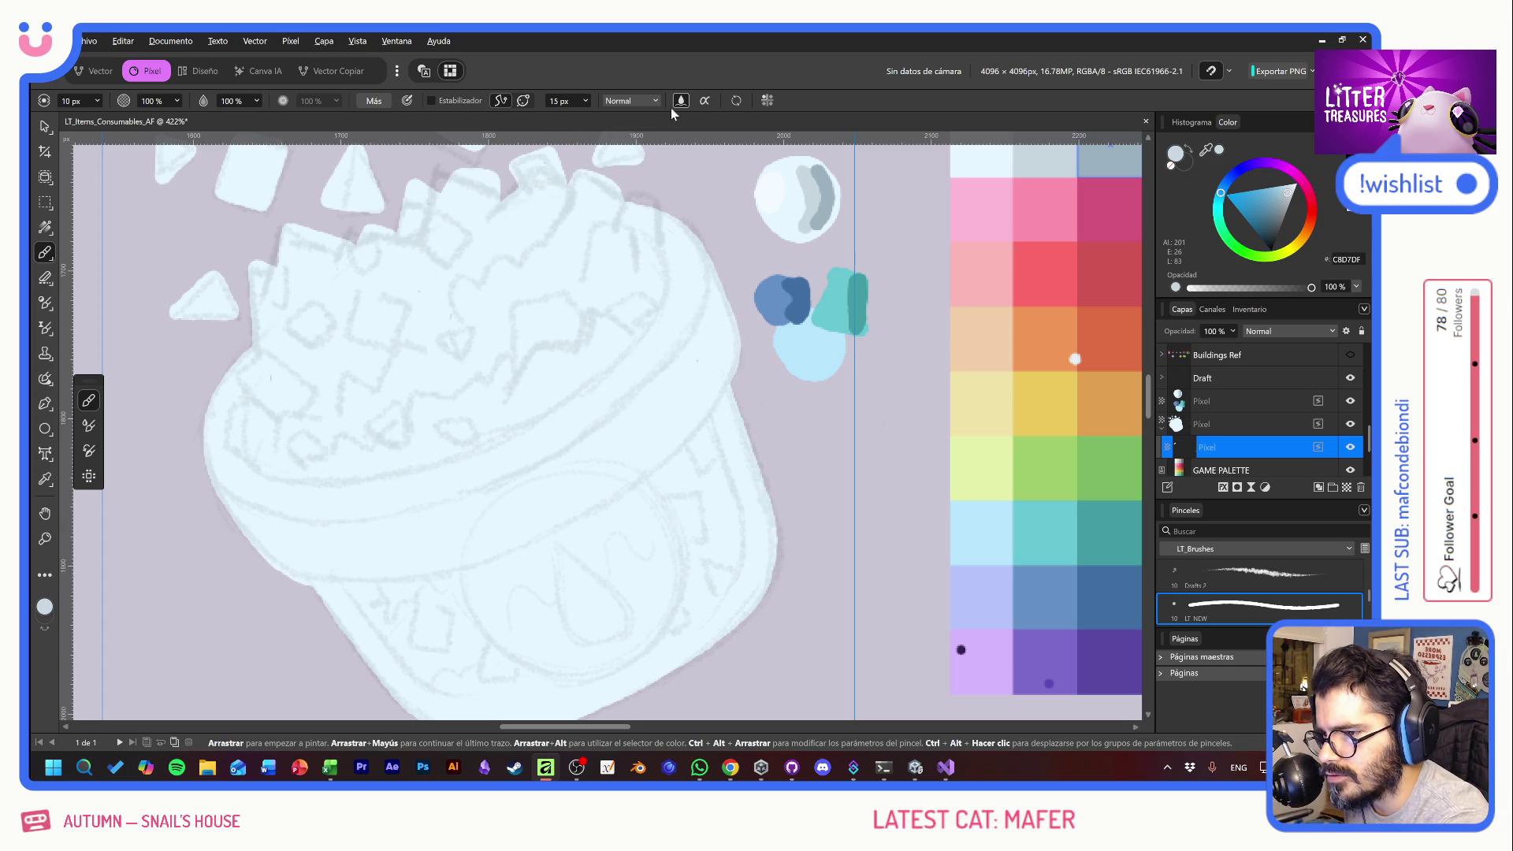
# - Enable the brush Stabilizer and paint the strap's rectangular outline across the pot's upper right
pyautogui.click(432, 101)
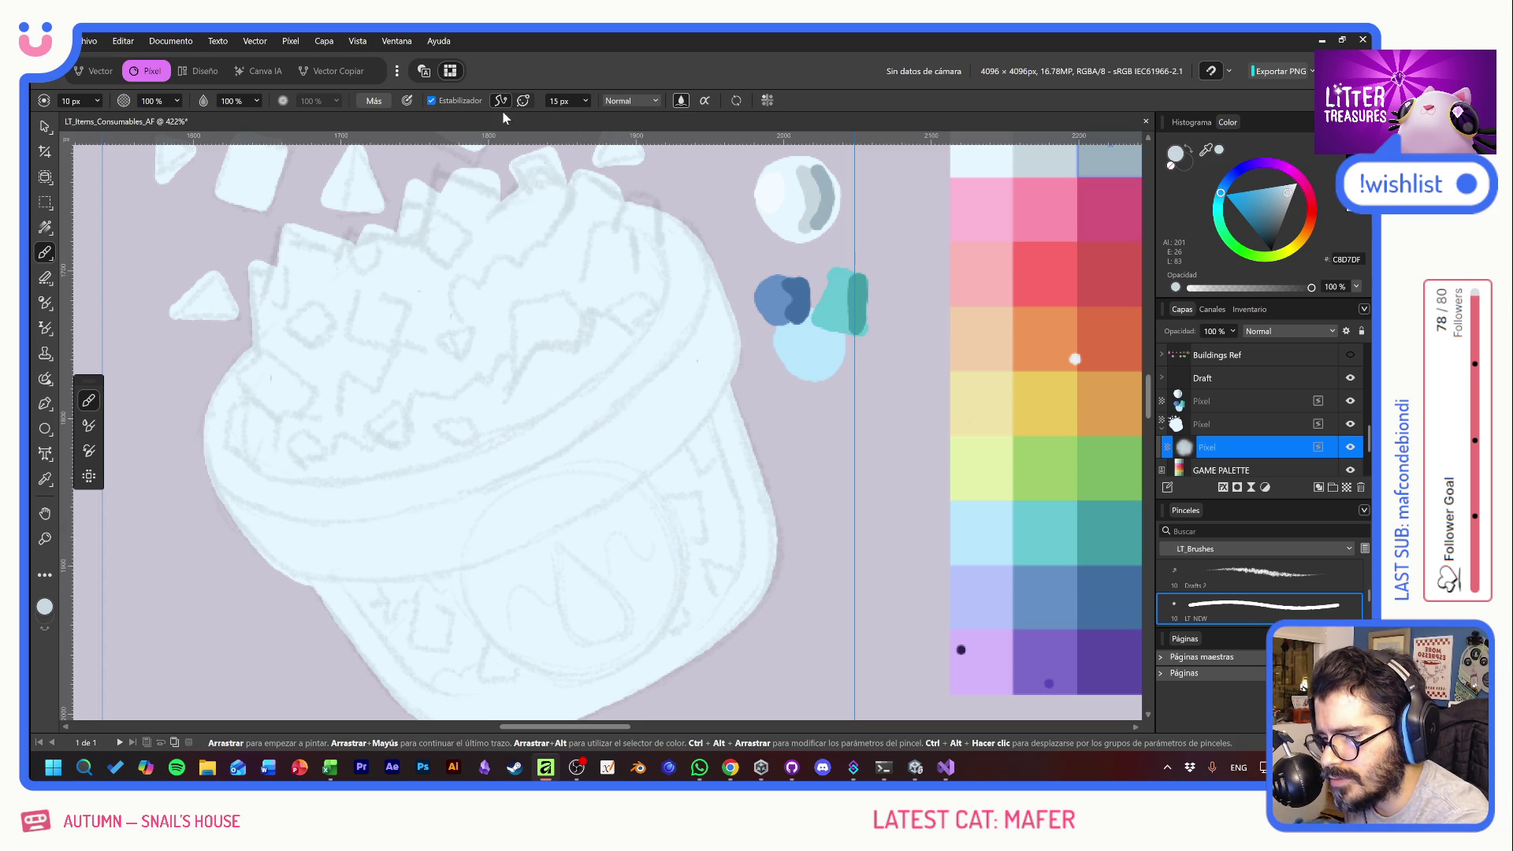
pyautogui.moveTo(595, 431)
pyautogui.mouseDown()
pyautogui.moveTo(706, 309)
pyautogui.moveTo(721, 392)
pyautogui.mouseUp()
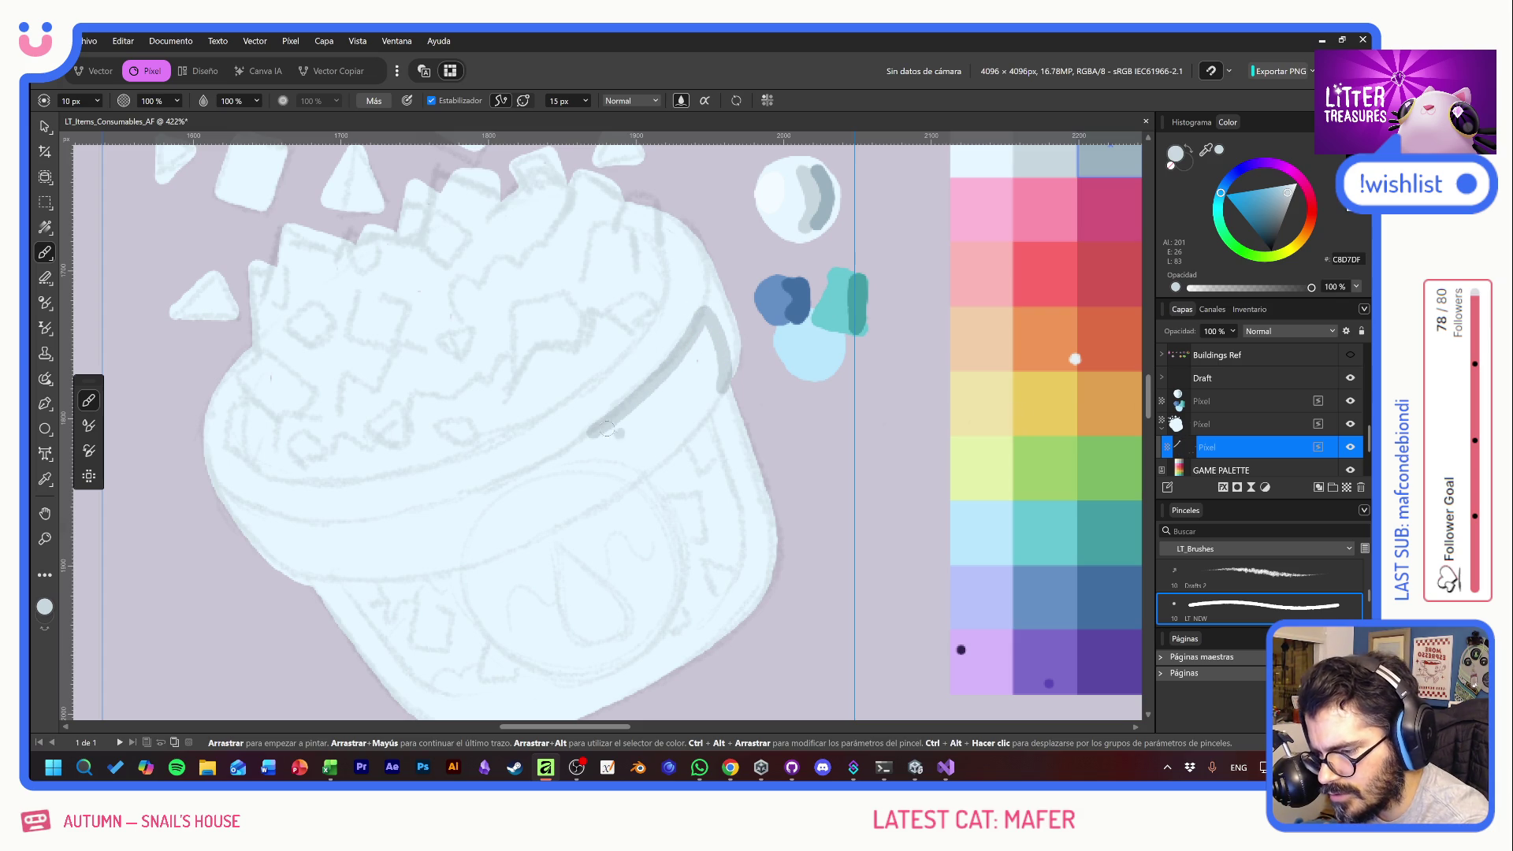
pyautogui.moveTo(591, 432)
pyautogui.mouseDown()
pyautogui.moveTo(620, 482)
pyautogui.moveTo(718, 383)
pyautogui.mouseUp()
pyautogui.hotkey('ctrl', 'z')
pyautogui.moveTo(624, 484); pyautogui.dragTo(722, 383)
pyautogui.moveTo(607, 431)
pyautogui.mouseDown()
pyautogui.moveTo(627, 483)
pyautogui.moveTo(607, 433)
pyautogui.moveTo(708, 328)
pyautogui.moveTo(714, 393)
pyautogui.moveTo(624, 471)
pyautogui.moveTo(694, 349)
pyautogui.moveTo(705, 390)
pyautogui.moveTo(628, 473)
pyautogui.moveTo(702, 353)
pyautogui.moveTo(631, 458)
pyautogui.moveTo(695, 373)
pyautogui.mouseUp()
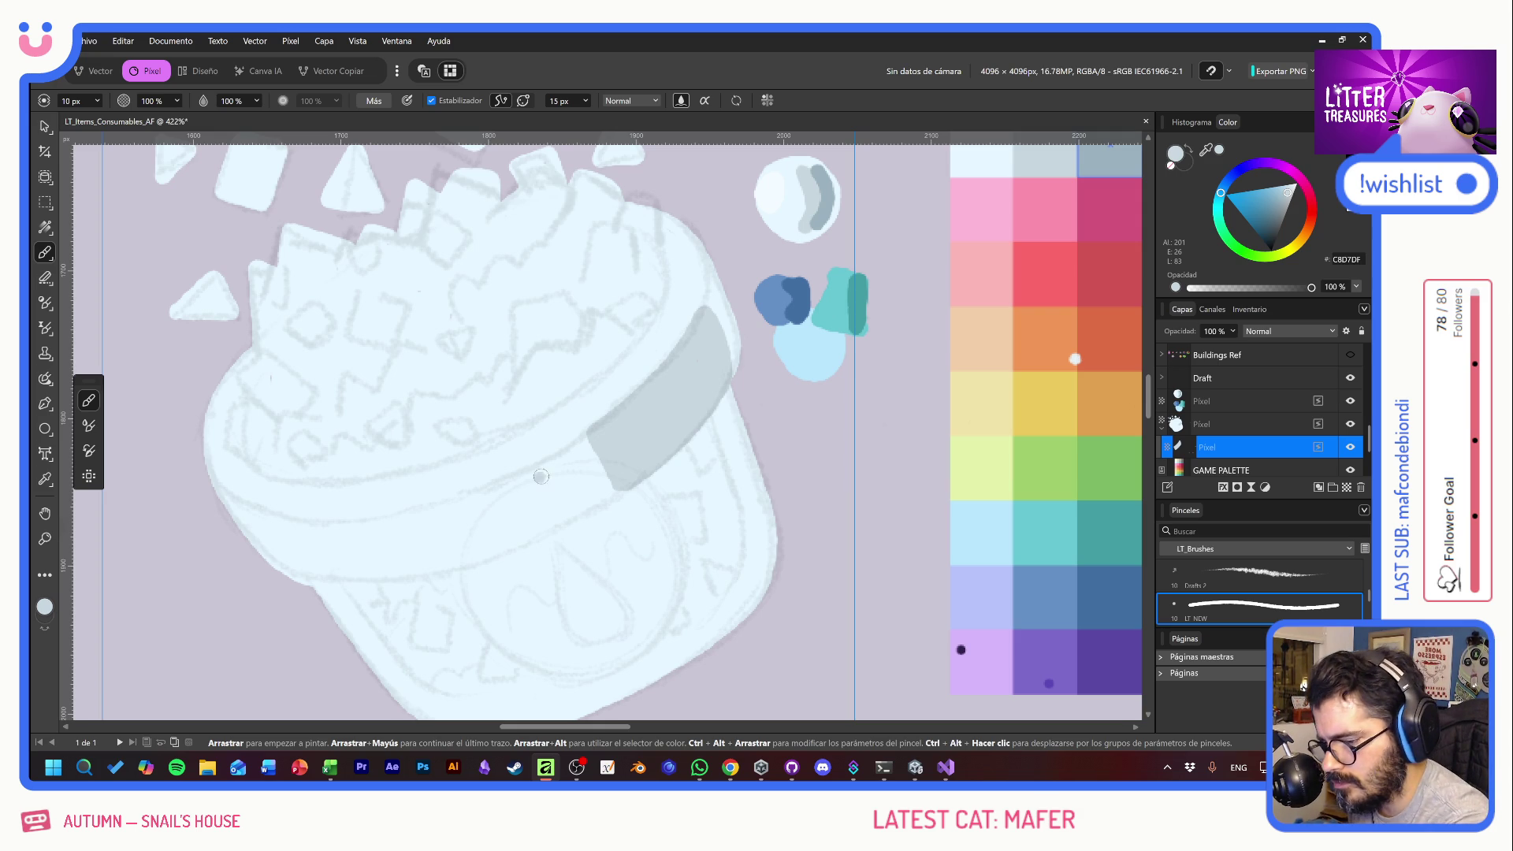
# - Paint the sides and bottom of a small grey square on the pot's front, below-left of the strap
pyautogui.moveTo(534, 468); pyautogui.dragTo(565, 521)
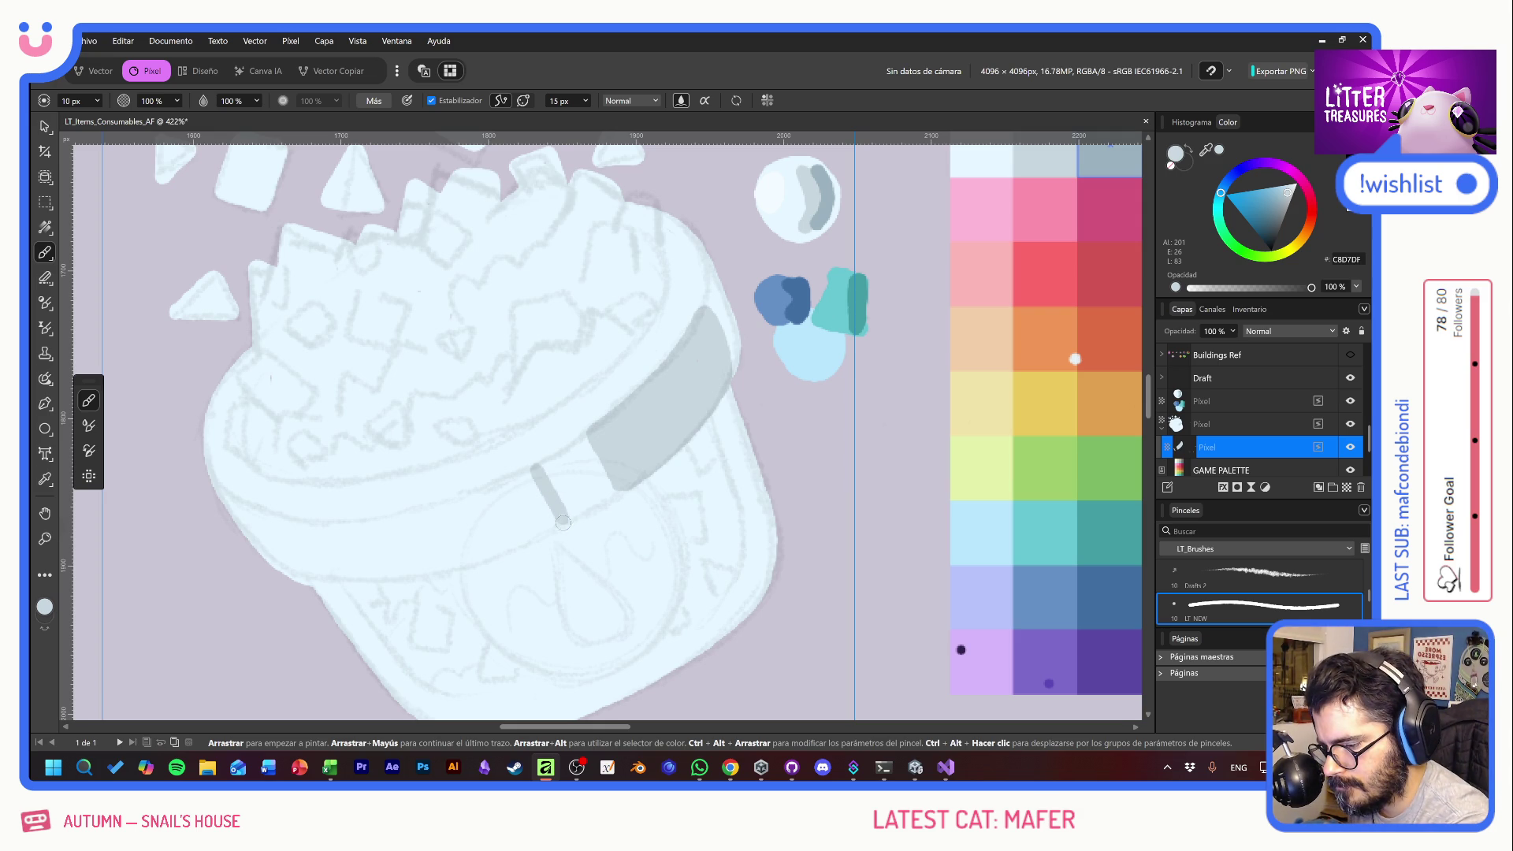
pyautogui.moveTo(471, 495); pyautogui.dragTo(498, 554)
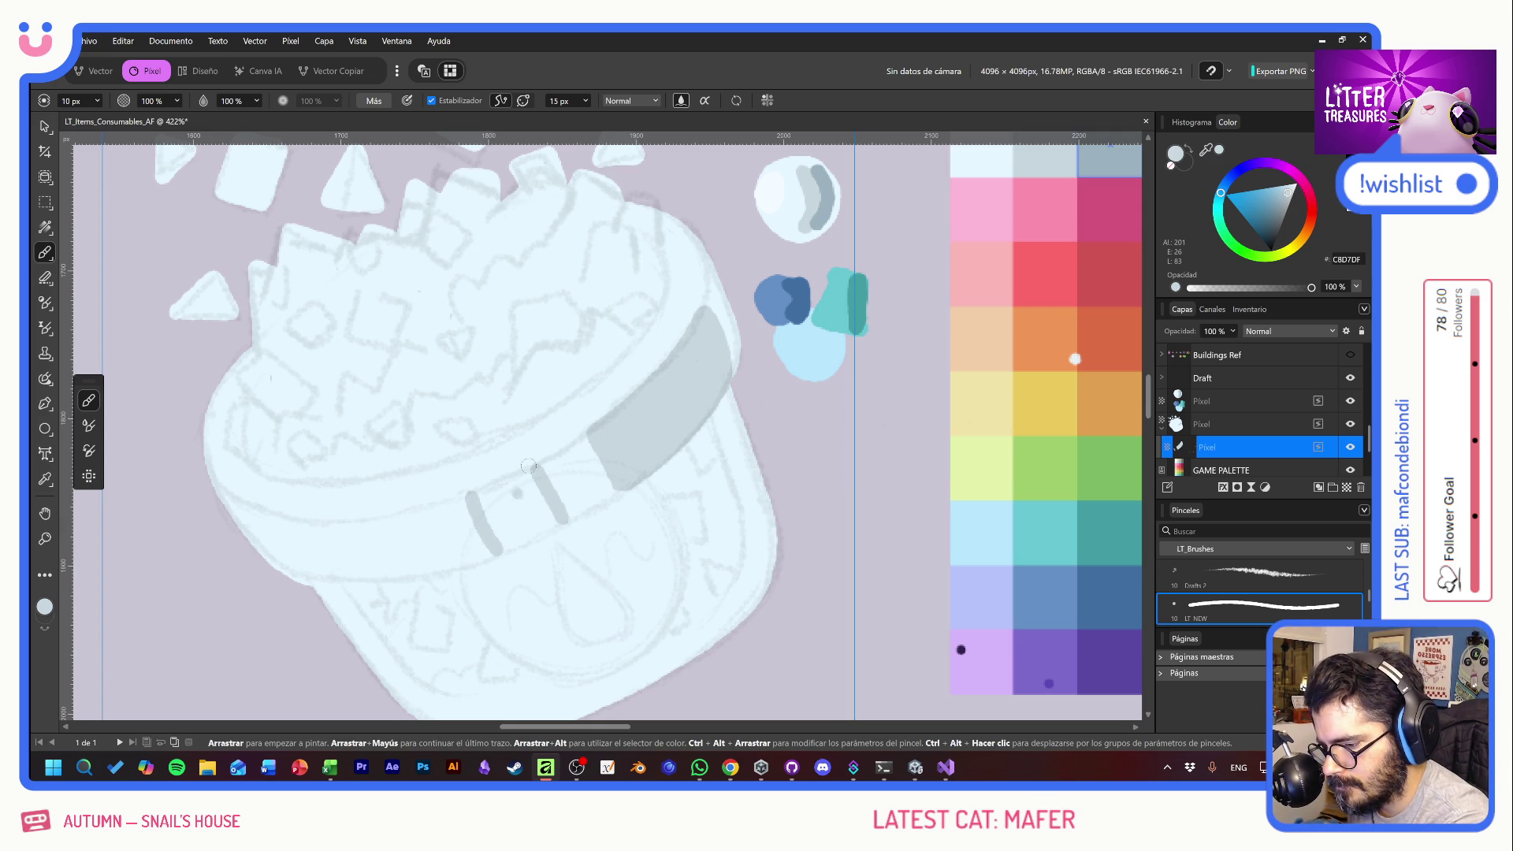
pyautogui.moveTo(471, 495)
pyautogui.mouseDown()
pyautogui.moveTo(548, 469)
pyautogui.moveTo(495, 487)
pyautogui.moveTo(534, 471)
pyautogui.mouseUp()
pyautogui.hotkey('ctrl', 'z')
pyautogui.hotkey('ctrl', 'z')
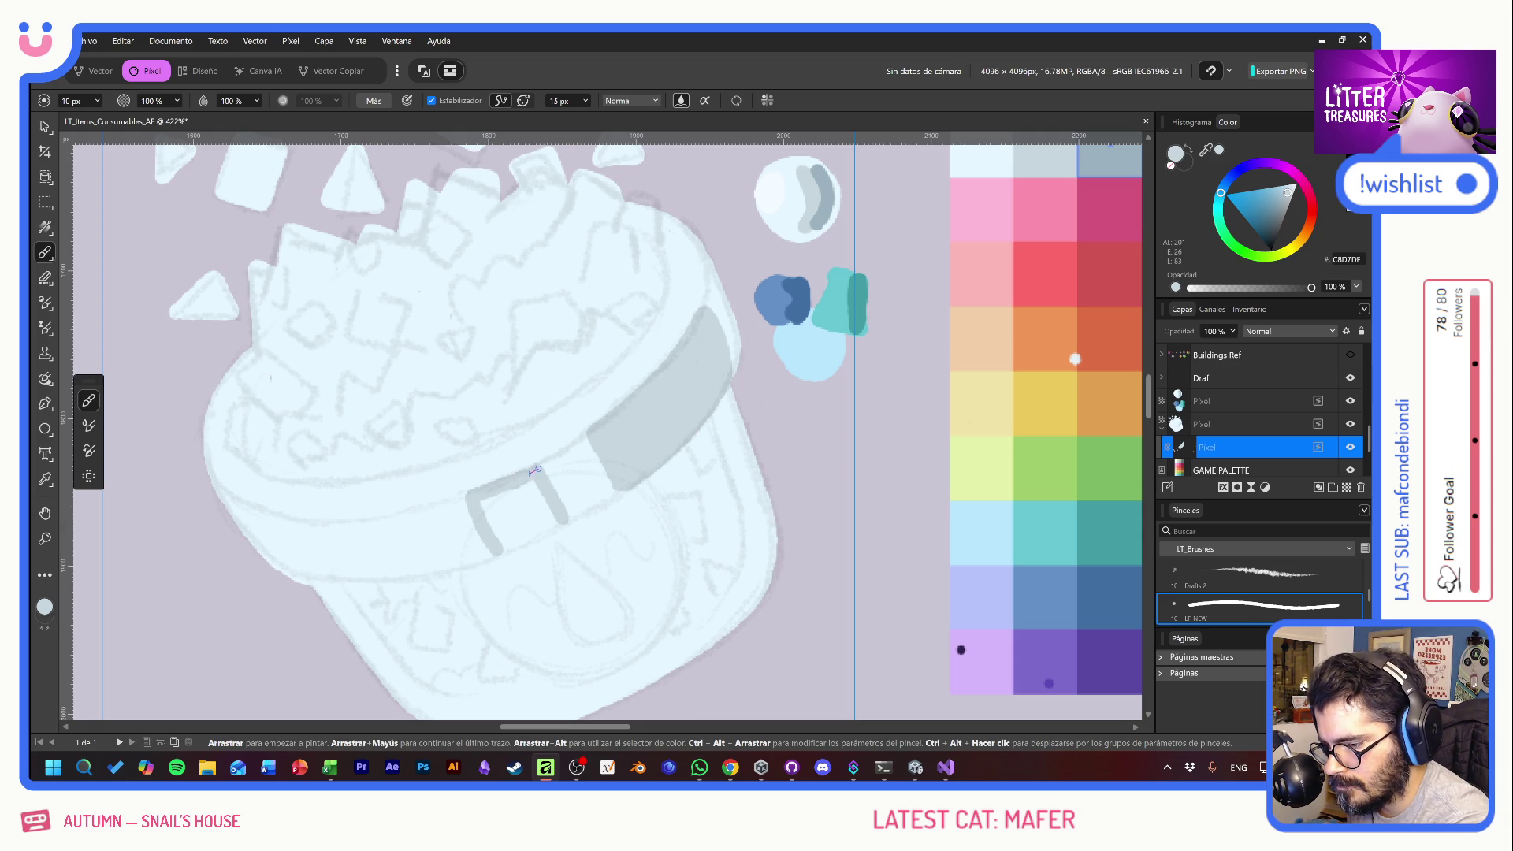
pyautogui.moveTo(501, 549)
pyautogui.mouseDown()
pyautogui.moveTo(566, 521)
pyautogui.moveTo(511, 539)
pyautogui.moveTo(488, 490)
pyautogui.moveTo(539, 478)
pyautogui.moveTo(554, 520)
pyautogui.moveTo(509, 496)
pyautogui.moveTo(519, 536)
pyautogui.moveTo(539, 483)
pyautogui.moveTo(525, 534)
pyautogui.mouseUp()
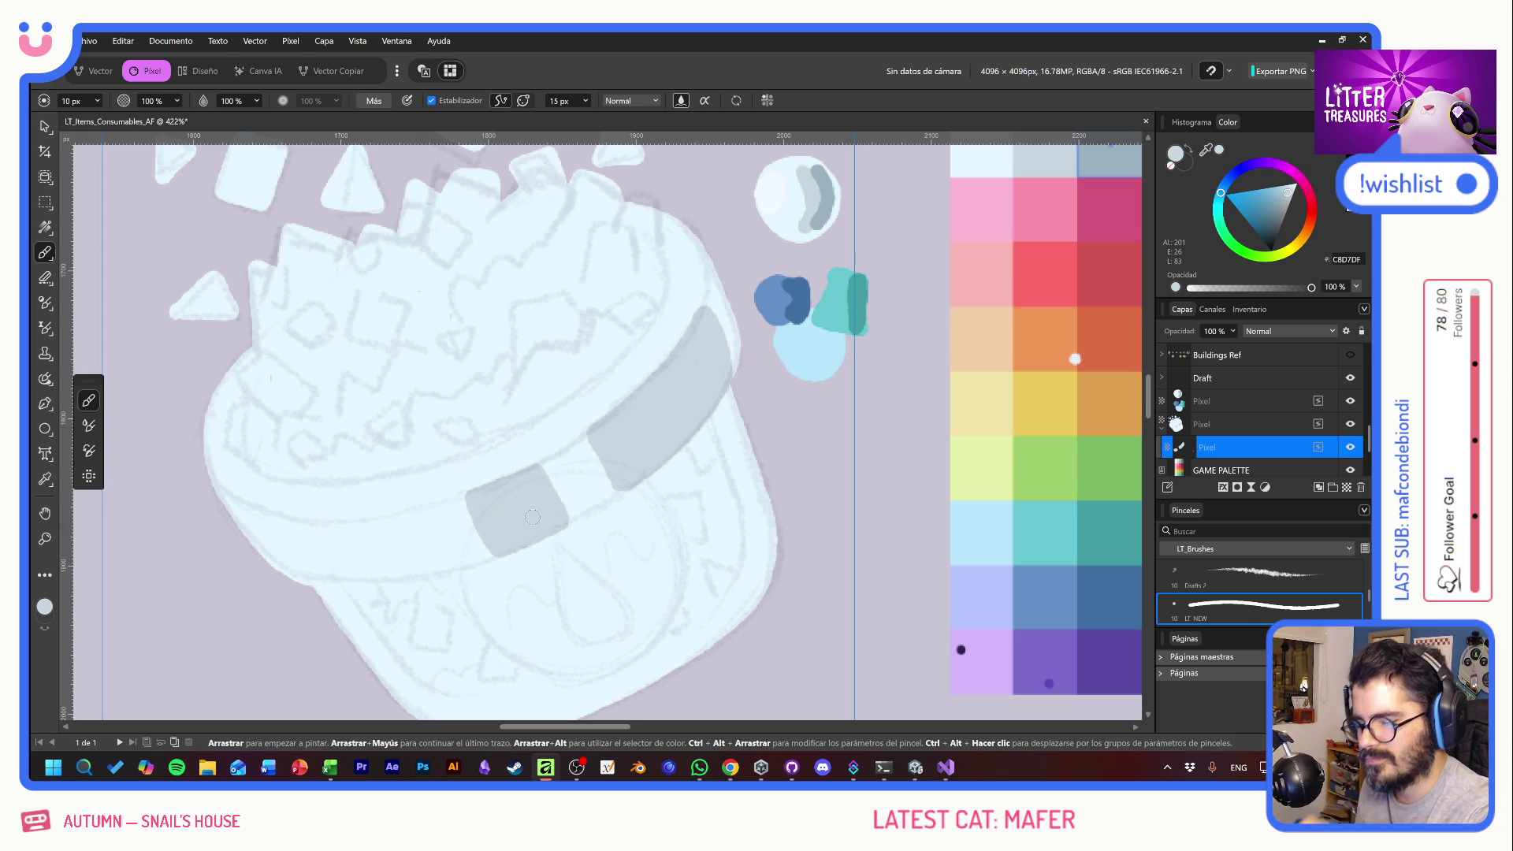
pyautogui.scroll(-2, 732, 500)
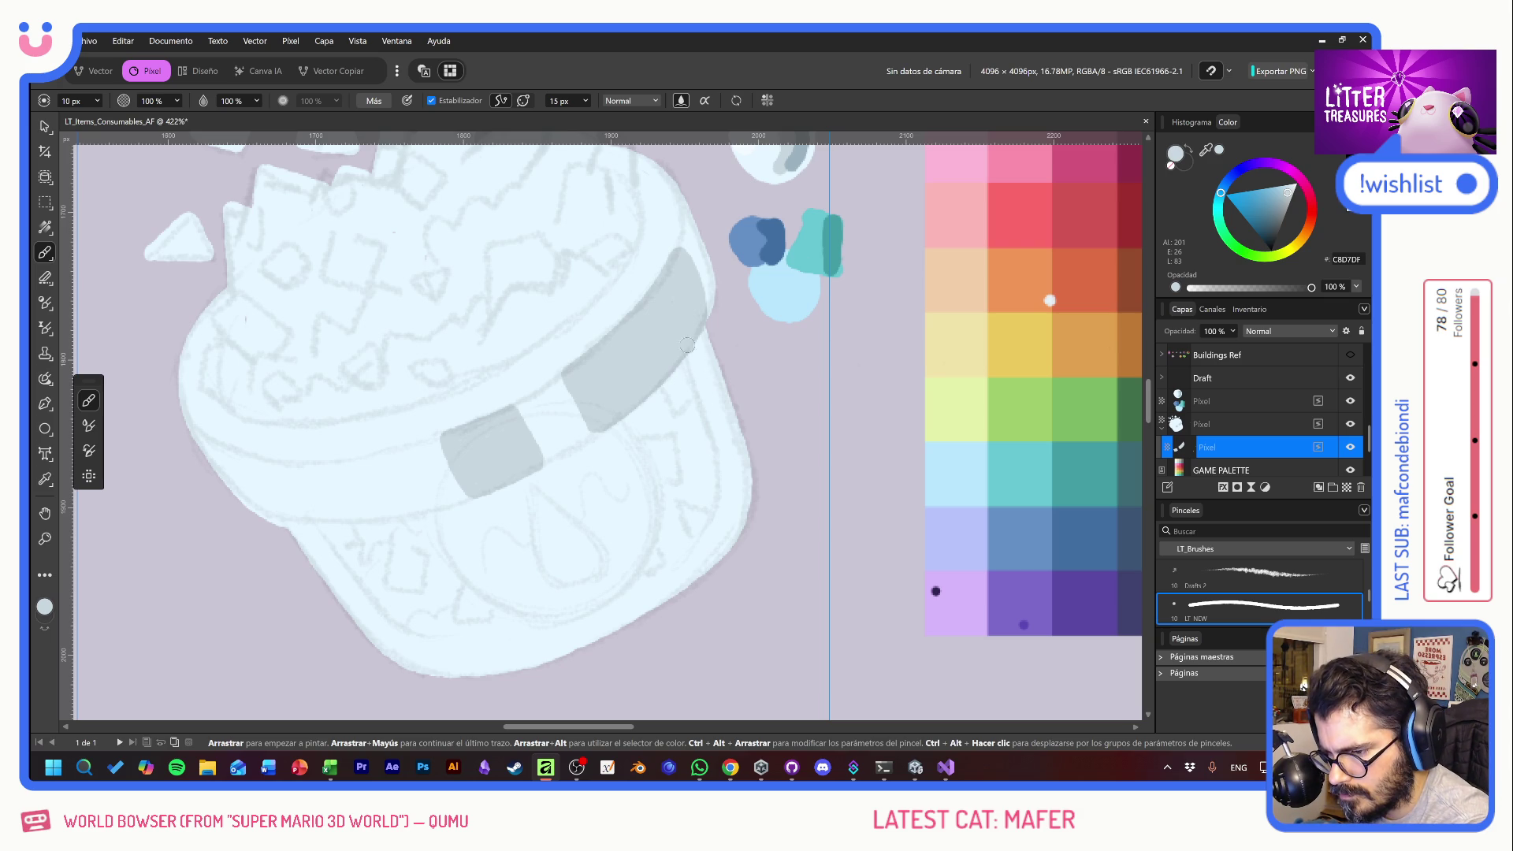
# - Shade the pot's right edge, lower-left edge and base with grey-blue strokes
pyautogui.moveTo(685, 344)
pyautogui.mouseDown()
pyautogui.moveTo(724, 490)
pyautogui.moveTo(705, 539)
pyautogui.mouseUp()
pyautogui.moveTo(697, 319)
pyautogui.mouseDown()
pyautogui.moveTo(740, 449)
pyautogui.moveTo(708, 556)
pyautogui.moveTo(730, 550)
pyautogui.moveTo(749, 484)
pyautogui.mouseUp()
pyautogui.moveTo(691, 326)
pyautogui.mouseDown()
pyautogui.moveTo(744, 520)
pyautogui.moveTo(724, 526)
pyautogui.mouseUp()
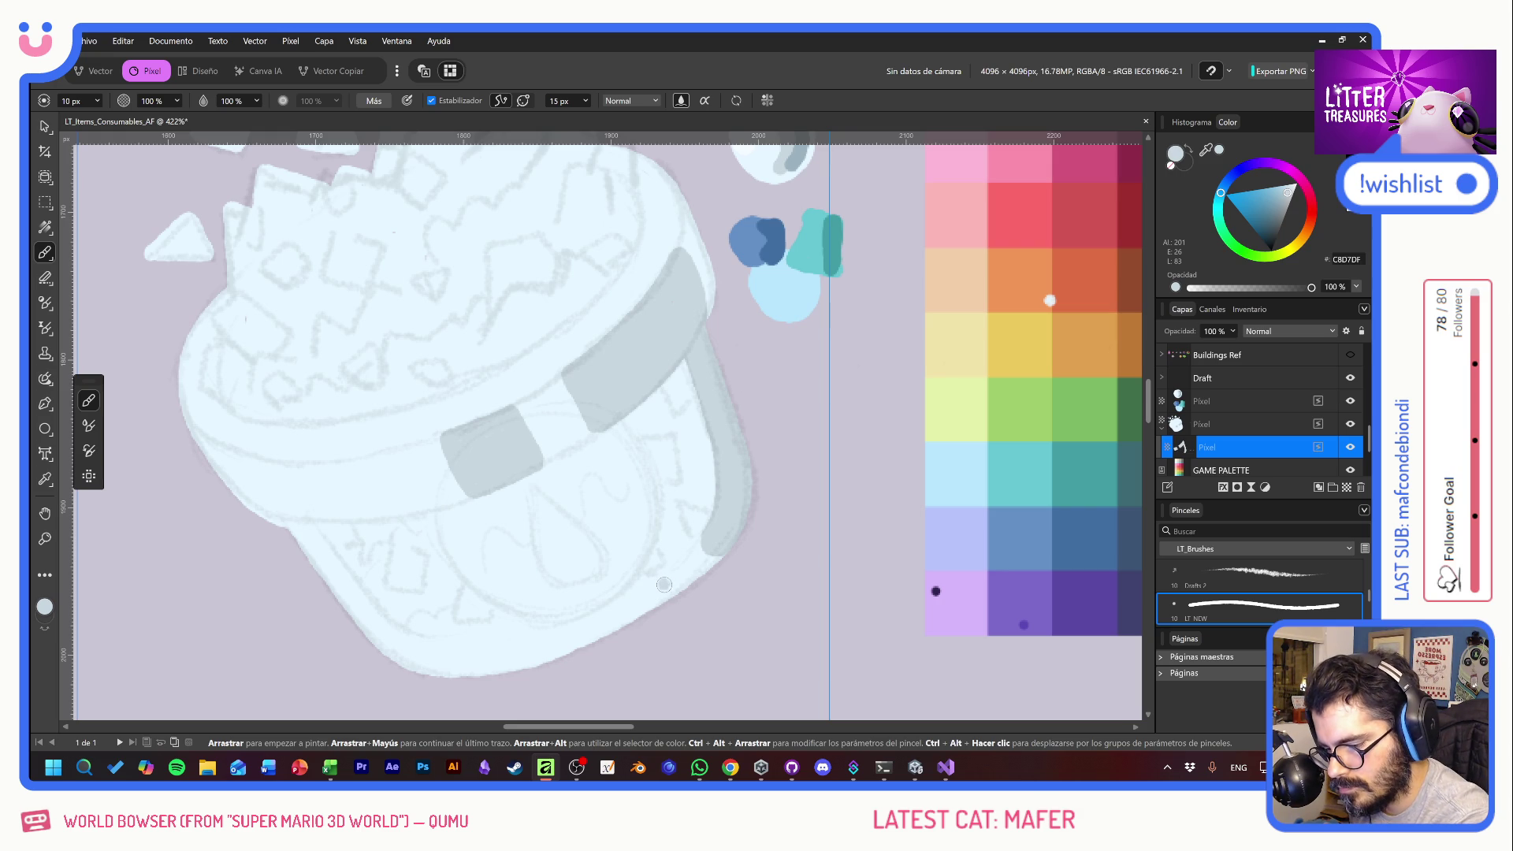
pyautogui.moveTo(664, 580); pyautogui.dragTo(664, 586)
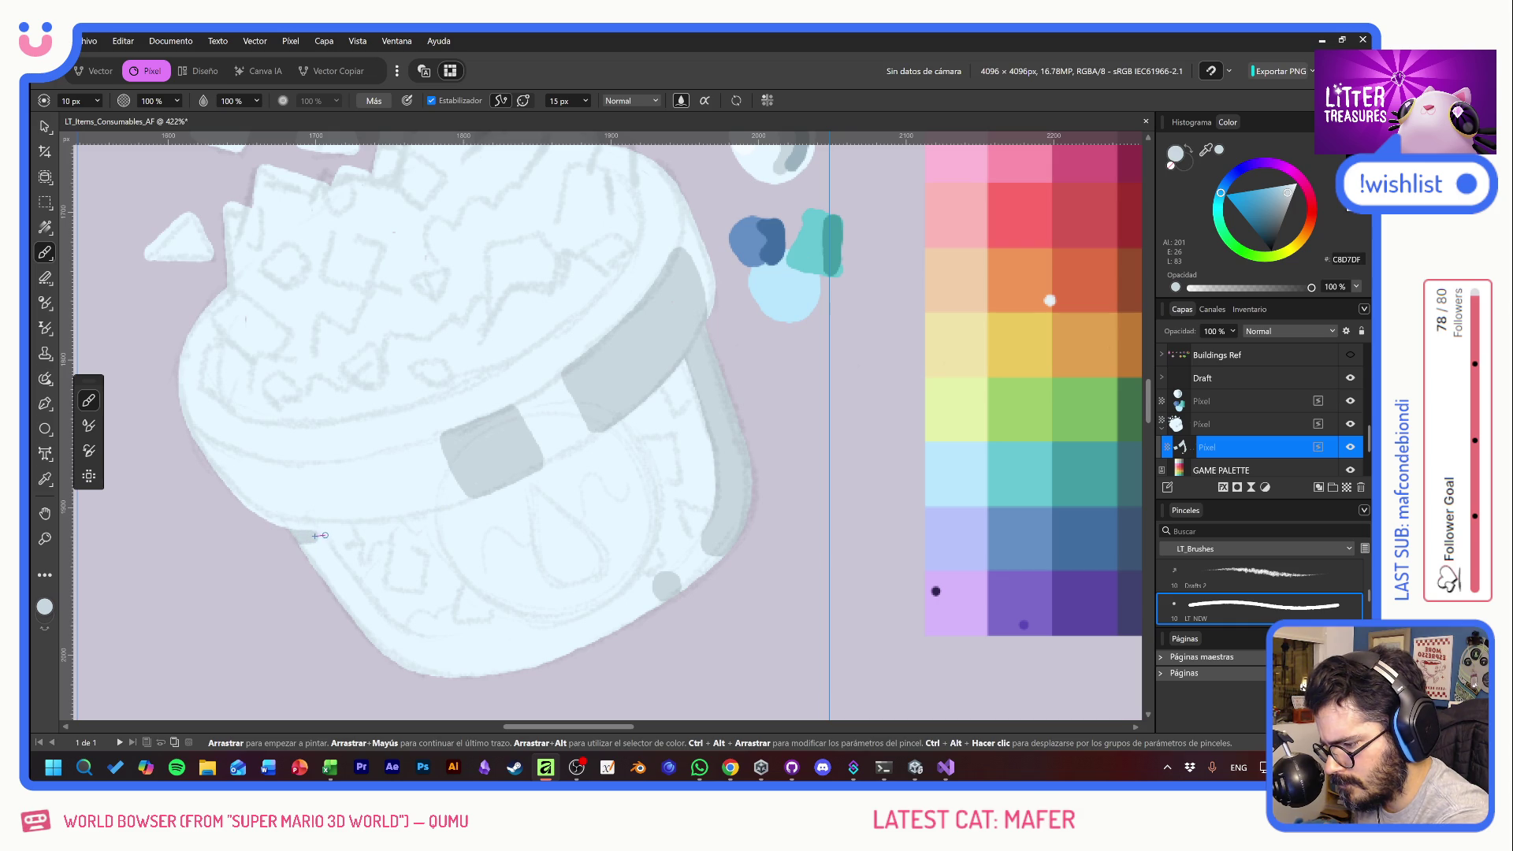
pyautogui.moveTo(301, 536); pyautogui.dragTo(398, 638)
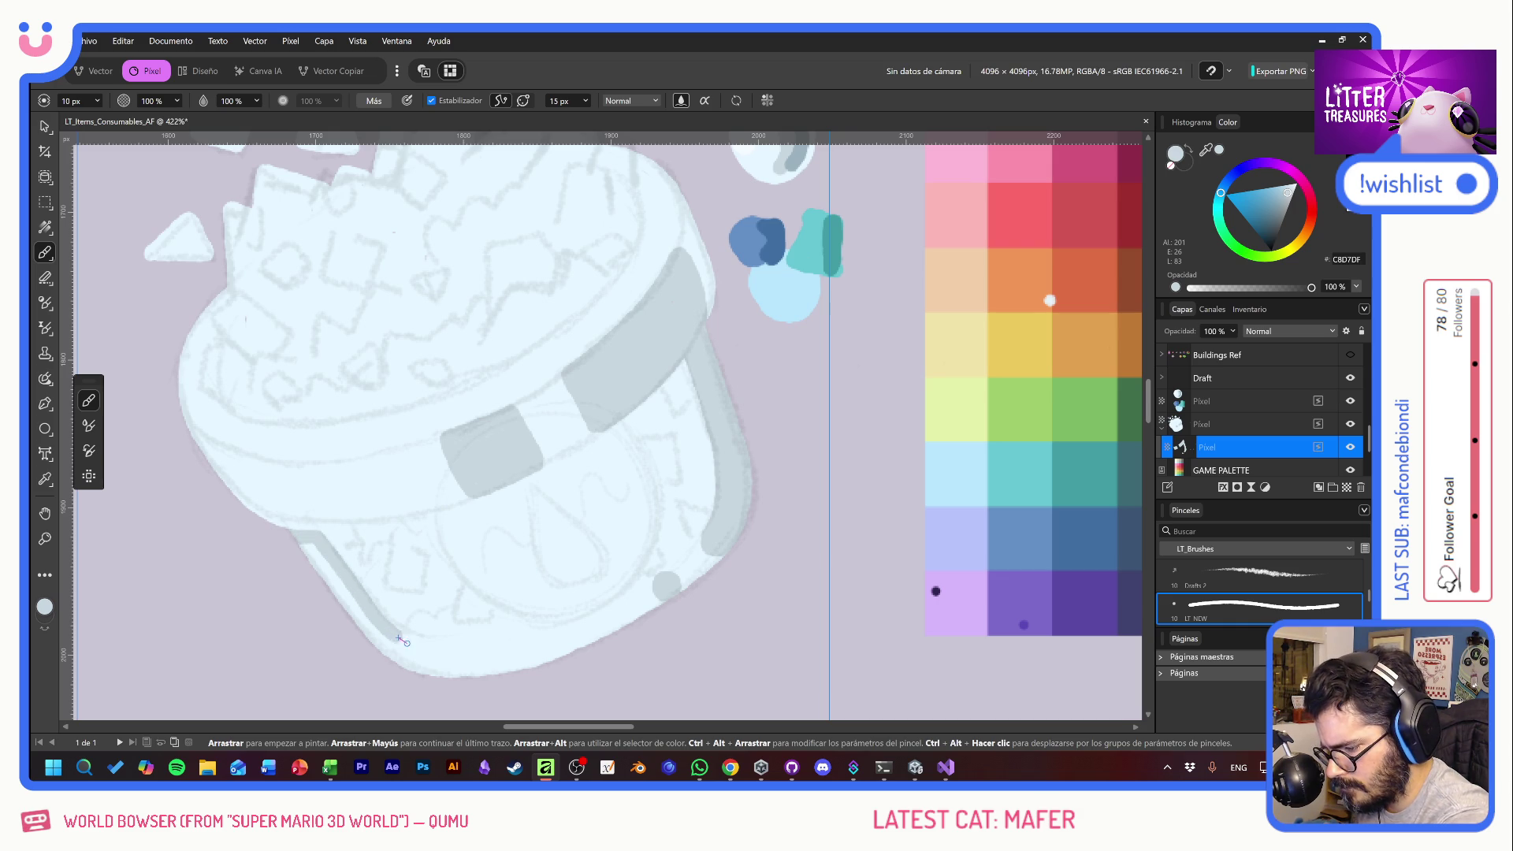
pyautogui.hotkey('ctrl', 'z')
pyautogui.moveTo(319, 540)
pyautogui.mouseDown()
pyautogui.moveTo(420, 656)
pyautogui.moveTo(481, 655)
pyautogui.mouseUp()
pyautogui.moveTo(313, 544)
pyautogui.mouseDown()
pyautogui.moveTo(410, 663)
pyautogui.moveTo(329, 589)
pyautogui.mouseUp()
pyautogui.moveTo(396, 656); pyautogui.dragTo(486, 670)
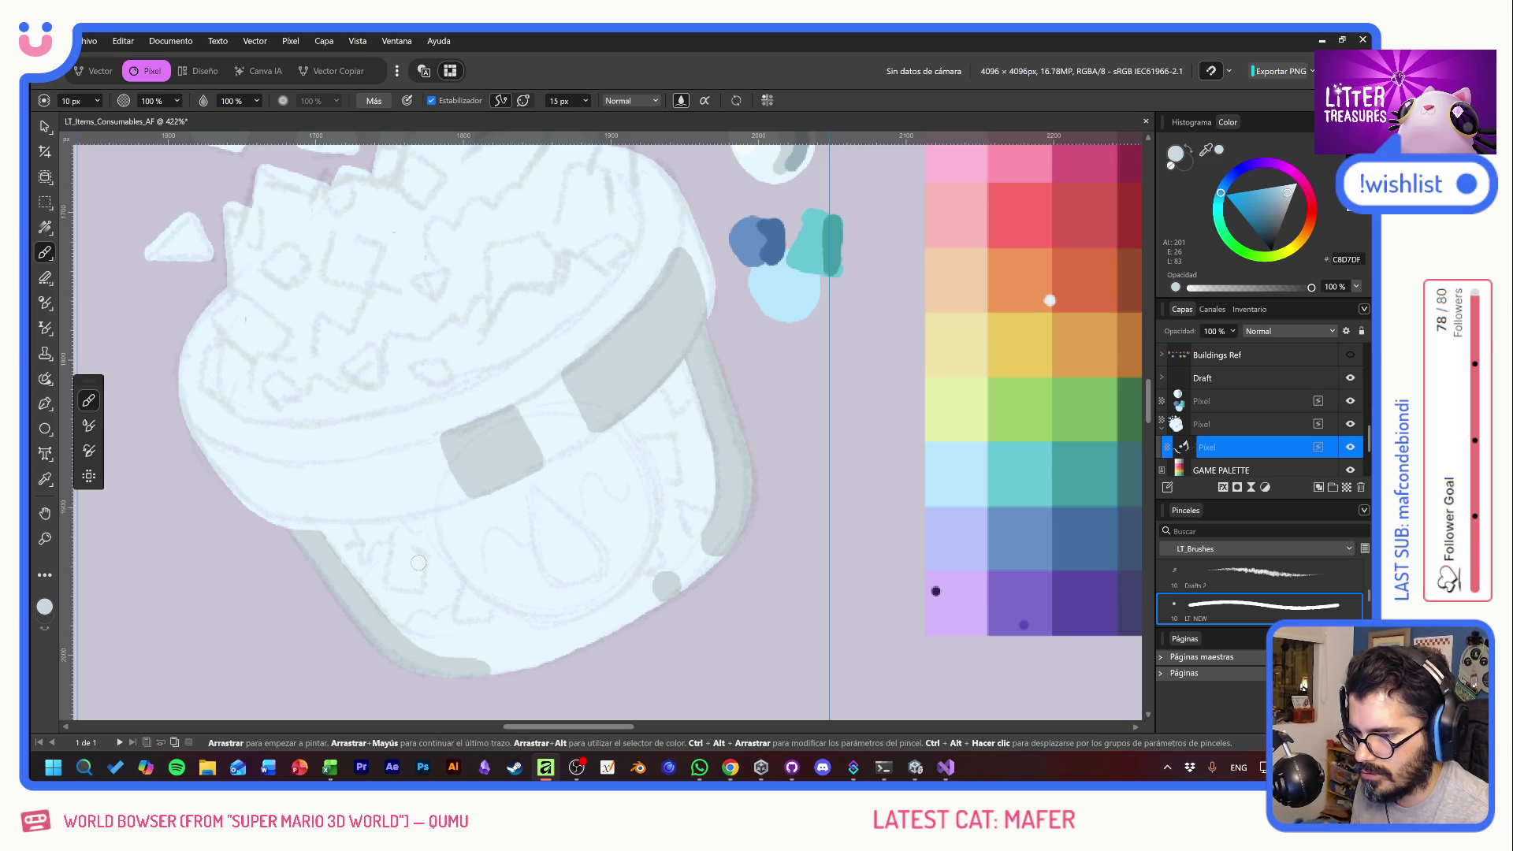
# - Add a new Pixel layer for highlights and sample the near-white from the existing highlight
pyautogui.moveTo(604, 456)
pyautogui.mouseDown()
pyautogui.moveTo(625, 461)
pyautogui.moveTo(650, 554)
pyautogui.mouseUp()
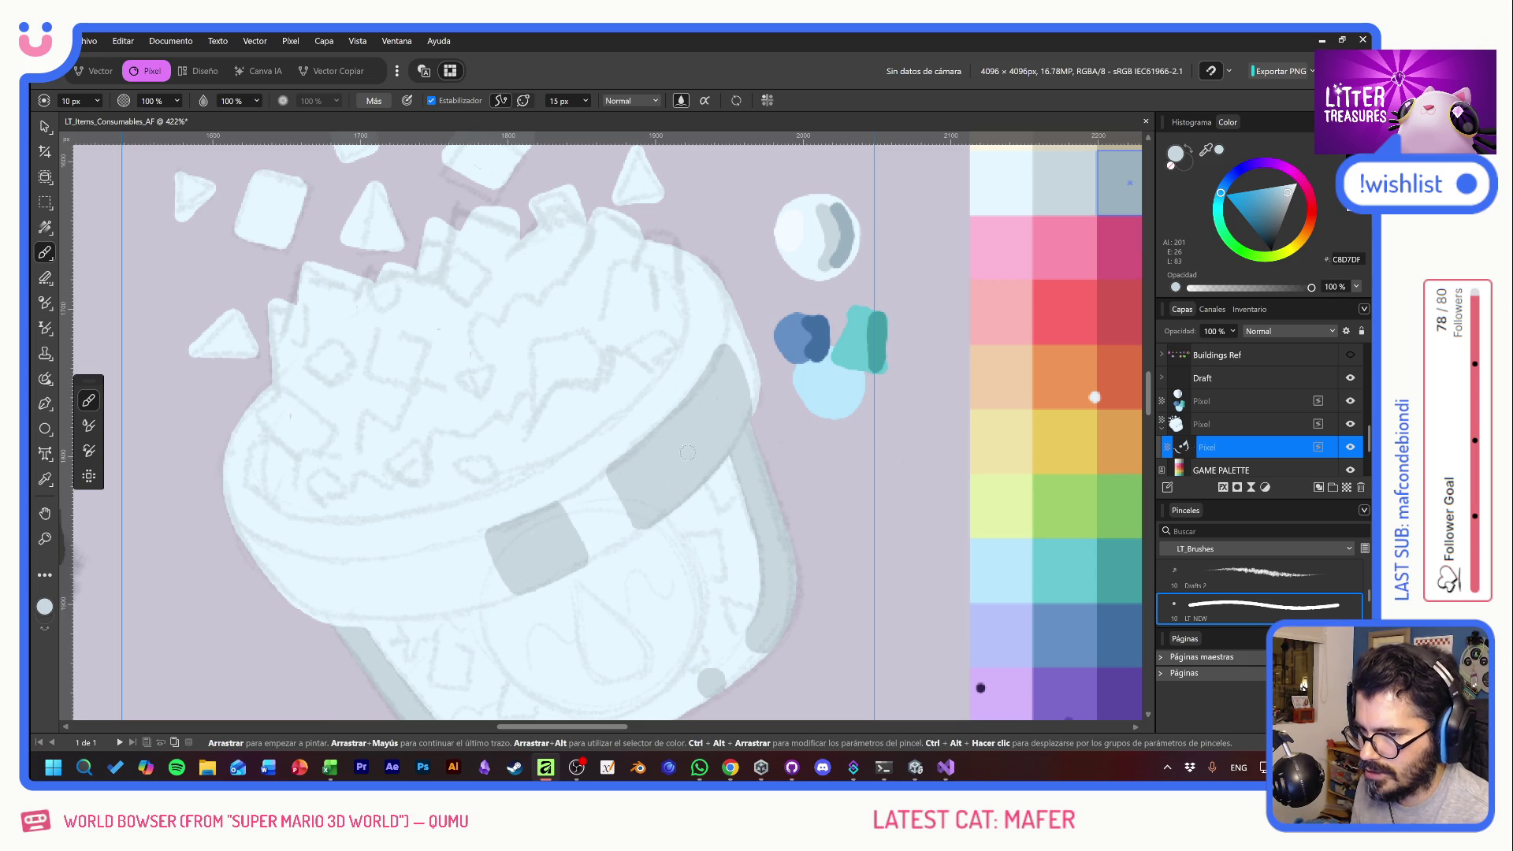
pyautogui.click(1347, 487)
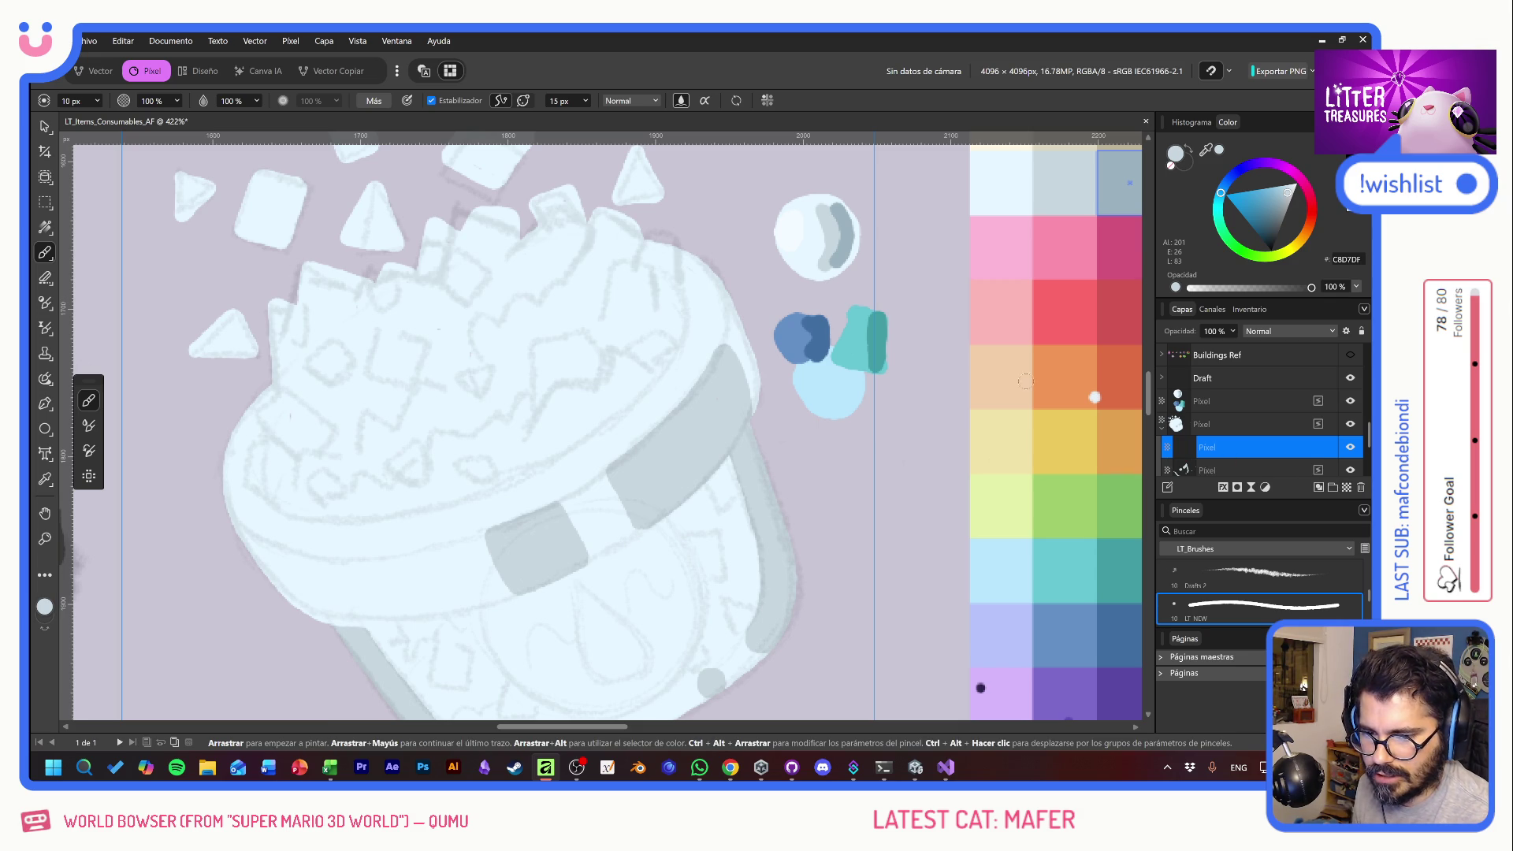
pyautogui.keyDown('alt'); pyautogui.click(793, 238); pyautogui.keyUp('alt')
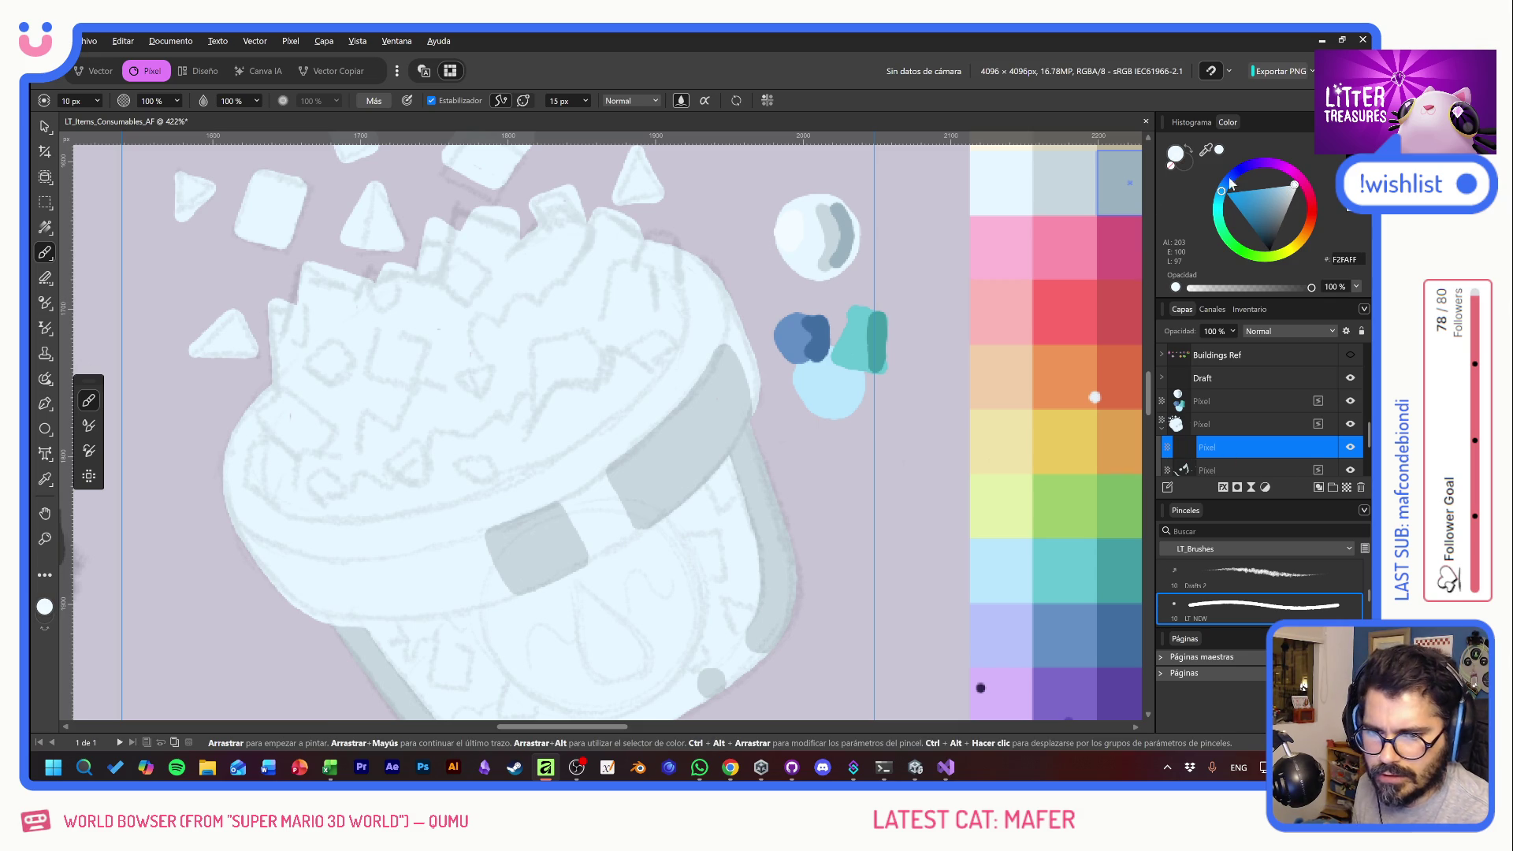
pyautogui.click(1299, 185)
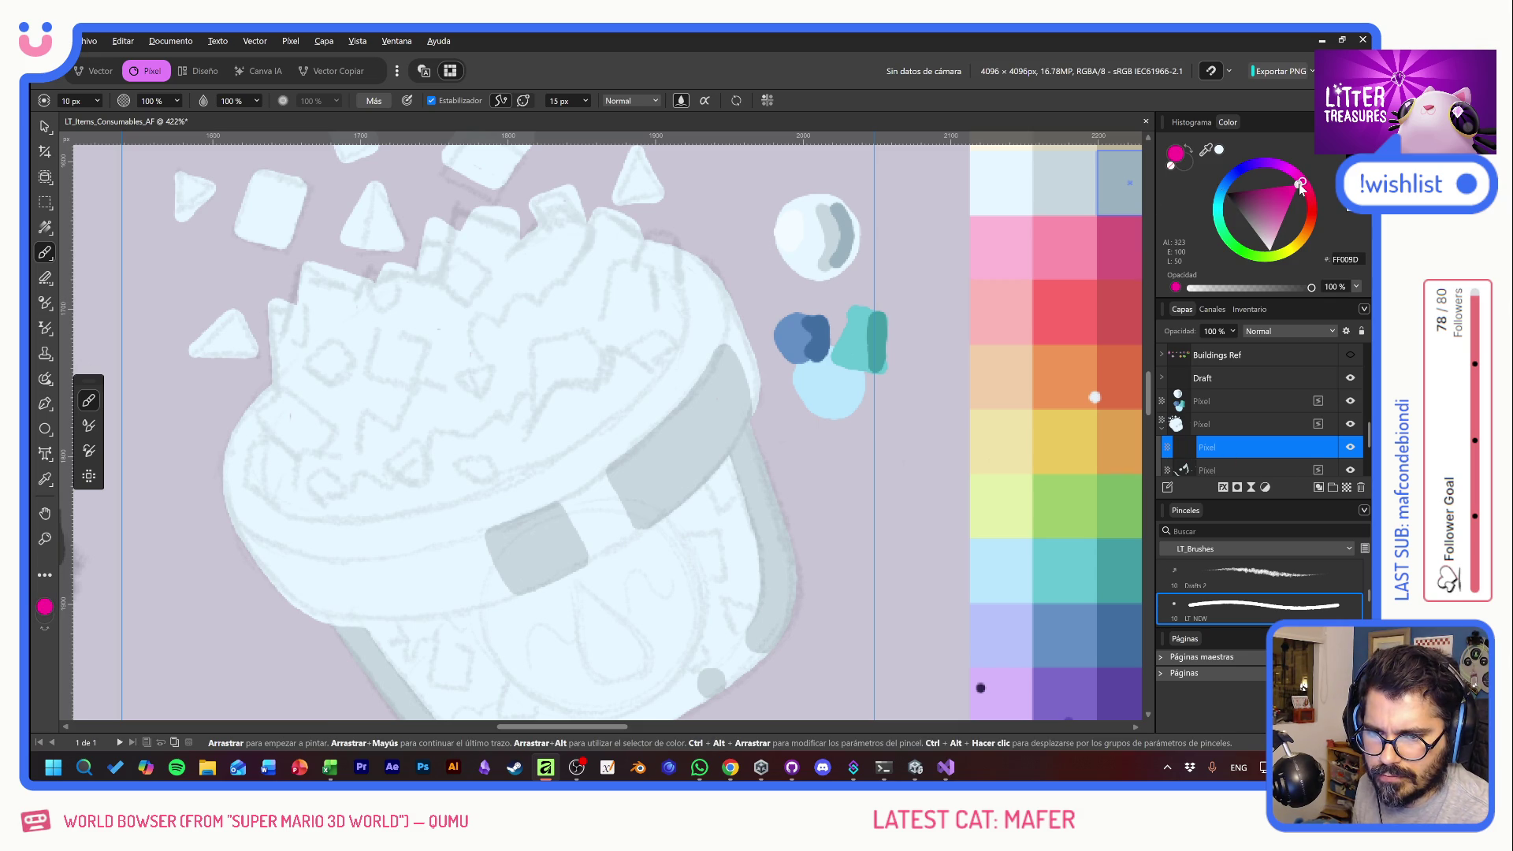
pyautogui.moveTo(1299, 186); pyautogui.dragTo(1296, 178)
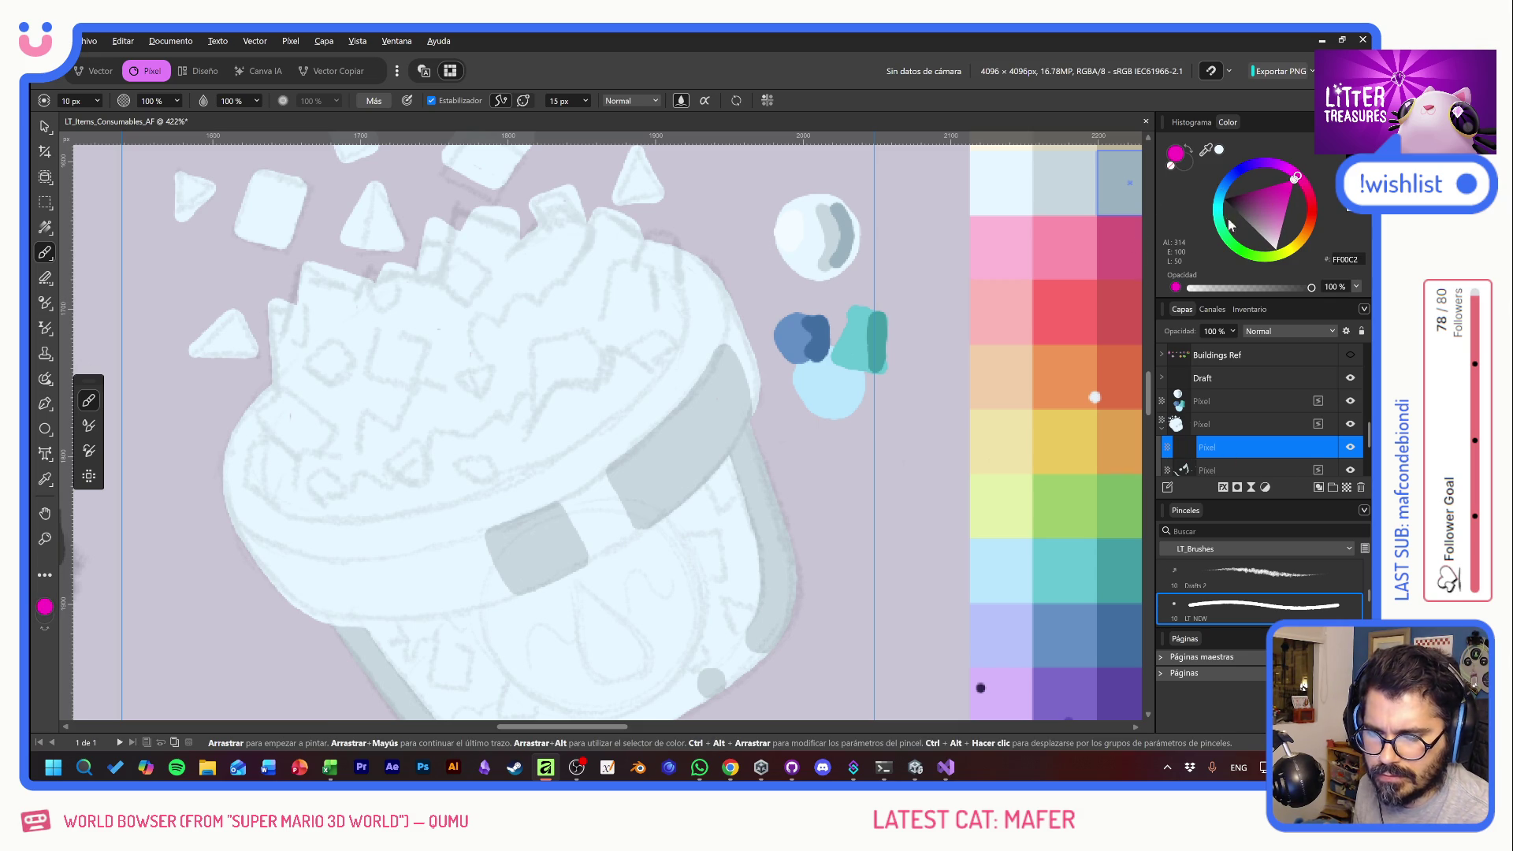
pyautogui.keyDown('alt'); pyautogui.click(797, 225); pyautogui.keyUp('alt')
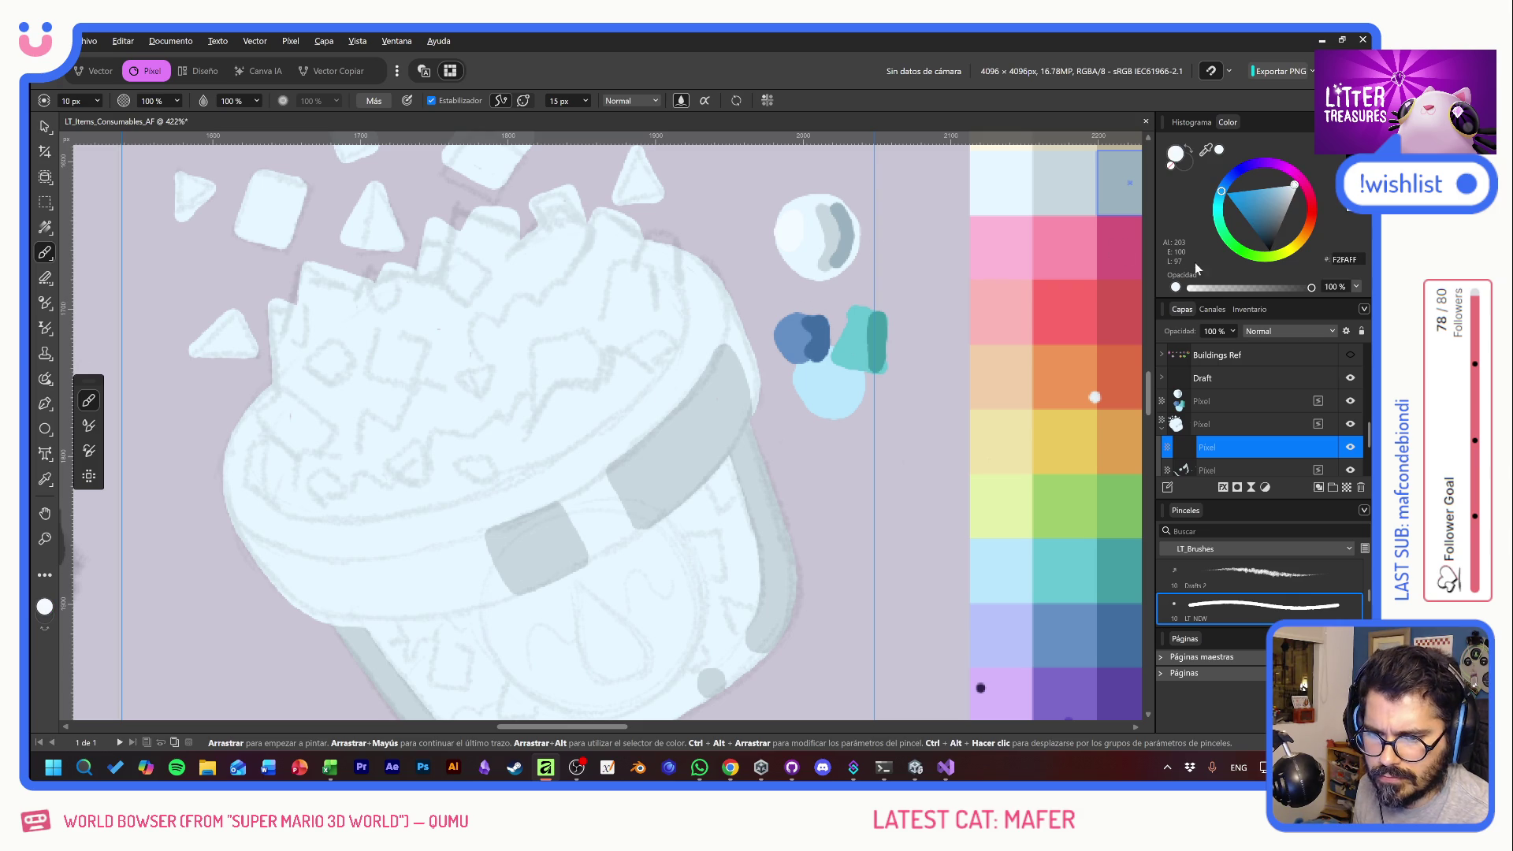
pyautogui.click(1299, 186)
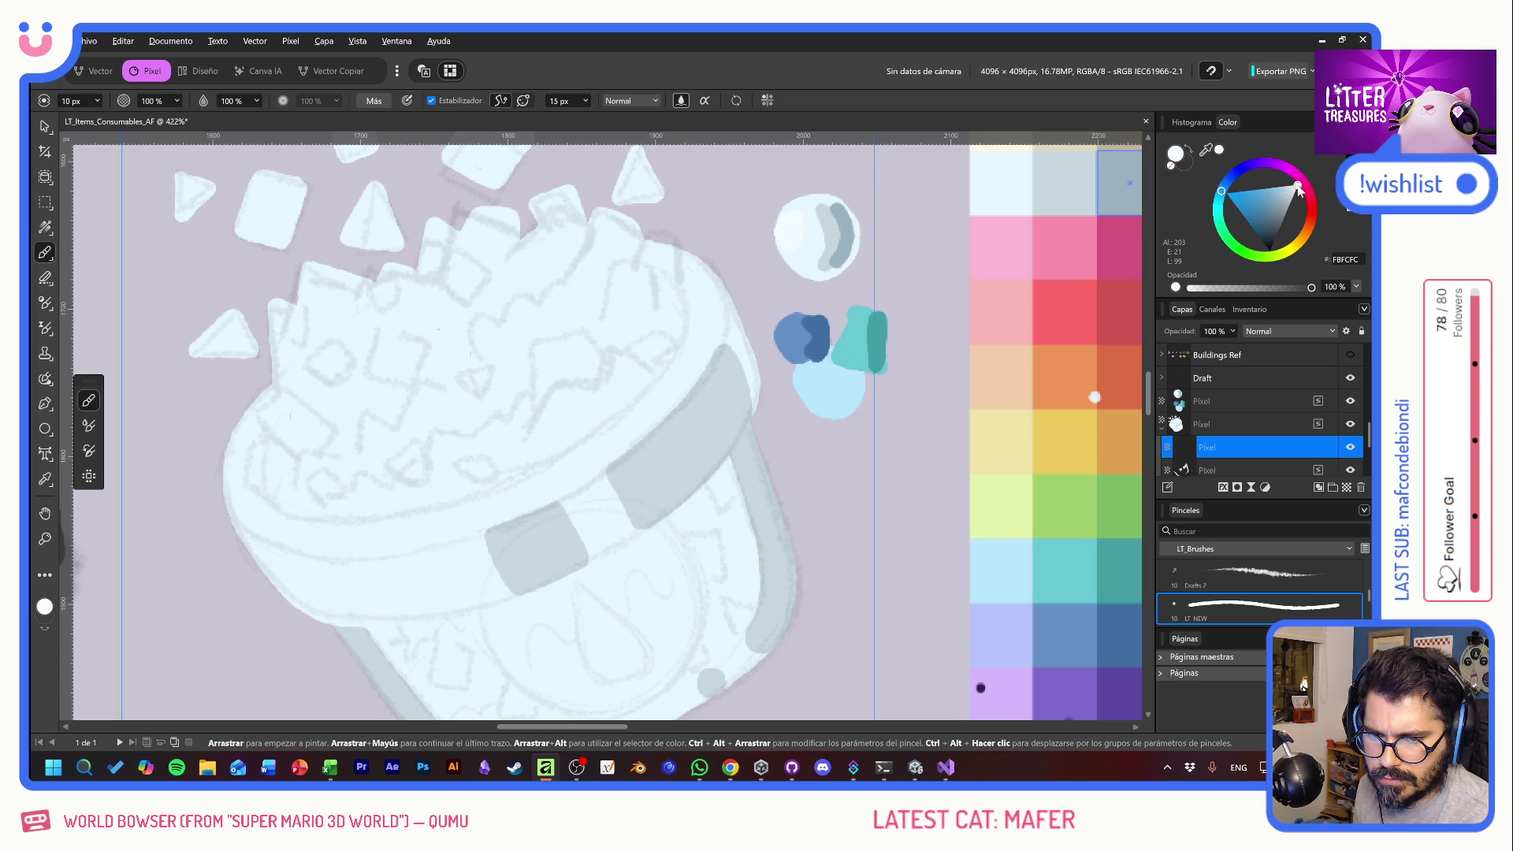
pyautogui.moveTo(670, 374)
pyautogui.mouseDown()
pyautogui.moveTo(575, 412)
pyautogui.moveTo(630, 489)
pyautogui.mouseUp()
pyautogui.hotkey('ctrl', 'z')
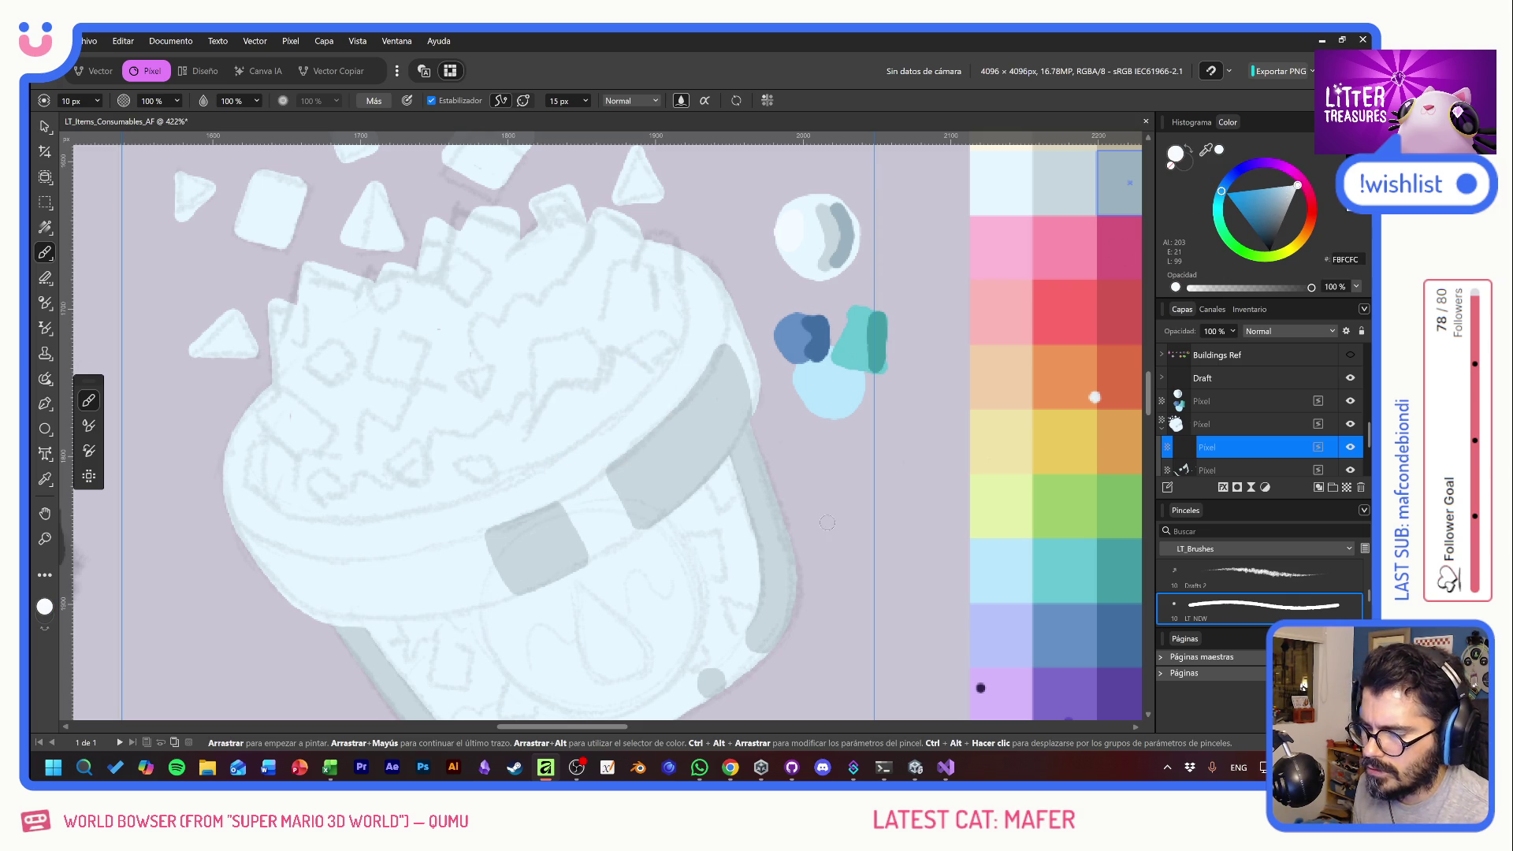
pyautogui.click(1294, 177)
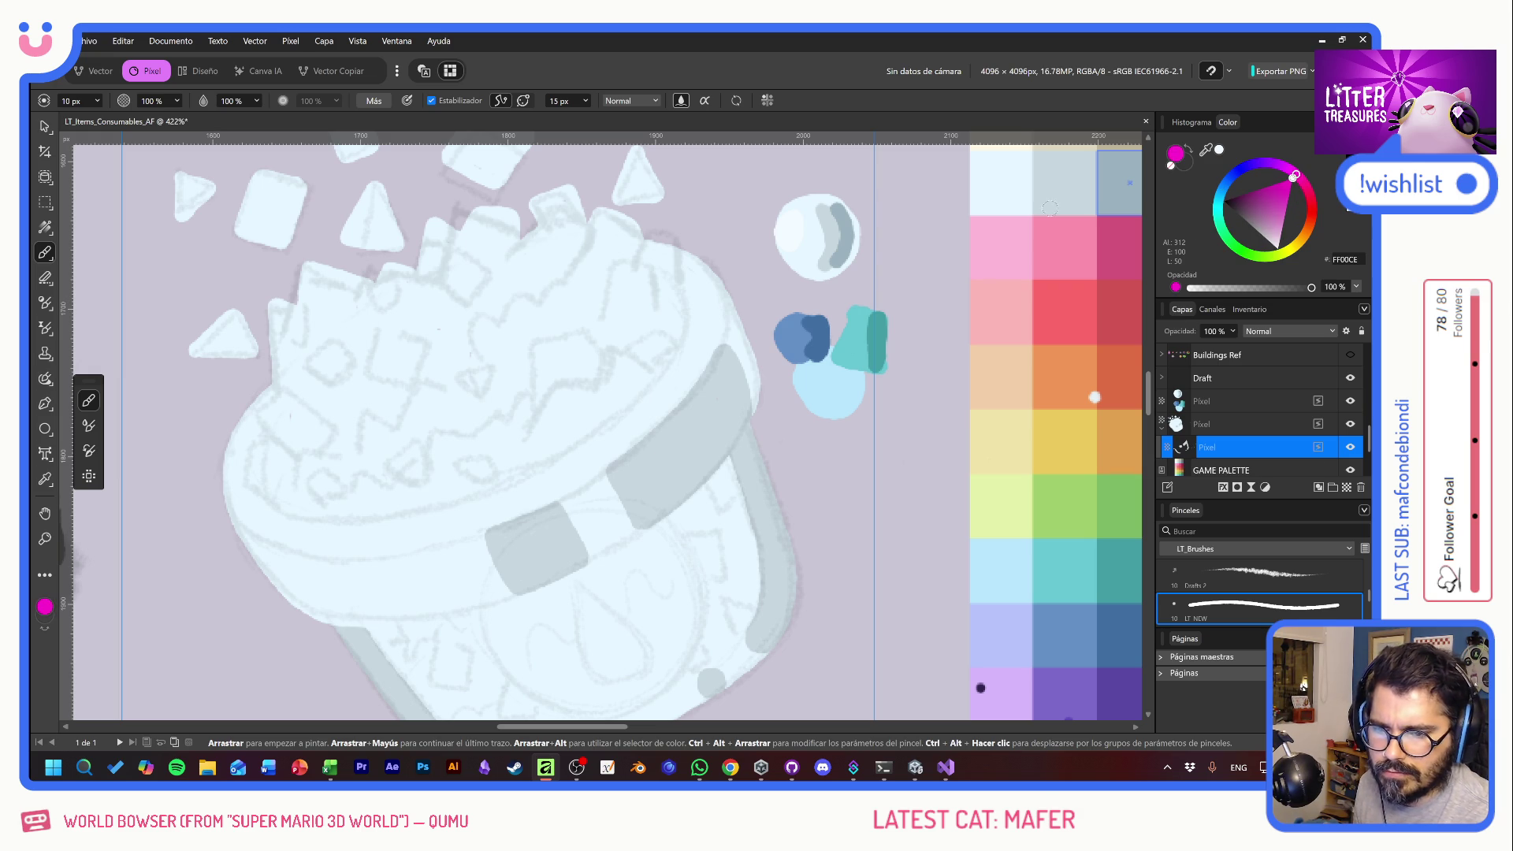
pyautogui.keyDown('alt'); pyautogui.click(802, 249); pyautogui.keyUp('alt')
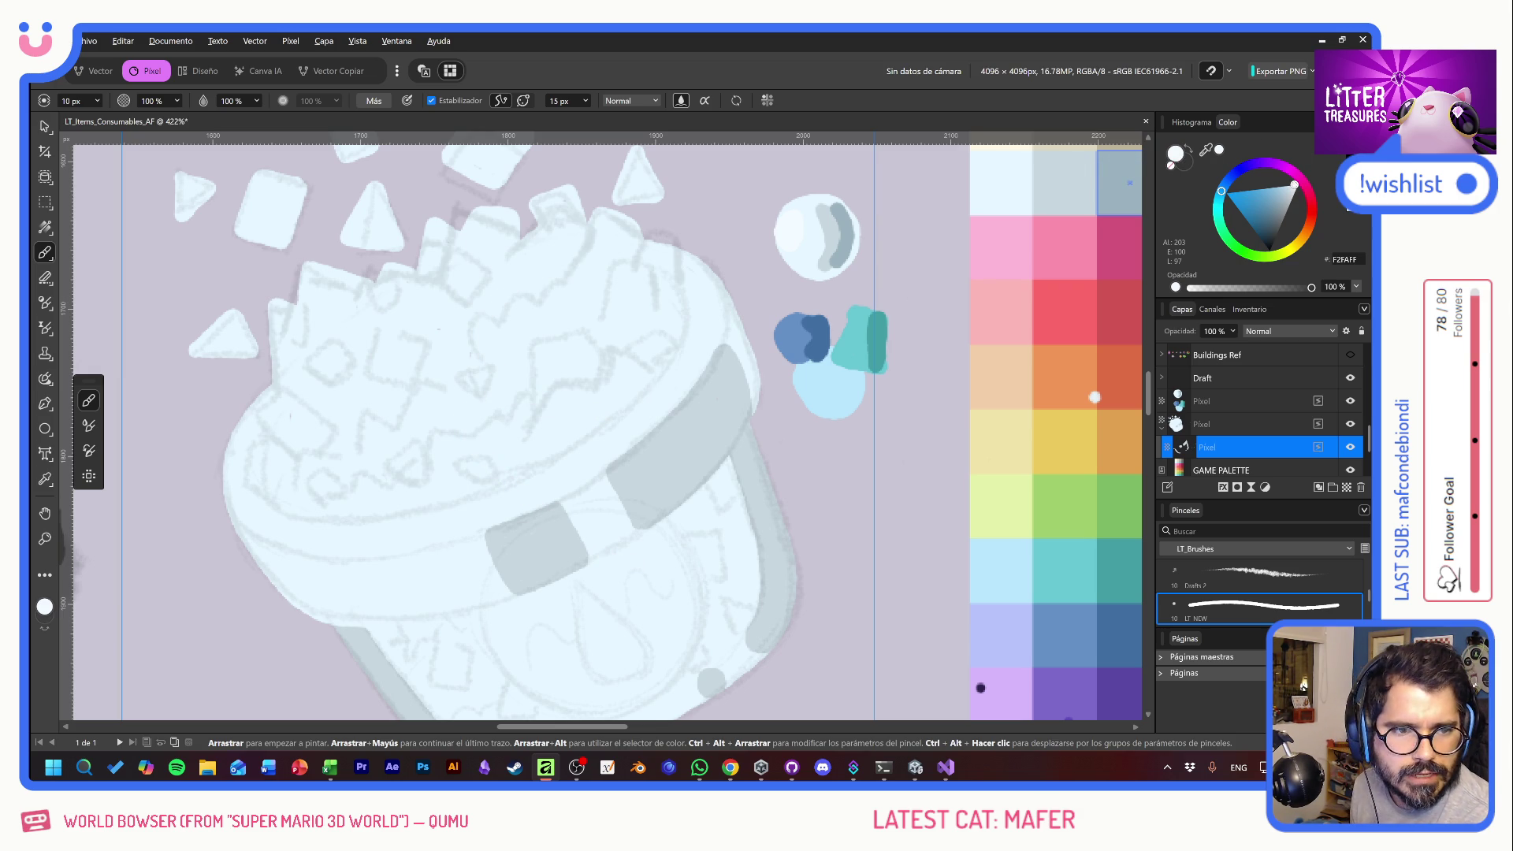
# - Adjust the painting colour to near-white F7FCFF in the colour selector, then add another Pixel layer
pyautogui.click(1175, 153)
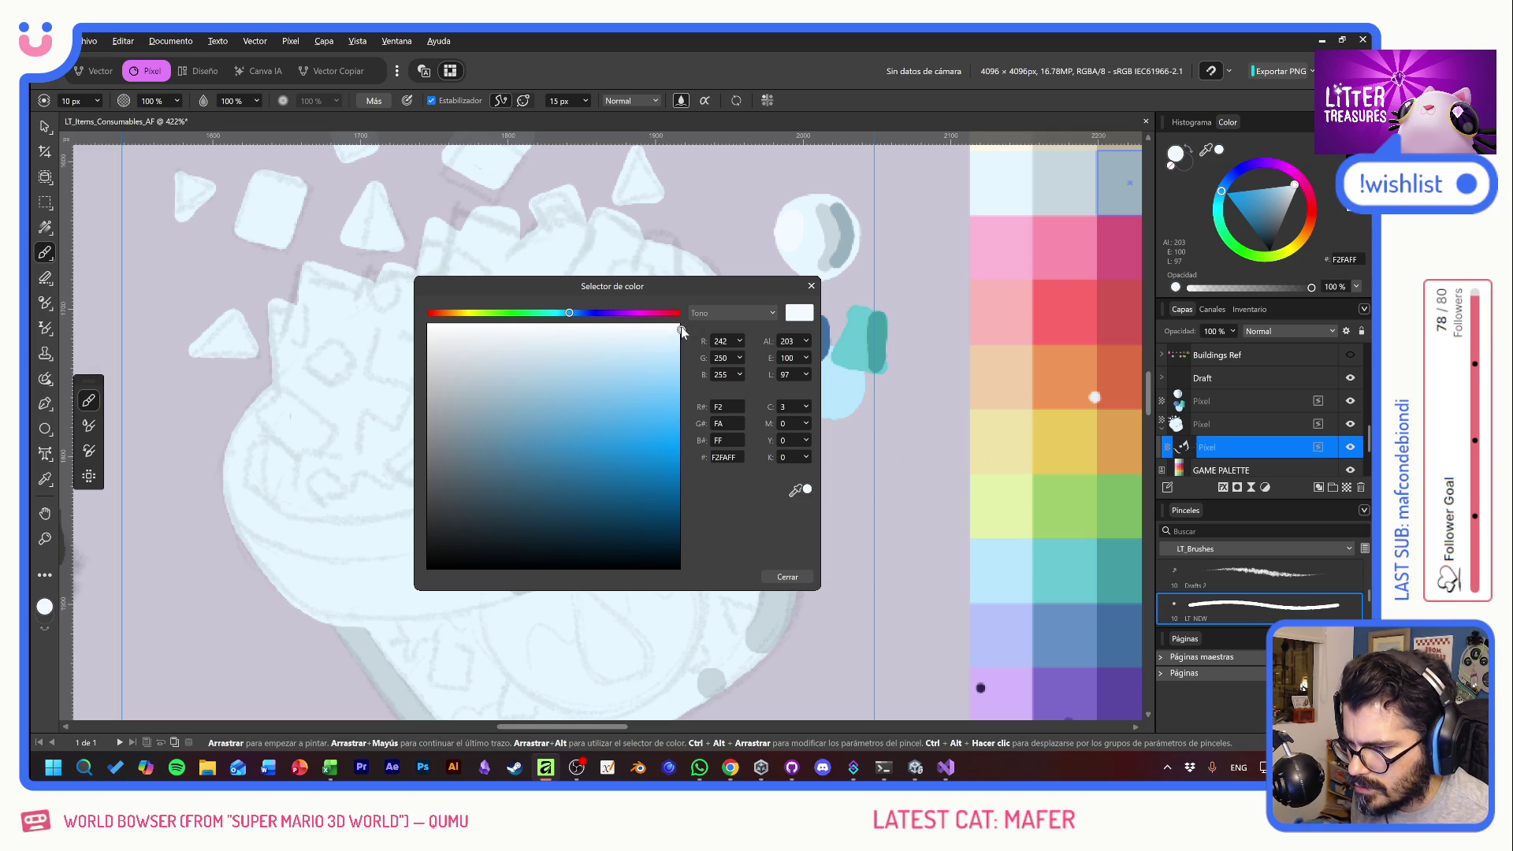
pyautogui.moveTo(682, 328); pyautogui.dragTo(689, 325)
pyautogui.click(788, 576)
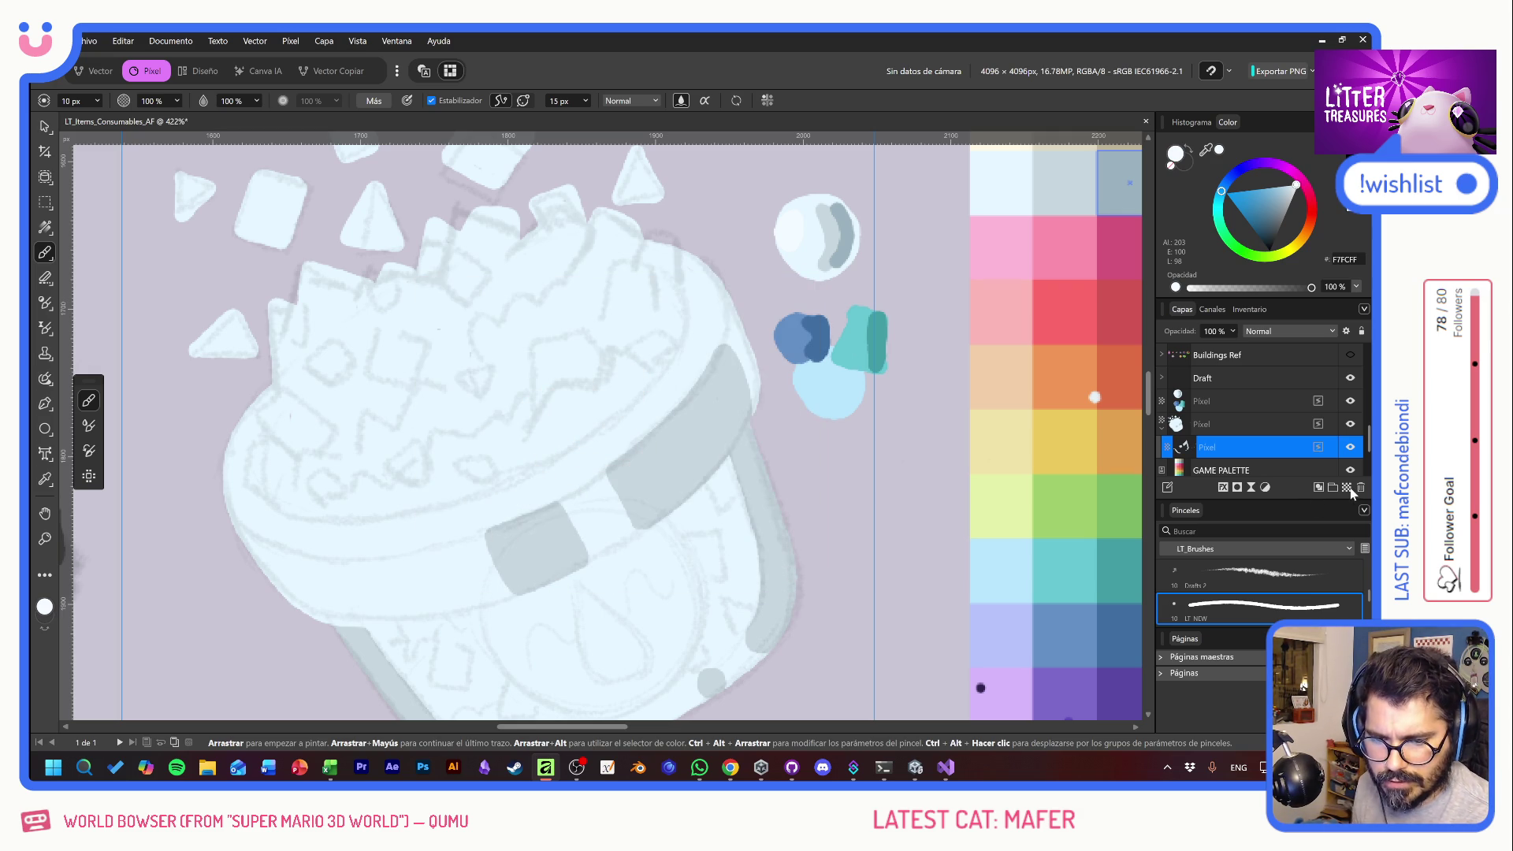
pyautogui.click(1318, 487)
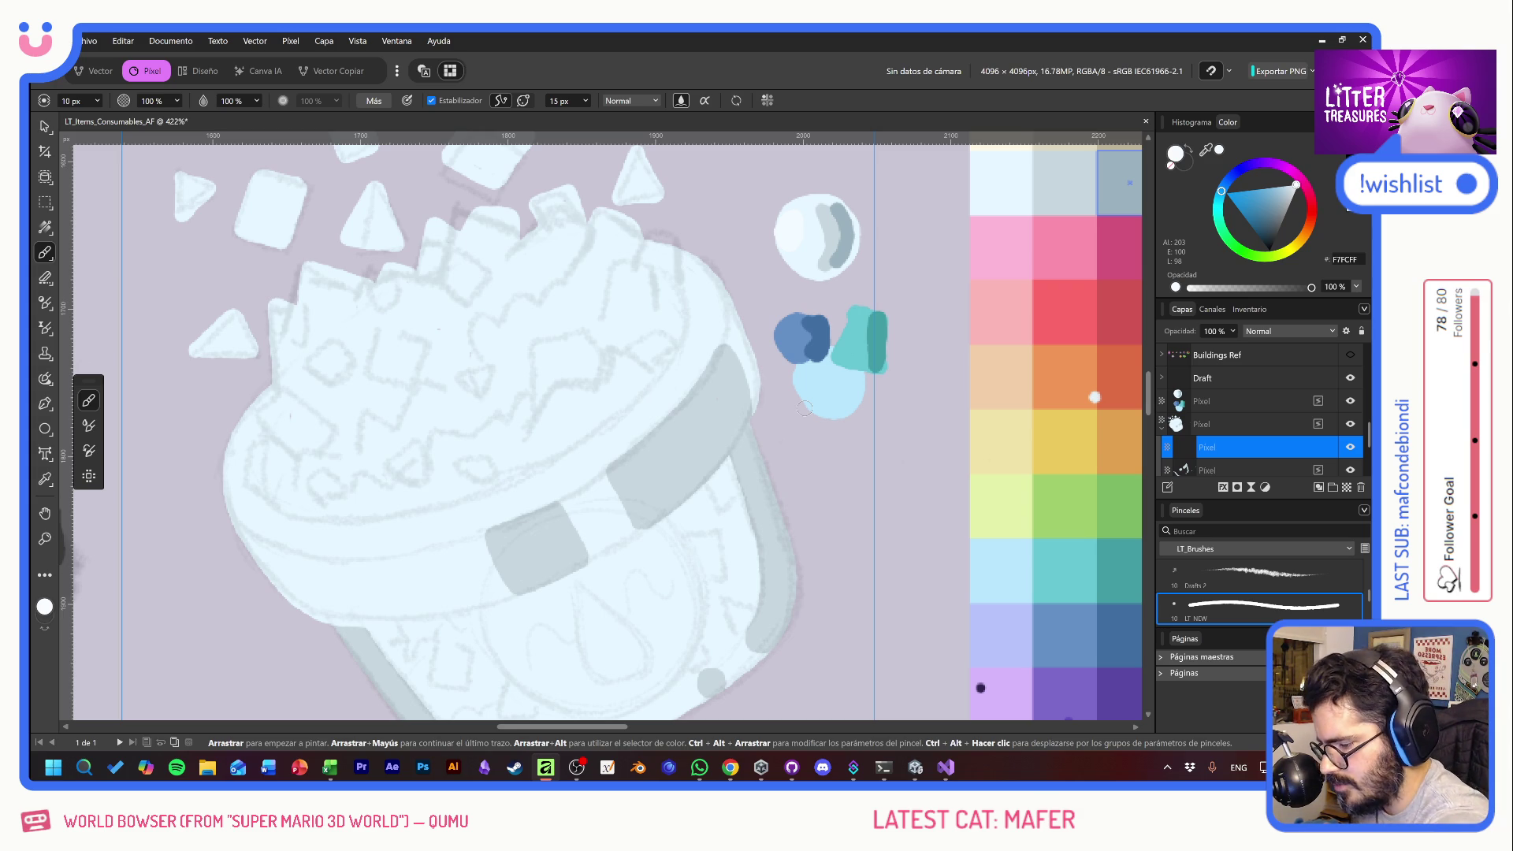
# - Paint near-white highlight streaks along the cup's left, lower and right rim
pyautogui.moveTo(378, 552)
pyautogui.mouseDown()
pyautogui.moveTo(249, 516)
pyautogui.moveTo(315, 558)
pyautogui.moveTo(370, 545)
pyautogui.mouseUp()
pyautogui.moveTo(264, 413)
pyautogui.mouseDown()
pyautogui.moveTo(261, 499)
pyautogui.moveTo(319, 533)
pyautogui.moveTo(329, 496)
pyautogui.mouseUp()
pyautogui.moveTo(259, 425)
pyautogui.mouseDown()
pyautogui.moveTo(252, 457)
pyautogui.moveTo(283, 513)
pyautogui.moveTo(438, 522)
pyautogui.moveTo(402, 546)
pyautogui.mouseUp()
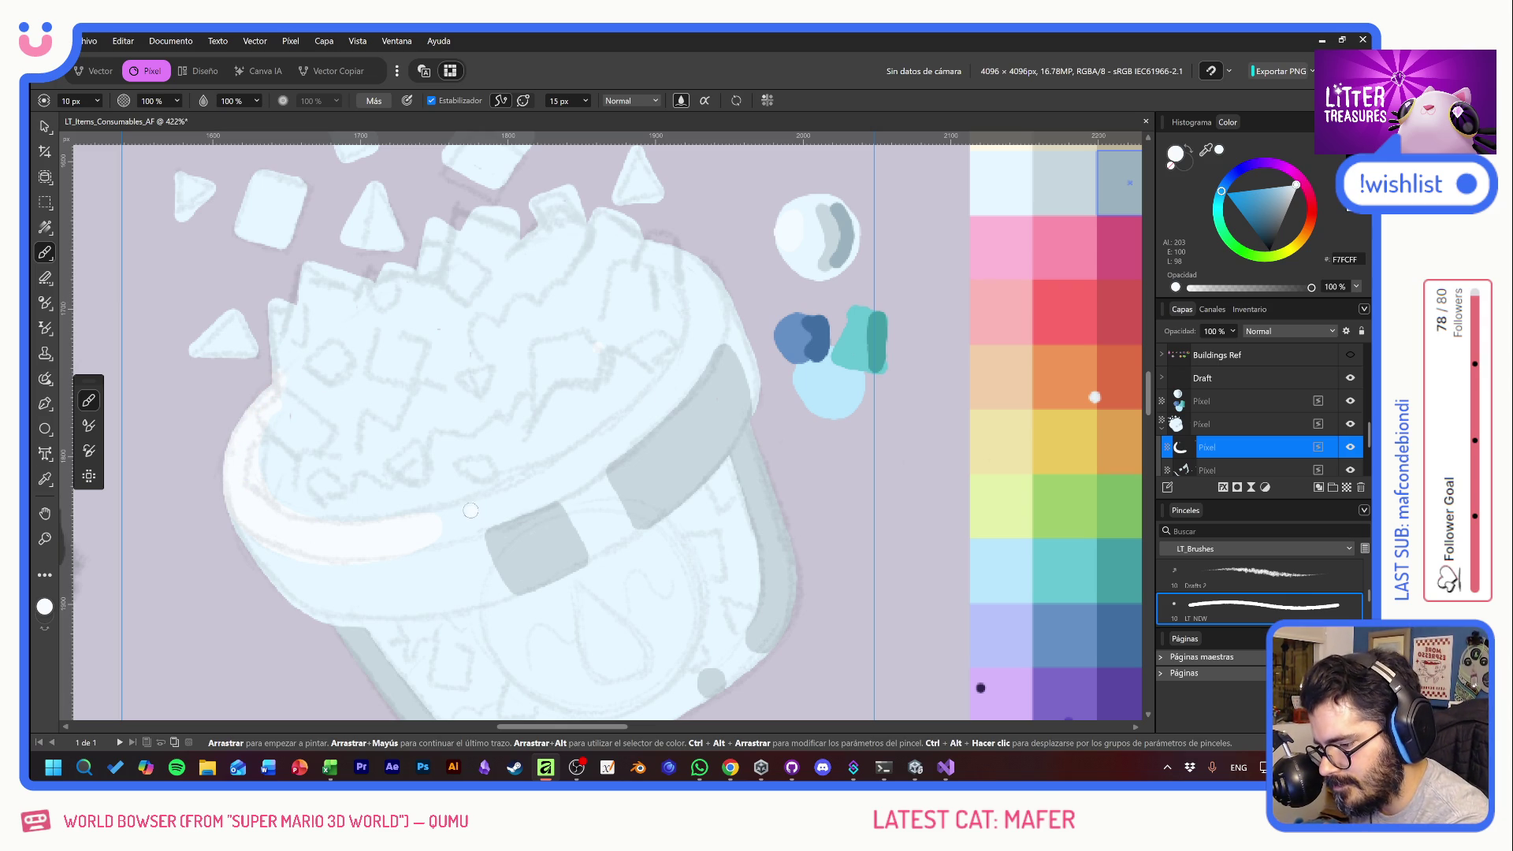
pyautogui.moveTo(473, 530); pyautogui.dragTo(519, 510)
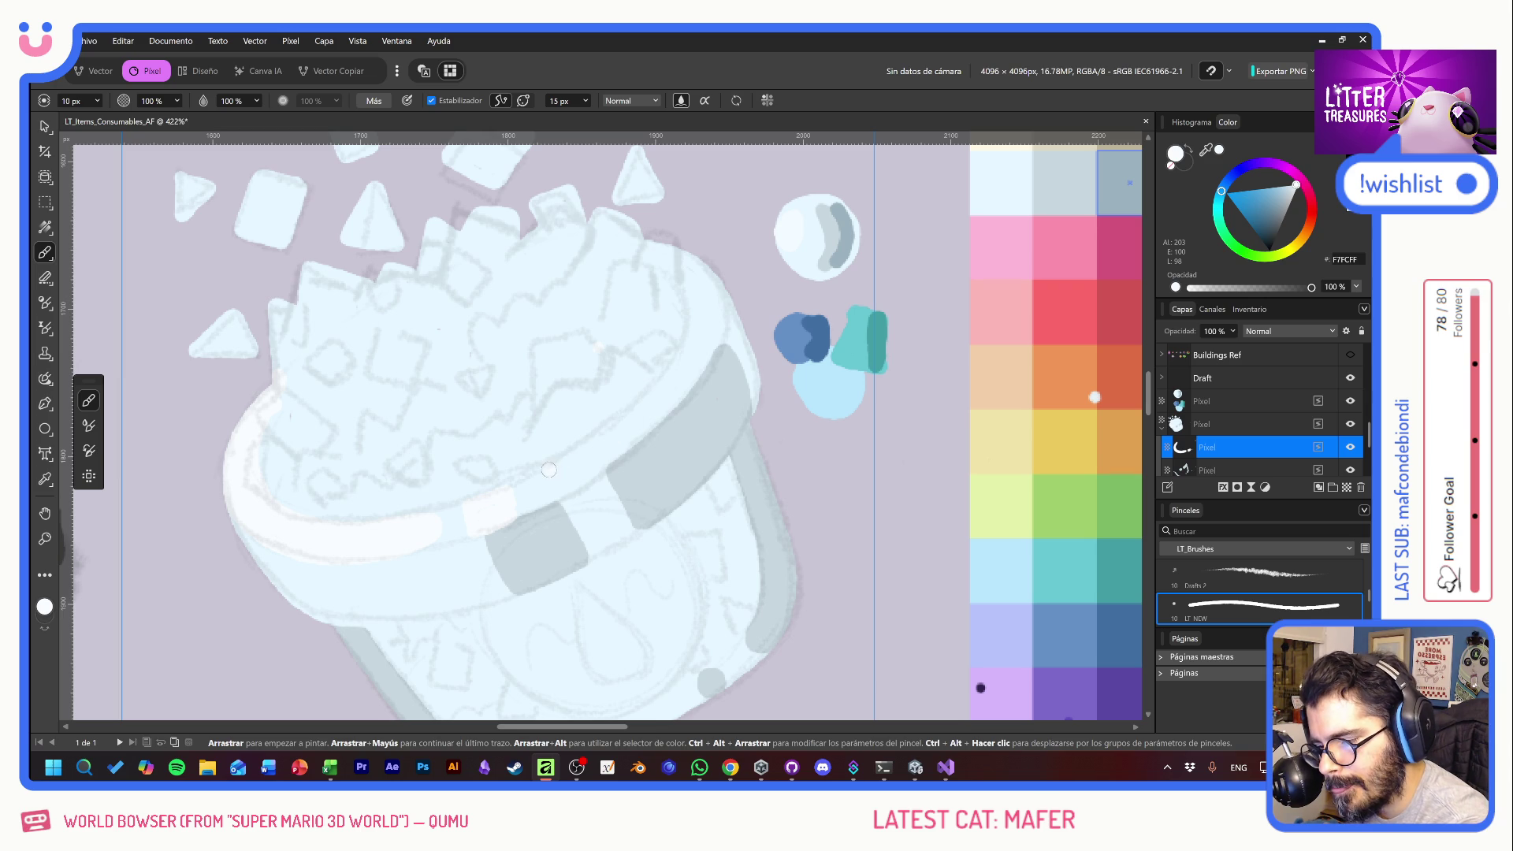
pyautogui.moveTo(687, 341); pyautogui.dragTo(691, 315)
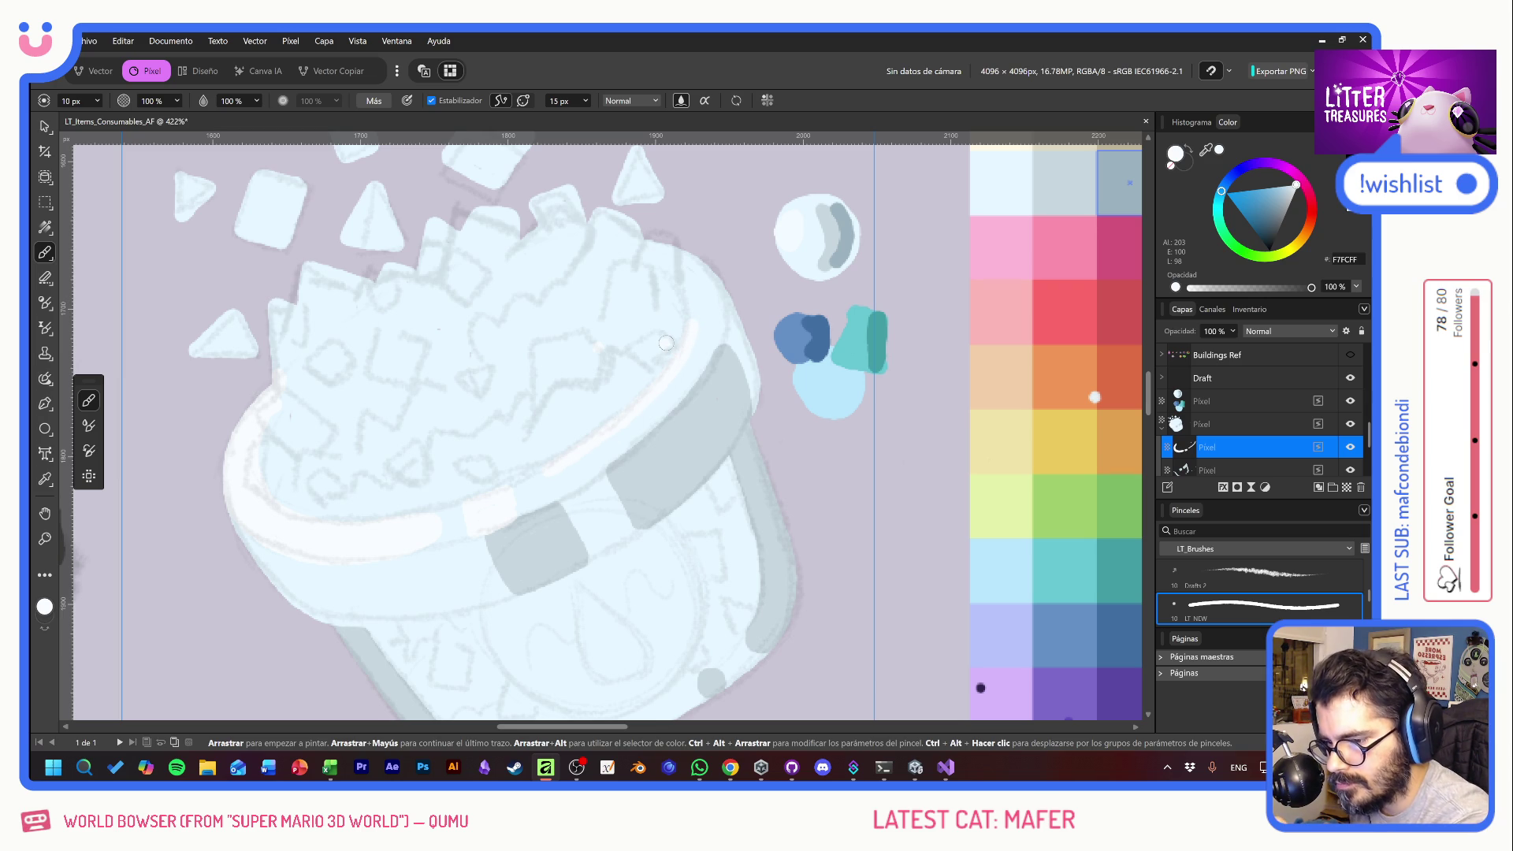
pyautogui.moveTo(733, 325)
pyautogui.mouseDown()
pyautogui.moveTo(749, 351)
pyautogui.moveTo(703, 242)
pyautogui.mouseUp()
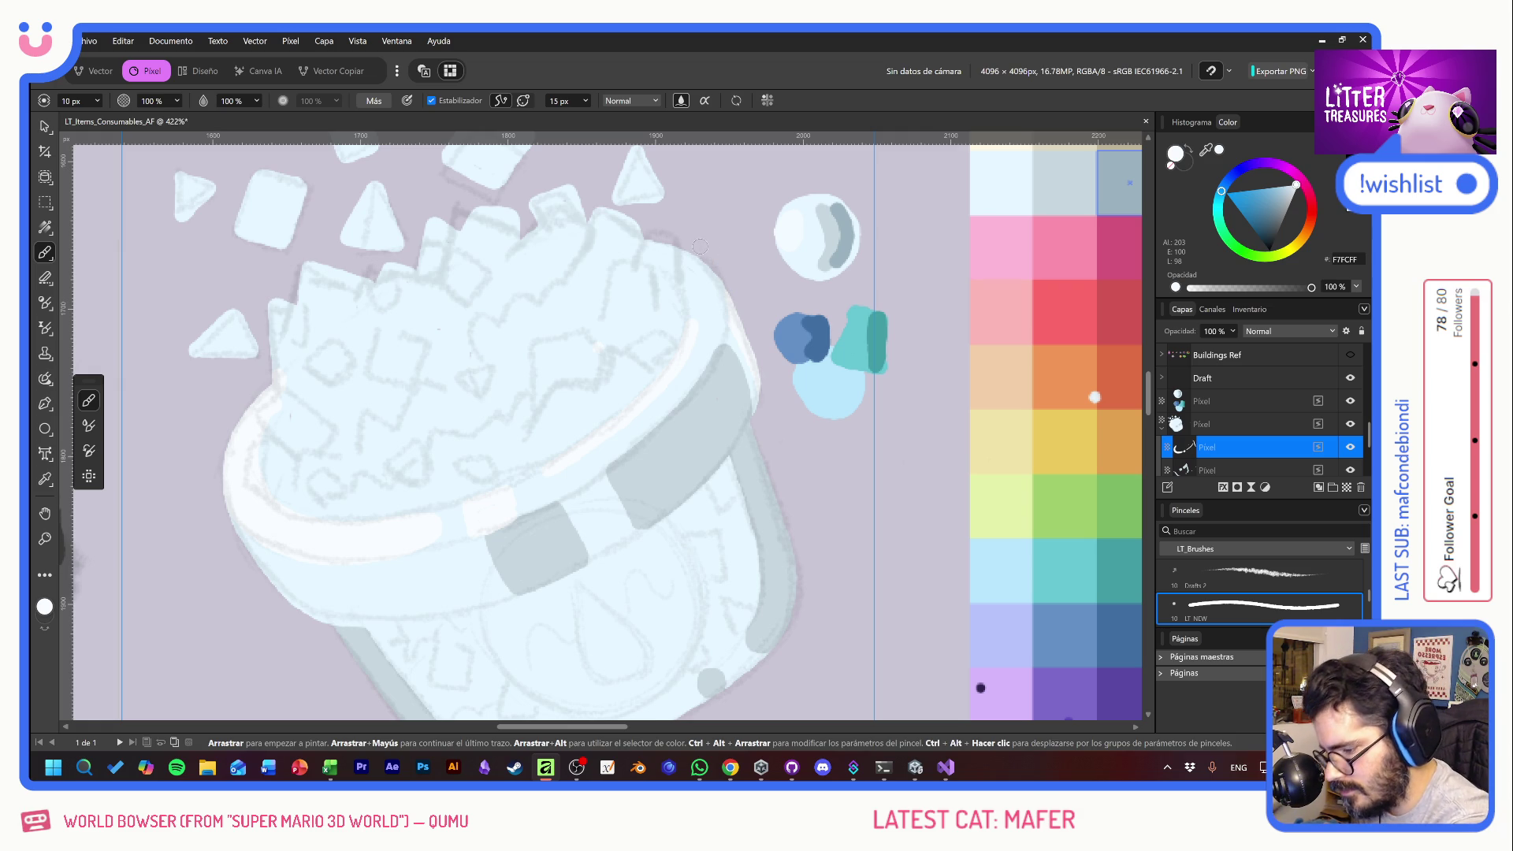
pyautogui.scroll(-2, 589, 575)
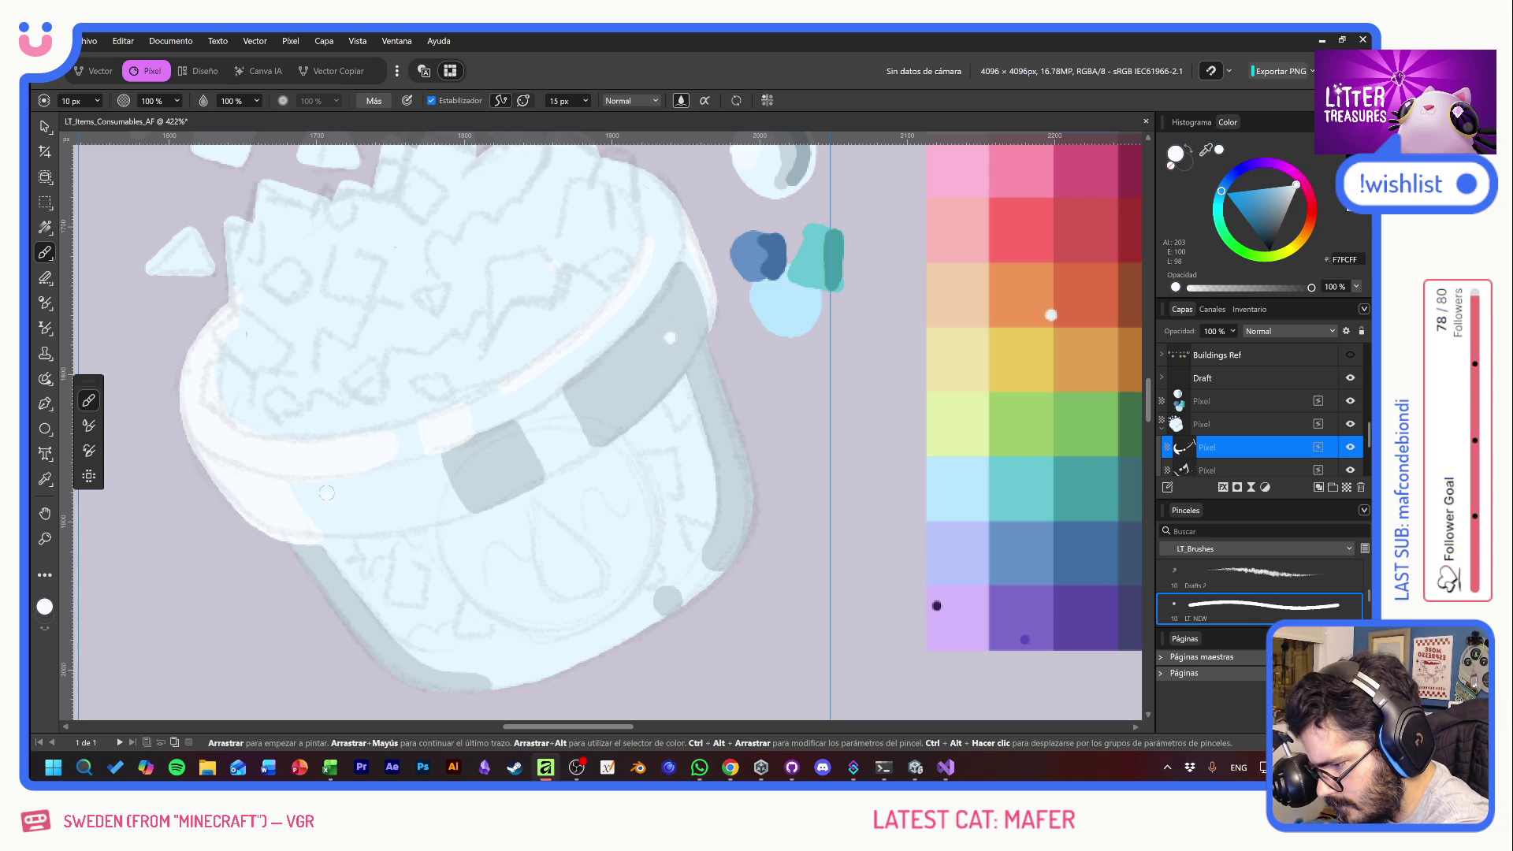
# - Remove the lower-left diagonal highlight and add two short white stripes on the lower-left band
pyautogui.hotkey('ctrl', 'z')
pyautogui.moveTo(354, 534)
pyautogui.mouseDown()
pyautogui.moveTo(339, 493)
pyautogui.moveTo(361, 494)
pyautogui.moveTo(382, 535)
pyautogui.mouseUp()
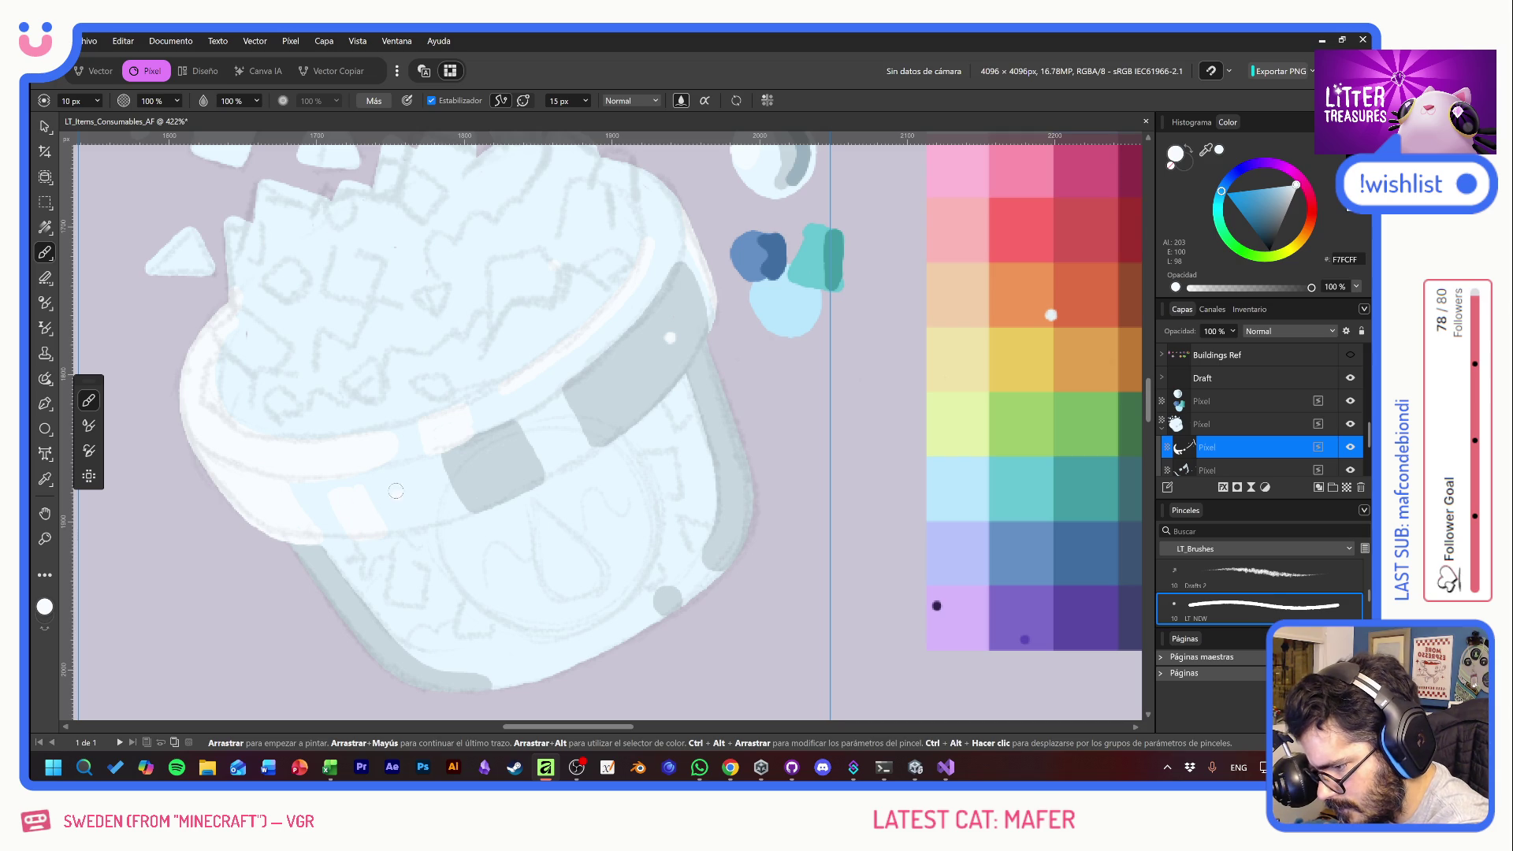
pyautogui.moveTo(396, 479); pyautogui.dragTo(413, 512)
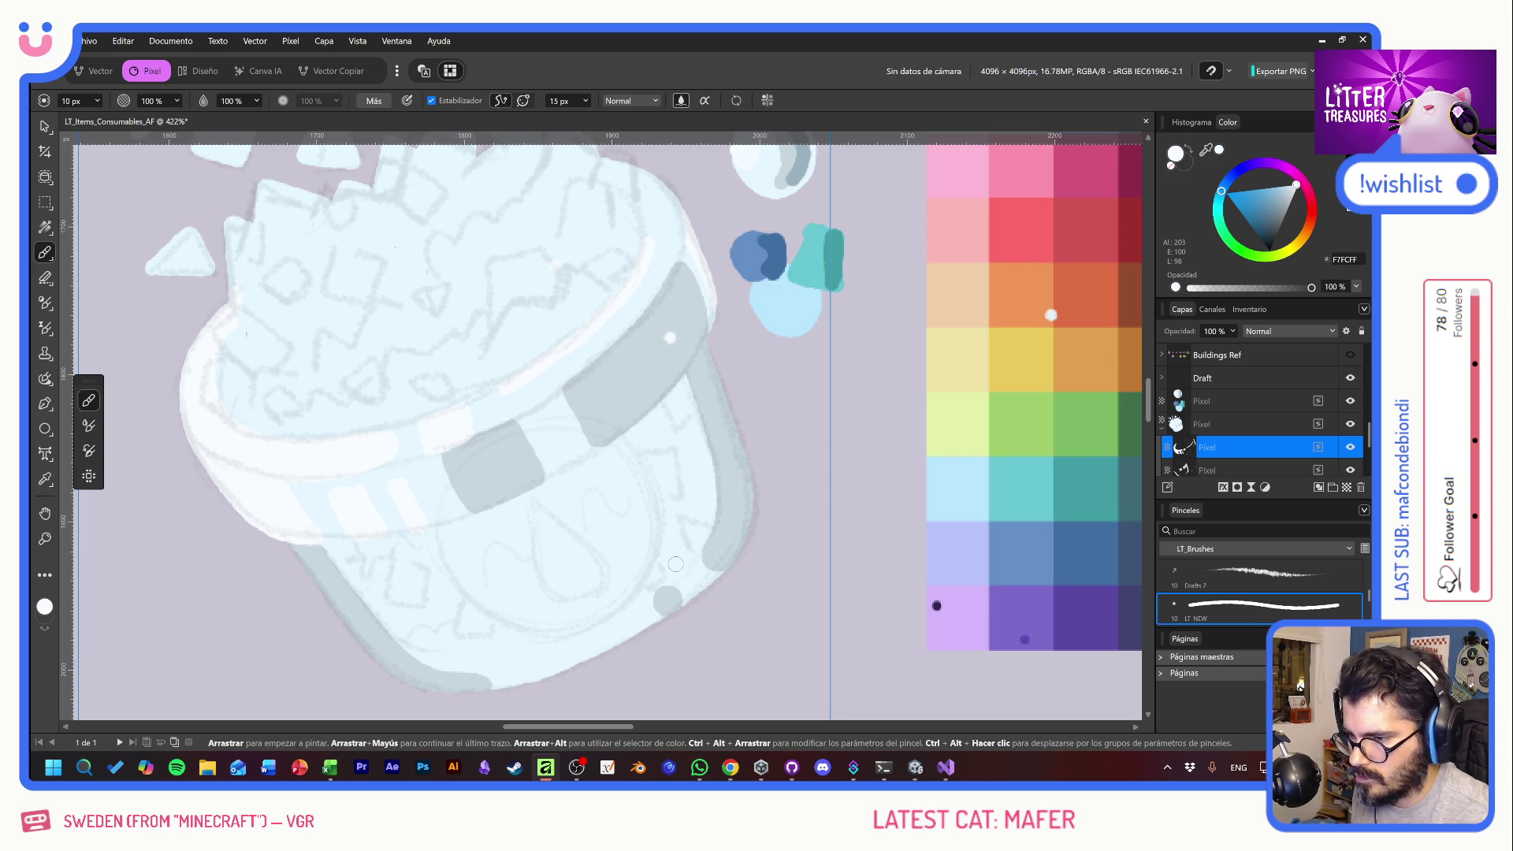
pyautogui.moveTo(562, 409); pyautogui.dragTo(599, 458)
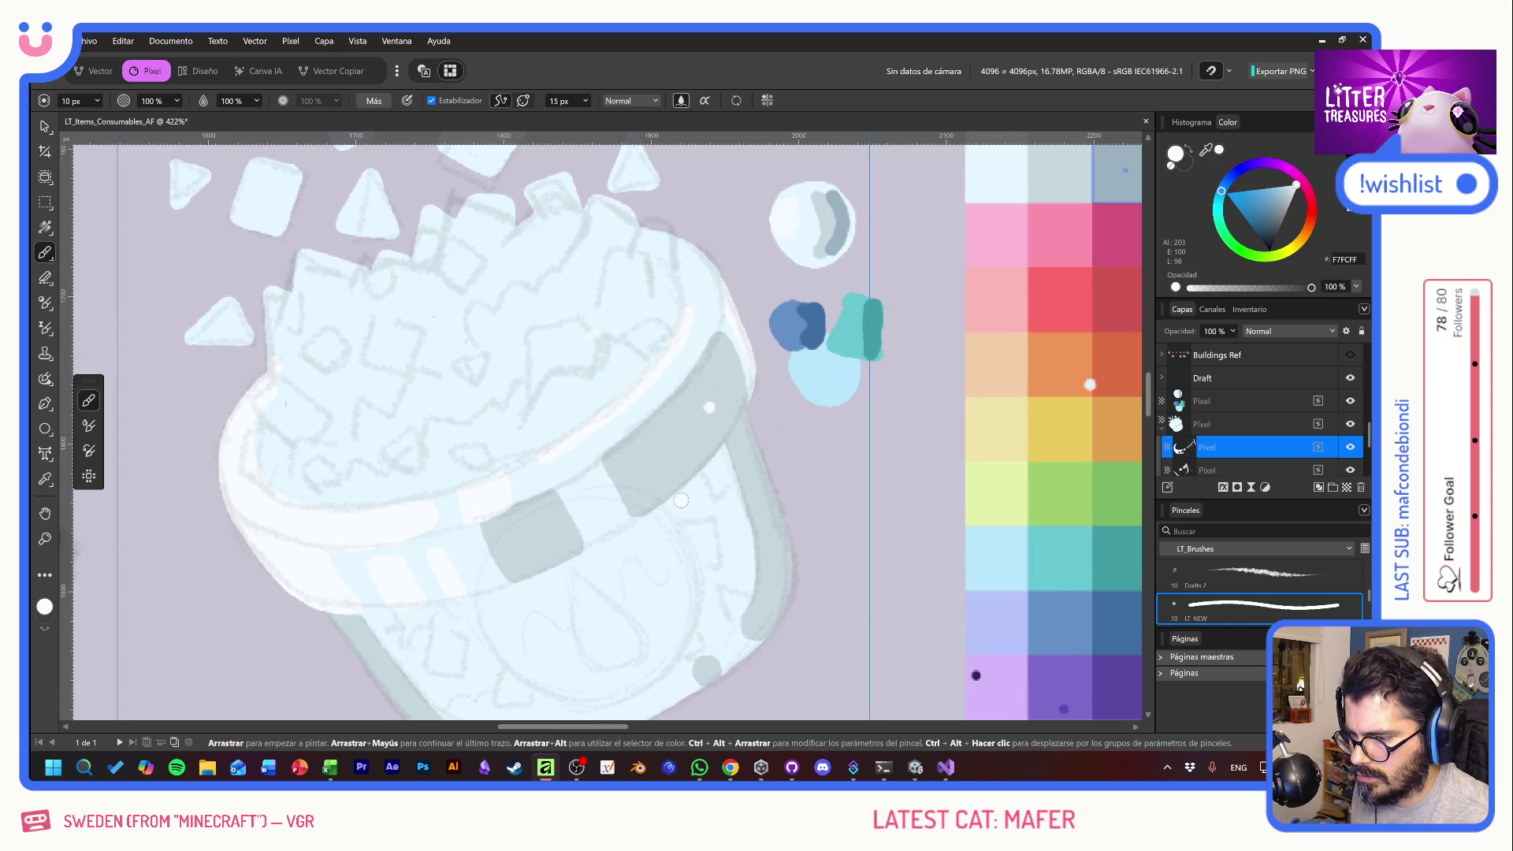
# - Check the painting with the Draft layer hidden, then pick light blue from the palette
pyautogui.click(1350, 382)
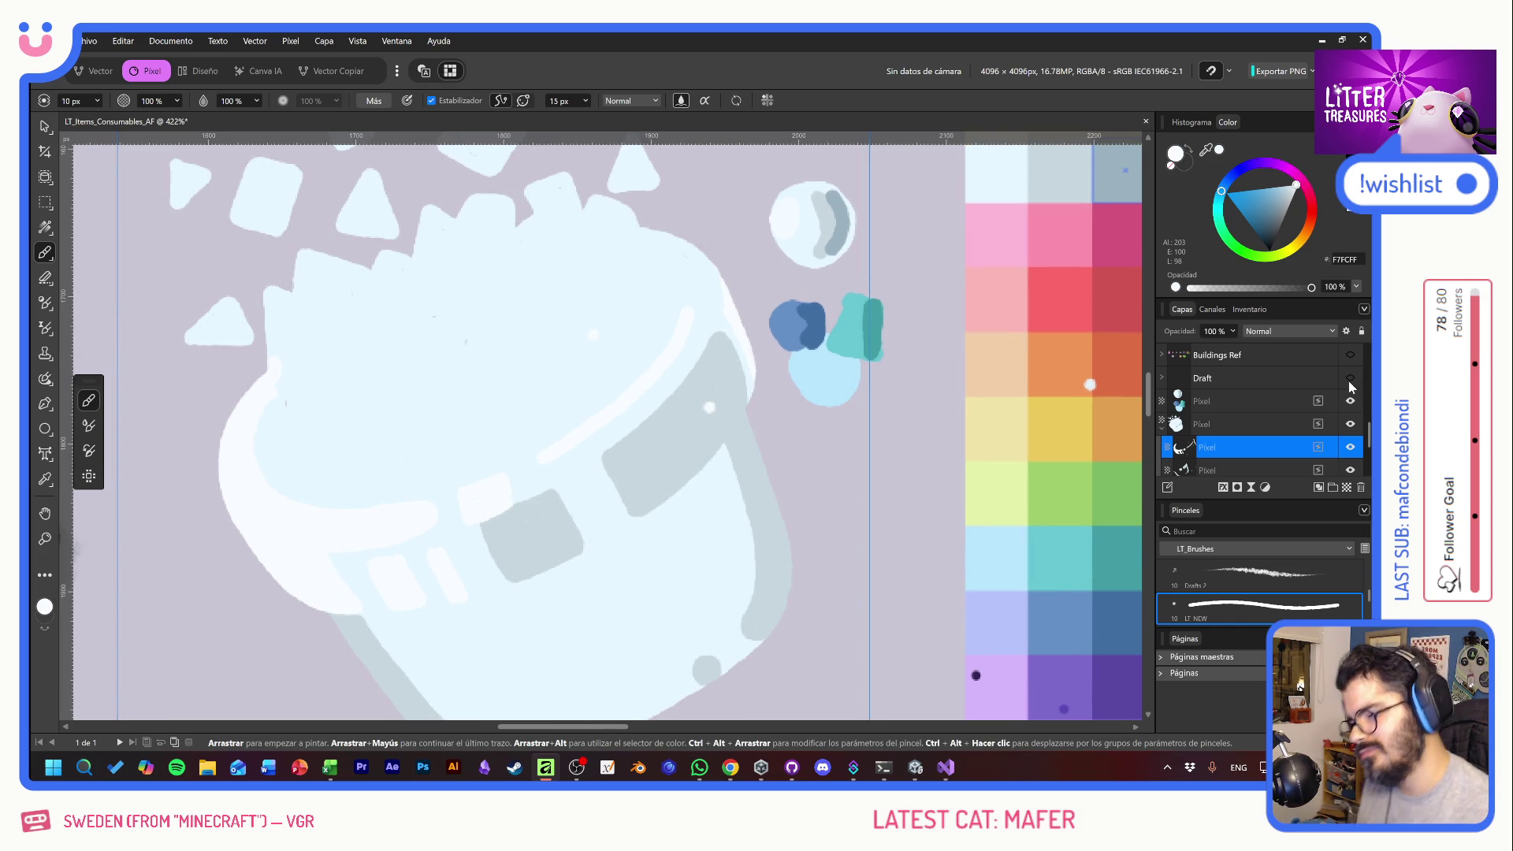
pyautogui.click(1350, 380)
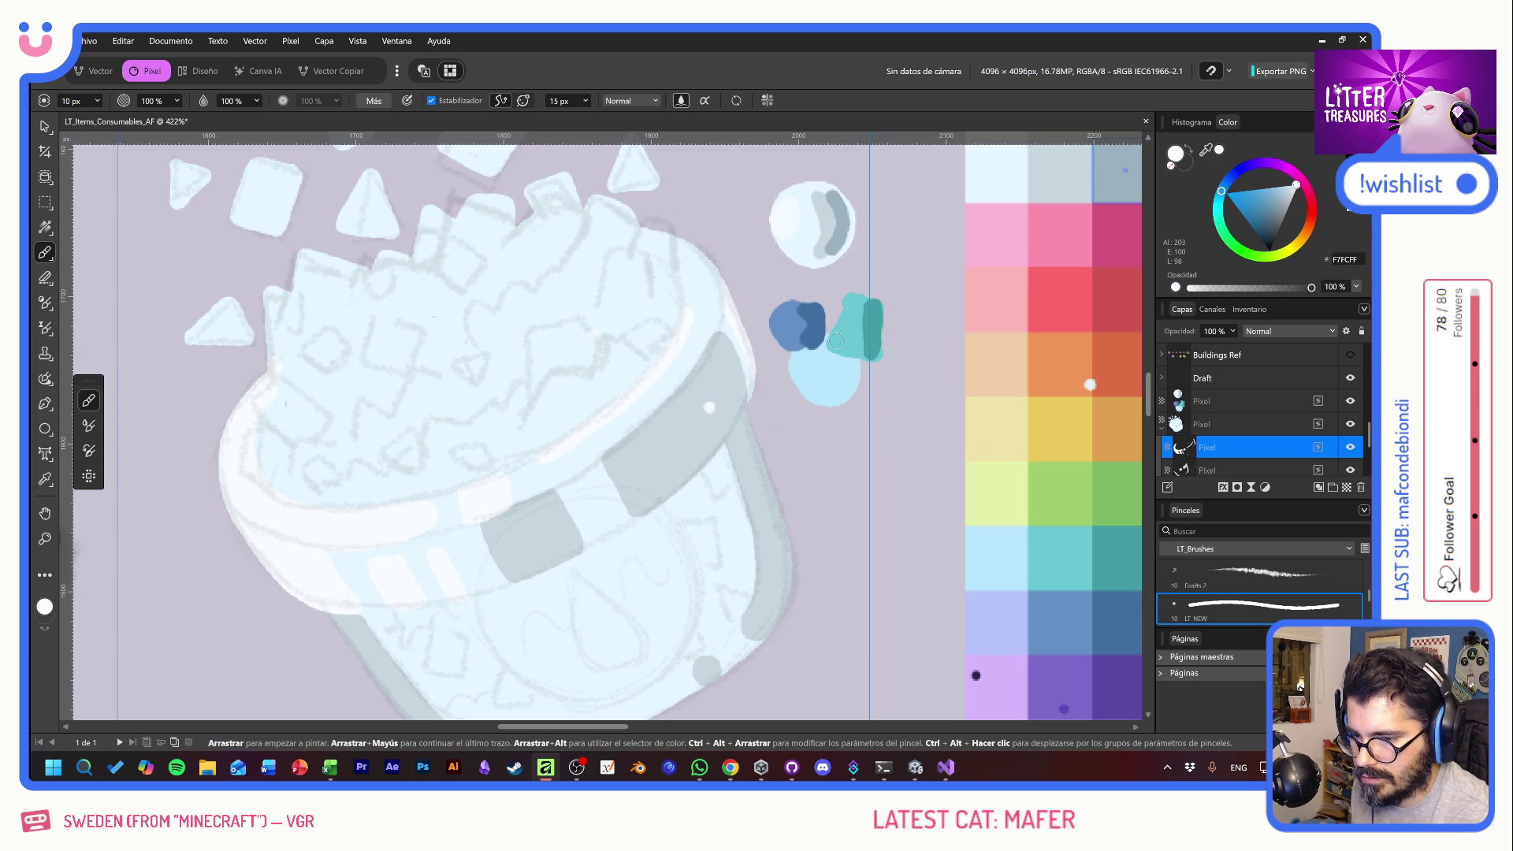
pyautogui.keyDown('alt'); pyautogui.click(975, 535); pyautogui.keyUp('alt')
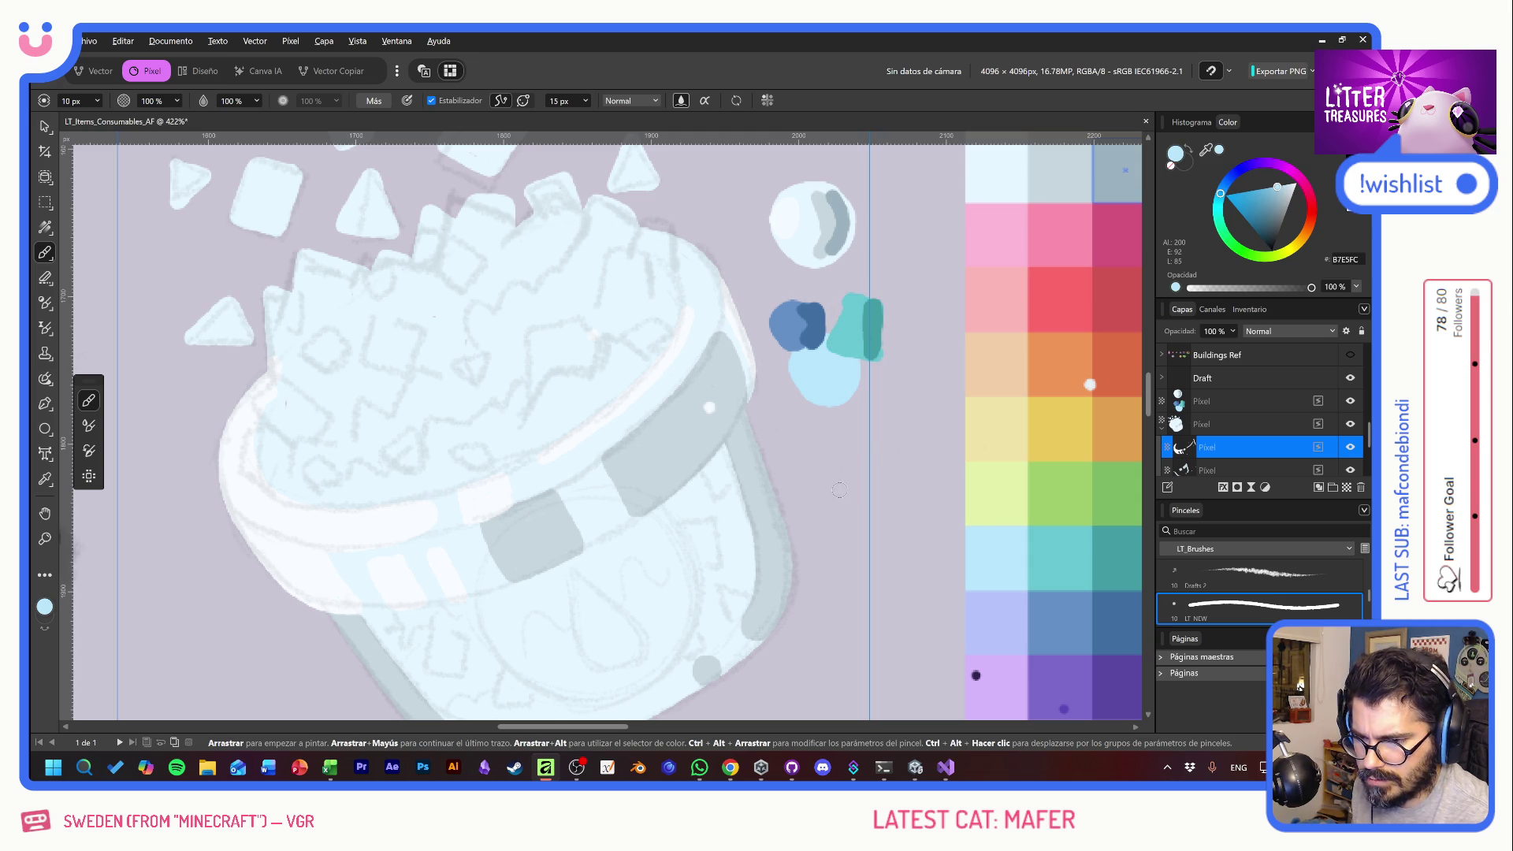
pyautogui.moveTo(745, 538)
pyautogui.mouseDown()
pyautogui.moveTo(624, 589)
pyautogui.moveTo(665, 674)
pyautogui.mouseUp()
pyautogui.hotkey('ctrl', 'z')
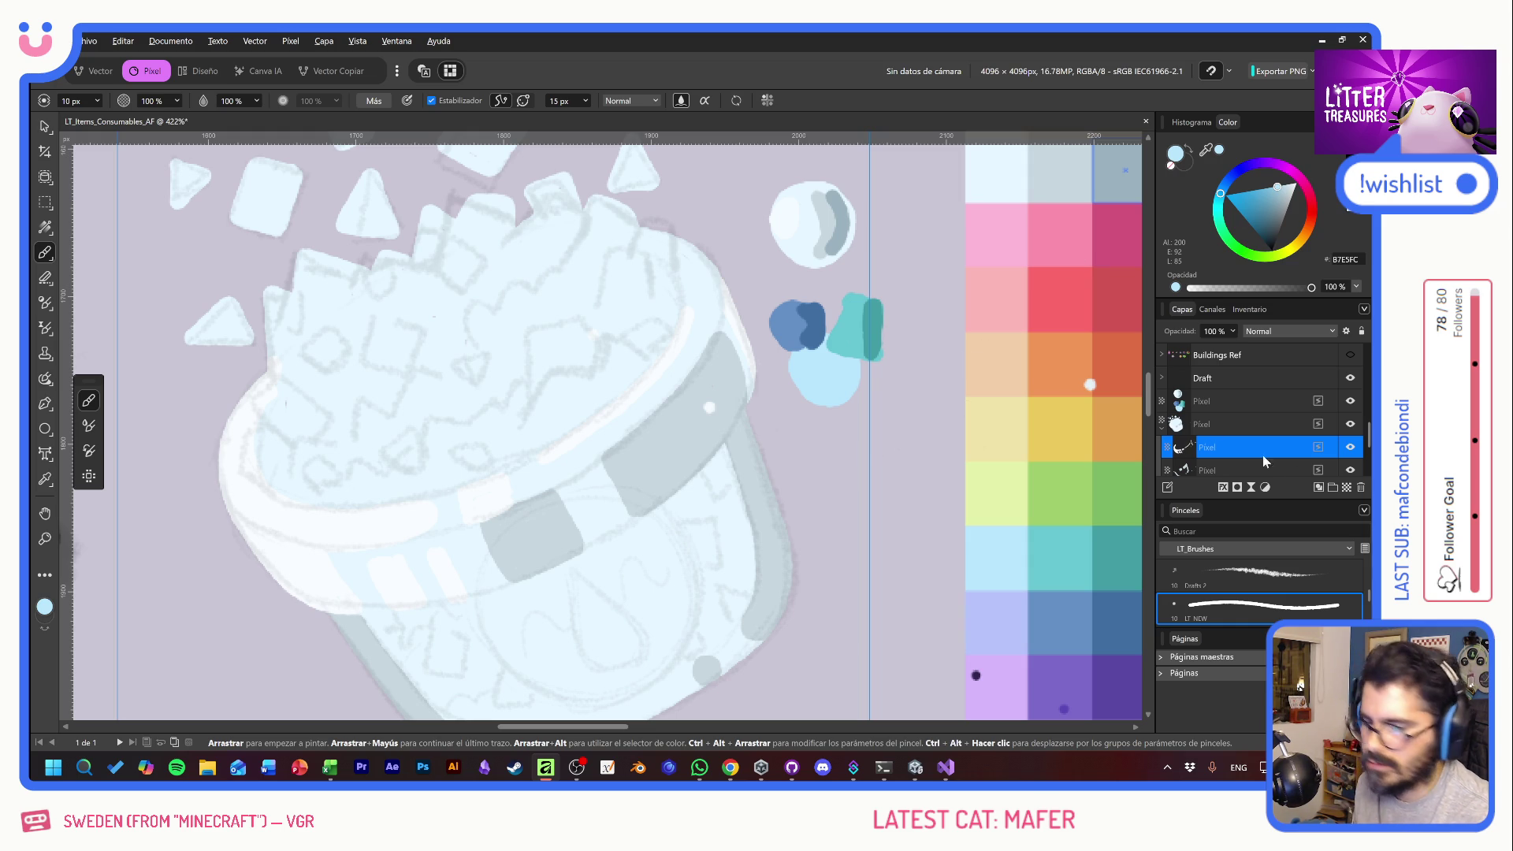
# - Add a new Pixel layer and move it down to sit just above GAME PALETTE
pyautogui.click(1347, 487)
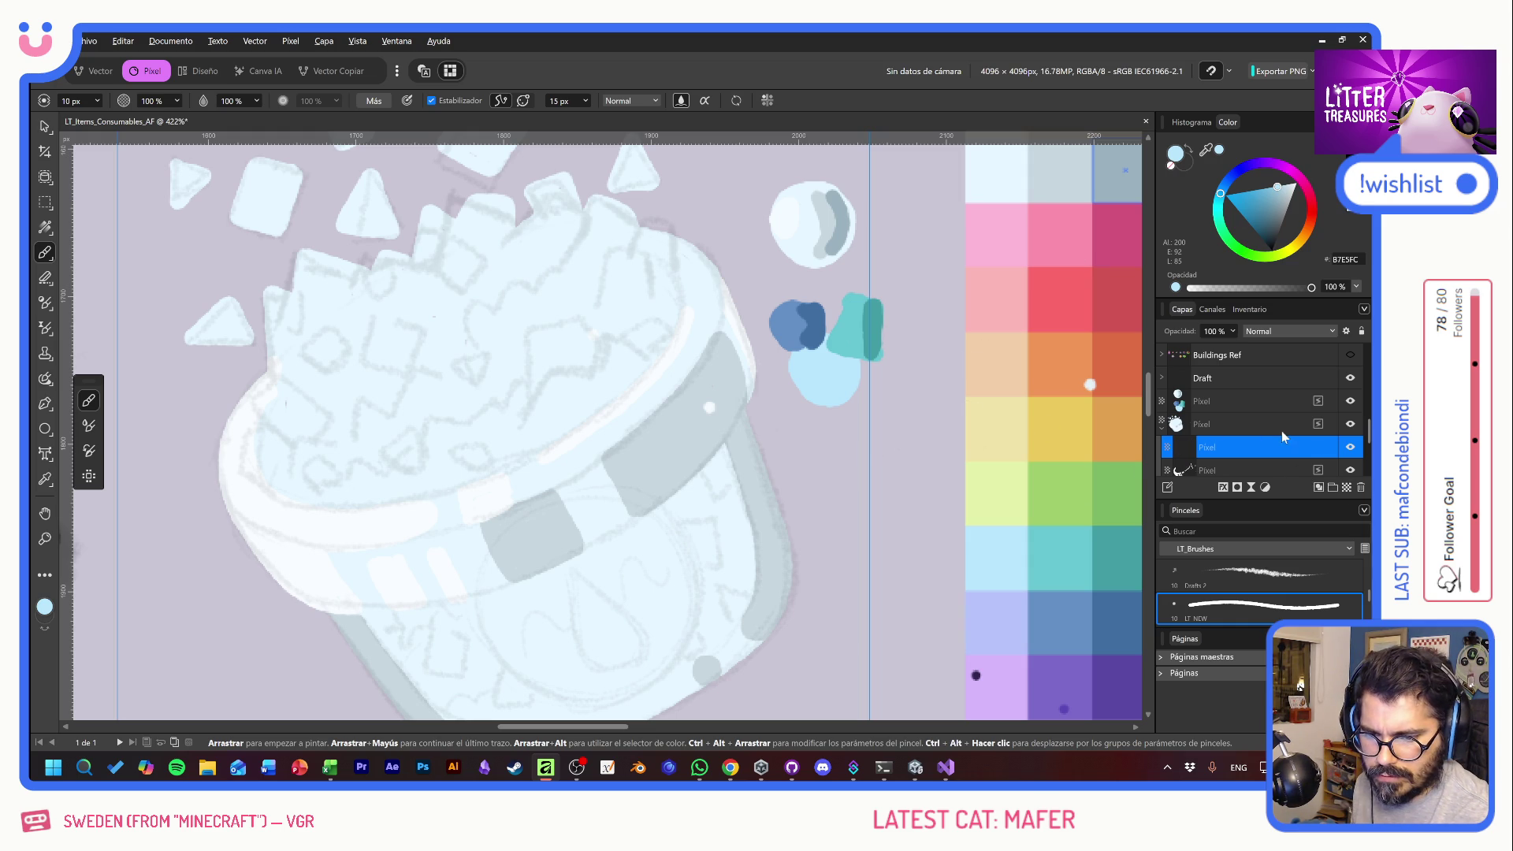
pyautogui.scroll(-2, 1275, 430)
pyautogui.moveTo(1241, 380); pyautogui.dragTo(1251, 435)
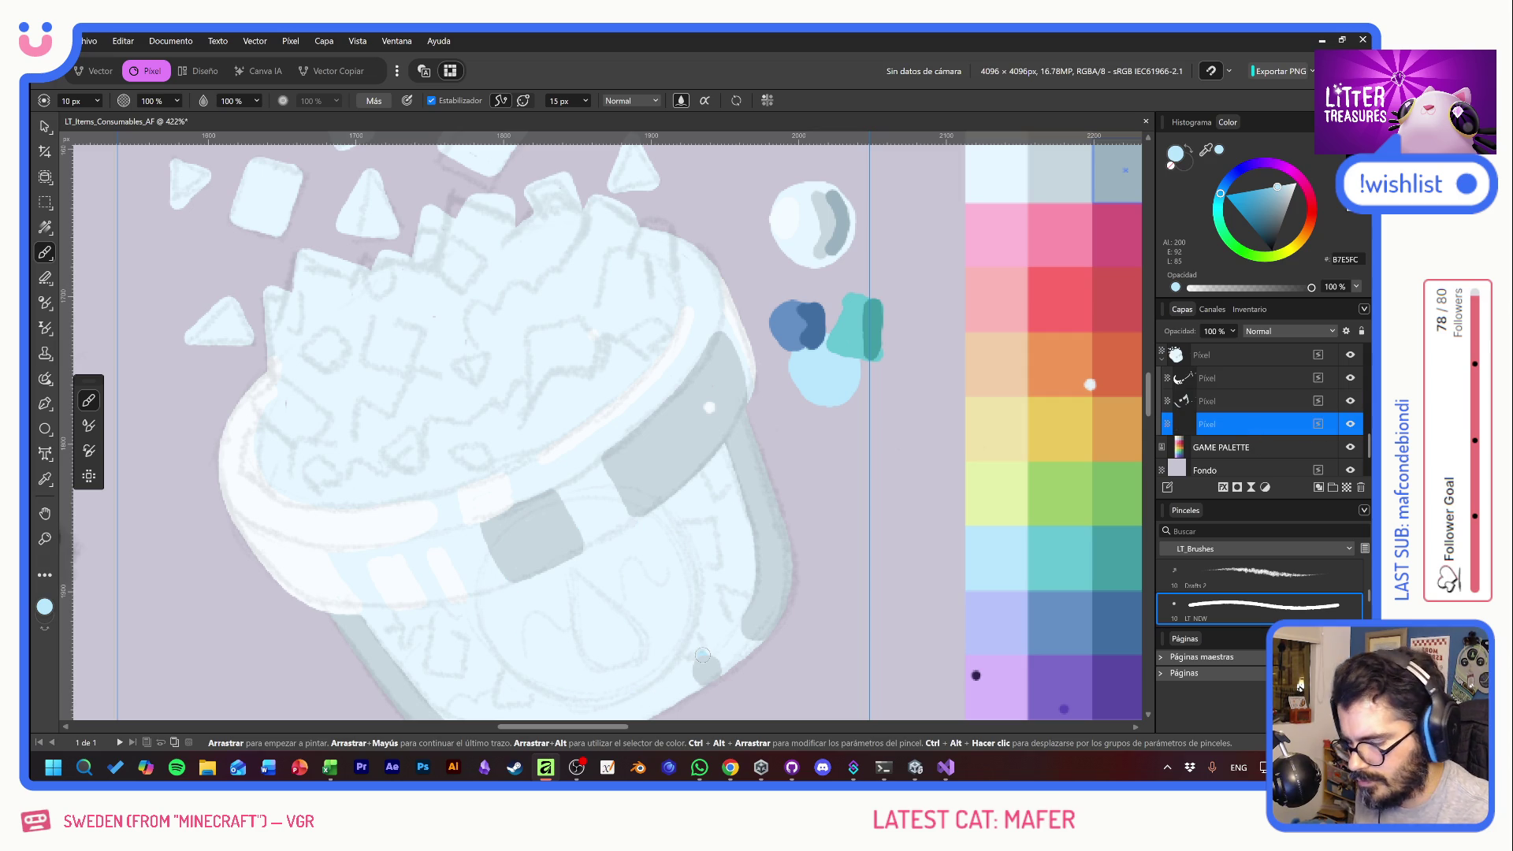
# - Outline the rounded label's lower curve and right edge in light blue on the pot's front
pyautogui.moveTo(478, 601); pyautogui.dragTo(536, 674)
pyautogui.hotkey('ctrl', 'z')
pyautogui.moveTo(480, 599)
pyautogui.mouseDown()
pyautogui.moveTo(523, 674)
pyautogui.moveTo(582, 699)
pyautogui.moveTo(638, 676)
pyautogui.mouseUp()
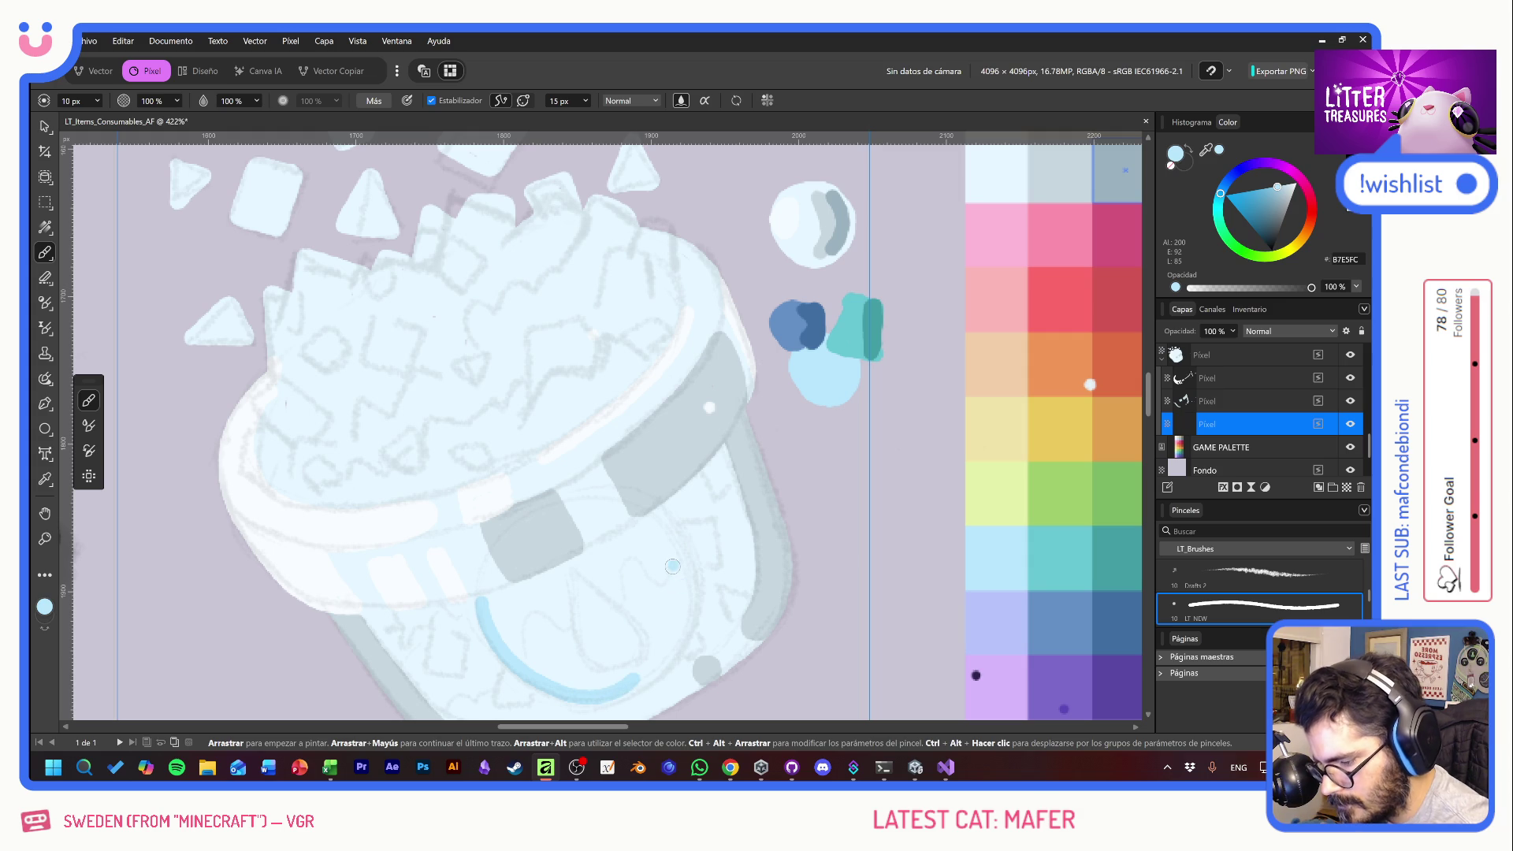
pyautogui.hotkey('ctrl', 'z')
pyautogui.moveTo(660, 517)
pyautogui.mouseDown()
pyautogui.moveTo(687, 587)
pyautogui.moveTo(678, 640)
pyautogui.moveTo(621, 678)
pyautogui.mouseUp()
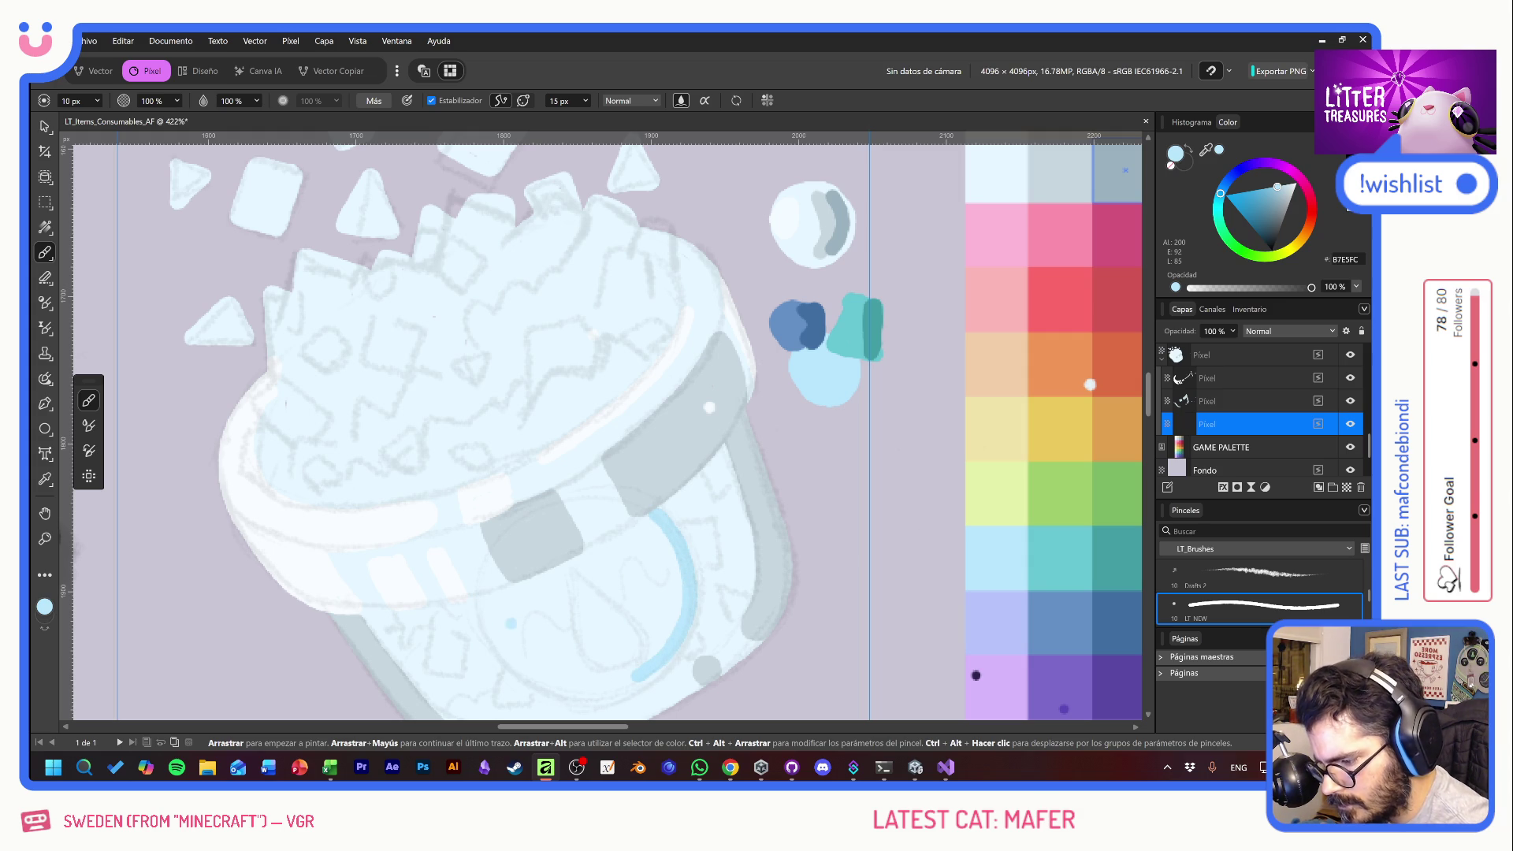
pyautogui.moveTo(480, 596)
pyautogui.mouseDown()
pyautogui.moveTo(483, 642)
pyautogui.moveTo(548, 687)
pyautogui.moveTo(599, 697)
pyautogui.moveTo(640, 678)
pyautogui.mouseUp()
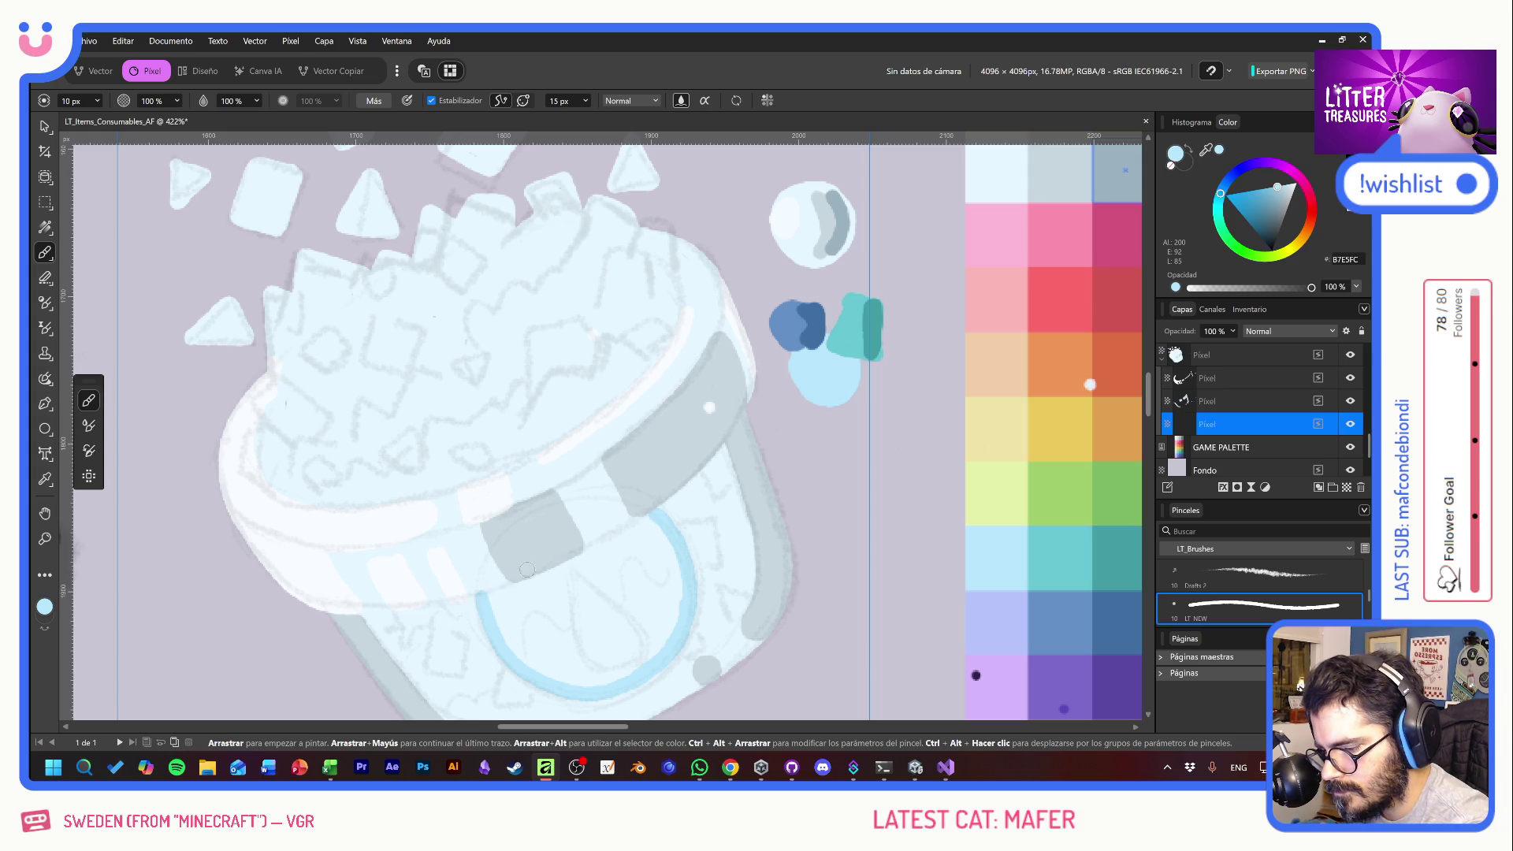
pyautogui.moveTo(483, 598); pyautogui.dragTo(652, 518)
pyautogui.moveTo(498, 595); pyautogui.dragTo(652, 518)
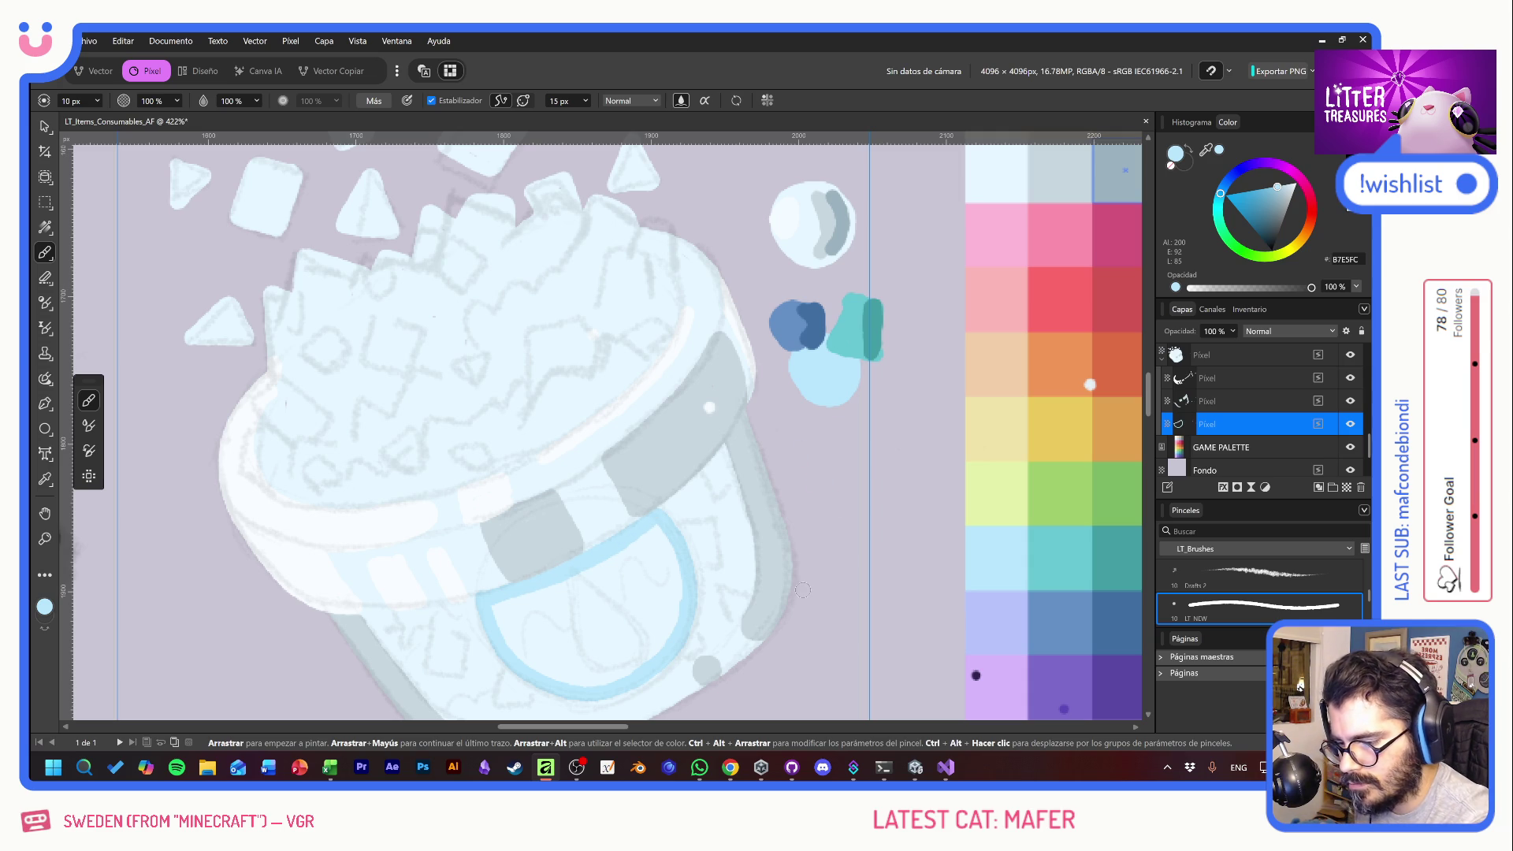
# - Fill the inside of the label loop solid light blue
pyautogui.moveTo(494, 605); pyautogui.dragTo(557, 679)
pyautogui.moveTo(501, 603); pyautogui.dragTo(575, 685)
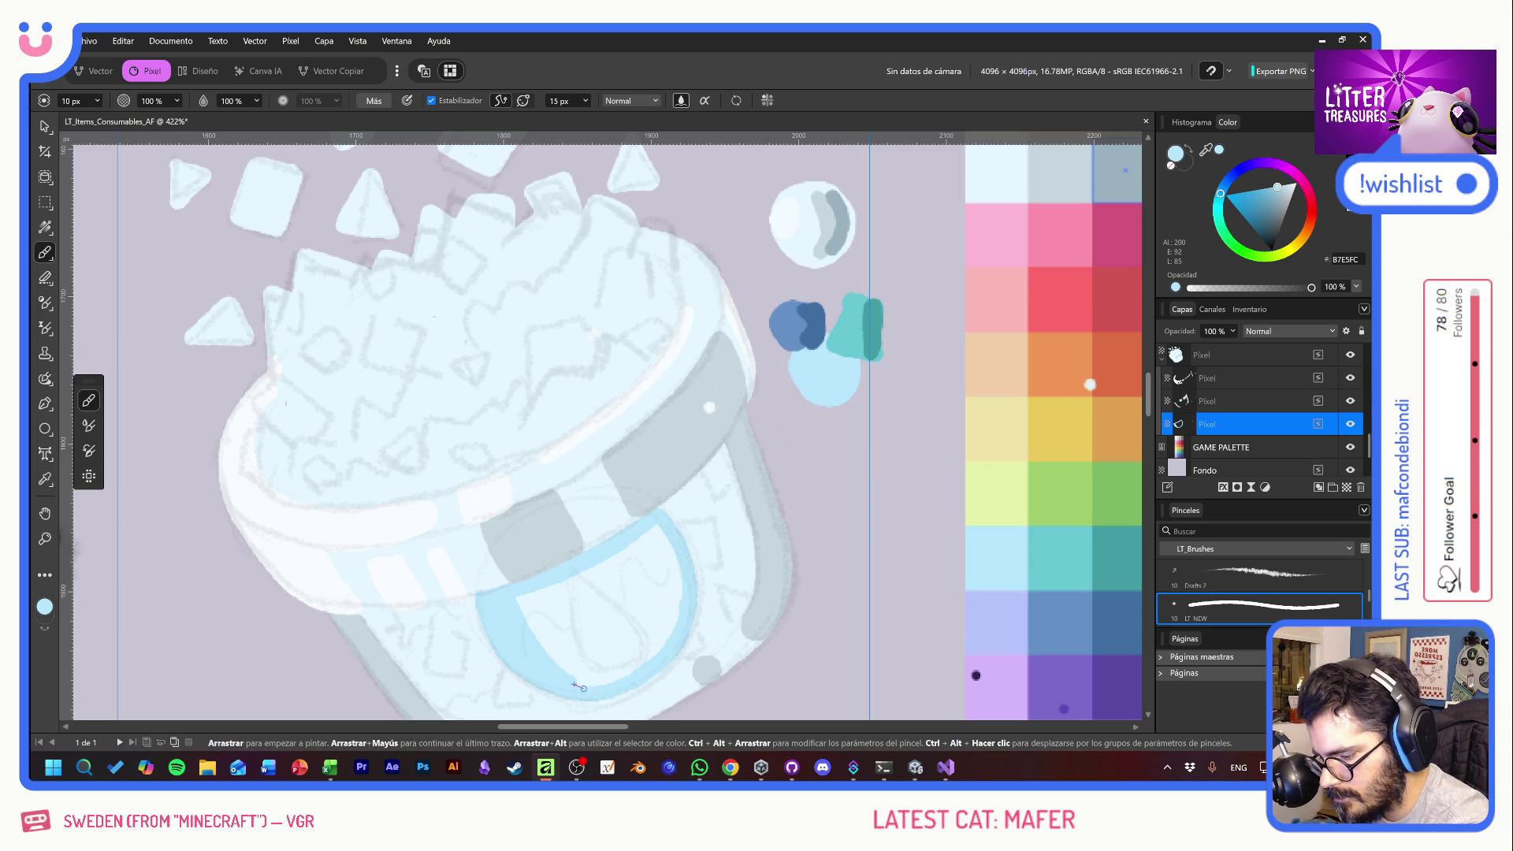
pyautogui.moveTo(528, 613); pyautogui.dragTo(591, 682)
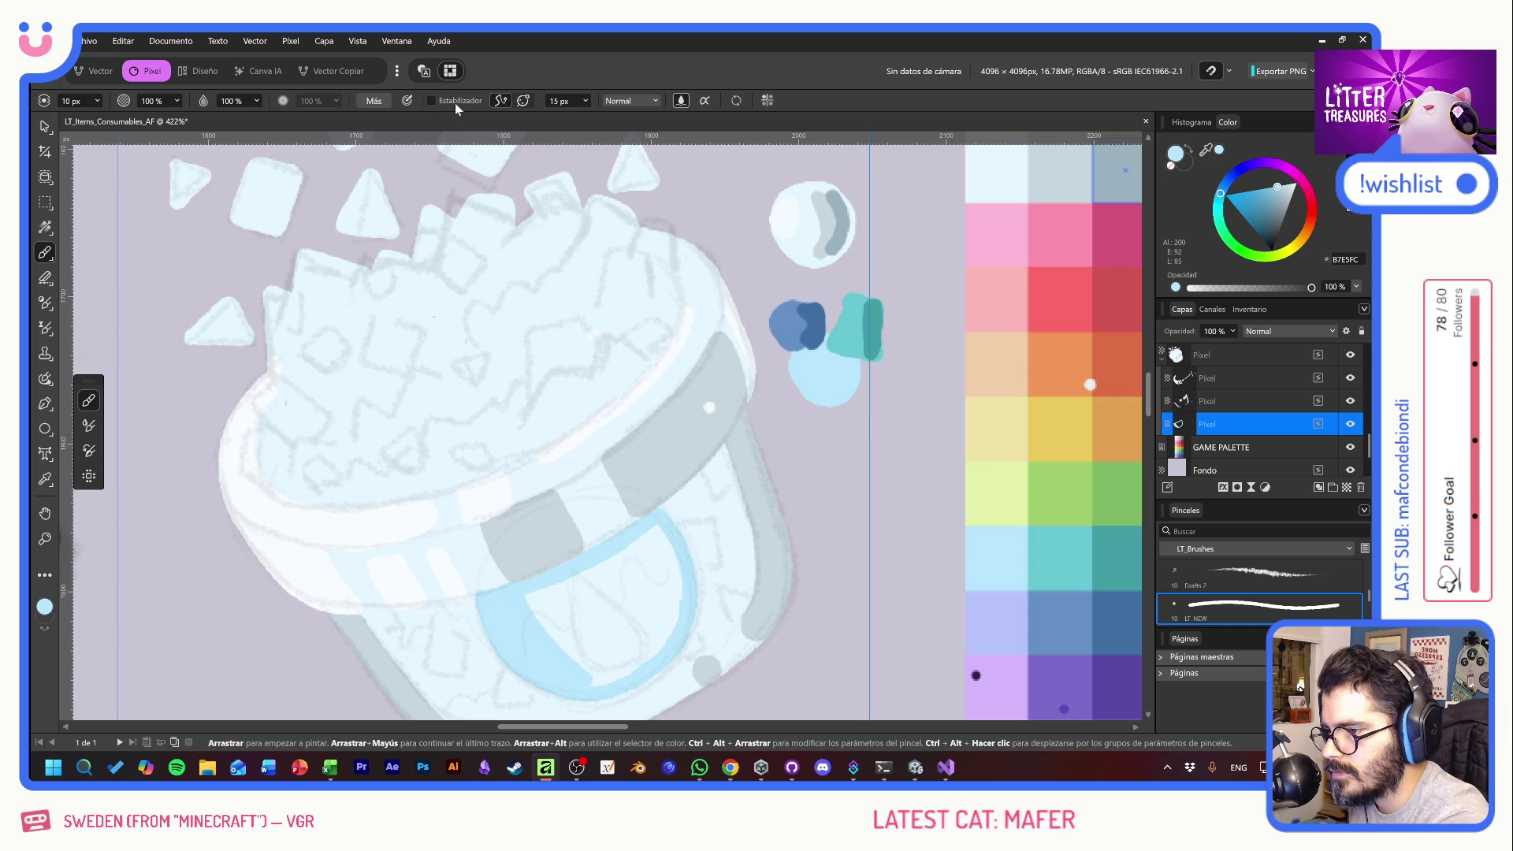
pyautogui.moveTo(532, 605)
pyautogui.mouseDown()
pyautogui.moveTo(566, 630)
pyautogui.moveTo(615, 599)
pyautogui.moveTo(636, 542)
pyautogui.moveTo(662, 544)
pyautogui.moveTo(677, 622)
pyautogui.moveTo(655, 651)
pyautogui.moveTo(639, 626)
pyautogui.moveTo(605, 670)
pyautogui.moveTo(570, 657)
pyautogui.mouseUp()
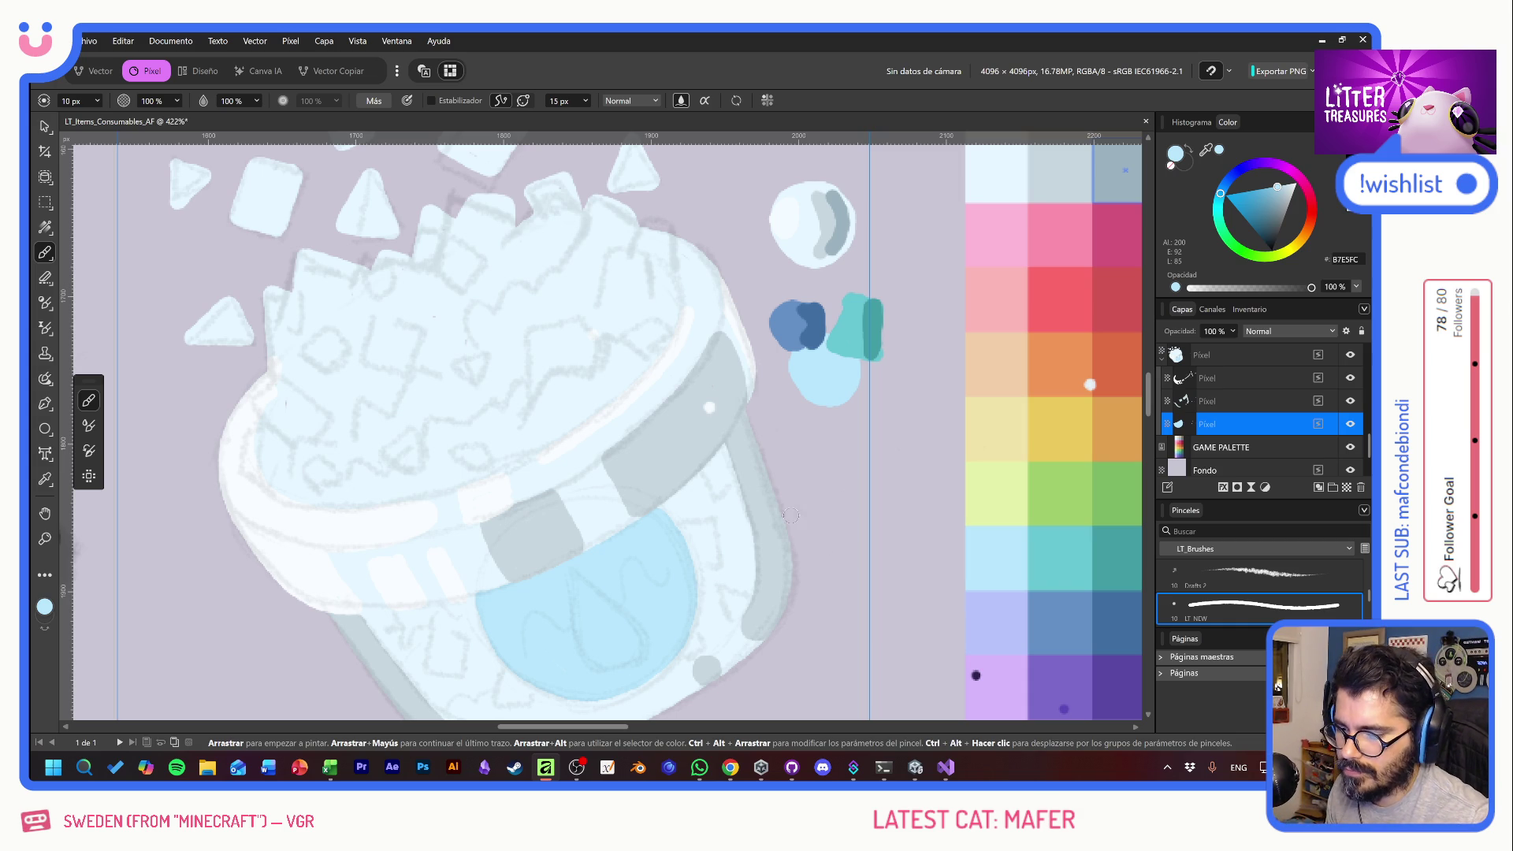
pyautogui.scroll(-2, 788, 512)
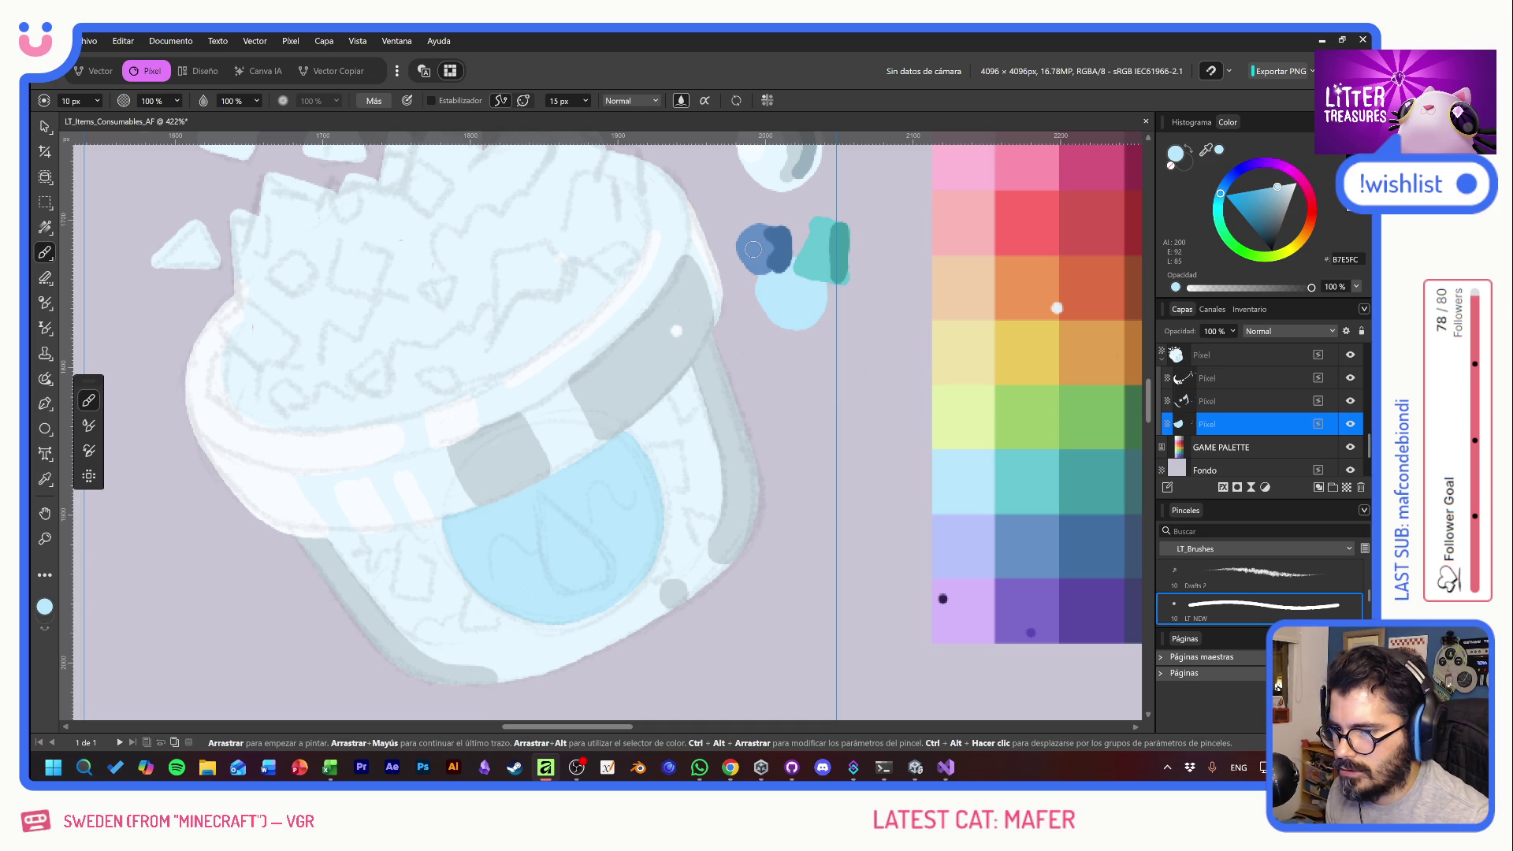
# - Outline and fill the rounded label in dark blue, then begin a light-blue teardrop inside it
pyautogui.keyDown('alt'); pyautogui.click(776, 236); pyautogui.keyUp('alt')
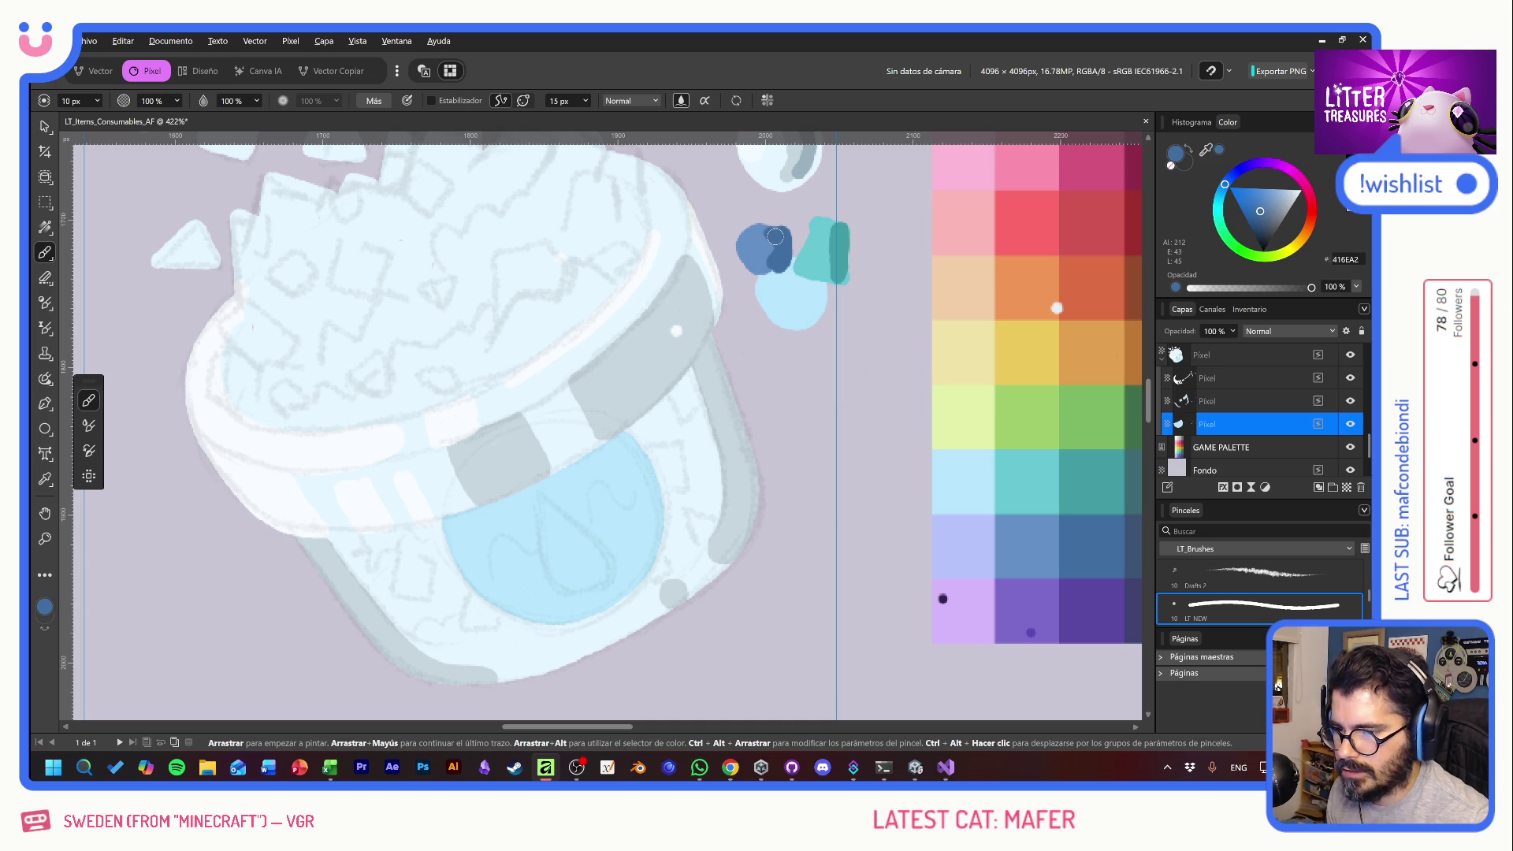
pyautogui.moveTo(446, 520)
pyautogui.mouseDown()
pyautogui.moveTo(459, 569)
pyautogui.moveTo(508, 606)
pyautogui.moveTo(568, 611)
pyautogui.mouseUp()
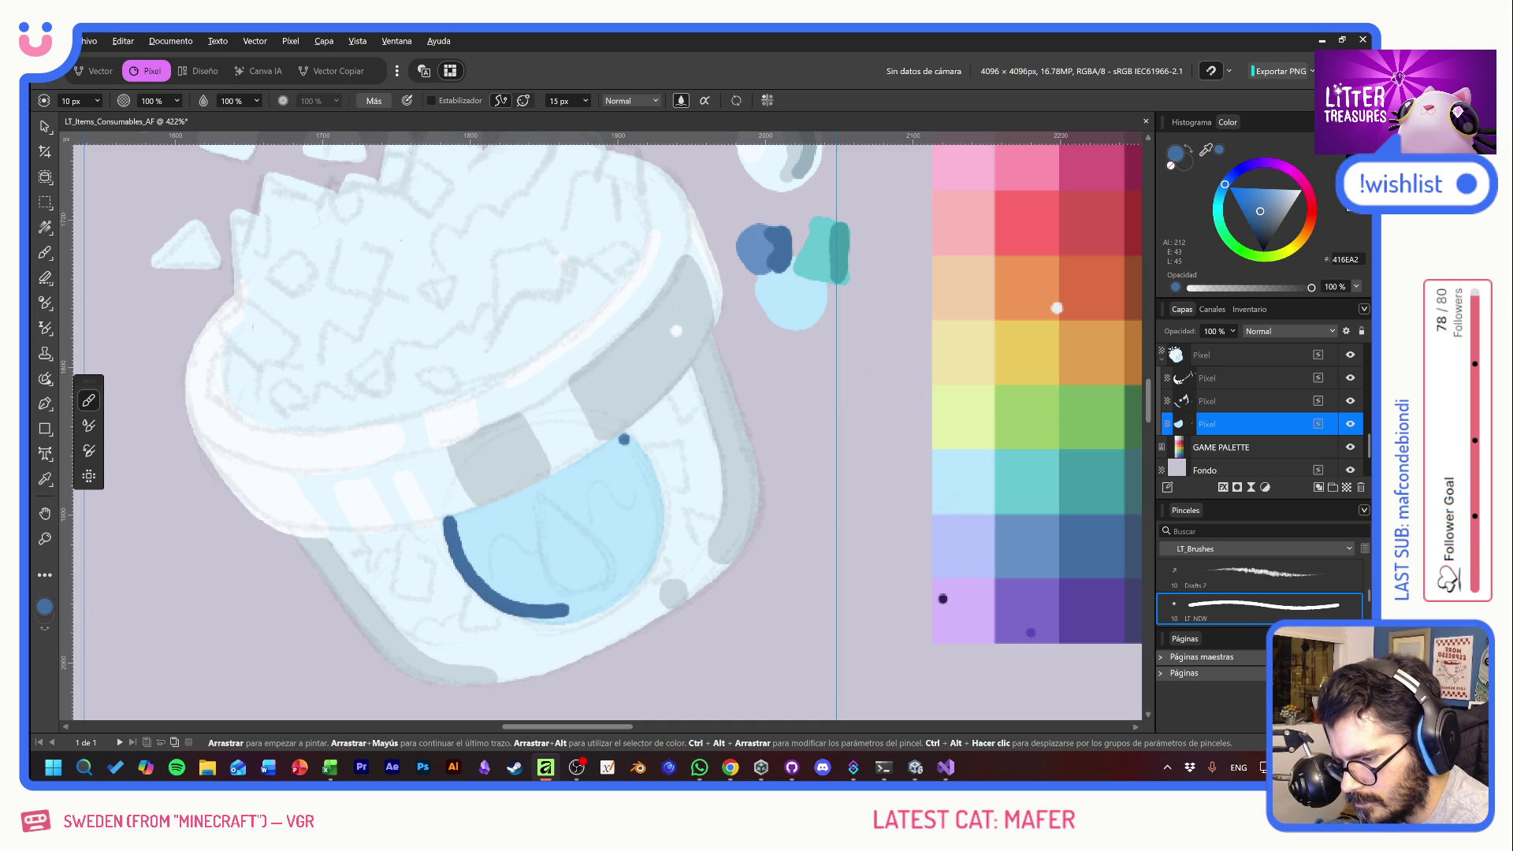
pyautogui.moveTo(619, 433)
pyautogui.mouseDown()
pyautogui.moveTo(660, 537)
pyautogui.moveTo(617, 591)
pyautogui.mouseUp()
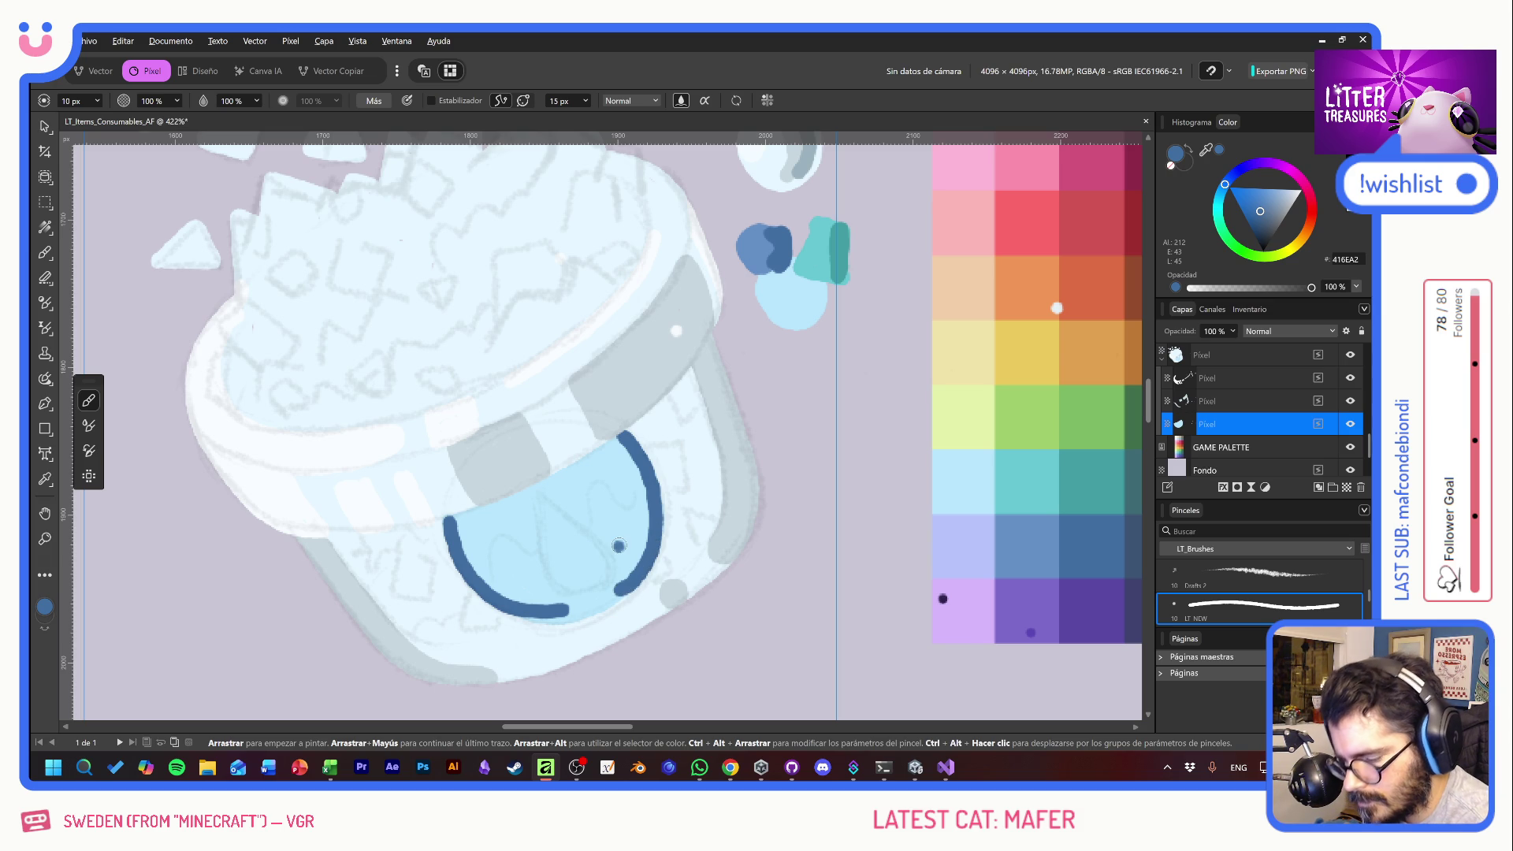
pyautogui.click(443, 104)
pyautogui.moveTo(447, 520); pyautogui.dragTo(620, 438)
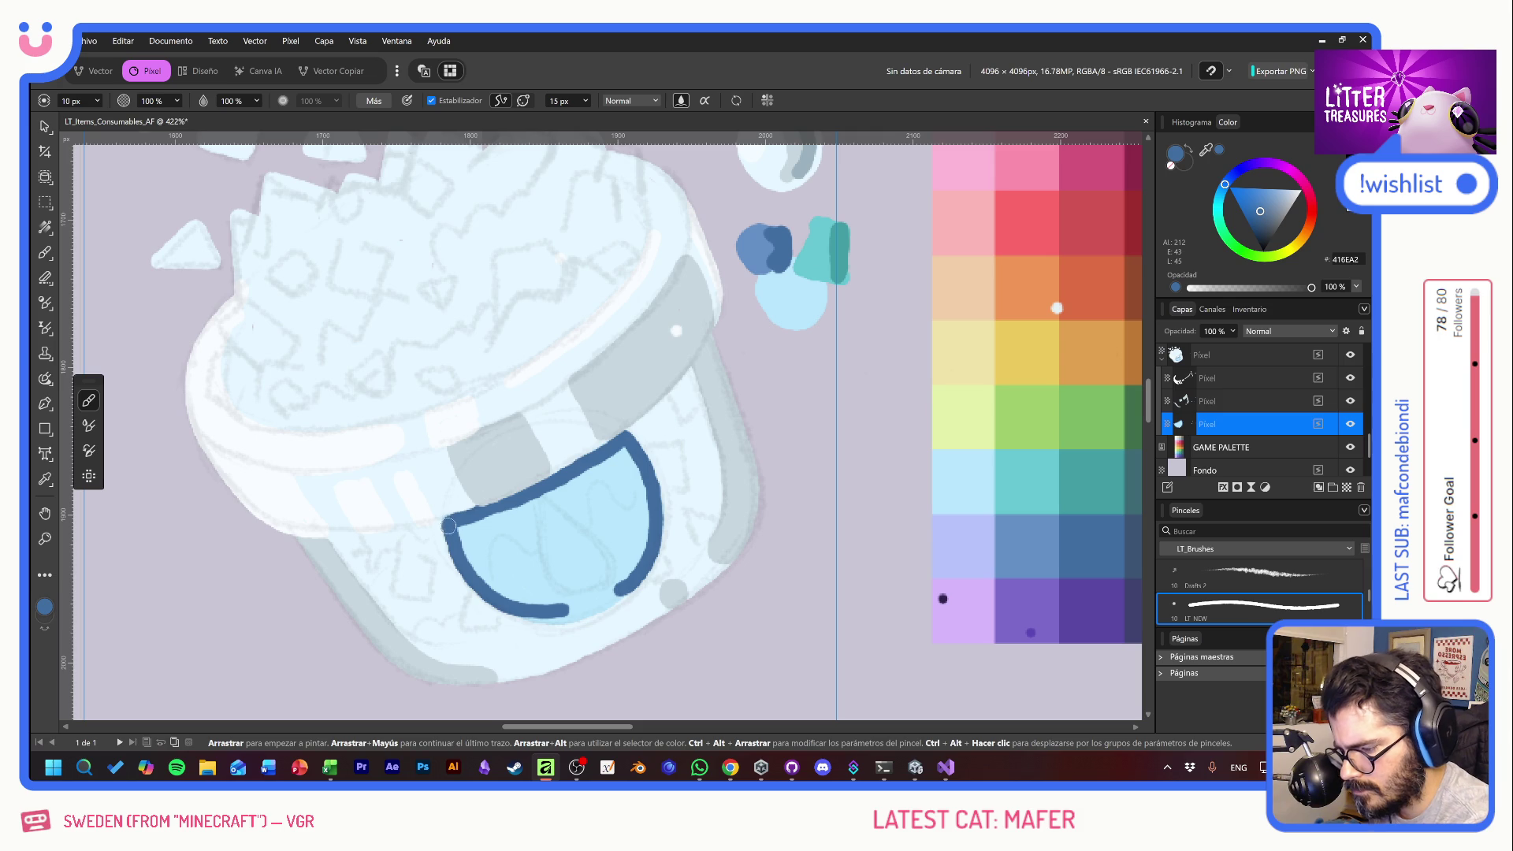
pyautogui.moveTo(535, 612)
pyautogui.mouseDown()
pyautogui.moveTo(599, 606)
pyautogui.moveTo(640, 569)
pyautogui.mouseUp()
pyautogui.click(431, 101)
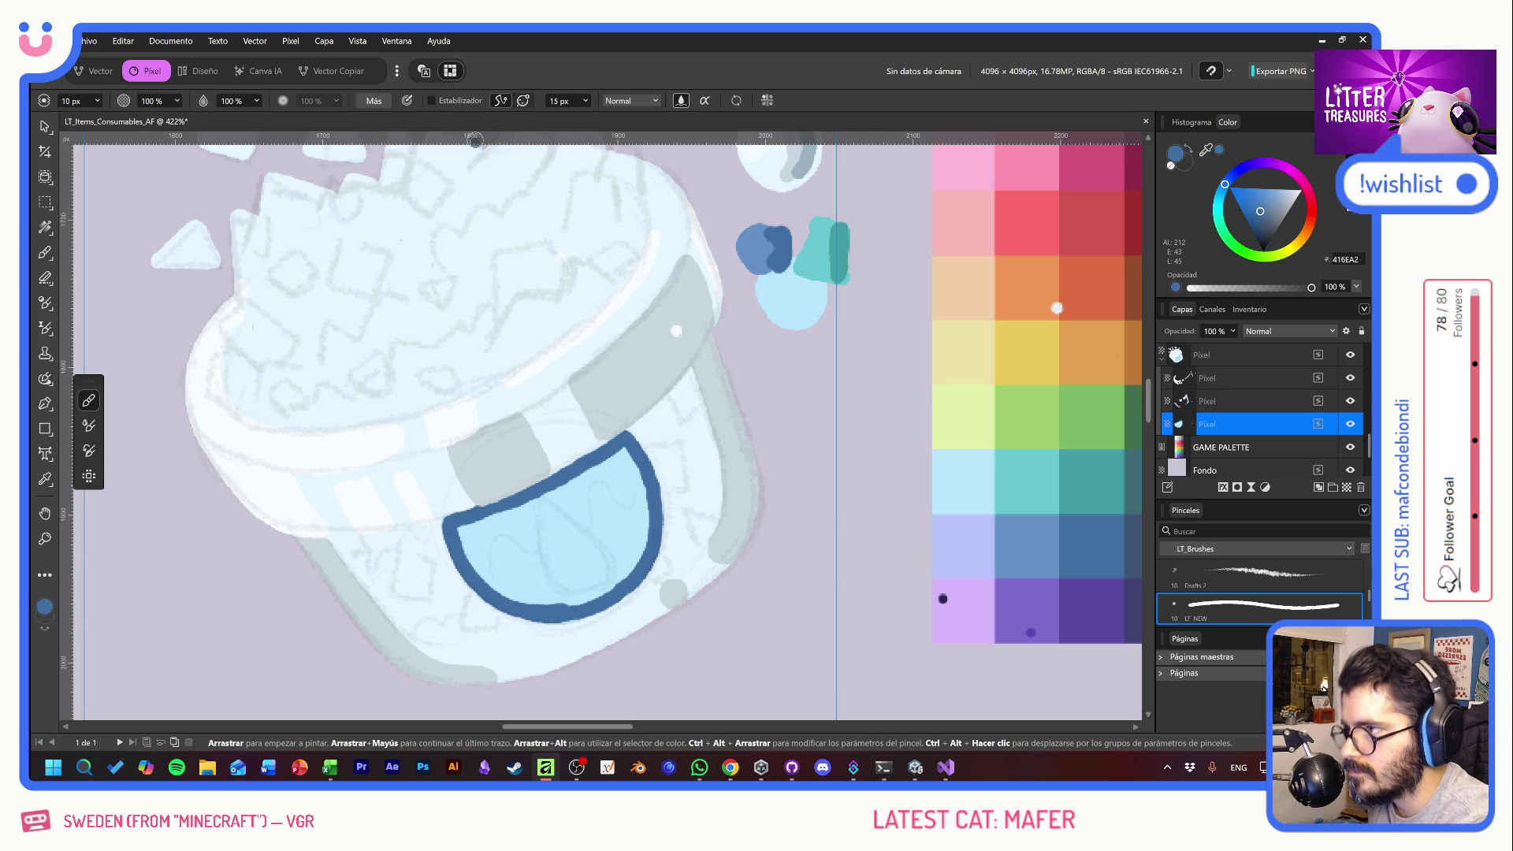
pyautogui.moveTo(454, 520)
pyautogui.mouseDown()
pyautogui.moveTo(489, 583)
pyautogui.moveTo(500, 544)
pyautogui.moveTo(575, 605)
pyautogui.moveTo(613, 566)
pyautogui.moveTo(505, 580)
pyautogui.moveTo(540, 595)
pyautogui.moveTo(521, 511)
pyautogui.moveTo(552, 576)
pyautogui.moveTo(568, 512)
pyautogui.moveTo(582, 569)
pyautogui.moveTo(614, 583)
pyautogui.moveTo(645, 544)
pyautogui.moveTo(626, 453)
pyautogui.moveTo(547, 494)
pyautogui.moveTo(598, 485)
pyautogui.moveTo(626, 504)
pyautogui.moveTo(584, 477)
pyautogui.mouseUp()
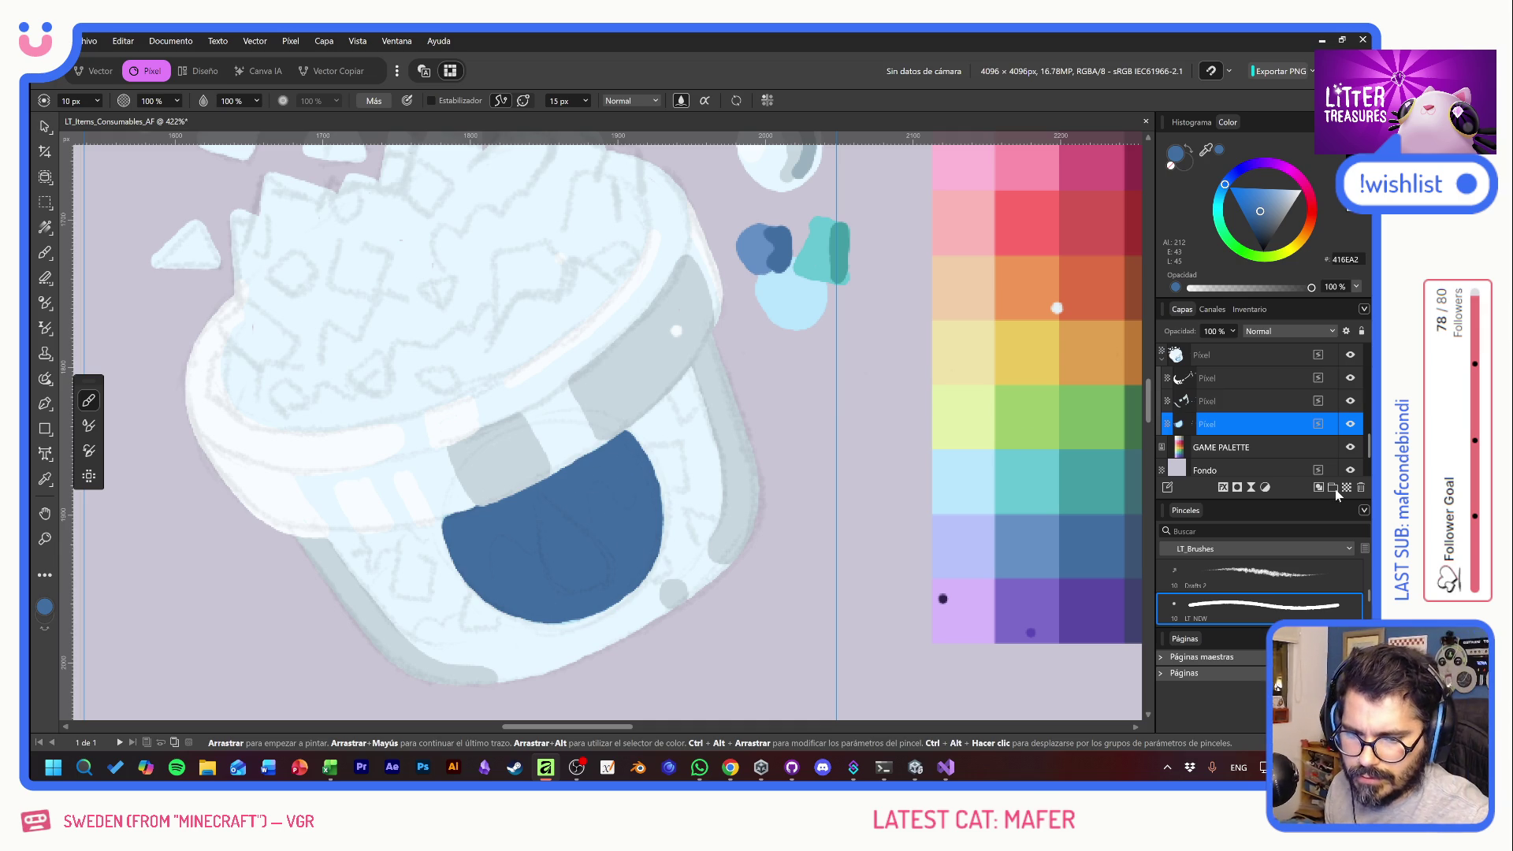
pyautogui.keyDown('alt'); pyautogui.click(799, 293); pyautogui.keyUp('alt')
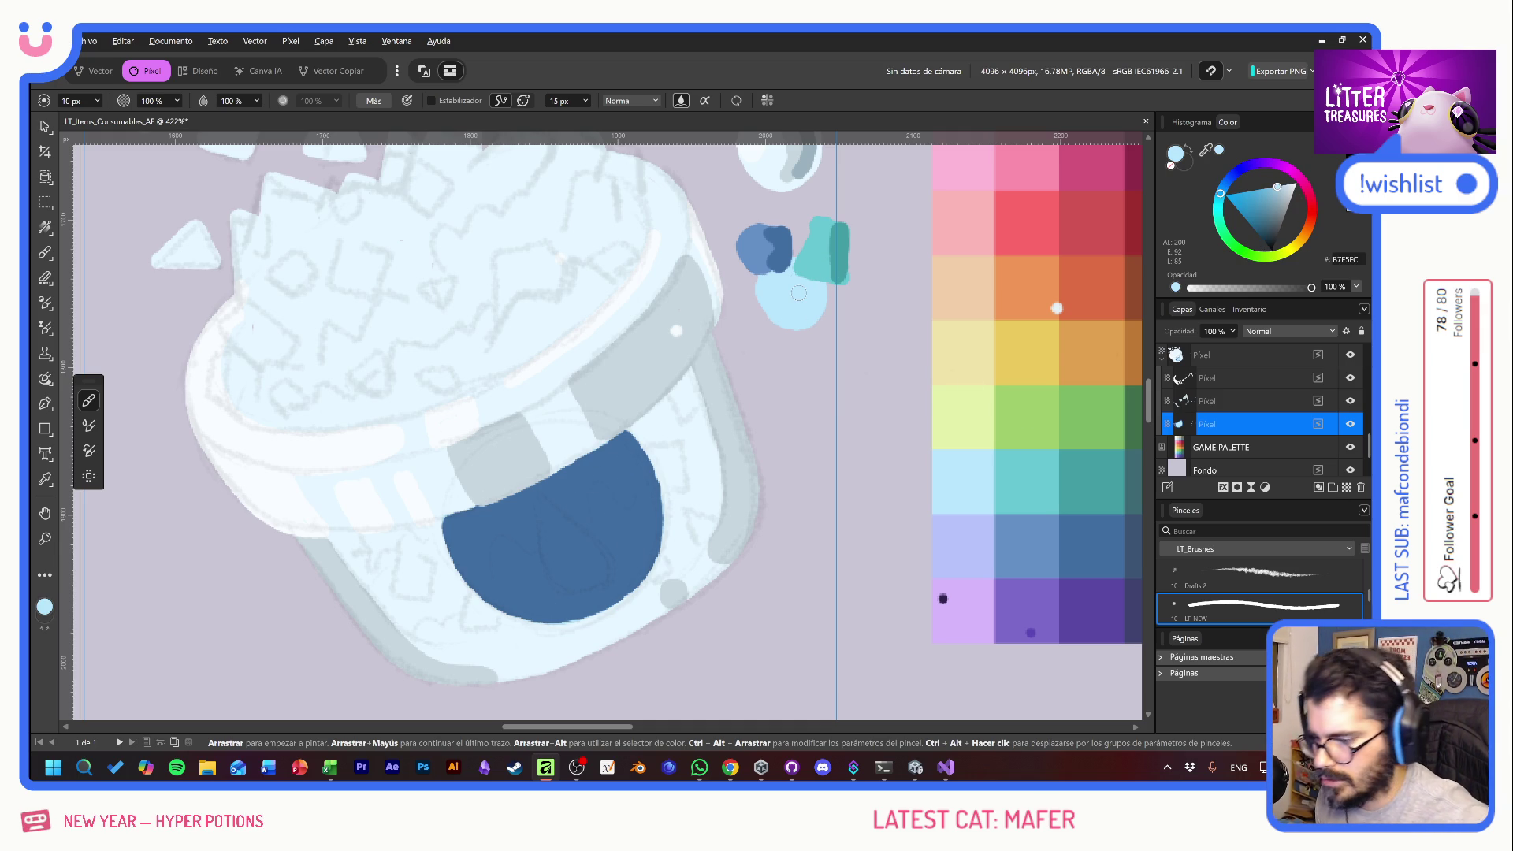
pyautogui.moveTo(542, 502)
pyautogui.mouseDown()
pyautogui.moveTo(563, 589)
pyautogui.moveTo(593, 574)
pyautogui.moveTo(550, 496)
pyautogui.mouseUp()
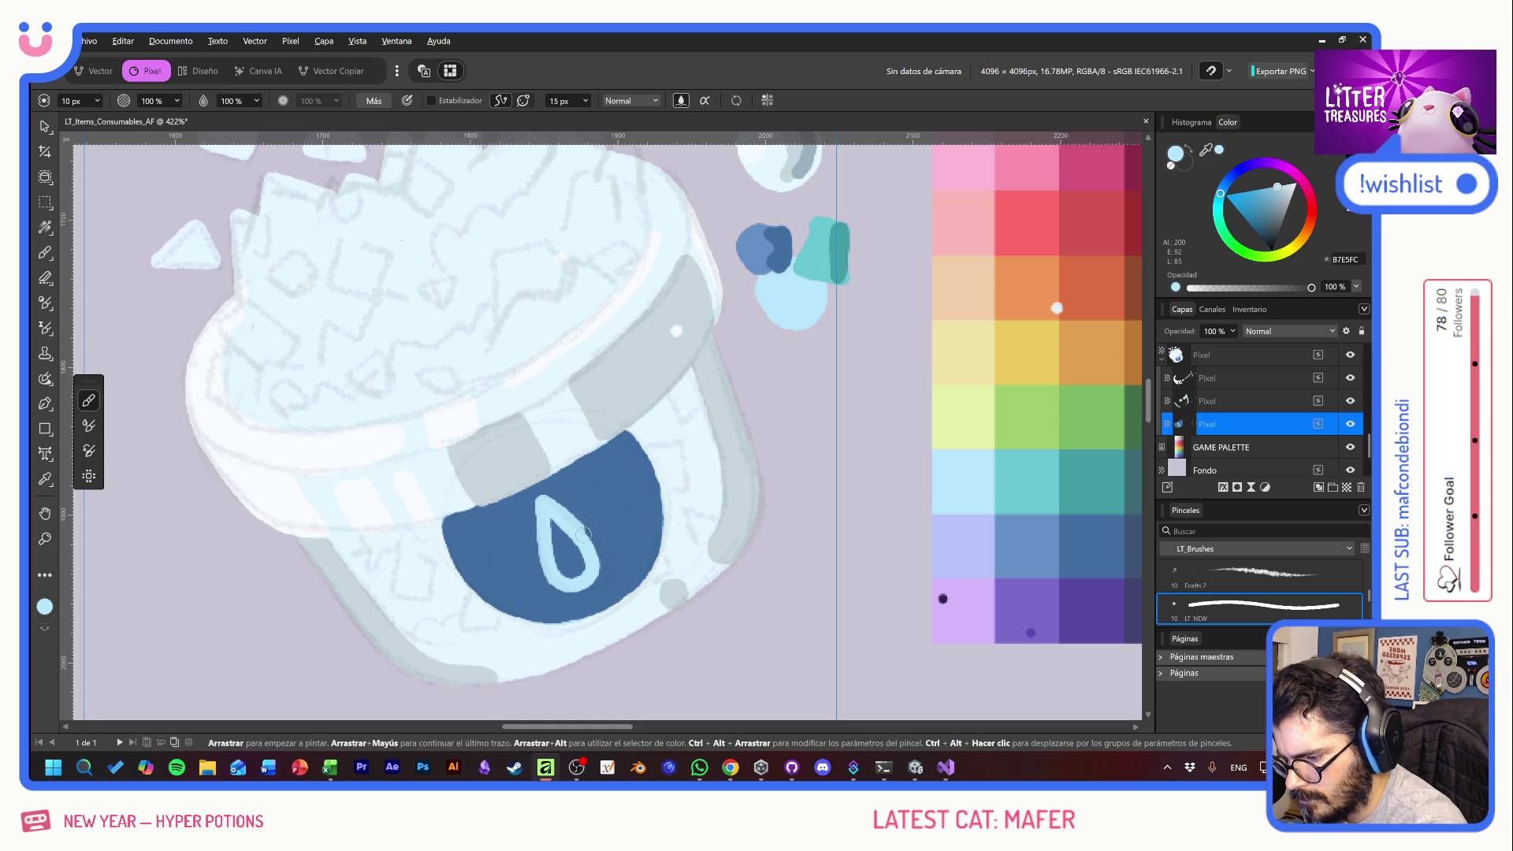
# - Fill the teardrop light blue and add two curved closed eyes and a small dot
pyautogui.moveTo(575, 583)
pyautogui.mouseDown()
pyautogui.moveTo(559, 524)
pyautogui.moveTo(575, 571)
pyautogui.moveTo(567, 543)
pyautogui.mouseUp()
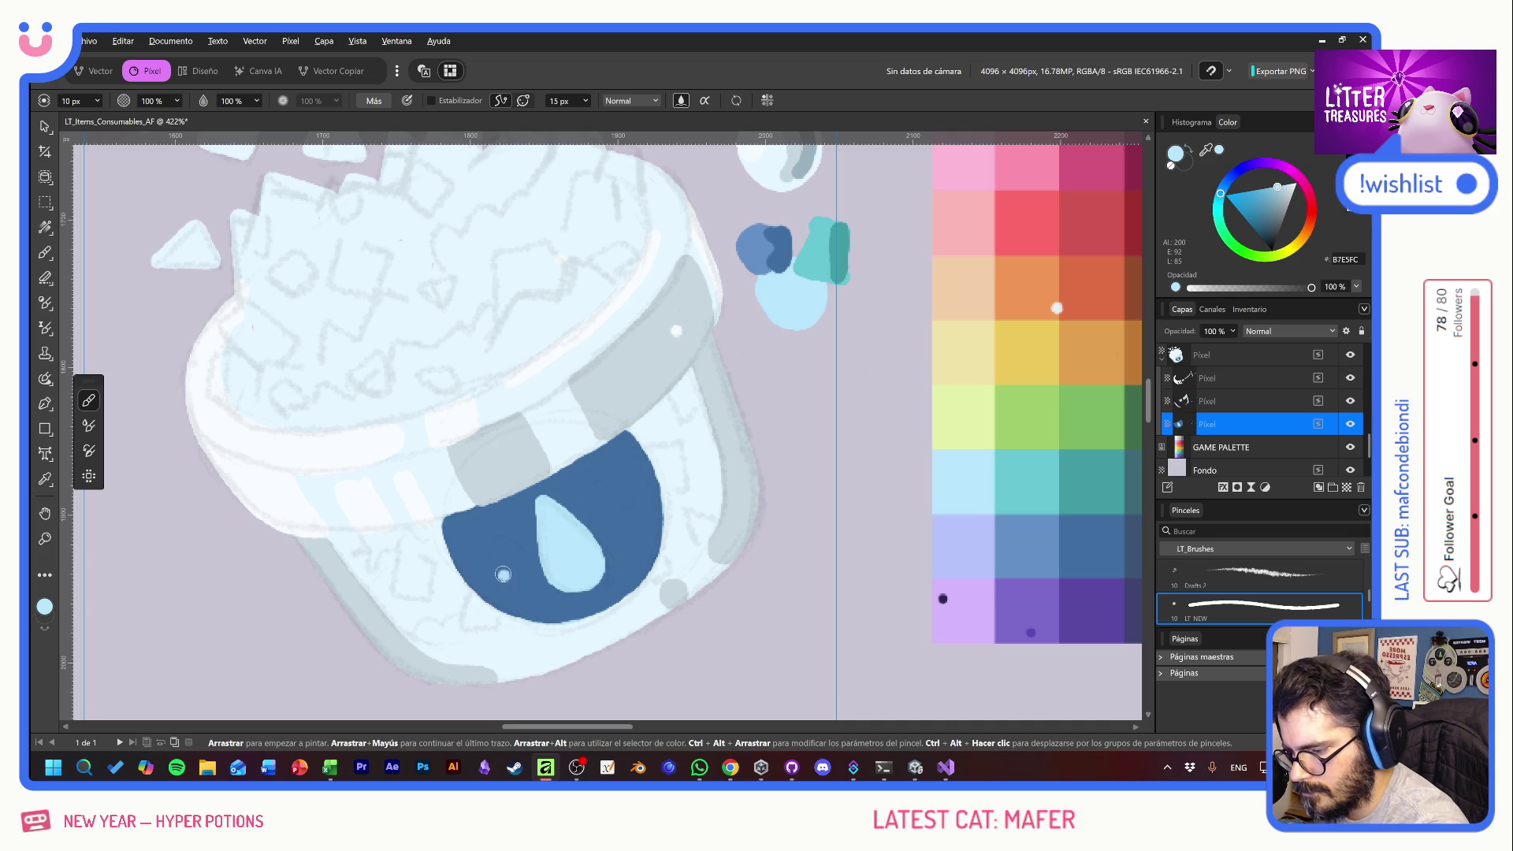
pyautogui.moveTo(490, 583)
pyautogui.mouseDown()
pyautogui.moveTo(496, 543)
pyautogui.moveTo(524, 566)
pyautogui.moveTo(492, 569)
pyautogui.moveTo(504, 540)
pyautogui.moveTo(529, 558)
pyautogui.mouseUp()
pyautogui.moveTo(605, 526)
pyautogui.mouseDown()
pyautogui.moveTo(637, 495)
pyautogui.moveTo(651, 512)
pyautogui.mouseUp()
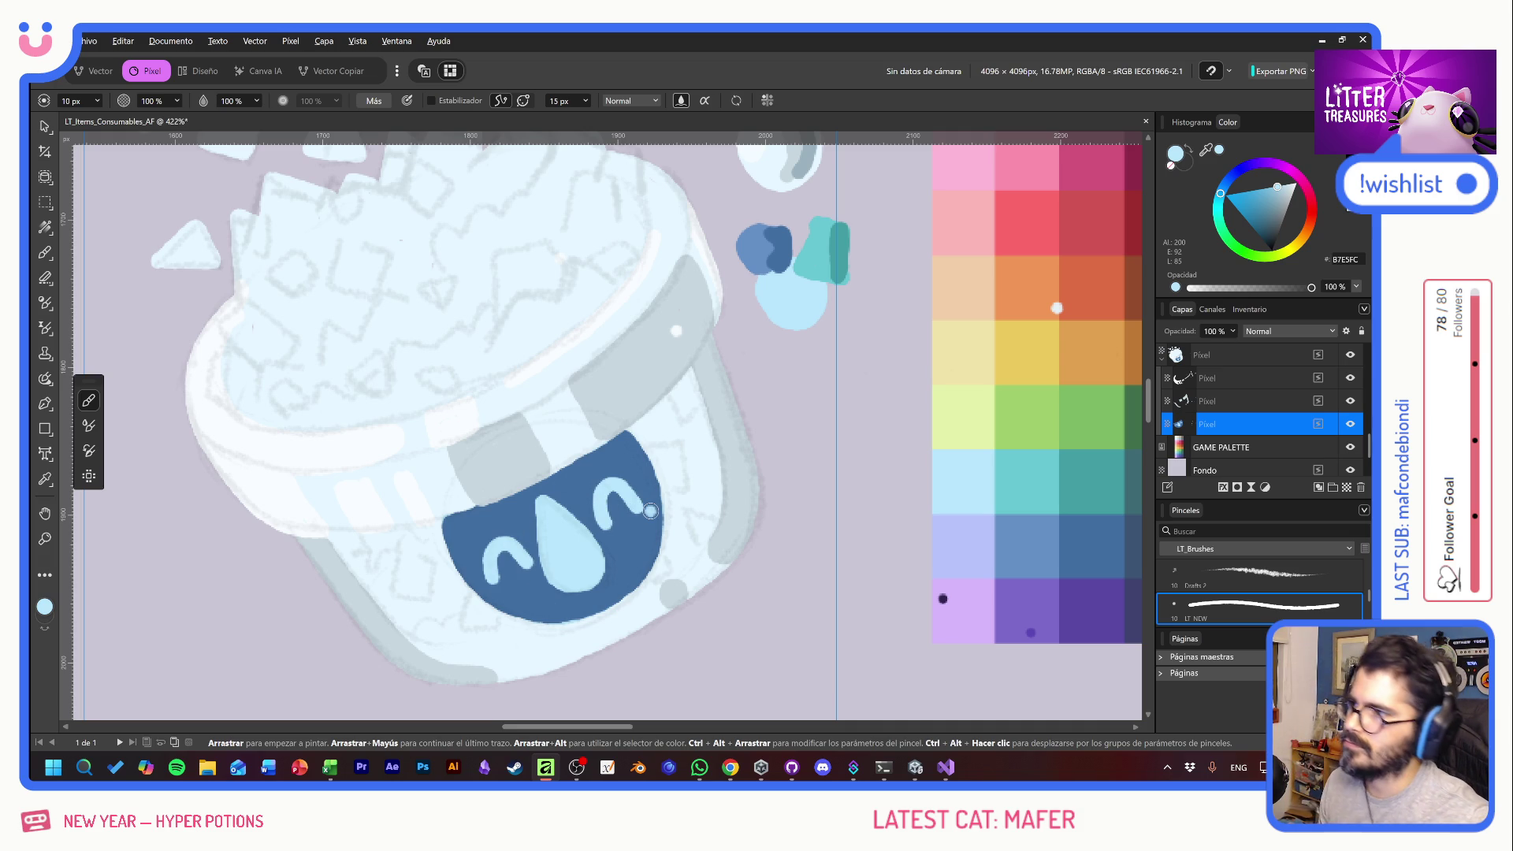
pyautogui.click(655, 541)
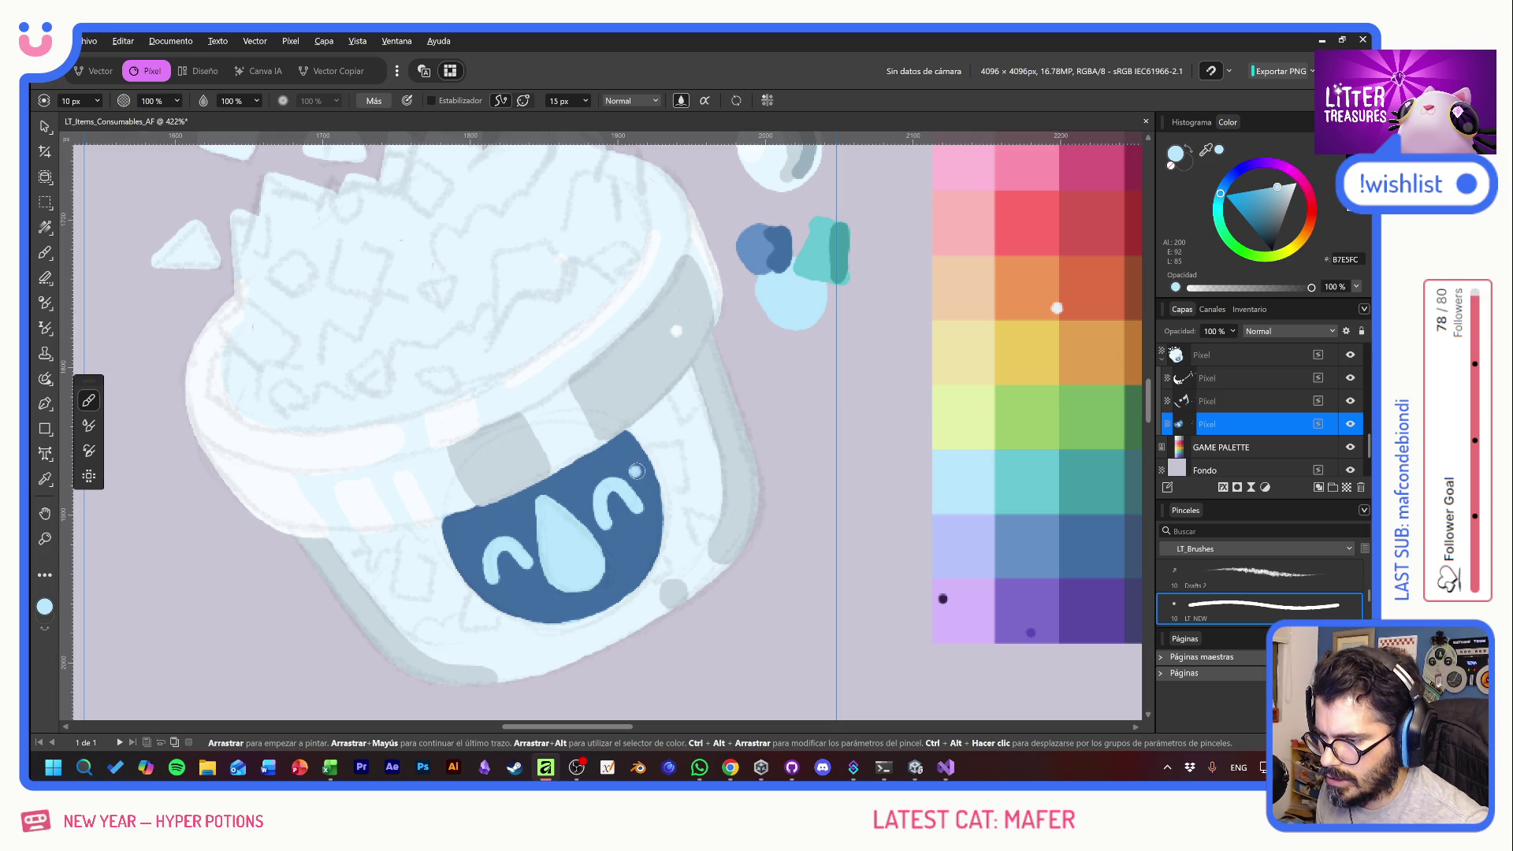
pyautogui.moveTo(667, 396); pyautogui.dragTo(688, 450)
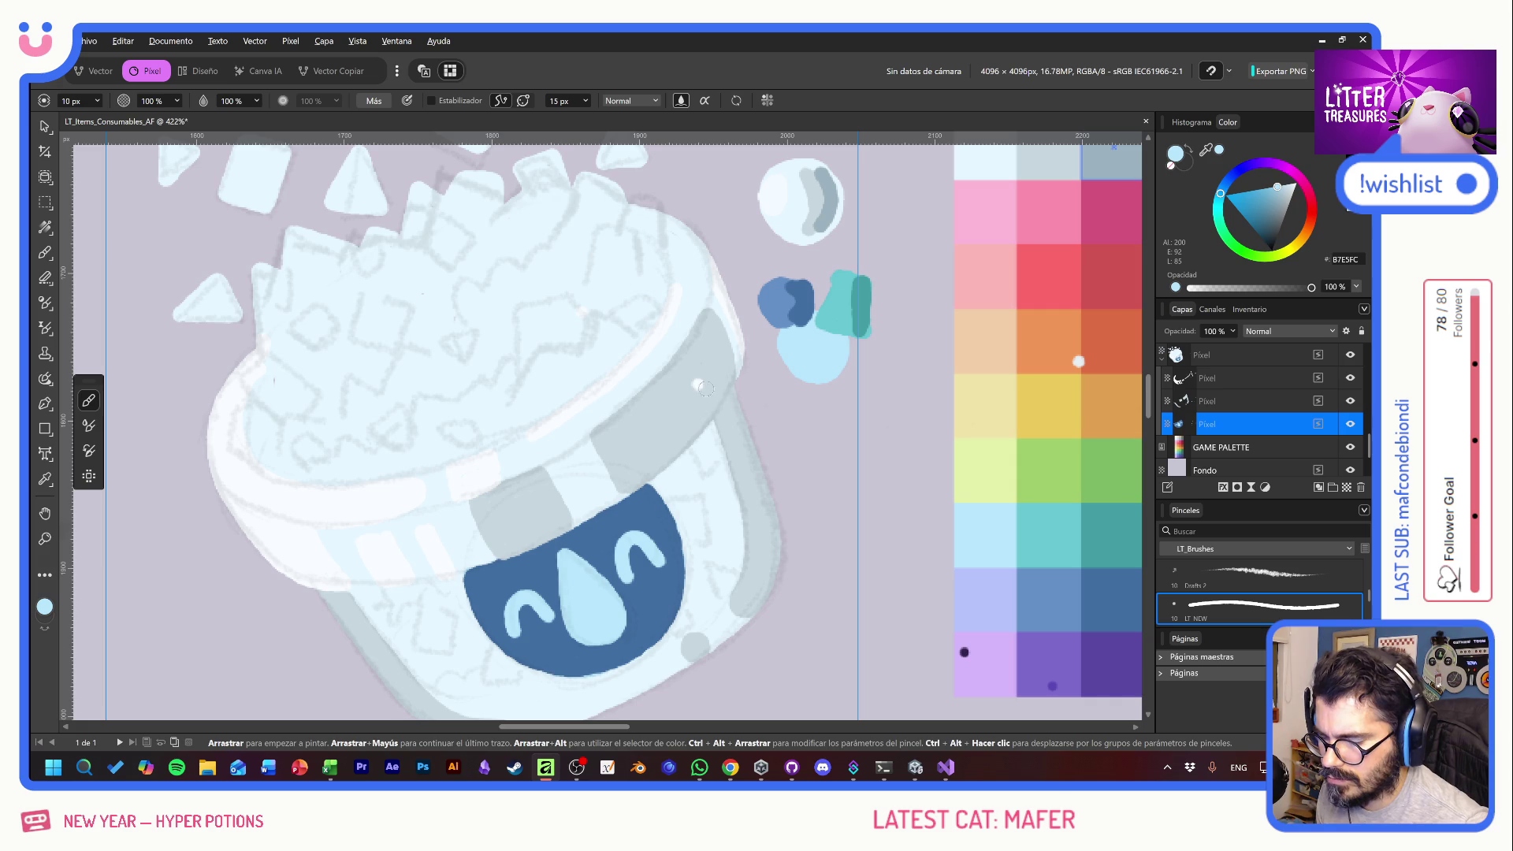
# - Add a new pixel layer and select the layer below it for painting
pyautogui.click(1348, 487)
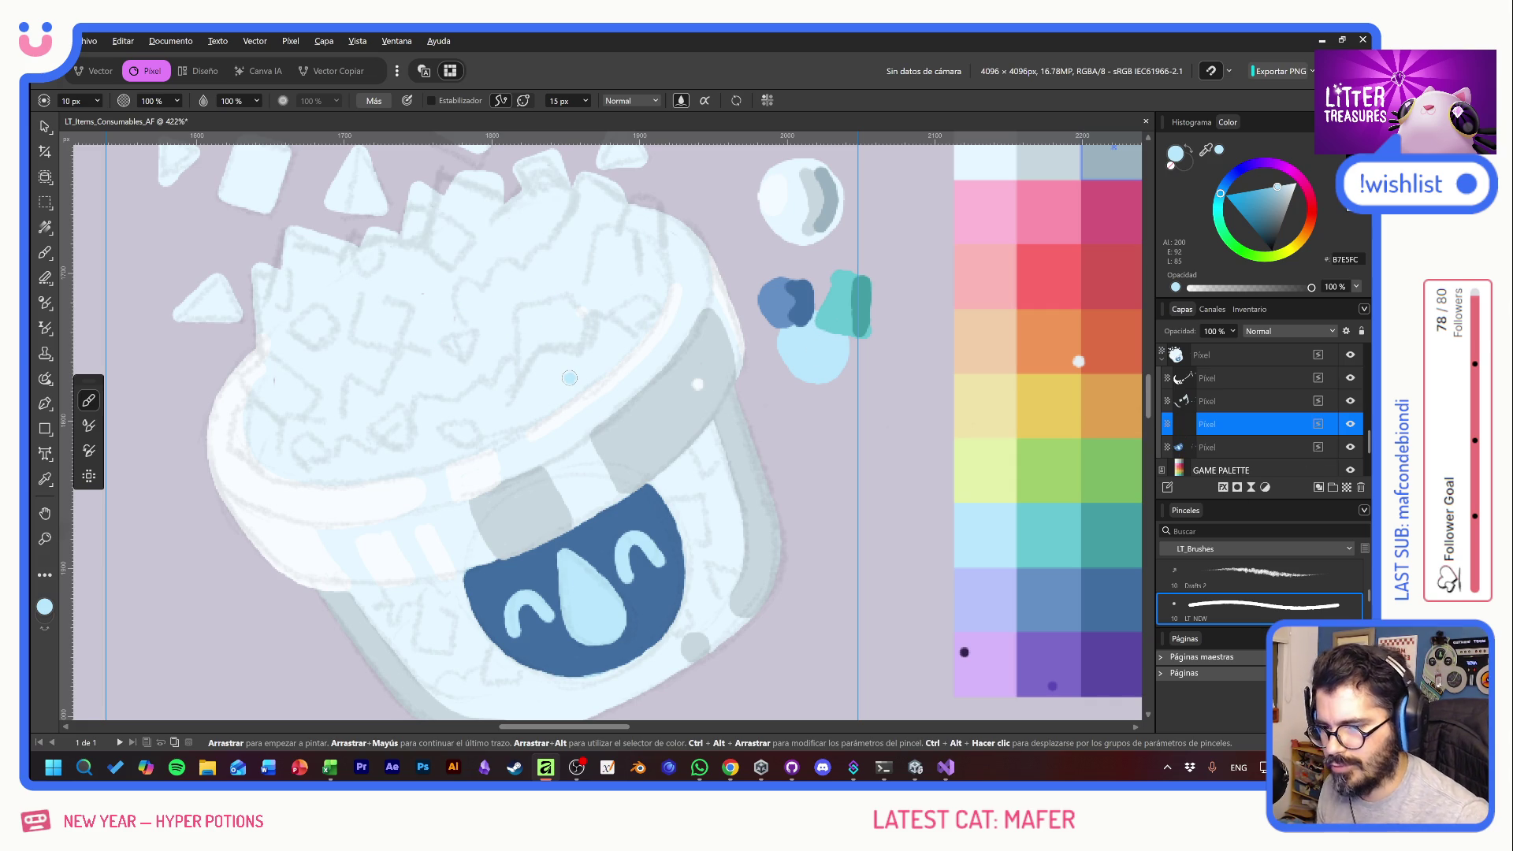
pyautogui.moveTo(570, 377); pyautogui.dragTo(535, 298)
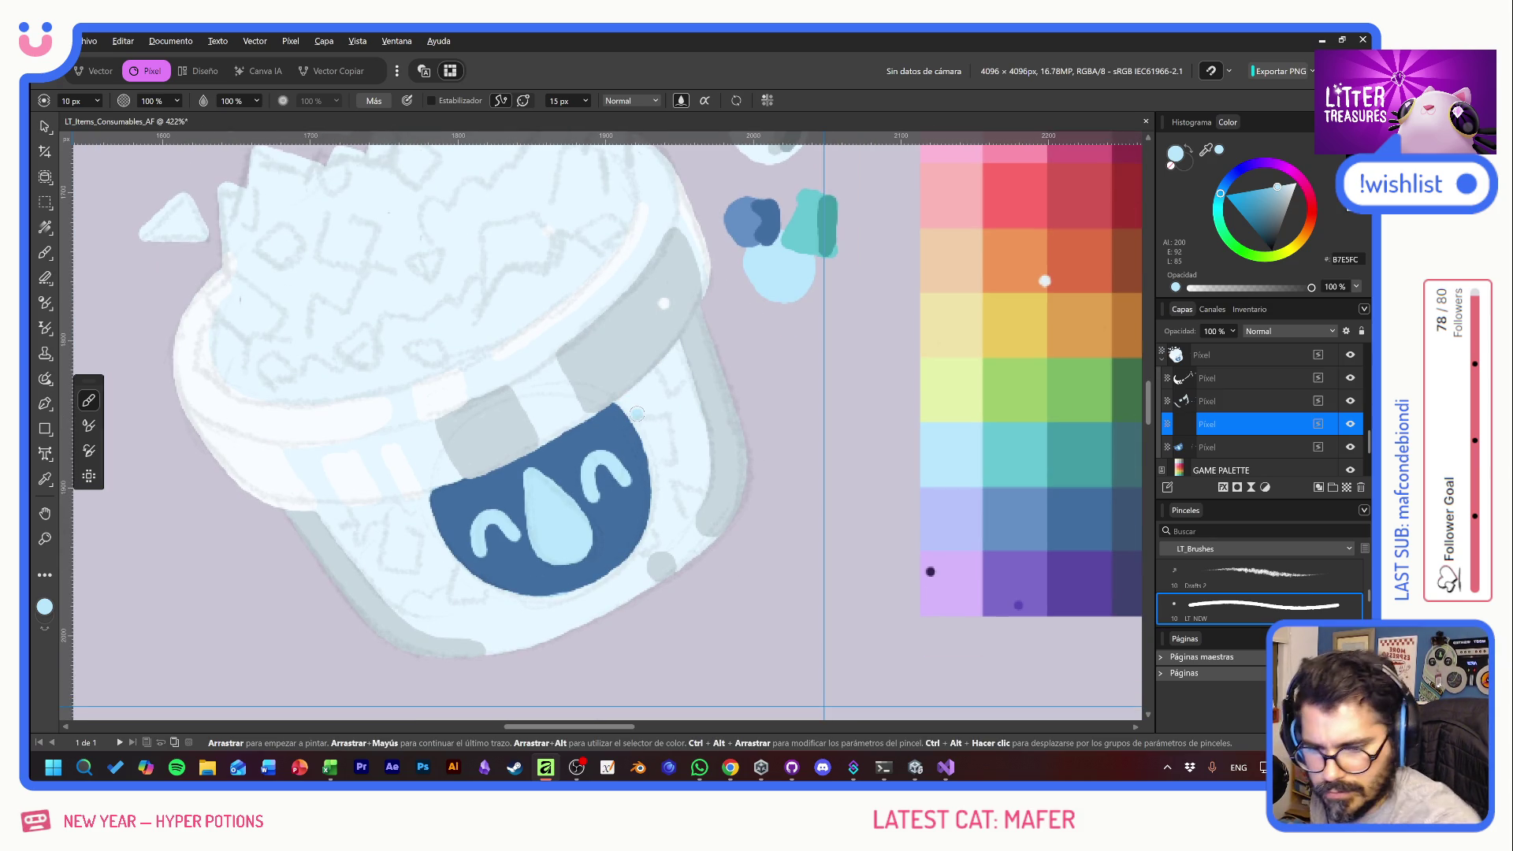
pyautogui.click(1265, 447)
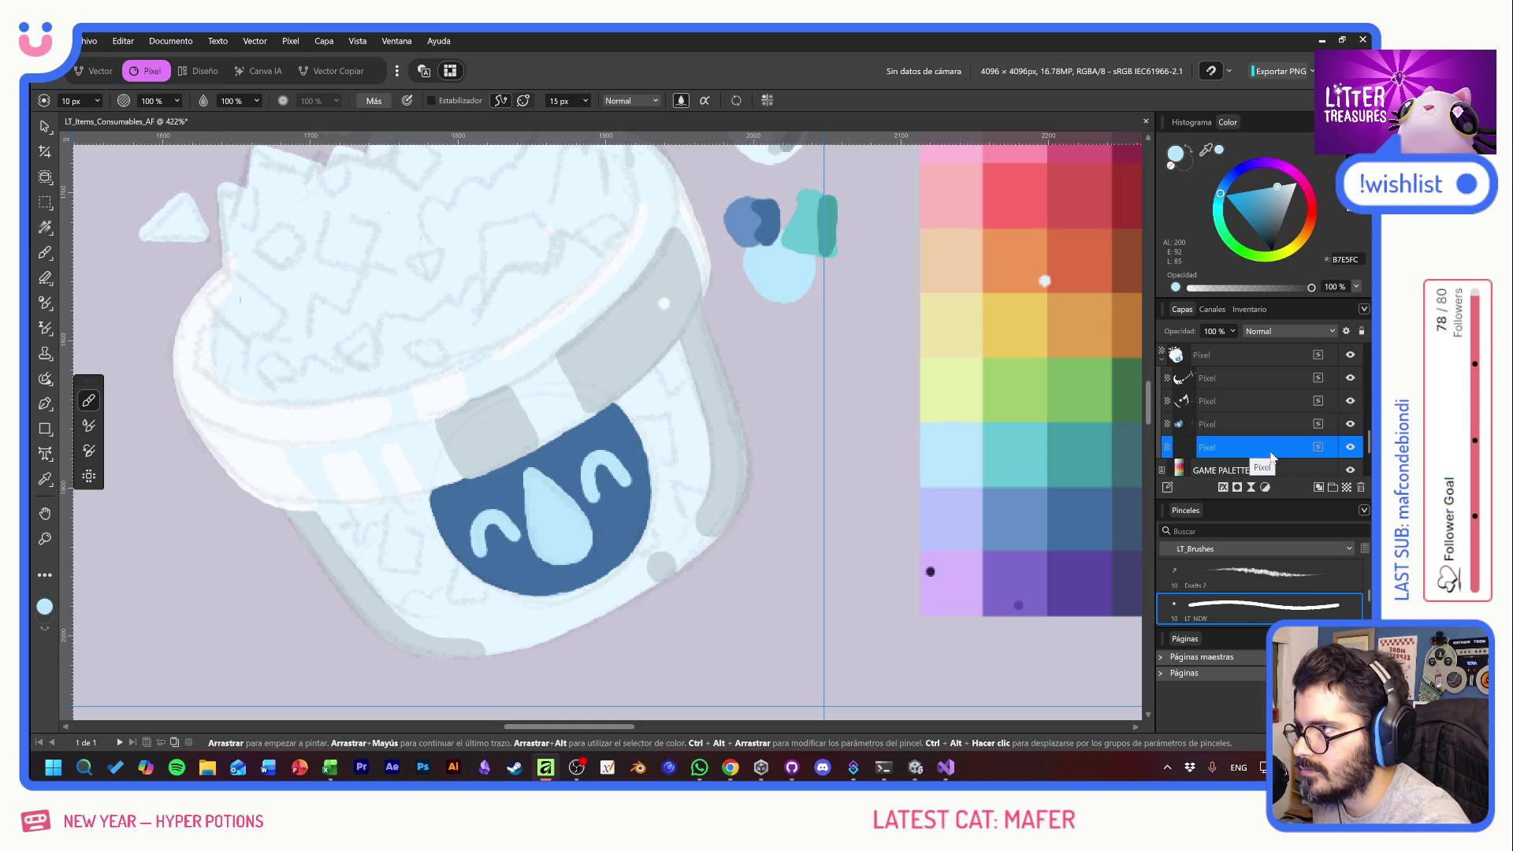
# - Brush light blue over the pot body around the label, down to its lower edge
pyautogui.moveTo(640, 425)
pyautogui.mouseDown()
pyautogui.moveTo(654, 449)
pyautogui.moveTo(660, 392)
pyautogui.moveTo(684, 354)
pyautogui.moveTo(689, 378)
pyautogui.moveTo(686, 359)
pyautogui.mouseUp()
pyautogui.click(667, 523)
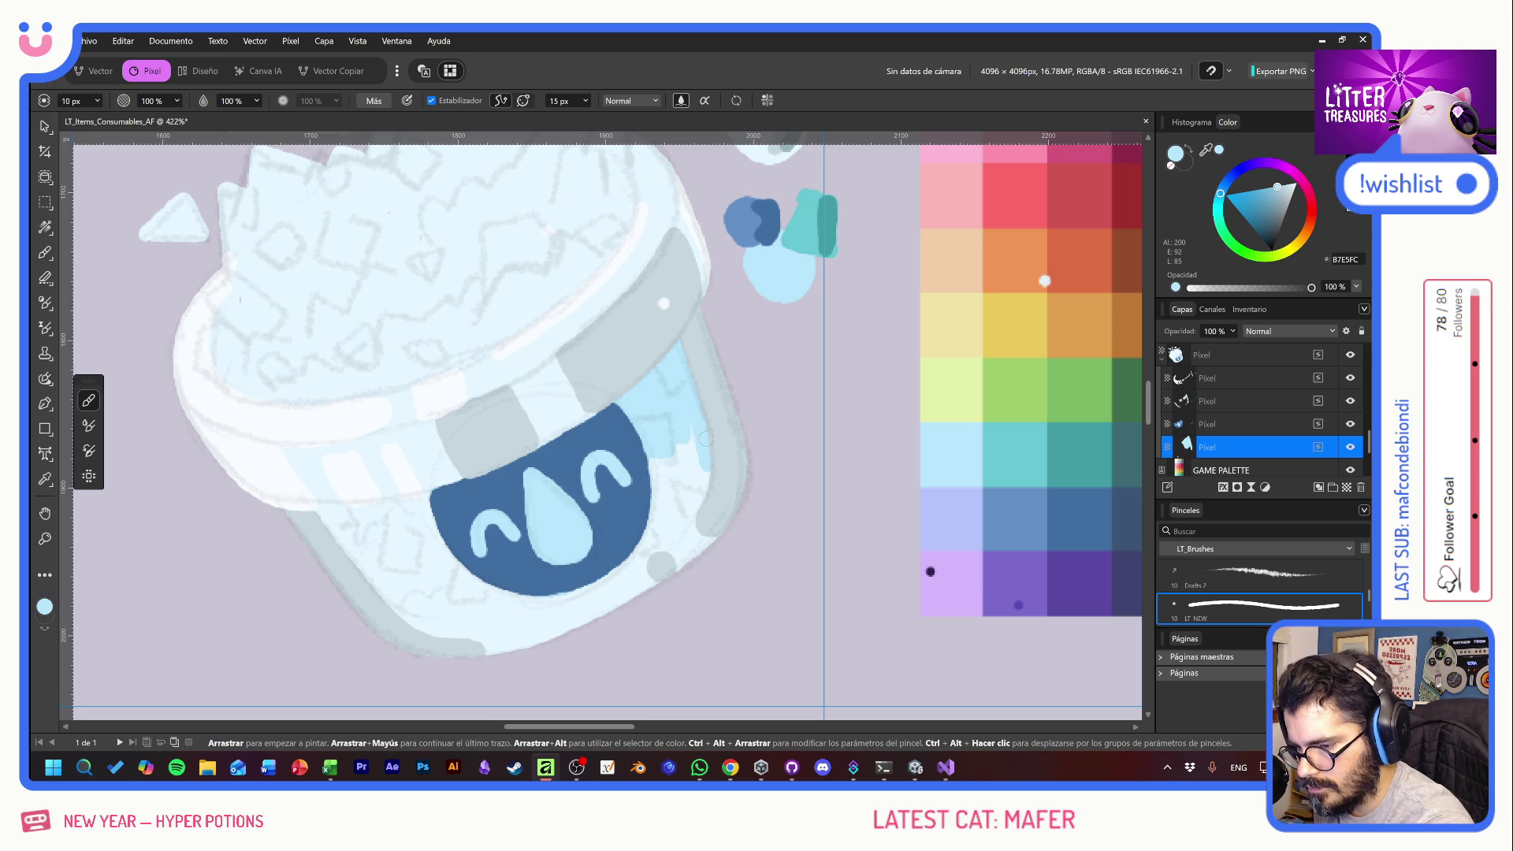
pyautogui.moveTo(705, 453)
pyautogui.mouseDown()
pyautogui.moveTo(659, 543)
pyautogui.moveTo(465, 626)
pyautogui.moveTo(405, 615)
pyautogui.moveTo(321, 513)
pyautogui.mouseUp()
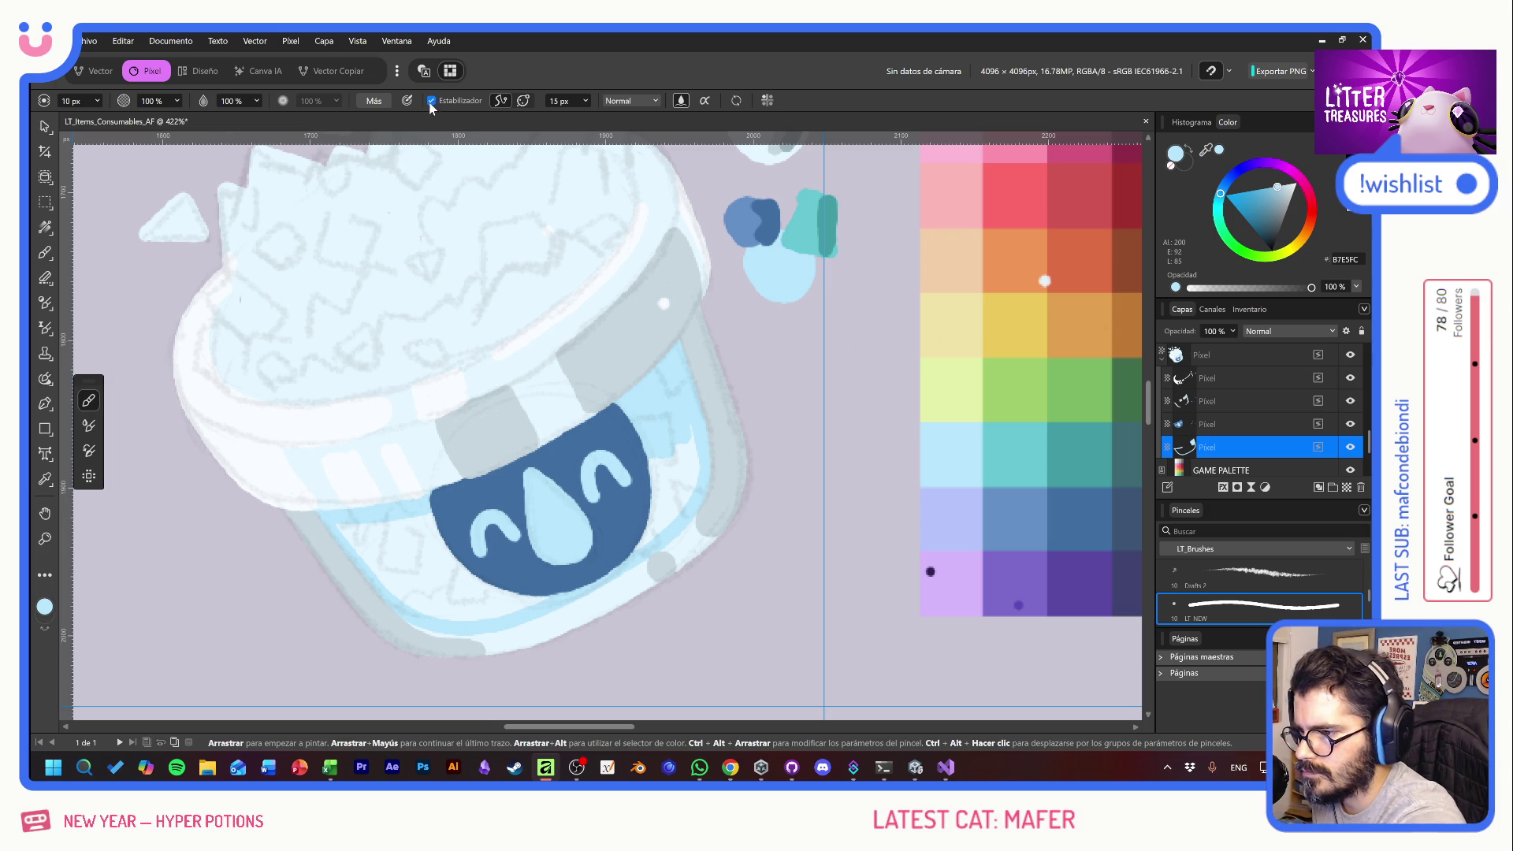
pyautogui.moveTo(343, 531)
pyautogui.mouseDown()
pyautogui.moveTo(366, 559)
pyautogui.moveTo(441, 575)
pyautogui.moveTo(461, 599)
pyautogui.moveTo(449, 551)
pyautogui.moveTo(477, 611)
pyautogui.moveTo(501, 609)
pyautogui.moveTo(490, 581)
pyautogui.mouseUp()
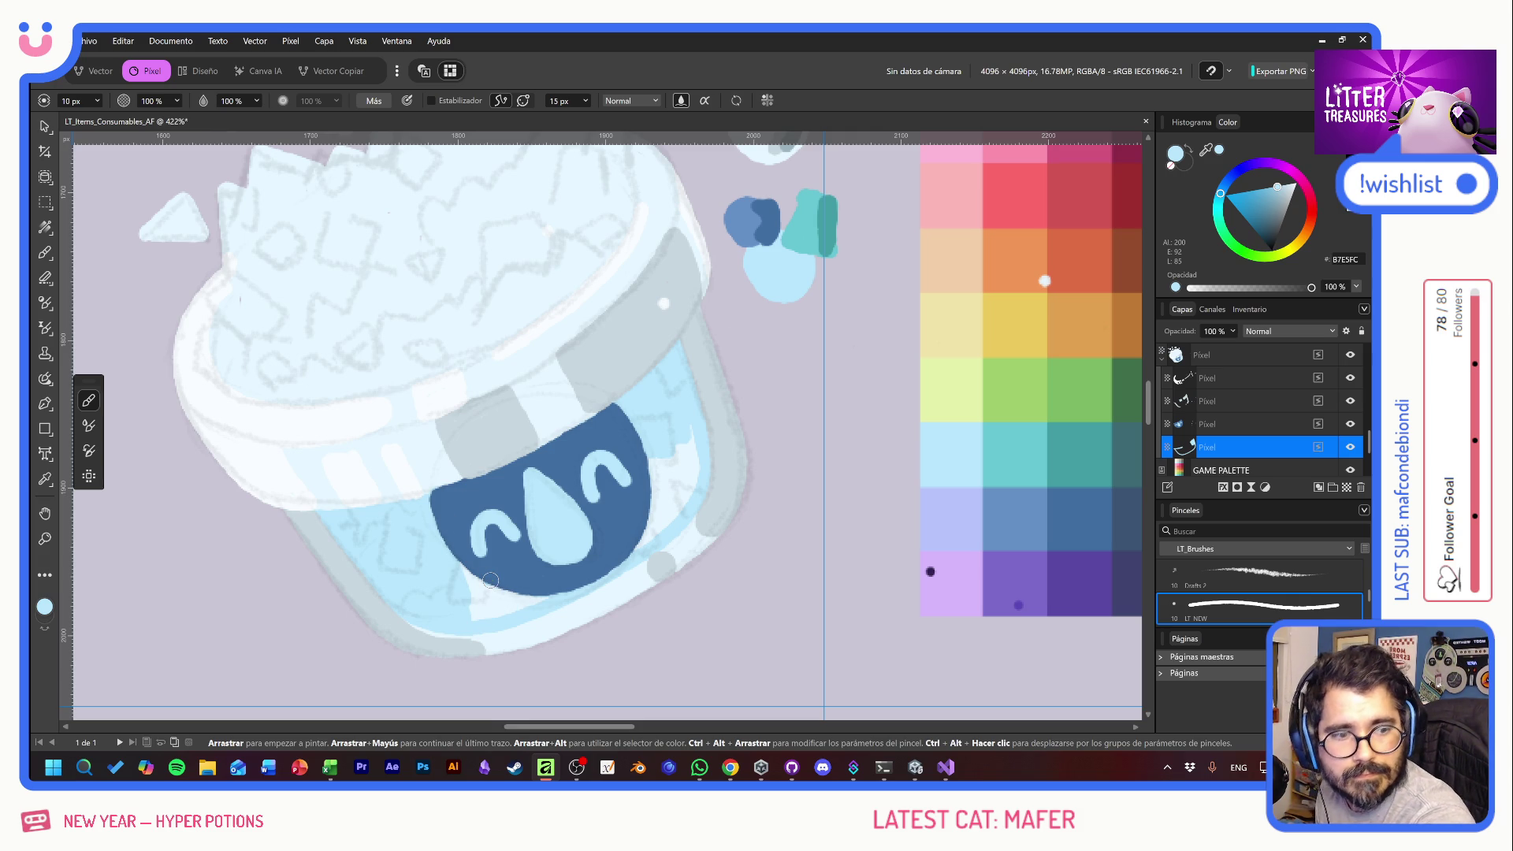
pyautogui.moveTo(490, 581)
pyautogui.mouseDown()
pyautogui.moveTo(469, 587)
pyautogui.moveTo(497, 611)
pyautogui.moveTo(569, 583)
pyautogui.mouseUp()
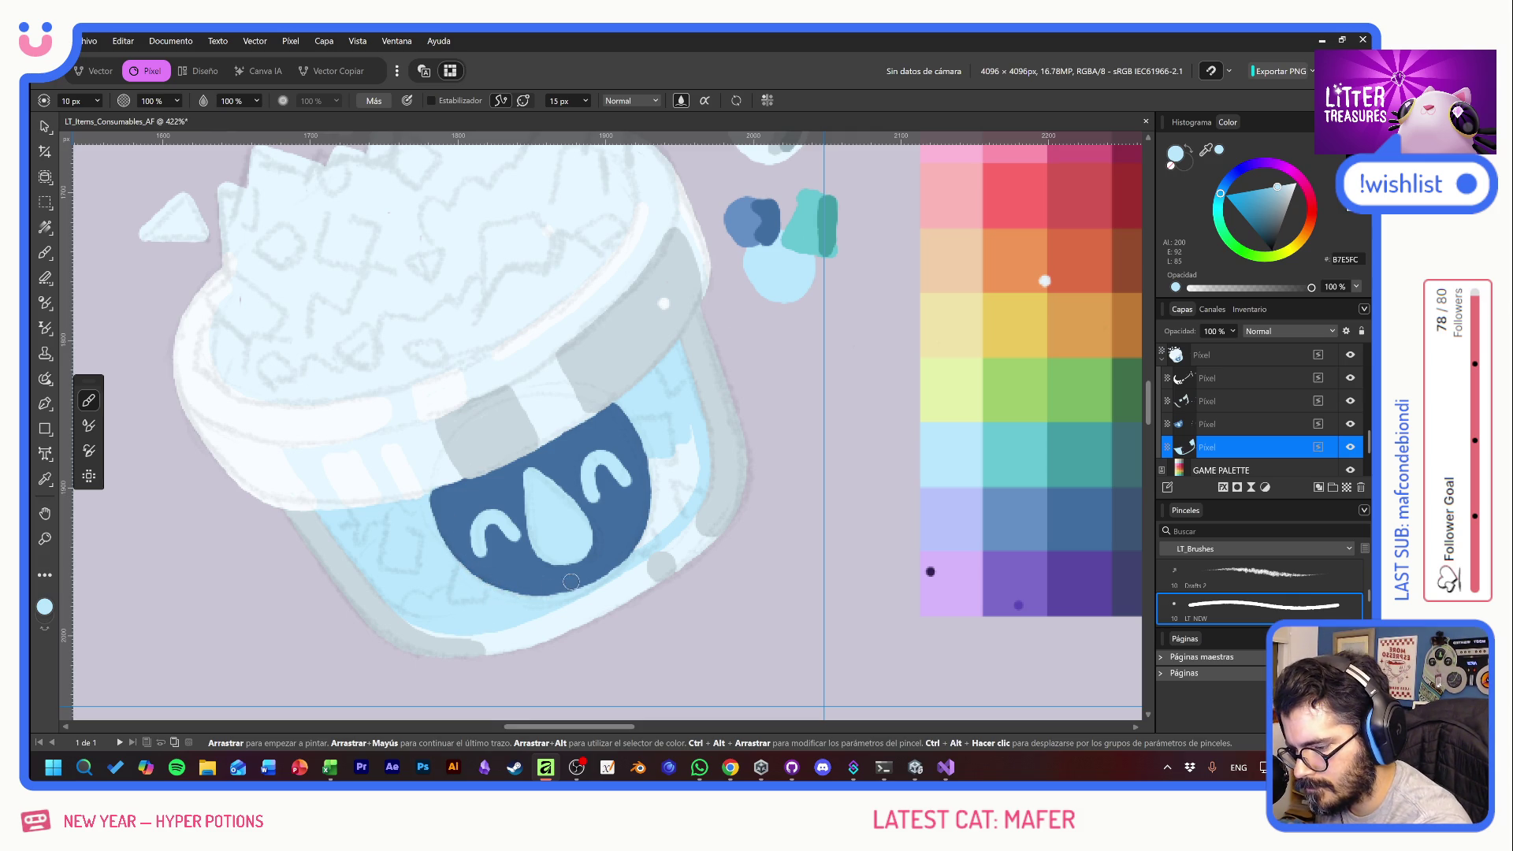
pyautogui.moveTo(652, 472)
pyautogui.mouseDown()
pyautogui.moveTo(666, 482)
pyautogui.moveTo(691, 458)
pyautogui.moveTo(680, 467)
pyautogui.mouseUp()
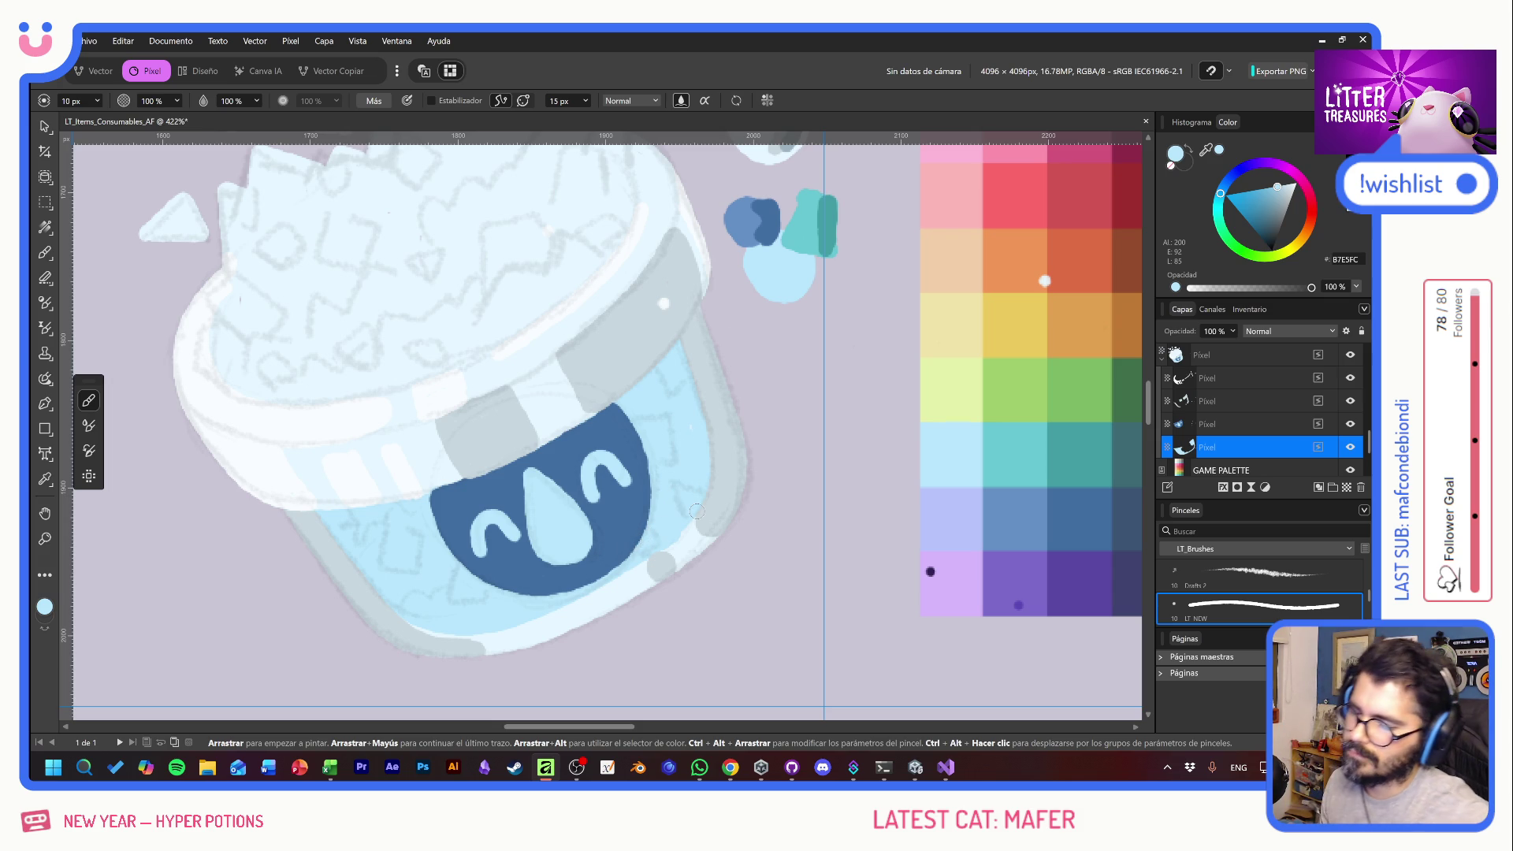
# - Tint the rim's right edge and the pot's upper right light blue, then add a new layer
pyautogui.moveTo(642, 450); pyautogui.dragTo(738, 591)
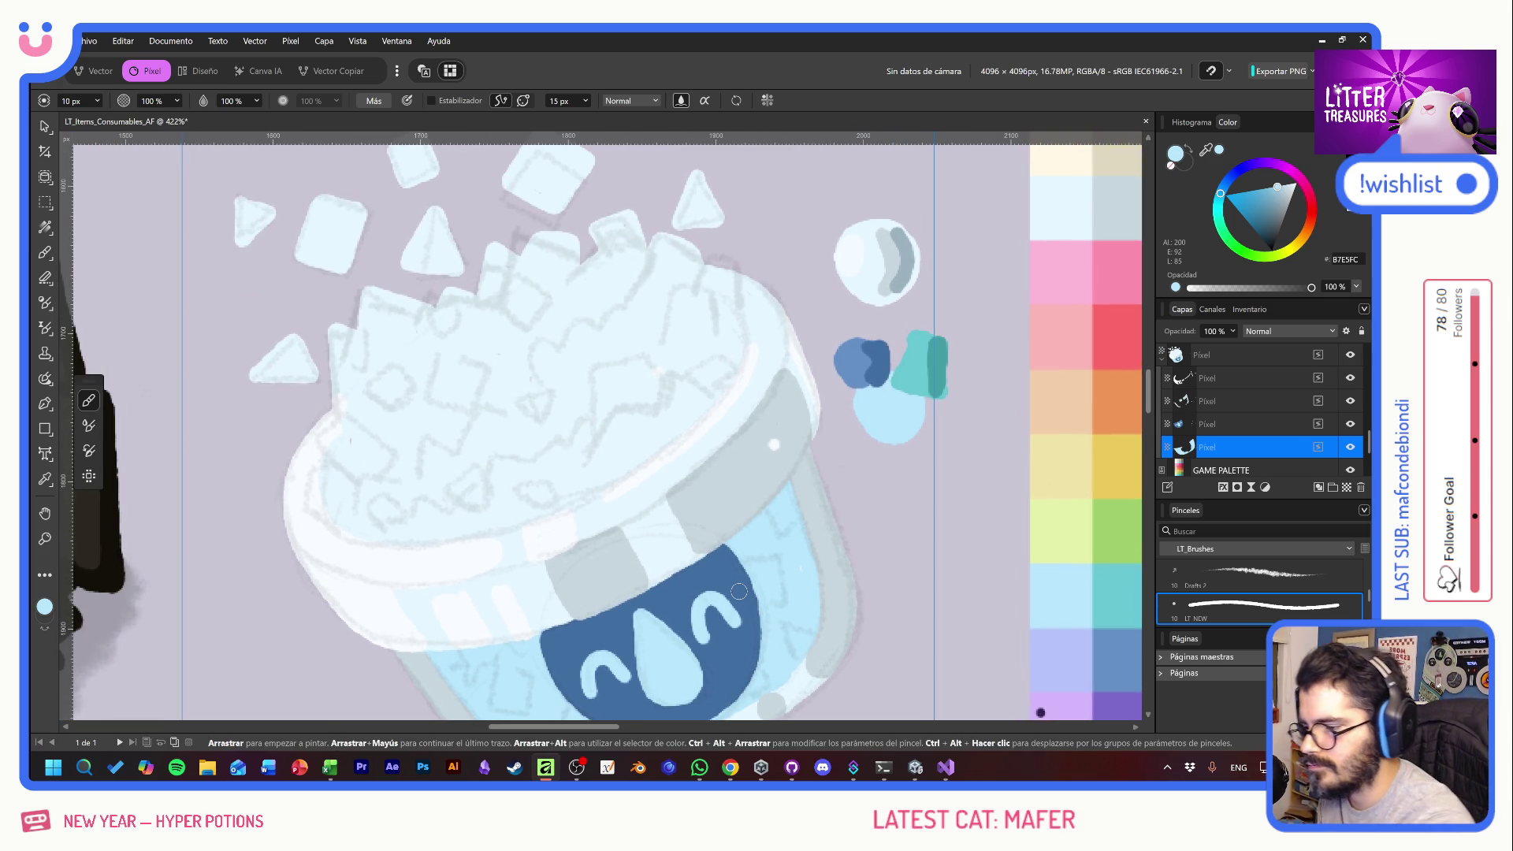
pyautogui.moveTo(743, 355); pyautogui.dragTo(734, 284)
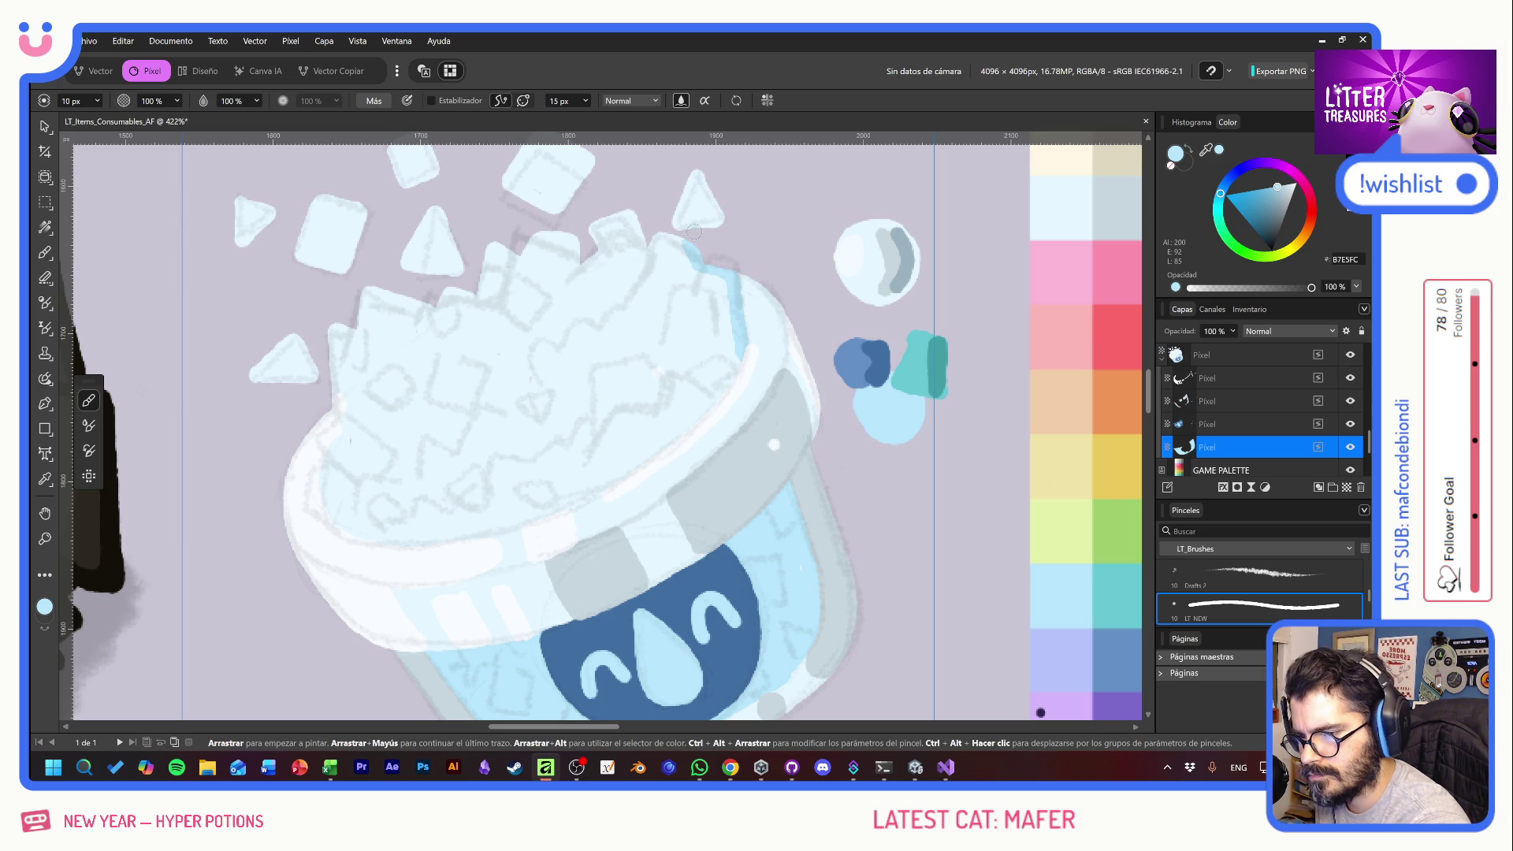
pyautogui.moveTo(680, 236)
pyautogui.mouseDown()
pyautogui.moveTo(687, 279)
pyautogui.moveTo(674, 252)
pyautogui.moveTo(658, 292)
pyautogui.moveTo(648, 248)
pyautogui.moveTo(613, 231)
pyautogui.moveTo(583, 284)
pyautogui.moveTo(553, 240)
pyautogui.moveTo(522, 229)
pyautogui.moveTo(490, 260)
pyautogui.moveTo(461, 355)
pyautogui.moveTo(434, 316)
pyautogui.moveTo(396, 303)
pyautogui.moveTo(356, 371)
pyautogui.moveTo(336, 345)
pyautogui.moveTo(354, 457)
pyautogui.moveTo(348, 319)
pyautogui.mouseUp()
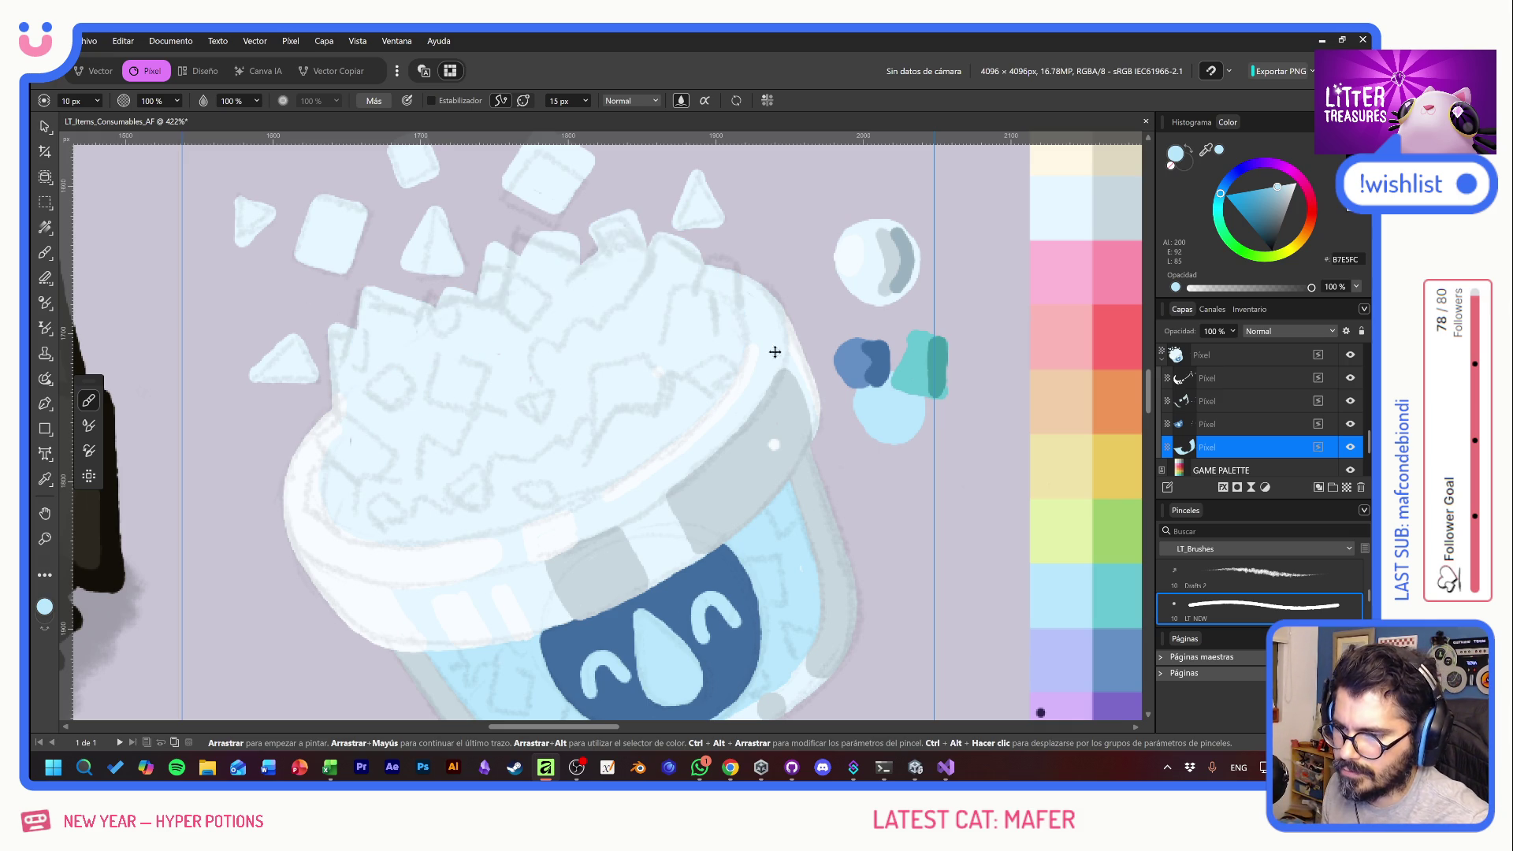
pyautogui.click(1346, 487)
# - Move the new layer near the top and start a stabilized light-blue line along the rim
pyautogui.moveTo(1243, 451); pyautogui.dragTo(1241, 378)
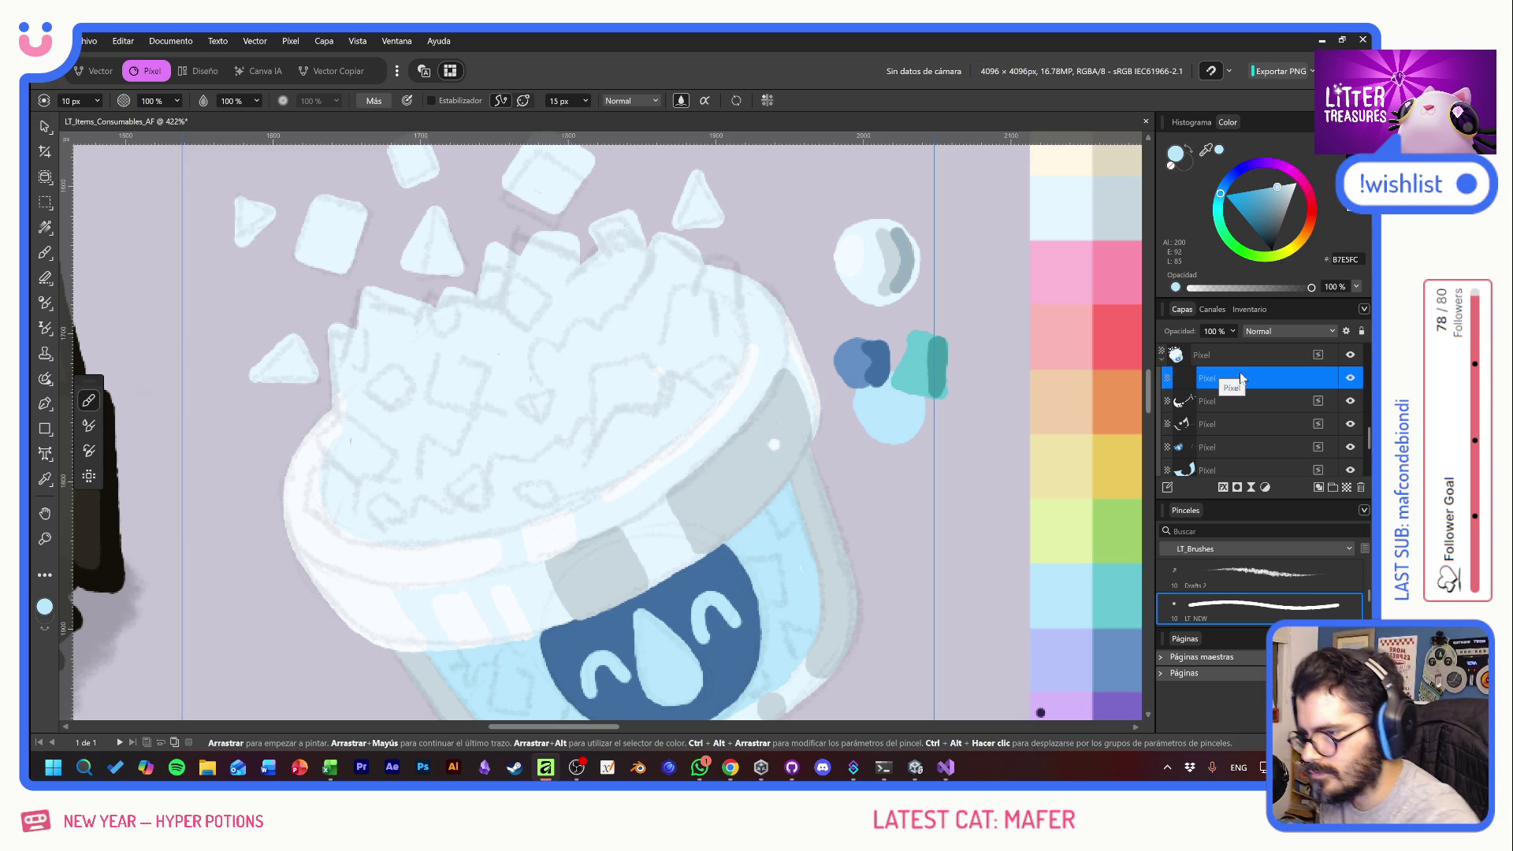
pyautogui.click(431, 101)
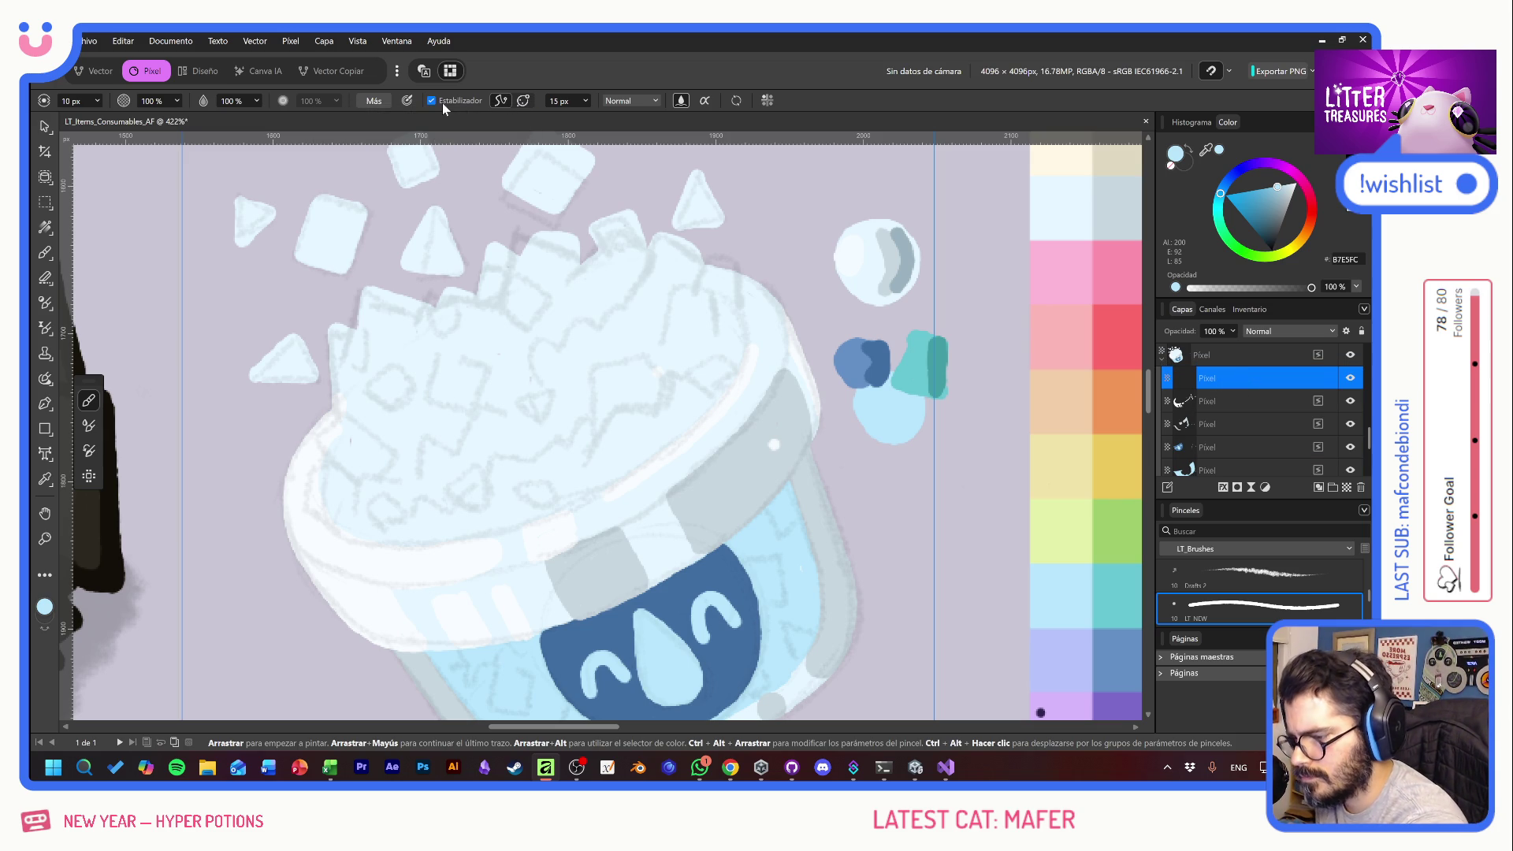
pyautogui.moveTo(345, 421)
pyautogui.mouseDown()
pyautogui.moveTo(320, 440)
pyautogui.moveTo(369, 498)
pyautogui.moveTo(316, 477)
pyautogui.moveTo(345, 473)
pyautogui.mouseUp()
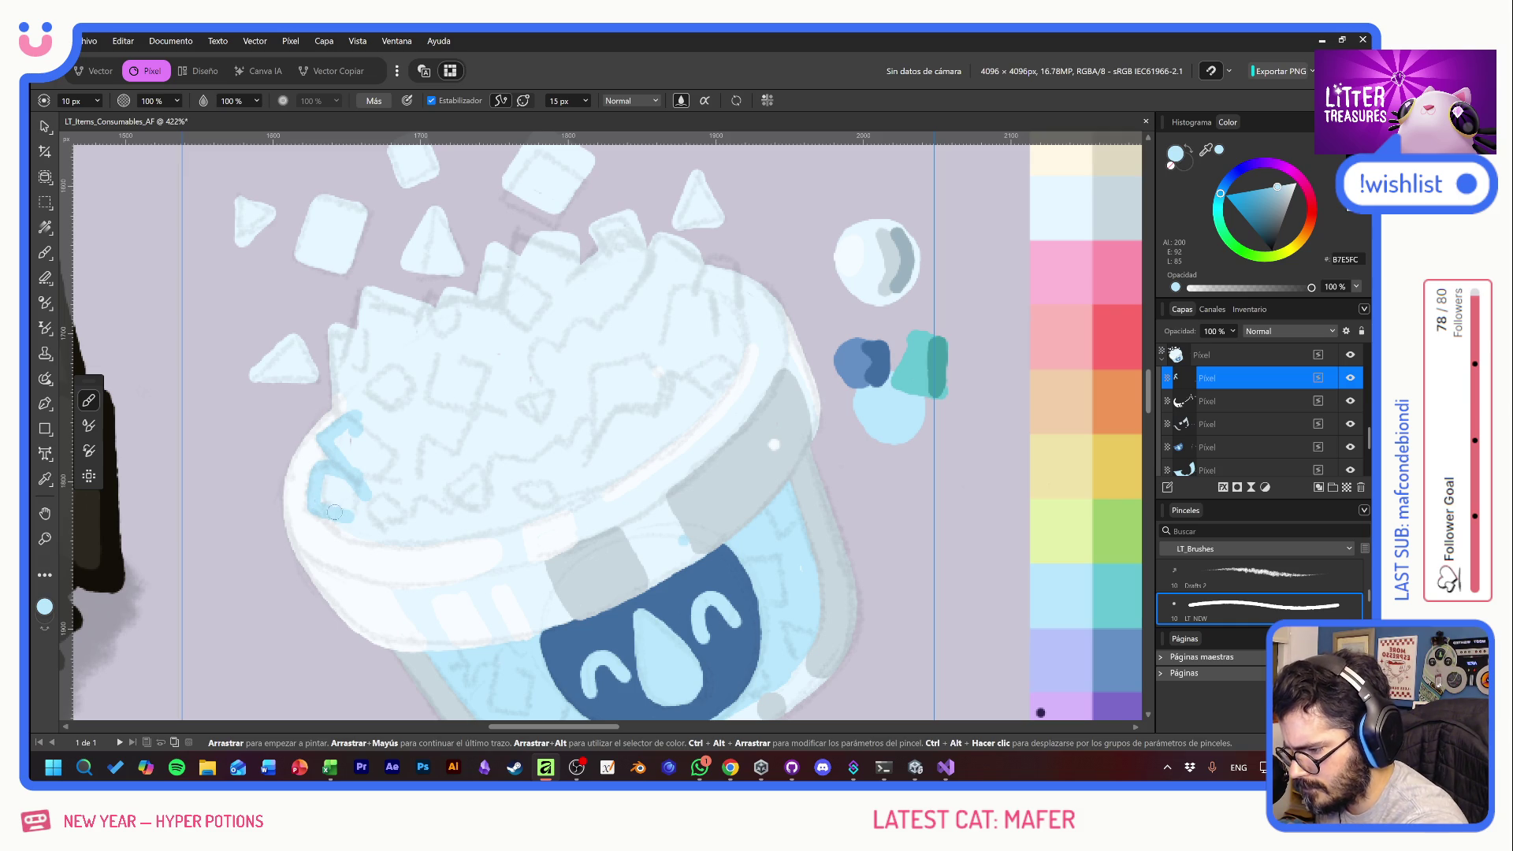
pyautogui.moveTo(329, 508)
pyautogui.mouseDown()
pyautogui.moveTo(347, 535)
pyautogui.moveTo(382, 542)
pyautogui.moveTo(473, 521)
pyautogui.mouseUp()
pyautogui.moveTo(705, 274)
pyautogui.mouseDown()
pyautogui.moveTo(692, 309)
pyautogui.moveTo(707, 270)
pyautogui.moveTo(693, 282)
pyautogui.moveTo(738, 285)
pyautogui.moveTo(733, 376)
pyautogui.moveTo(703, 413)
pyautogui.moveTo(552, 507)
pyautogui.moveTo(441, 533)
pyautogui.mouseUp()
pyautogui.hotkey('ctrl', 'z')
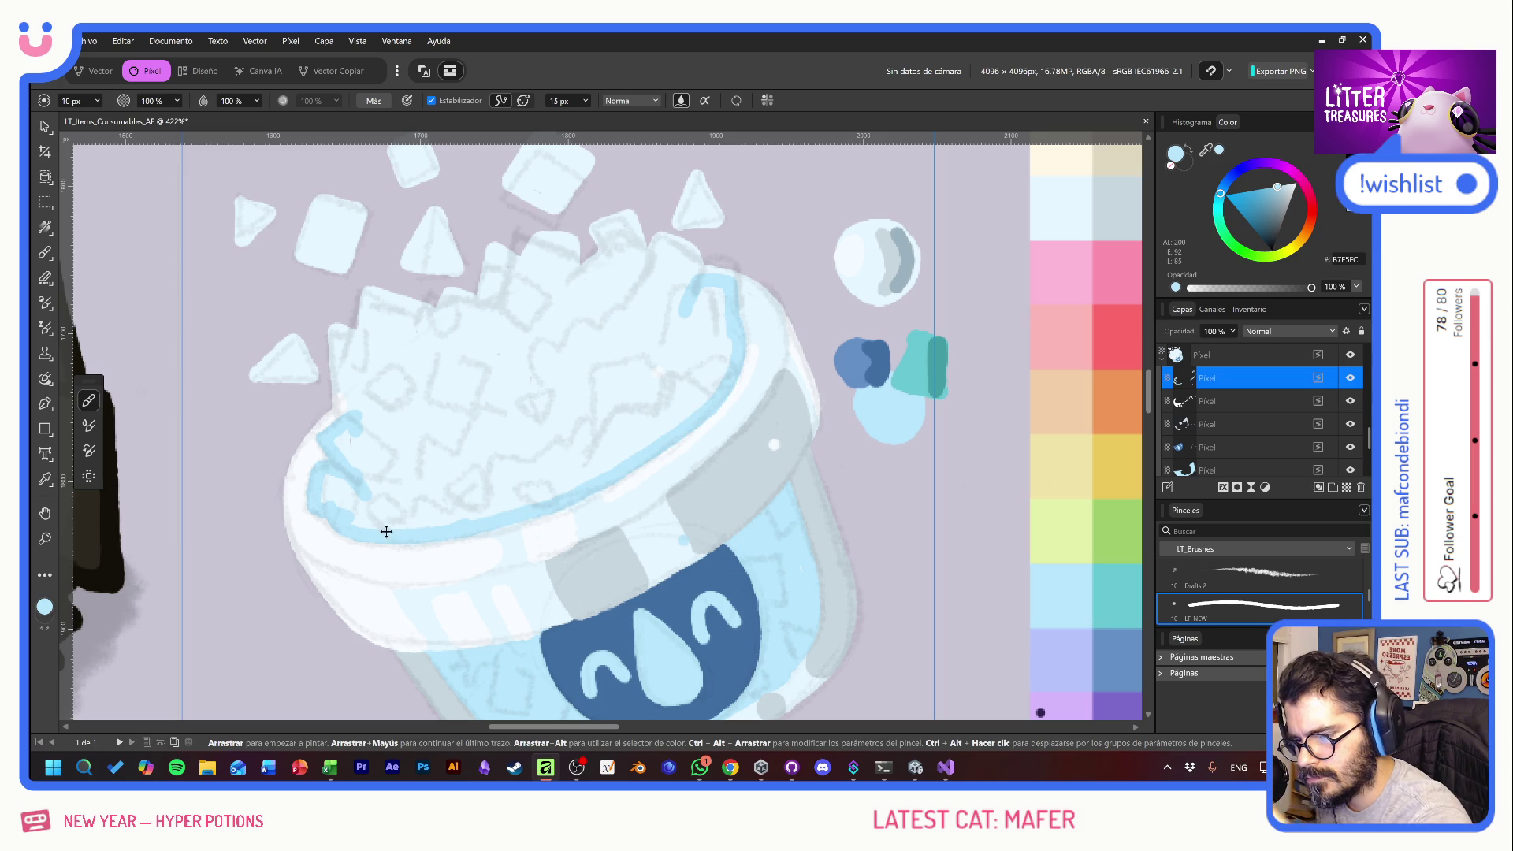
pyautogui.hotkey('ctrl', 'z')
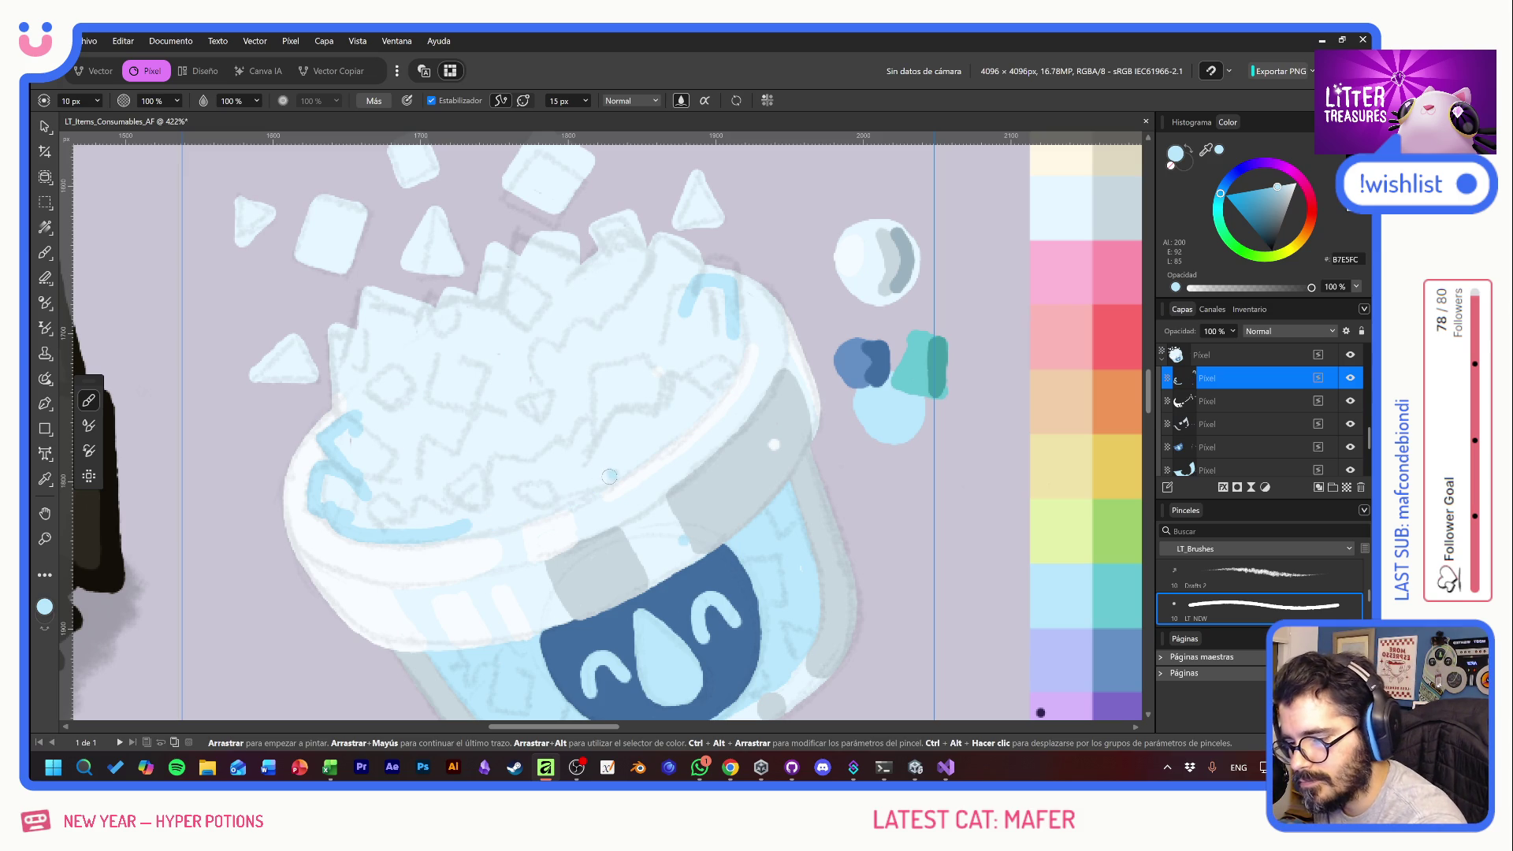
# - Complete the light-blue inner rim line, then turn stabilization off and tint the top crystals
pyautogui.moveTo(605, 481)
pyautogui.mouseDown()
pyautogui.moveTo(685, 409)
pyautogui.moveTo(735, 317)
pyautogui.moveTo(606, 476)
pyautogui.moveTo(648, 450)
pyautogui.moveTo(733, 344)
pyautogui.moveTo(732, 313)
pyautogui.moveTo(741, 347)
pyautogui.moveTo(673, 442)
pyautogui.moveTo(590, 487)
pyautogui.mouseUp()
pyautogui.hotkey('ctrl', 'z')
pyautogui.hotkey('ctrl', 'z')
pyautogui.hotkey('ctrl', 'z')
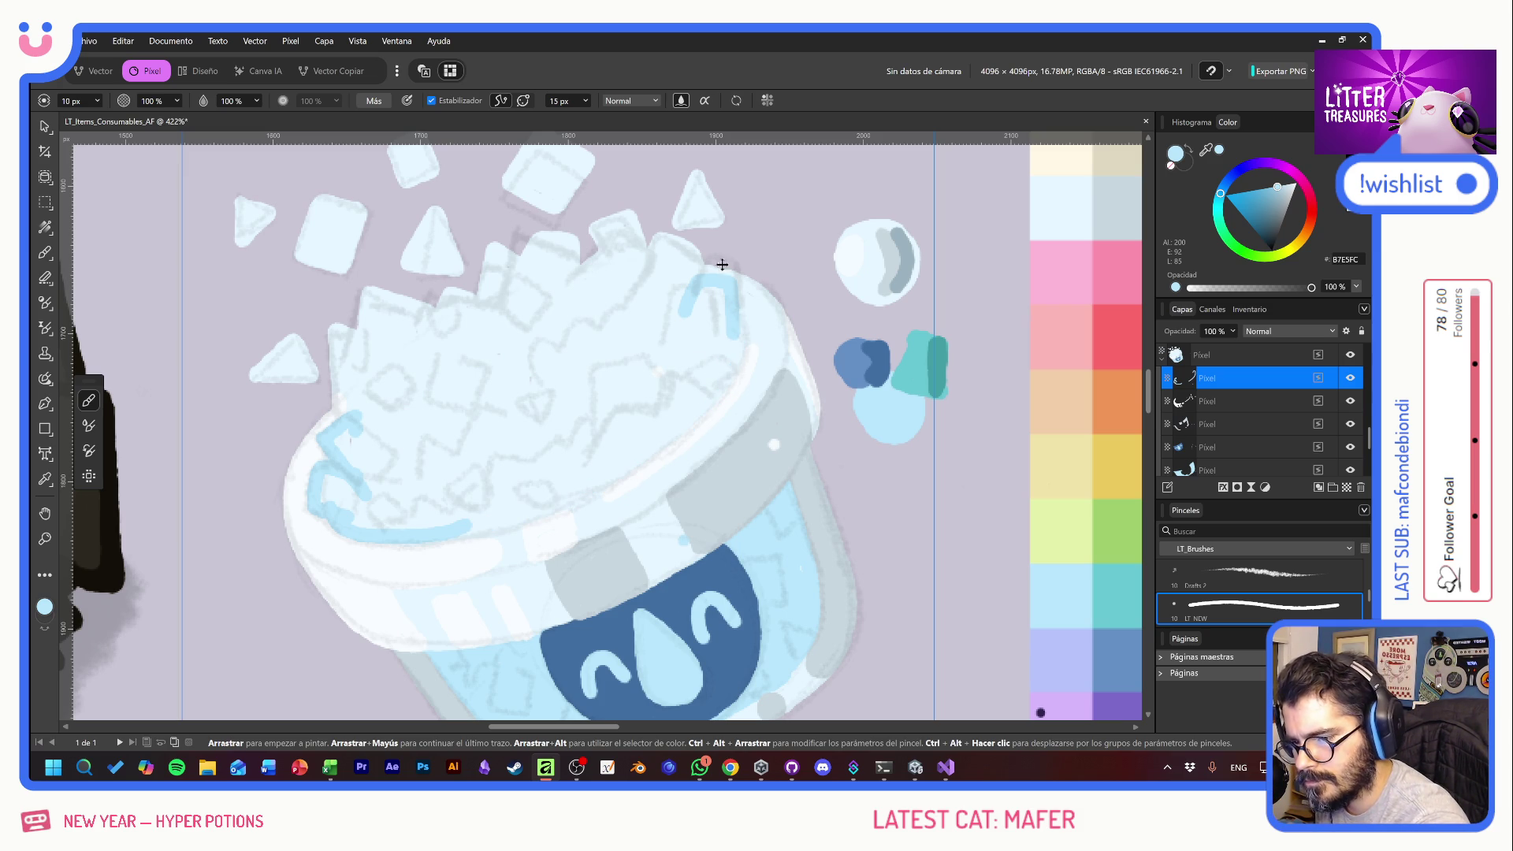
pyautogui.moveTo(739, 309)
pyautogui.mouseDown()
pyautogui.moveTo(731, 371)
pyautogui.moveTo(662, 446)
pyautogui.moveTo(574, 493)
pyautogui.mouseUp()
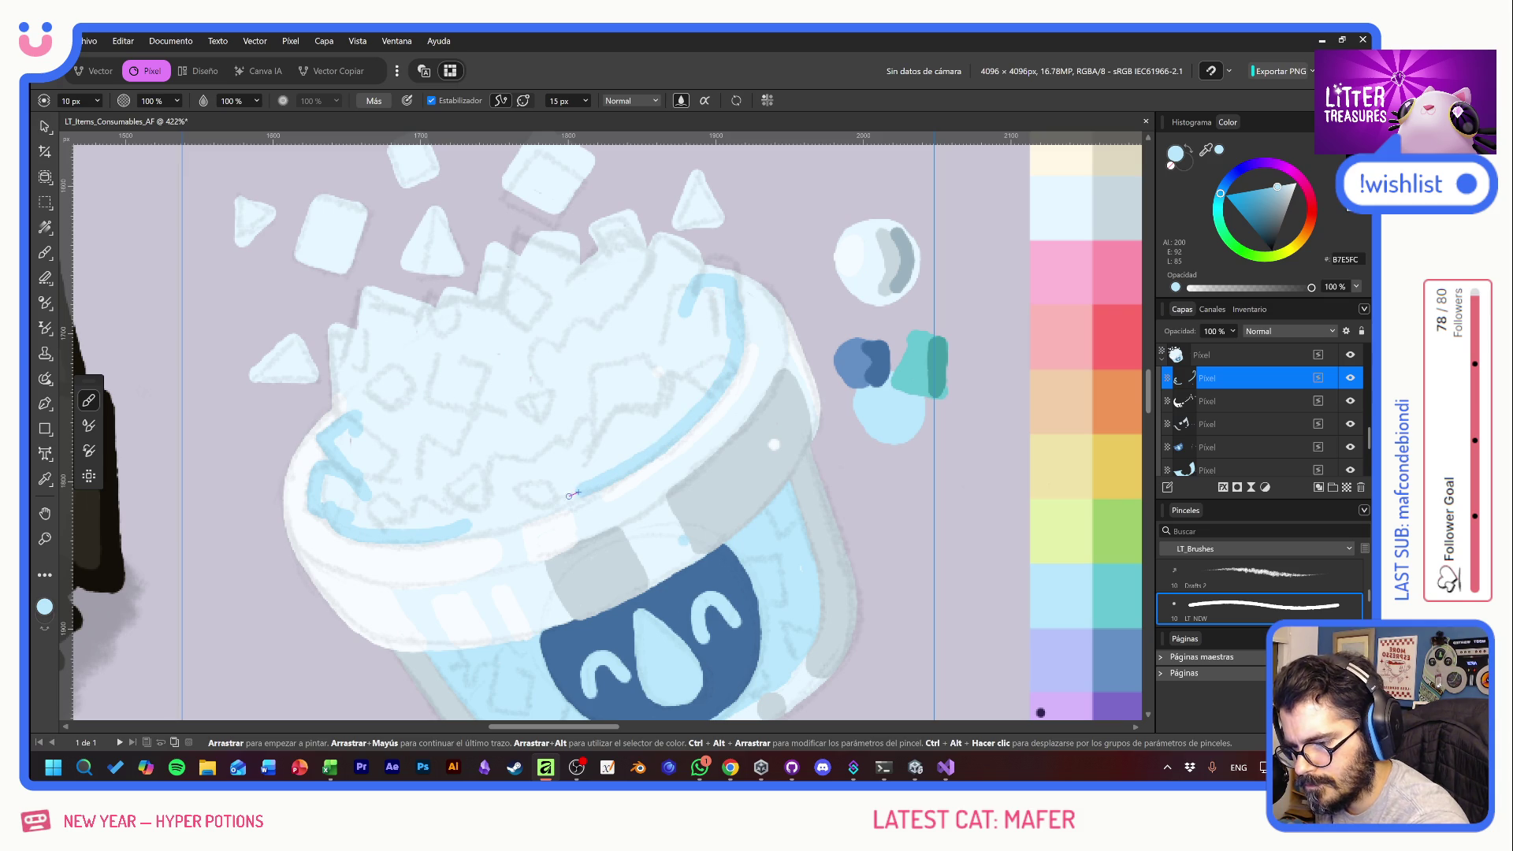
pyautogui.moveTo(469, 514)
pyautogui.mouseDown()
pyautogui.moveTo(411, 536)
pyautogui.moveTo(524, 512)
pyautogui.moveTo(630, 450)
pyautogui.mouseUp()
pyautogui.hotkey('ctrl', 'z')
pyautogui.moveTo(388, 534)
pyautogui.mouseDown()
pyautogui.moveTo(537, 506)
pyautogui.moveTo(583, 459)
pyautogui.mouseUp()
pyautogui.hotkey('ctrl', 'z')
pyautogui.moveTo(382, 521)
pyautogui.mouseDown()
pyautogui.moveTo(536, 516)
pyautogui.moveTo(694, 410)
pyautogui.mouseUp()
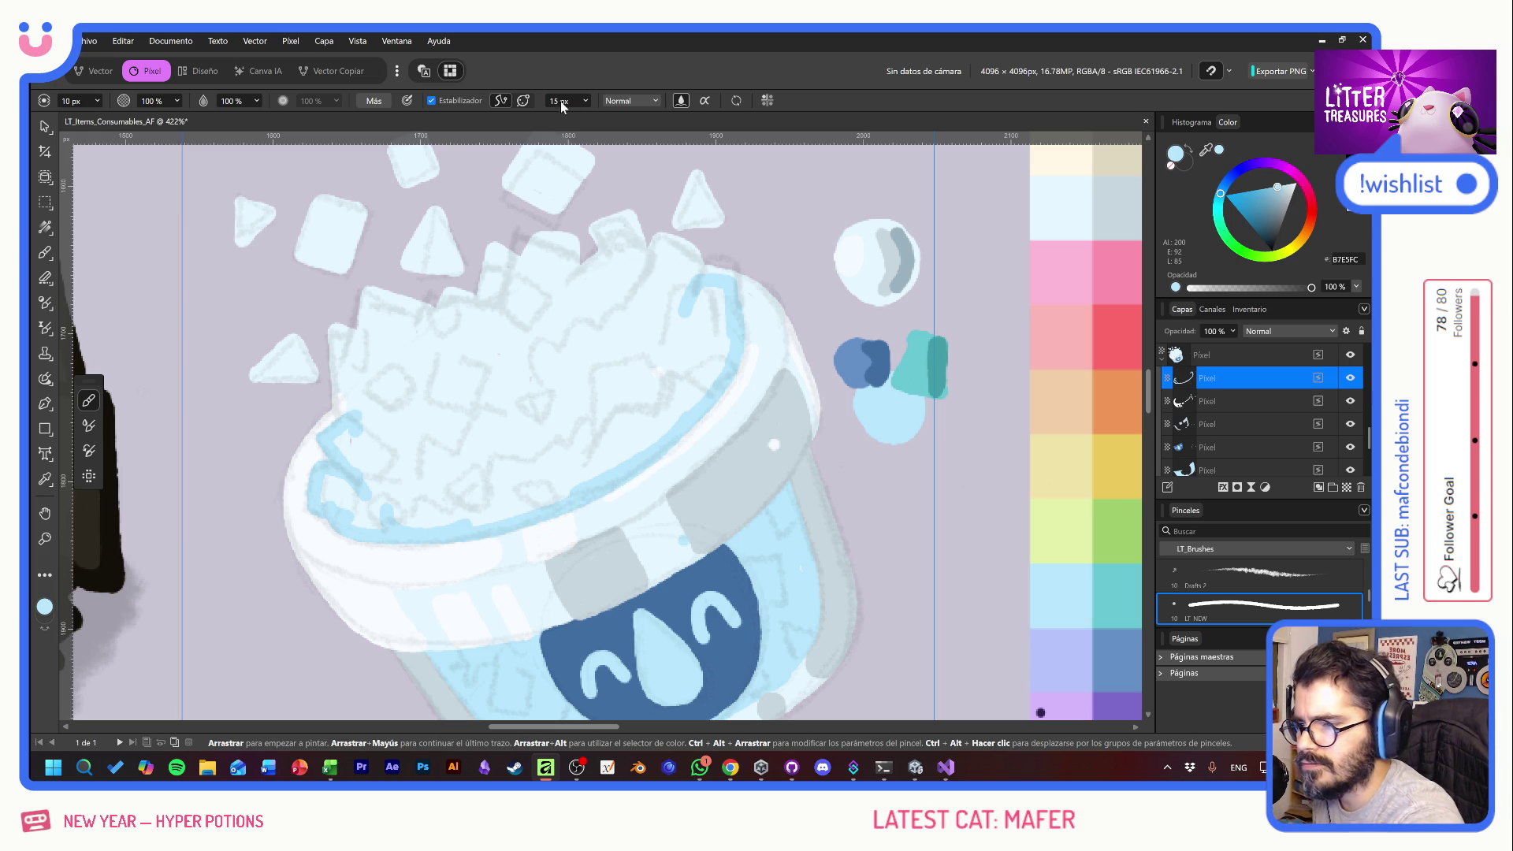
pyautogui.click(431, 101)
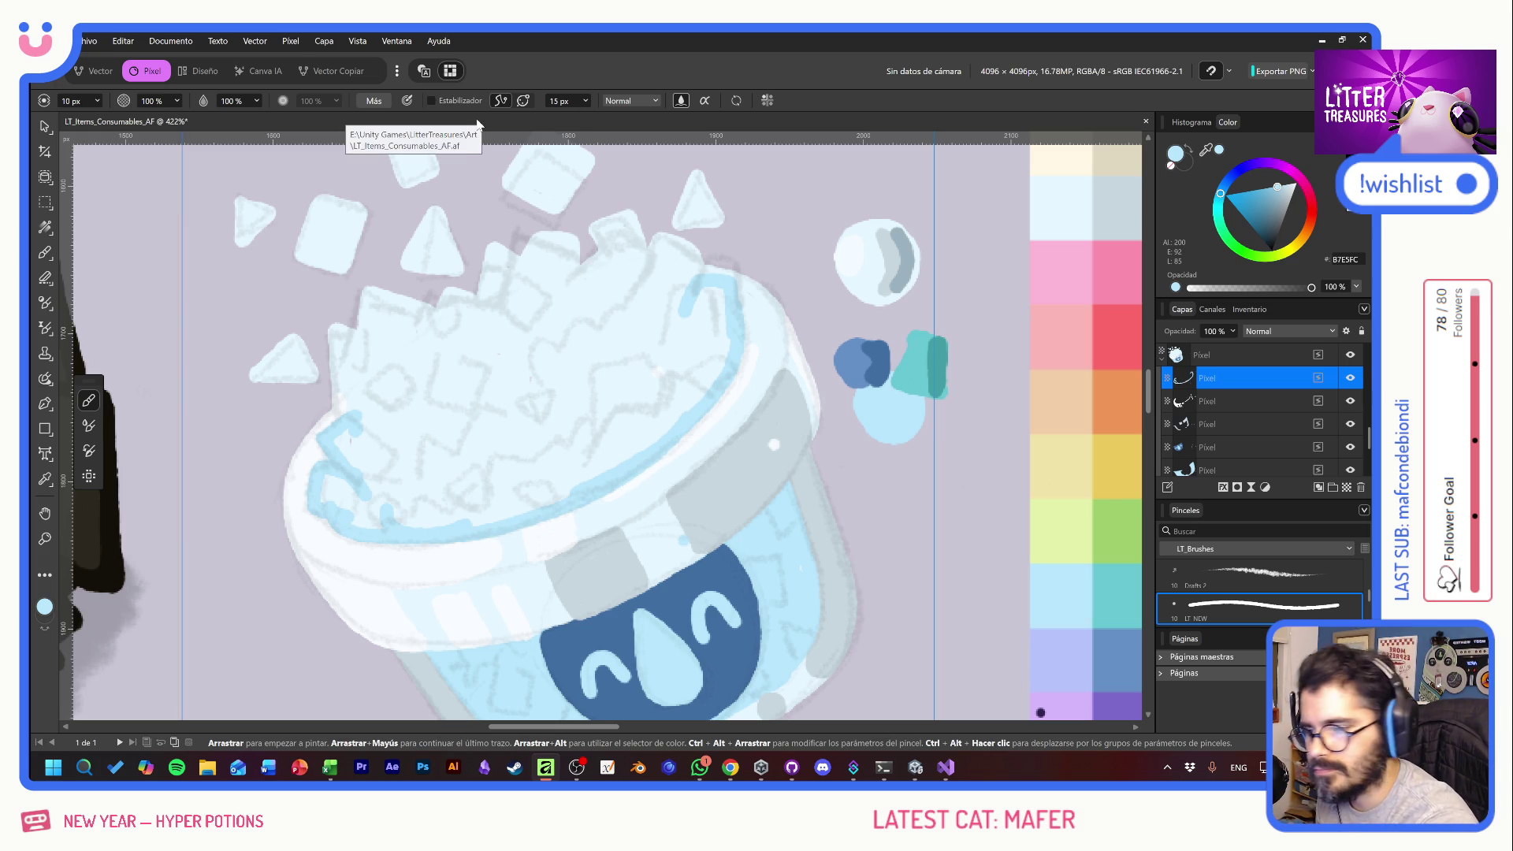
pyautogui.moveTo(598, 228)
pyautogui.mouseDown()
pyautogui.moveTo(575, 283)
pyautogui.moveTo(631, 236)
pyautogui.moveTo(666, 316)
pyautogui.moveTo(701, 261)
pyautogui.moveTo(694, 323)
pyautogui.moveTo(684, 300)
pyautogui.mouseUp()
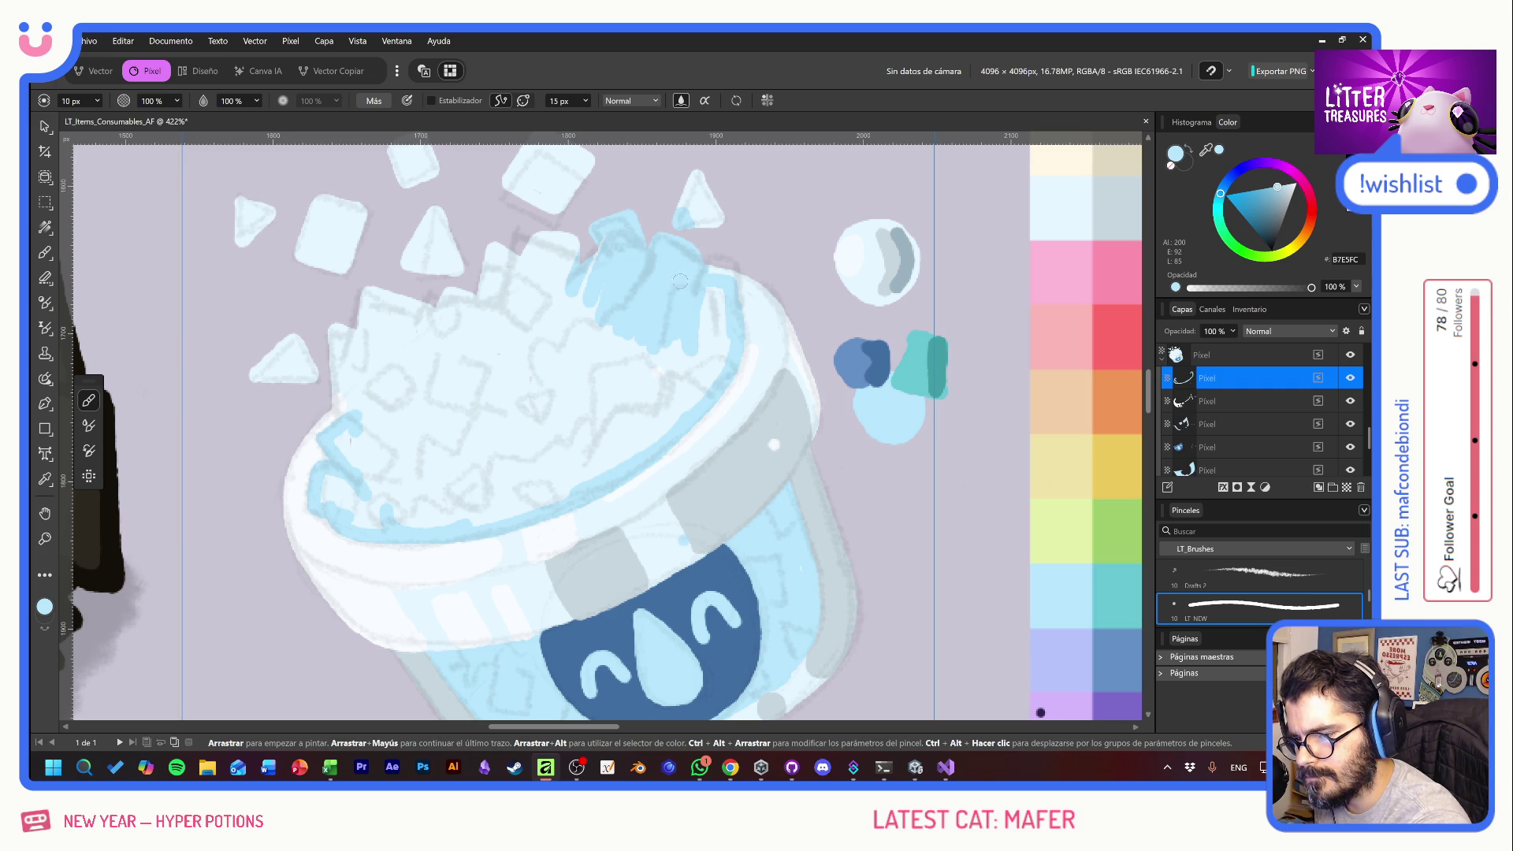
# - Repaint the white ice mound light blue across its right, left and lower-left areas
pyautogui.hotkey('ctrl', 'z')
pyautogui.moveTo(697, 248)
pyautogui.mouseDown()
pyautogui.moveTo(693, 307)
pyautogui.moveTo(674, 236)
pyautogui.moveTo(647, 234)
pyautogui.moveTo(619, 237)
pyautogui.moveTo(583, 307)
pyautogui.moveTo(564, 236)
pyautogui.moveTo(568, 310)
pyautogui.moveTo(527, 319)
pyautogui.moveTo(498, 246)
pyautogui.moveTo(472, 347)
pyautogui.moveTo(440, 282)
pyautogui.moveTo(417, 378)
pyautogui.moveTo(386, 292)
pyautogui.moveTo(362, 387)
pyautogui.moveTo(342, 334)
pyautogui.mouseUp()
pyautogui.moveTo(341, 428)
pyautogui.mouseDown()
pyautogui.moveTo(334, 331)
pyautogui.moveTo(362, 449)
pyautogui.moveTo(396, 459)
pyautogui.moveTo(433, 379)
pyautogui.moveTo(477, 457)
pyautogui.moveTo(505, 367)
pyautogui.moveTo(574, 323)
pyautogui.moveTo(611, 390)
pyautogui.moveTo(642, 308)
pyautogui.moveTo(668, 292)
pyautogui.moveTo(702, 379)
pyautogui.moveTo(715, 295)
pyautogui.moveTo(723, 362)
pyautogui.moveTo(685, 405)
pyautogui.moveTo(537, 460)
pyautogui.moveTo(508, 445)
pyautogui.moveTo(538, 455)
pyautogui.mouseUp()
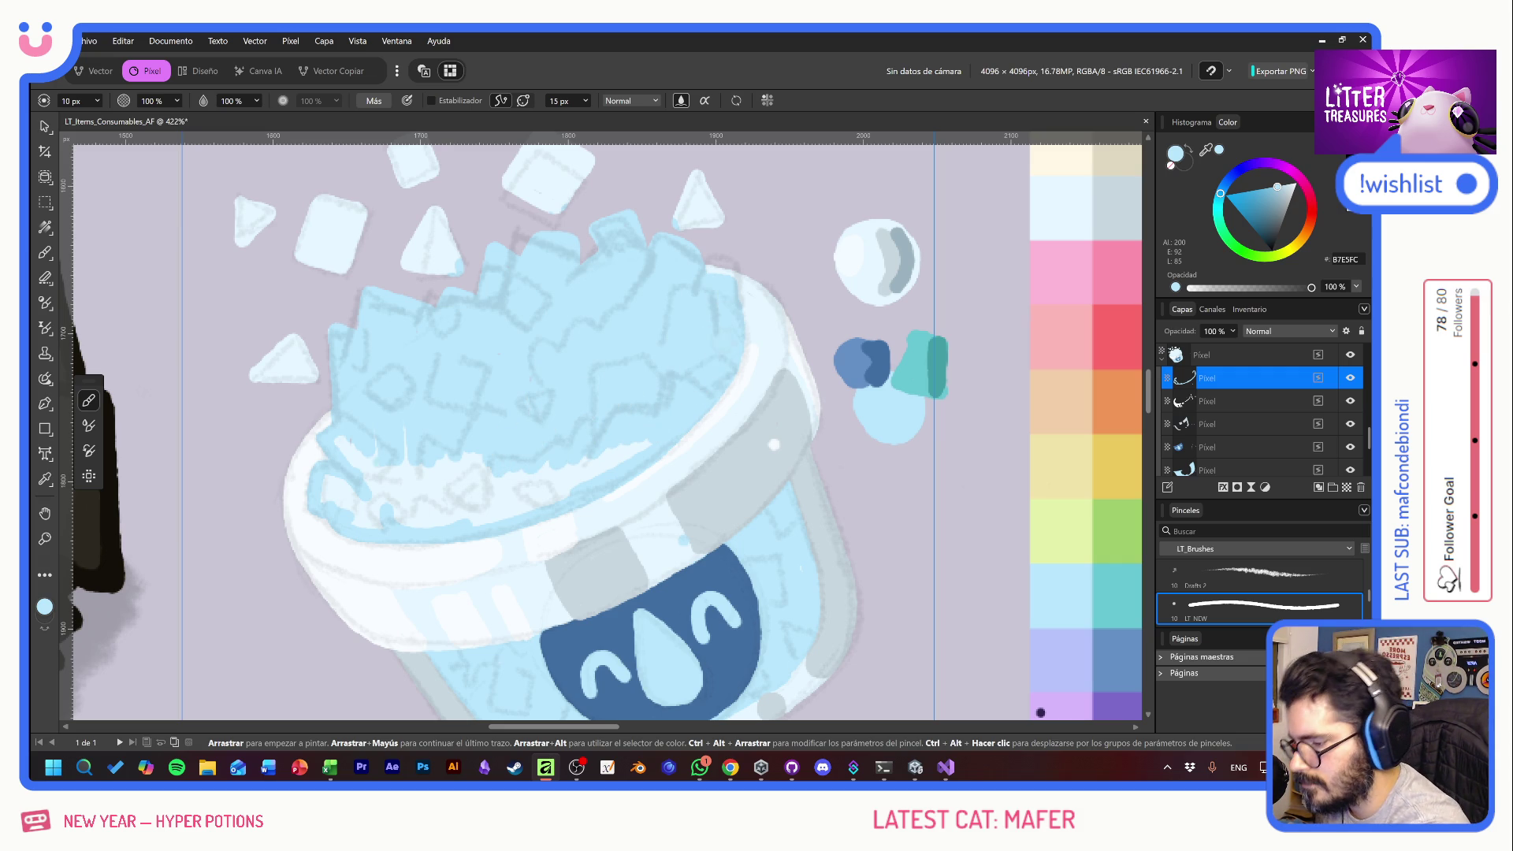
pyautogui.moveTo(353, 516)
pyautogui.mouseDown()
pyautogui.moveTo(323, 503)
pyautogui.moveTo(363, 489)
pyautogui.moveTo(348, 438)
pyautogui.moveTo(362, 524)
pyautogui.moveTo(418, 473)
pyautogui.moveTo(441, 477)
pyautogui.moveTo(376, 525)
pyautogui.moveTo(459, 501)
pyautogui.moveTo(500, 457)
pyautogui.moveTo(516, 481)
pyautogui.moveTo(501, 504)
pyautogui.moveTo(613, 461)
pyautogui.mouseUp()
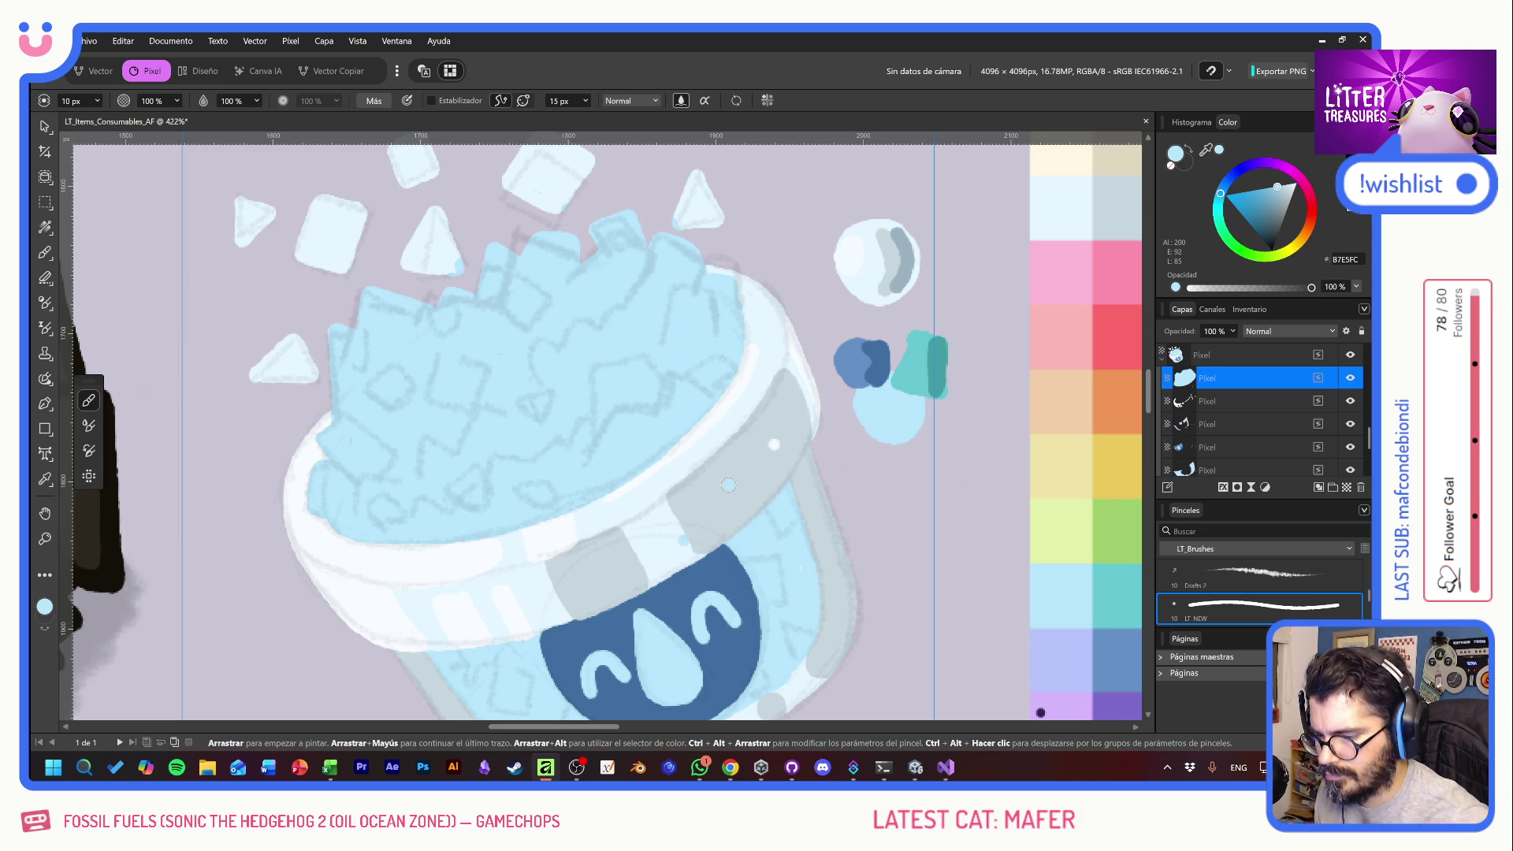
pyautogui.press('e')
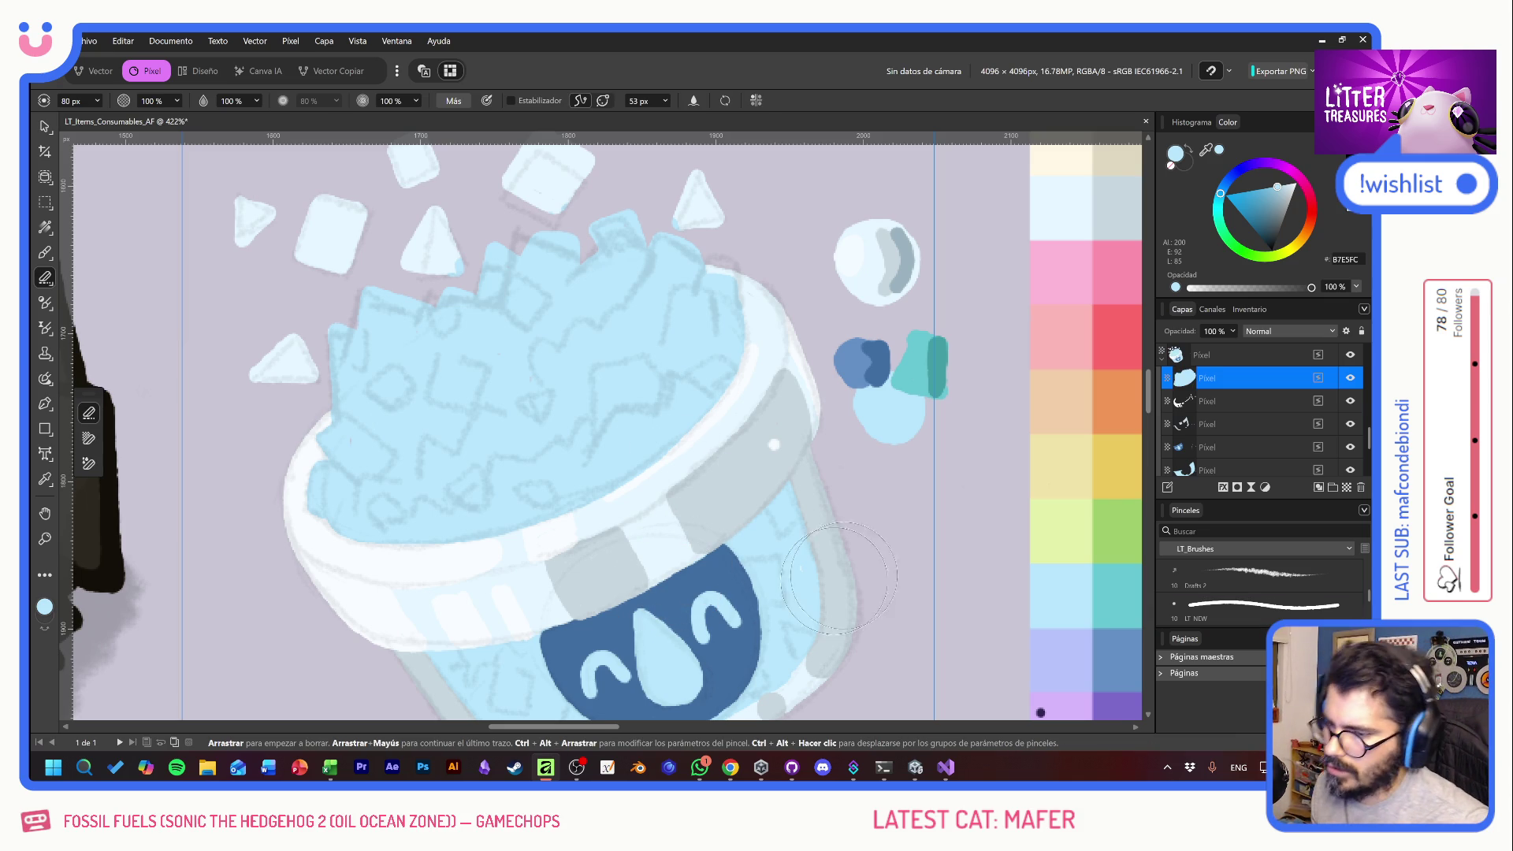
# - Add a new pixel layer, sample the teal and paint the first teal crystal stroke
pyautogui.click(1347, 488)
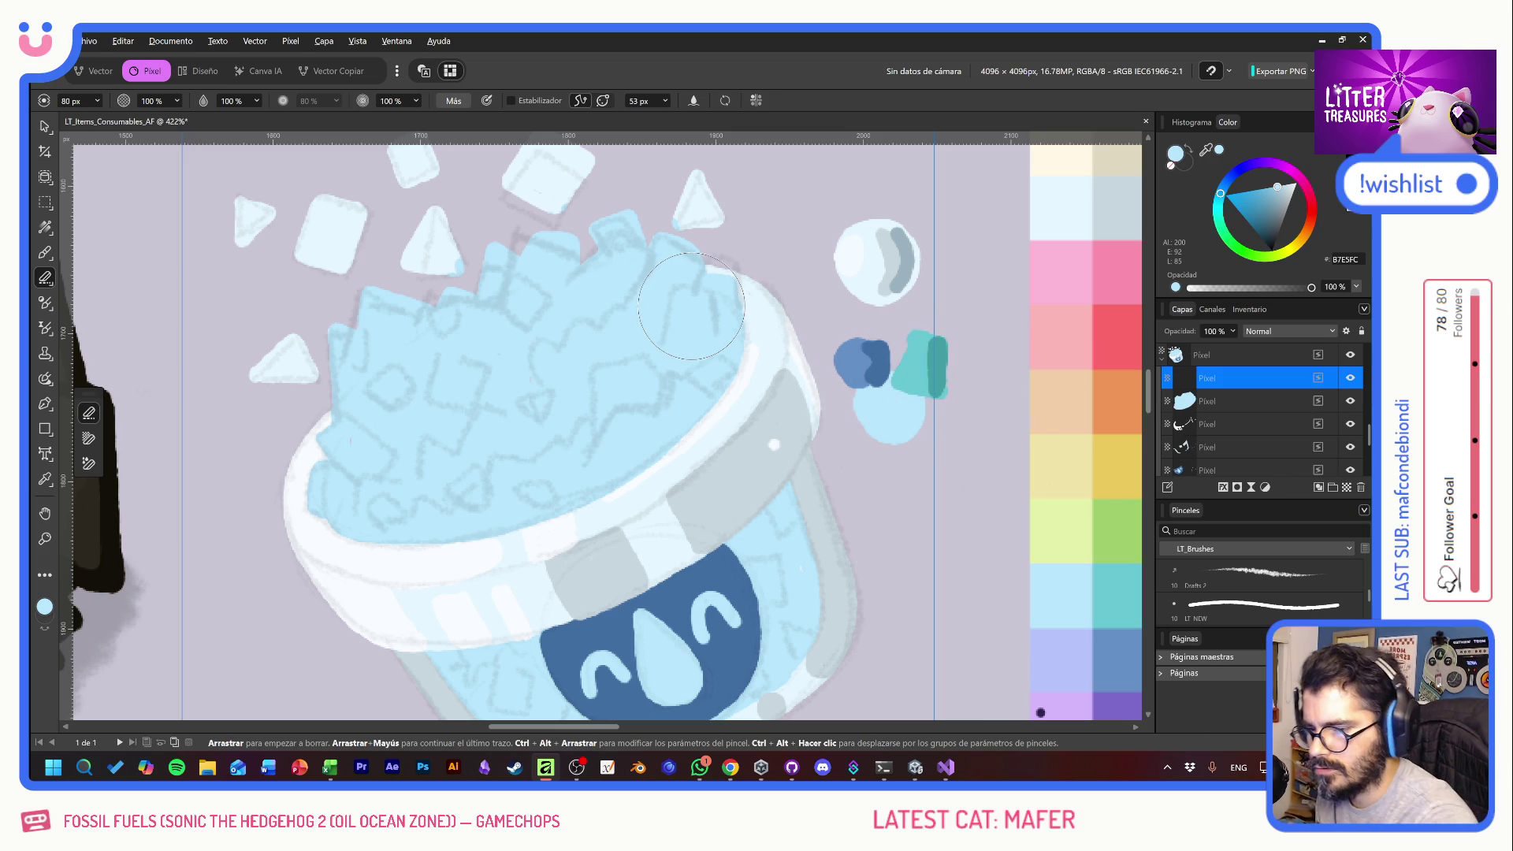
pyautogui.press('b')
pyautogui.keyDown('alt'); pyautogui.click(910, 373); pyautogui.keyUp('alt')
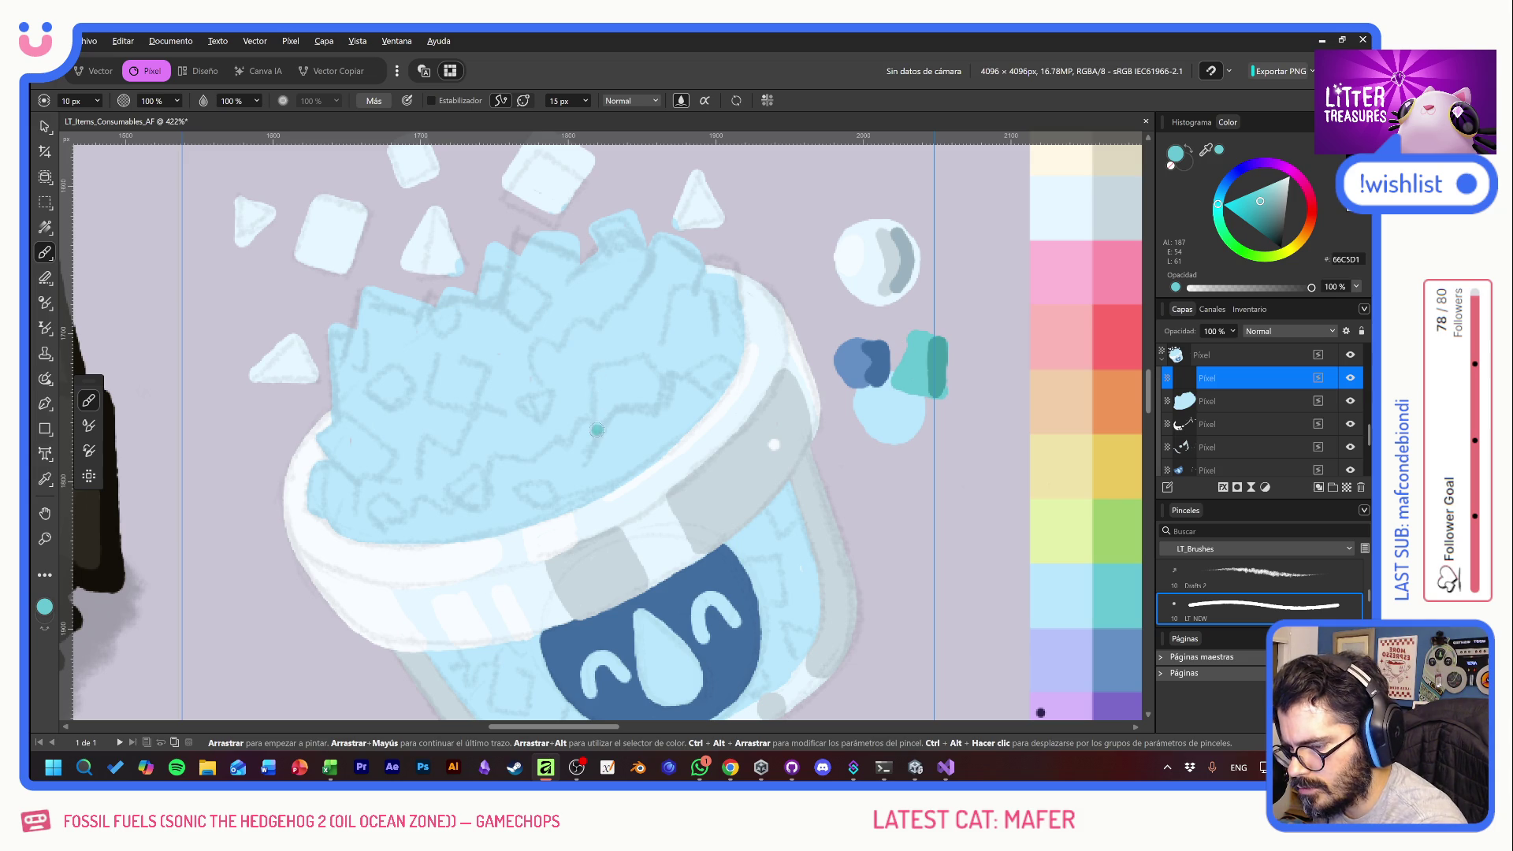
pyautogui.moveTo(598, 430)
pyautogui.mouseDown()
pyautogui.moveTo(598, 376)
pyautogui.moveTo(648, 369)
pyautogui.moveTo(648, 402)
pyautogui.moveTo(599, 421)
pyautogui.moveTo(639, 377)
pyautogui.mouseUp()
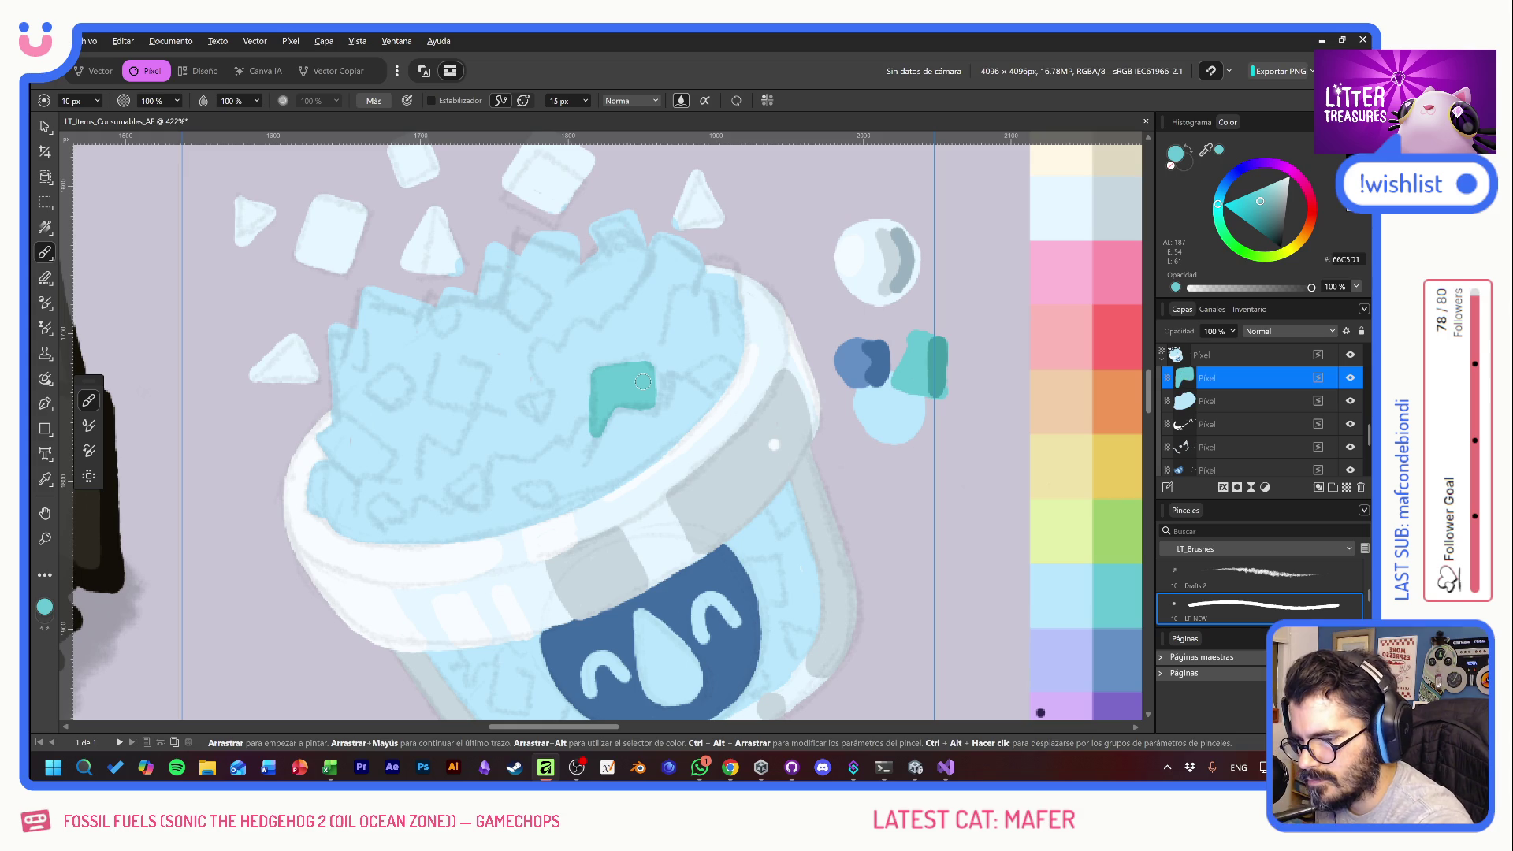
# - Paint teal triangle, hook, diagonal and arch crystals on the ice, plus a dot on the rim
pyautogui.click(528, 412)
pyautogui.moveTo(518, 404)
pyautogui.mouseDown()
pyautogui.moveTo(544, 433)
pyautogui.moveTo(561, 385)
pyautogui.moveTo(514, 397)
pyautogui.mouseUp()
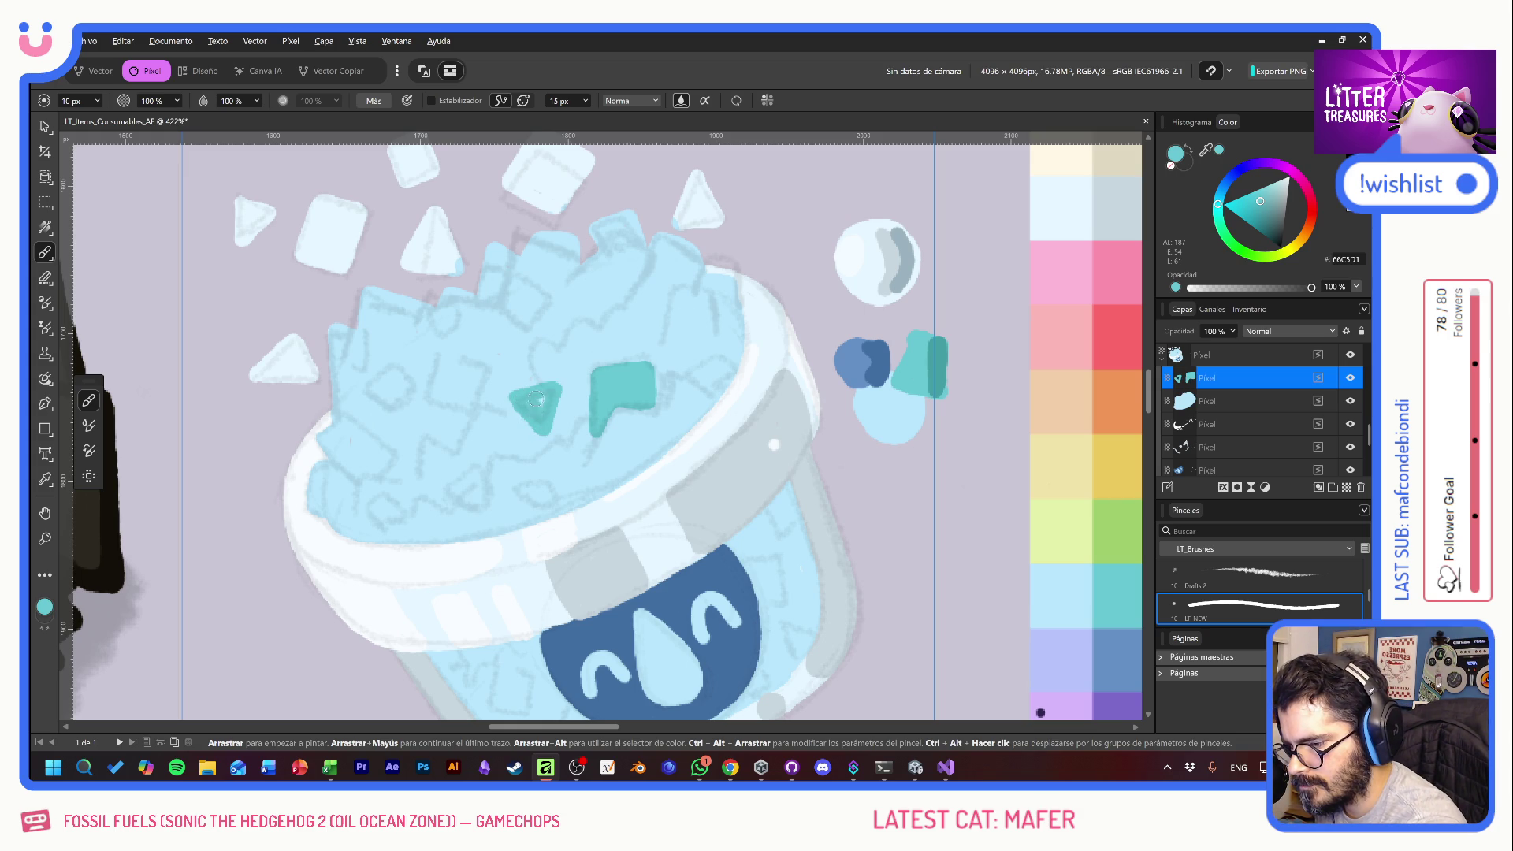
pyautogui.moveTo(439, 487)
pyautogui.mouseDown()
pyautogui.moveTo(469, 457)
pyautogui.moveTo(480, 504)
pyautogui.moveTo(447, 498)
pyautogui.moveTo(467, 481)
pyautogui.mouseUp()
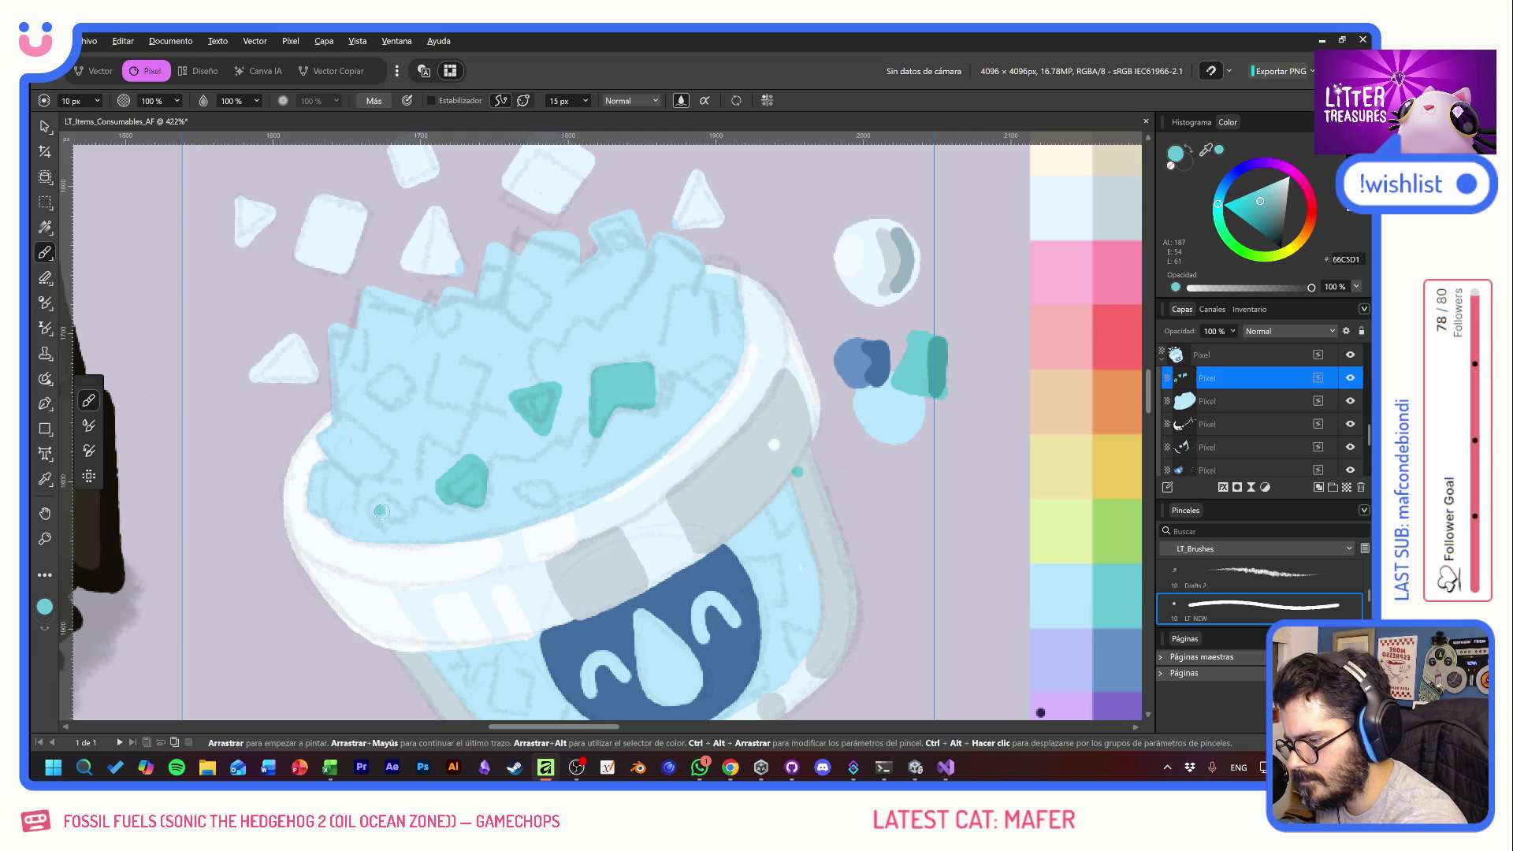
pyautogui.moveTo(351, 475)
pyautogui.mouseDown()
pyautogui.moveTo(323, 437)
pyautogui.moveTo(346, 415)
pyautogui.moveTo(385, 453)
pyautogui.moveTo(378, 471)
pyautogui.moveTo(352, 465)
pyautogui.moveTo(362, 443)
pyautogui.mouseUp()
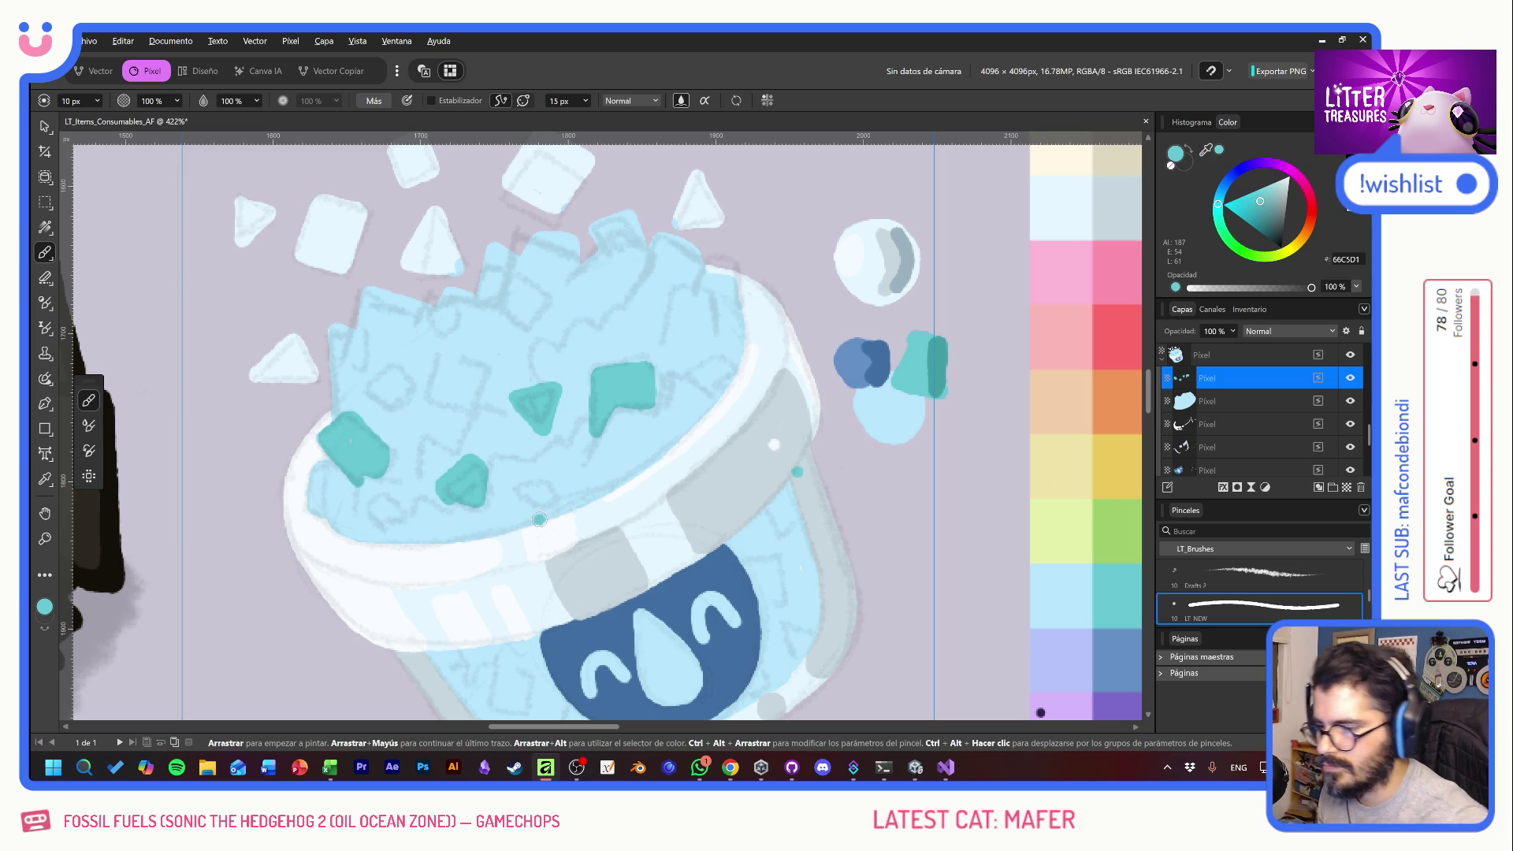
pyautogui.moveTo(504, 315)
pyautogui.mouseDown()
pyautogui.moveTo(519, 279)
pyautogui.moveTo(545, 298)
pyautogui.moveTo(546, 313)
pyautogui.moveTo(514, 309)
pyautogui.moveTo(527, 290)
pyautogui.moveTo(433, 335)
pyautogui.moveTo(463, 338)
pyautogui.moveTo(471, 288)
pyautogui.moveTo(456, 308)
pyautogui.mouseUp()
pyautogui.click(770, 389)
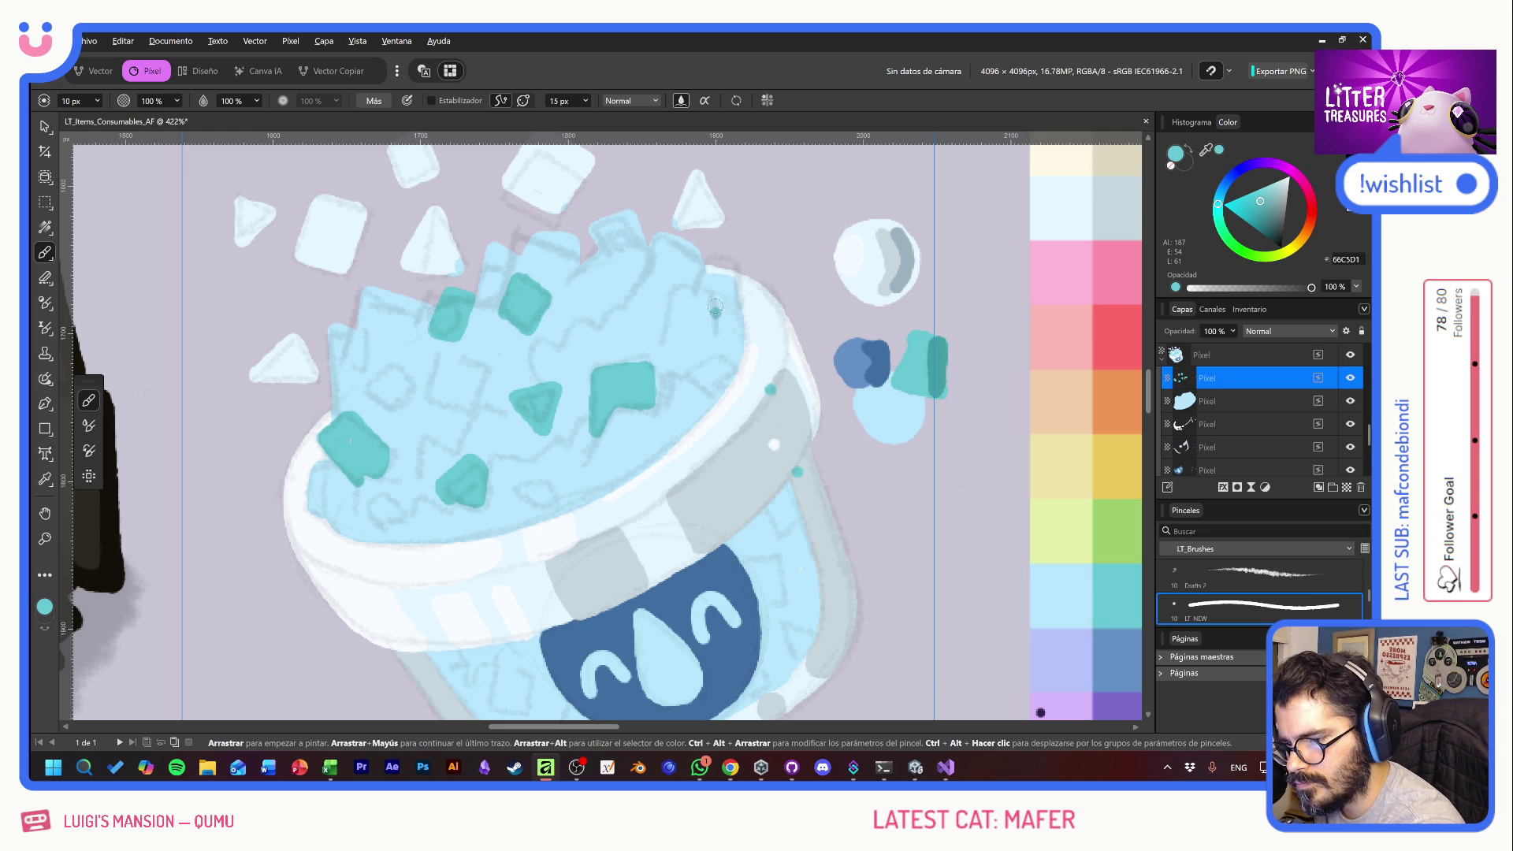
# - Add more teal crystals on the ice and shards, undoing a misplaced L-shaped stroke
pyautogui.moveTo(709, 277)
pyautogui.mouseDown()
pyautogui.moveTo(709, 311)
pyautogui.moveTo(729, 313)
pyautogui.moveTo(714, 323)
pyautogui.moveTo(731, 282)
pyautogui.moveTo(708, 276)
pyautogui.moveTo(709, 327)
pyautogui.mouseUp()
pyautogui.hotkey('ctrl', 'z')
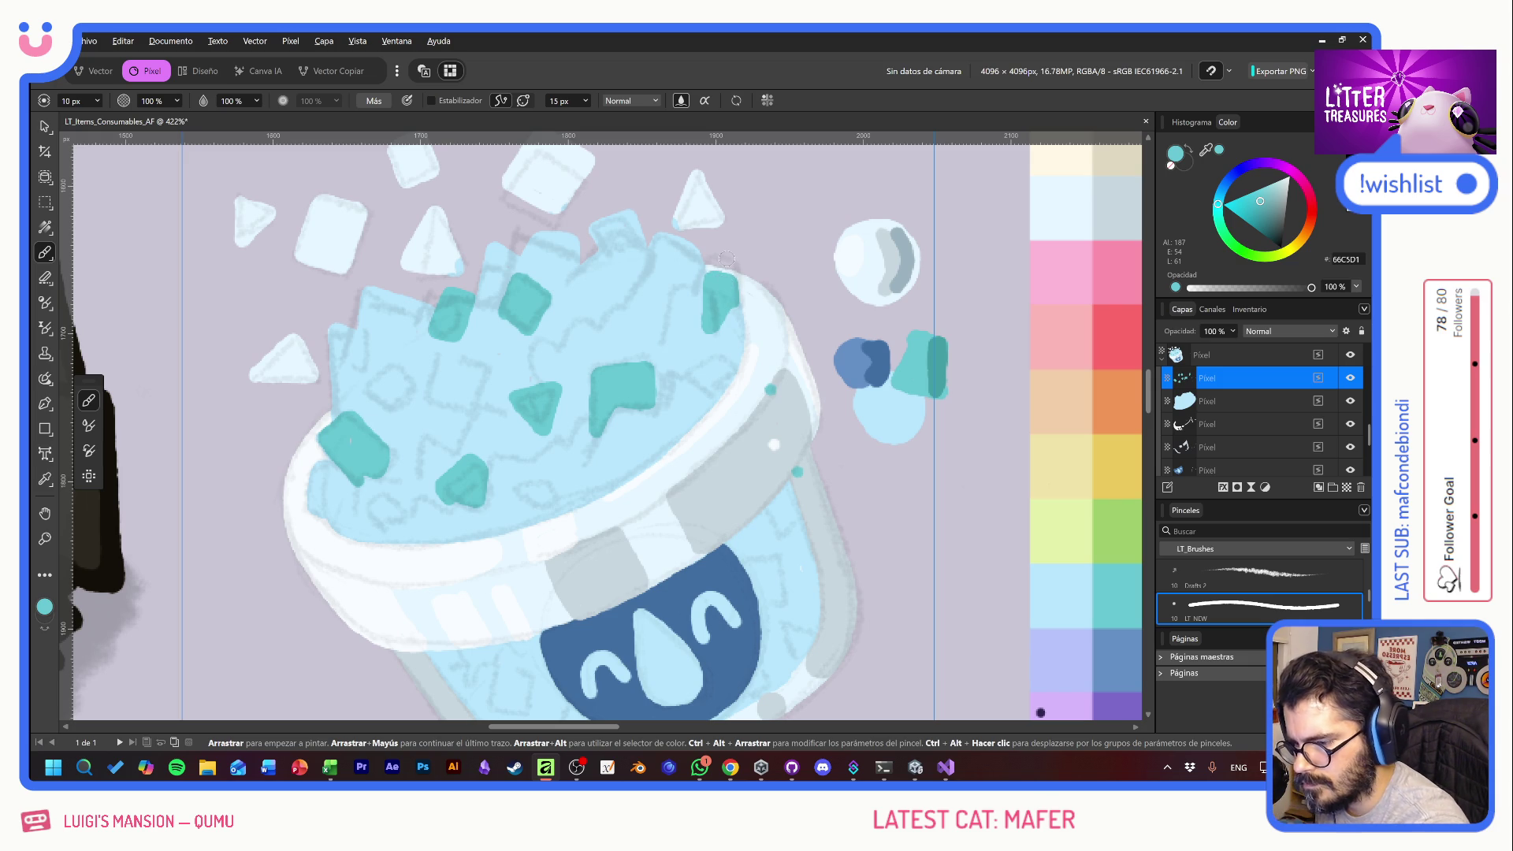
pyautogui.moveTo(446, 402)
pyautogui.mouseDown()
pyautogui.moveTo(450, 421)
pyautogui.moveTo(475, 367)
pyautogui.moveTo(446, 361)
pyautogui.moveTo(430, 398)
pyautogui.moveTo(446, 409)
pyautogui.mouseUp()
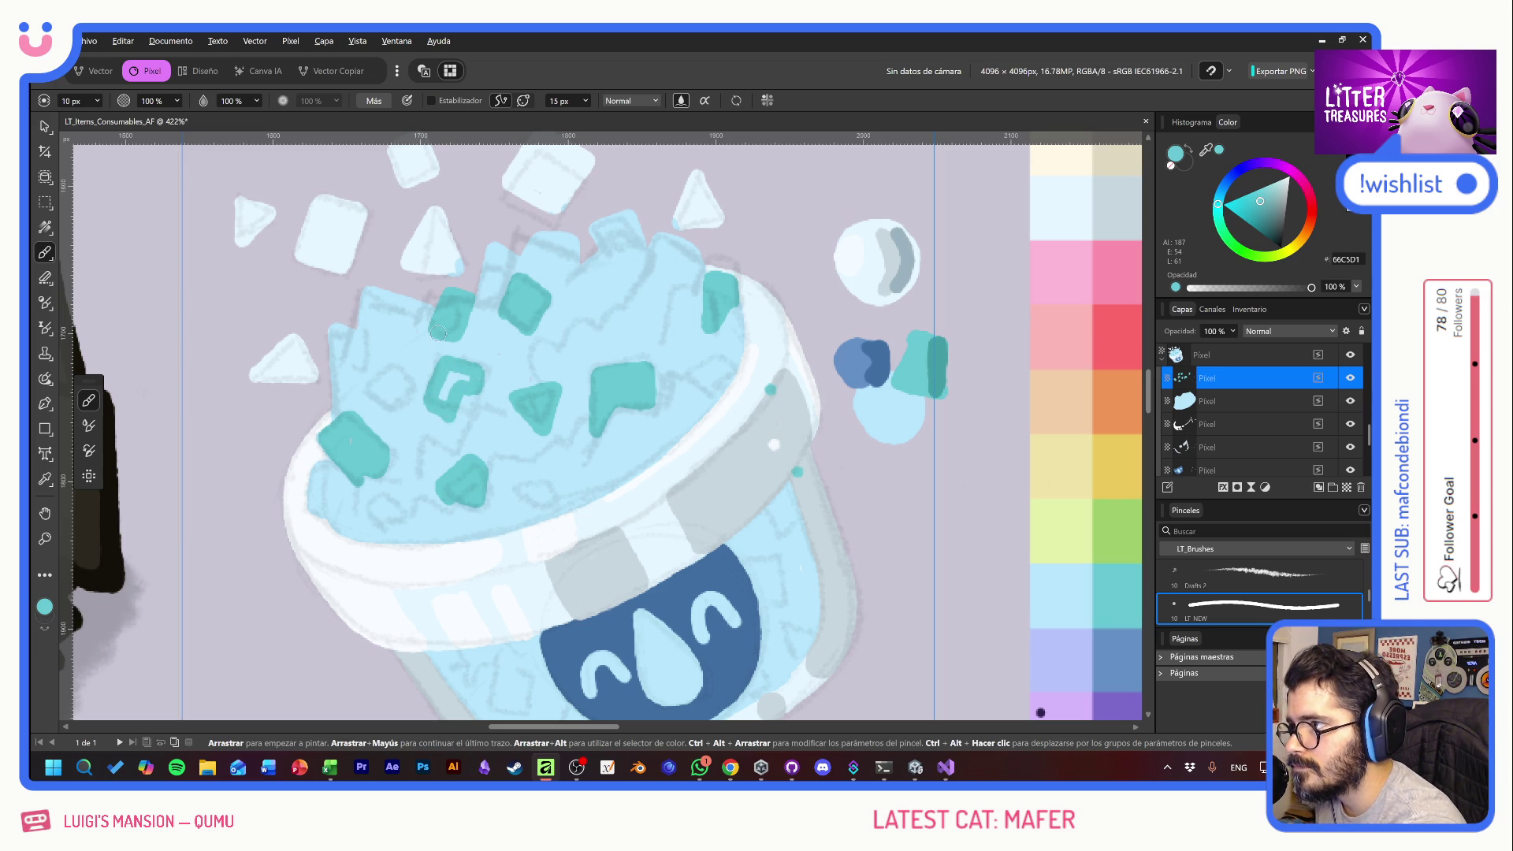
pyautogui.moveTo(449, 385); pyautogui.dragTo(444, 398)
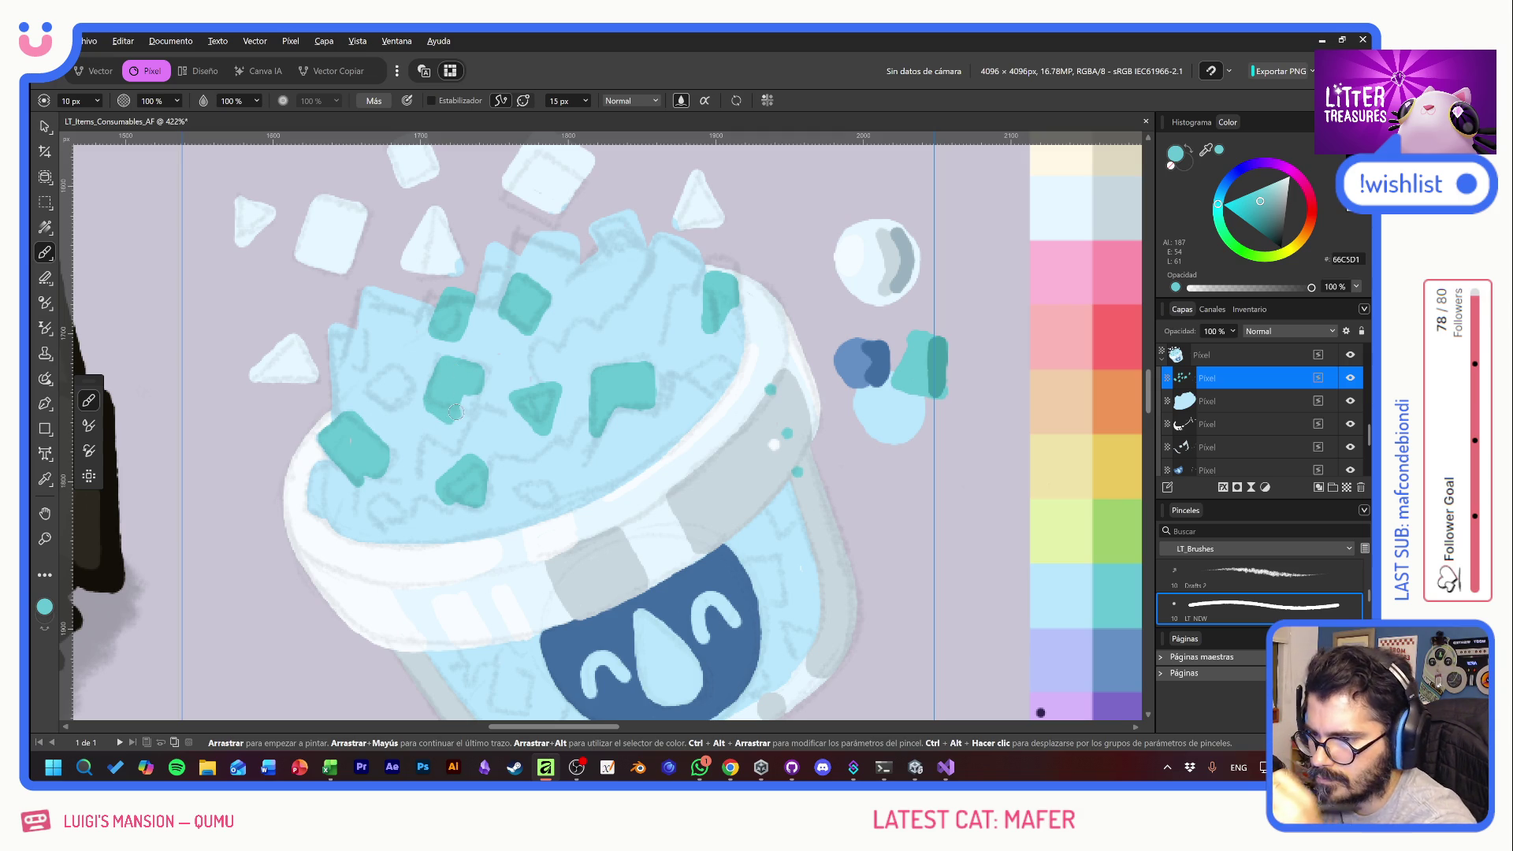
pyautogui.moveTo(607, 232)
pyautogui.mouseDown()
pyautogui.moveTo(628, 233)
pyautogui.moveTo(618, 221)
pyautogui.mouseUp()
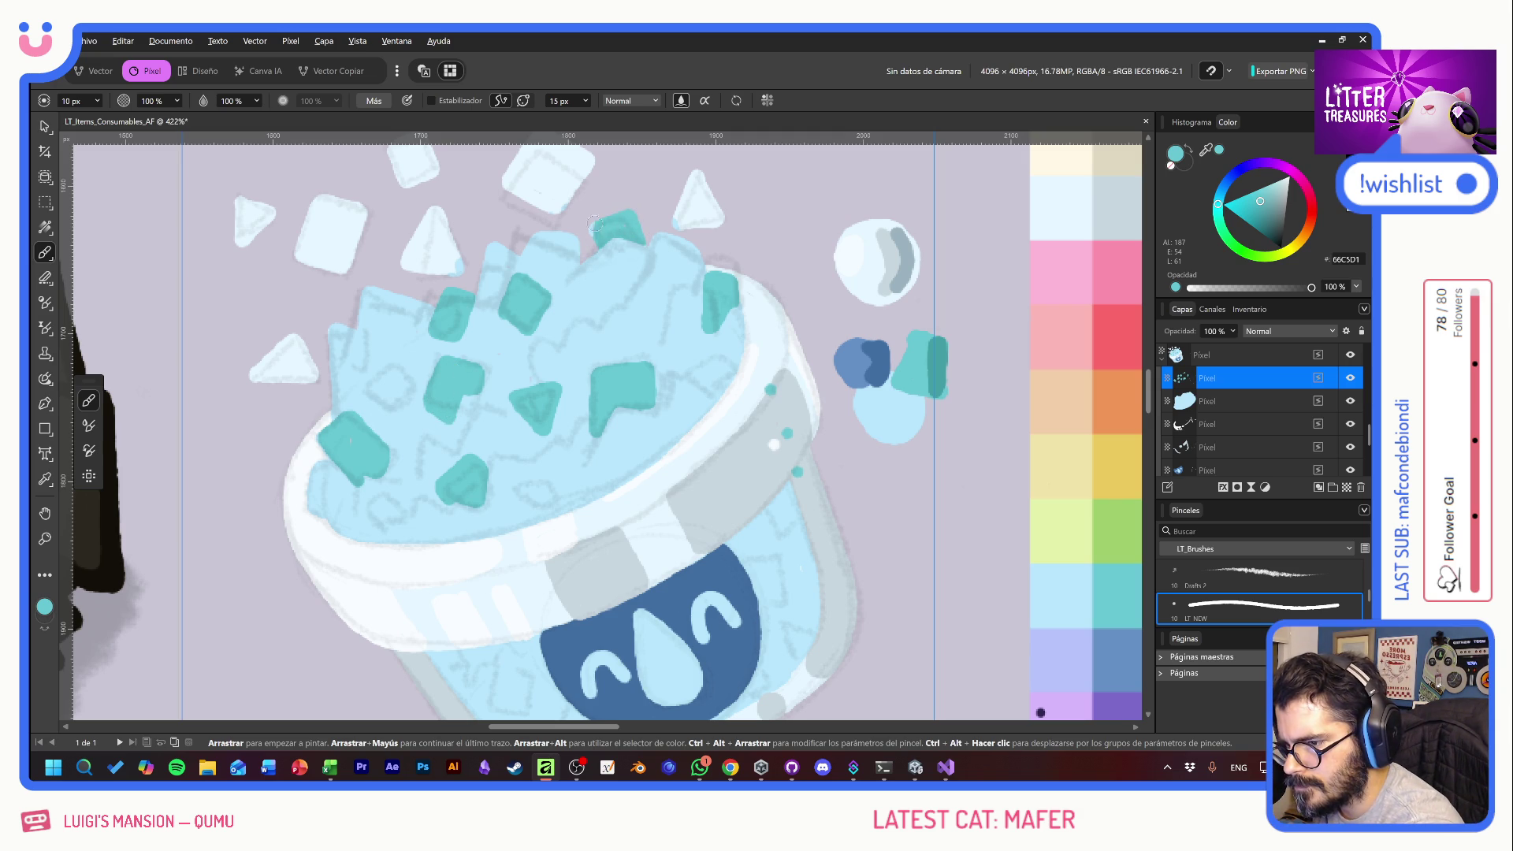
pyautogui.moveTo(341, 325); pyautogui.dragTo(328, 359)
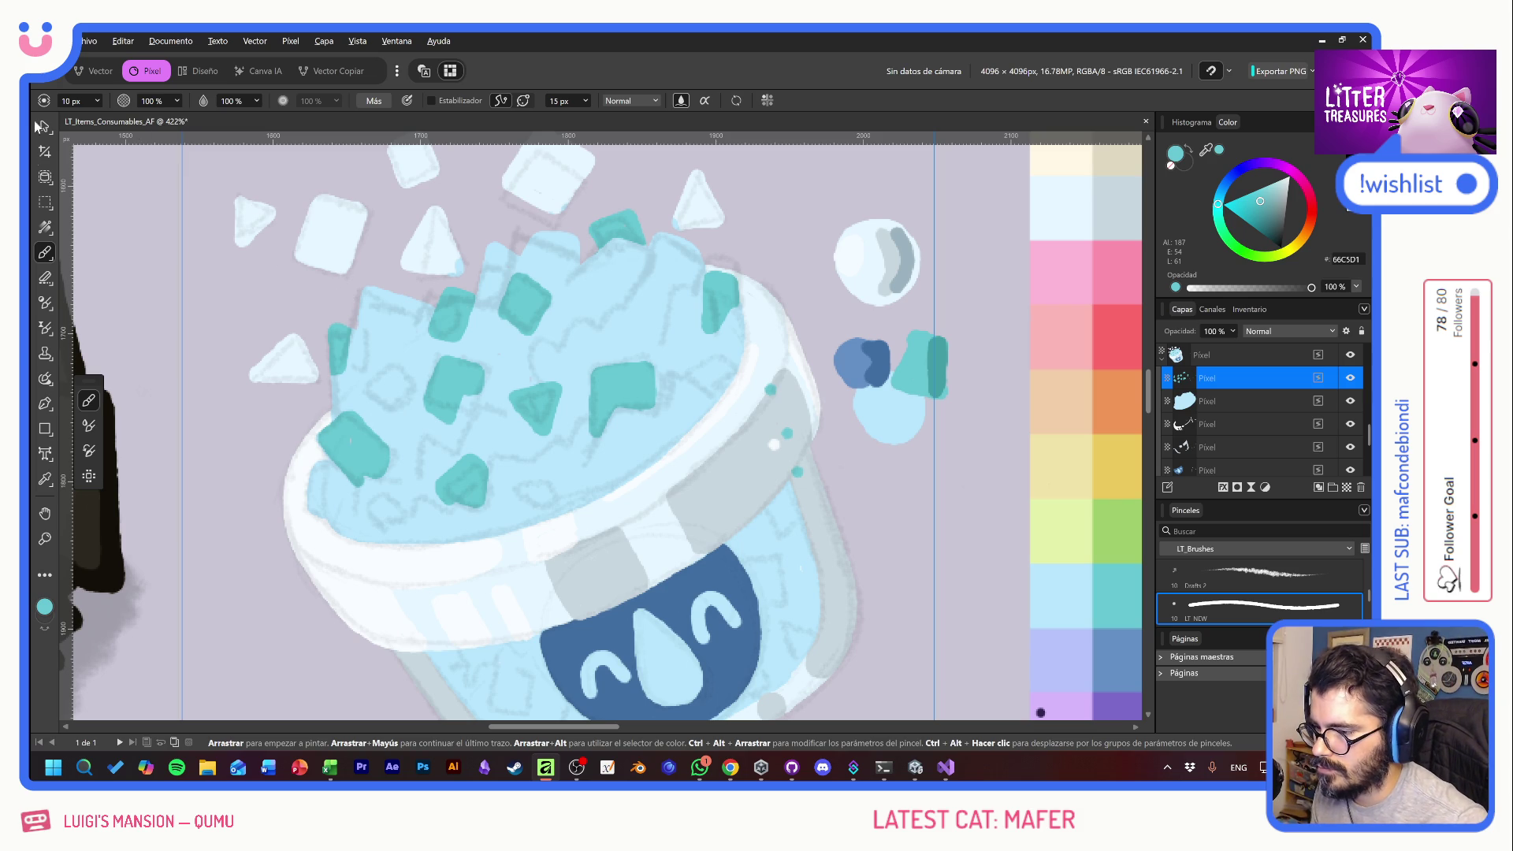
pyautogui.moveTo(468, 310); pyautogui.dragTo(531, 394)
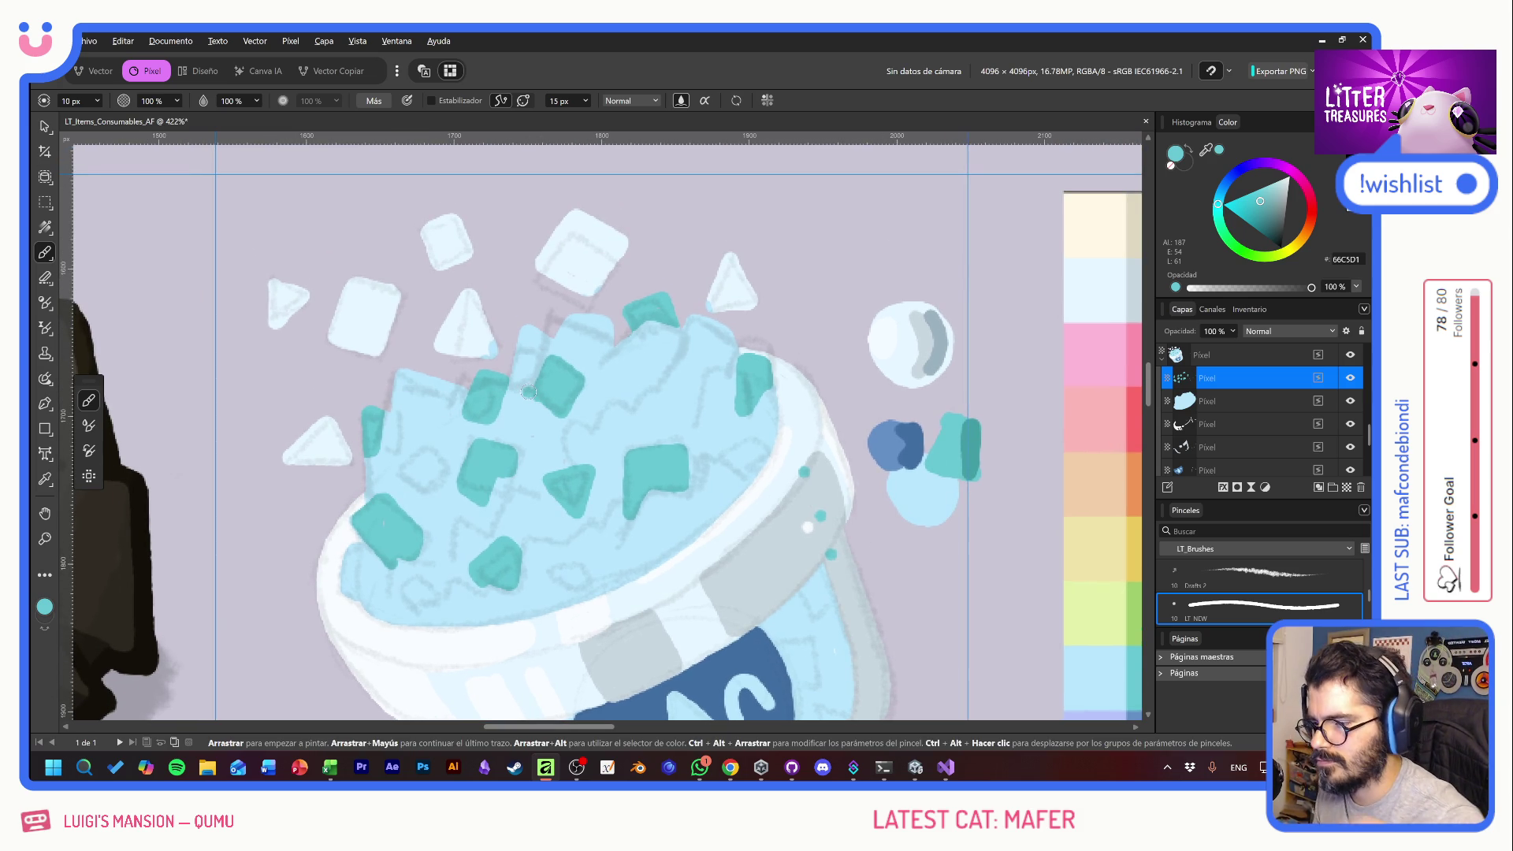
# - Paint the floating cubes and rim crystals teal, then add a new layer and pick dark blue
pyautogui.moveTo(331, 340)
pyautogui.mouseDown()
pyautogui.moveTo(379, 288)
pyautogui.moveTo(397, 319)
pyautogui.moveTo(402, 294)
pyautogui.mouseUp()
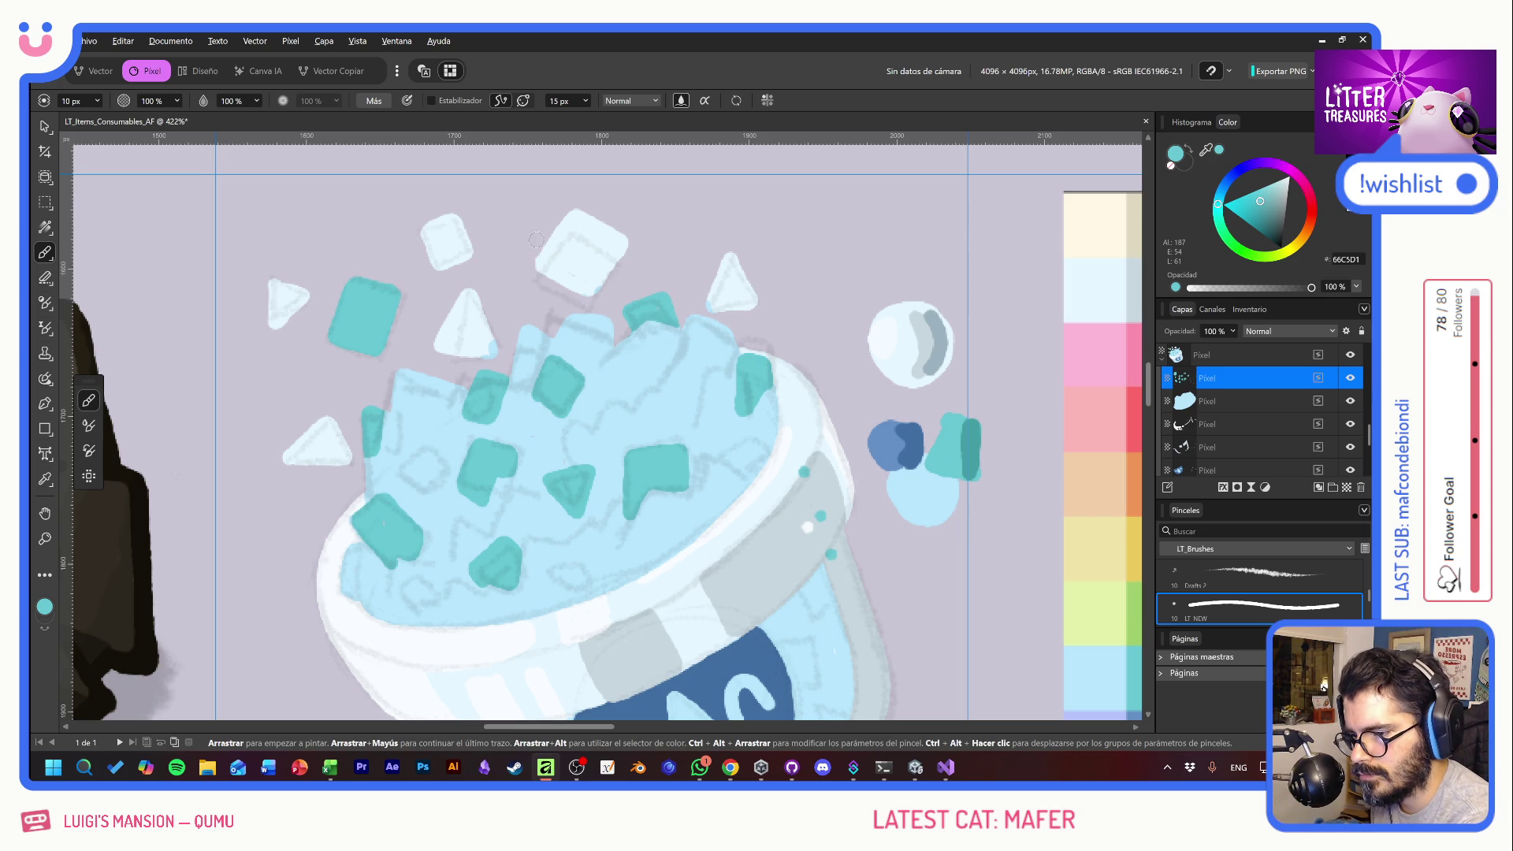
pyautogui.moveTo(540, 240)
pyautogui.mouseDown()
pyautogui.moveTo(571, 260)
pyautogui.moveTo(590, 237)
pyautogui.moveTo(607, 268)
pyautogui.moveTo(629, 249)
pyautogui.mouseUp()
pyautogui.moveTo(634, 400); pyautogui.dragTo(676, 383)
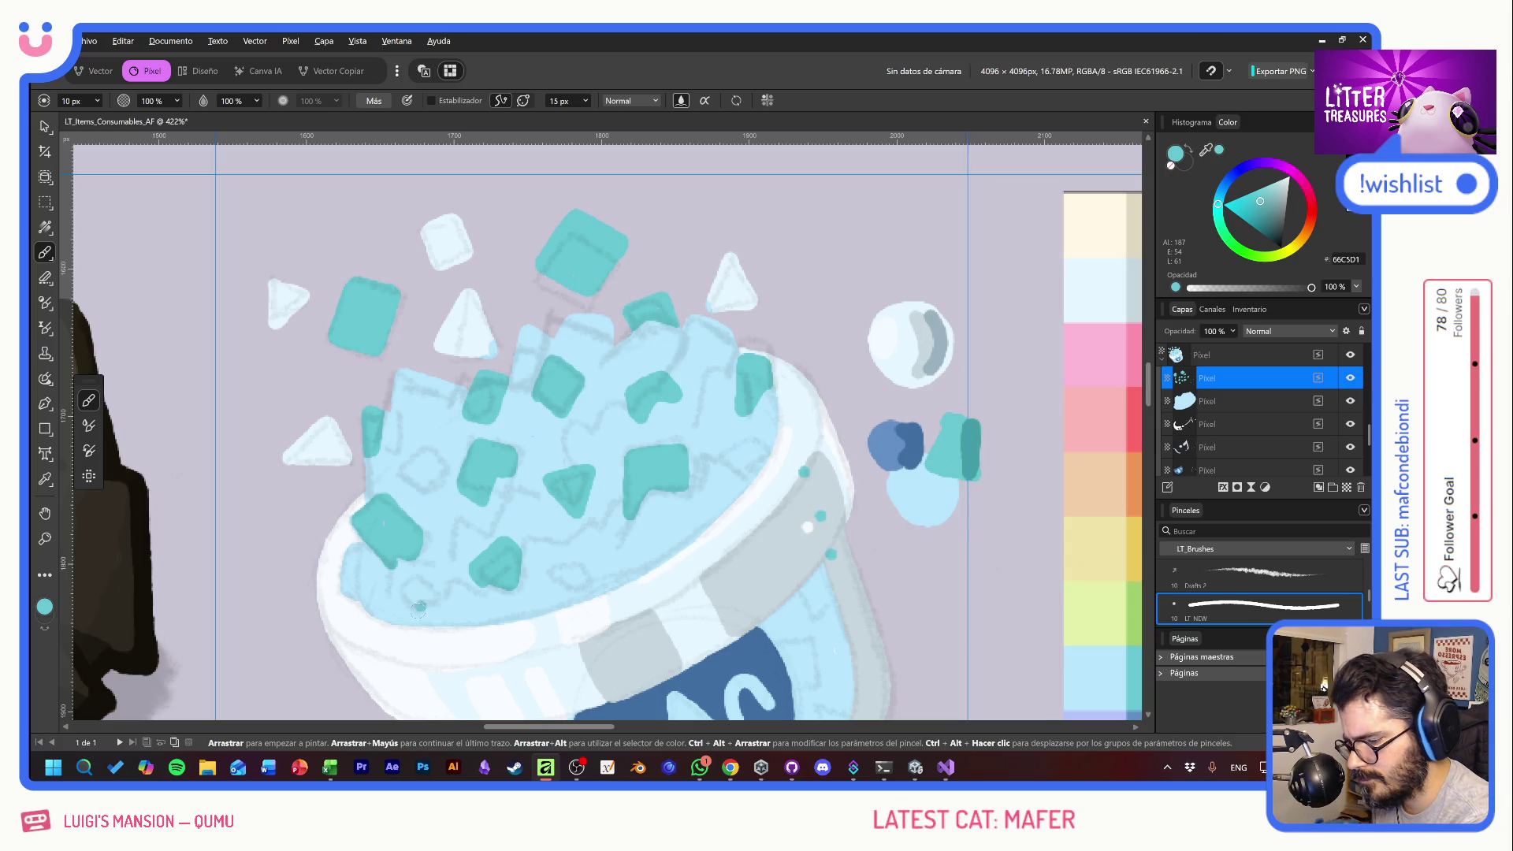
pyautogui.moveTo(411, 619)
pyautogui.mouseDown()
pyautogui.moveTo(404, 600)
pyautogui.moveTo(439, 616)
pyautogui.mouseUp()
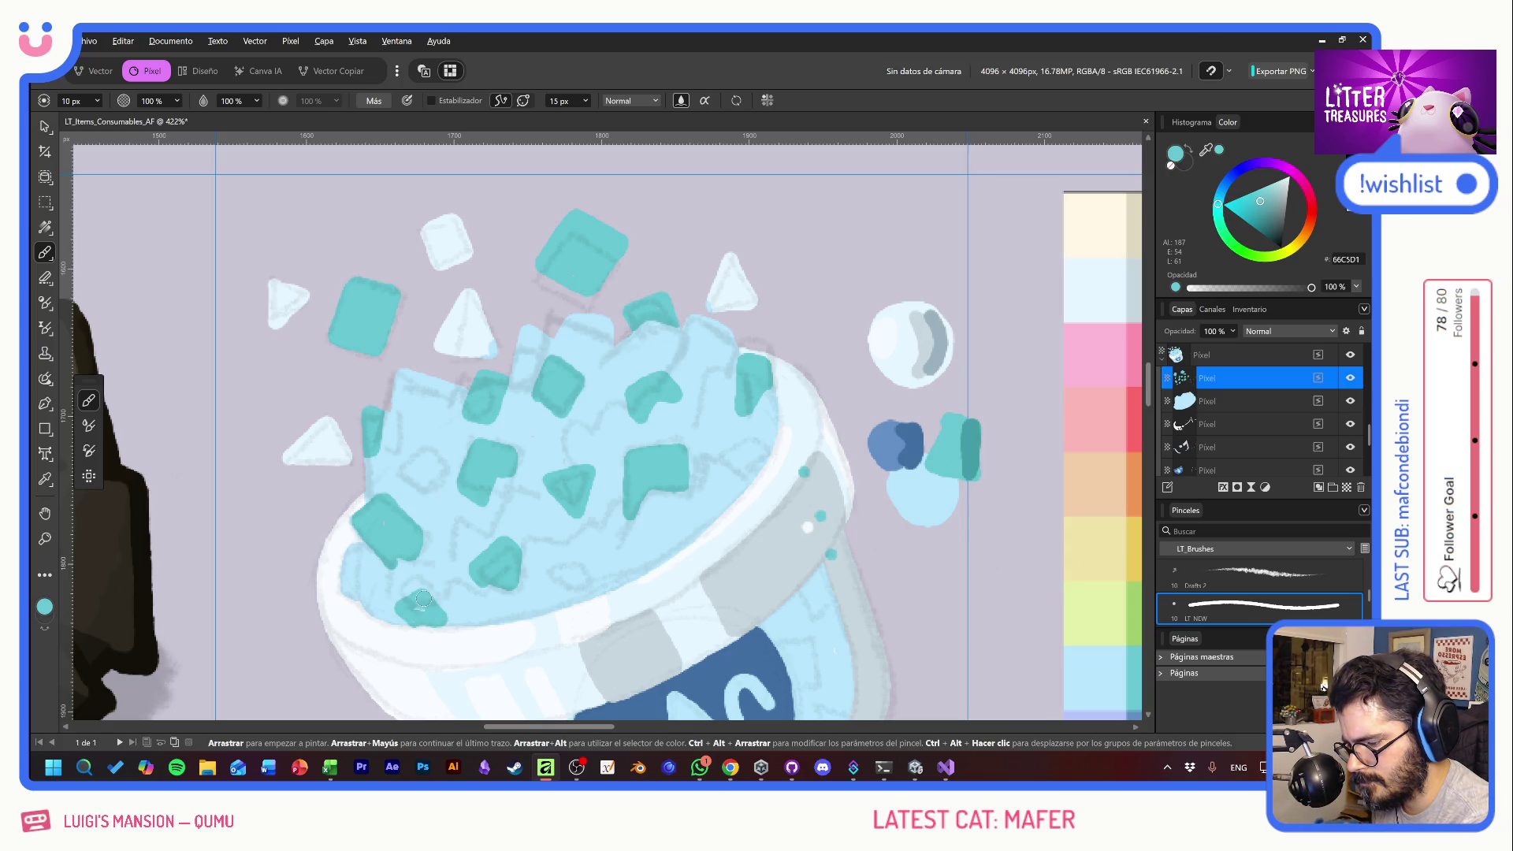
pyautogui.moveTo(675, 531); pyautogui.dragTo(667, 552)
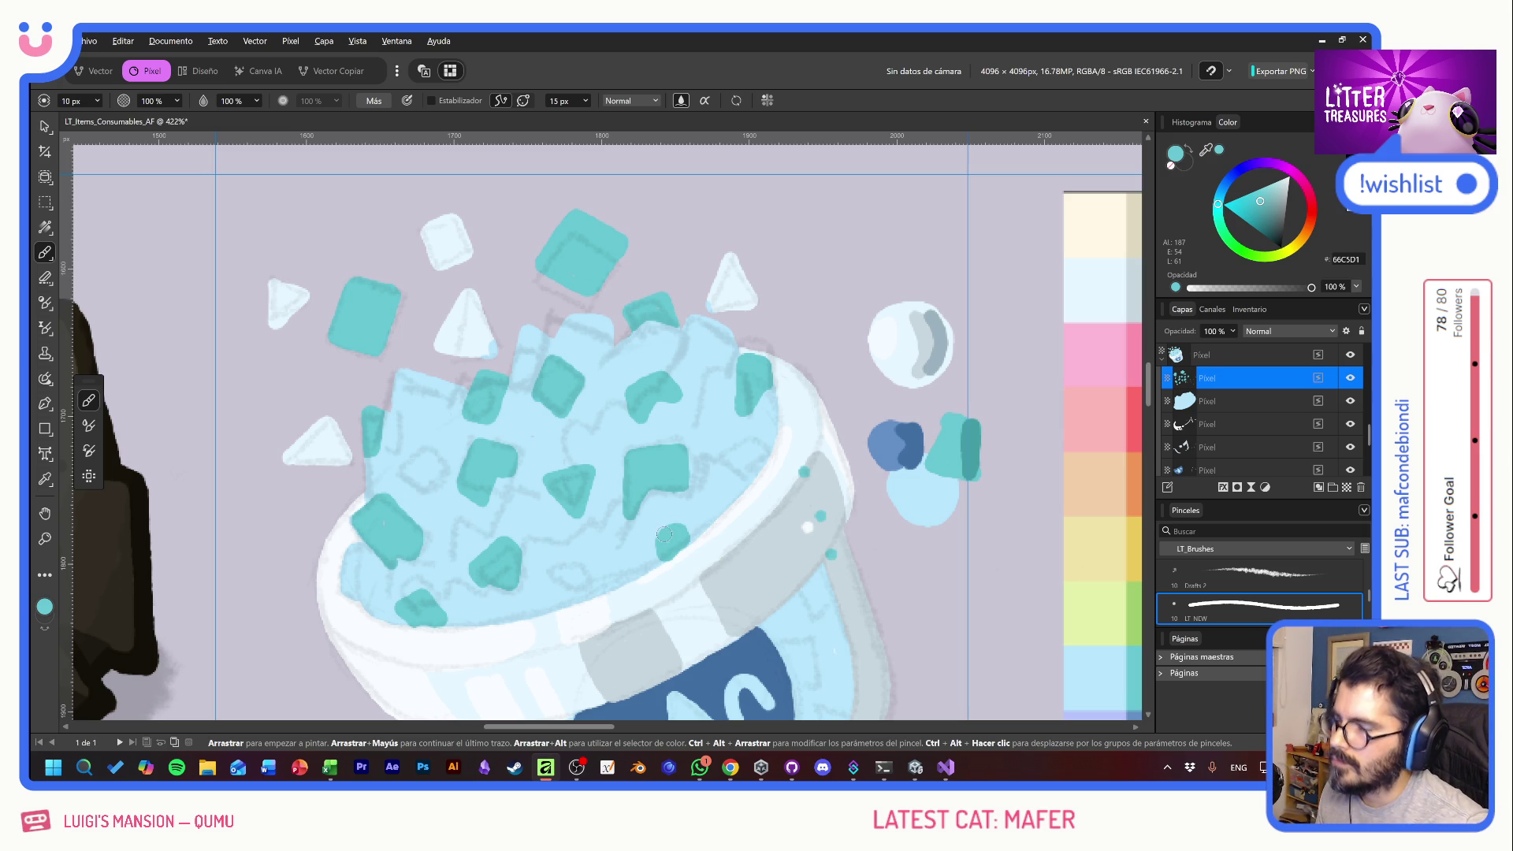
pyautogui.click(1346, 488)
pyautogui.keyDown('alt'); pyautogui.click(892, 448); pyautogui.keyUp('alt')
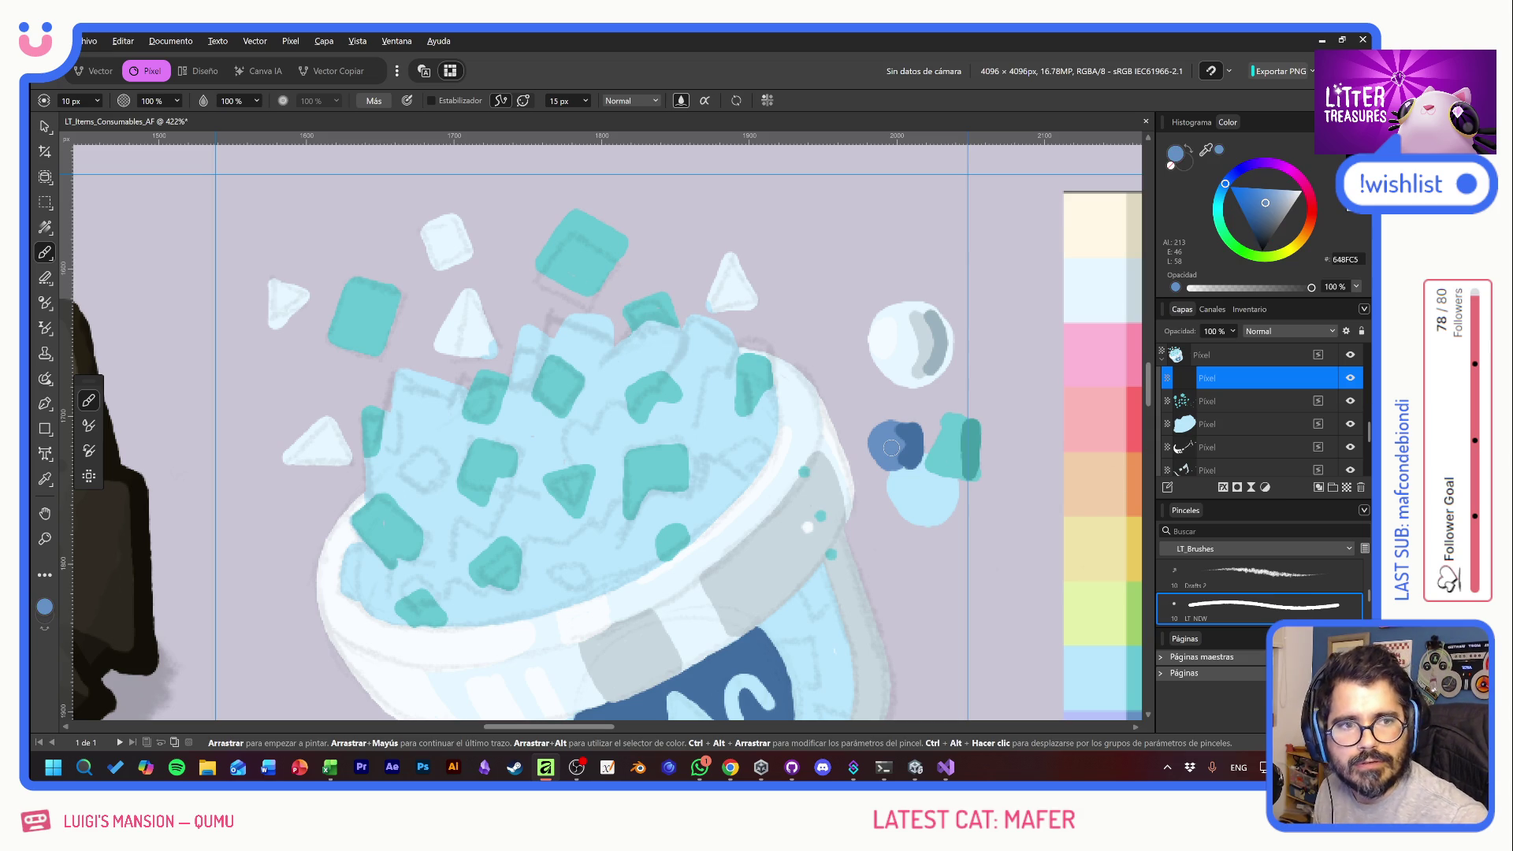
# - Paint the floating white triangles and square dark blue, plus hook and centre crystals on the mound
pyautogui.moveTo(713, 306)
pyautogui.mouseDown()
pyautogui.moveTo(736, 272)
pyautogui.moveTo(751, 308)
pyautogui.mouseUp()
pyautogui.moveTo(422, 225)
pyautogui.mouseDown()
pyautogui.moveTo(432, 266)
pyautogui.moveTo(472, 264)
pyautogui.mouseUp()
pyautogui.moveTo(451, 317)
pyautogui.mouseDown()
pyautogui.moveTo(444, 355)
pyautogui.moveTo(469, 311)
pyautogui.moveTo(490, 350)
pyautogui.mouseUp()
pyautogui.moveTo(293, 296)
pyautogui.mouseDown()
pyautogui.moveTo(307, 309)
pyautogui.moveTo(275, 325)
pyautogui.moveTo(272, 280)
pyautogui.mouseUp()
pyautogui.moveTo(280, 455)
pyautogui.mouseDown()
pyautogui.moveTo(321, 439)
pyautogui.moveTo(345, 455)
pyautogui.moveTo(286, 461)
pyautogui.mouseUp()
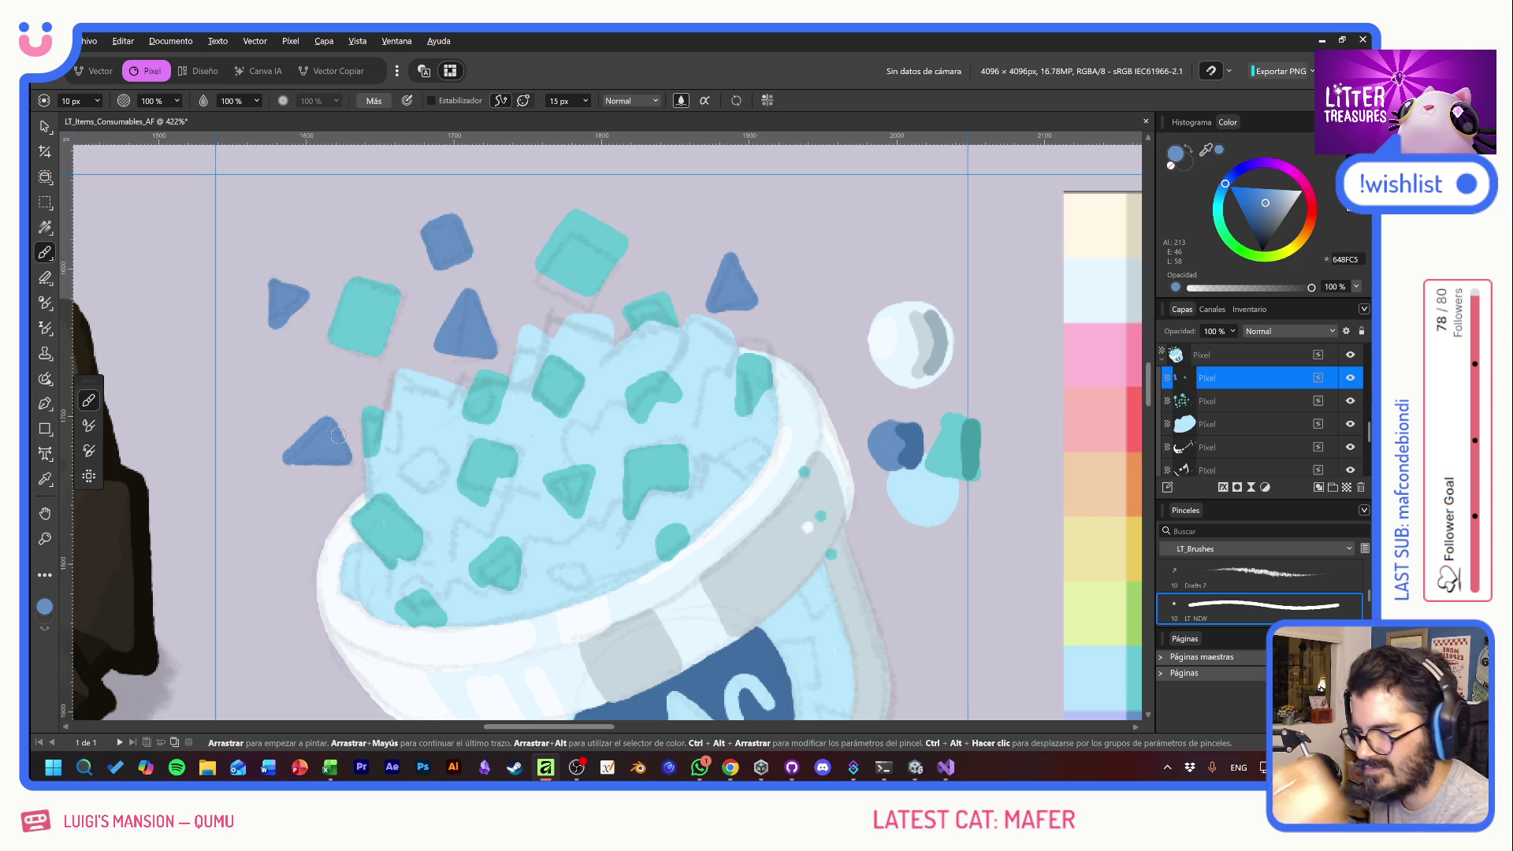
pyautogui.moveTo(721, 455)
pyautogui.mouseDown()
pyautogui.moveTo(747, 473)
pyautogui.moveTo(765, 448)
pyautogui.moveTo(724, 448)
pyautogui.moveTo(750, 450)
pyautogui.mouseUp()
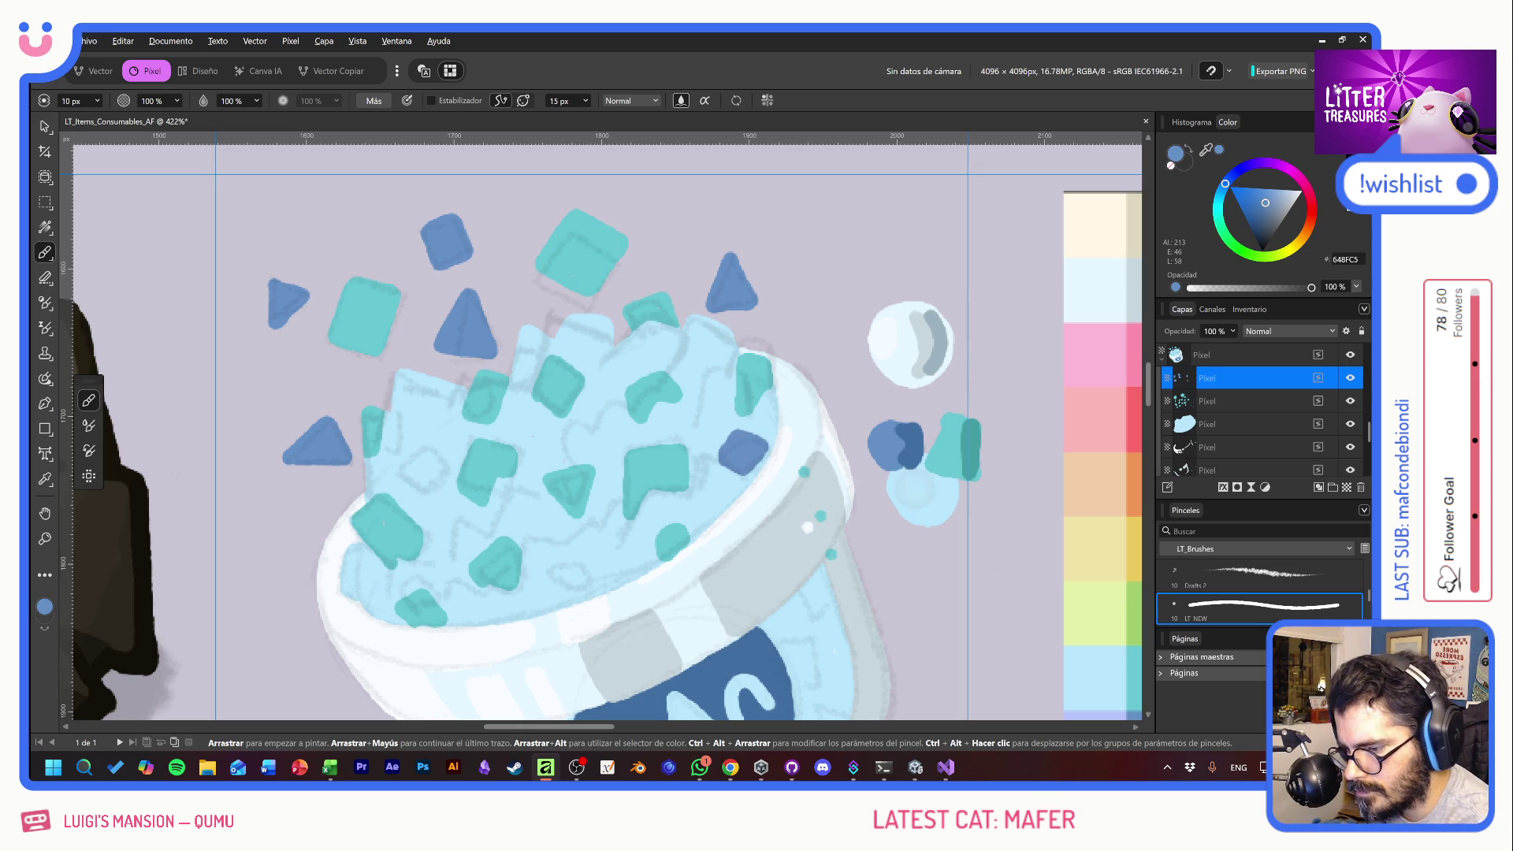
pyautogui.moveTo(589, 453)
pyautogui.mouseDown()
pyautogui.moveTo(613, 426)
pyautogui.moveTo(603, 412)
pyautogui.moveTo(587, 448)
pyautogui.moveTo(592, 422)
pyautogui.mouseUp()
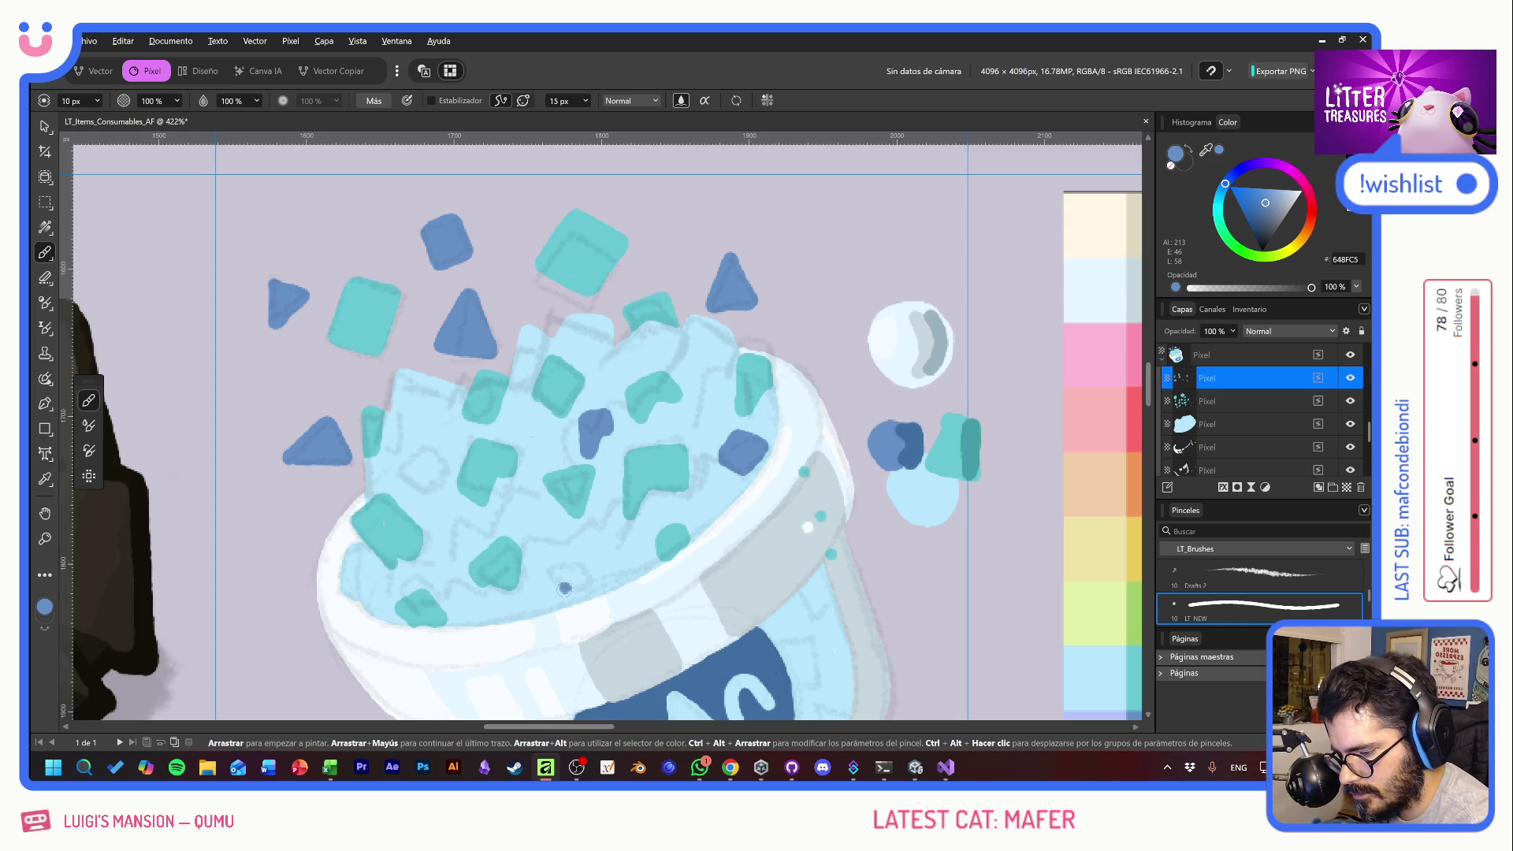
# - Add dark-blue V and inverted-V crystals, undoing two failed strokes on the cup
pyautogui.moveTo(567, 595)
pyautogui.mouseDown()
pyautogui.moveTo(550, 573)
pyautogui.moveTo(562, 552)
pyautogui.mouseUp()
pyautogui.hotkey('ctrl', 'z')
pyautogui.moveTo(565, 608)
pyautogui.mouseDown()
pyautogui.moveTo(563, 551)
pyautogui.moveTo(560, 579)
pyautogui.moveTo(567, 554)
pyautogui.moveTo(603, 587)
pyautogui.moveTo(573, 598)
pyautogui.mouseUp()
pyautogui.hotkey('ctrl', 'z')
pyautogui.hotkey('ctrl', 'z')
pyautogui.moveTo(454, 533)
pyautogui.mouseDown()
pyautogui.moveTo(447, 565)
pyautogui.moveTo(450, 514)
pyautogui.moveTo(470, 534)
pyautogui.moveTo(449, 563)
pyautogui.mouseUp()
pyautogui.moveTo(398, 470)
pyautogui.mouseDown()
pyautogui.moveTo(417, 488)
pyautogui.moveTo(439, 471)
pyautogui.moveTo(429, 453)
pyautogui.moveTo(415, 451)
pyautogui.moveTo(405, 469)
pyautogui.moveTo(419, 471)
pyautogui.mouseUp()
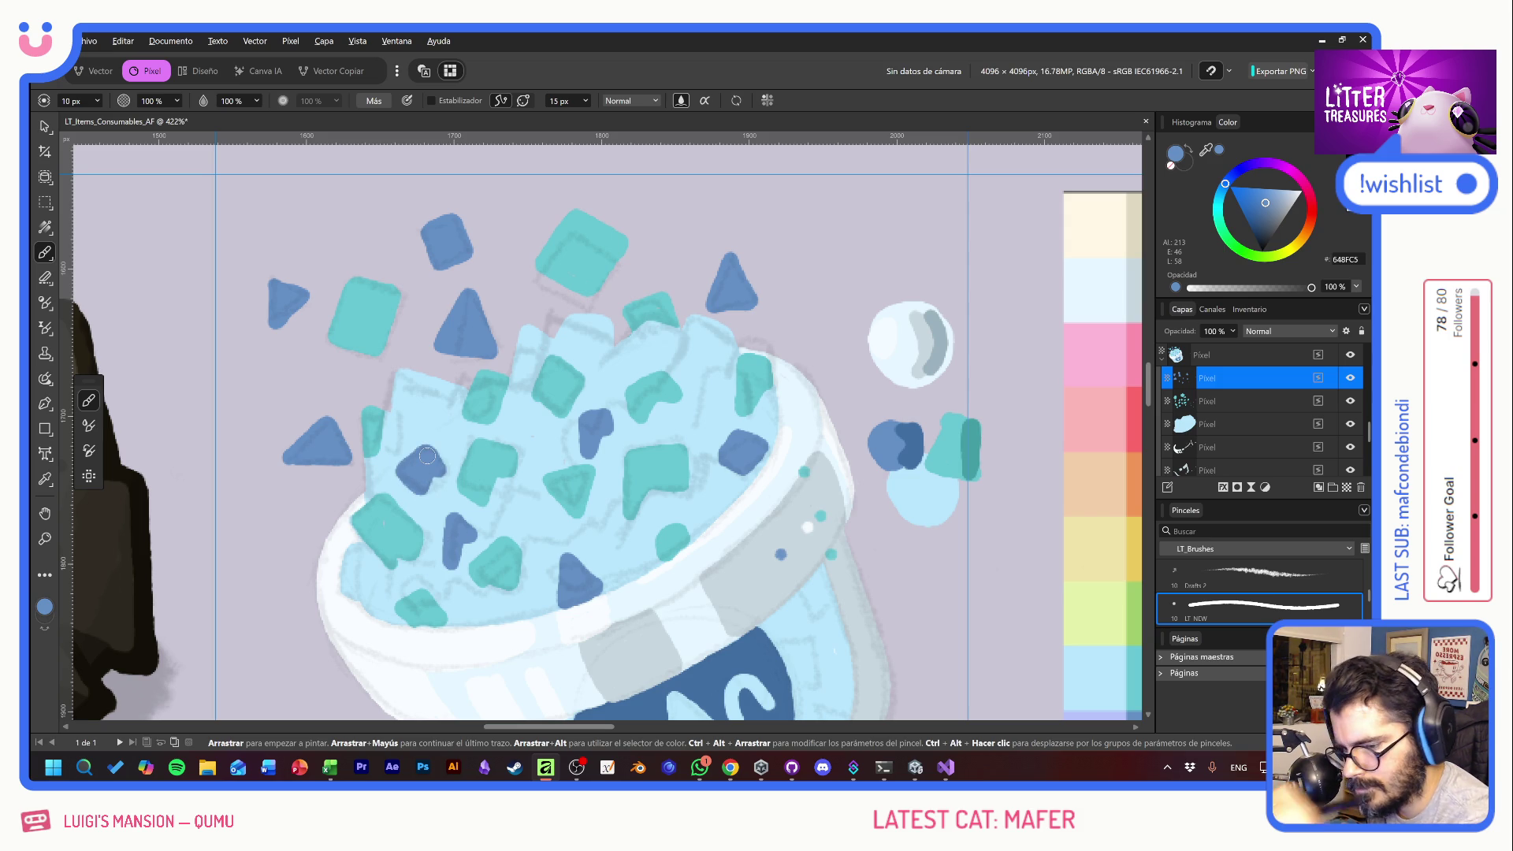
pyautogui.press('e')
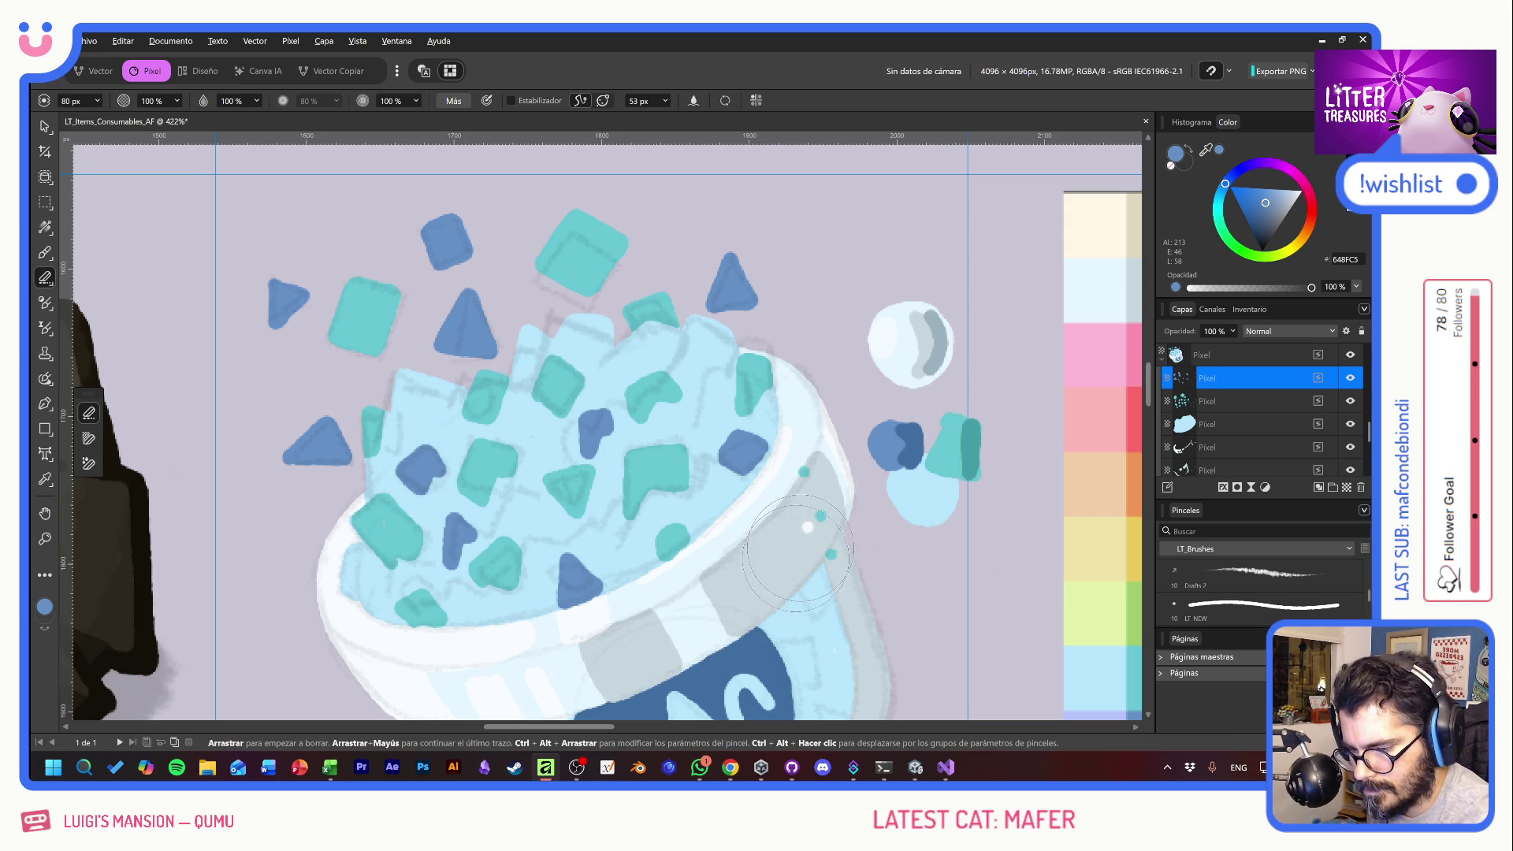
# - Add small dark-blue crystals on the mound and shard, a rim speckle, and a mark on the cup's left edge
pyautogui.press('b')
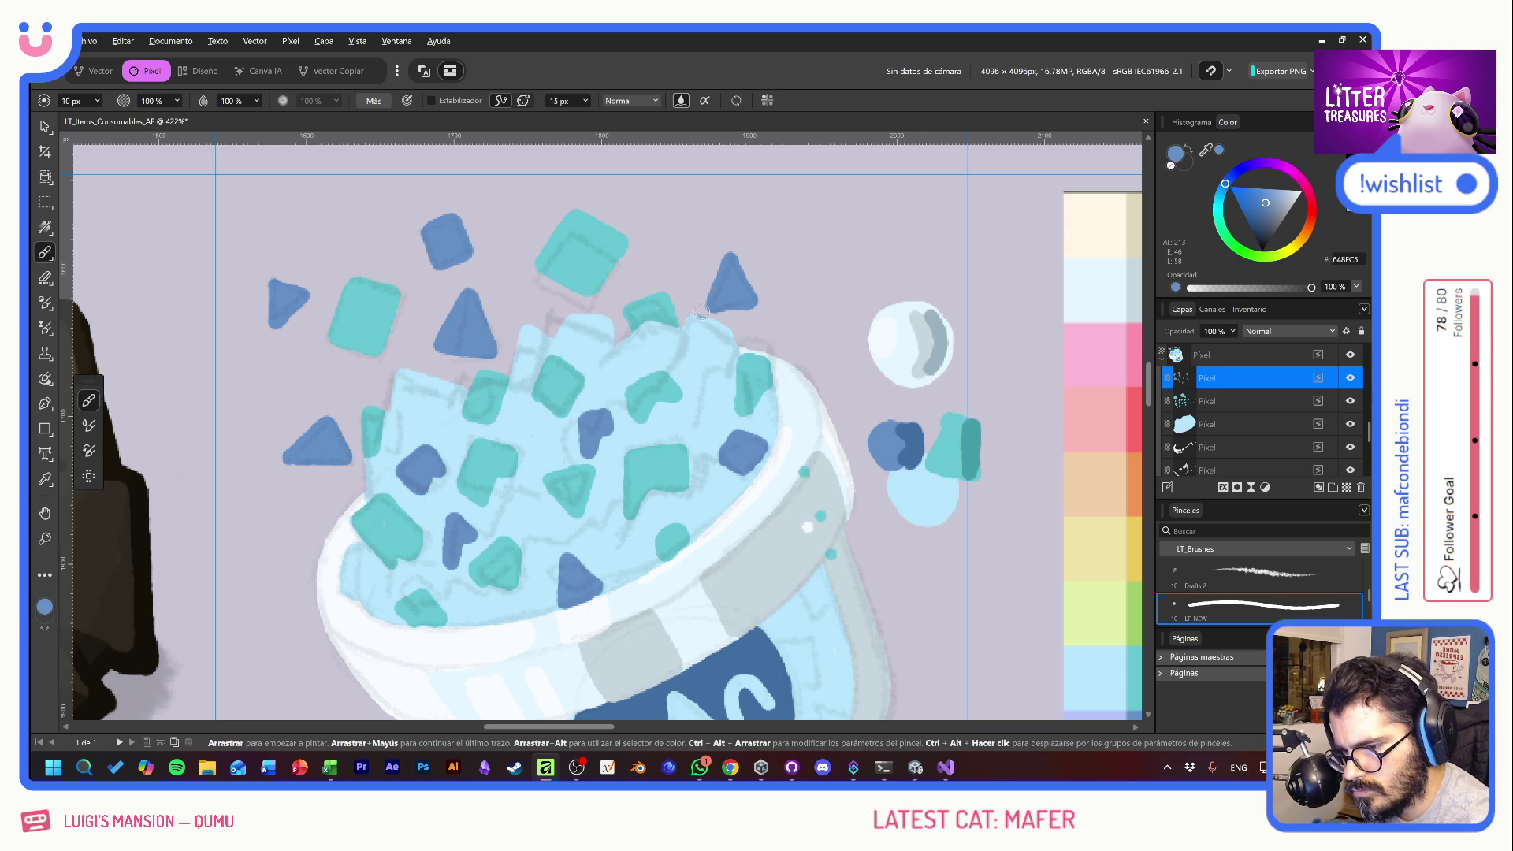
pyautogui.moveTo(700, 422)
pyautogui.mouseDown()
pyautogui.moveTo(716, 375)
pyautogui.moveTo(741, 384)
pyautogui.moveTo(743, 415)
pyautogui.moveTo(701, 438)
pyautogui.moveTo(719, 390)
pyautogui.moveTo(698, 425)
pyautogui.mouseUp()
pyautogui.moveTo(685, 323)
pyautogui.mouseDown()
pyautogui.moveTo(707, 353)
pyautogui.moveTo(695, 315)
pyautogui.mouseUp()
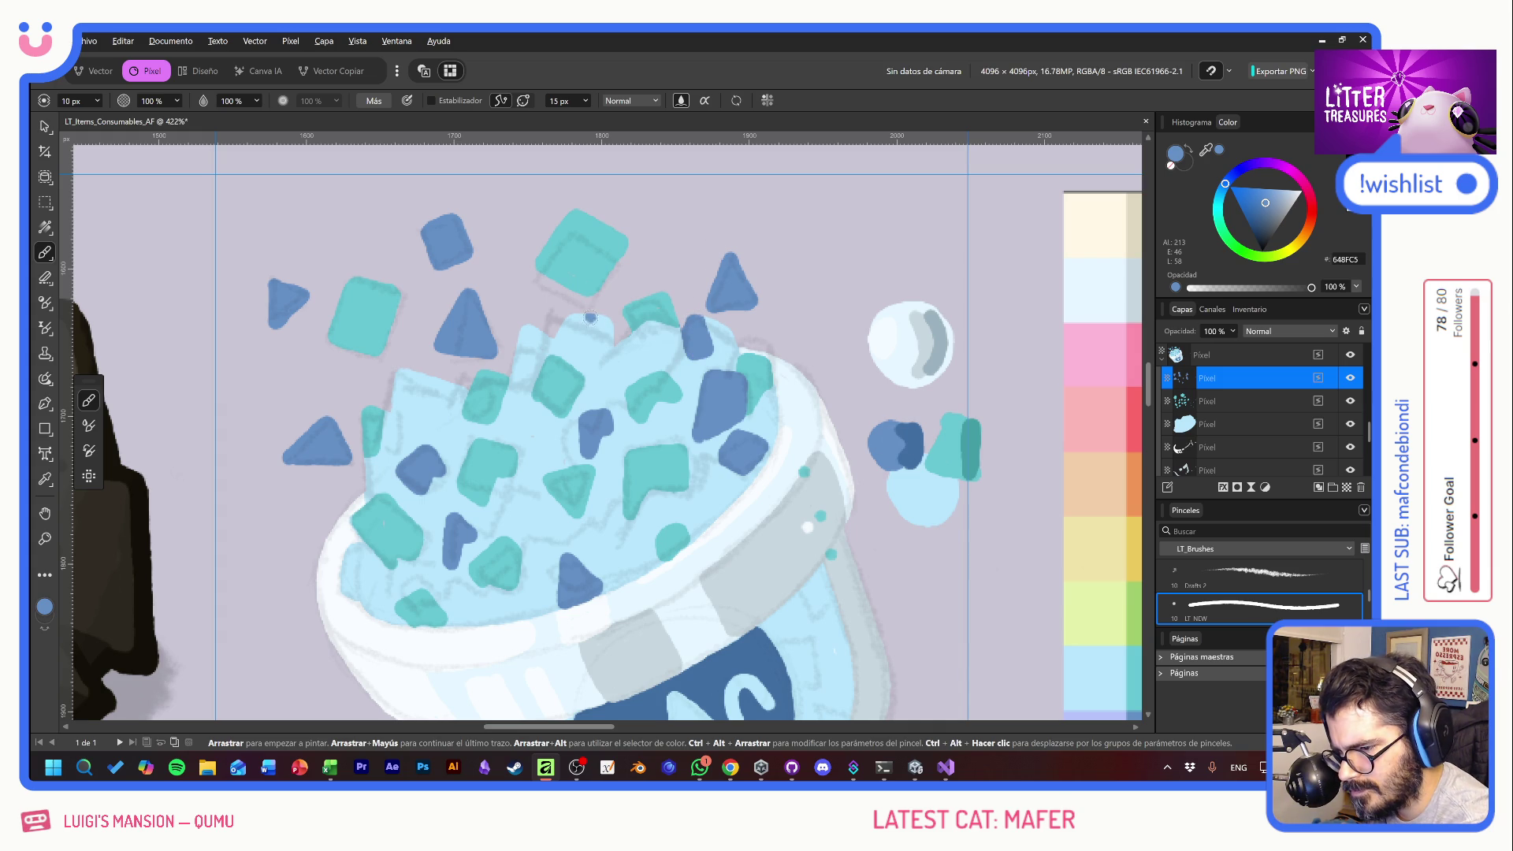
pyautogui.moveTo(556, 333)
pyautogui.mouseDown()
pyautogui.moveTo(596, 355)
pyautogui.moveTo(609, 325)
pyautogui.moveTo(562, 318)
pyautogui.mouseUp()
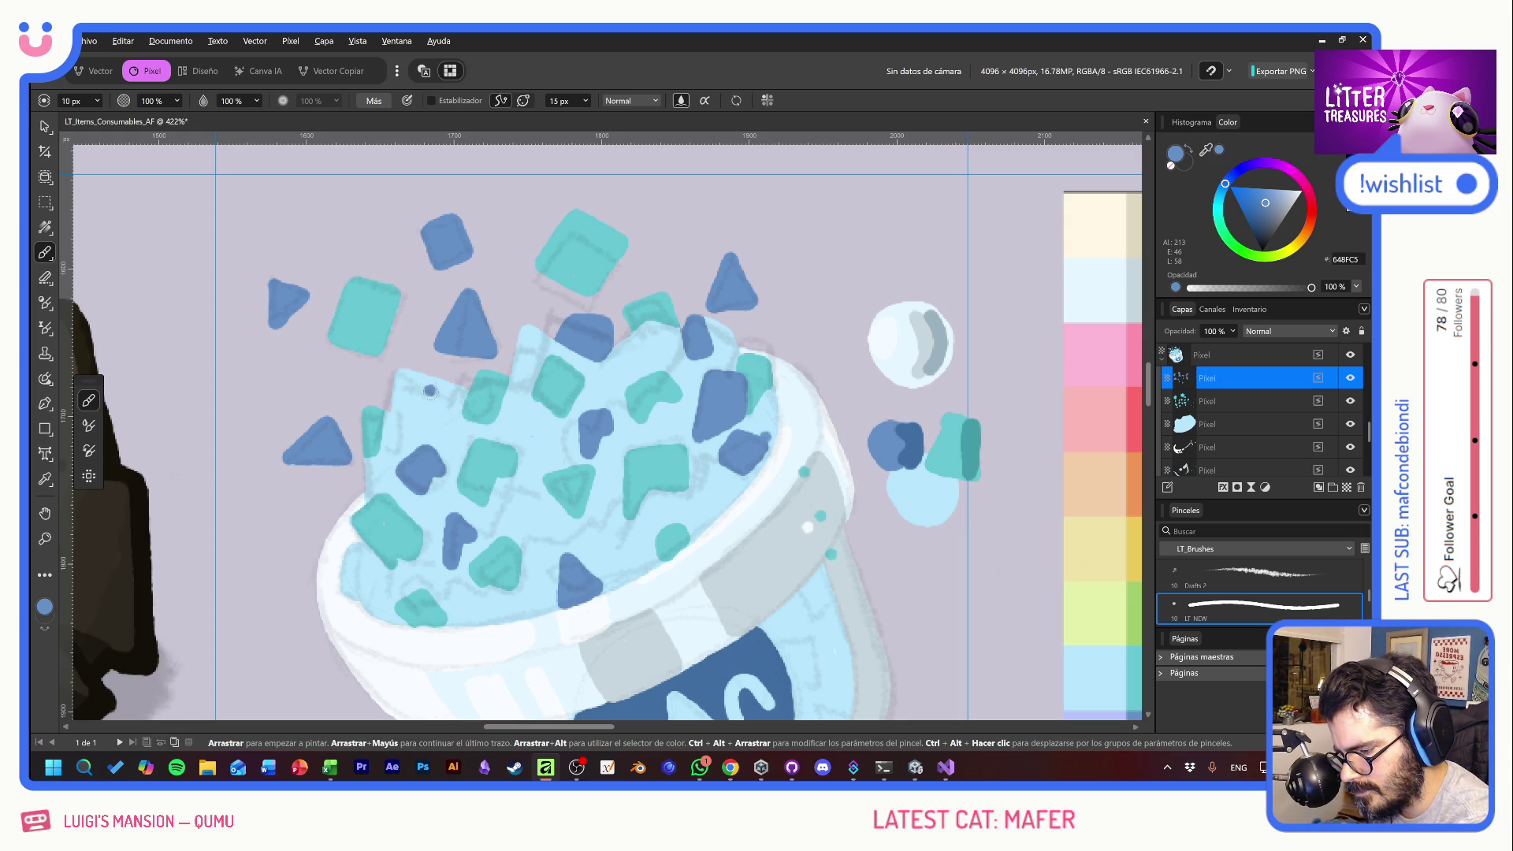
pyautogui.click(693, 589)
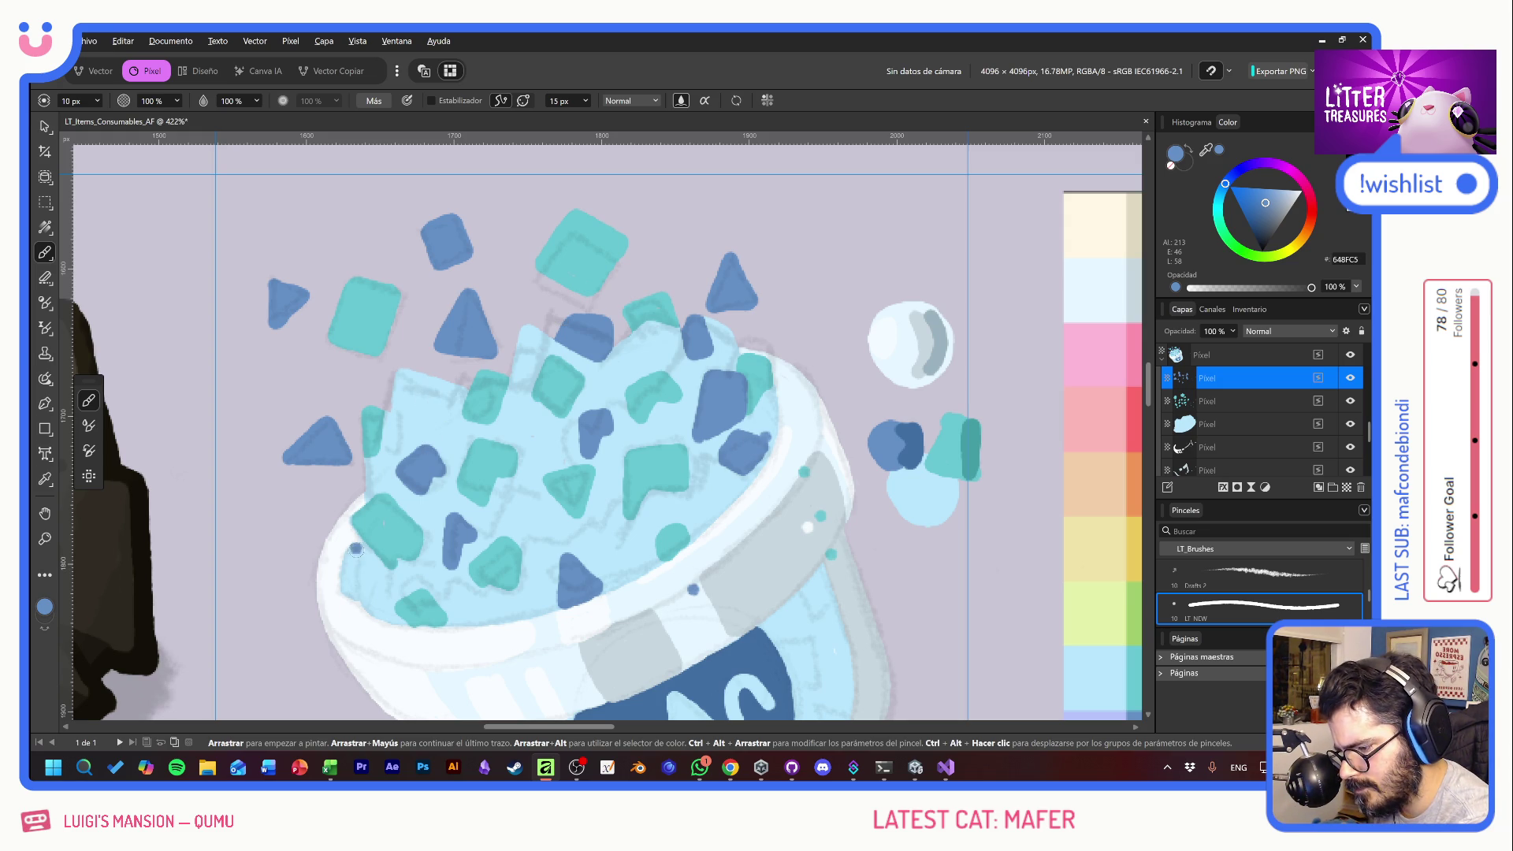
pyautogui.moveTo(356, 549)
pyautogui.mouseDown()
pyautogui.moveTo(343, 597)
pyautogui.moveTo(350, 551)
pyautogui.mouseUp()
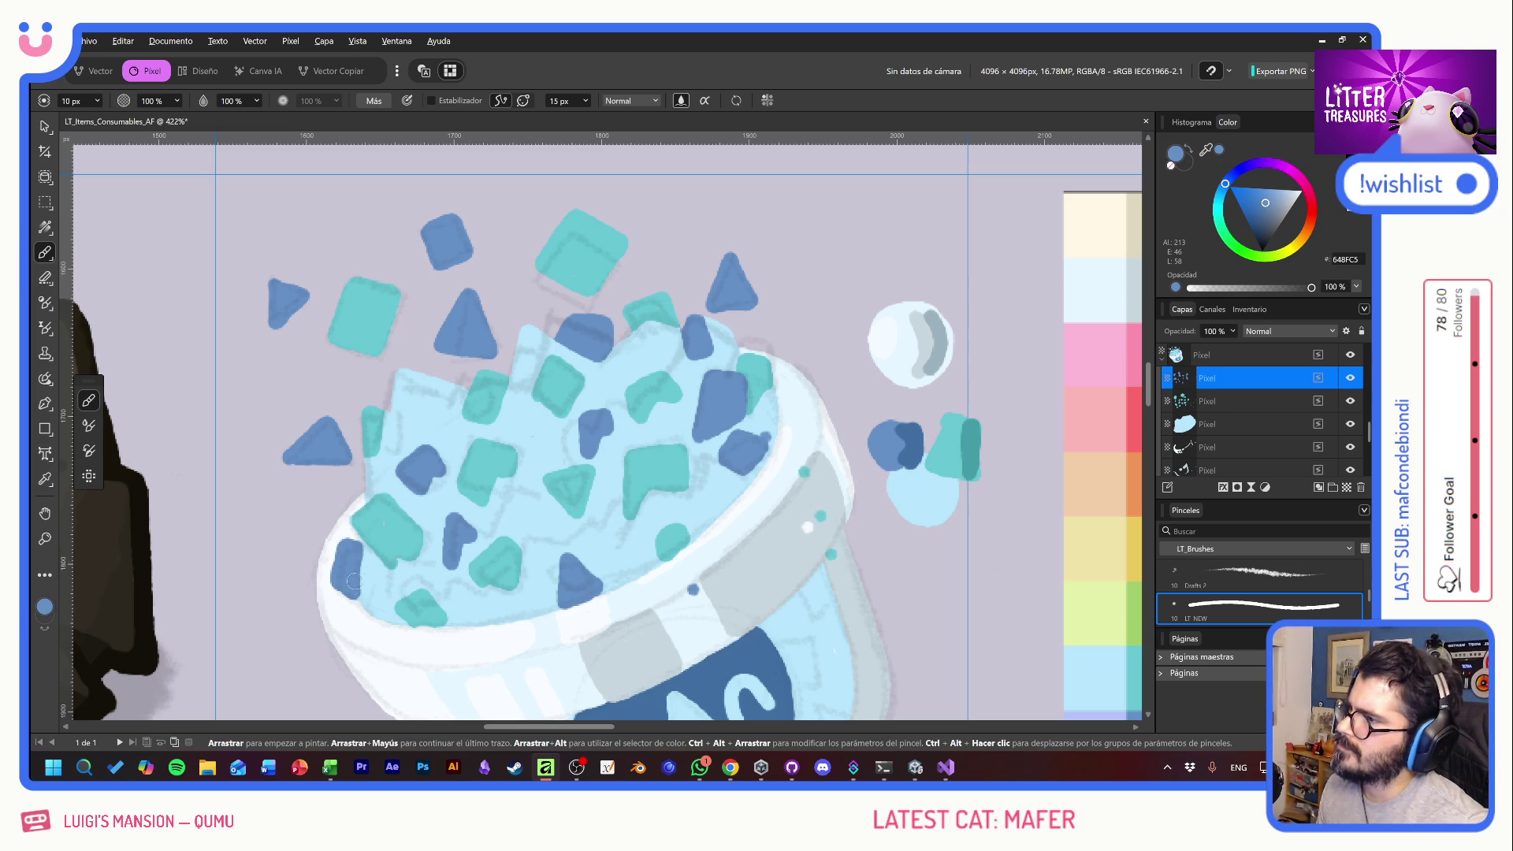
pyautogui.press('space')
pyautogui.moveTo(618, 564); pyautogui.dragTo(600, 472)
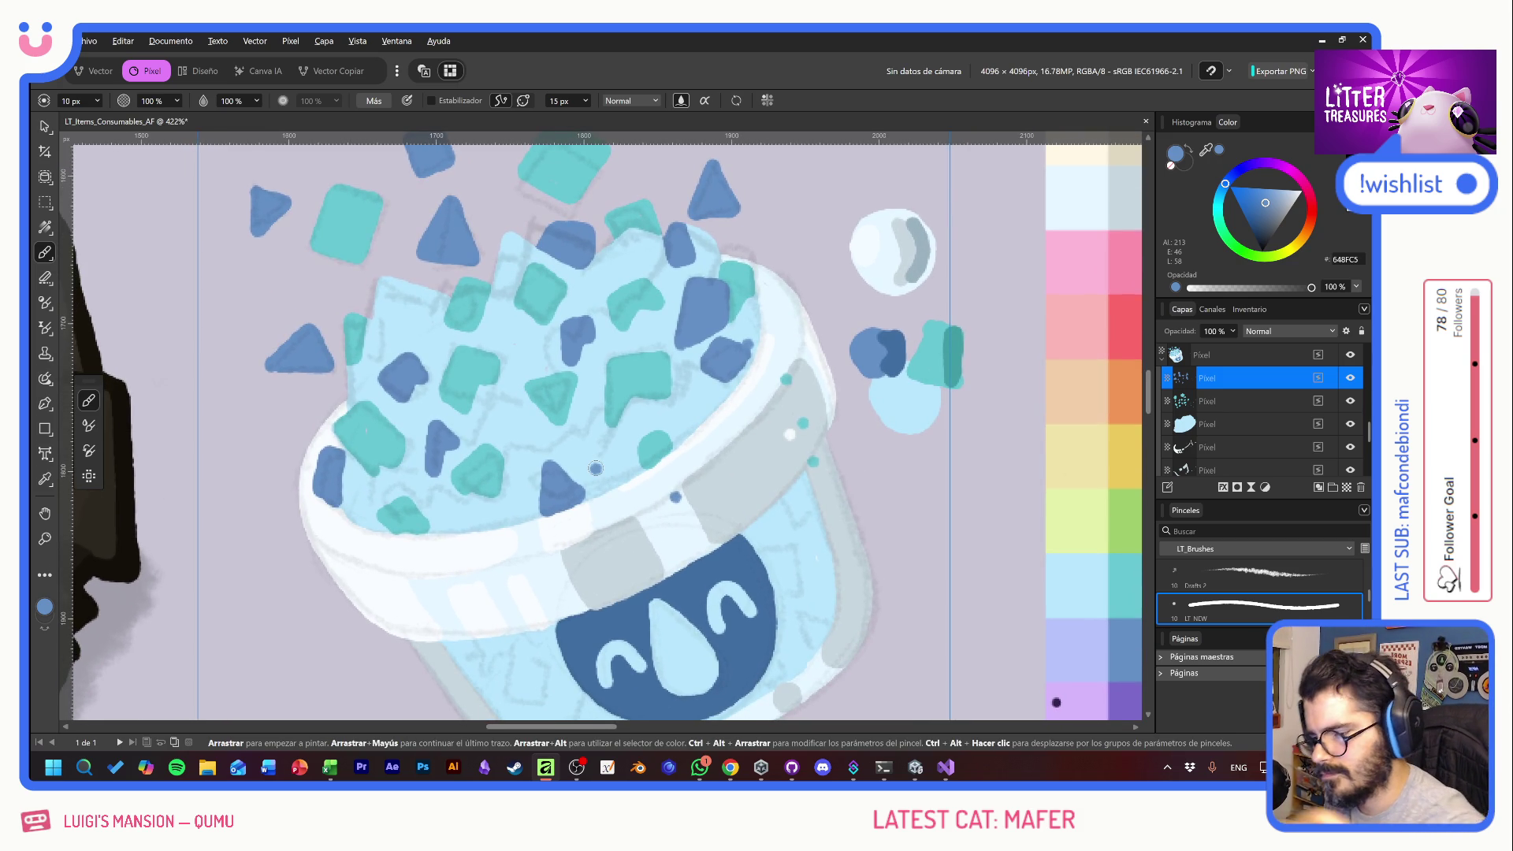
# - Sample the darker blue and scatter hooked speckles and short dashes on both sides of the label
pyautogui.press('space')
pyautogui.moveTo(1004, 353); pyautogui.dragTo(958, 287)
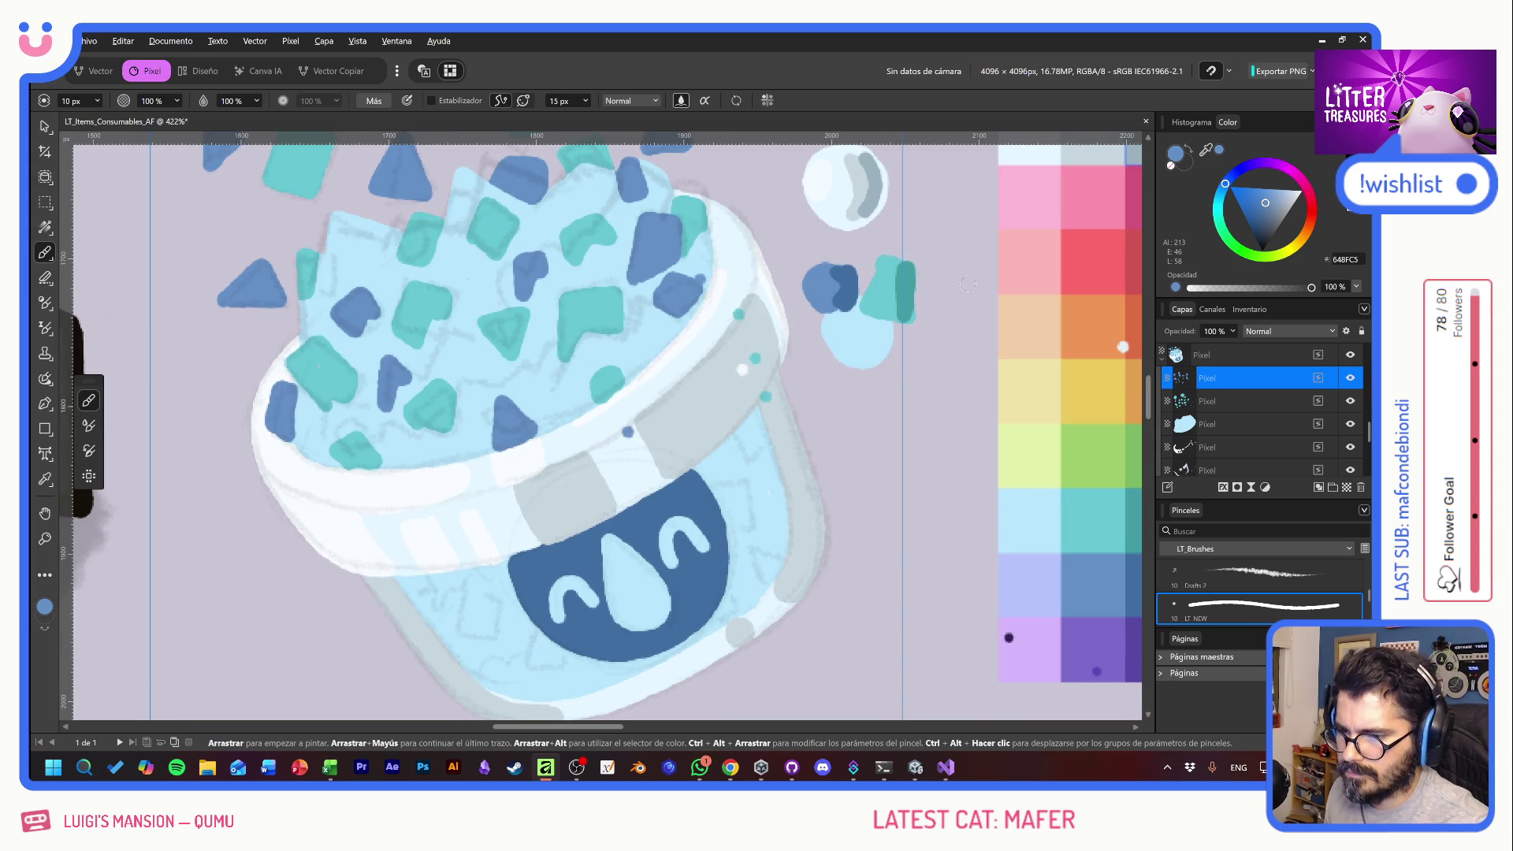
pyautogui.keyDown('alt'); pyautogui.click(846, 283); pyautogui.keyUp('alt')
pyautogui.scroll(-1, 749, 487)
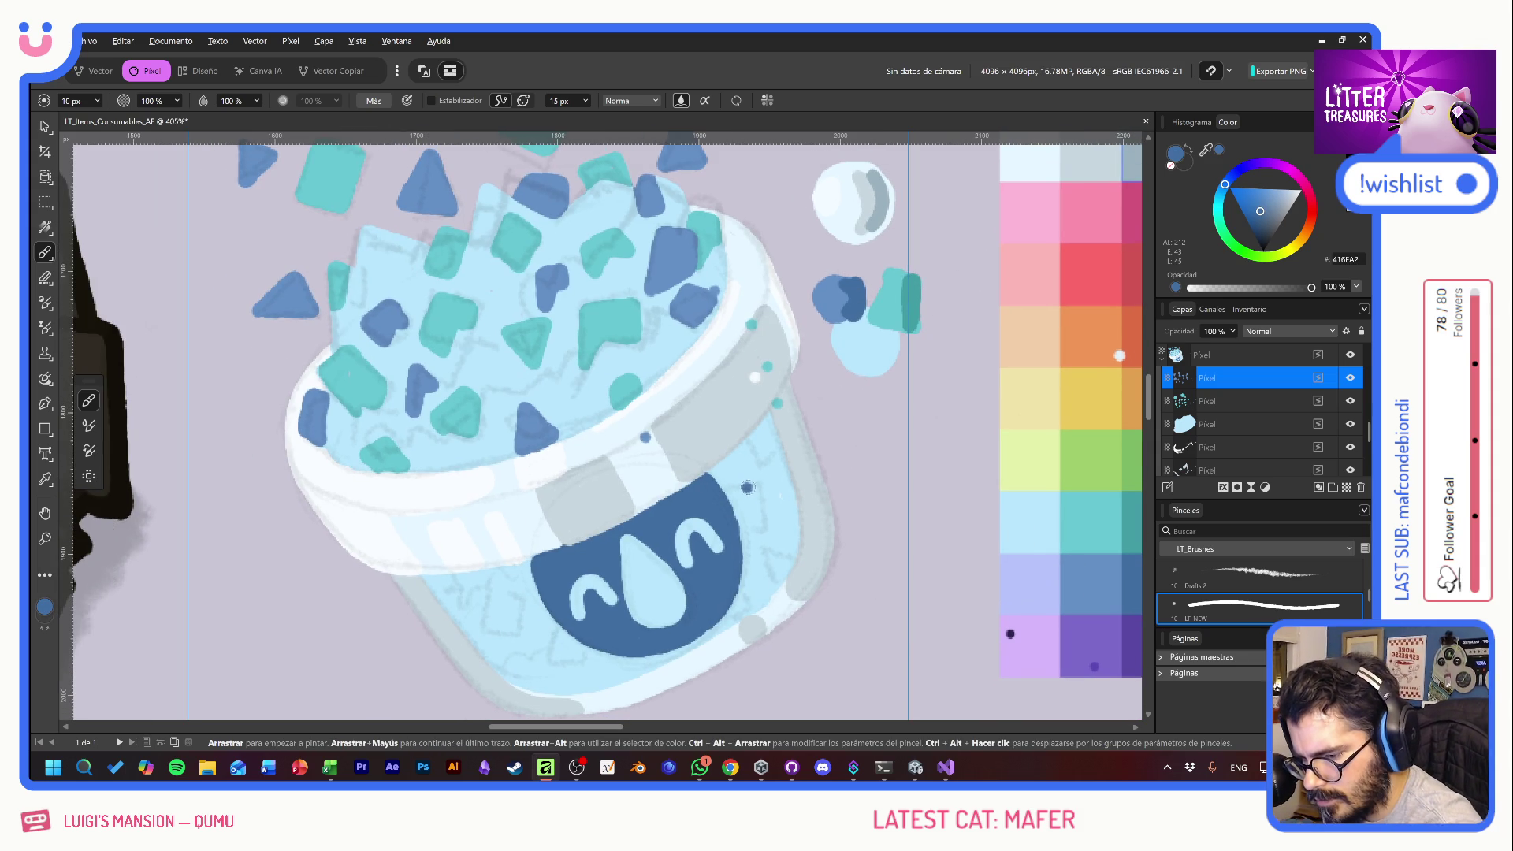
pyautogui.moveTo(753, 488); pyautogui.dragTo(761, 526)
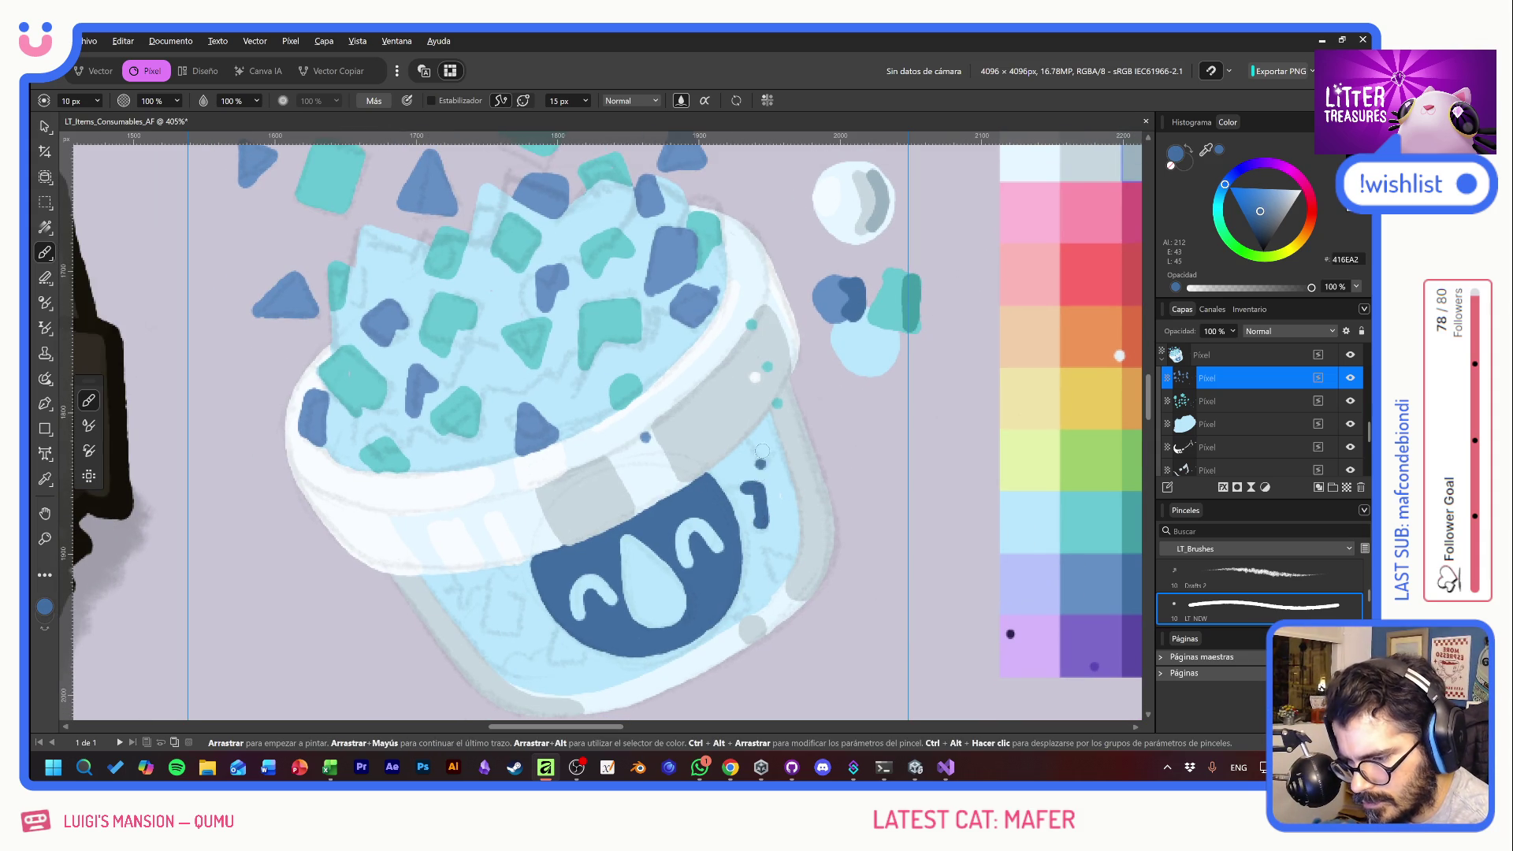
pyautogui.moveTo(485, 628)
pyautogui.mouseDown()
pyautogui.moveTo(520, 628)
pyautogui.moveTo(518, 601)
pyautogui.moveTo(491, 610)
pyautogui.moveTo(555, 646)
pyautogui.moveTo(566, 670)
pyautogui.moveTo(526, 651)
pyautogui.mouseUp()
pyautogui.click(491, 610)
pyautogui.moveTo(770, 561)
pyautogui.mouseDown()
pyautogui.moveTo(756, 584)
pyautogui.moveTo(773, 568)
pyautogui.mouseUp()
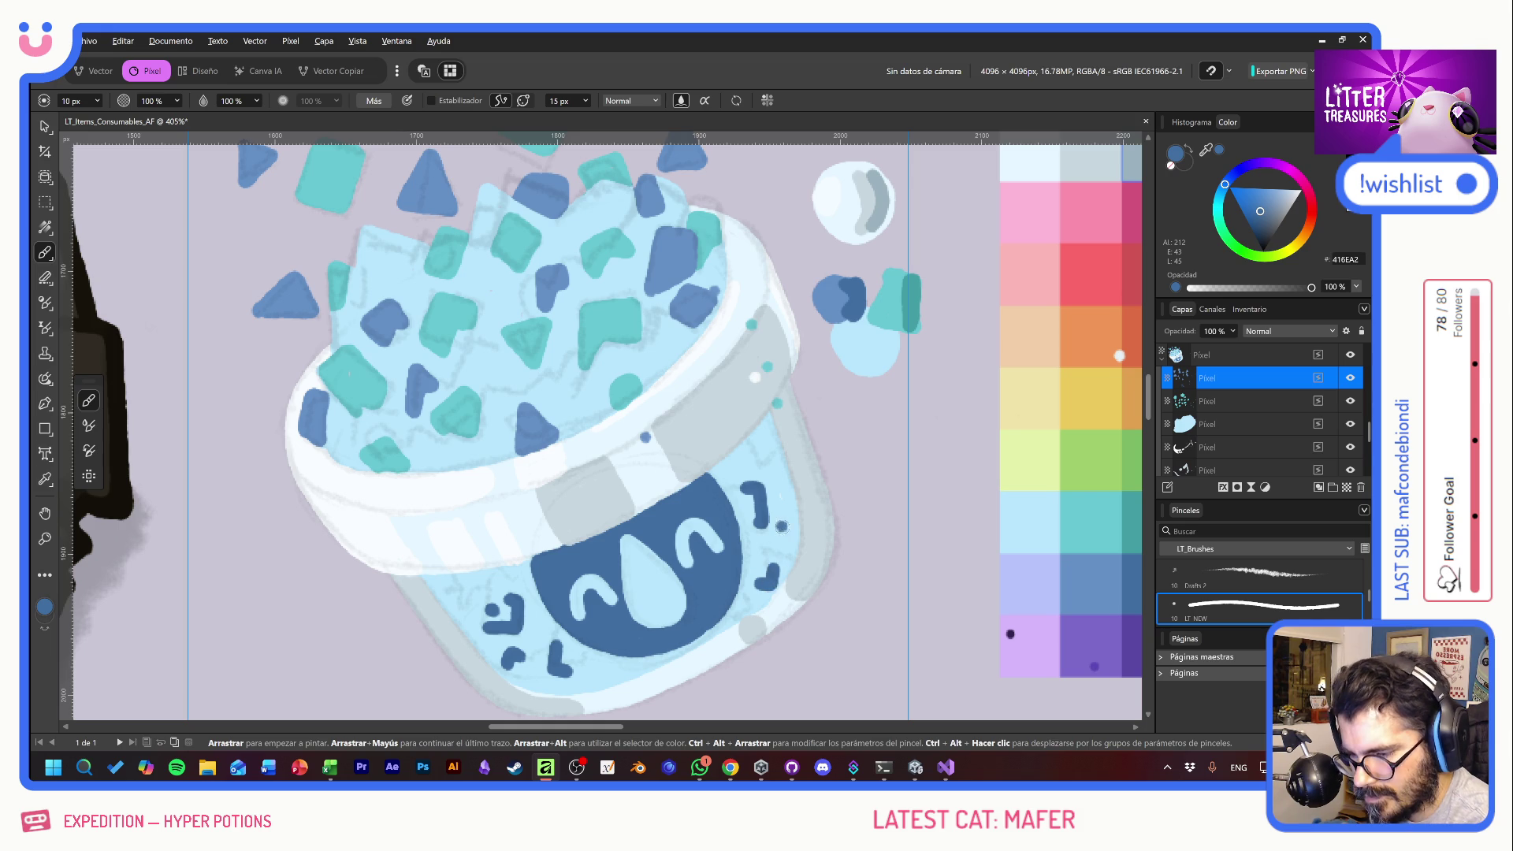
pyautogui.moveTo(761, 432); pyautogui.dragTo(770, 463)
pyautogui.moveTo(444, 588); pyautogui.dragTo(461, 589)
pyautogui.keyDown('alt'); pyautogui.click(911, 293); pyautogui.keyUp('alt')
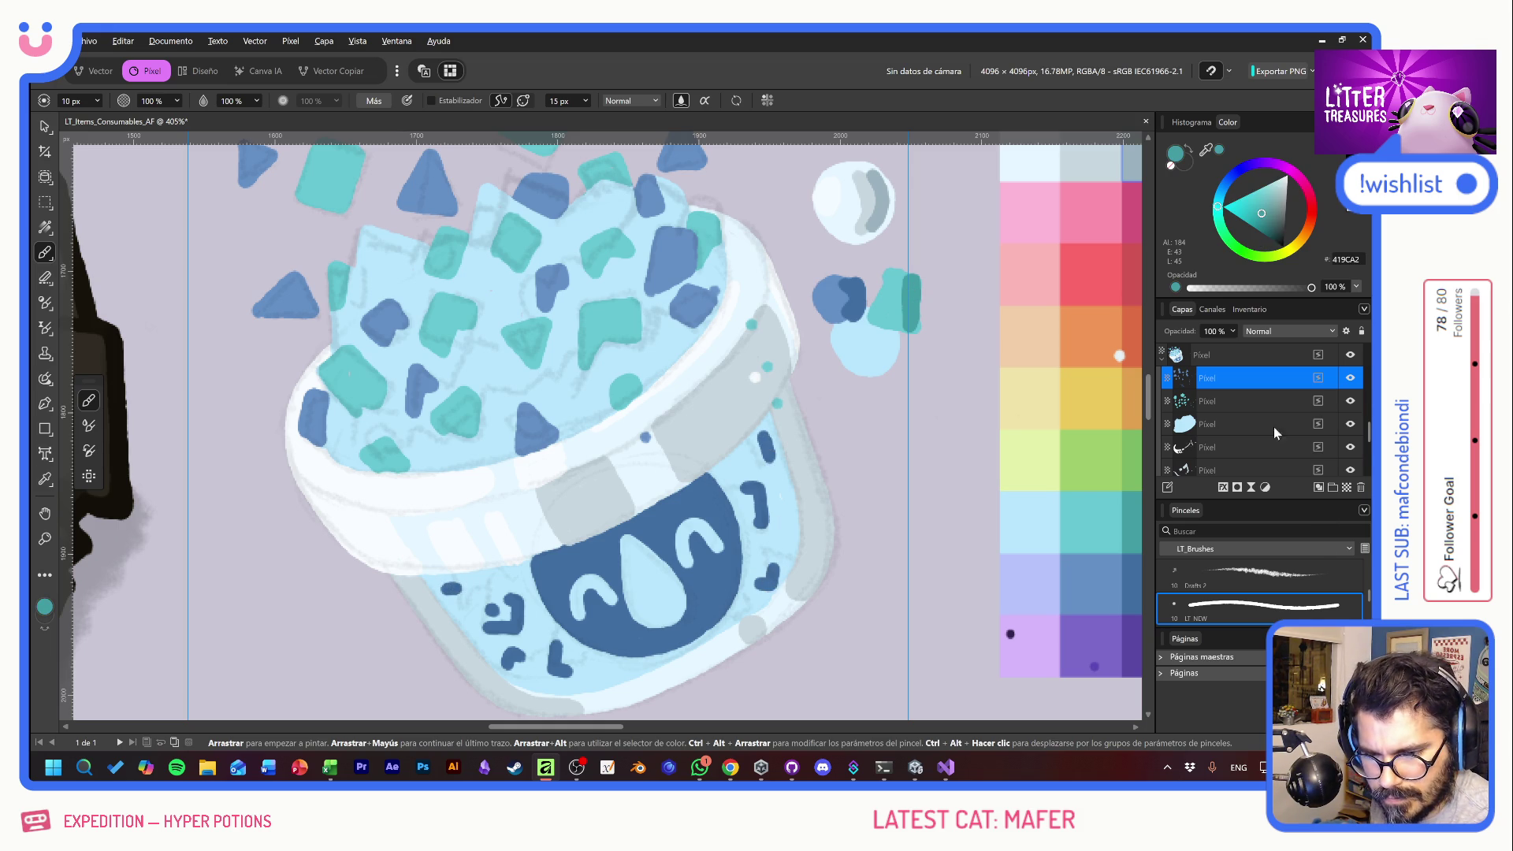
# - On the layer below, scatter teal dots and short strokes across both sides of the cup body
pyautogui.click(1254, 407)
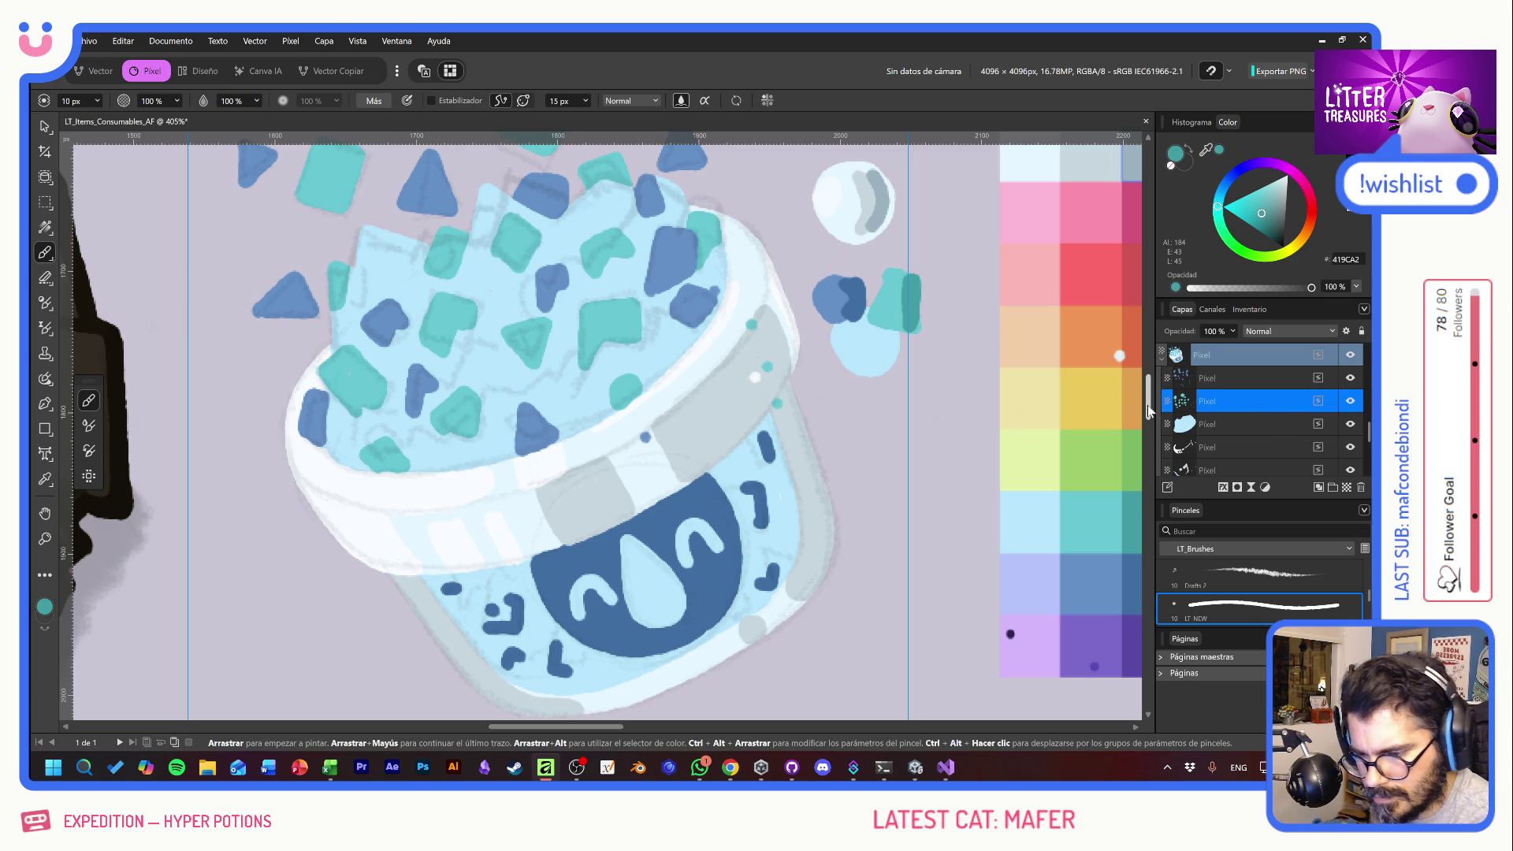
pyautogui.click(792, 520)
pyautogui.moveTo(792, 518); pyautogui.dragTo(786, 530)
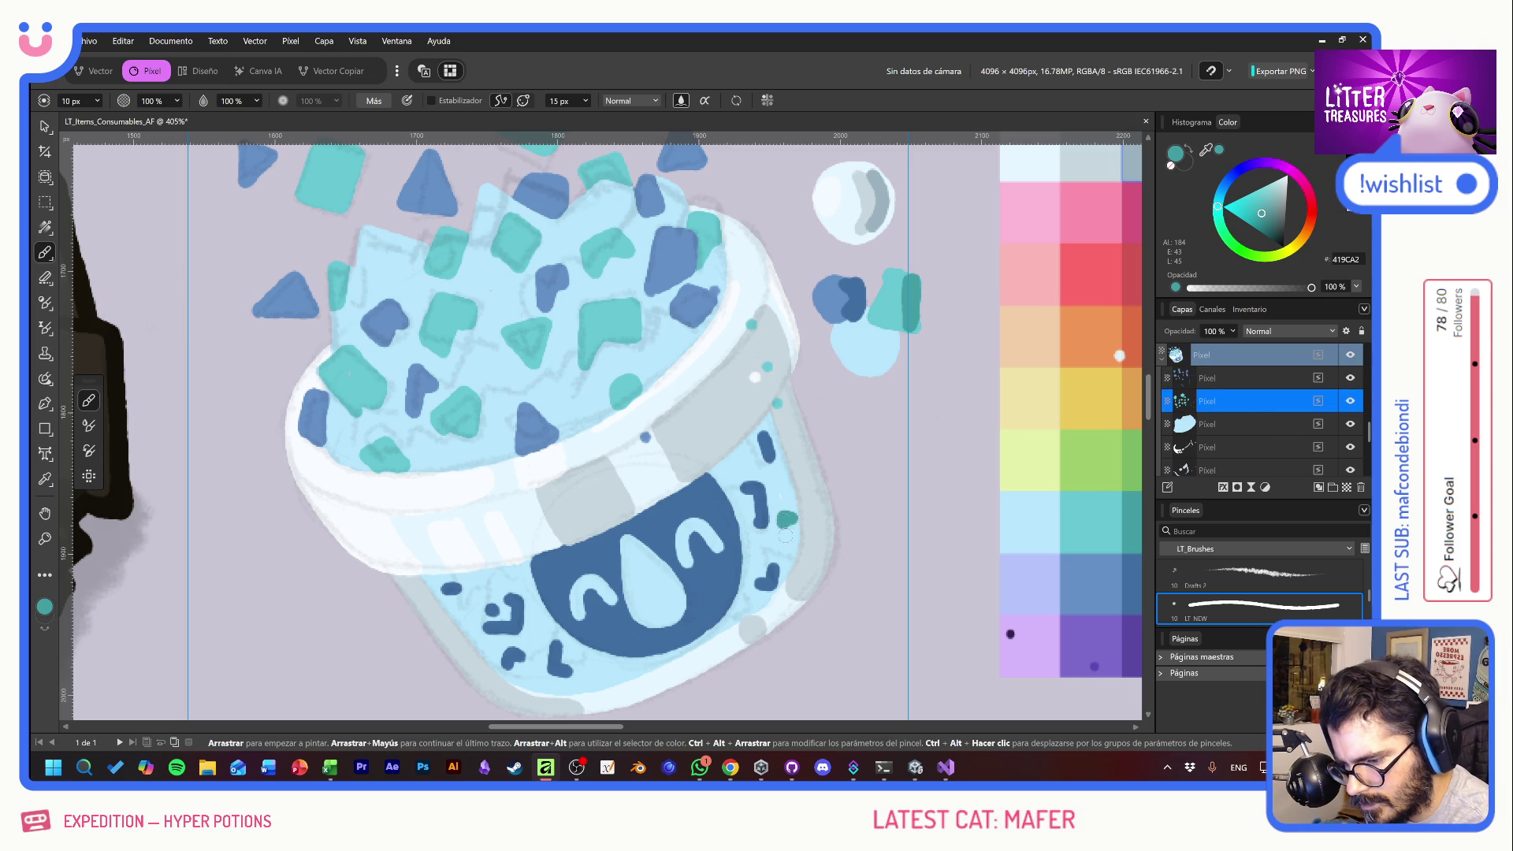
pyautogui.moveTo(726, 470); pyautogui.dragTo(742, 452)
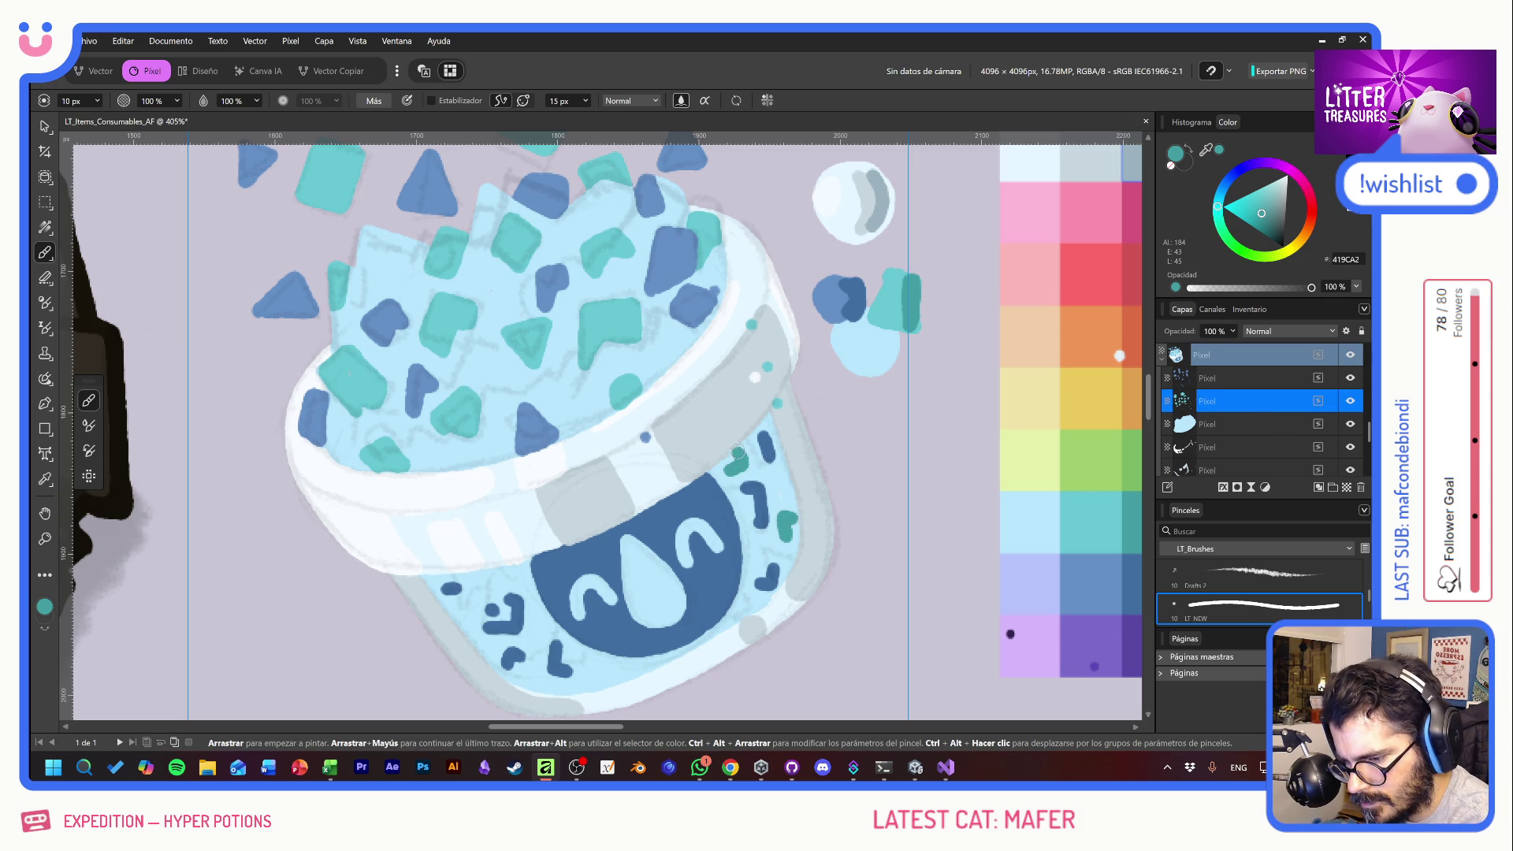
pyautogui.moveTo(485, 582)
pyautogui.mouseDown()
pyautogui.moveTo(472, 605)
pyautogui.moveTo(539, 619)
pyautogui.mouseUp()
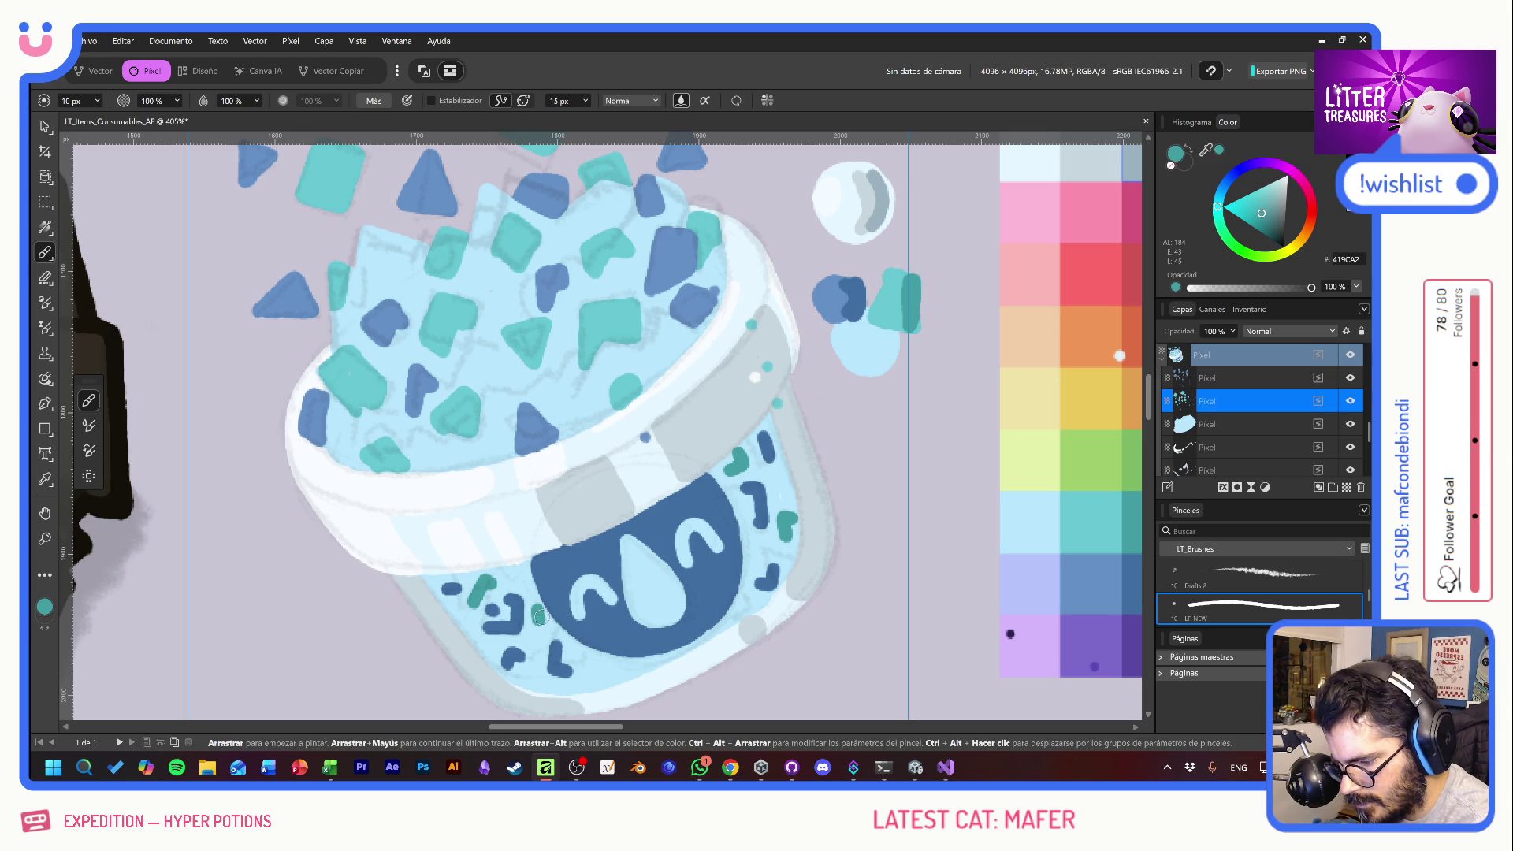
pyautogui.moveTo(603, 660); pyautogui.dragTo(597, 674)
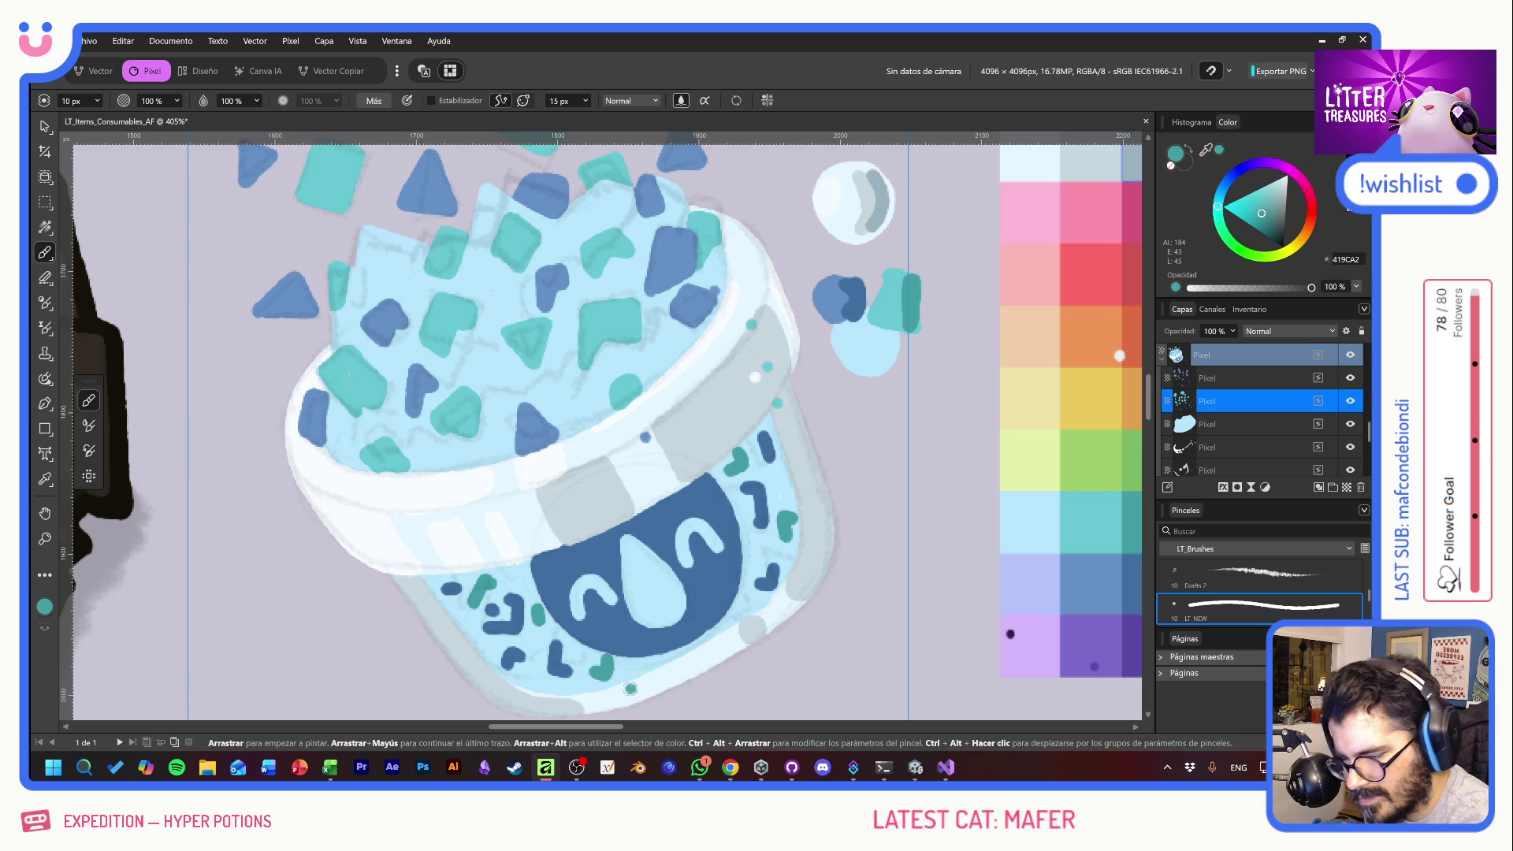
pyautogui.click(754, 551)
pyautogui.click(744, 605)
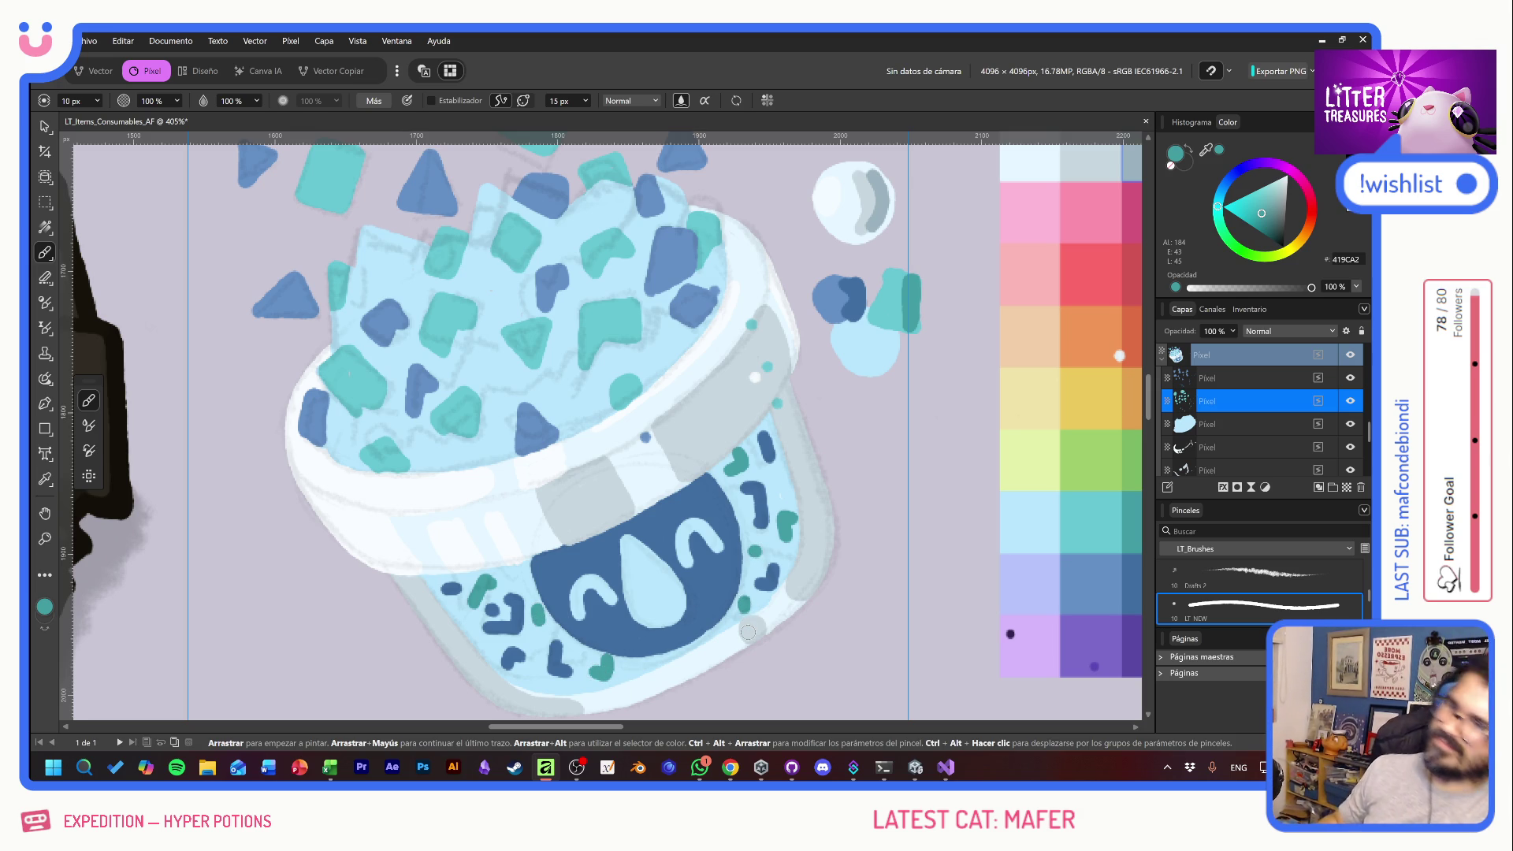
pyautogui.scroll(-5, 748, 631)
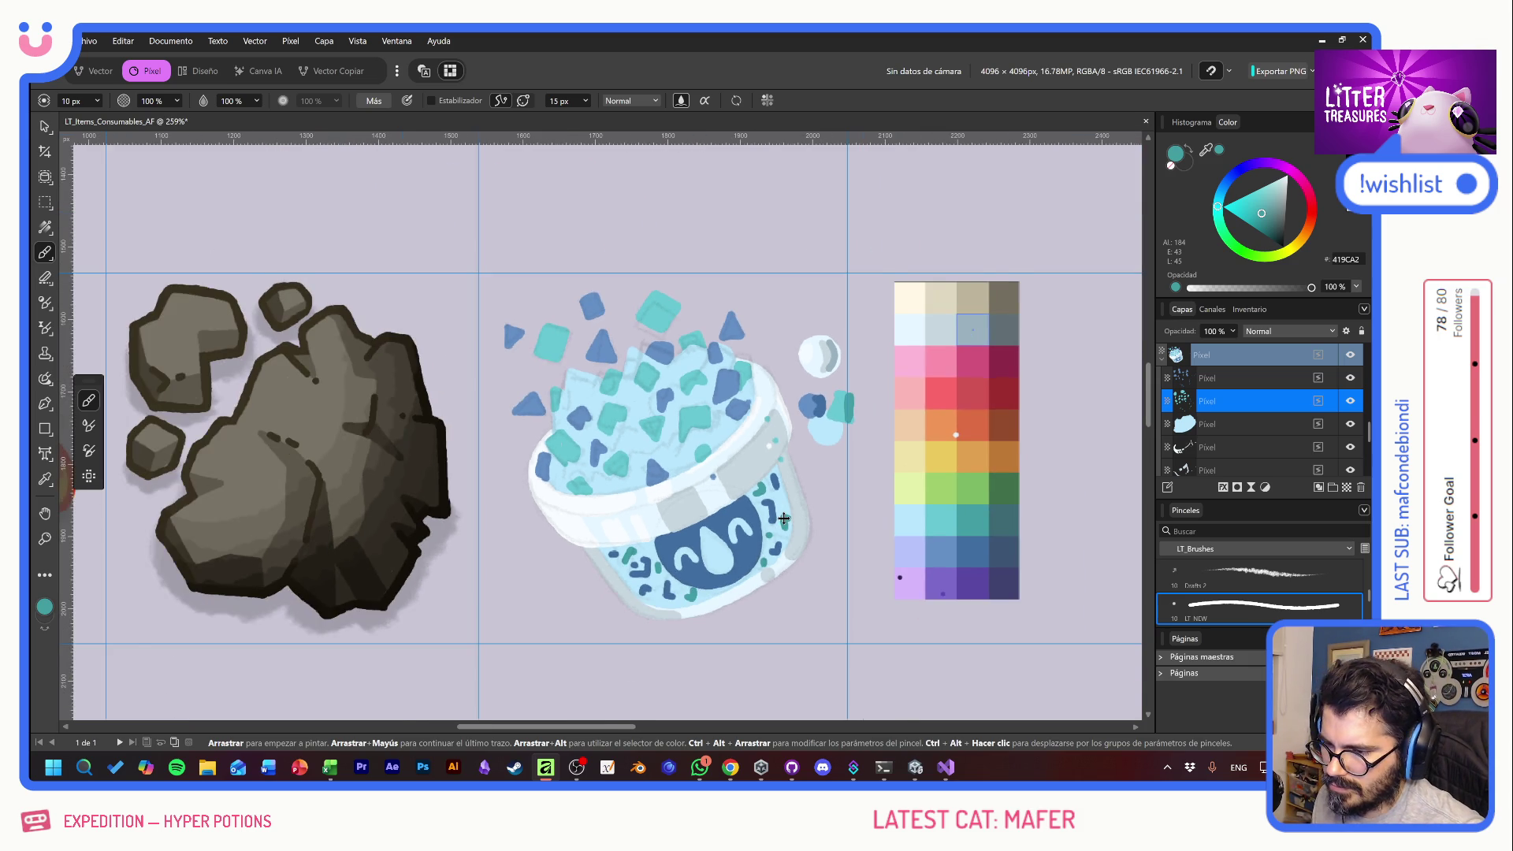
pyautogui.scroll(2, 784, 518)
pyautogui.scroll(2, 784, 519)
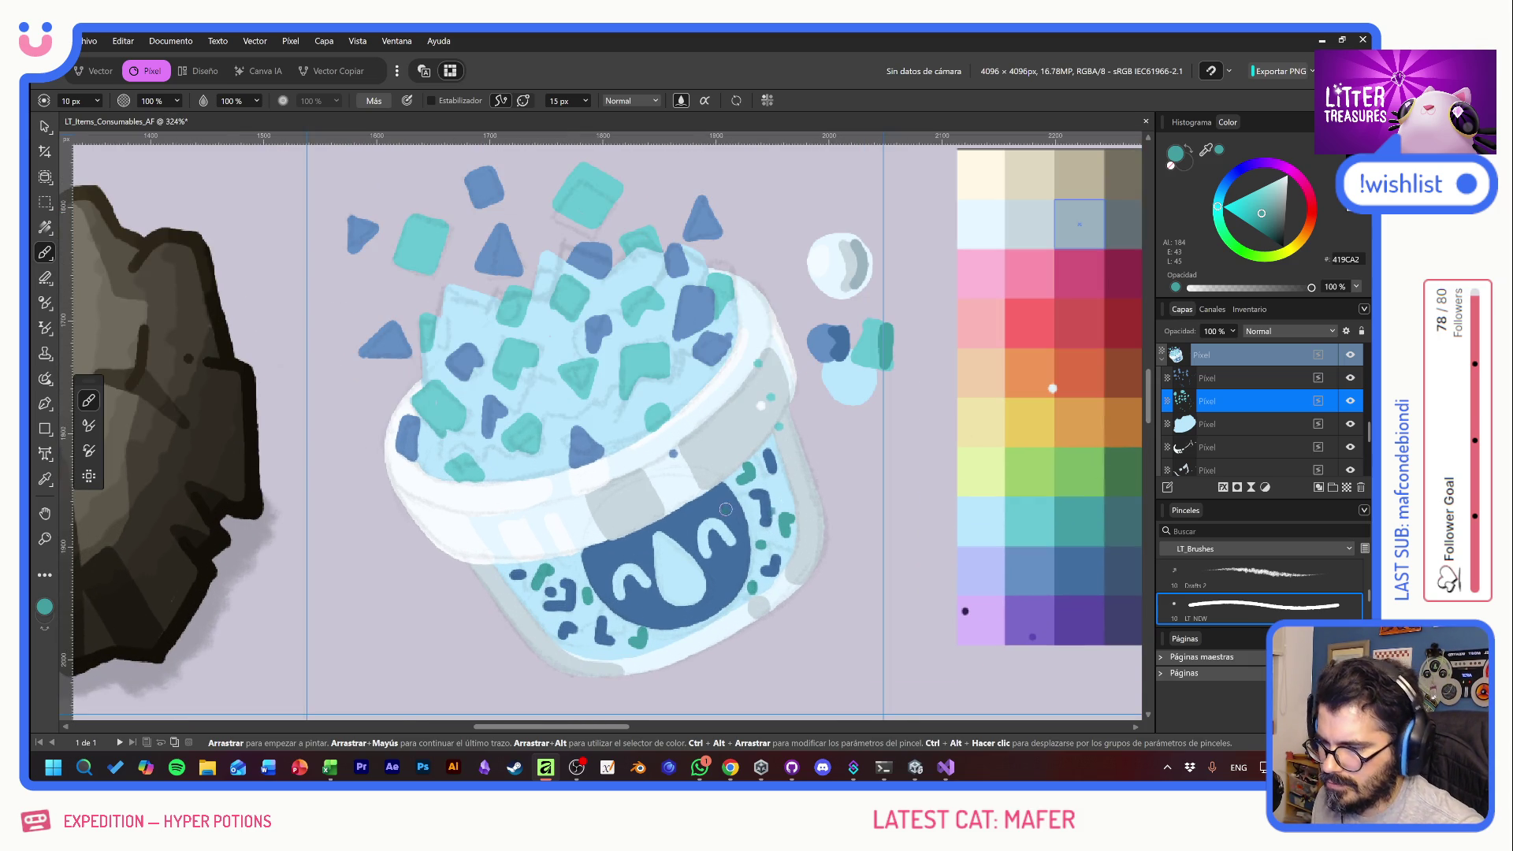
pyautogui.scroll(1, 788, 504)
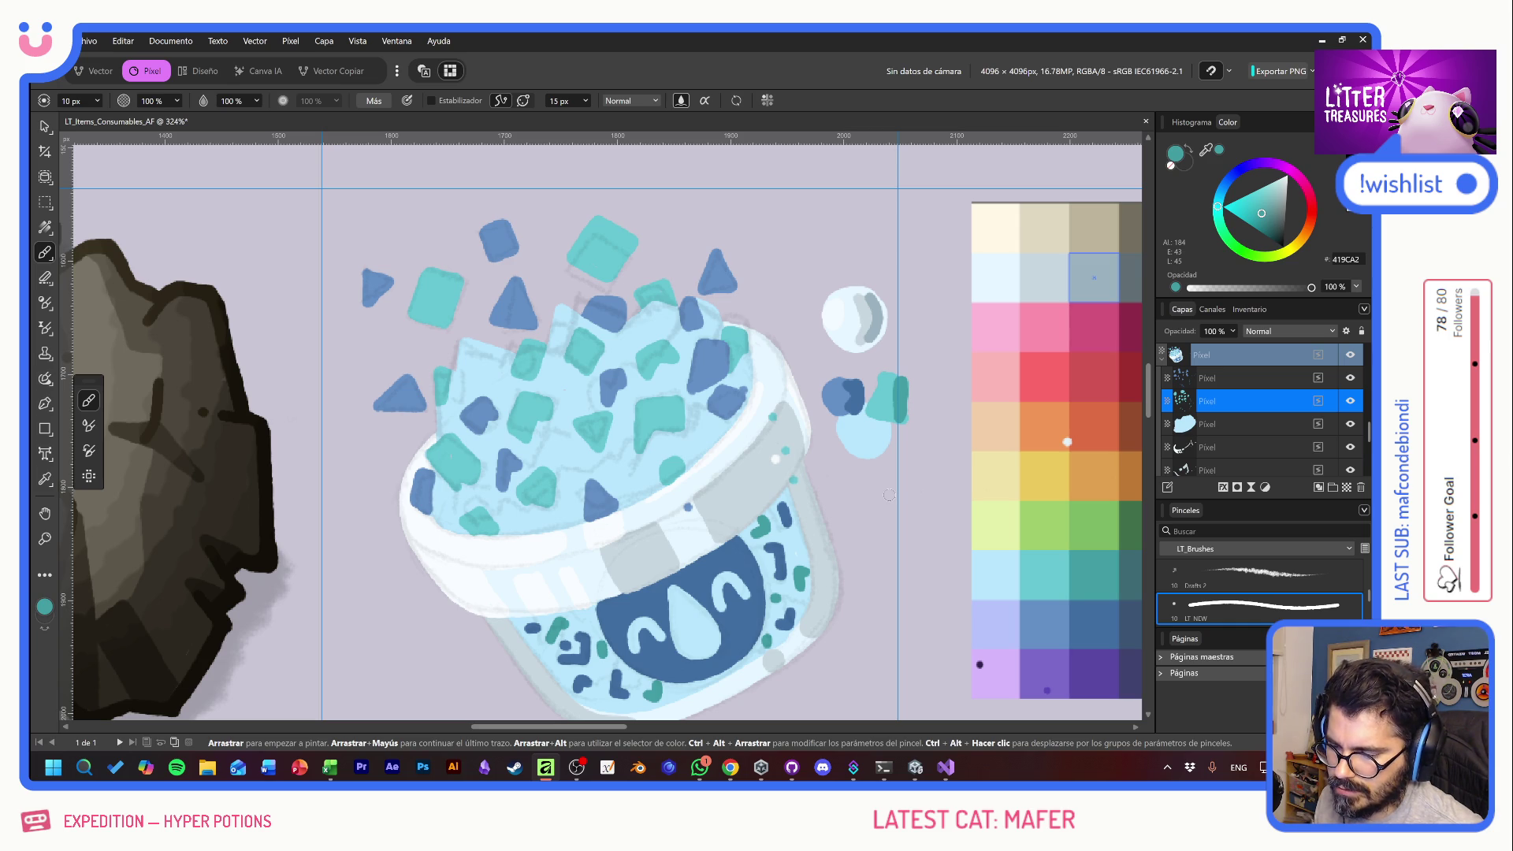
pyautogui.click(1259, 359)
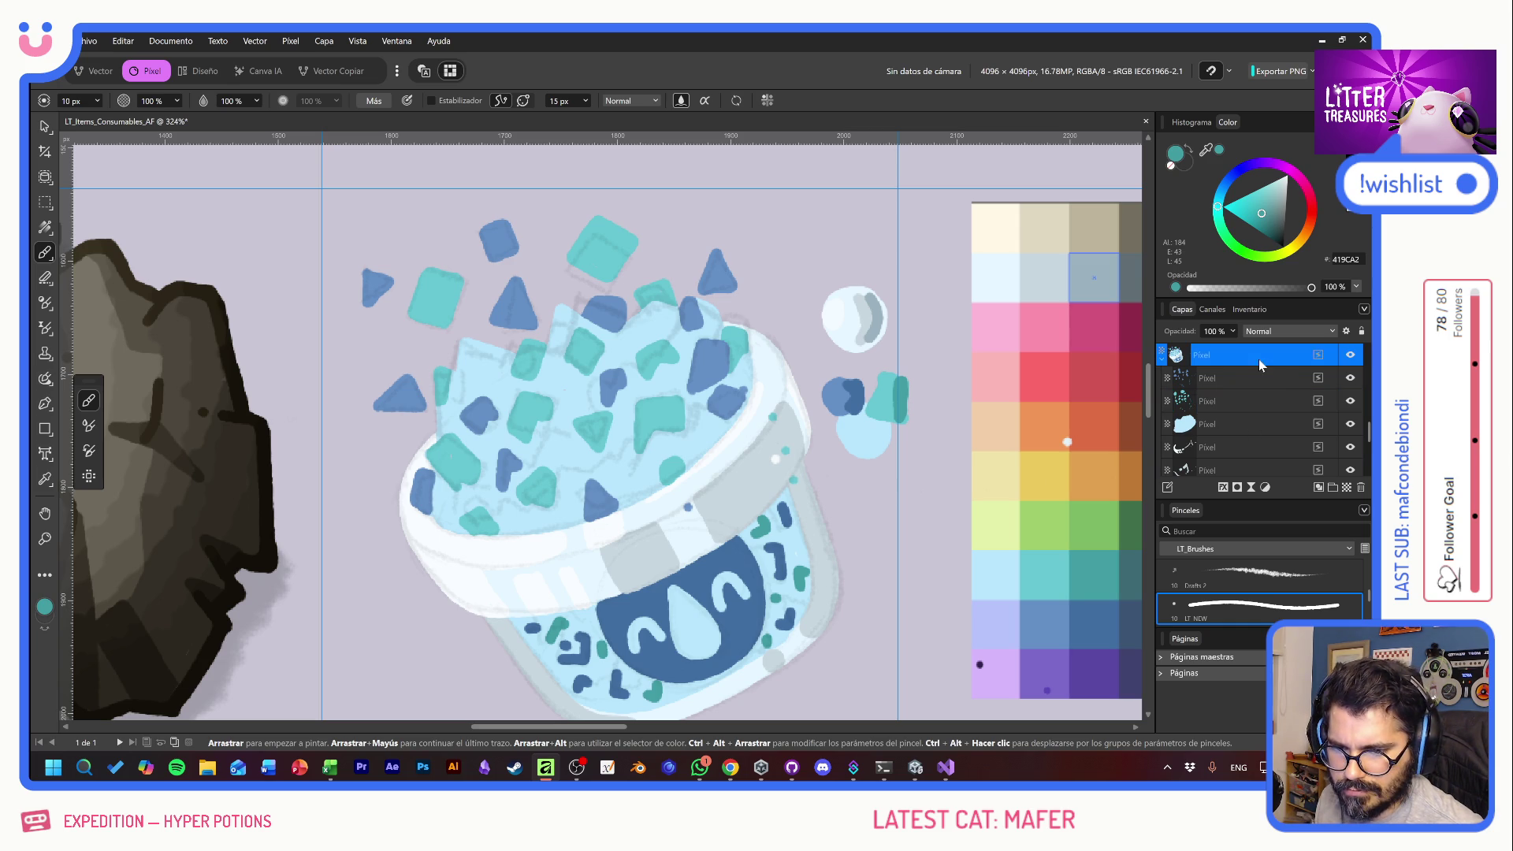
pyautogui.scroll(1, 1277, 383)
pyautogui.click(1351, 378)
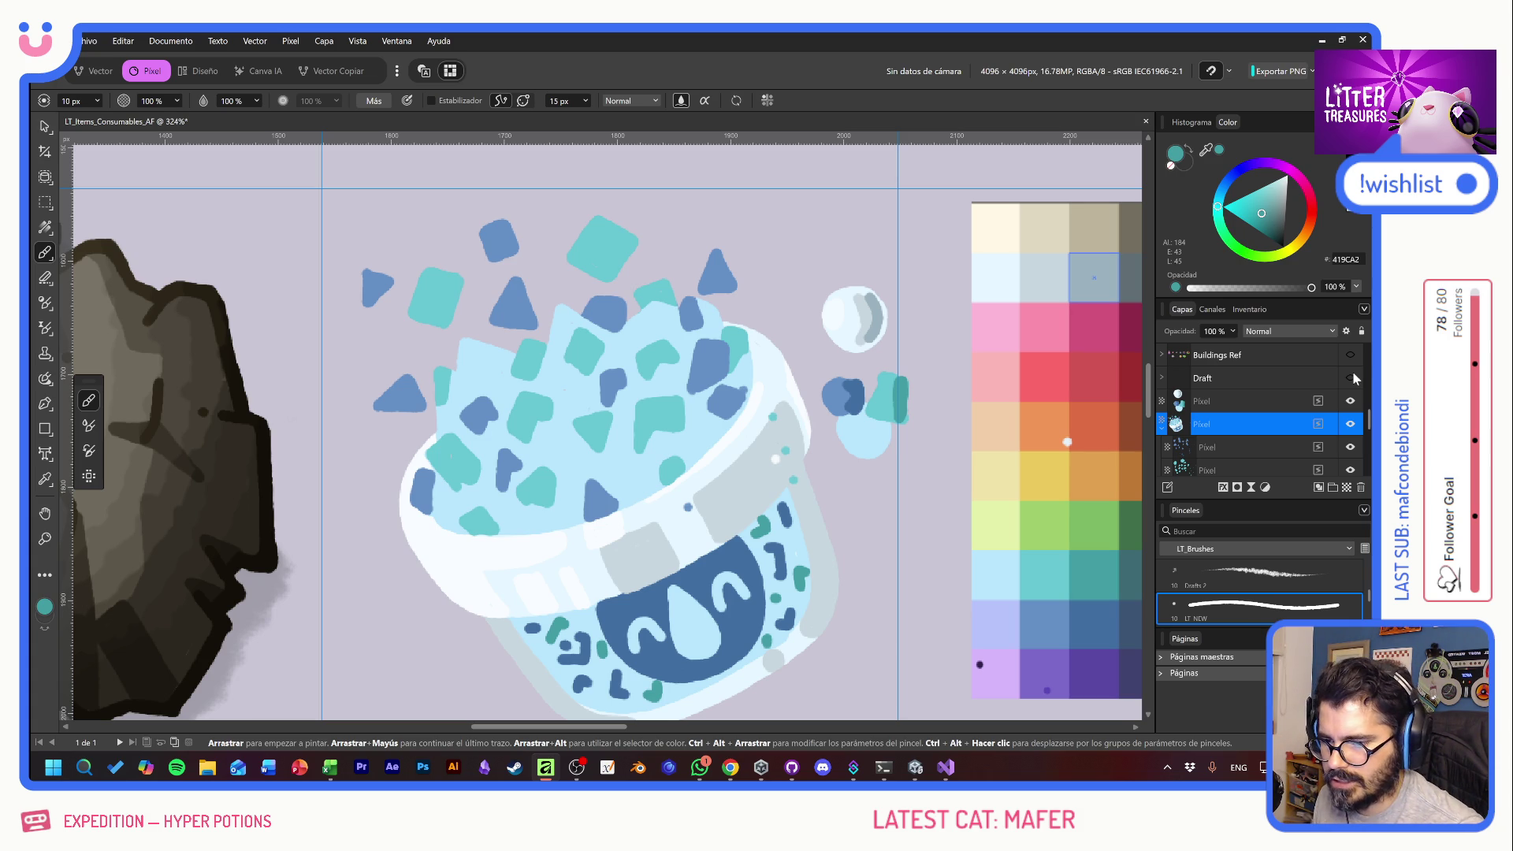
pyautogui.click(1351, 379)
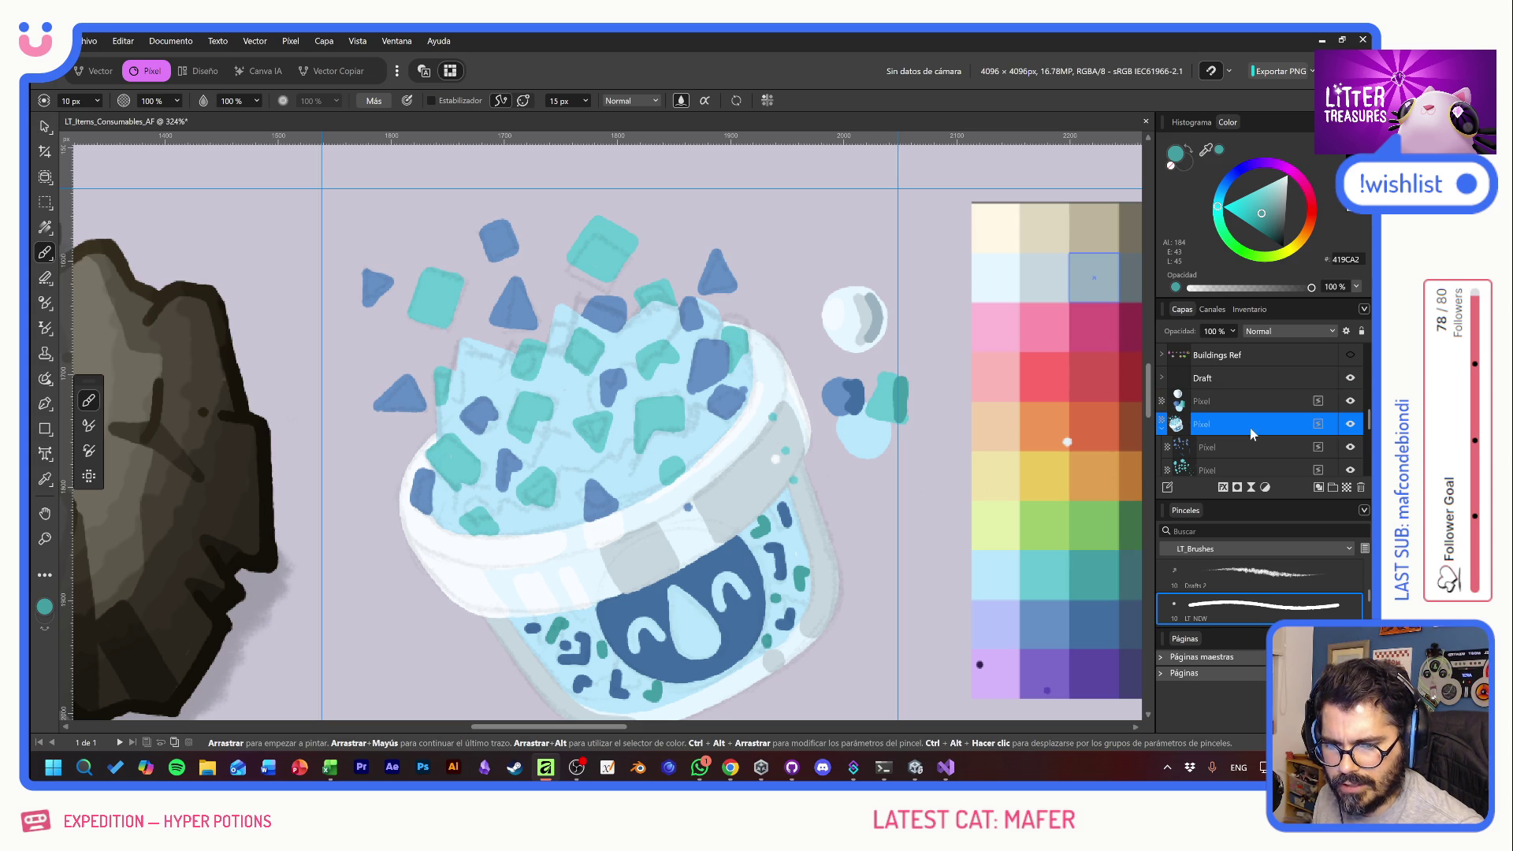
pyautogui.click(1264, 447)
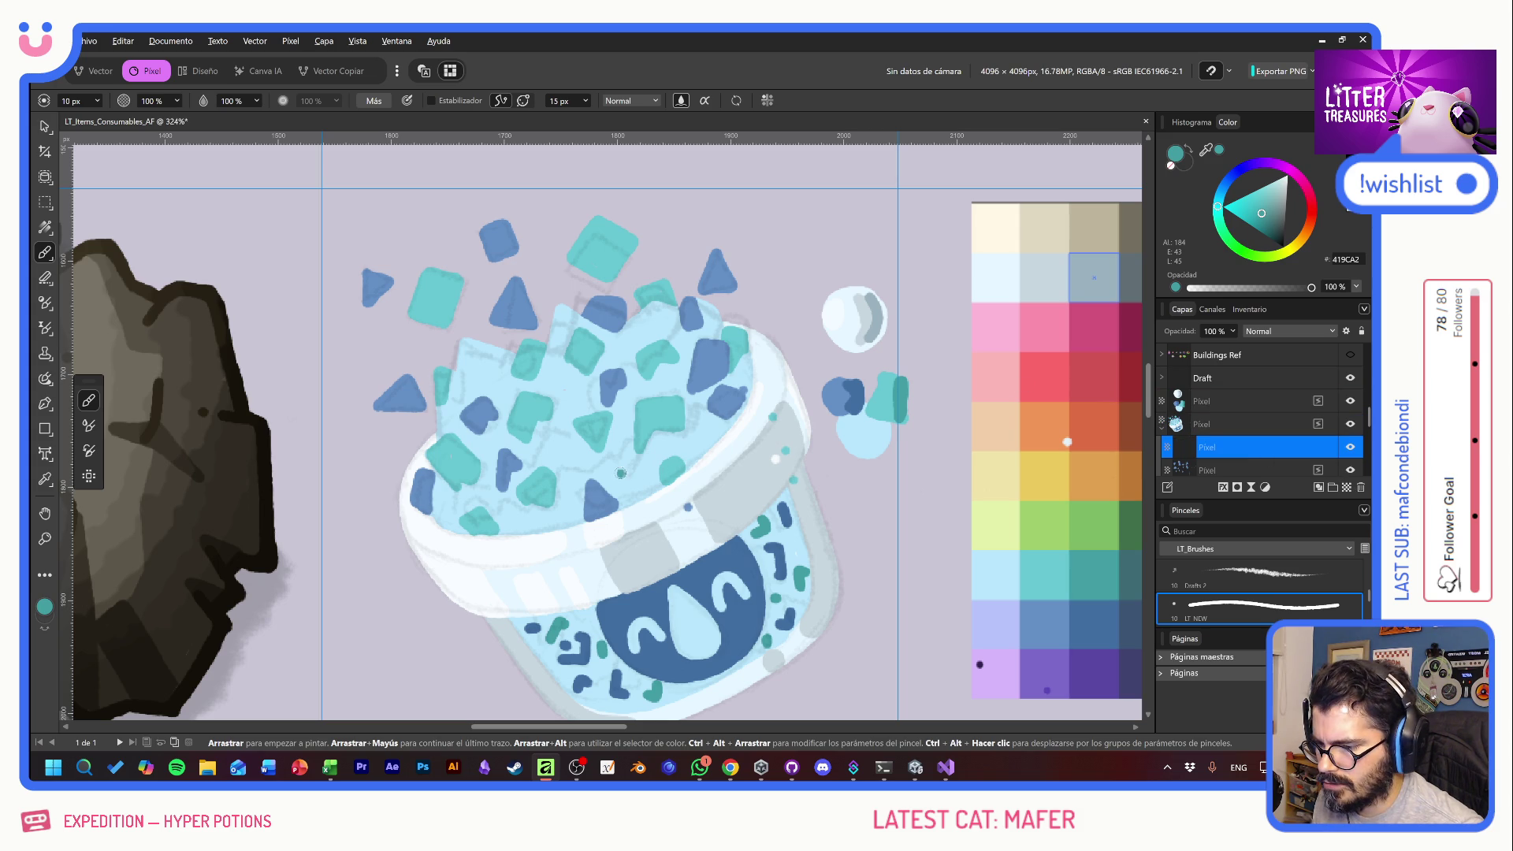
pyautogui.keyDown('alt'); pyautogui.click(621, 484); pyautogui.keyUp('alt')
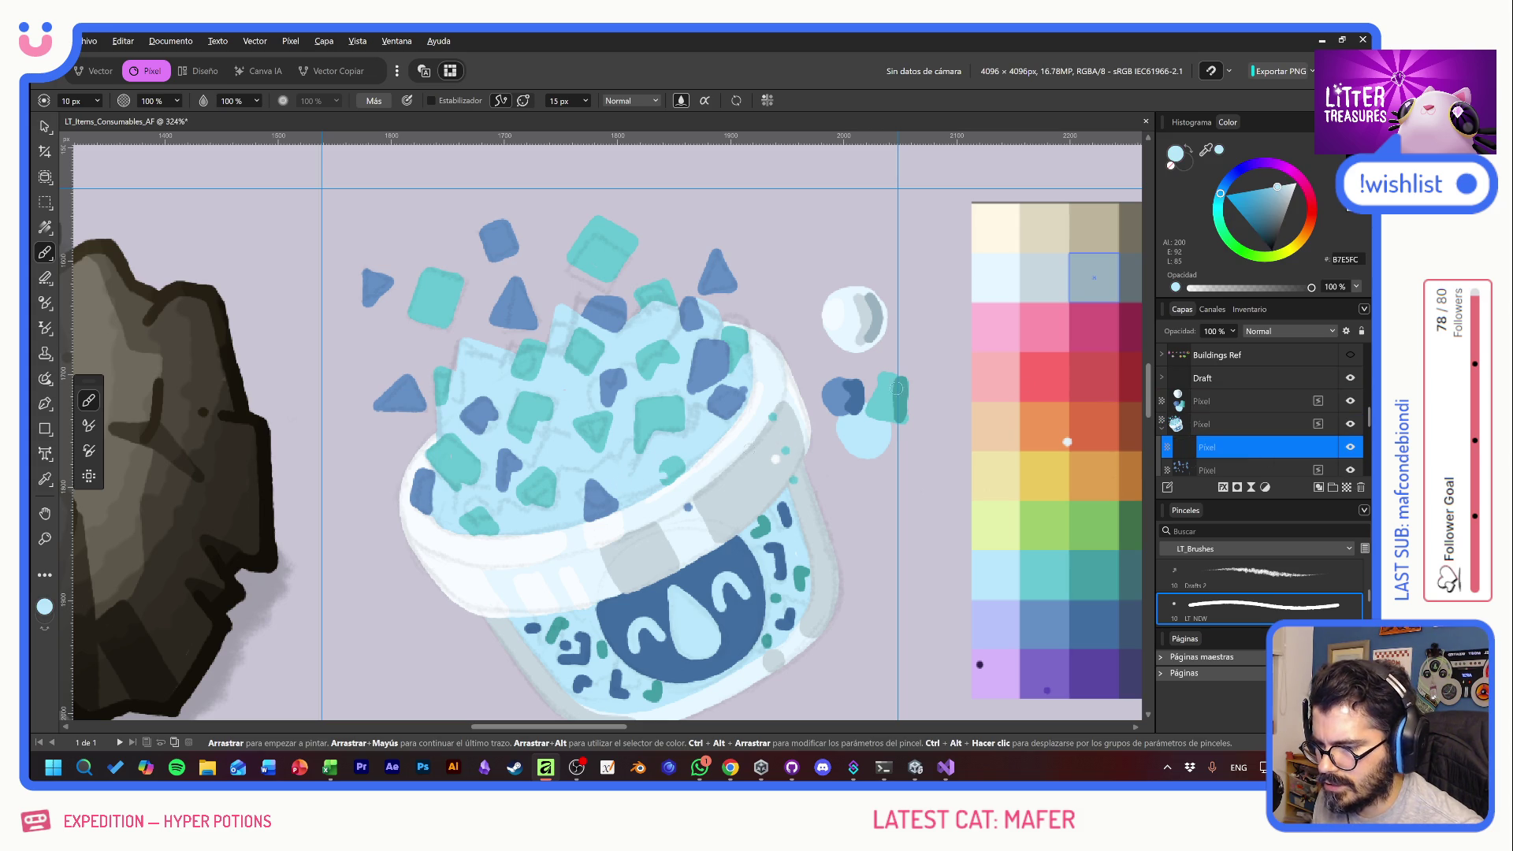
# - Lighten the colour to pale blue C9F2FF and highlight the upper blue and teal crystals
pyautogui.click(1288, 187)
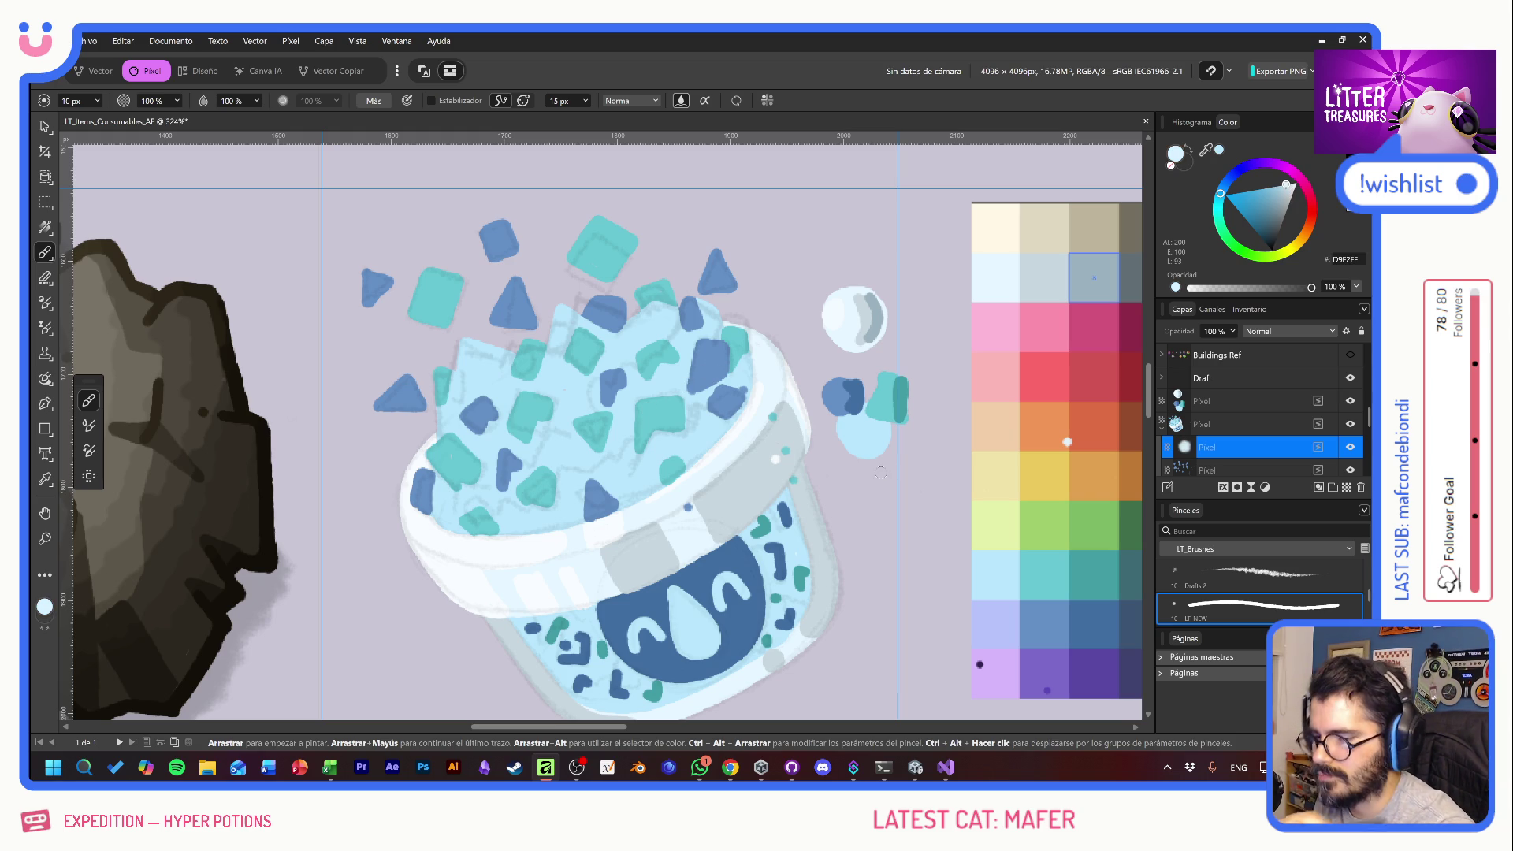
pyautogui.moveTo(704, 347); pyautogui.dragTo(701, 366)
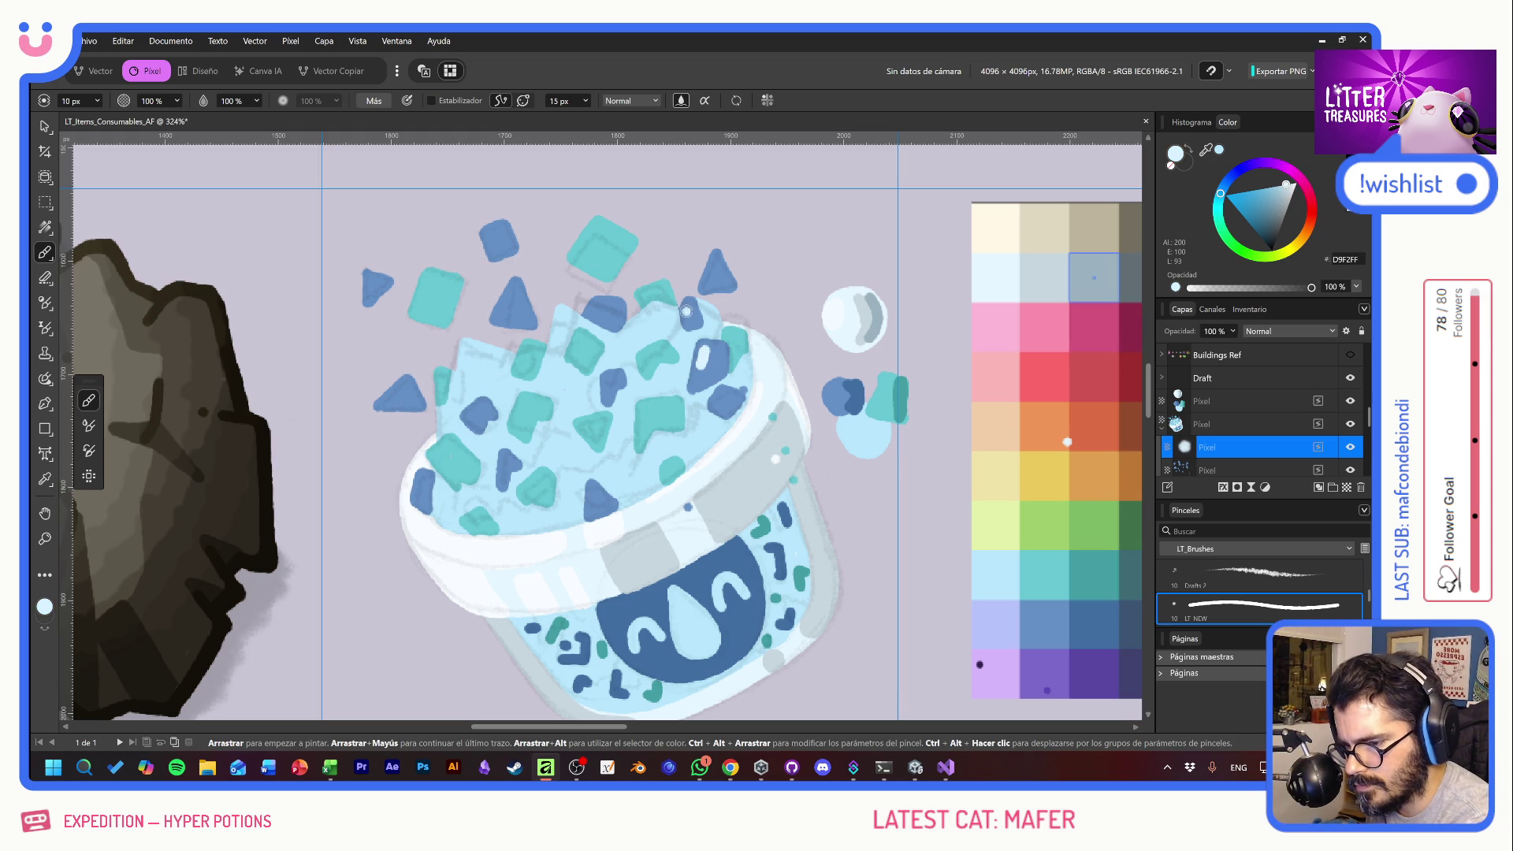
pyautogui.click(710, 278)
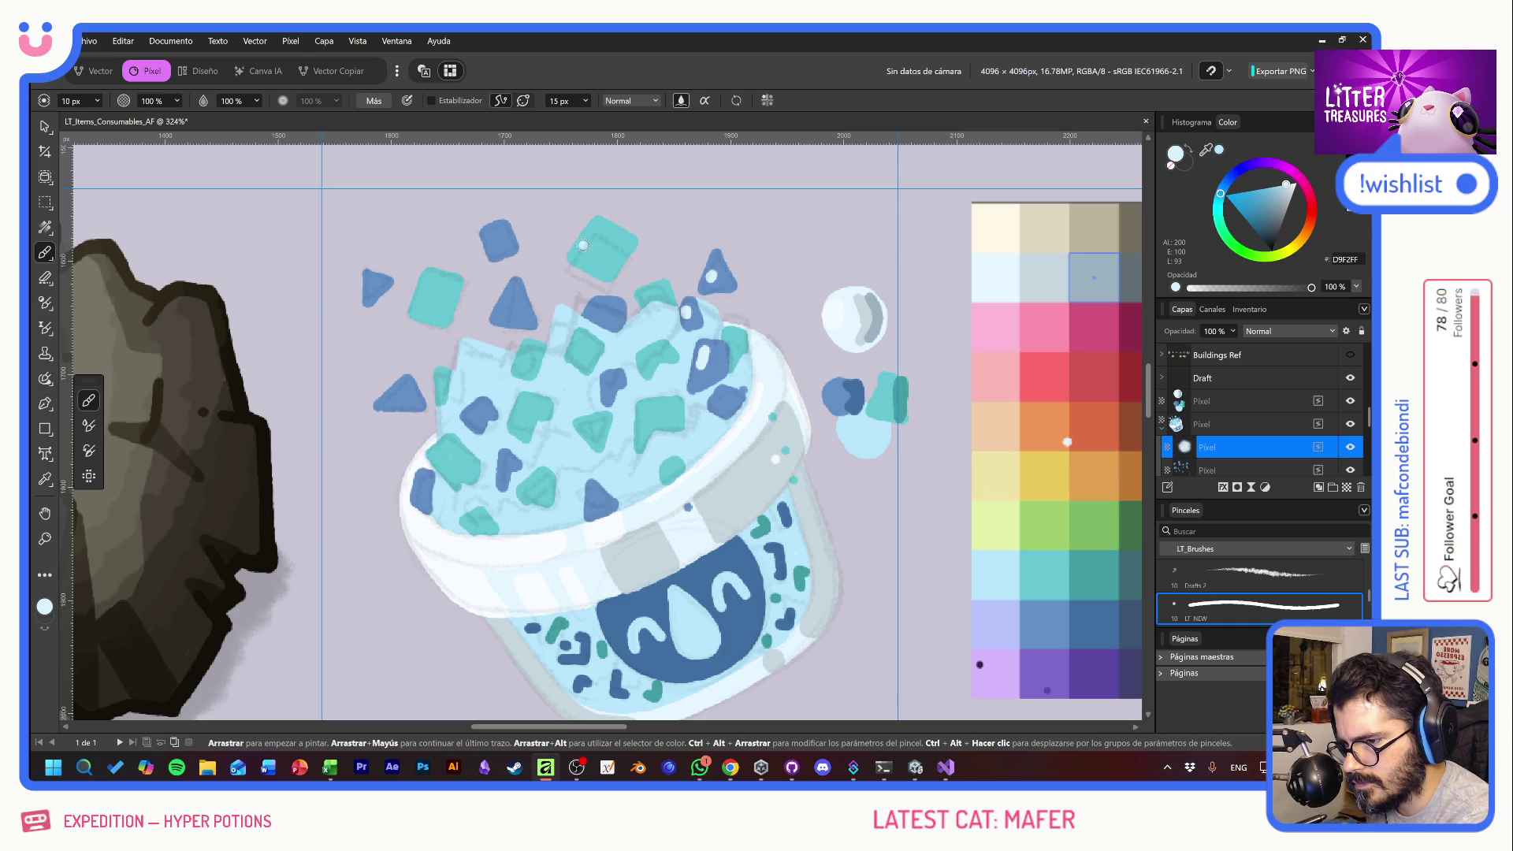
pyautogui.moveTo(578, 253); pyautogui.dragTo(593, 230)
pyautogui.moveTo(505, 305); pyautogui.dragTo(501, 317)
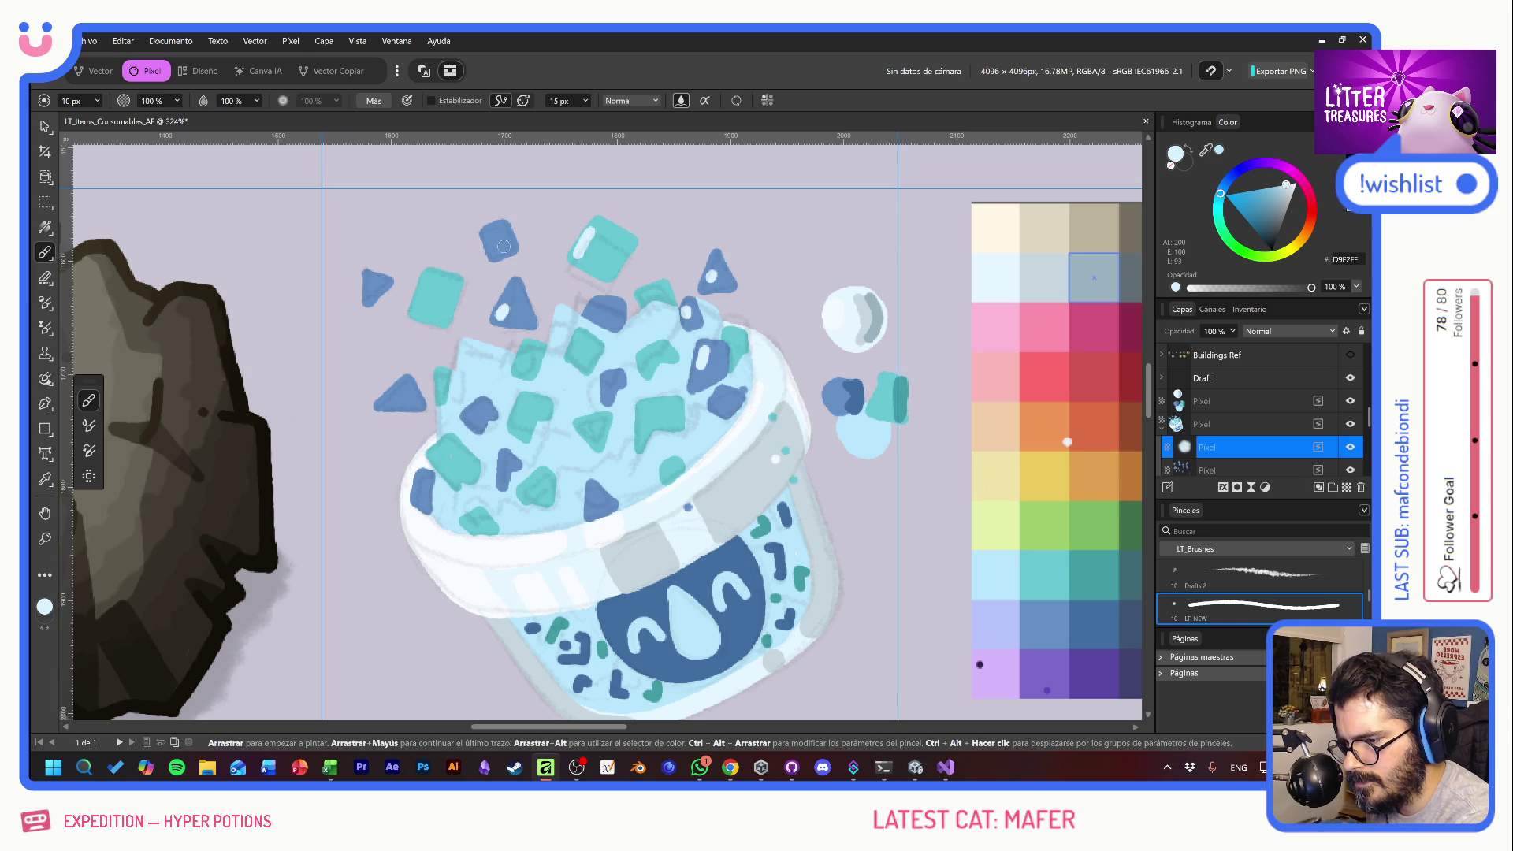
pyautogui.moveTo(487, 231)
pyautogui.mouseDown()
pyautogui.moveTo(489, 249)
pyautogui.moveTo(419, 303)
pyautogui.mouseUp()
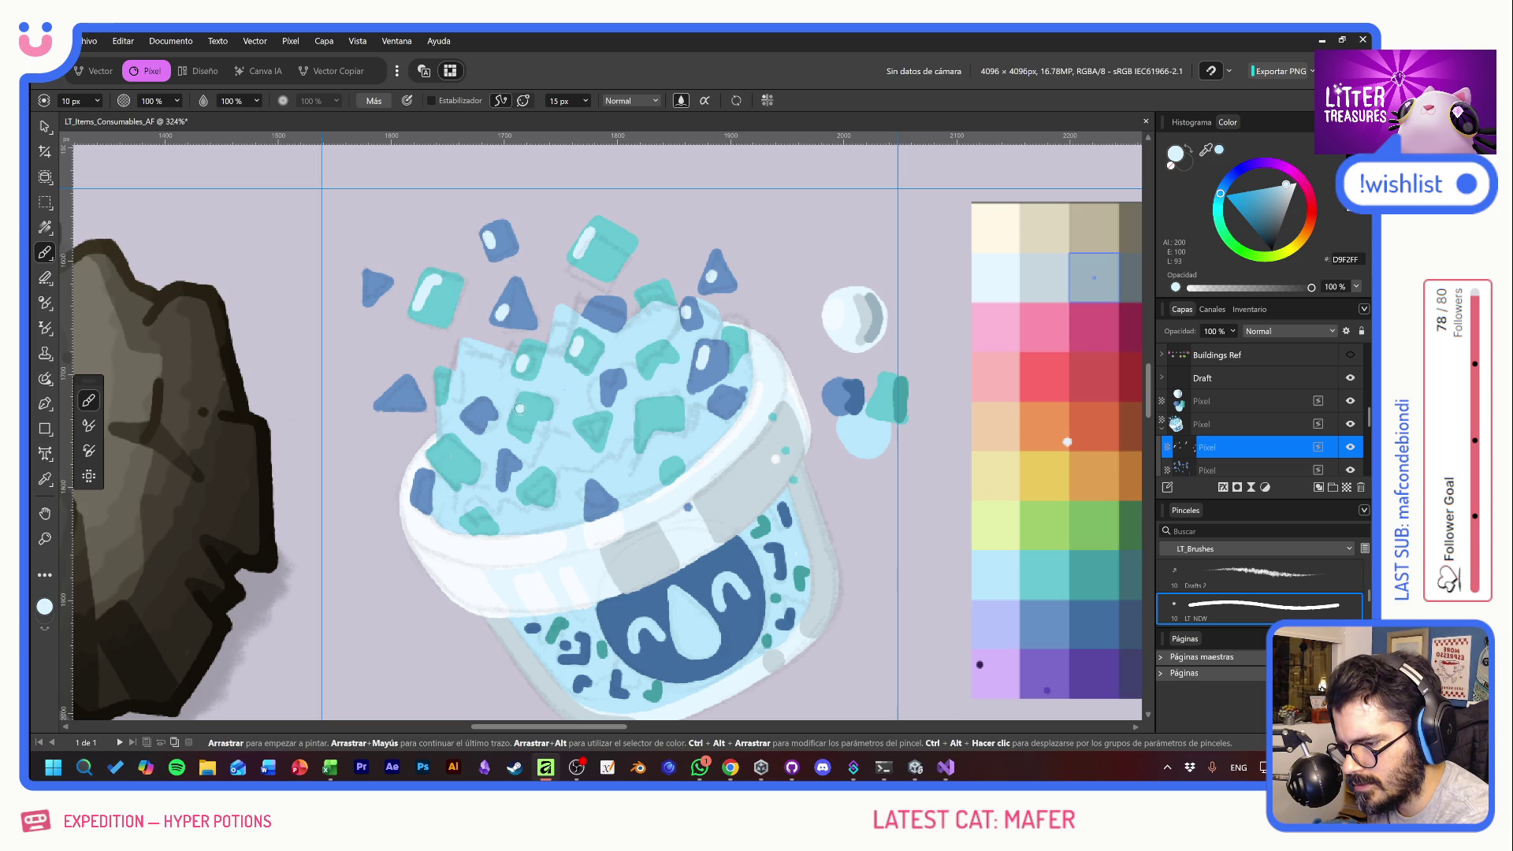
# - Add white highlights to the remaining blue and teal crystals and a light stroke down the lid's left edge
pyautogui.moveTo(436, 456); pyautogui.dragTo(444, 466)
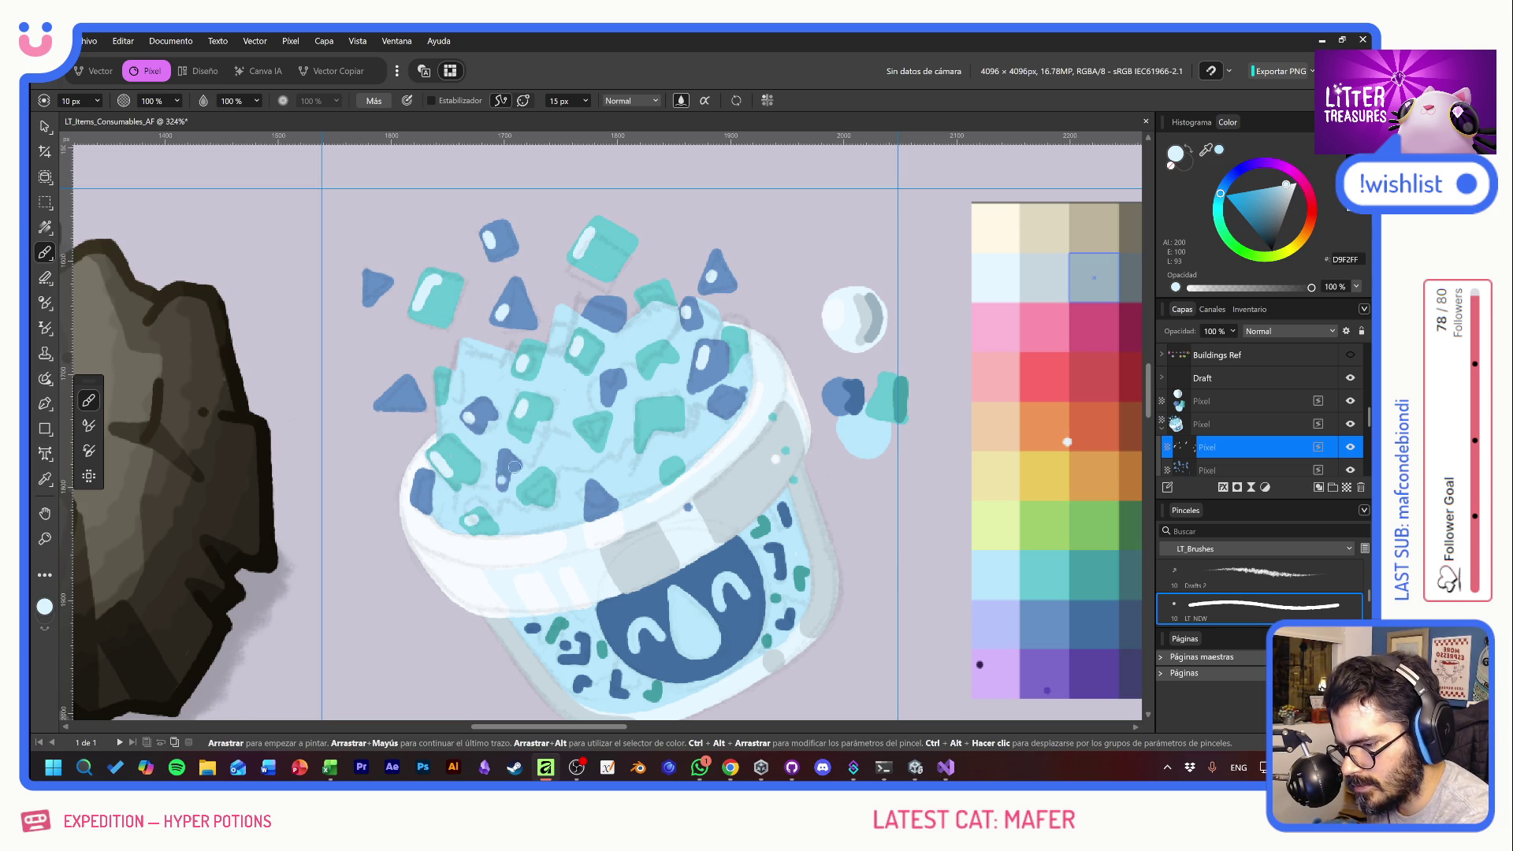
pyautogui.moveTo(394, 394); pyautogui.dragTo(384, 403)
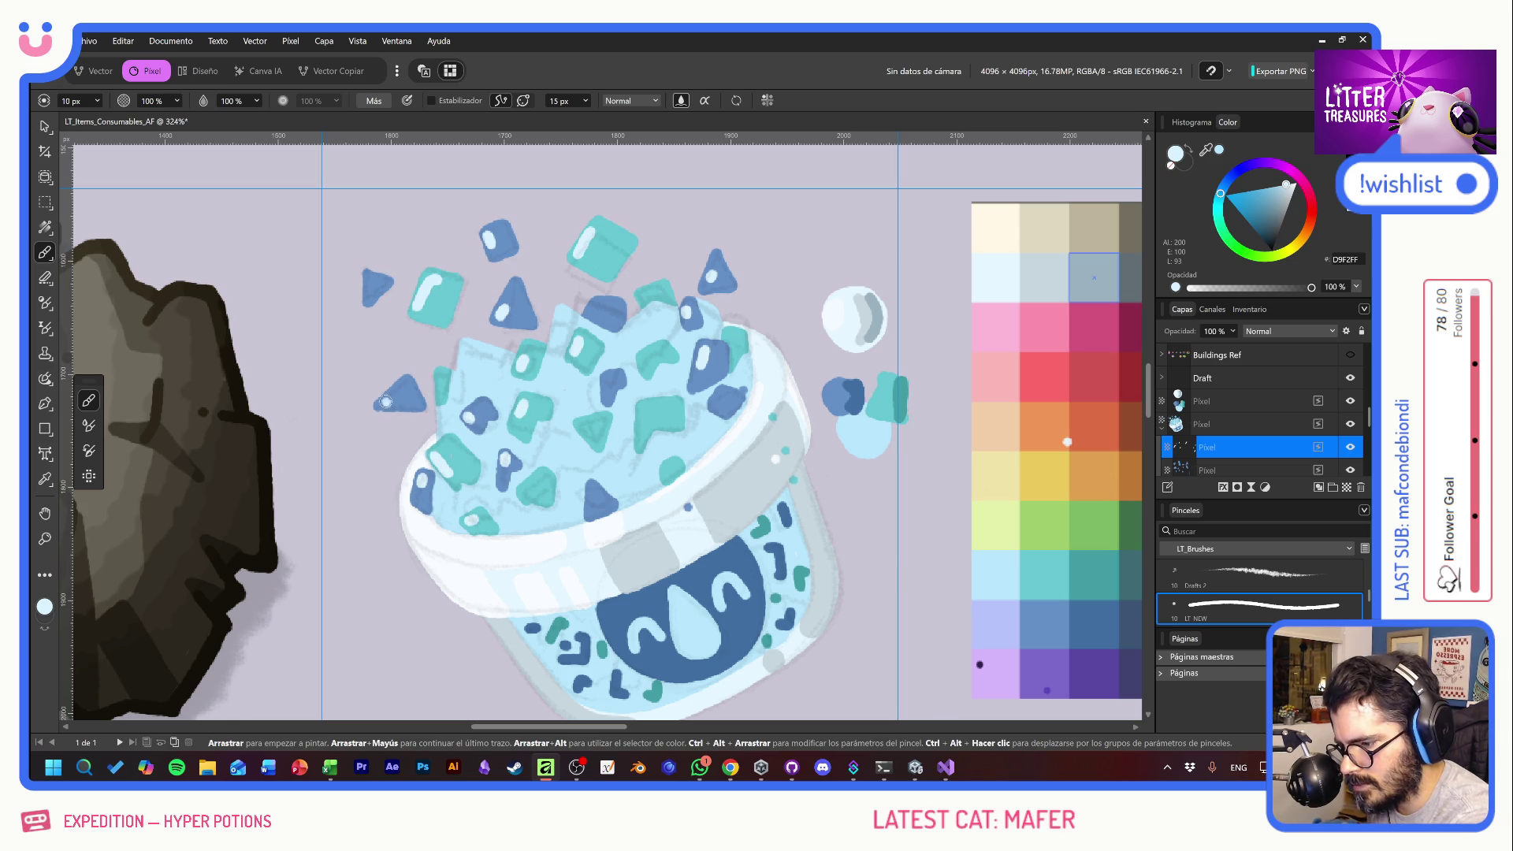
pyautogui.moveTo(368, 276); pyautogui.dragTo(370, 288)
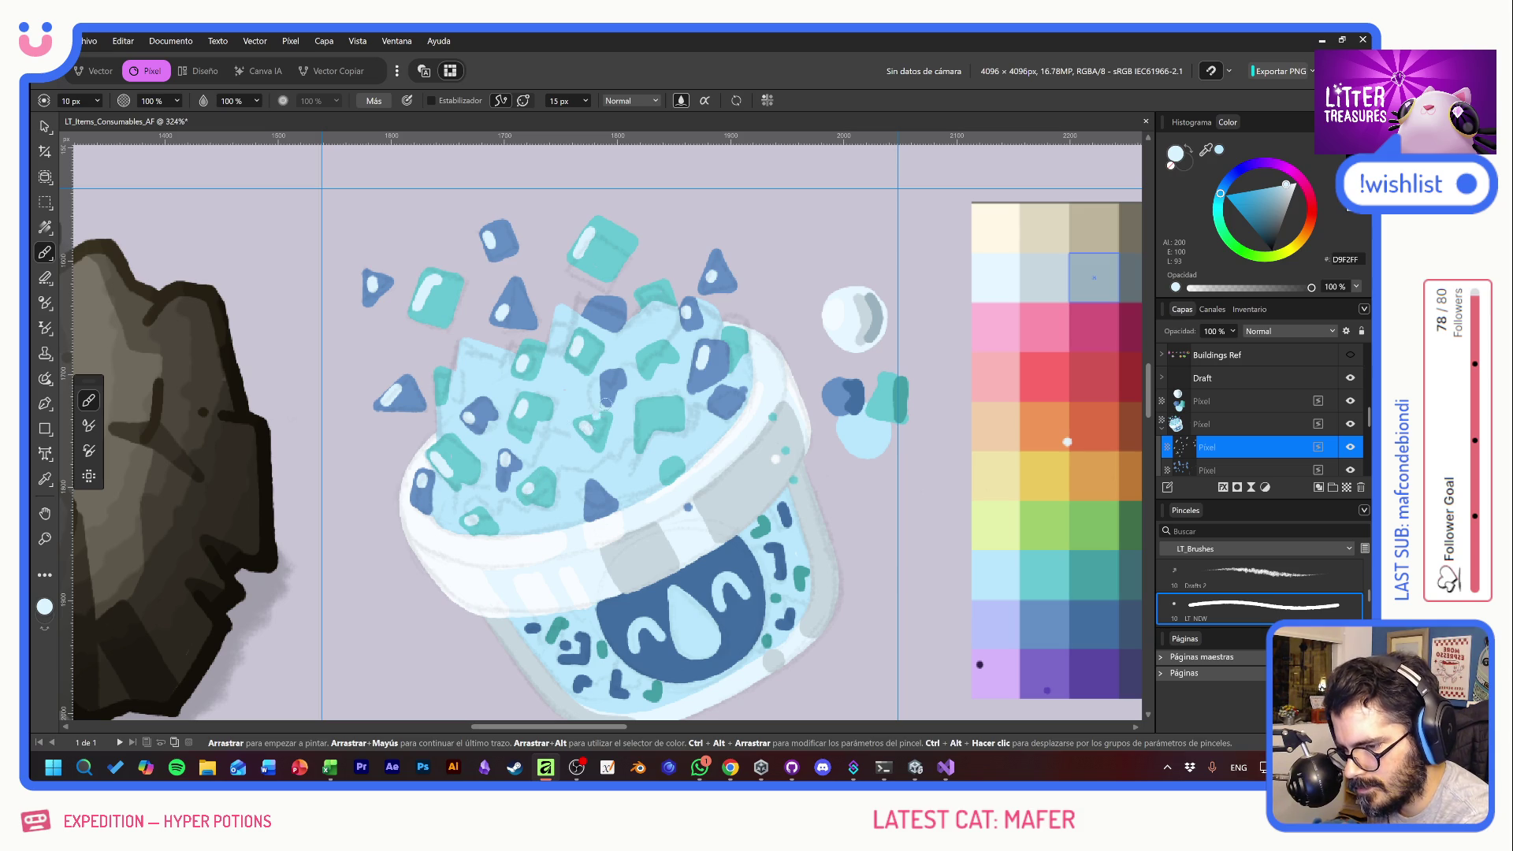
pyautogui.click(607, 379)
pyautogui.moveTo(643, 419); pyautogui.dragTo(642, 408)
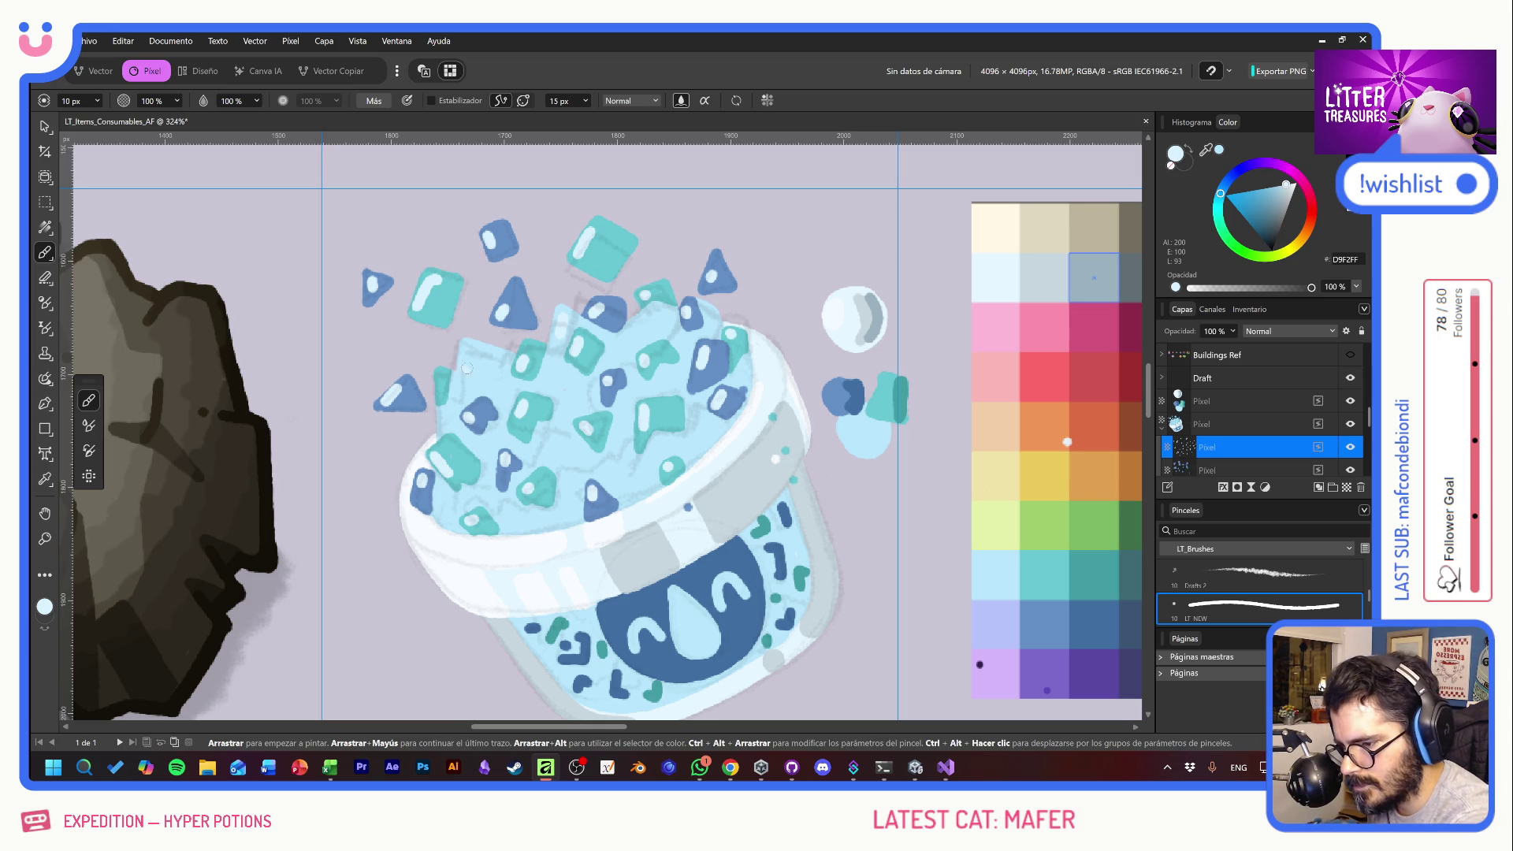
pyautogui.moveTo(467, 351); pyautogui.dragTo(470, 365)
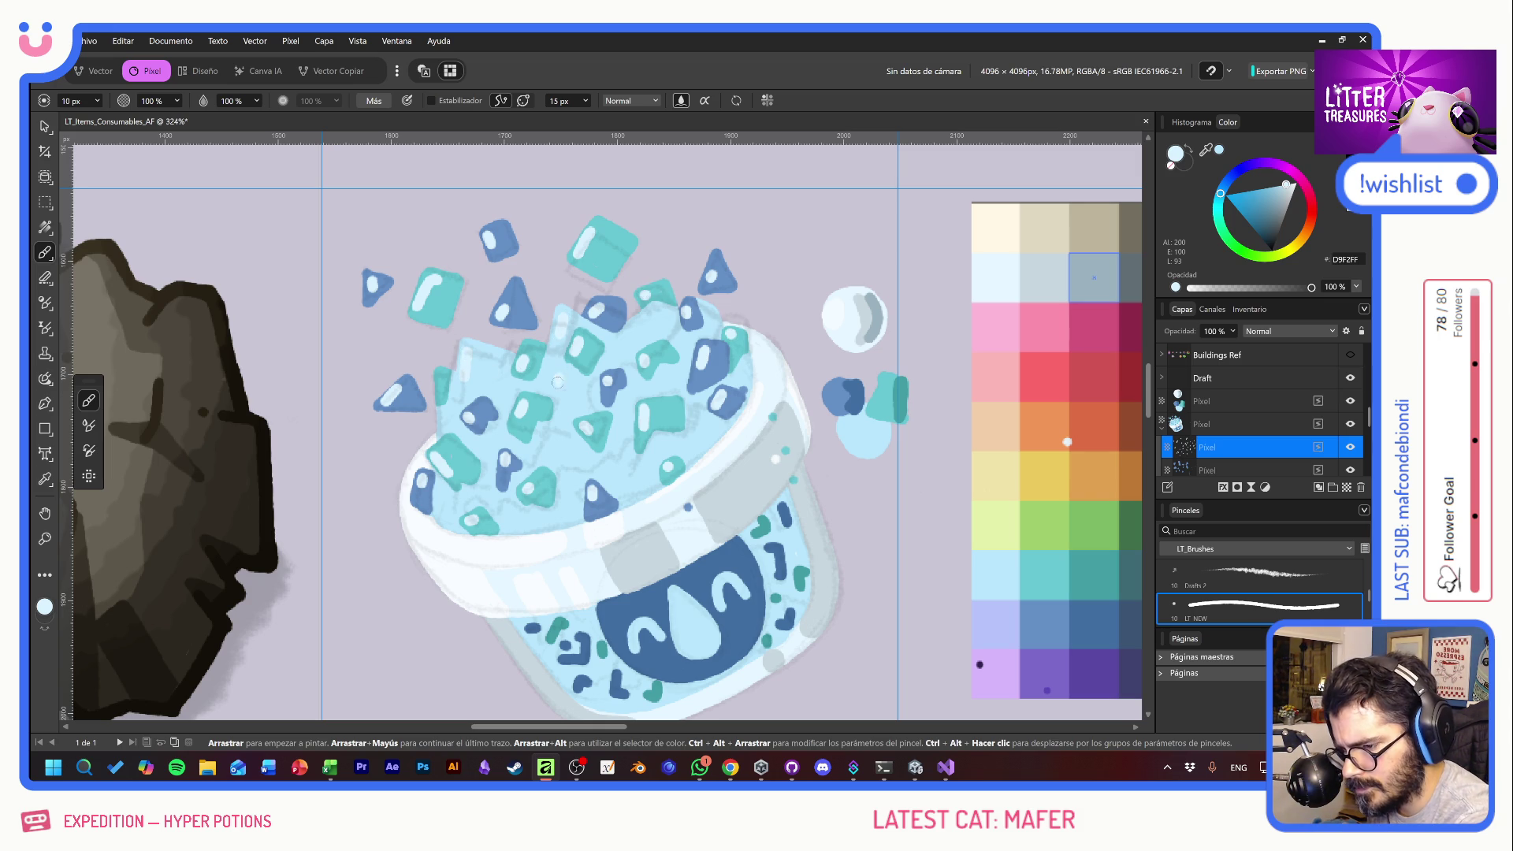
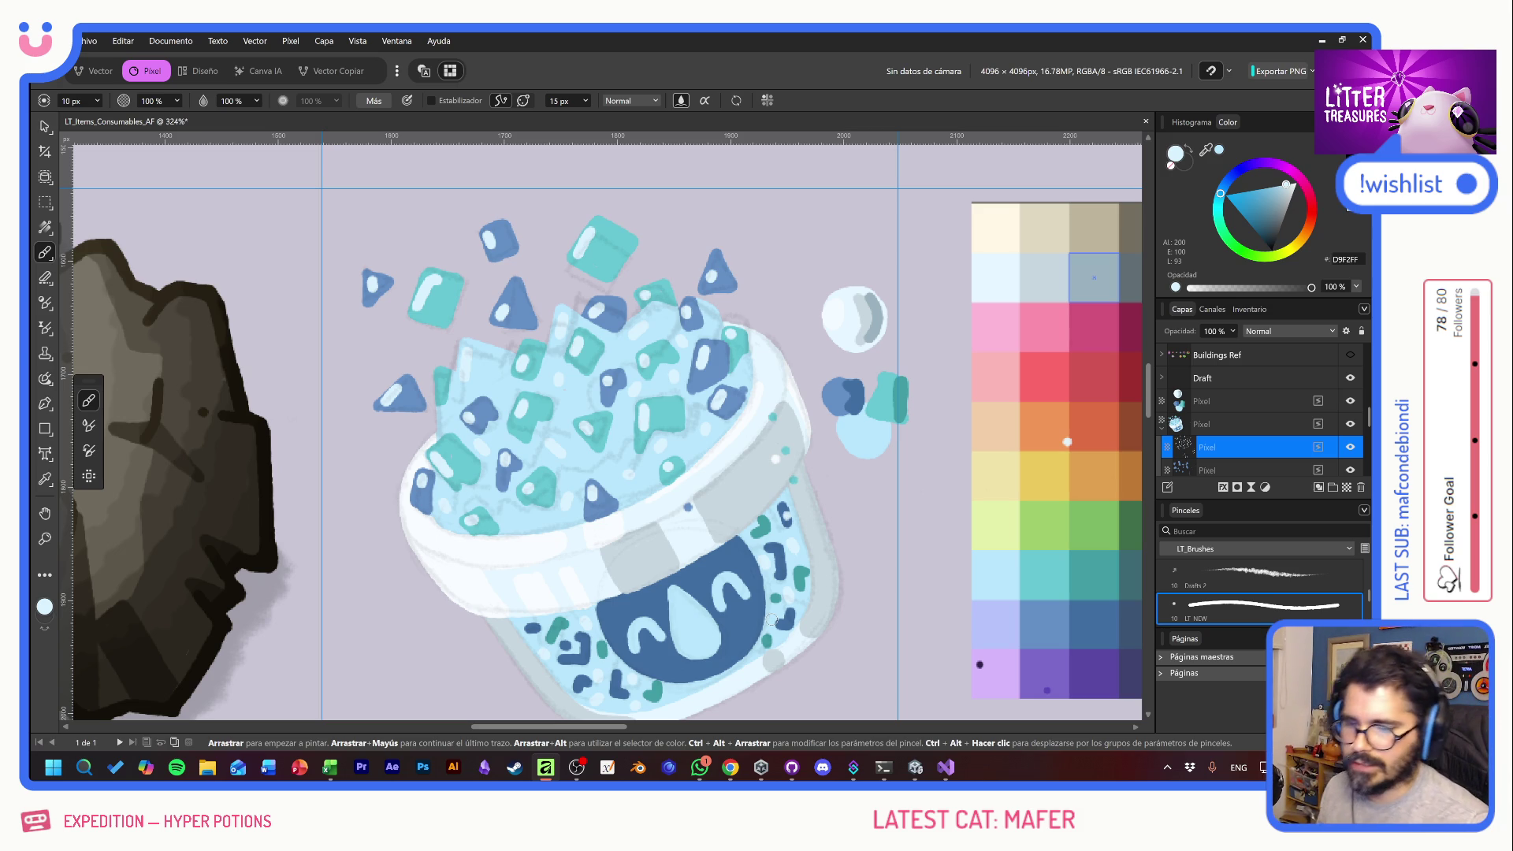
# - Hide the Draft sketch layer and delete the top Pixel layer
pyautogui.click(1350, 379)
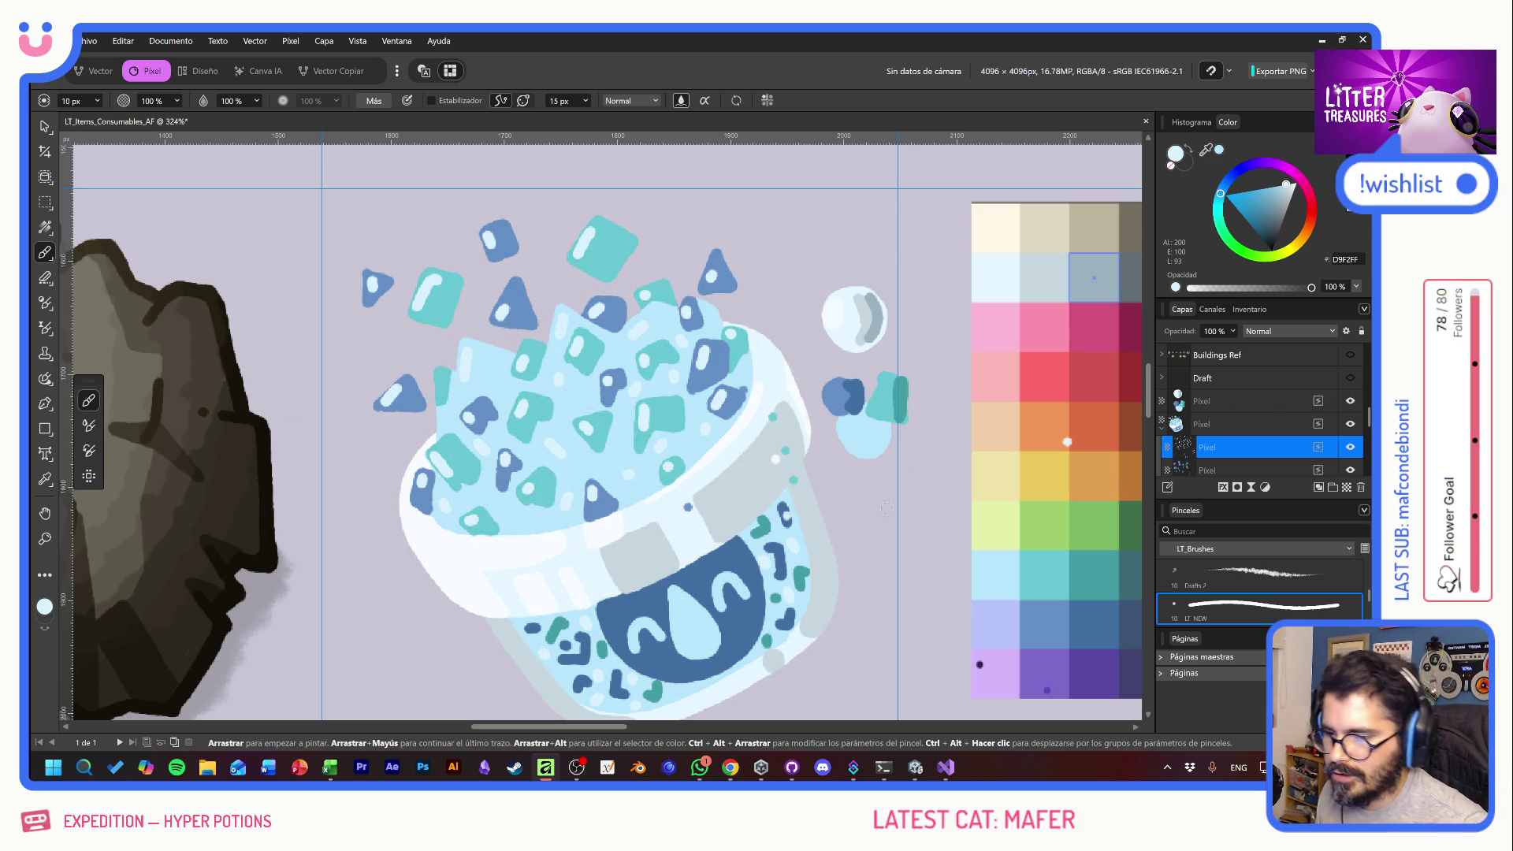
pyautogui.click(44, 201)
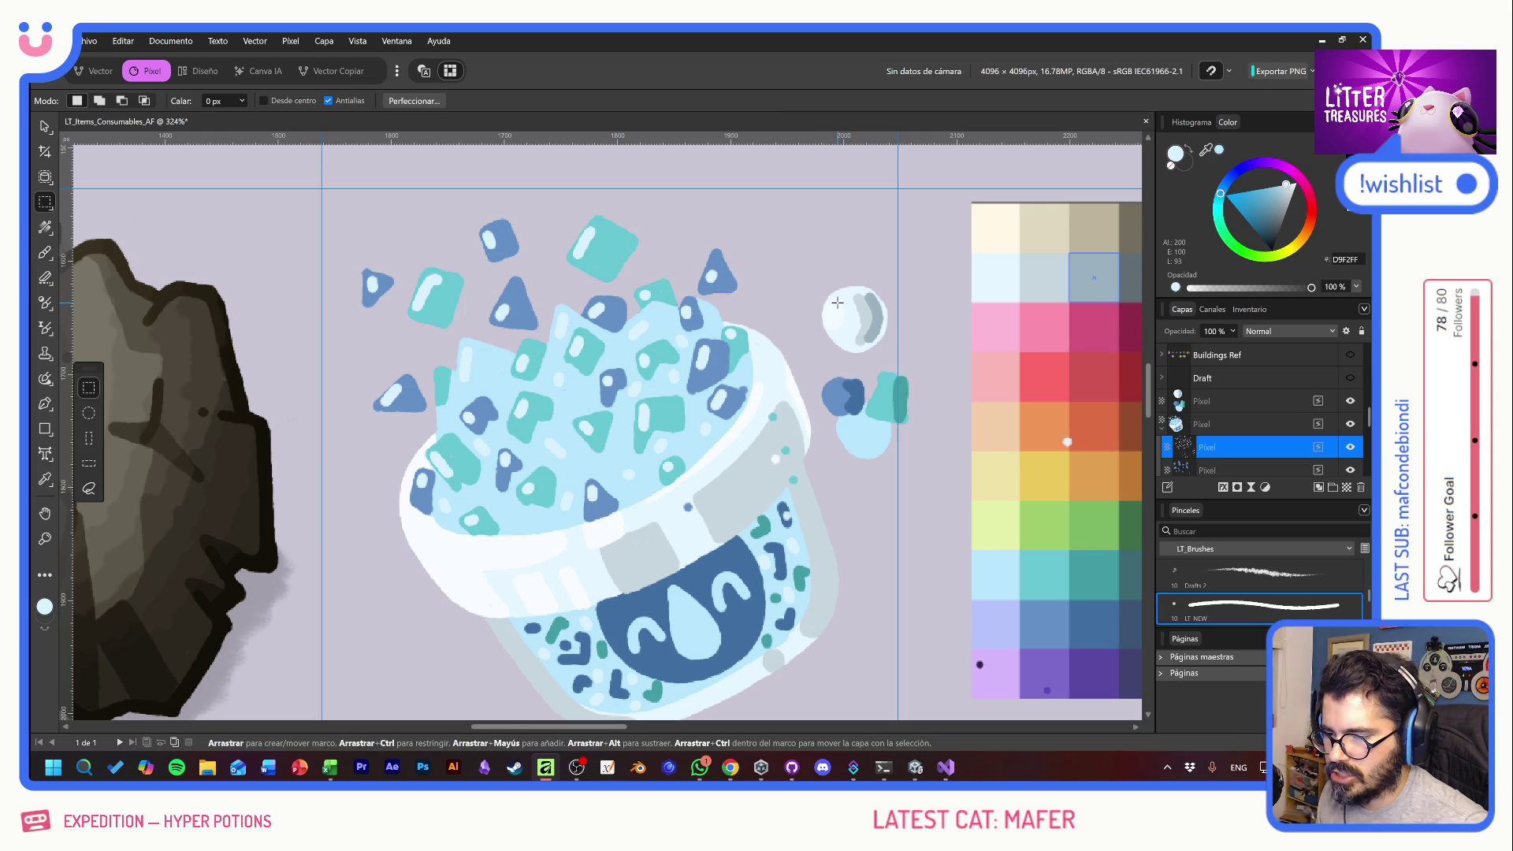
pyautogui.click(1259, 400)
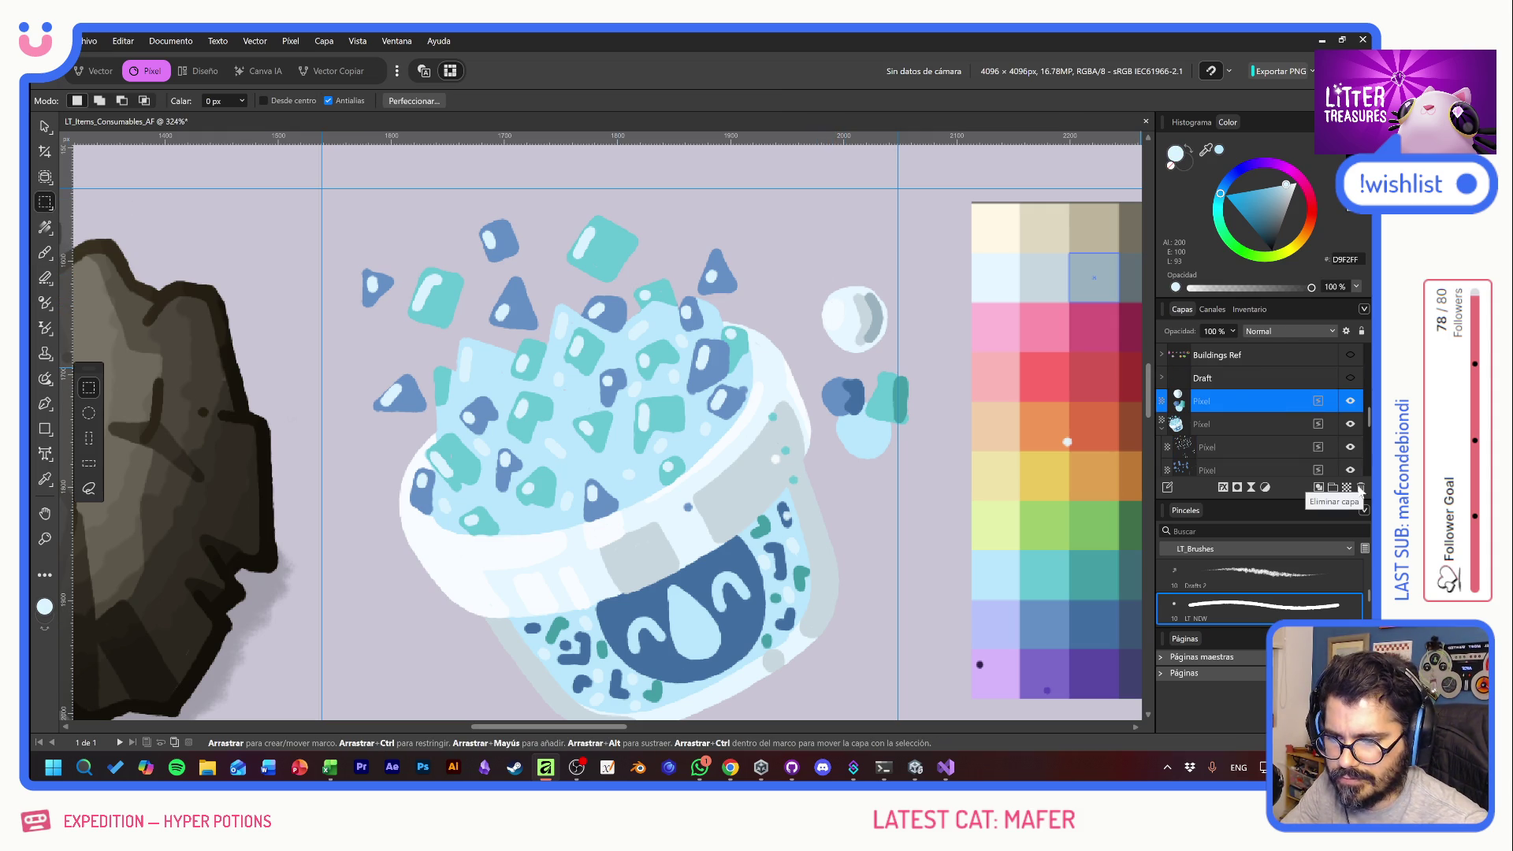
pyautogui.click(1361, 490)
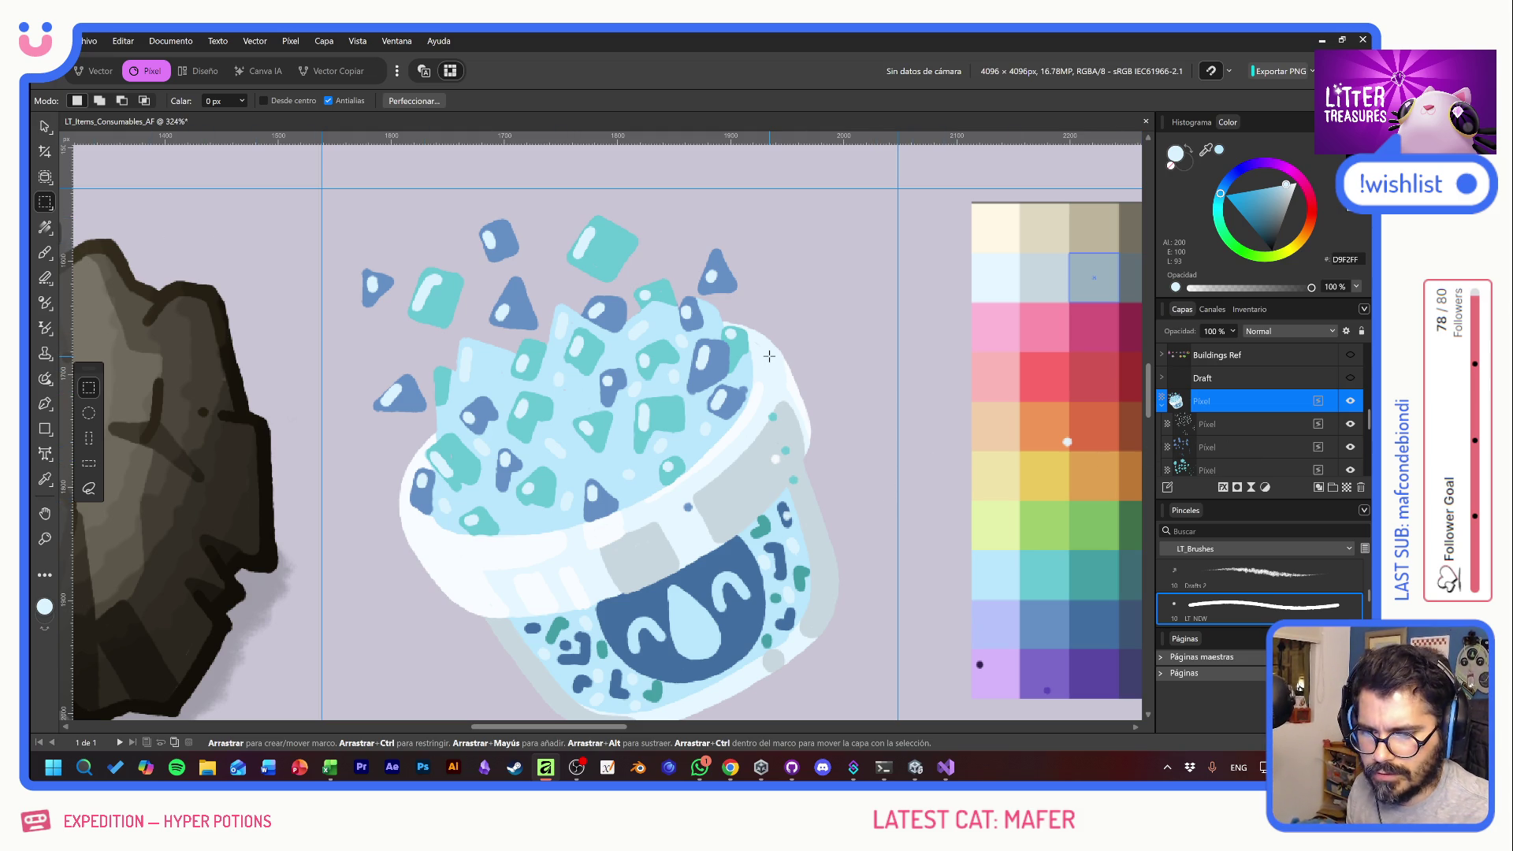
# - Erase the stray teal dot on the cup's right rim on the rim-dots Pixel layer
pyautogui.press('e')
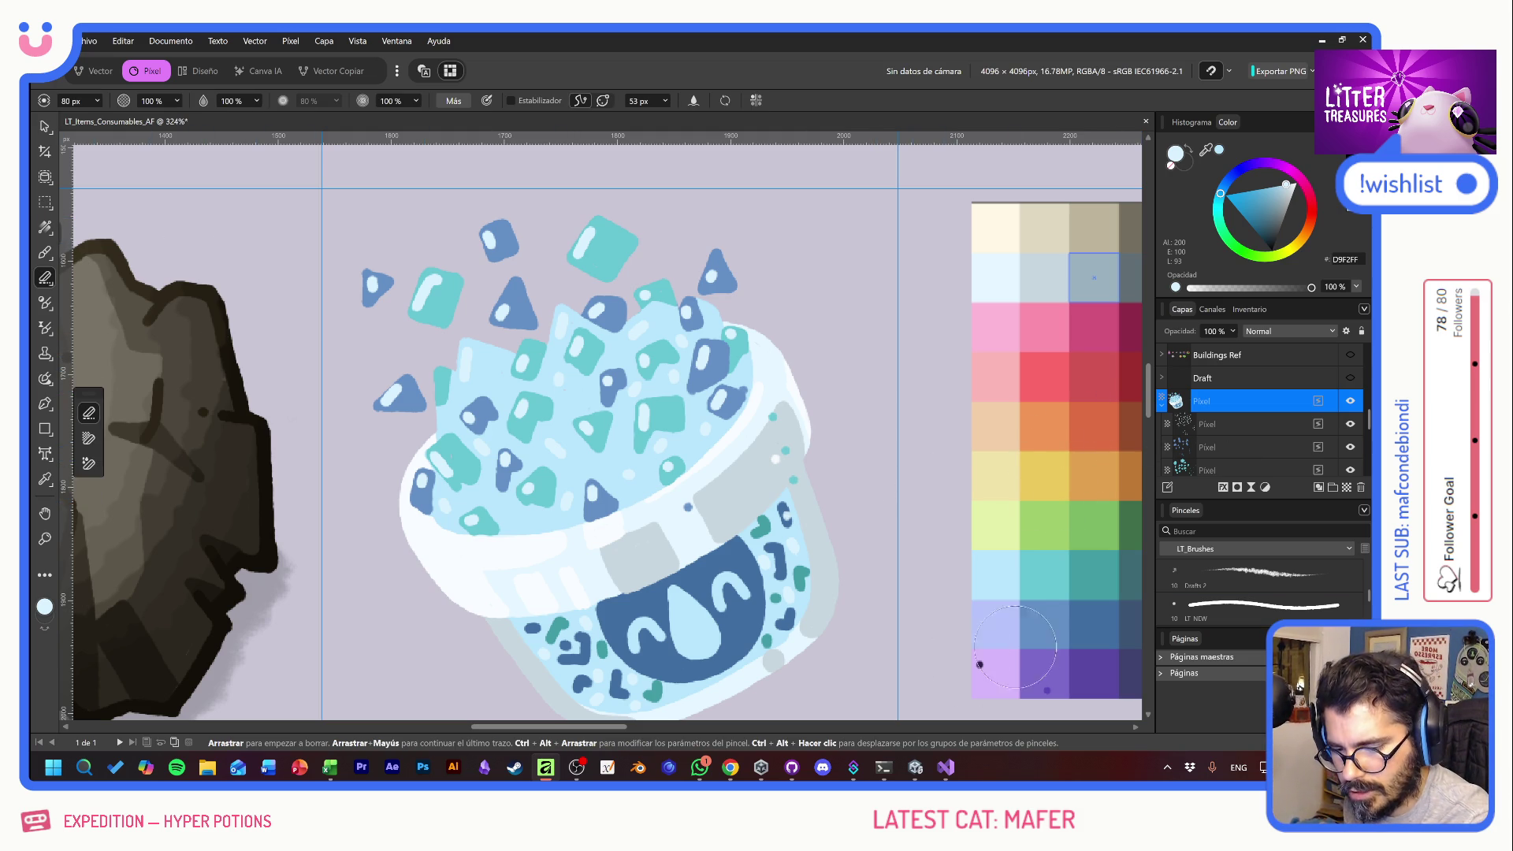
pyautogui.click(1244, 447)
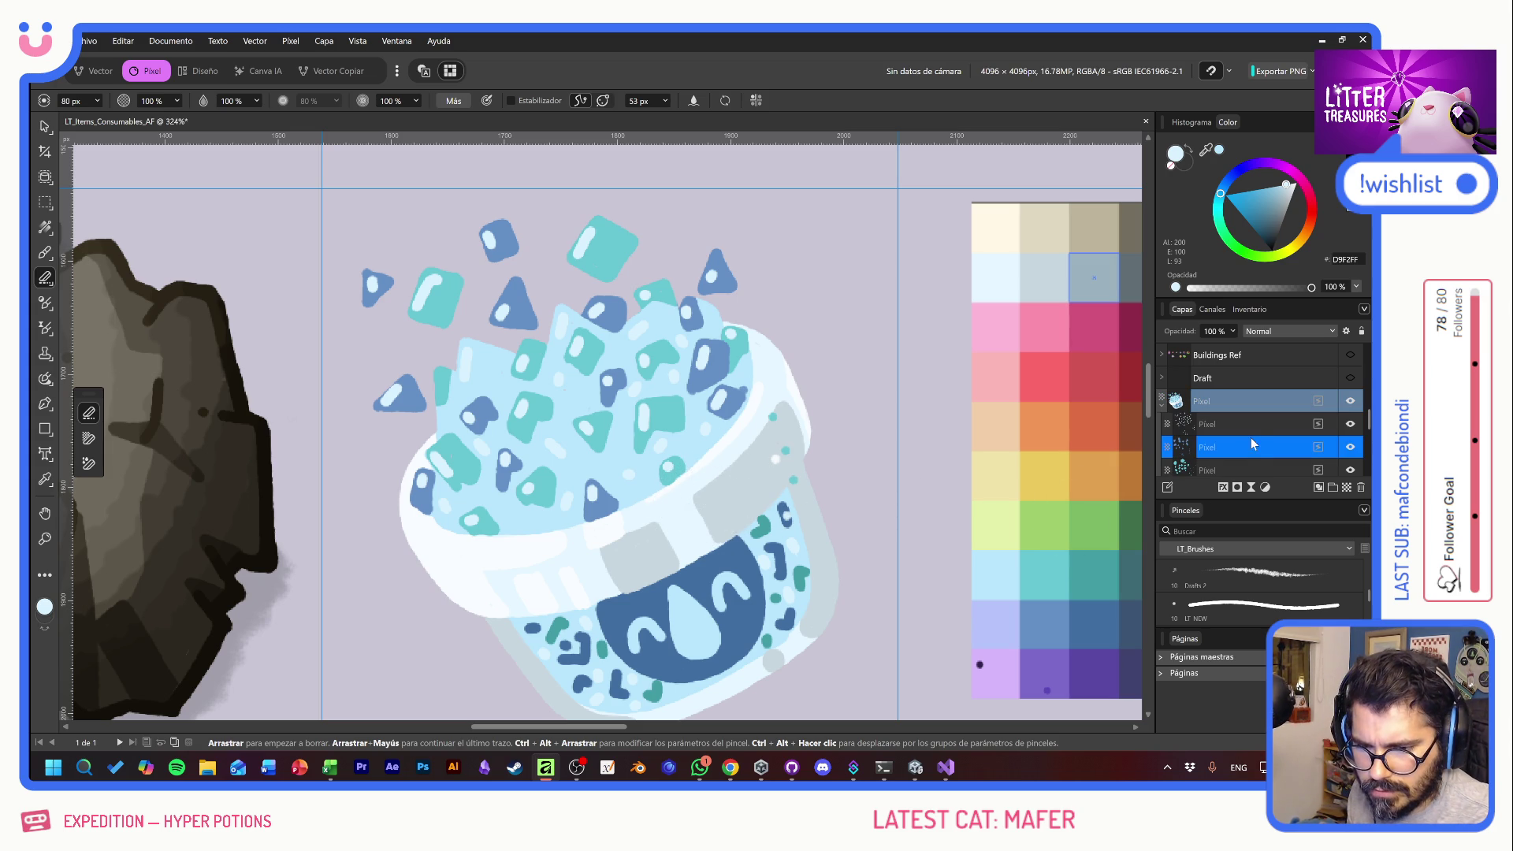
pyautogui.scroll(-3, 1253, 443)
pyautogui.click(1257, 402)
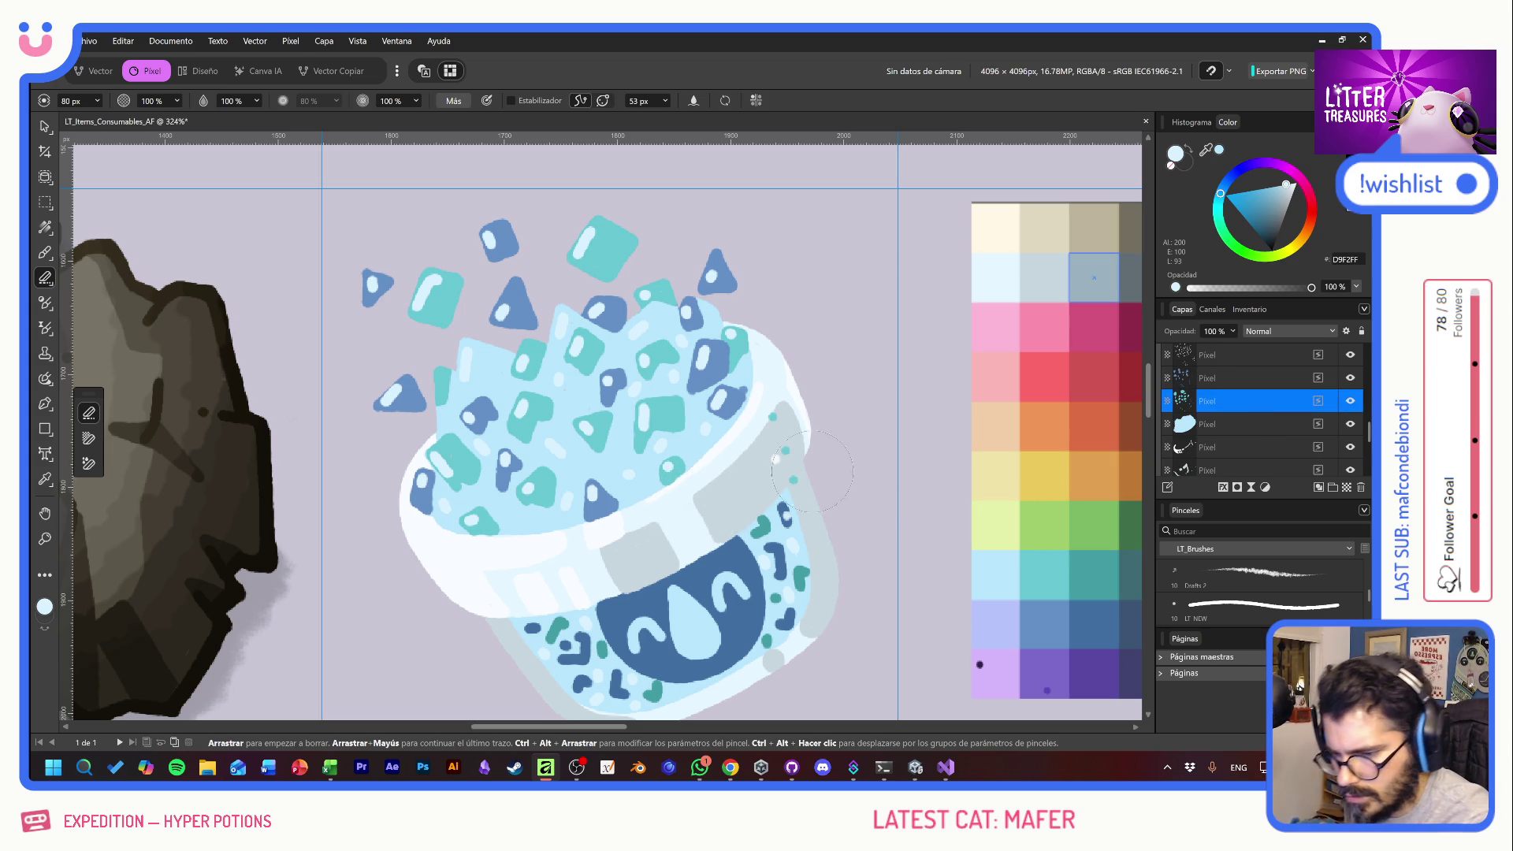
pyautogui.moveTo(814, 464)
pyautogui.mouseDown()
pyautogui.moveTo(805, 430)
pyautogui.moveTo(844, 426)
pyautogui.mouseUp()
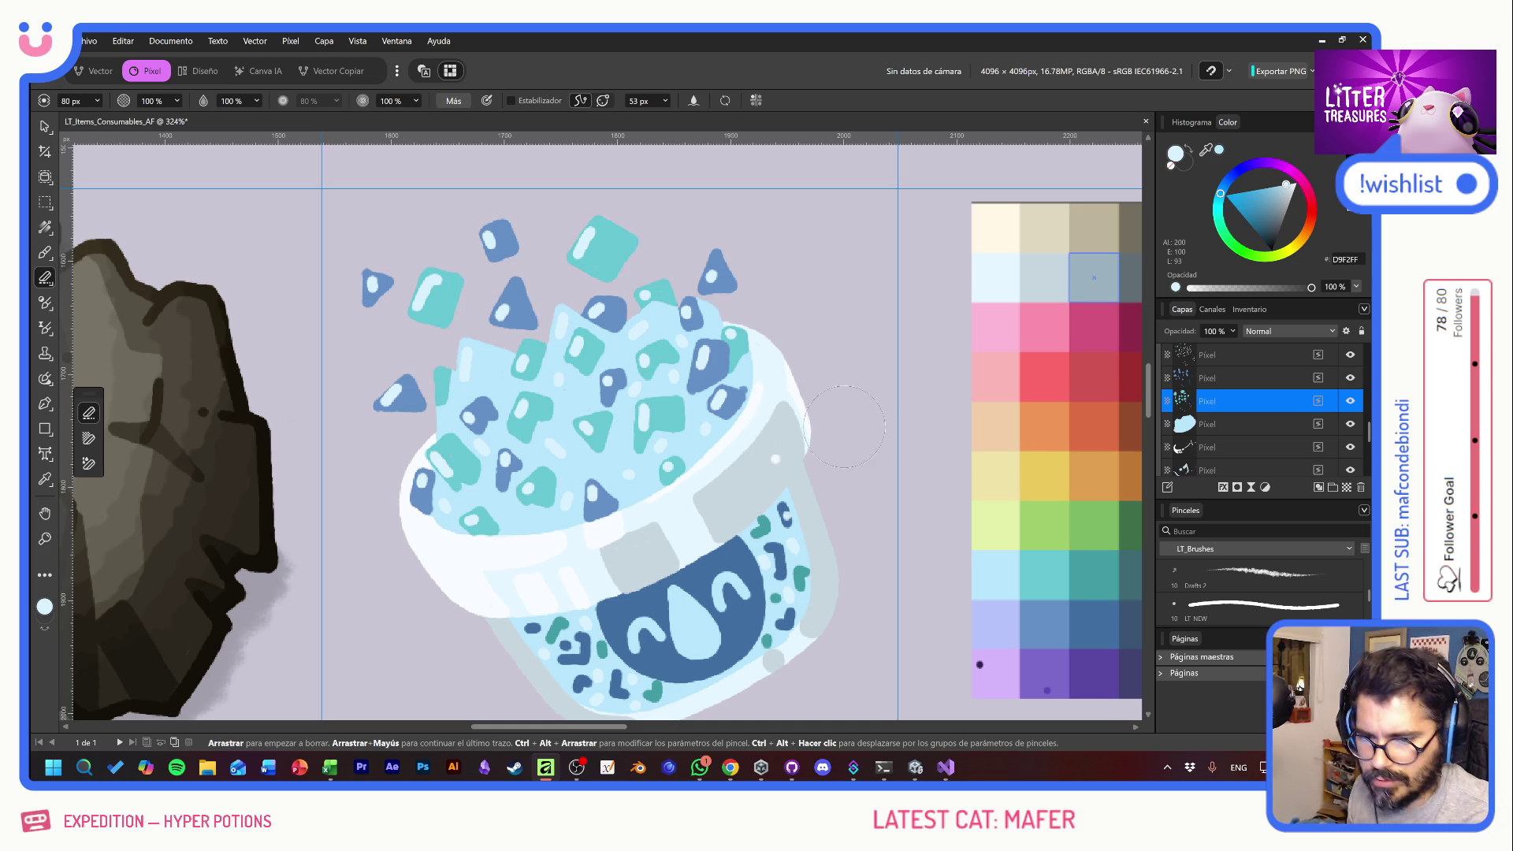
# - Try eraser strokes on lower layers along the rim and face, undoing both
pyautogui.click(1251, 448)
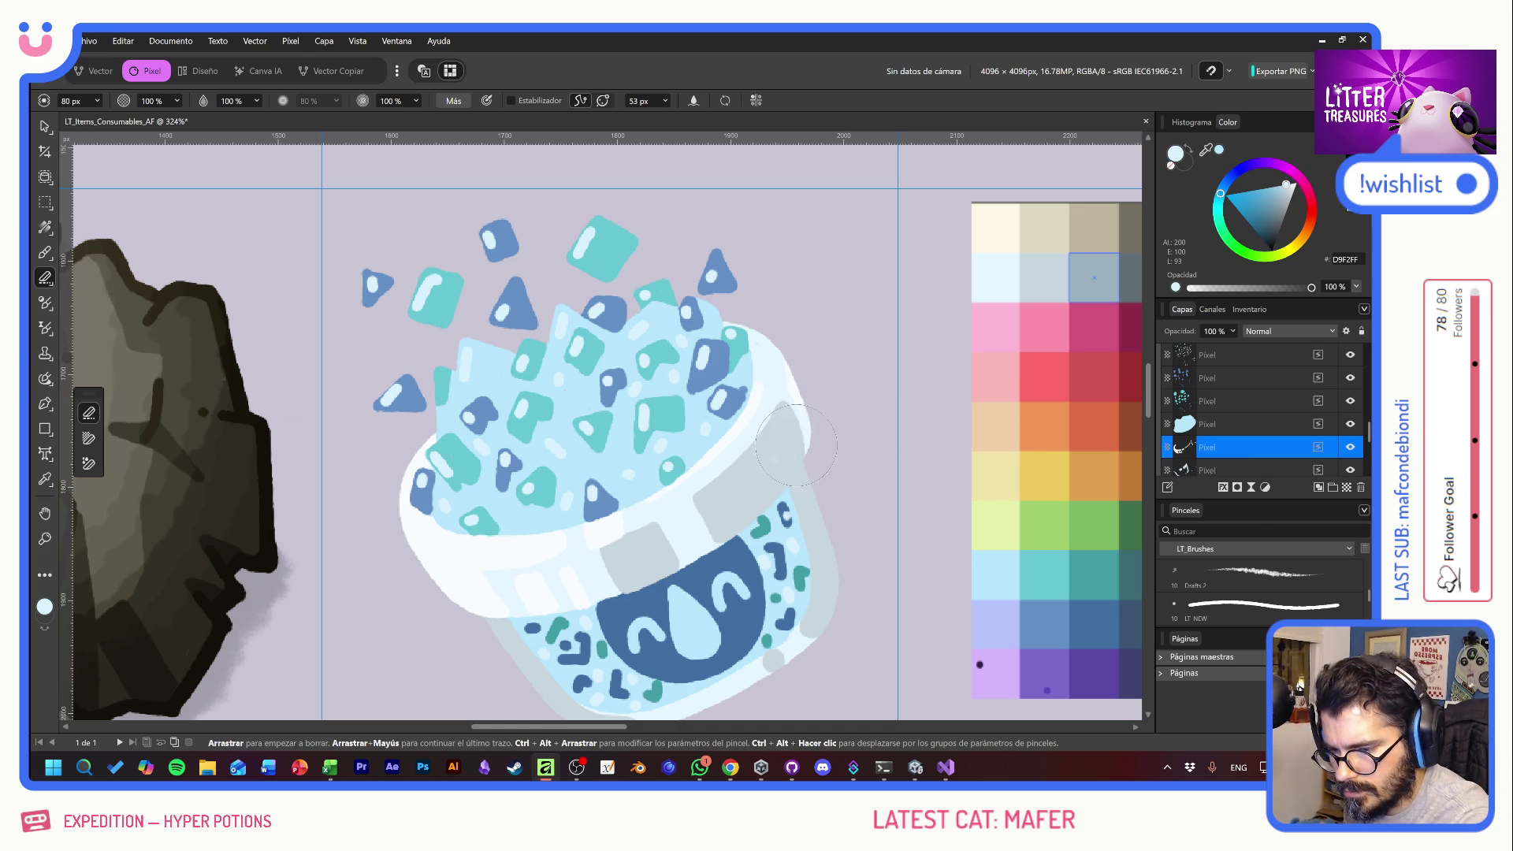
pyautogui.press('m')
pyautogui.press('e')
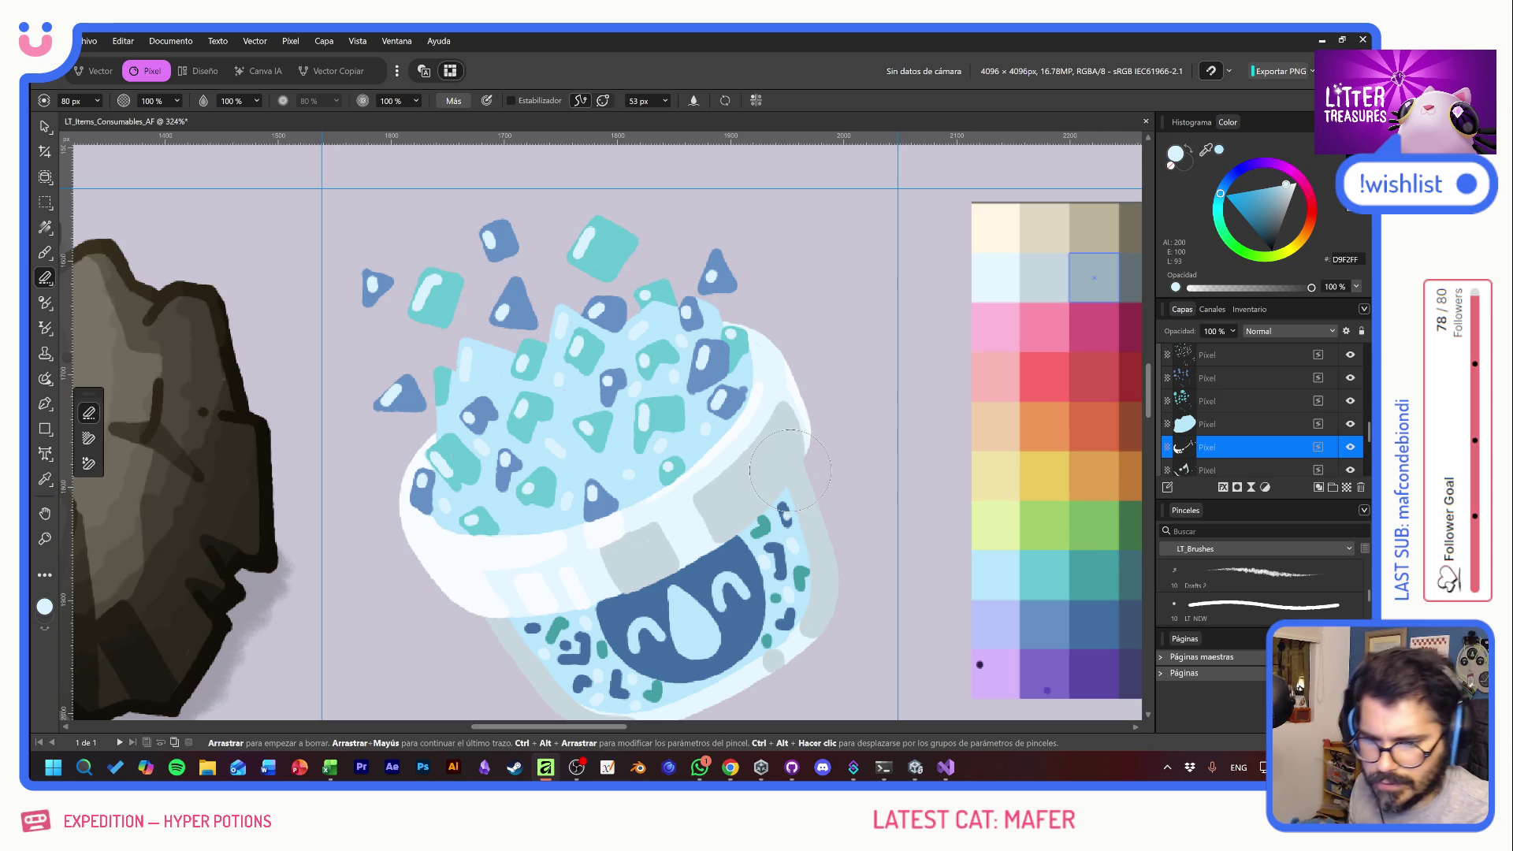
pyautogui.scroll(-3, 1244, 466)
pyautogui.click(1252, 404)
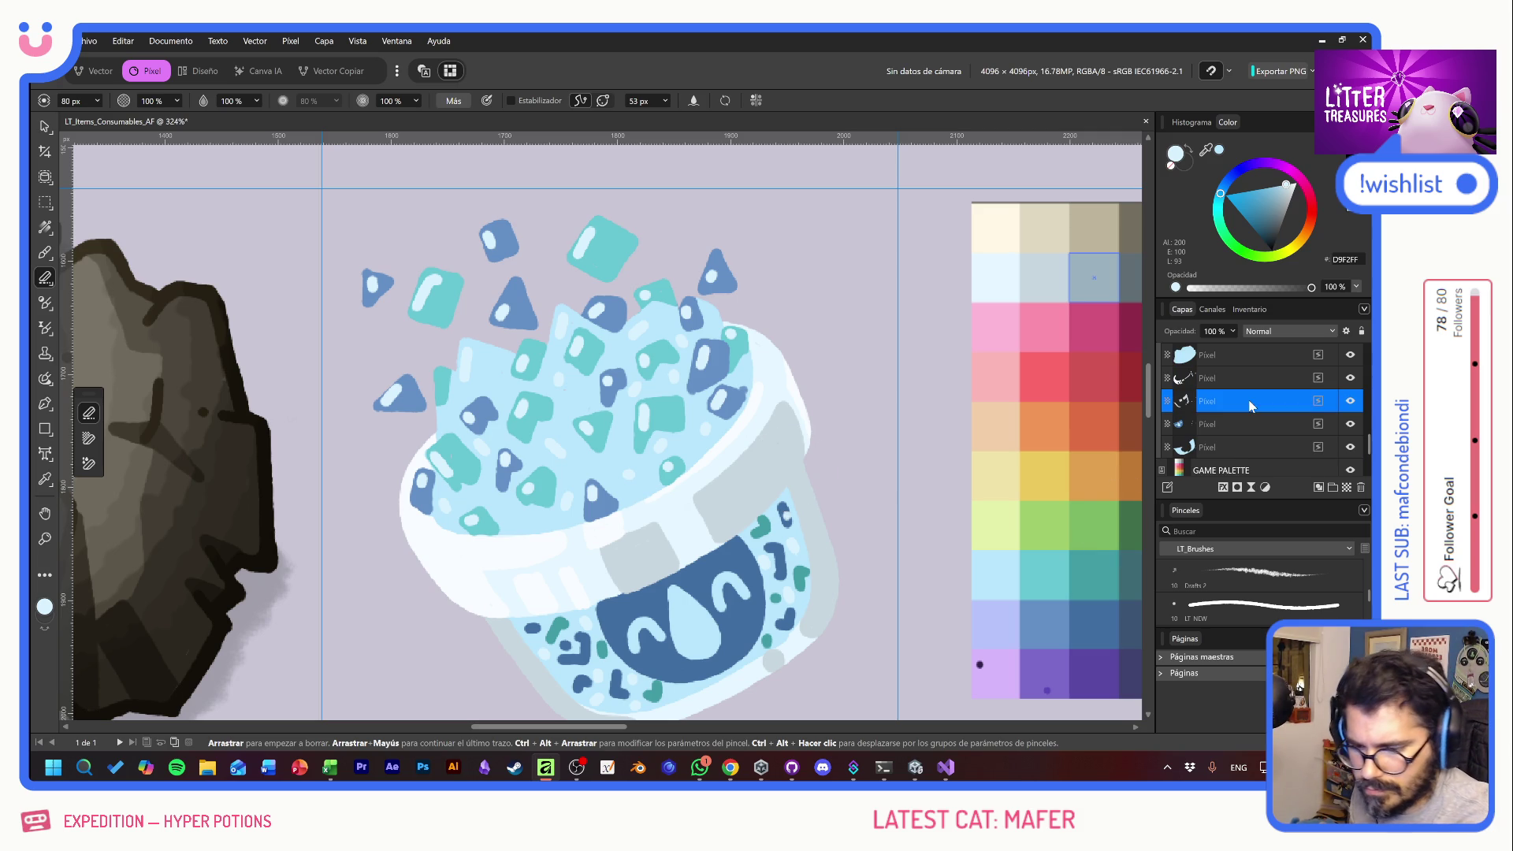
pyautogui.moveTo(836, 415); pyautogui.dragTo(812, 619)
pyautogui.hotkey('ctrl', 'z')
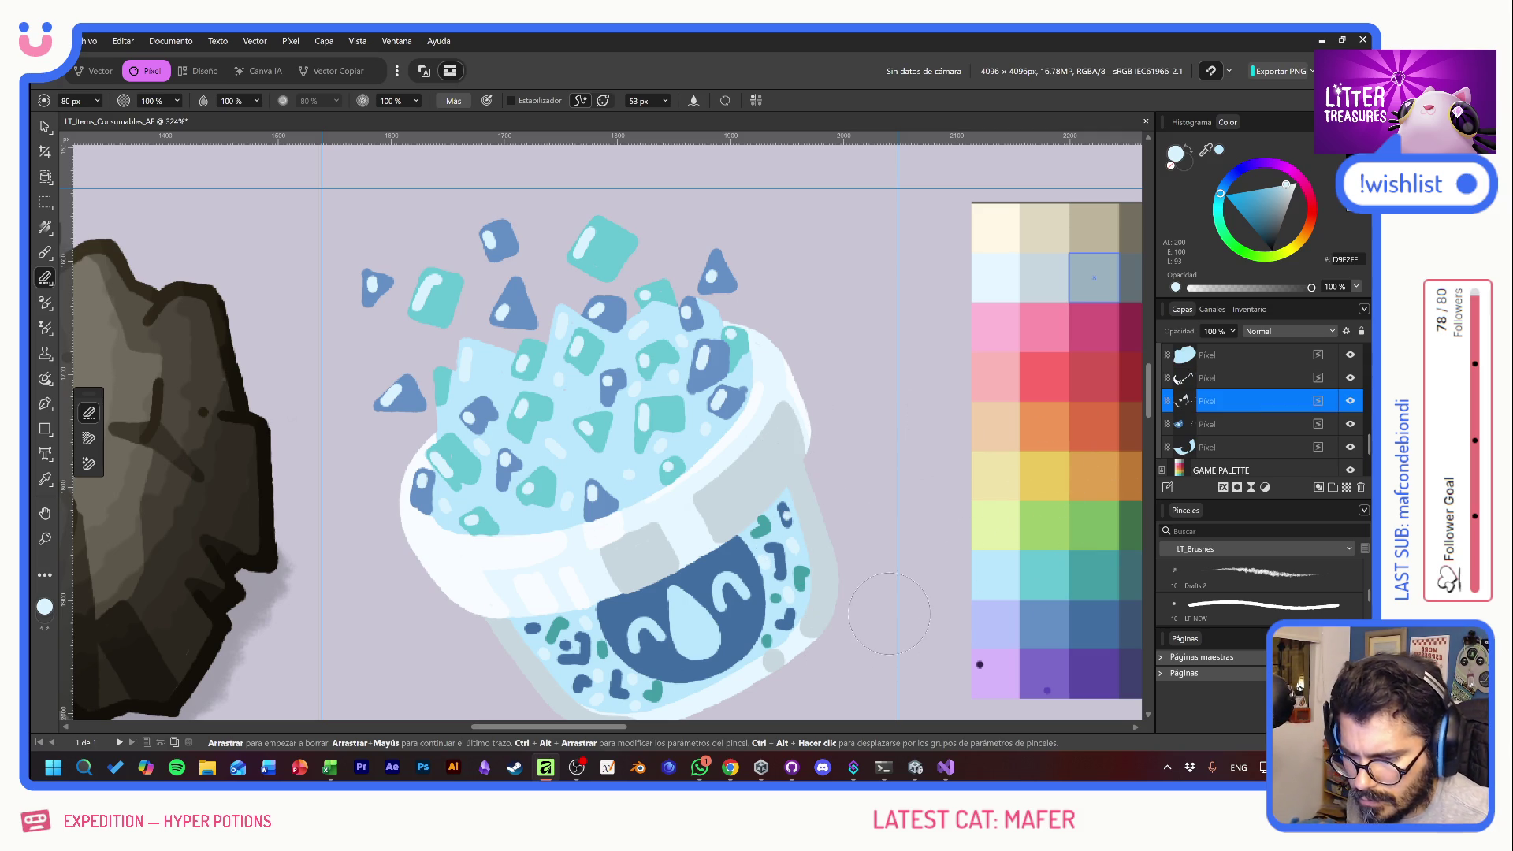
pyautogui.click(1229, 424)
pyautogui.moveTo(916, 524); pyautogui.dragTo(783, 428)
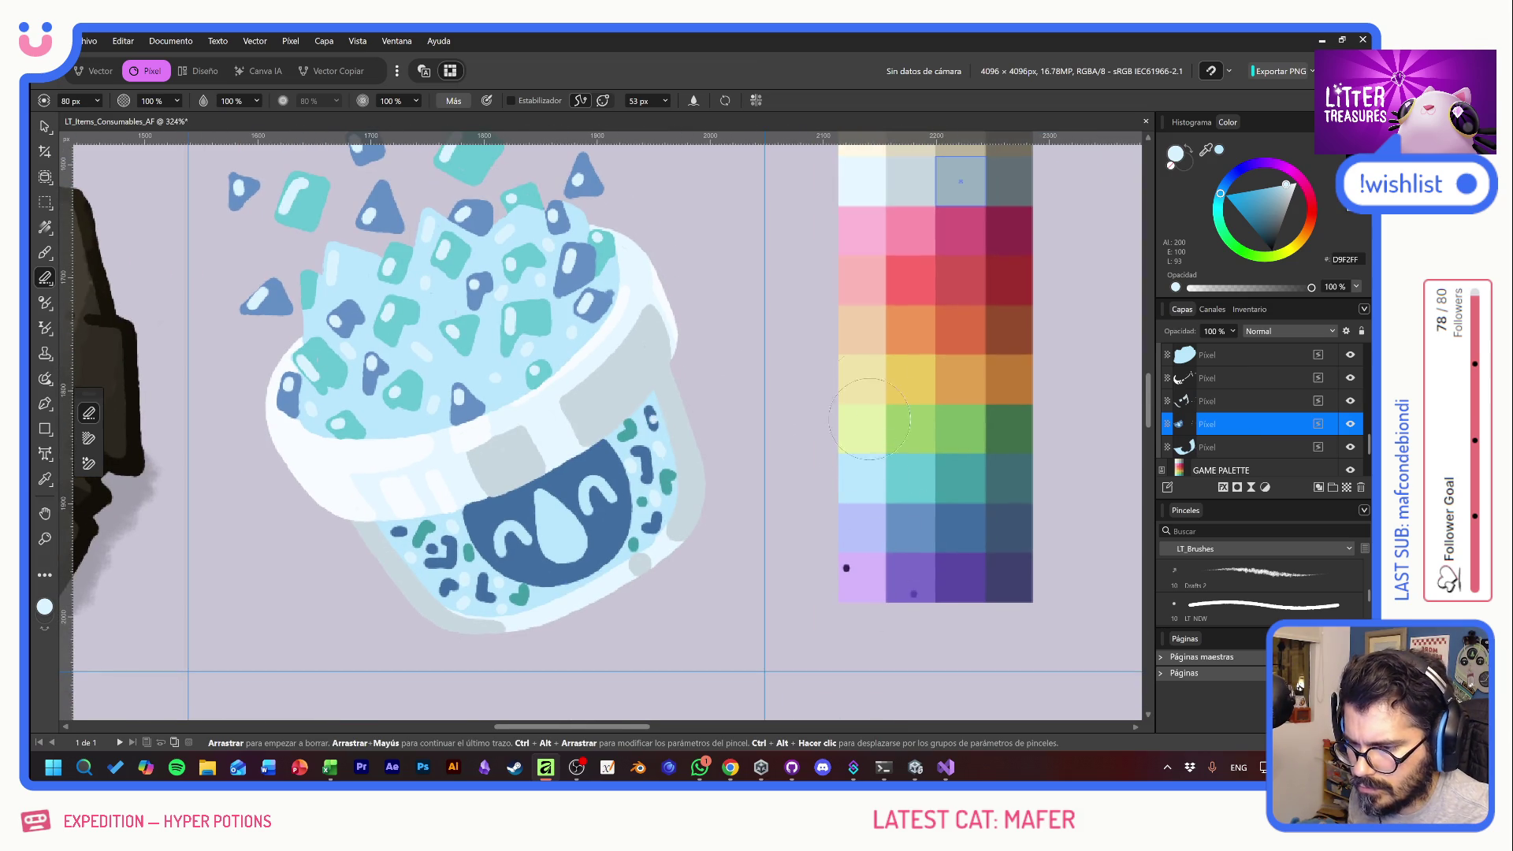
pyautogui.moveTo(668, 462); pyautogui.dragTo(599, 492)
pyautogui.hotkey('ctrl', 'z')
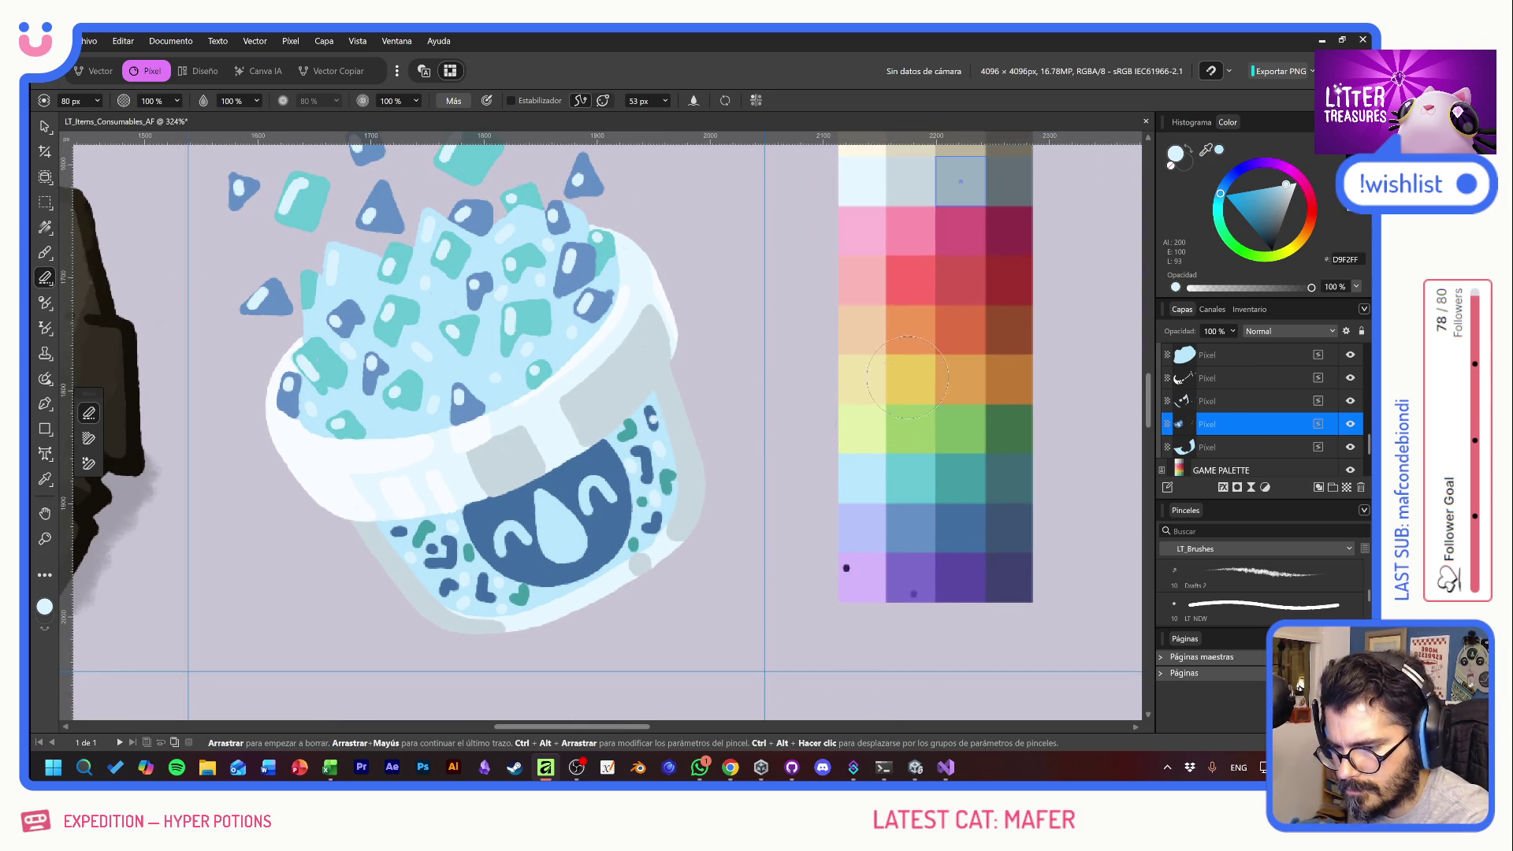
pyautogui.press('m')
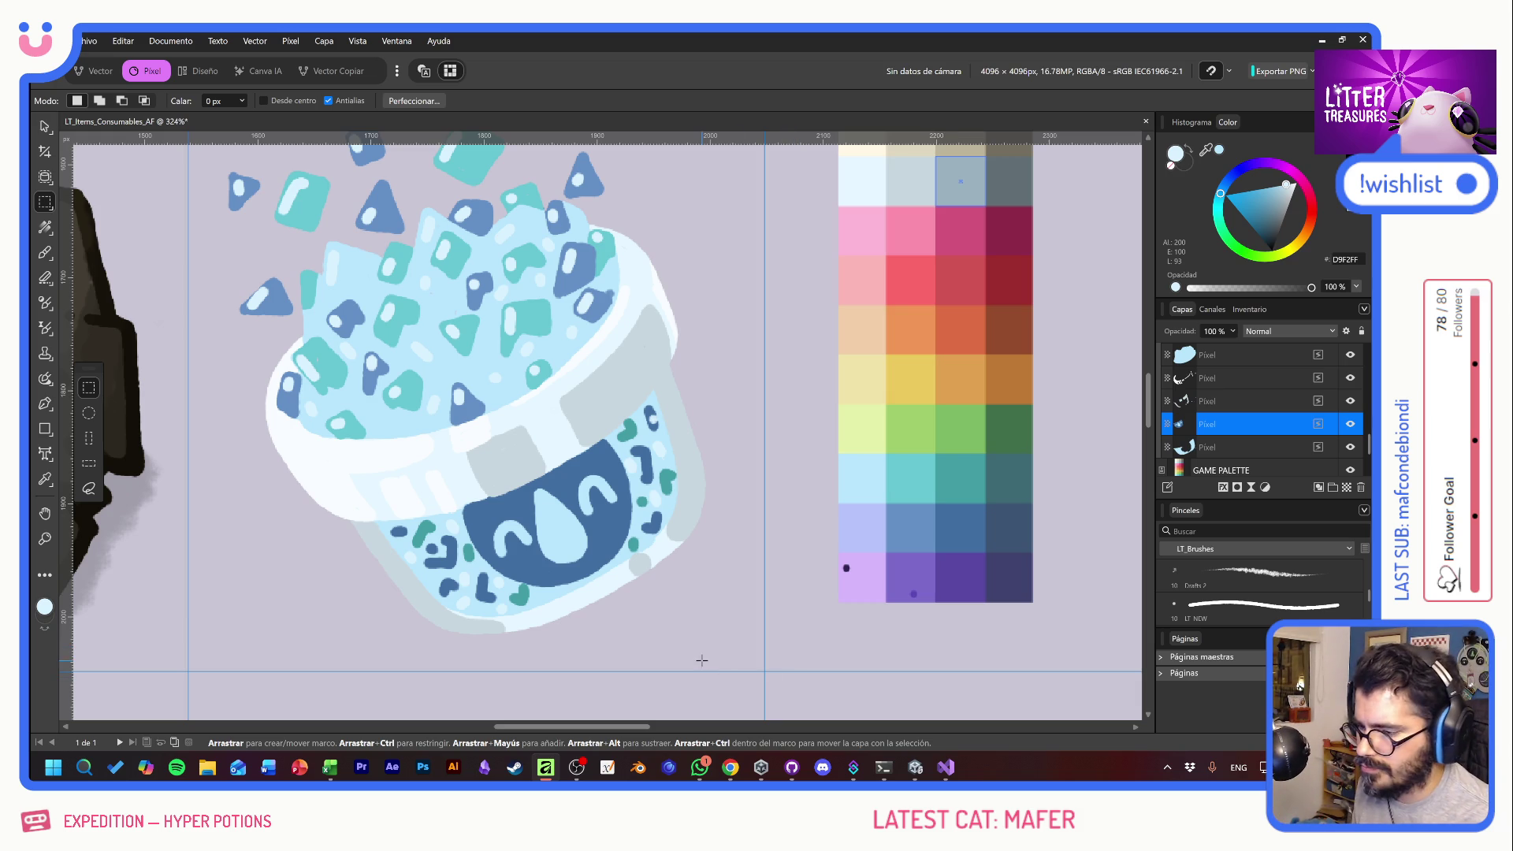
# - Marquee over the palette's left columns and check the cup face layer's bounds before painting
pyautogui.click(44, 128)
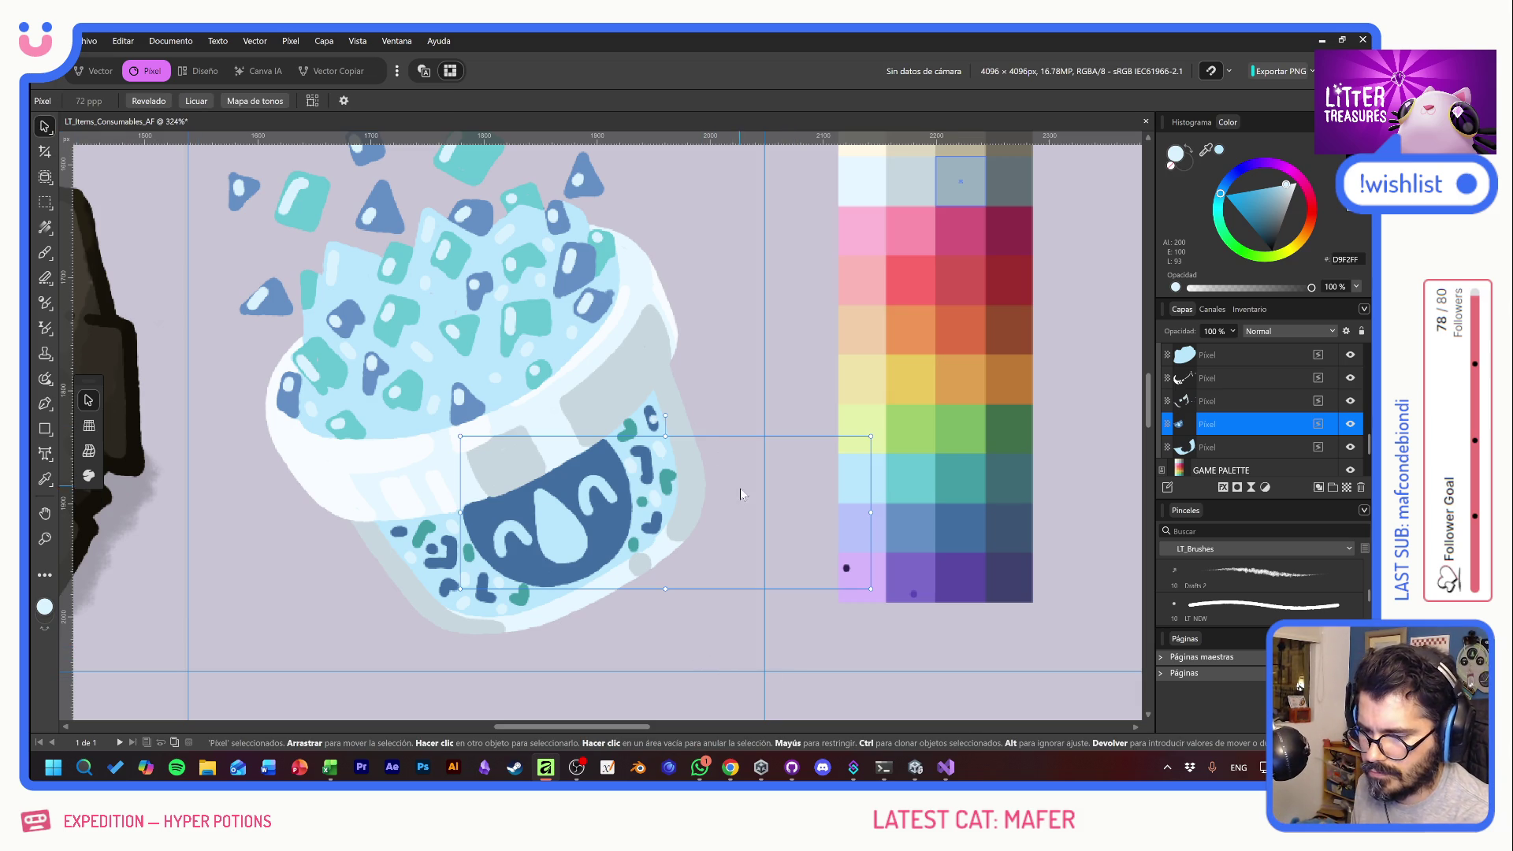
pyautogui.press('m')
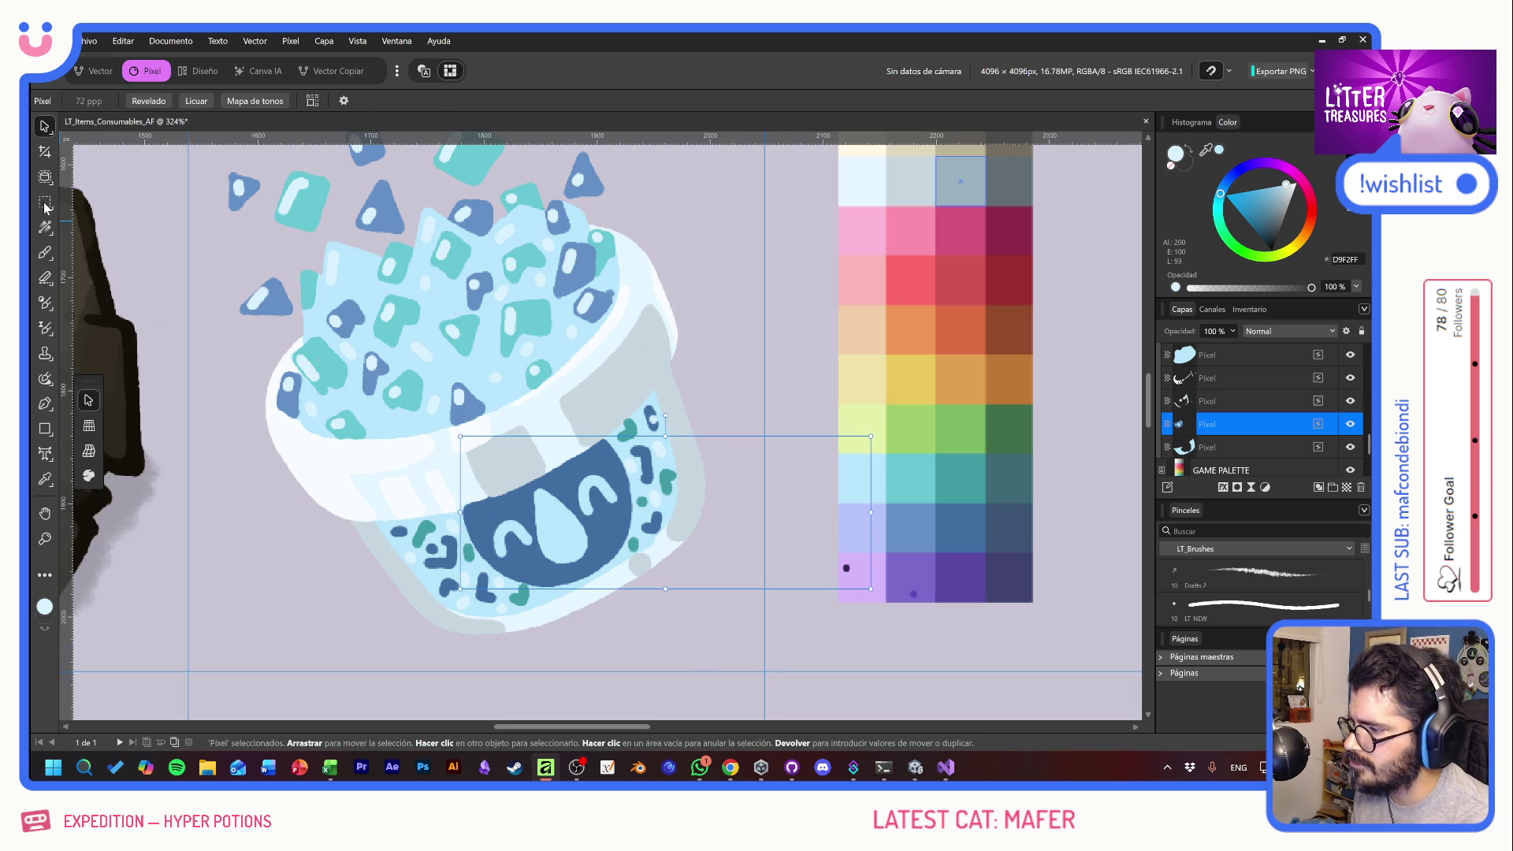
pyautogui.scroll(-1, 457, 409)
pyautogui.moveTo(673, 233); pyautogui.dragTo(866, 605)
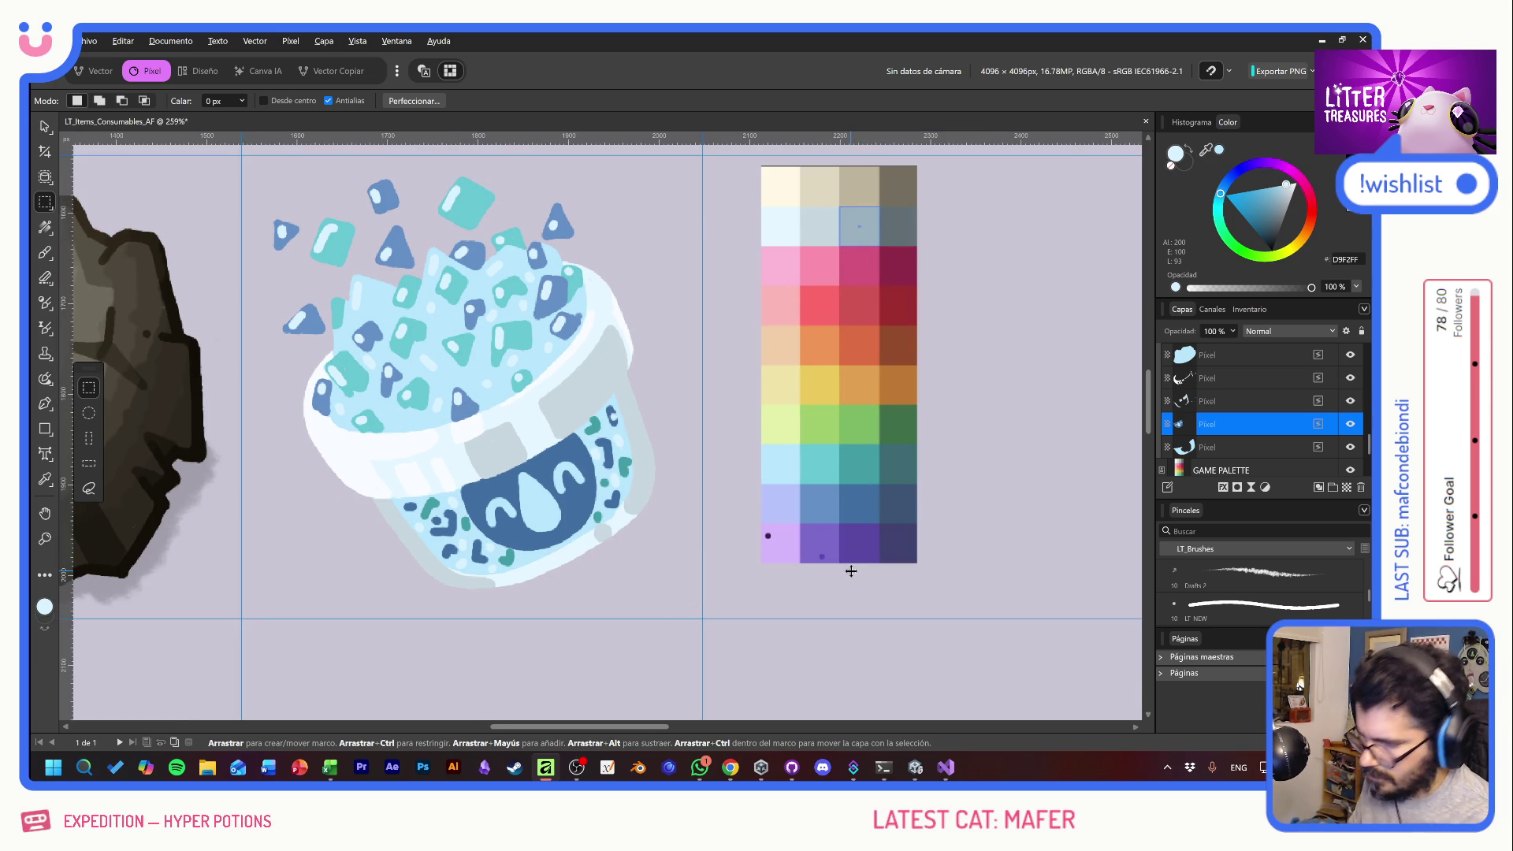
pyautogui.press('v')
pyautogui.scroll(1, 788, 426)
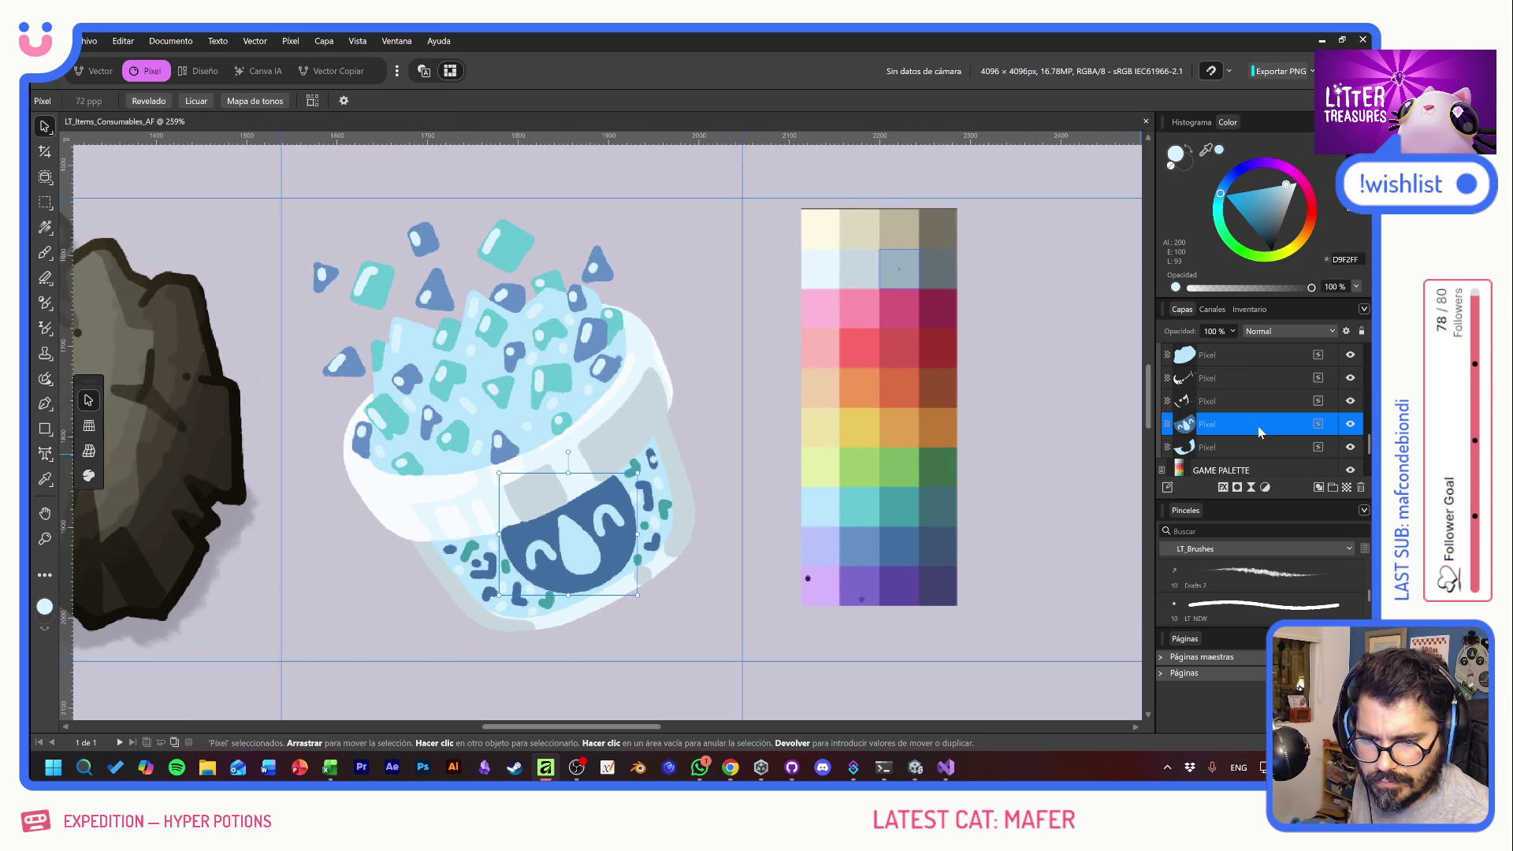
pyautogui.scroll(5, 1253, 423)
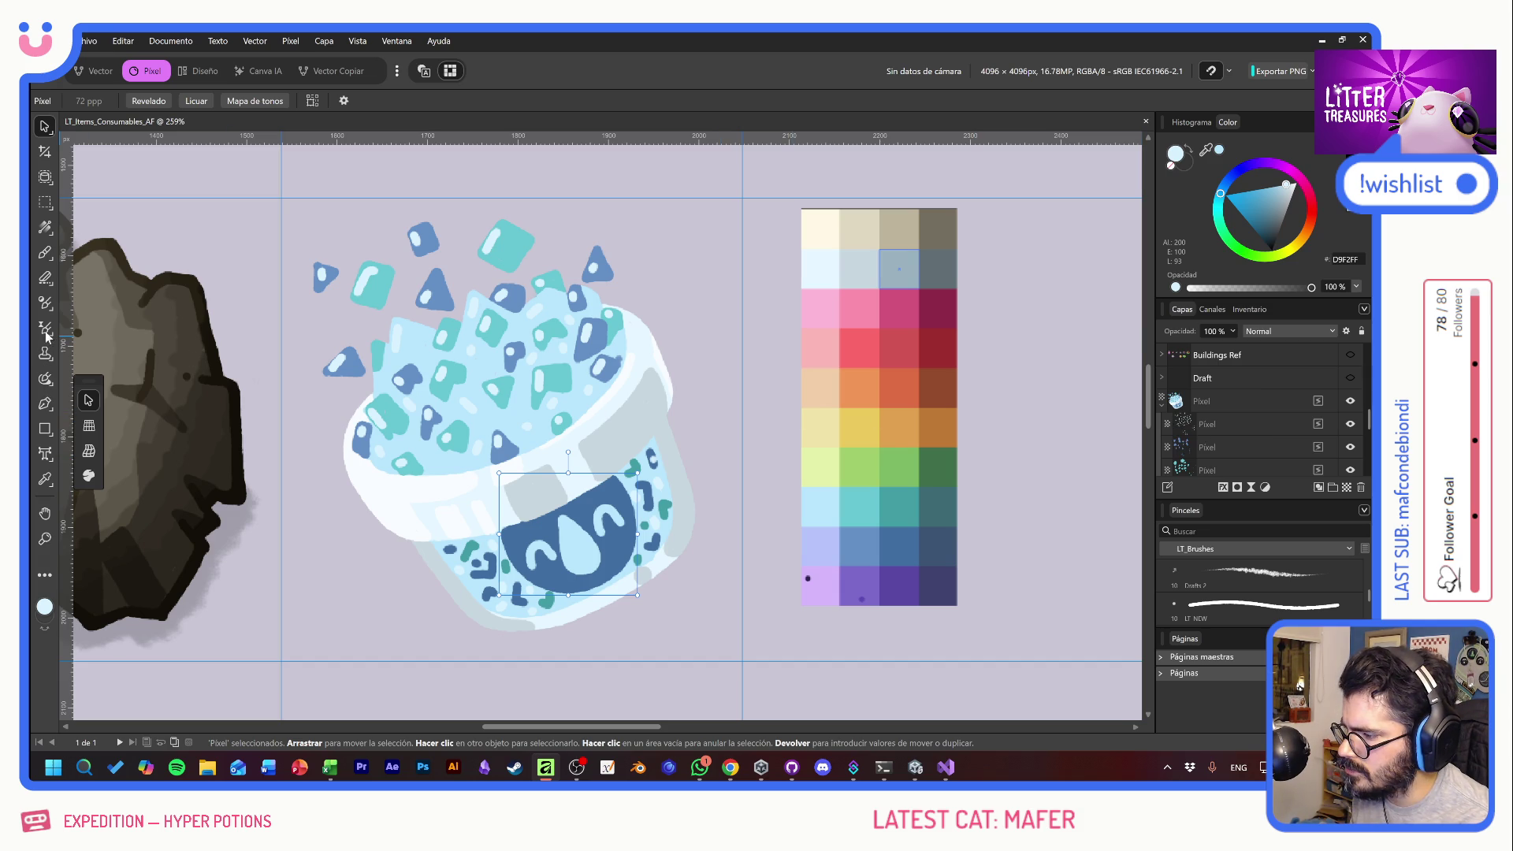
pyautogui.click(46, 253)
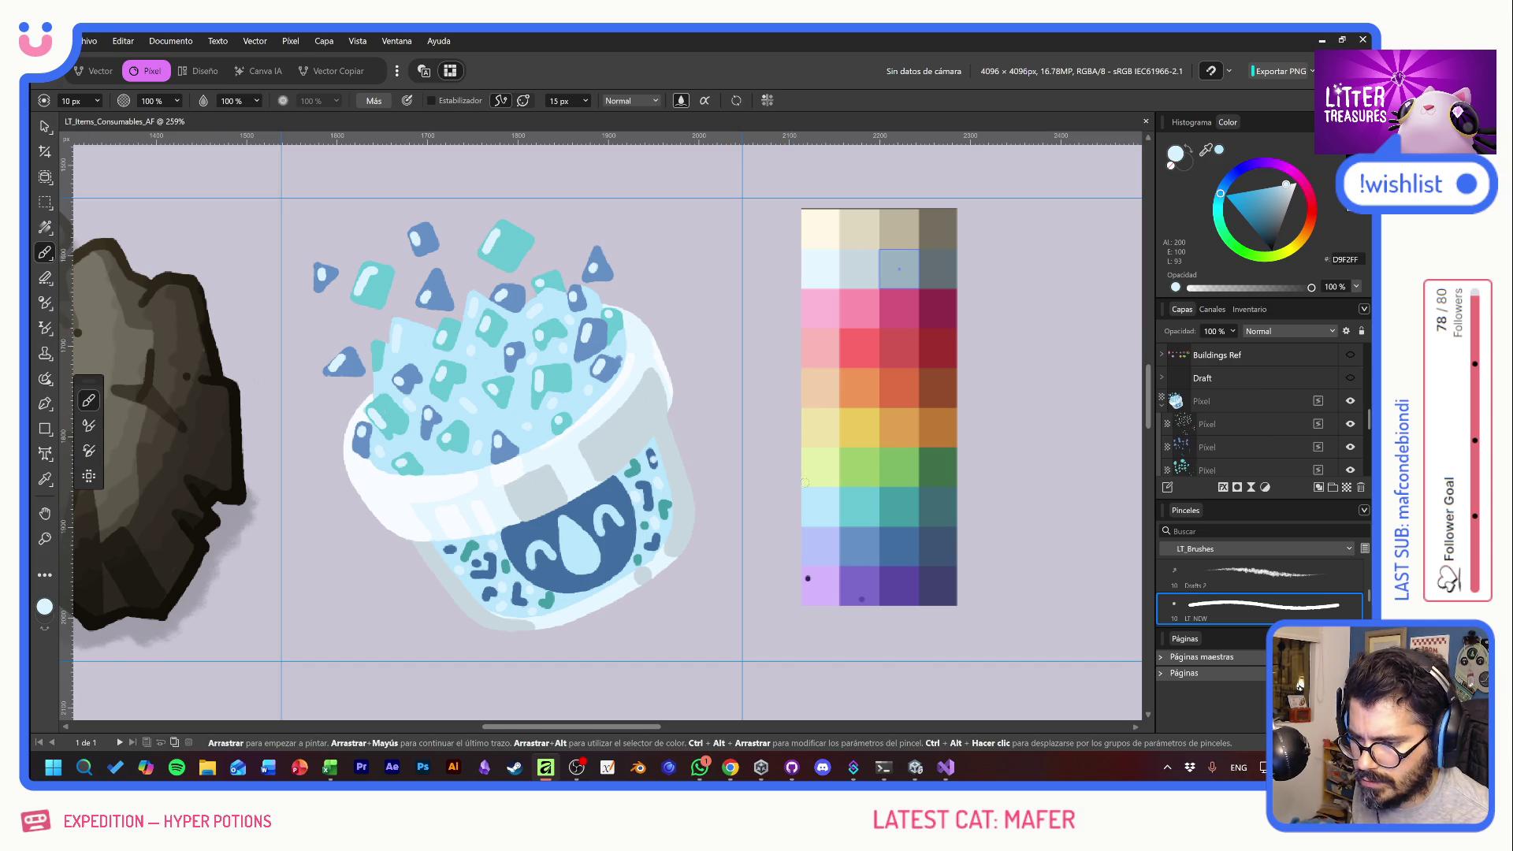
# - Pick the grey-blue palette colour and add a layer named 'bordest' above GAME PALETTE
pyautogui.keyDown('alt'); pyautogui.click(908, 264); pyautogui.keyUp('alt')
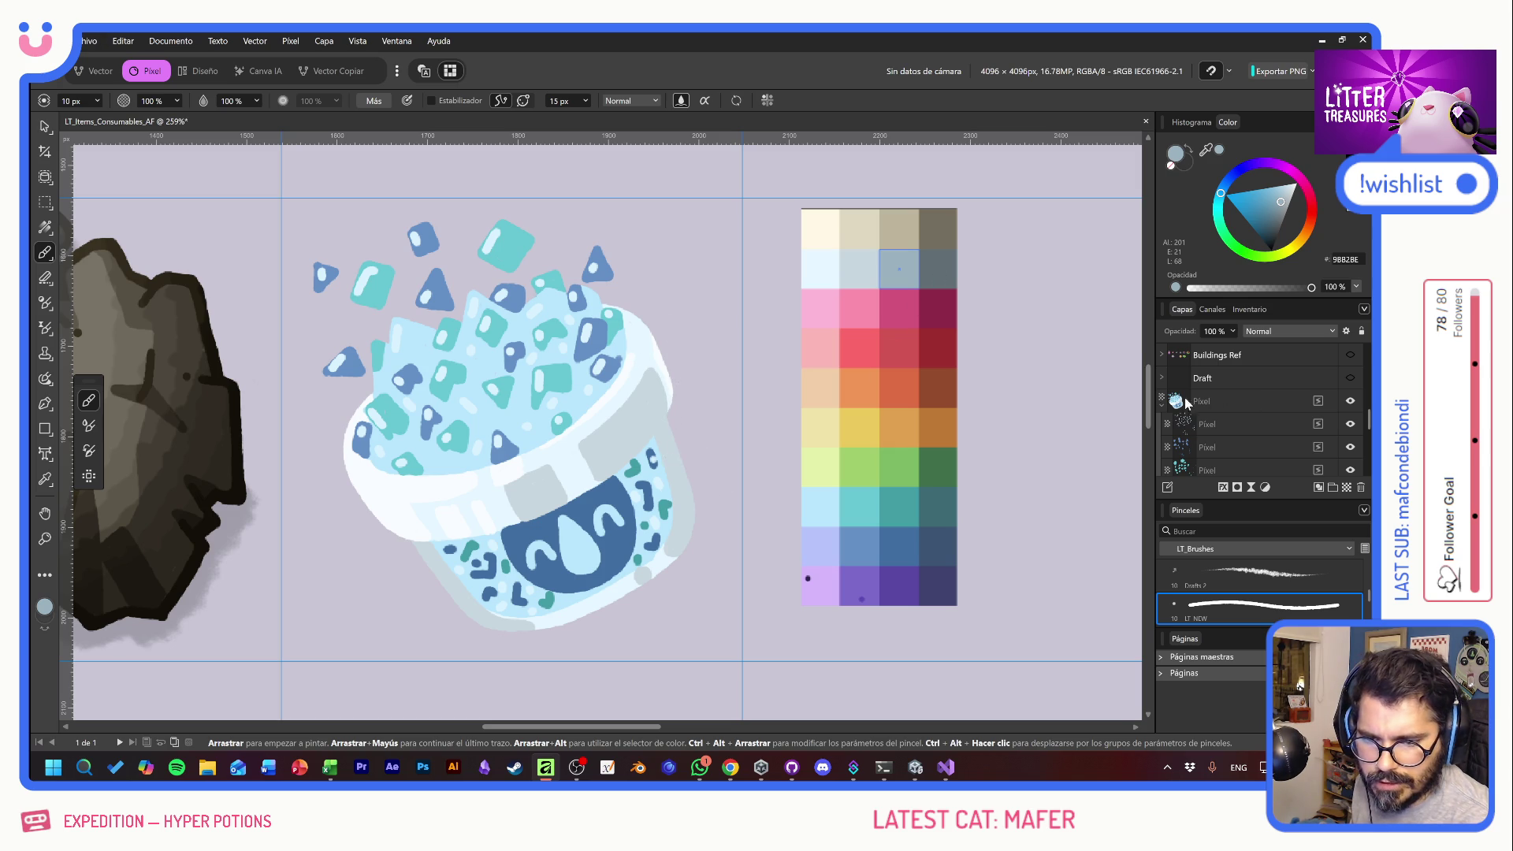
pyautogui.click(1161, 404)
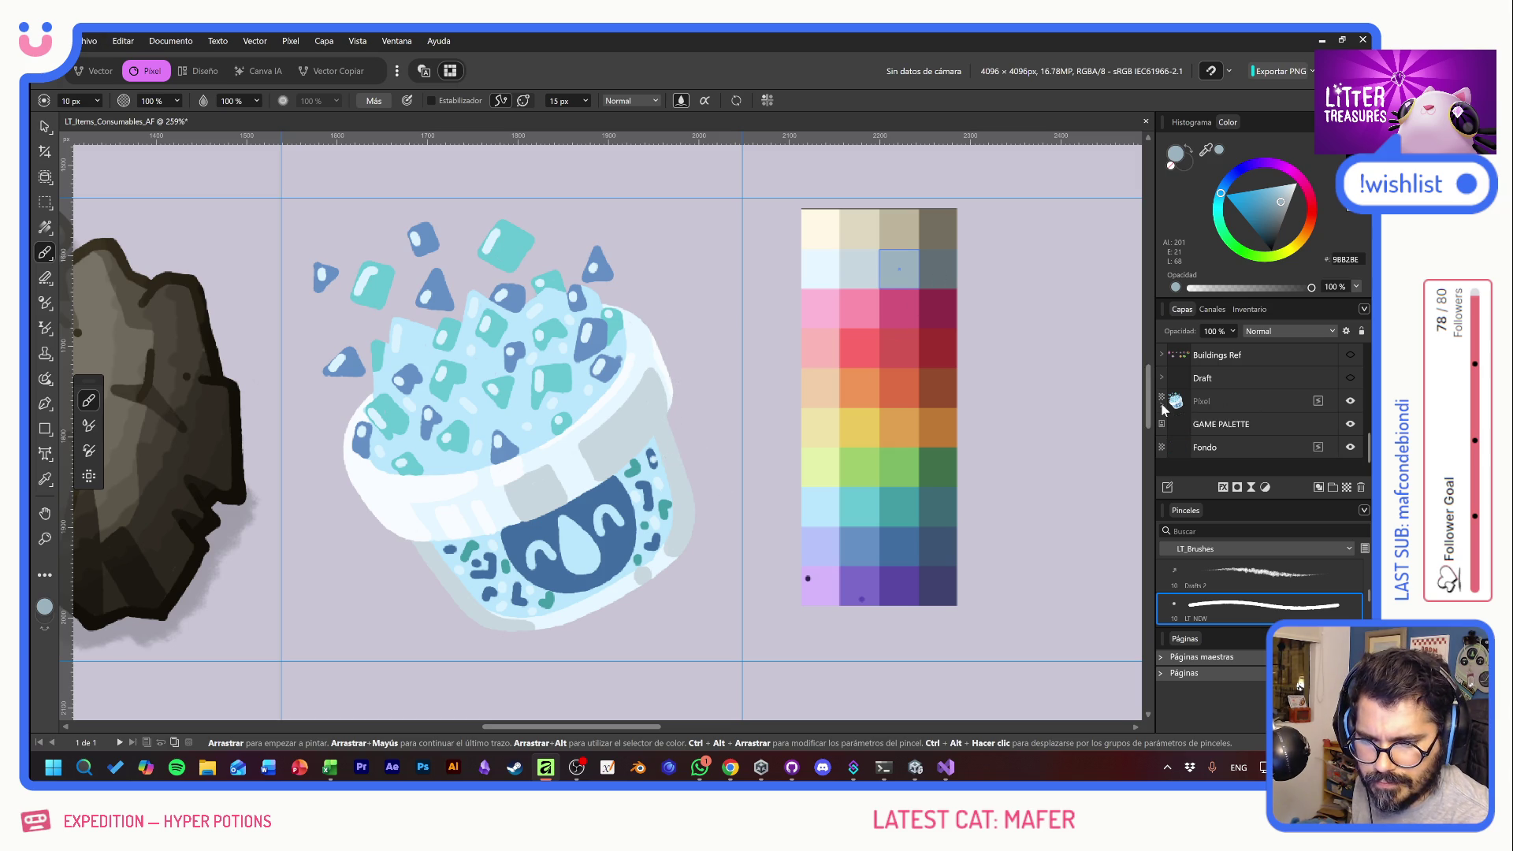
pyautogui.click(1259, 426)
pyautogui.click(1318, 487)
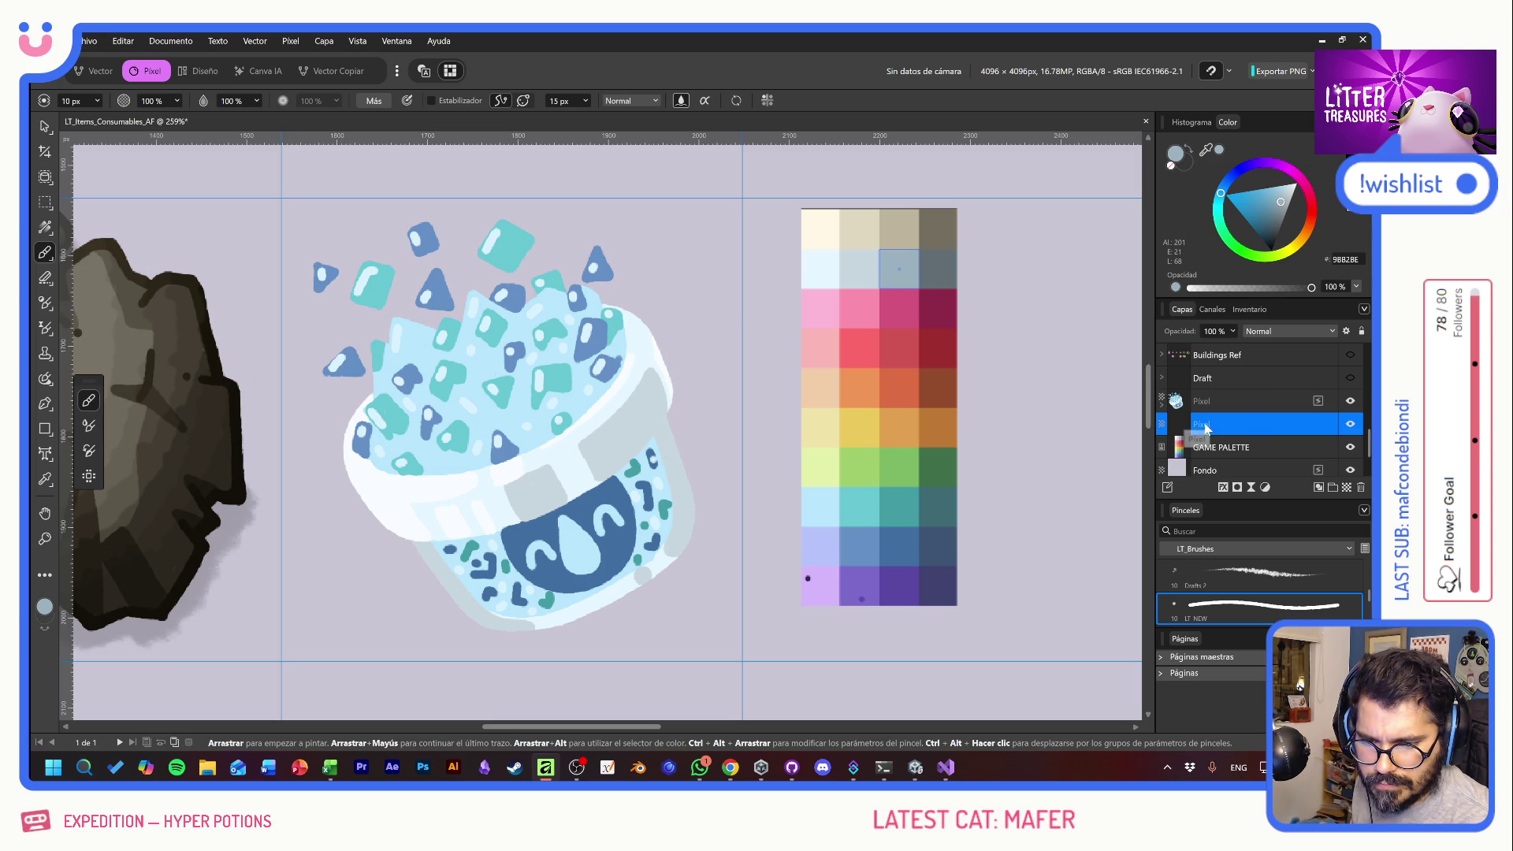
pyautogui.doubleClick(1206, 425)
pyautogui.write('borde')
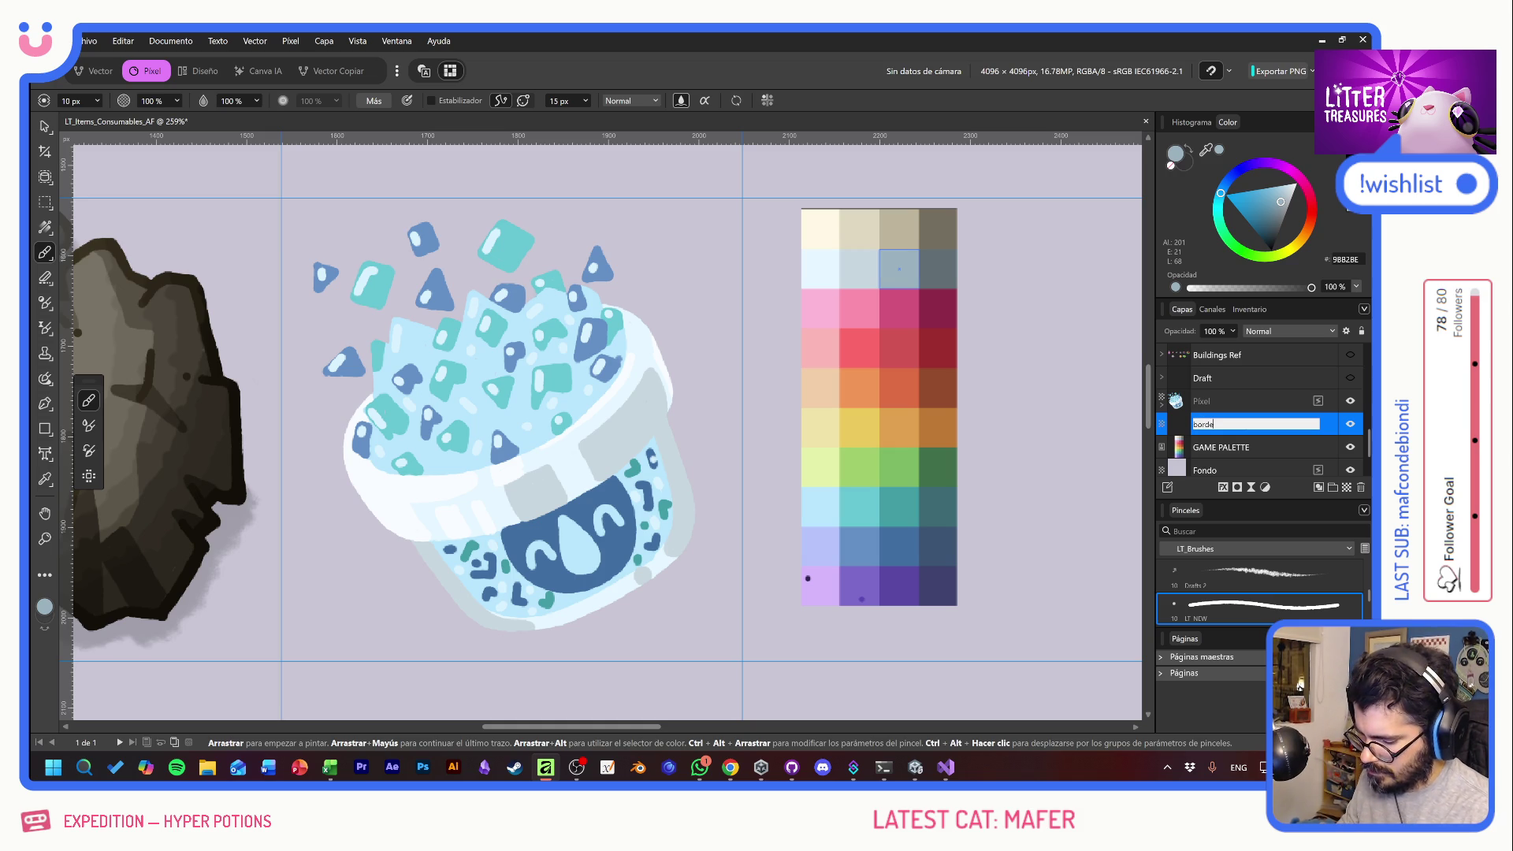
pyautogui.press('Return')
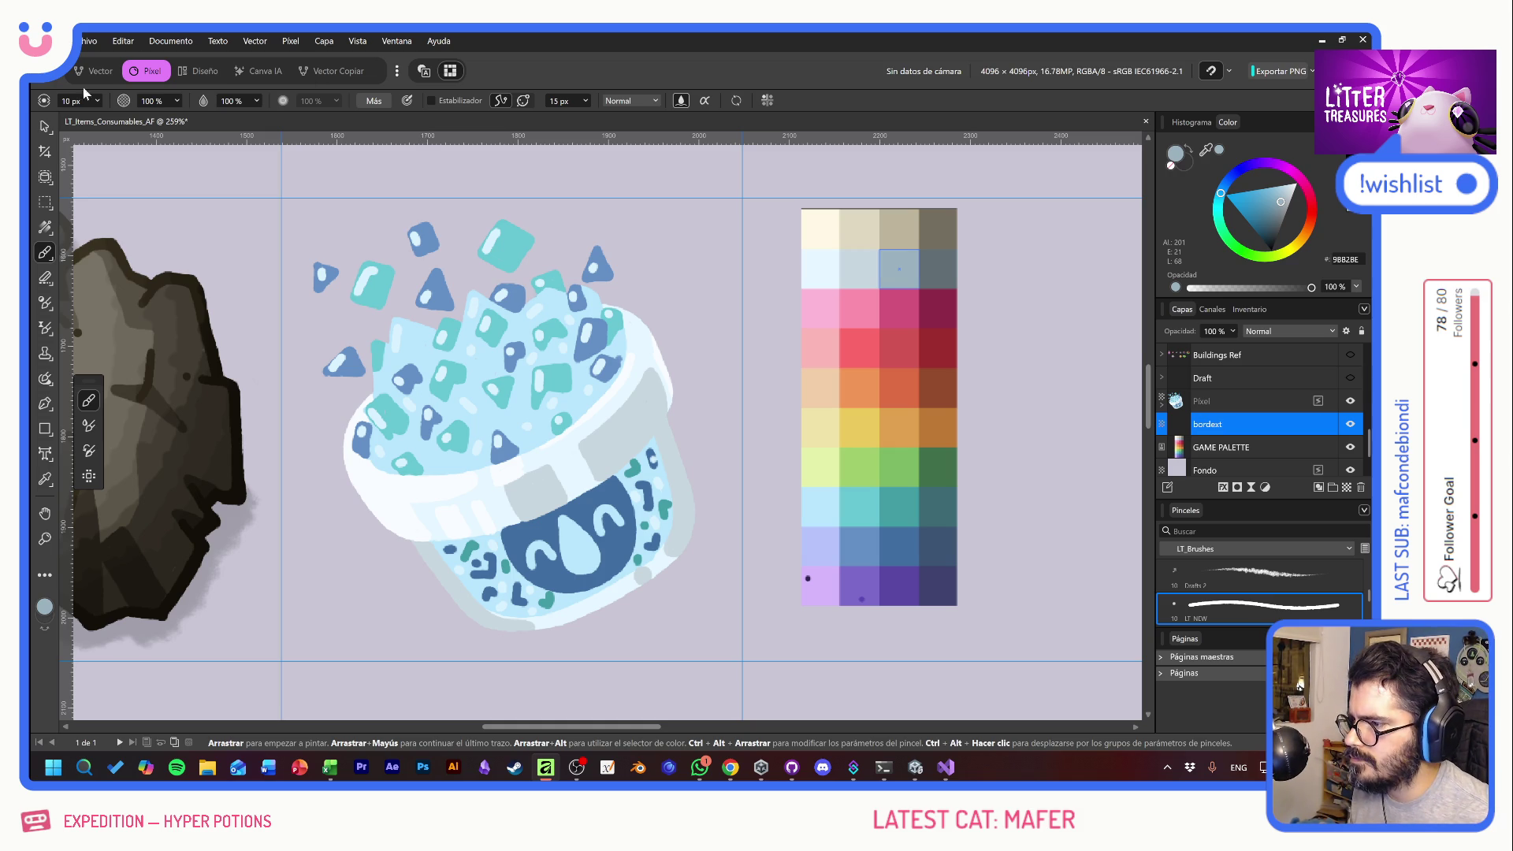
# - Set the brush size to 15 px
pyautogui.click(75, 101)
pyautogui.write('15')
pyautogui.press('Return')
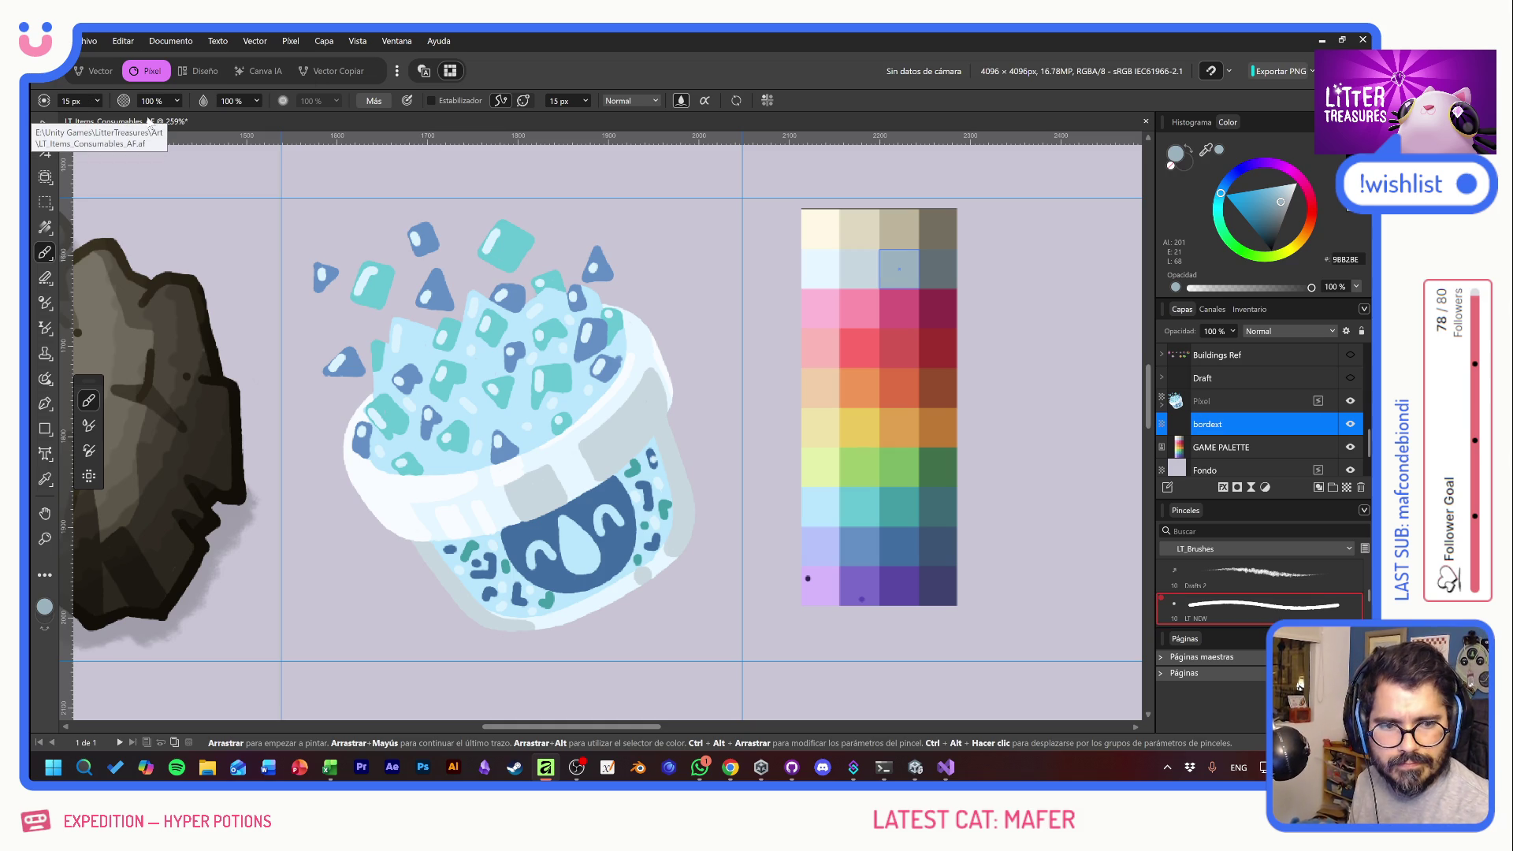
pyautogui.scroll(3, 486, 503)
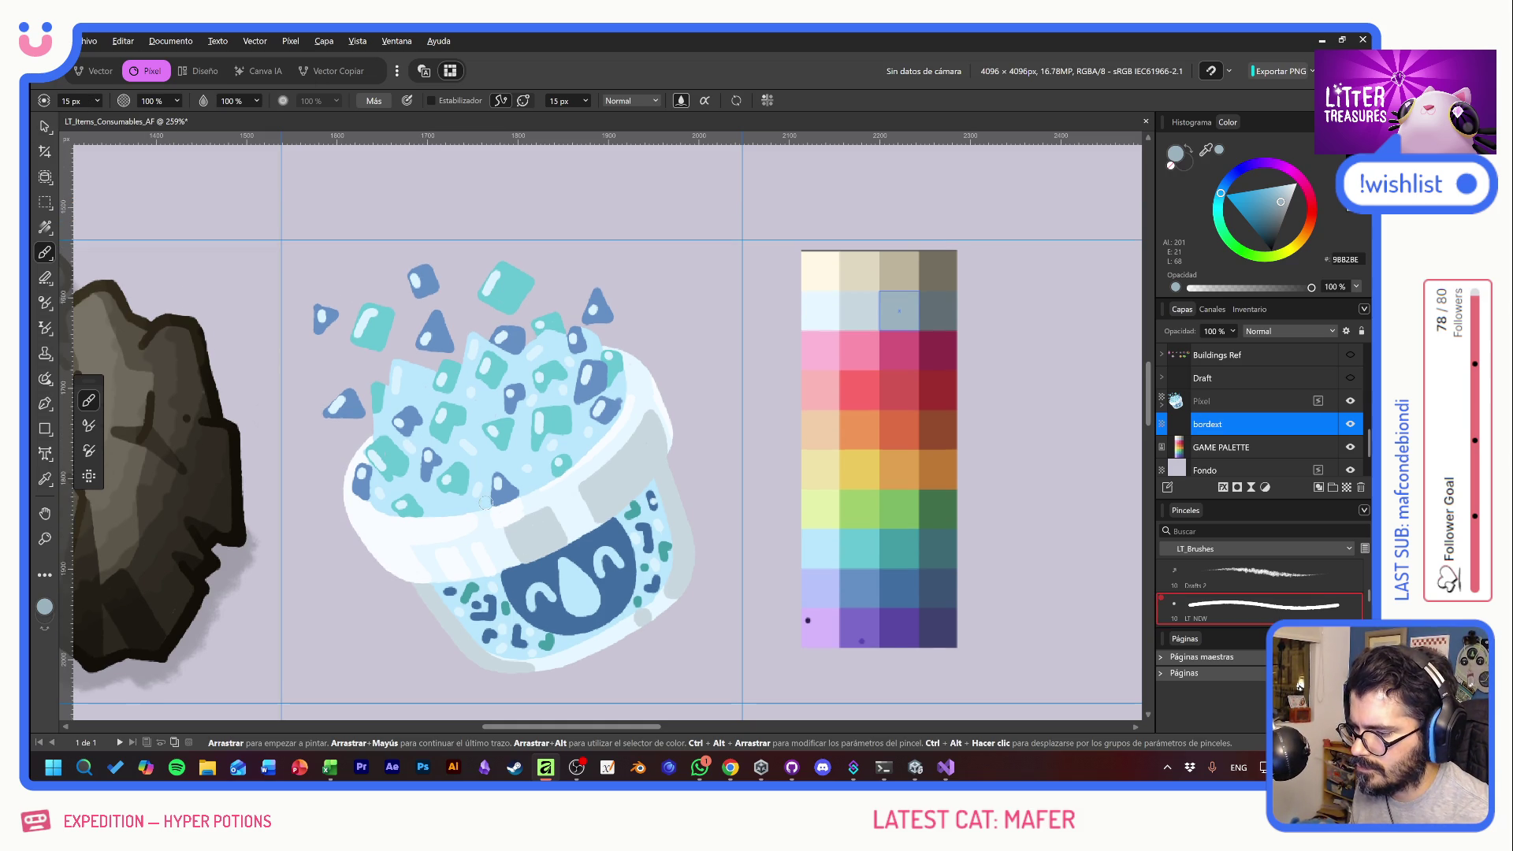
# - Paint the grey border along the cup's right side, left rim and bottom edge
pyautogui.scroll(2, 485, 503)
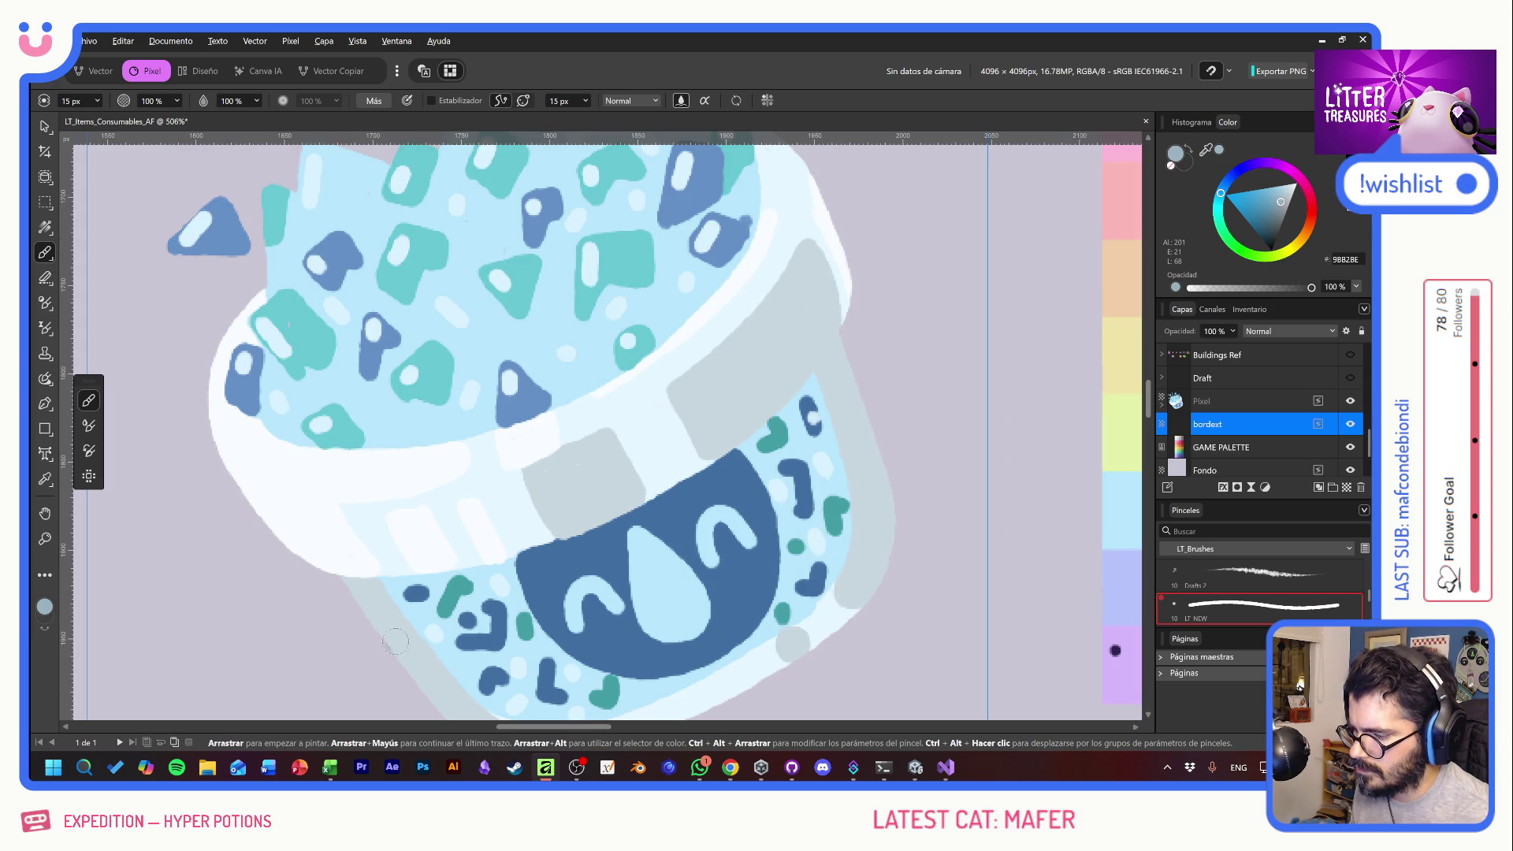
pyautogui.moveTo(866, 323)
pyautogui.mouseDown()
pyautogui.moveTo(870, 217)
pyautogui.moveTo(880, 472)
pyautogui.mouseUp()
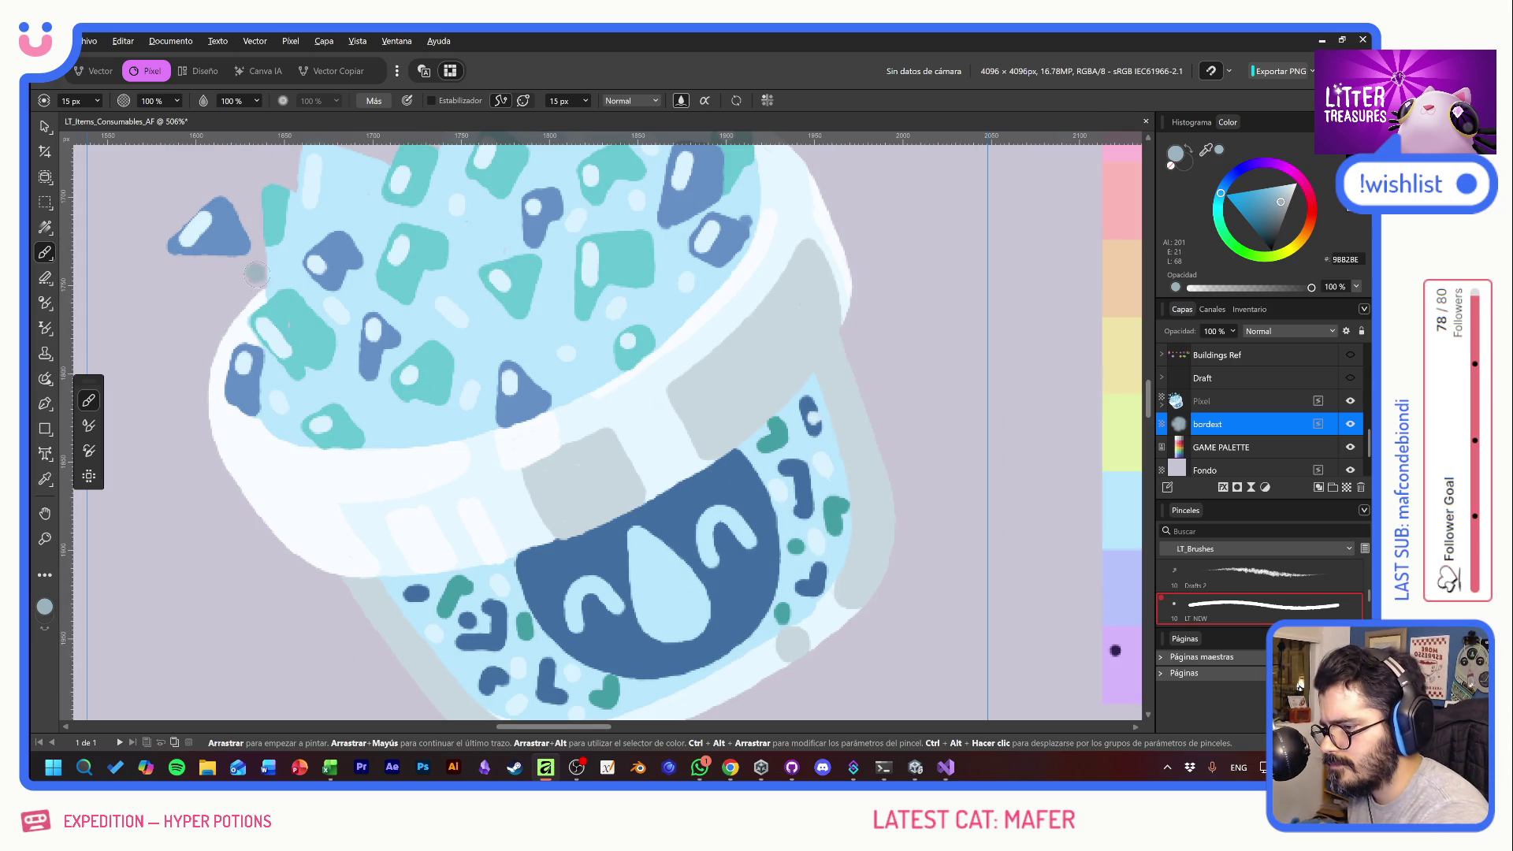
pyautogui.moveTo(258, 275)
pyautogui.mouseDown()
pyautogui.moveTo(206, 347)
pyautogui.moveTo(201, 437)
pyautogui.moveTo(294, 566)
pyautogui.moveTo(352, 587)
pyautogui.moveTo(224, 345)
pyautogui.mouseUp()
pyautogui.press('space')
pyautogui.moveTo(234, 405)
pyautogui.mouseDown()
pyautogui.moveTo(336, 534)
pyautogui.moveTo(397, 545)
pyautogui.mouseUp()
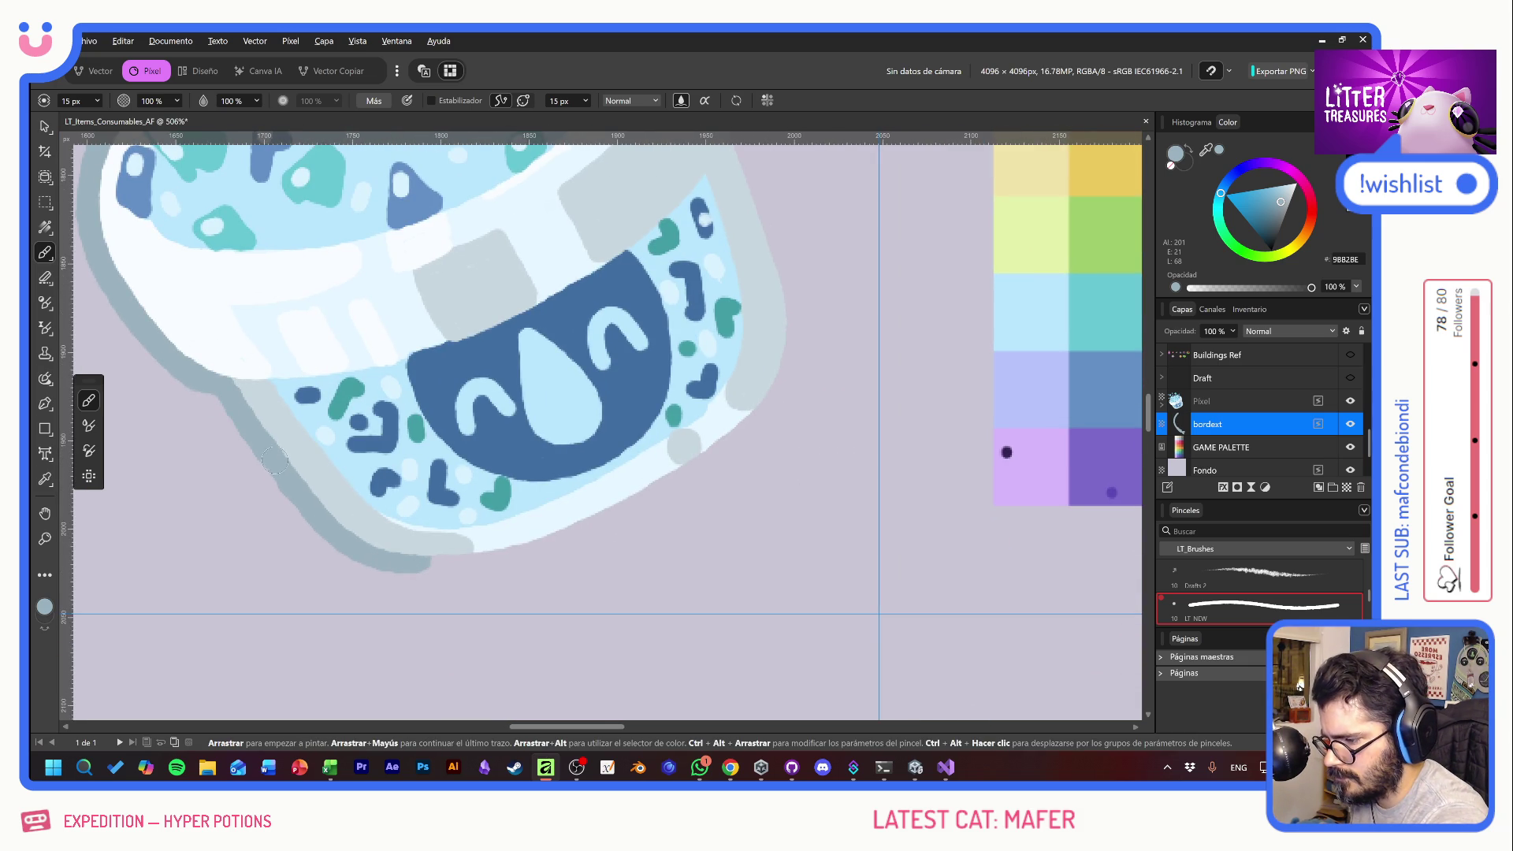
pyautogui.moveTo(415, 562); pyautogui.dragTo(464, 558)
pyautogui.moveTo(758, 189)
pyautogui.mouseDown()
pyautogui.moveTo(796, 315)
pyautogui.moveTo(782, 383)
pyautogui.moveTo(750, 416)
pyautogui.mouseUp()
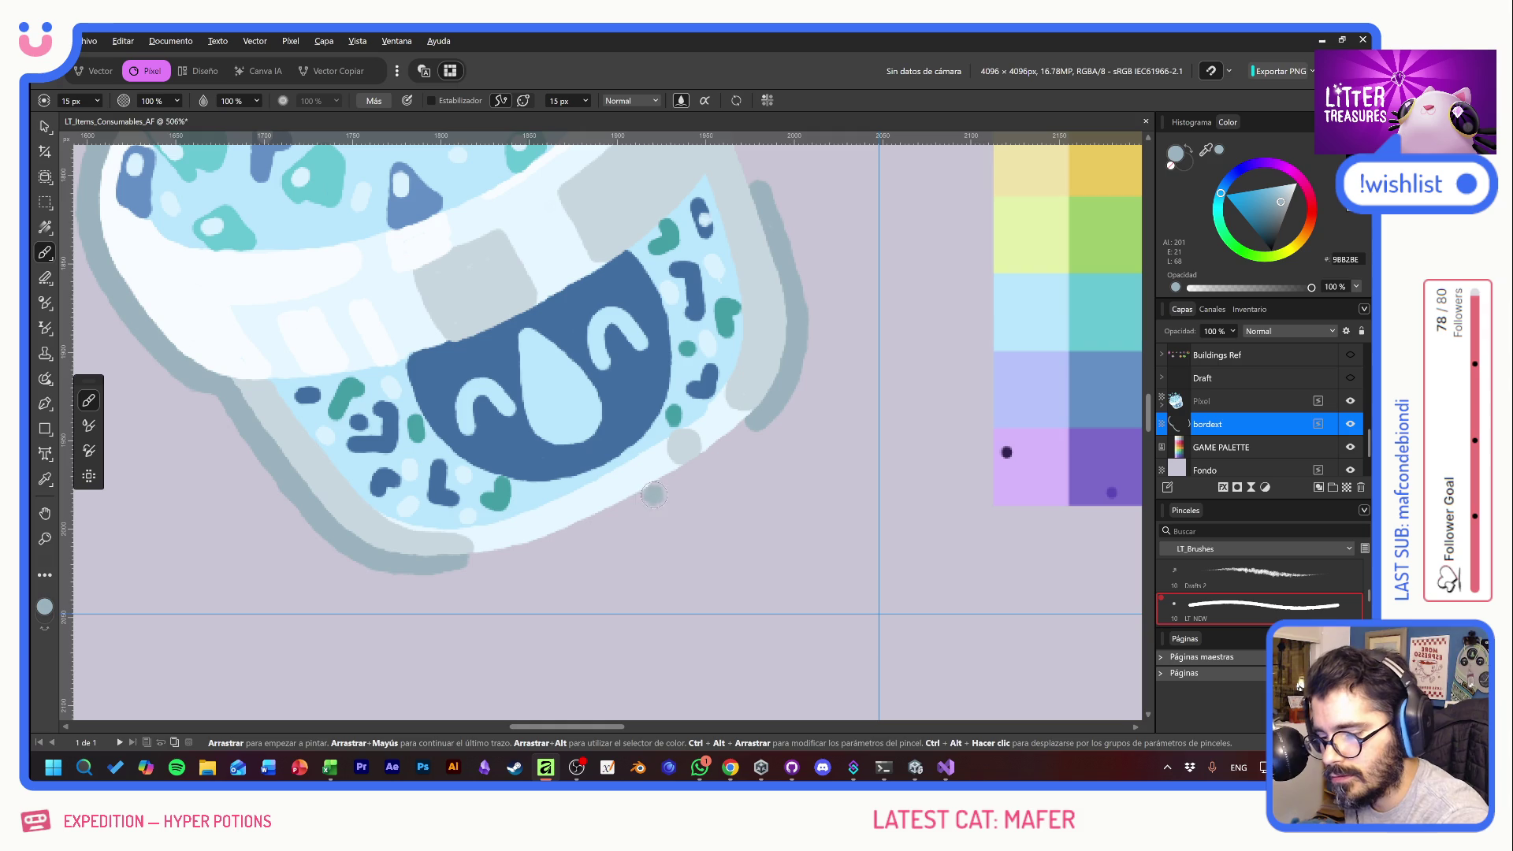
pyautogui.moveTo(653, 495); pyautogui.dragTo(752, 428)
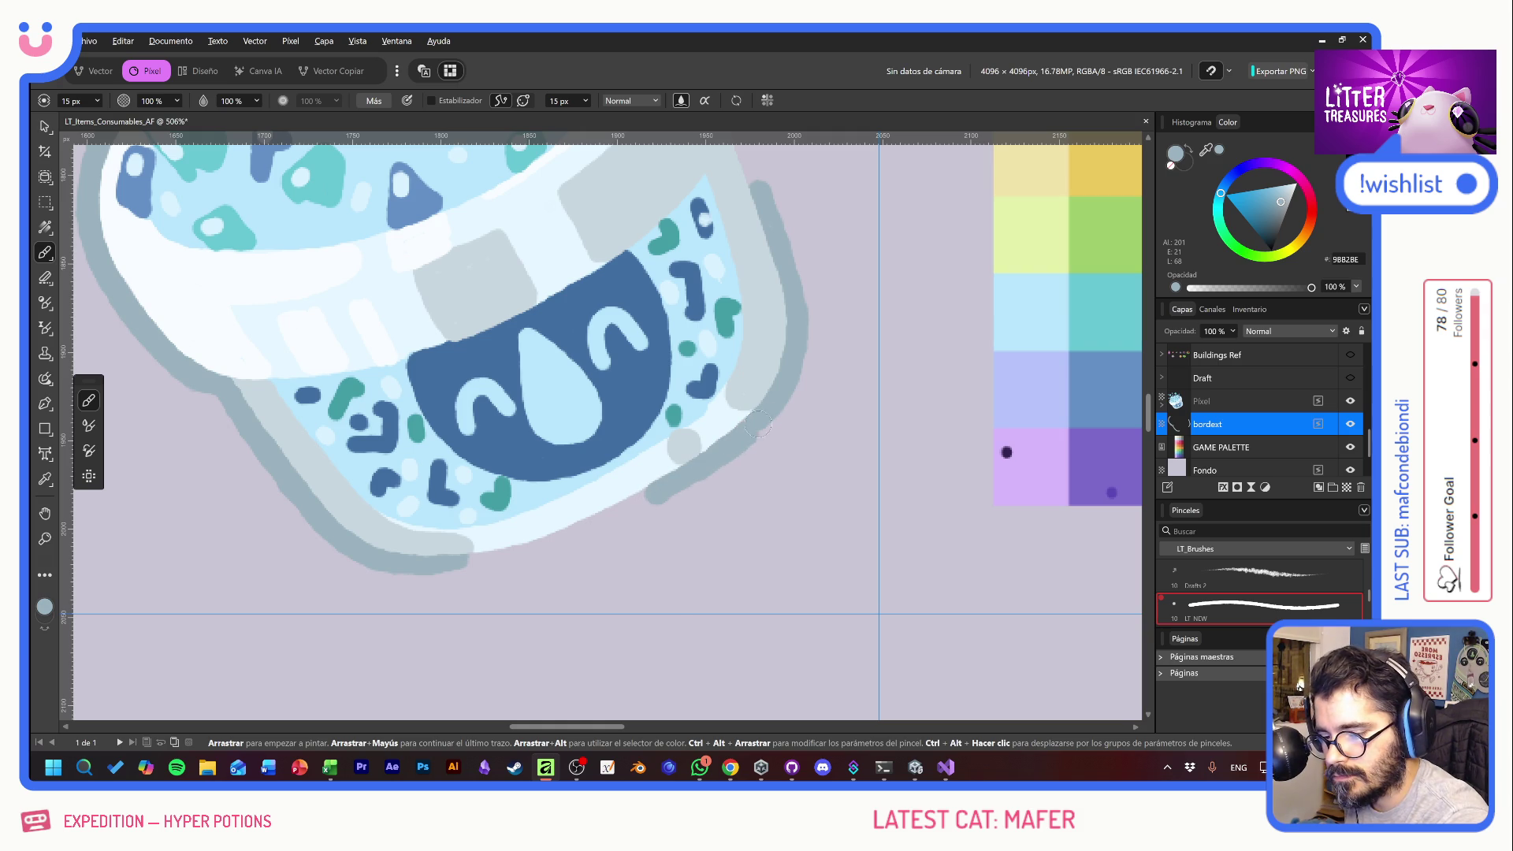
pyautogui.hotkey('ctrl', 'z')
pyautogui.moveTo(651, 500); pyautogui.dragTo(771, 402)
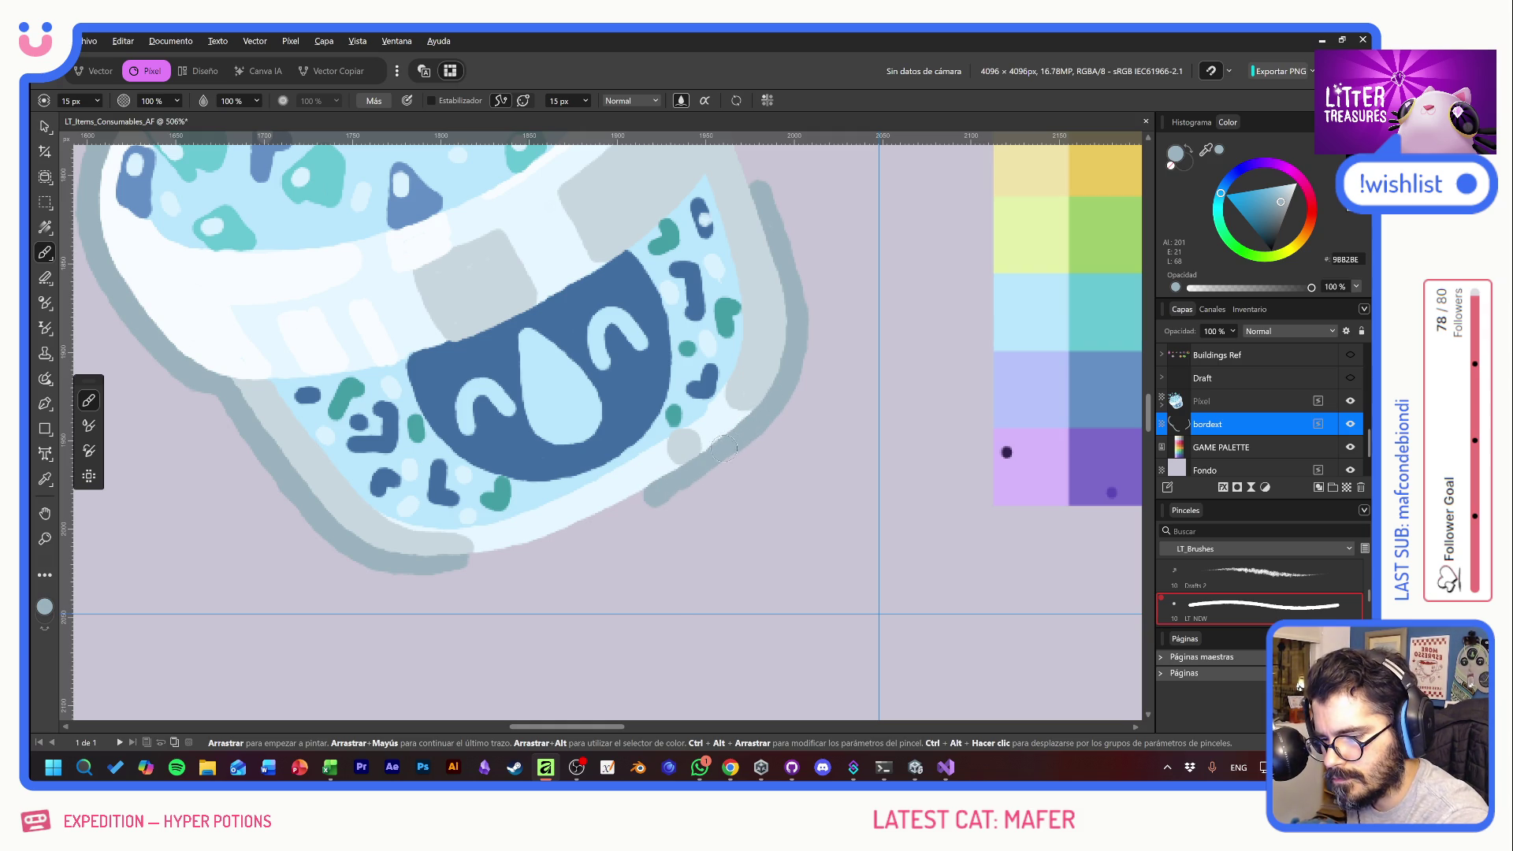
pyautogui.moveTo(651, 500)
pyautogui.mouseDown()
pyautogui.moveTo(531, 550)
pyautogui.moveTo(450, 563)
pyautogui.mouseUp()
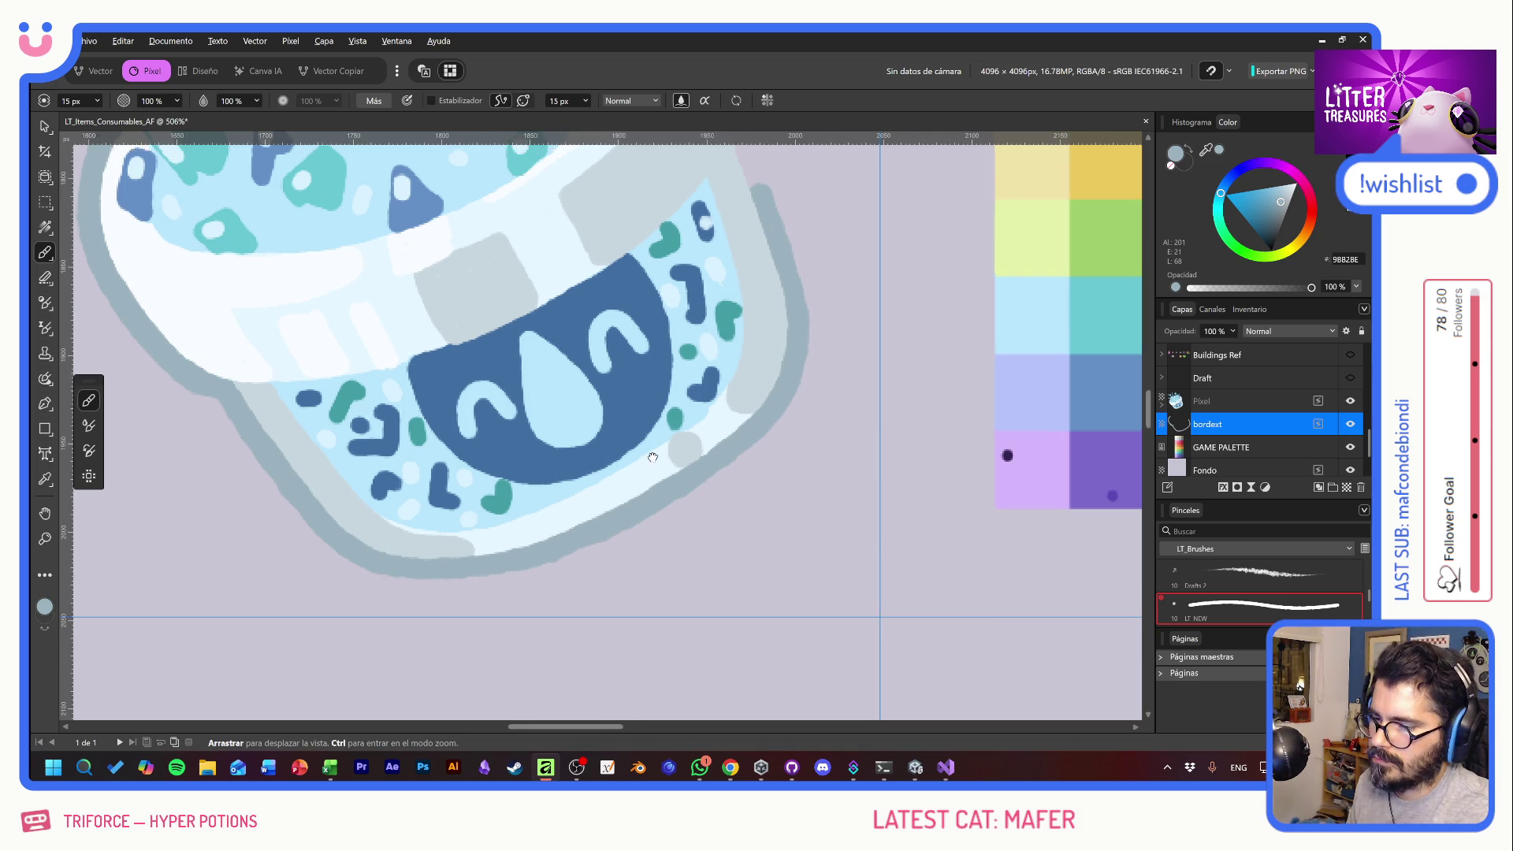
# - Finish the grey border up the cup's right edge and across its top rim
pyautogui.moveTo(632, 402); pyautogui.dragTo(642, 630)
pyautogui.click(746, 373)
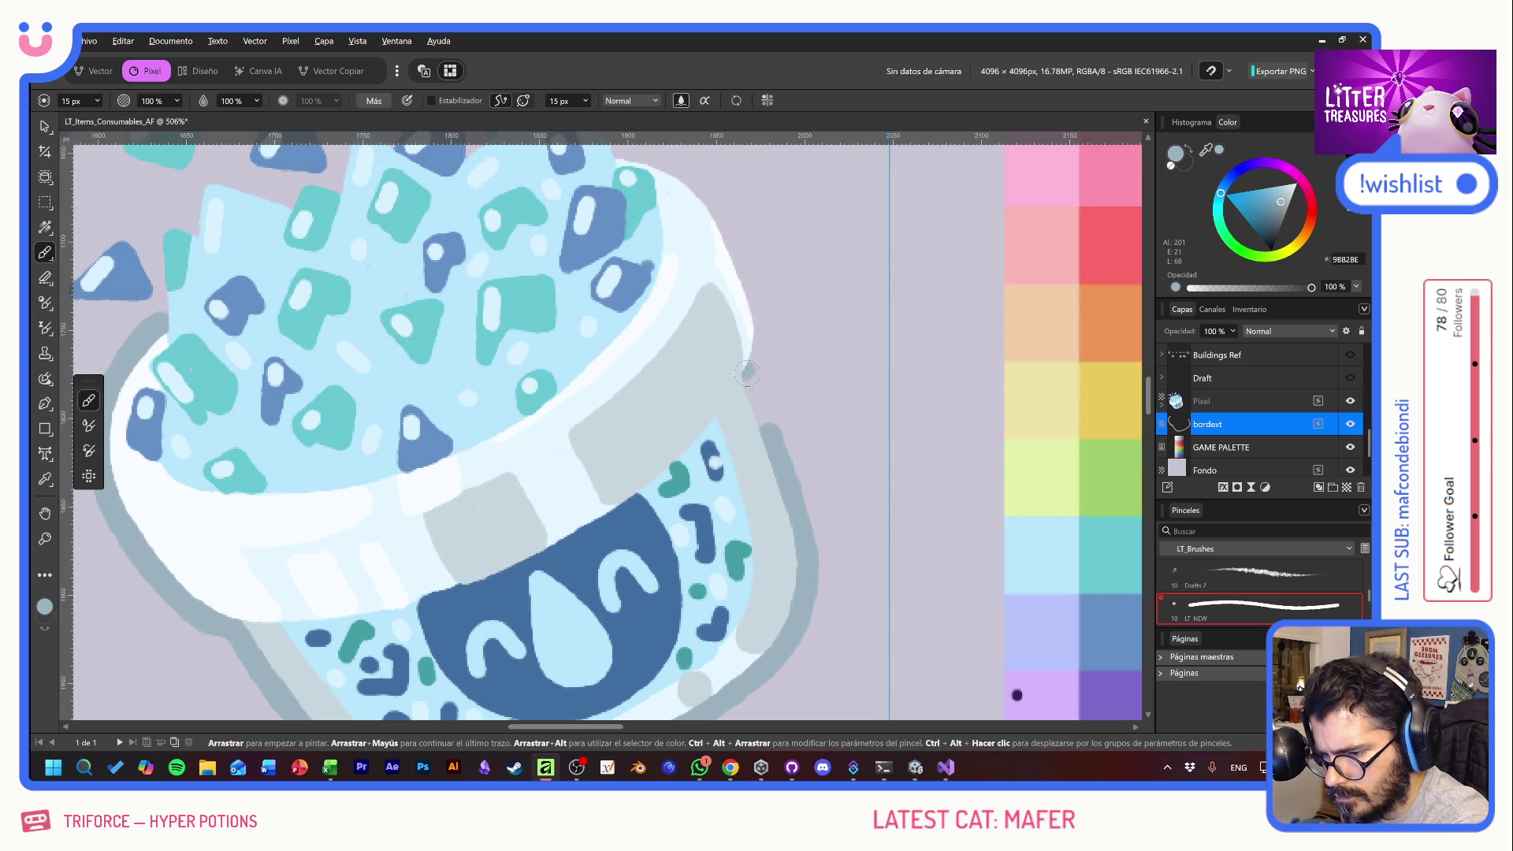
pyautogui.moveTo(749, 369); pyautogui.dragTo(772, 450)
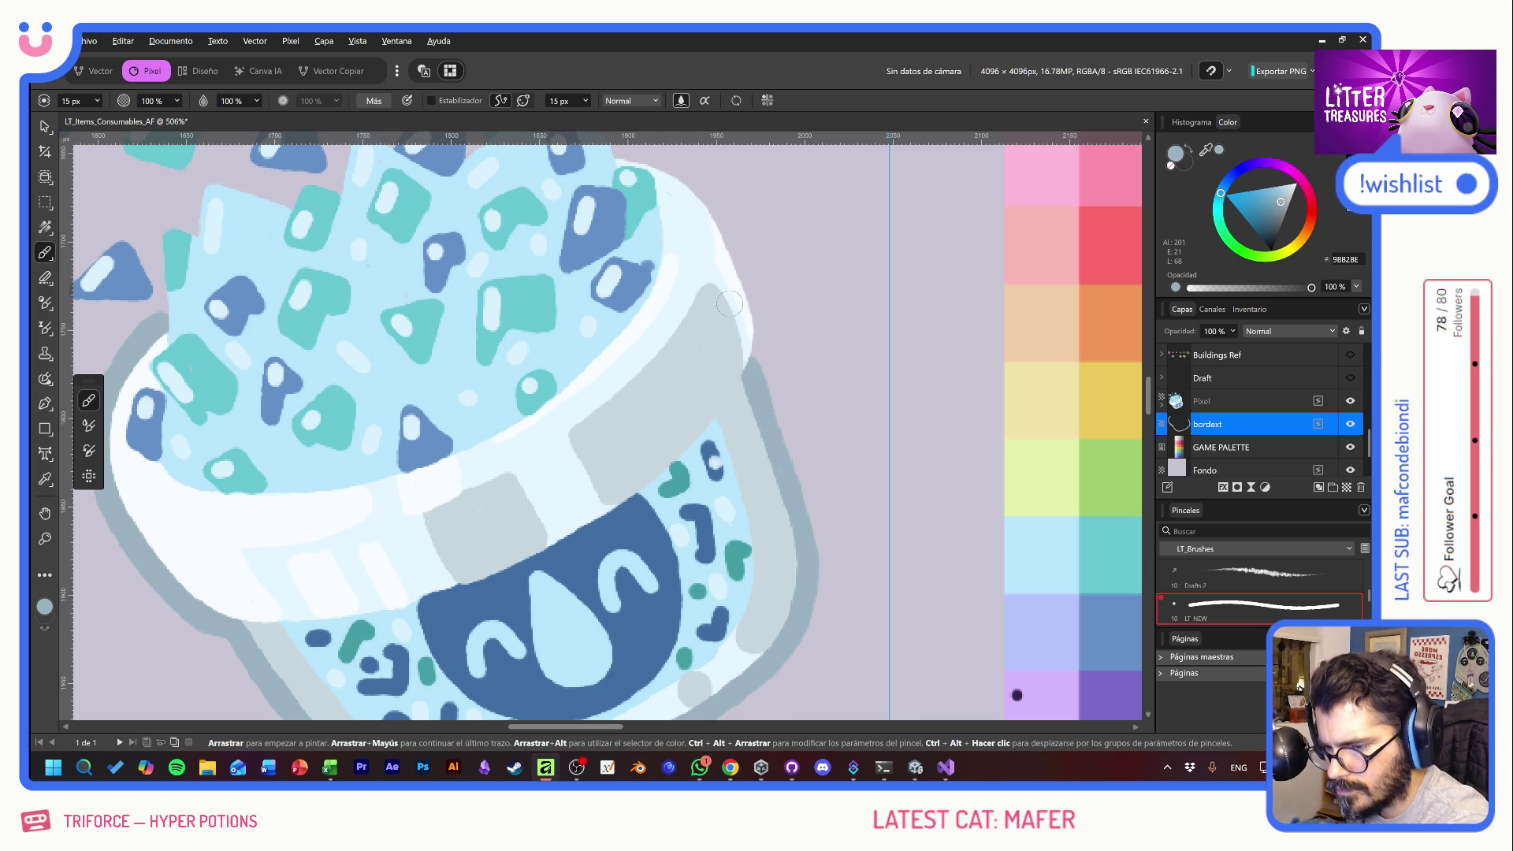
pyautogui.moveTo(755, 365)
pyautogui.mouseDown()
pyautogui.moveTo(751, 282)
pyautogui.moveTo(712, 206)
pyautogui.moveTo(718, 311)
pyautogui.mouseUp()
pyautogui.moveTo(619, 251)
pyautogui.mouseDown()
pyautogui.moveTo(669, 263)
pyautogui.moveTo(740, 331)
pyautogui.mouseUp()
pyautogui.moveTo(650, 459); pyautogui.dragTo(846, 541)
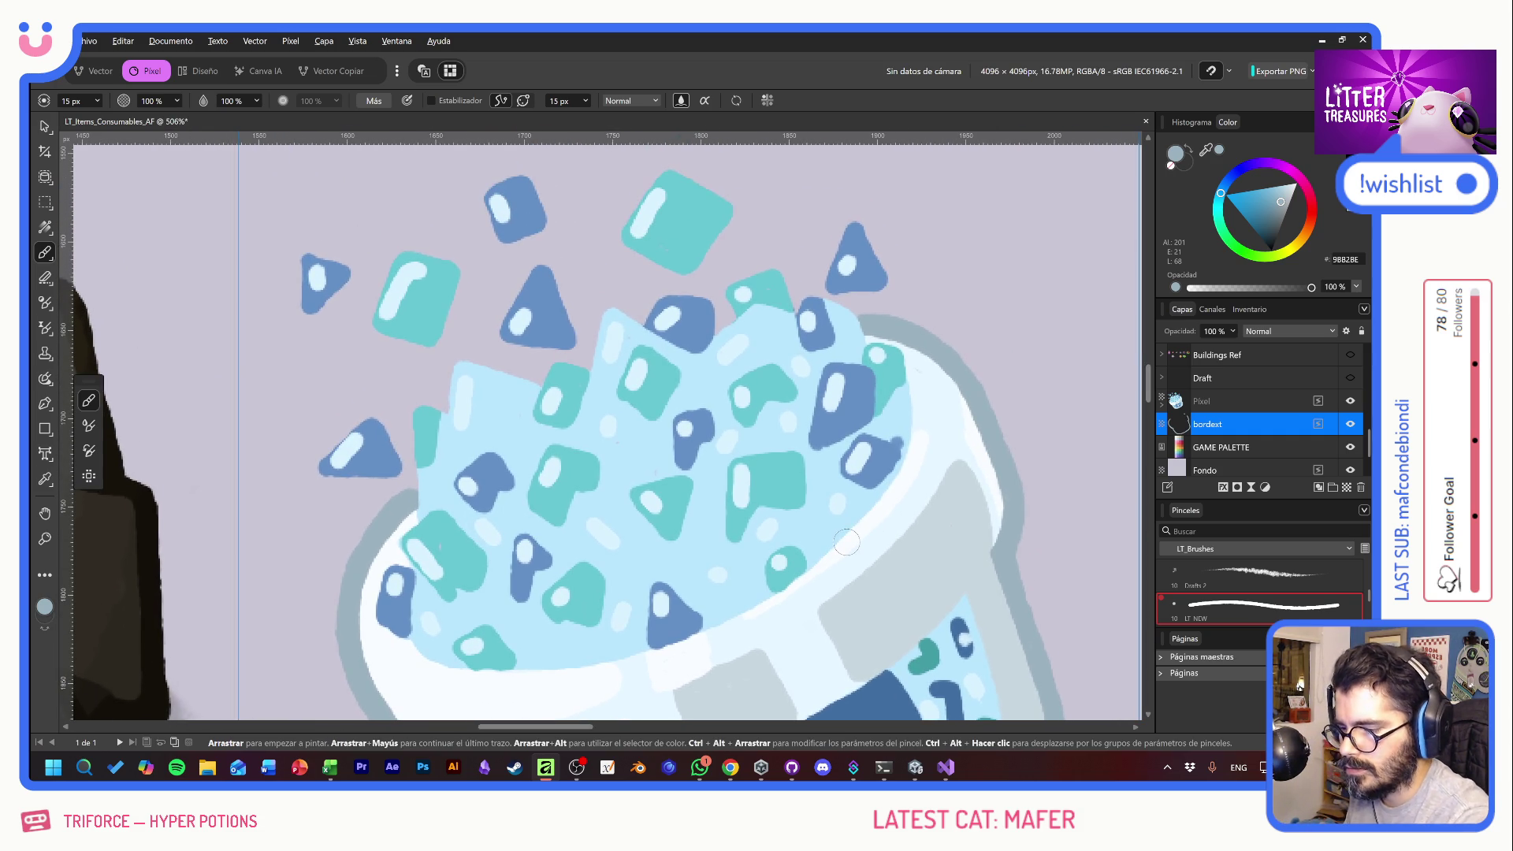
pyautogui.scroll(-4, 847, 542)
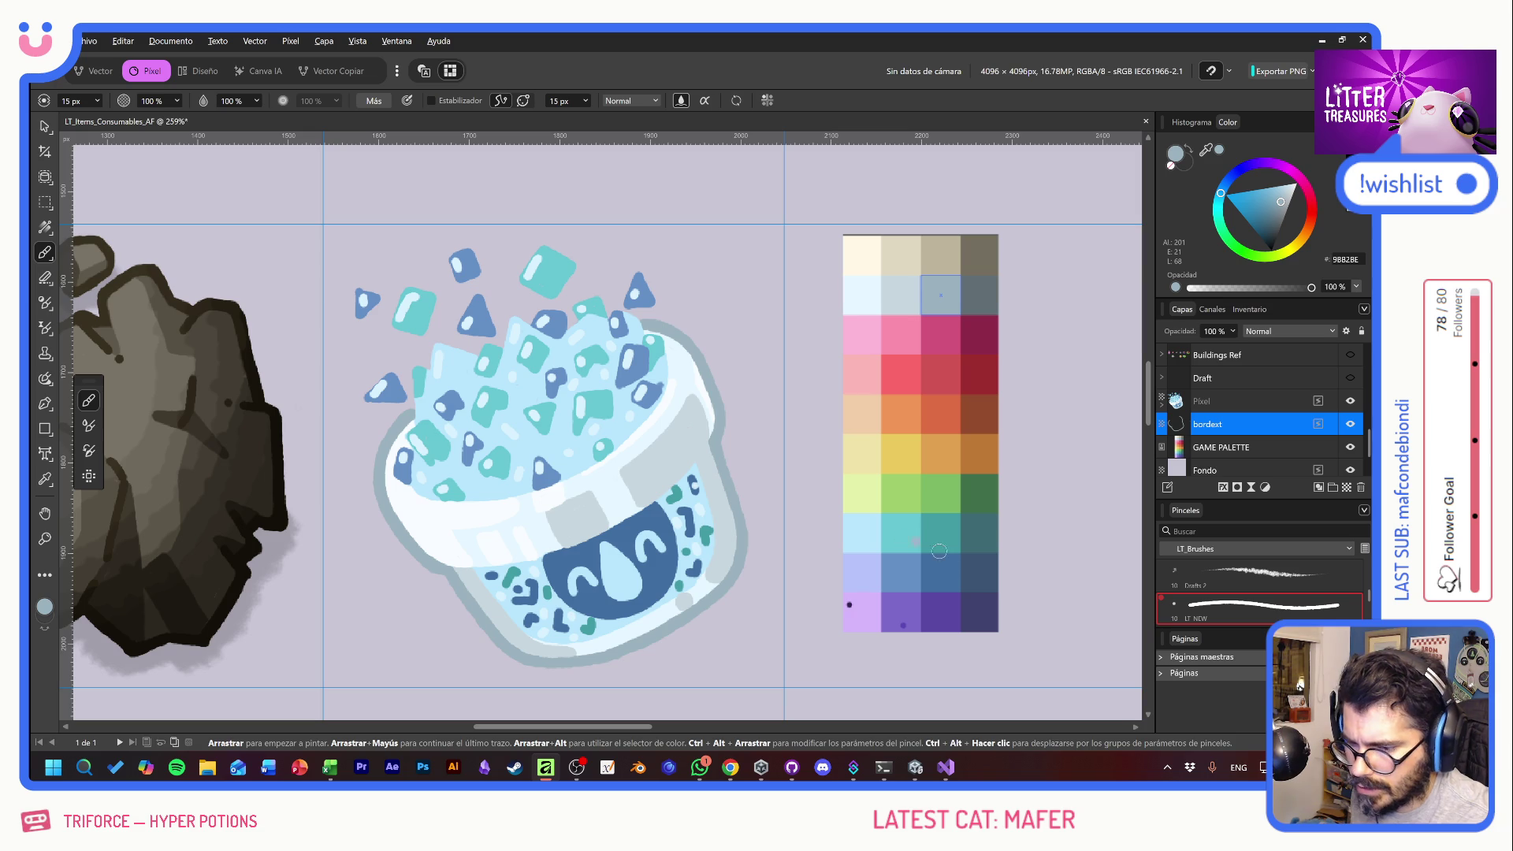
pyautogui.keyDown('alt'); pyautogui.click(977, 535); pyautogui.keyUp('alt')
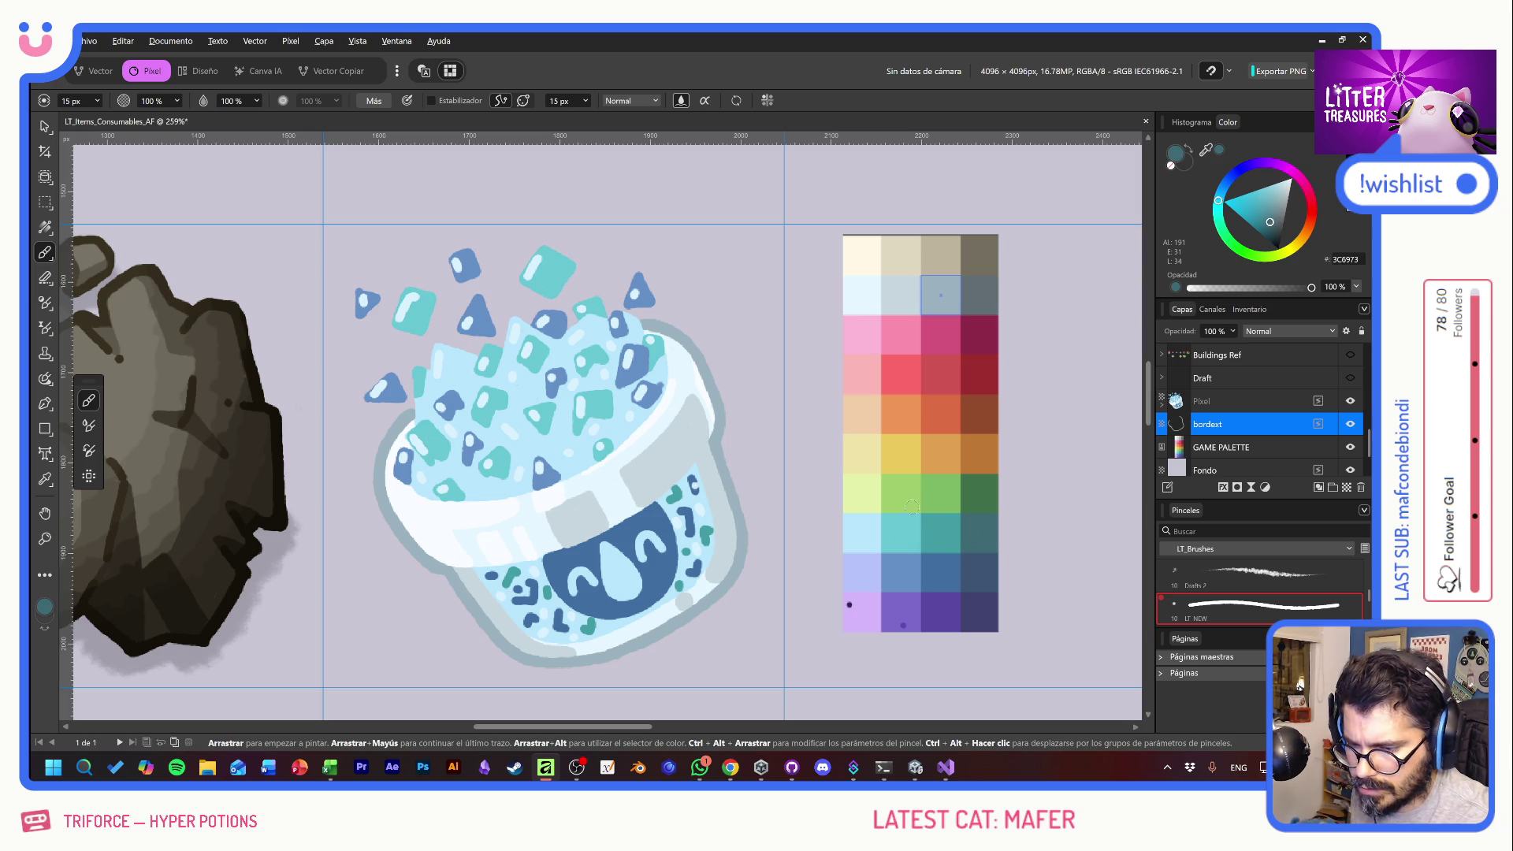
# - Outline the teal crystals and the top teal square in brighter teal
pyautogui.keyDown('alt'); pyautogui.click(941, 537); pyautogui.keyUp('alt')
pyautogui.moveTo(723, 318)
pyautogui.mouseDown()
pyautogui.moveTo(623, 282)
pyautogui.moveTo(690, 337)
pyautogui.mouseUp()
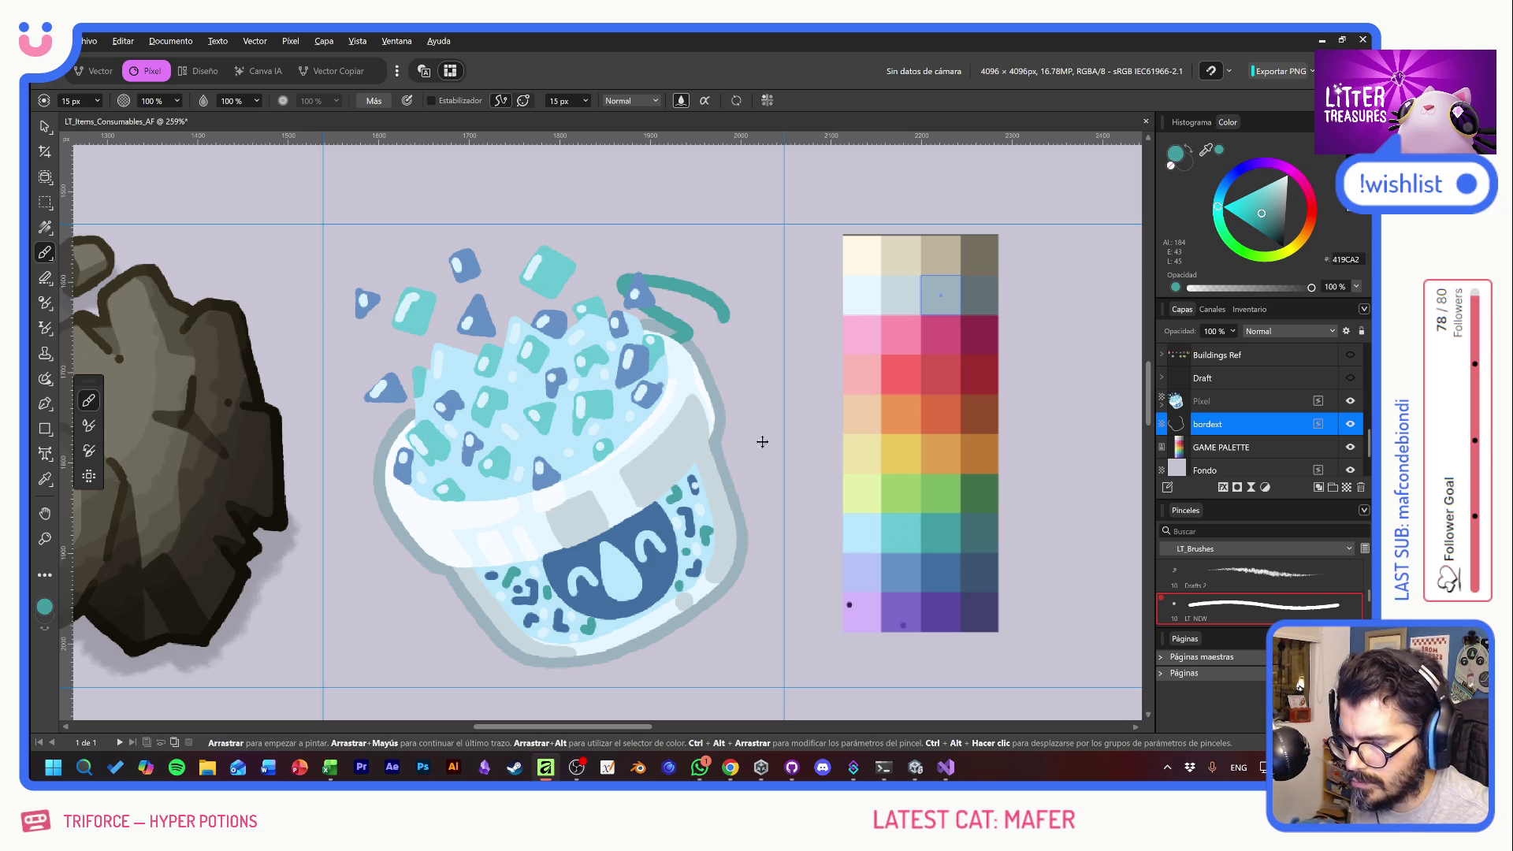
pyautogui.hotkey('ctrl', 'z')
pyautogui.hotkey('ctrl', 'z')
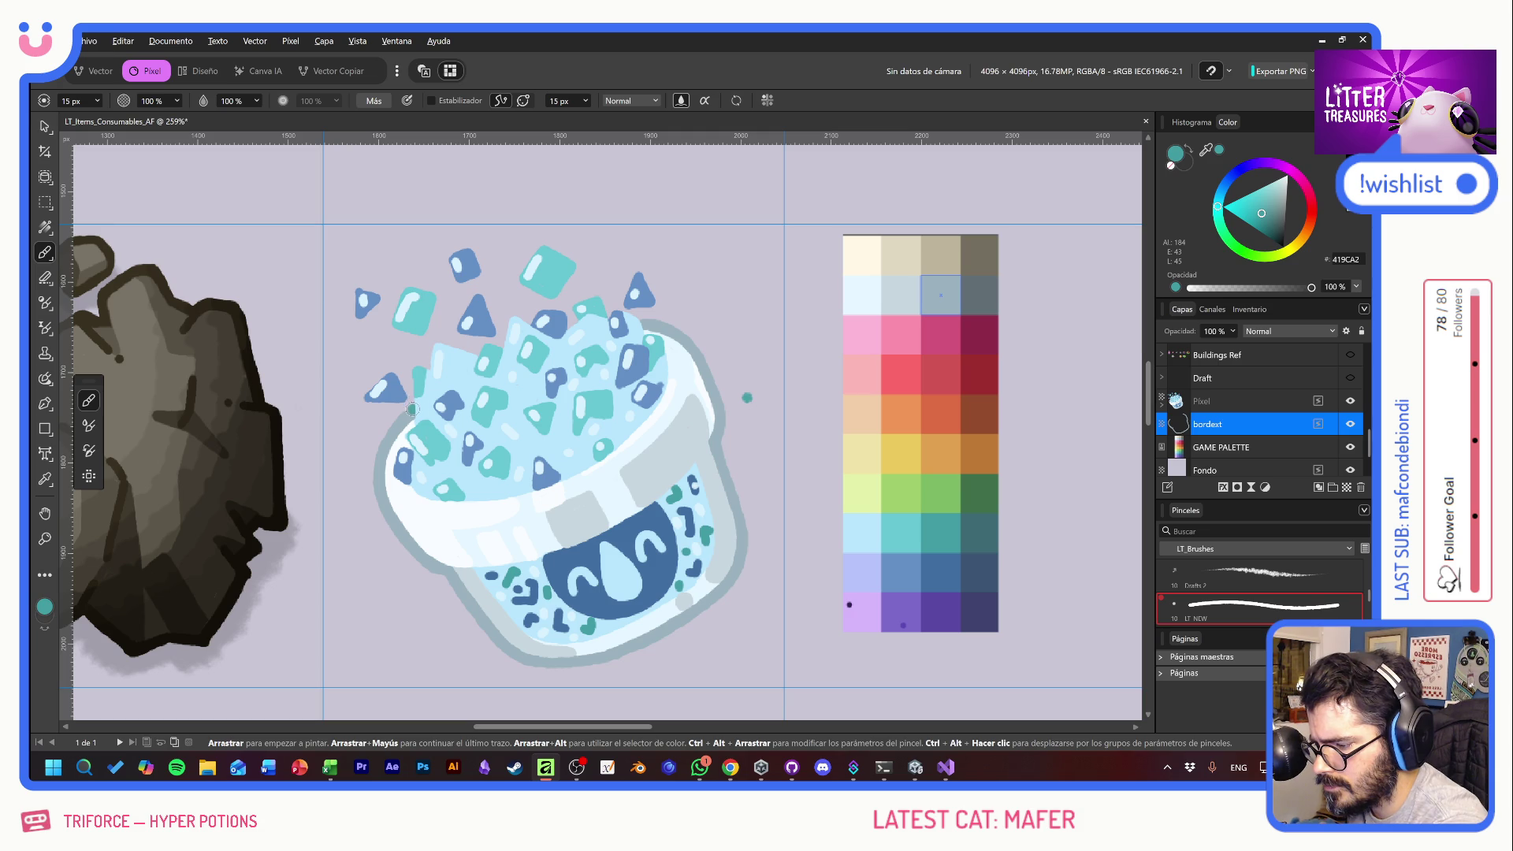
pyautogui.moveTo(410, 414)
pyautogui.mouseDown()
pyautogui.moveTo(406, 356)
pyautogui.moveTo(433, 368)
pyautogui.moveTo(434, 337)
pyautogui.moveTo(490, 359)
pyautogui.moveTo(521, 308)
pyautogui.moveTo(543, 325)
pyautogui.moveTo(597, 291)
pyautogui.moveTo(614, 323)
pyautogui.moveTo(638, 313)
pyautogui.mouseUp()
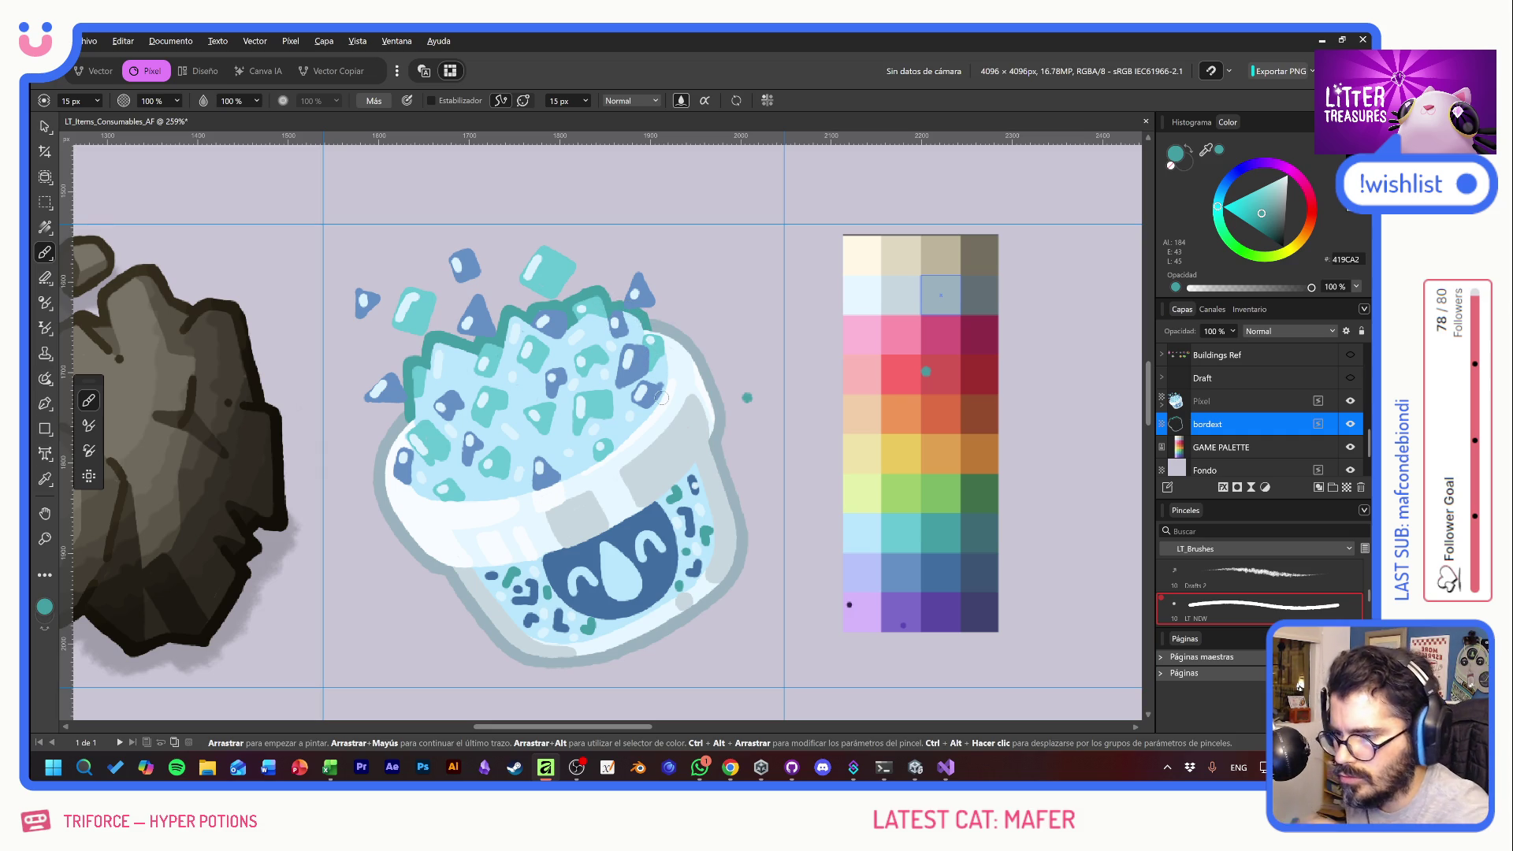
pyautogui.moveTo(520, 268)
pyautogui.mouseDown()
pyautogui.moveTo(538, 241)
pyautogui.moveTo(581, 264)
pyautogui.moveTo(556, 303)
pyautogui.moveTo(515, 283)
pyautogui.mouseUp()
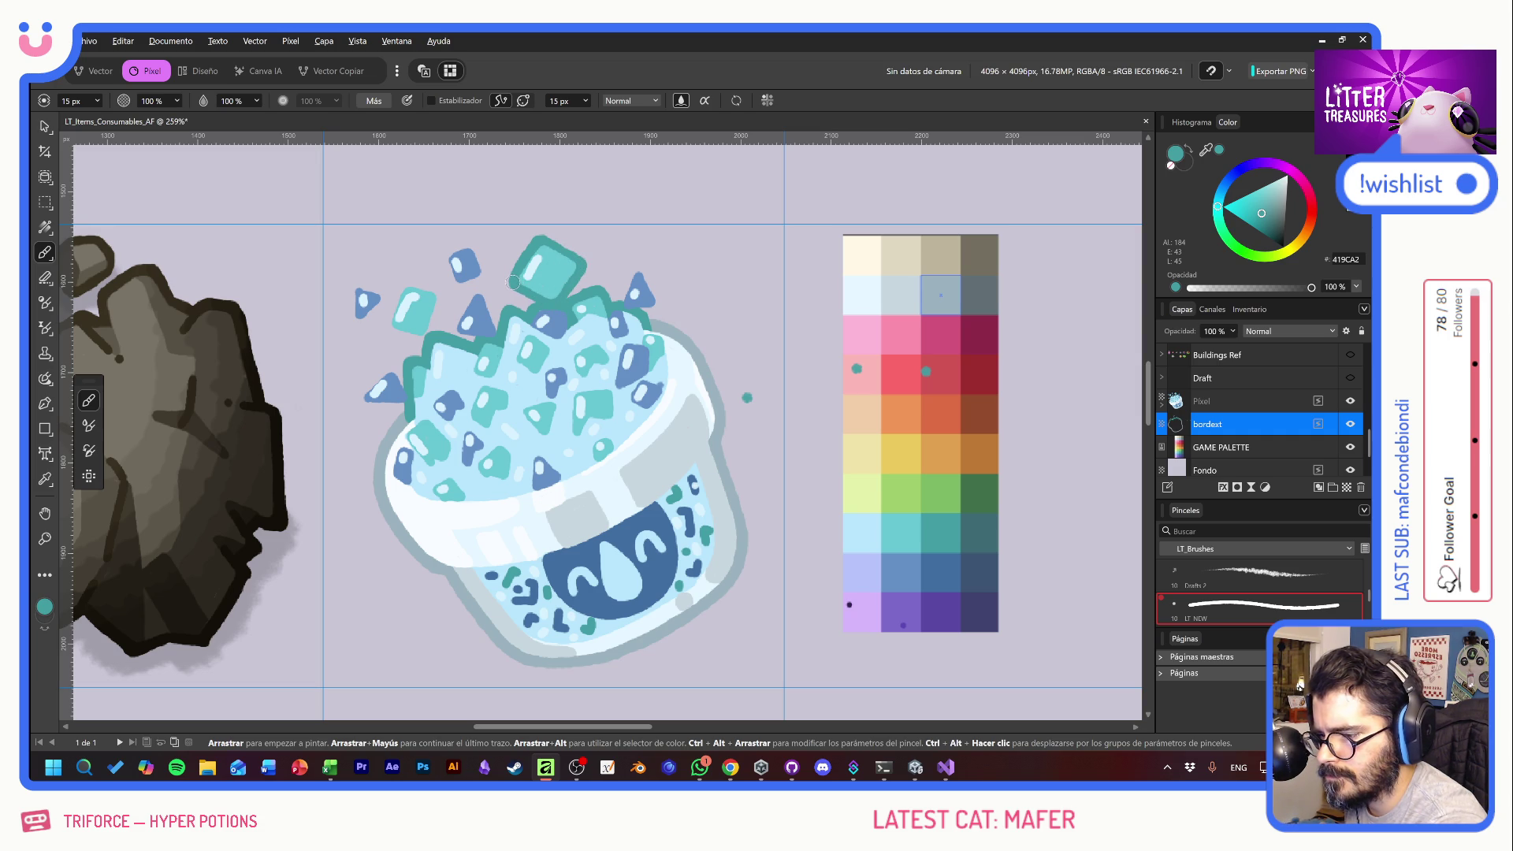
pyautogui.moveTo(389, 325)
pyautogui.mouseDown()
pyautogui.moveTo(402, 281)
pyautogui.moveTo(441, 295)
pyautogui.moveTo(423, 338)
pyautogui.moveTo(386, 323)
pyautogui.mouseUp()
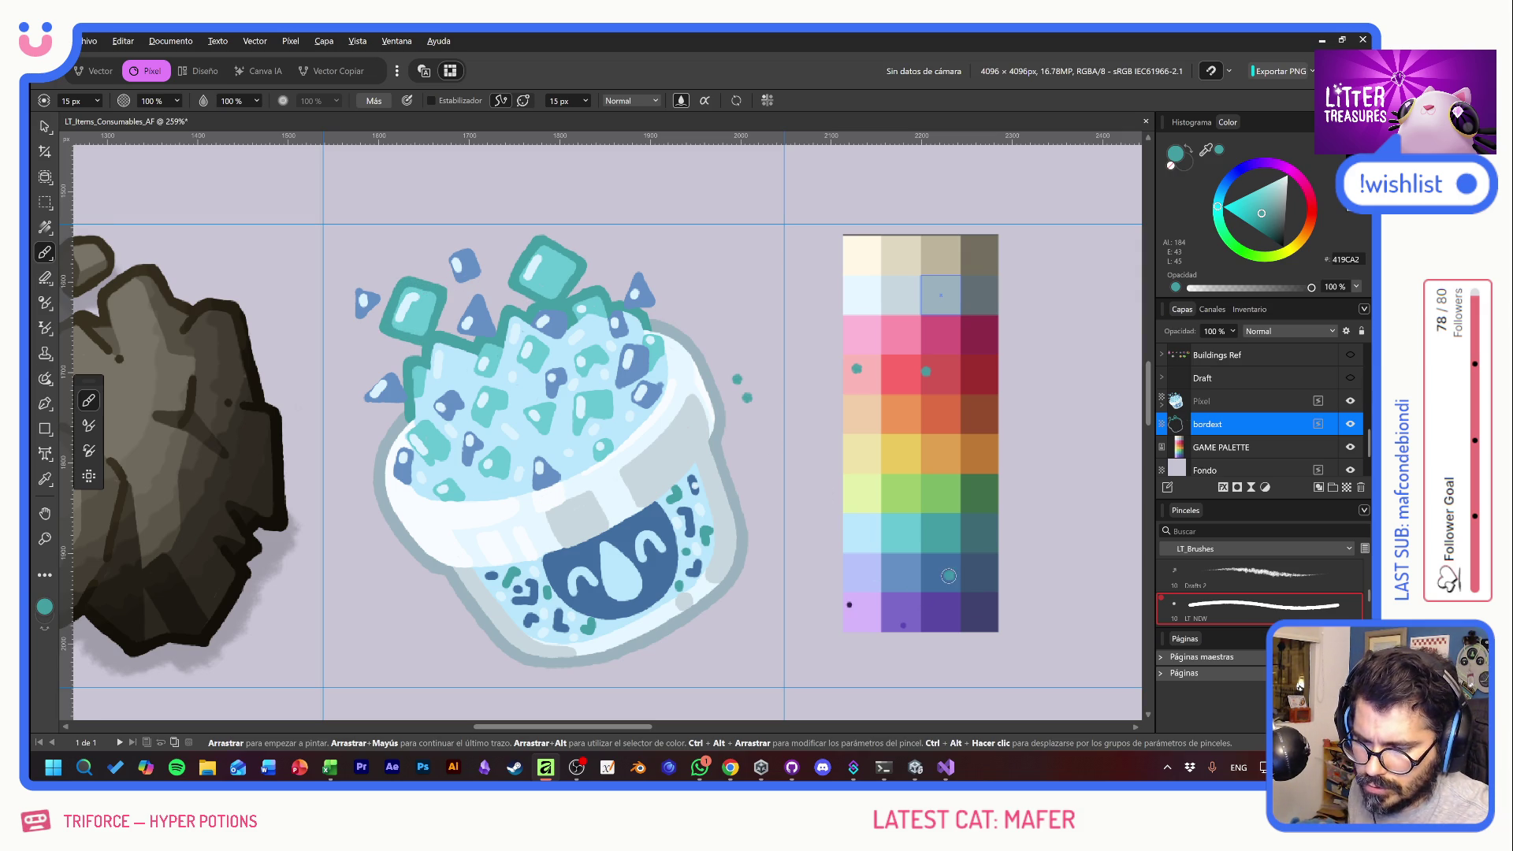
# - Outline the blue triangles above and left of the cup in blue, undoing a stray stroke
pyautogui.keyDown('alt'); pyautogui.click(948, 574); pyautogui.keyUp('alt')
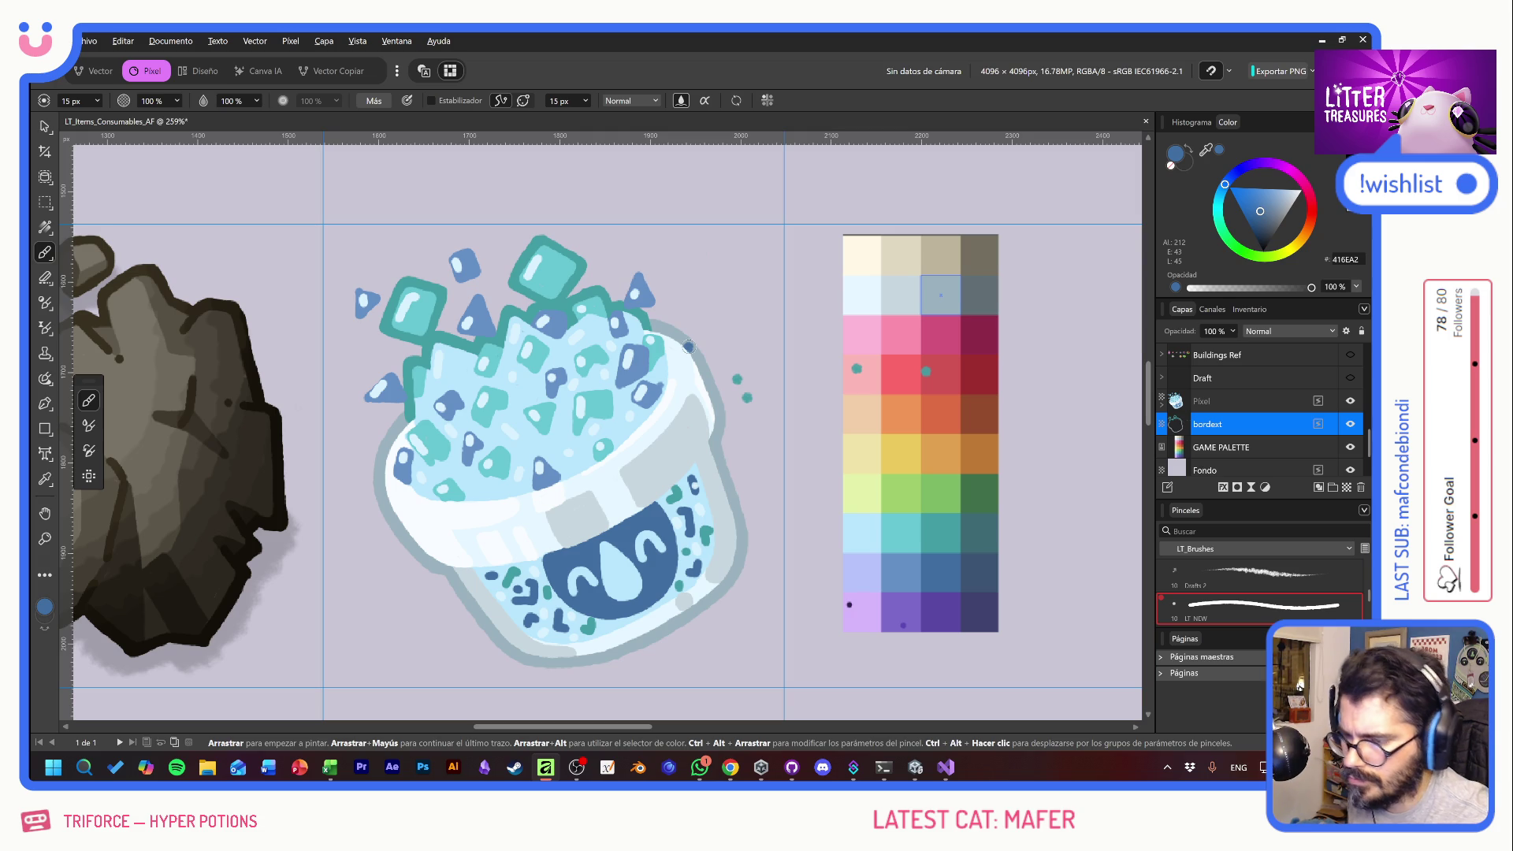
pyautogui.moveTo(628, 289)
pyautogui.mouseDown()
pyautogui.moveTo(635, 266)
pyautogui.moveTo(658, 305)
pyautogui.moveTo(621, 308)
pyautogui.mouseUp()
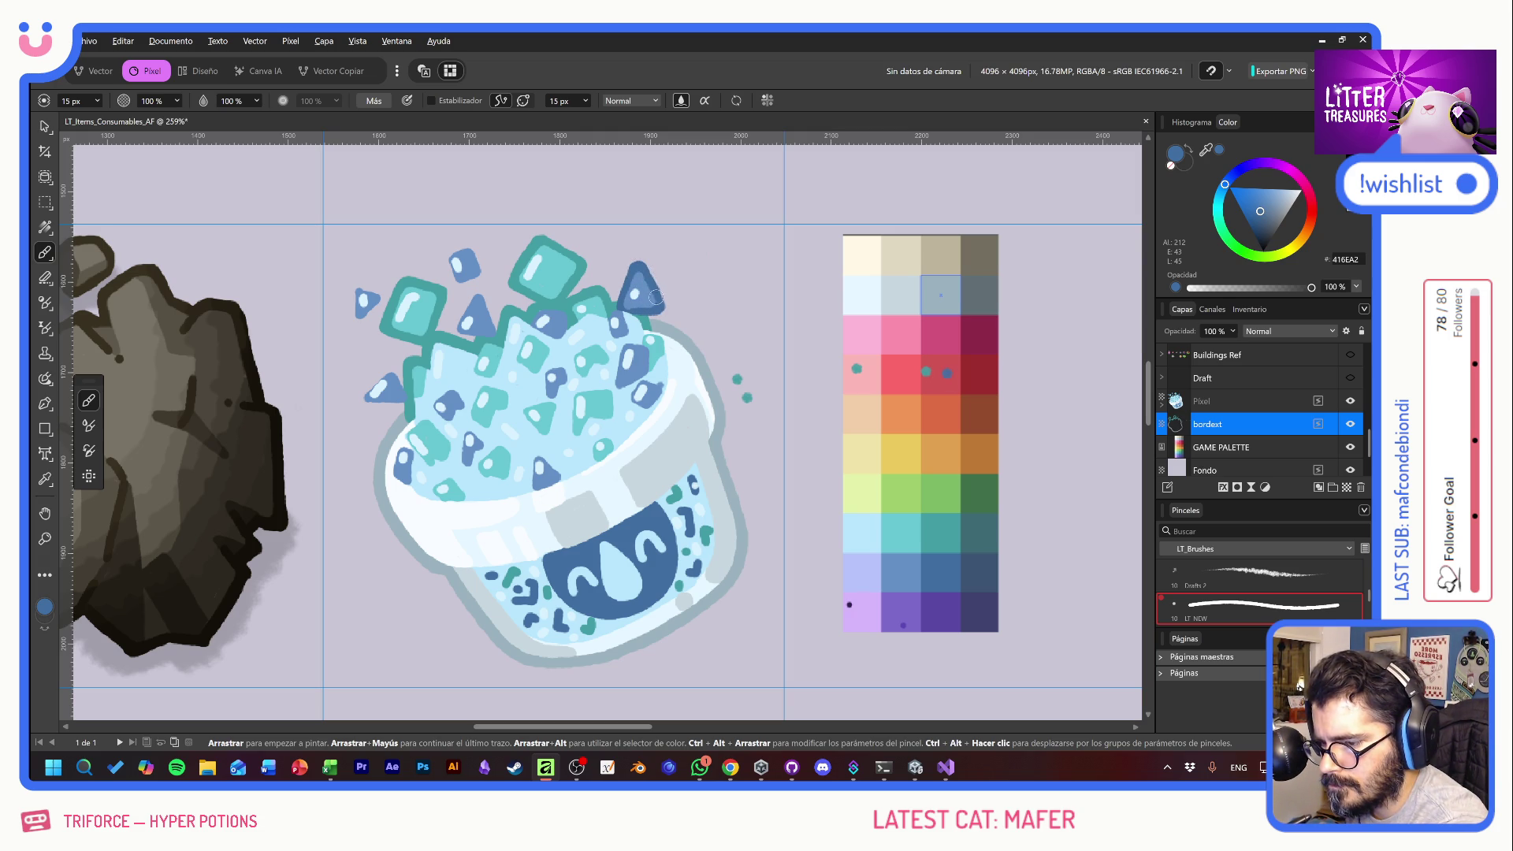
pyautogui.moveTo(447, 276)
pyautogui.mouseDown()
pyautogui.moveTo(444, 258)
pyautogui.moveTo(456, 285)
pyautogui.moveTo(483, 279)
pyautogui.moveTo(477, 253)
pyautogui.moveTo(444, 264)
pyautogui.moveTo(499, 339)
pyautogui.moveTo(455, 333)
pyautogui.mouseUp()
pyautogui.hotkey('ctrl', 'z')
pyautogui.click(701, 324)
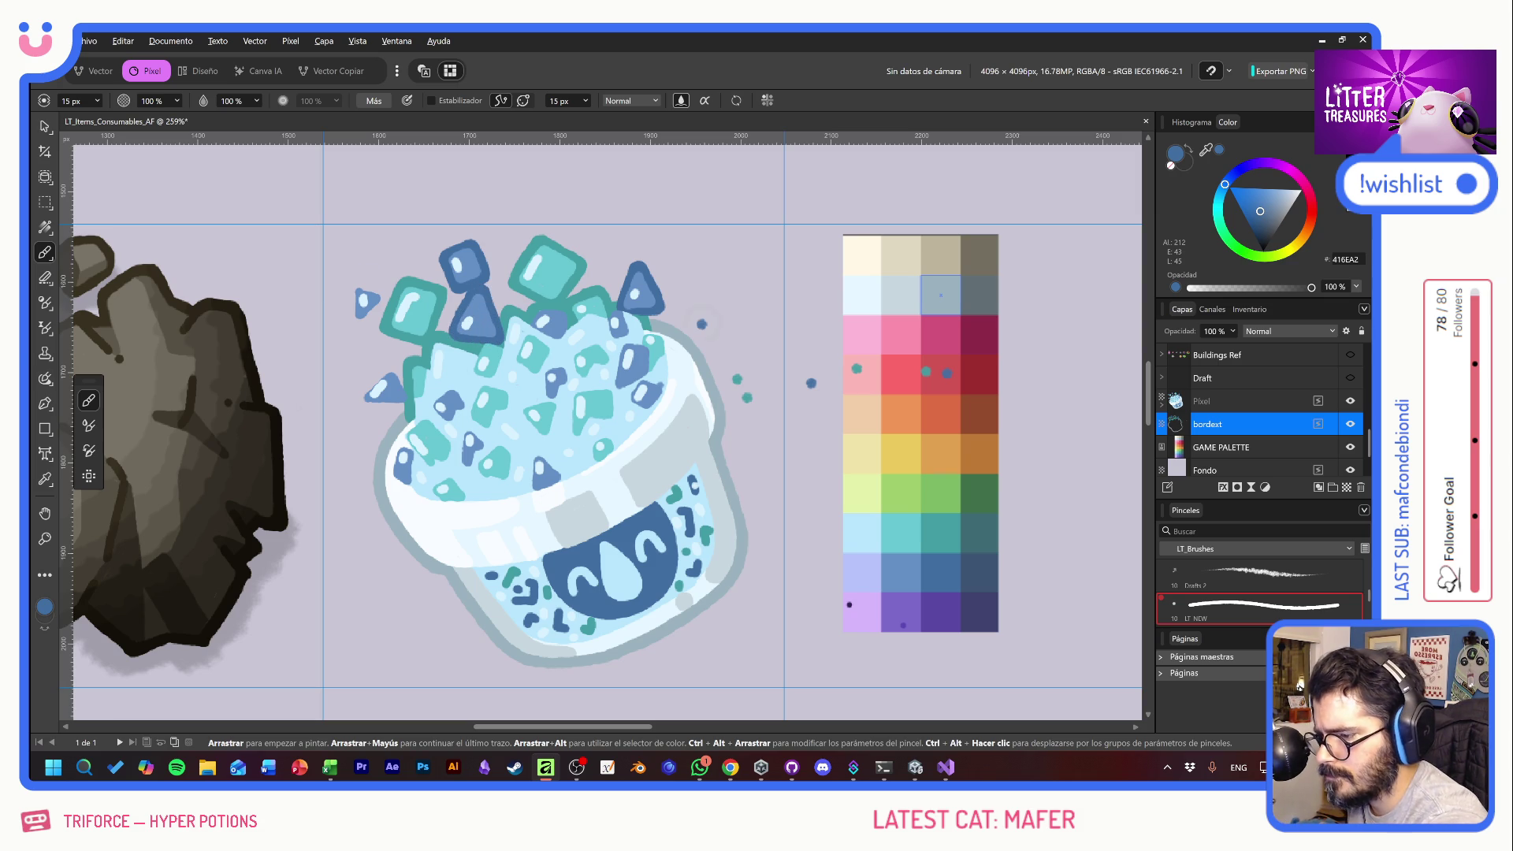
pyautogui.moveTo(358, 297)
pyautogui.mouseDown()
pyautogui.moveTo(364, 325)
pyautogui.moveTo(381, 300)
pyautogui.moveTo(353, 286)
pyautogui.moveTo(353, 317)
pyautogui.moveTo(362, 301)
pyautogui.mouseUp()
pyautogui.moveTo(361, 394)
pyautogui.mouseDown()
pyautogui.moveTo(386, 373)
pyautogui.moveTo(410, 406)
pyautogui.moveTo(360, 398)
pyautogui.moveTo(381, 381)
pyautogui.moveTo(405, 392)
pyautogui.moveTo(379, 376)
pyautogui.moveTo(370, 389)
pyautogui.mouseUp()
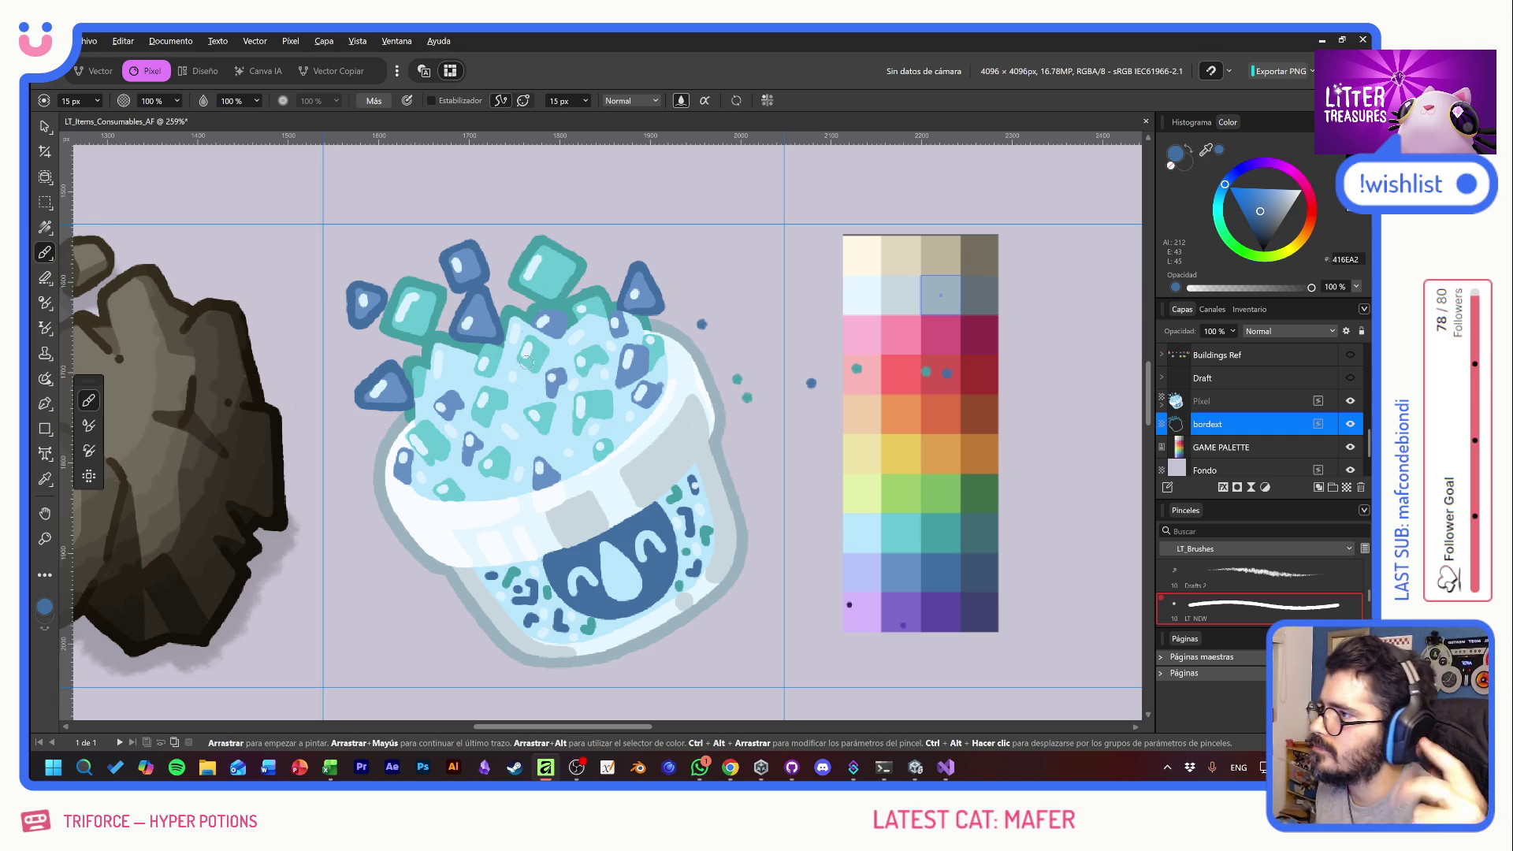
pyautogui.press('e')
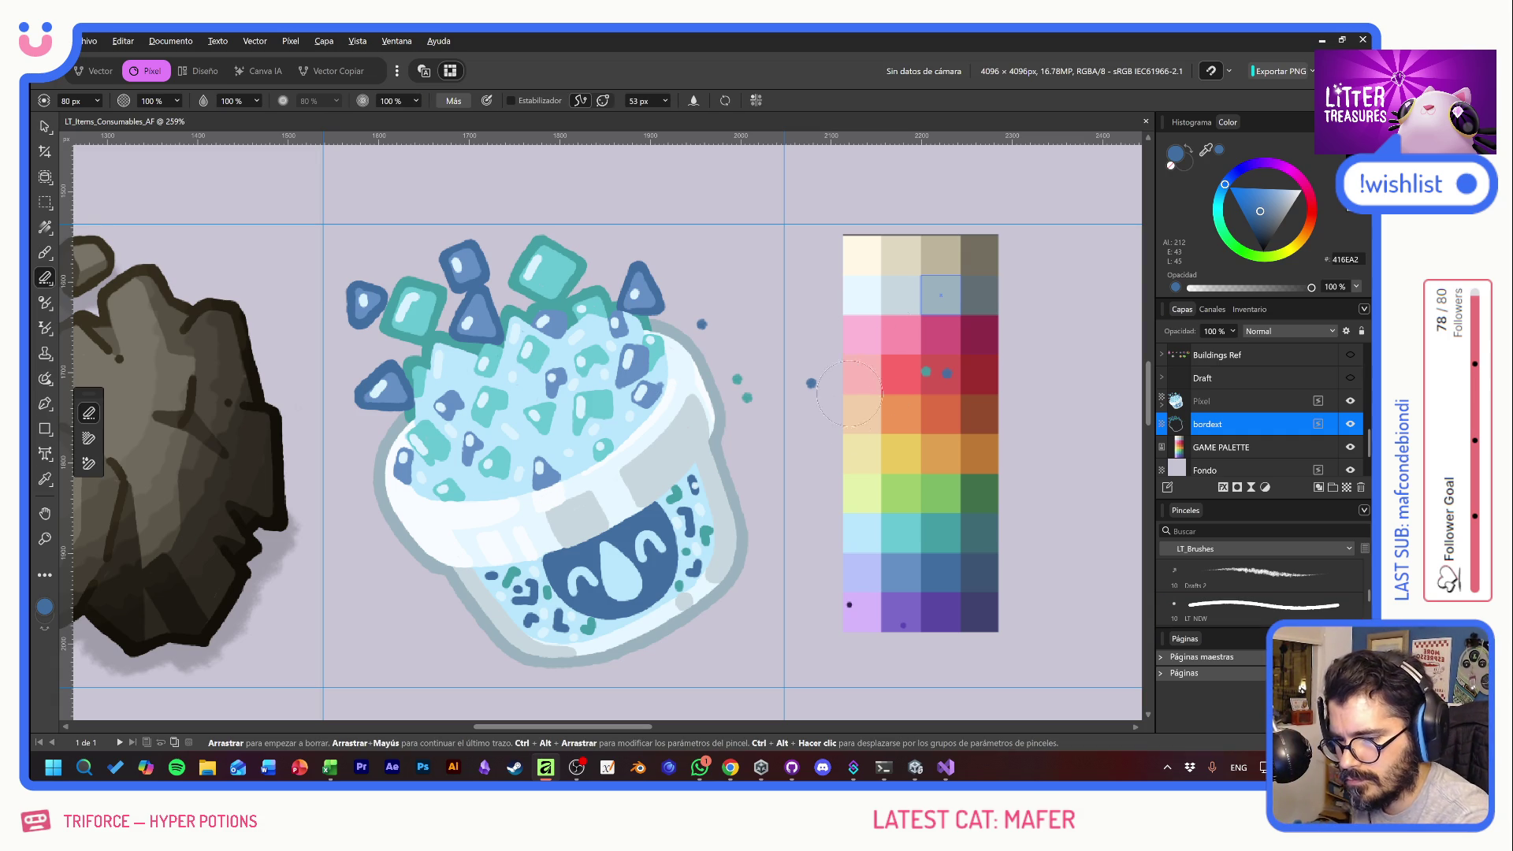
# - Erase the stray teal dot beside the cup and rename the first Pixel sub-layer 'inline'
pyautogui.click(768, 400)
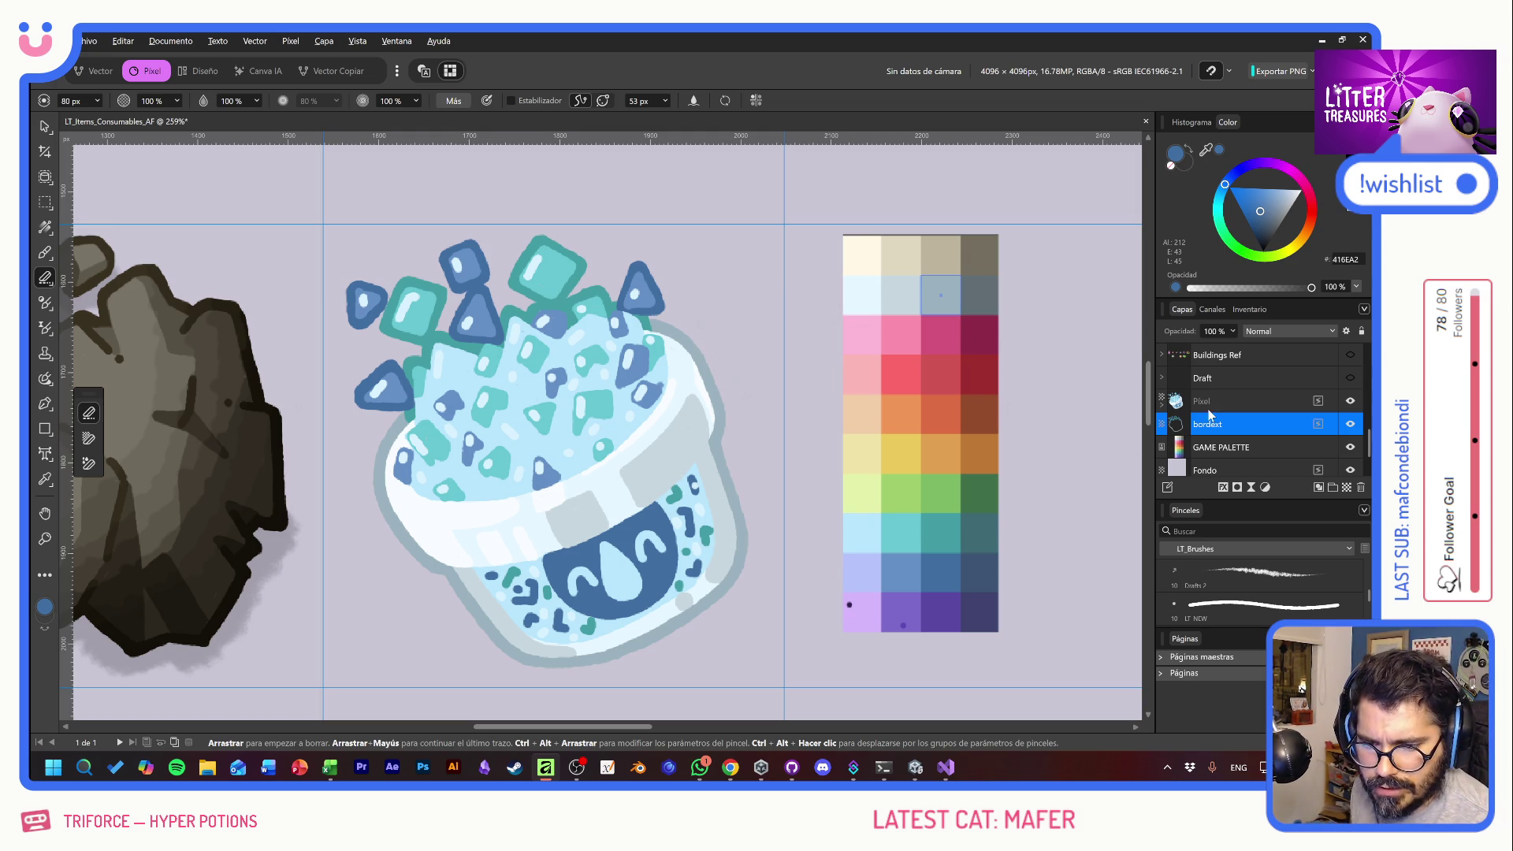
pyautogui.click(1233, 401)
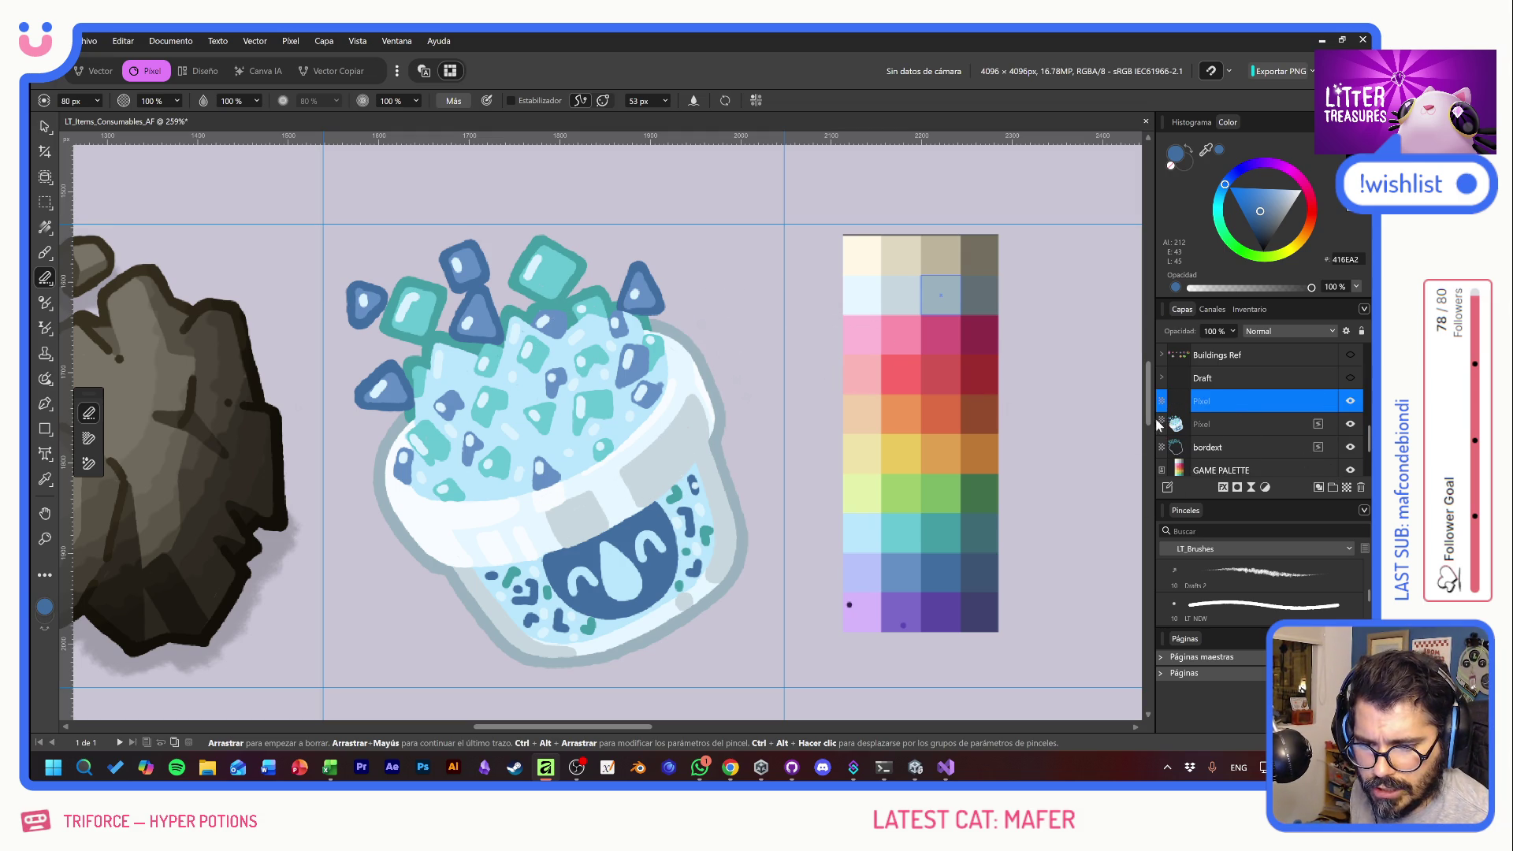
pyautogui.keyDown('ctrl'); pyautogui.click(1174, 406); pyautogui.keyUp('ctrl')
pyautogui.click(1163, 404)
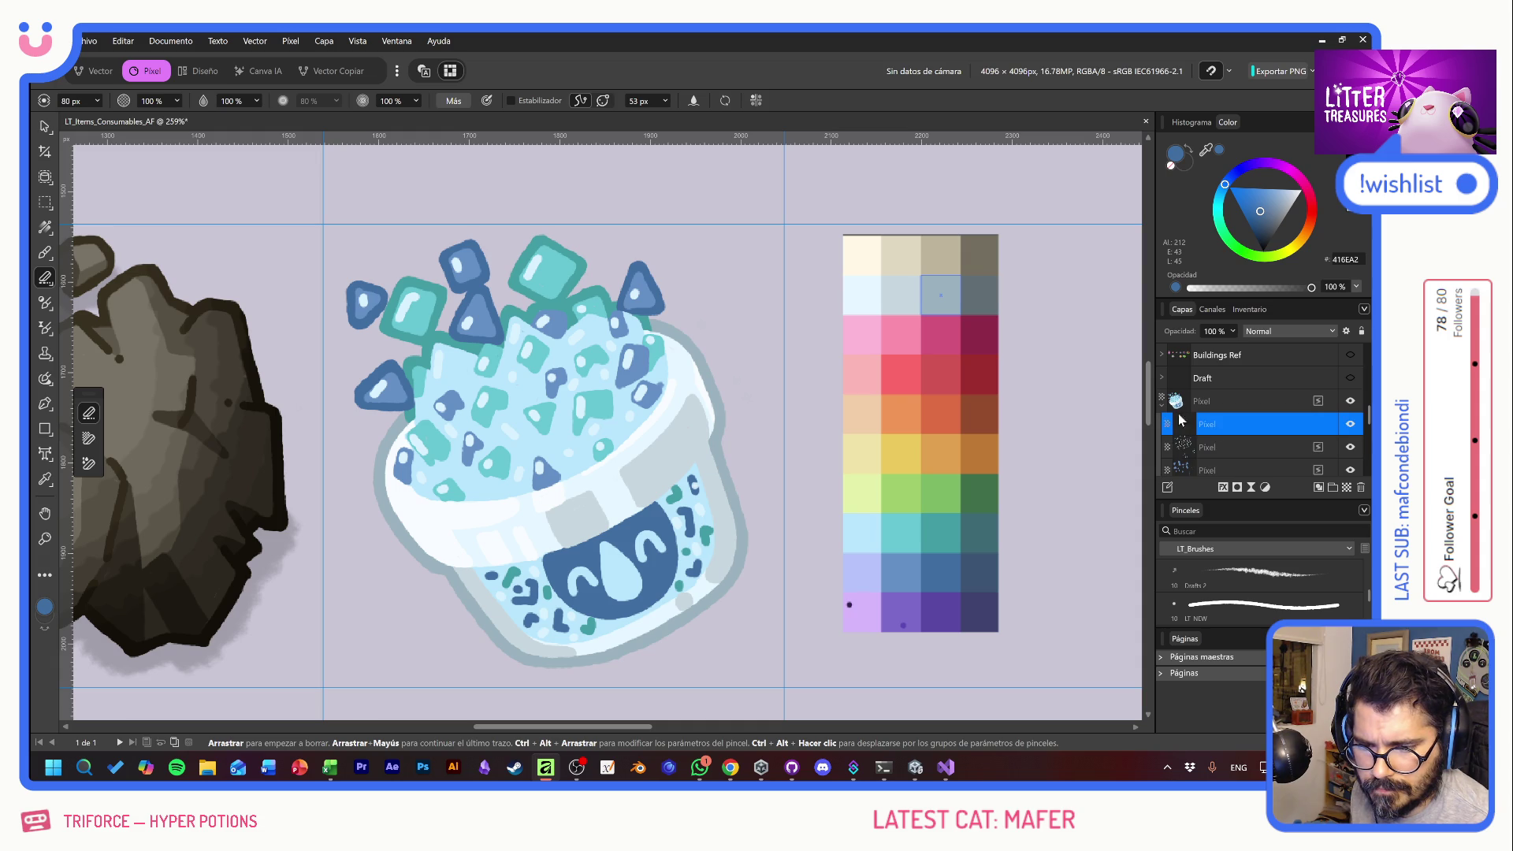
pyautogui.doubleClick(1217, 425)
pyautogui.write('inline')
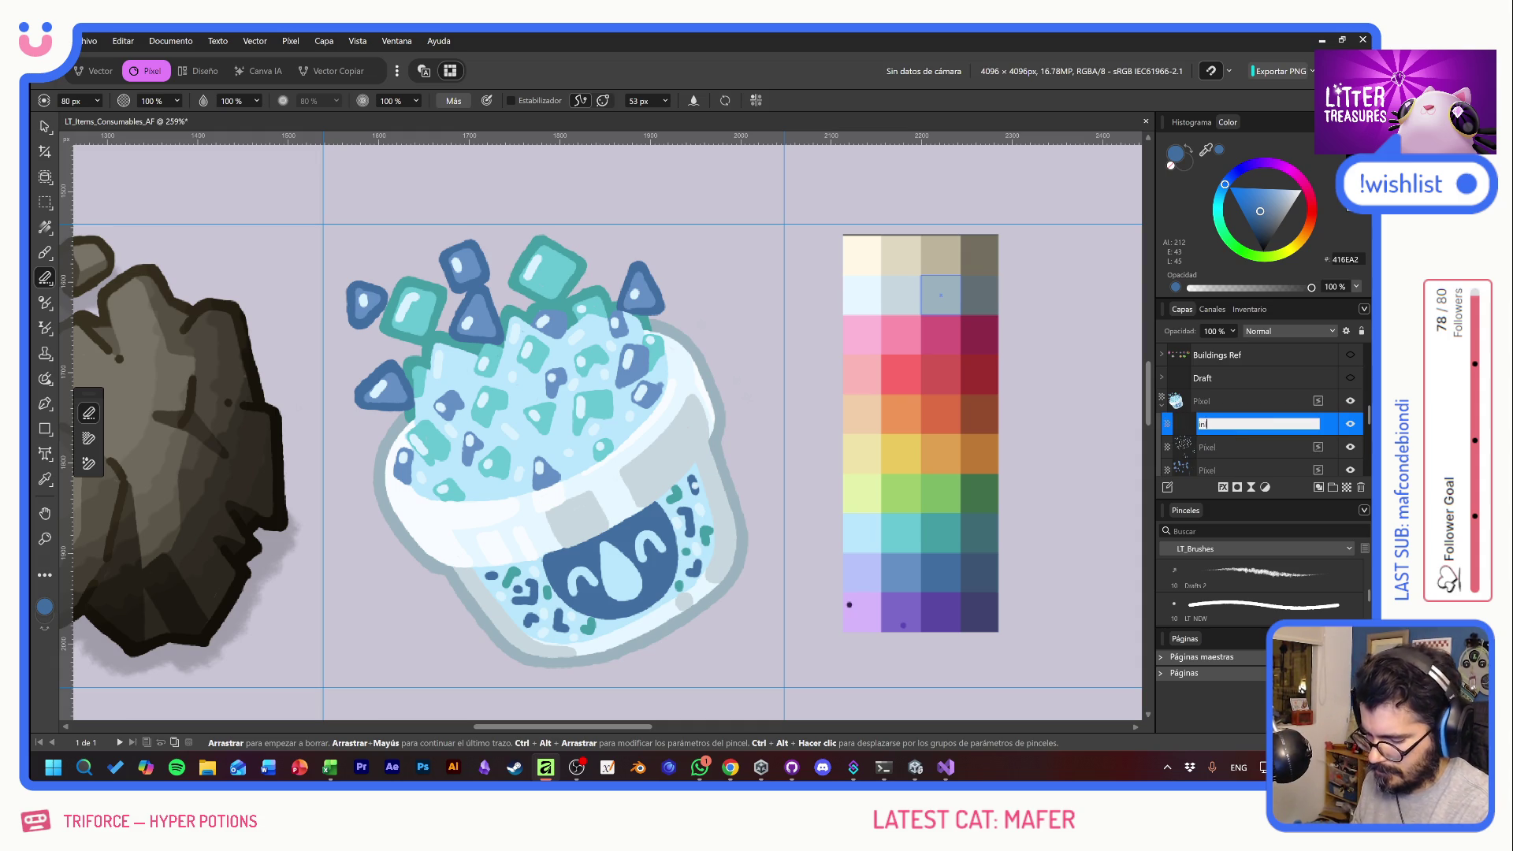
pyautogui.press('Return')
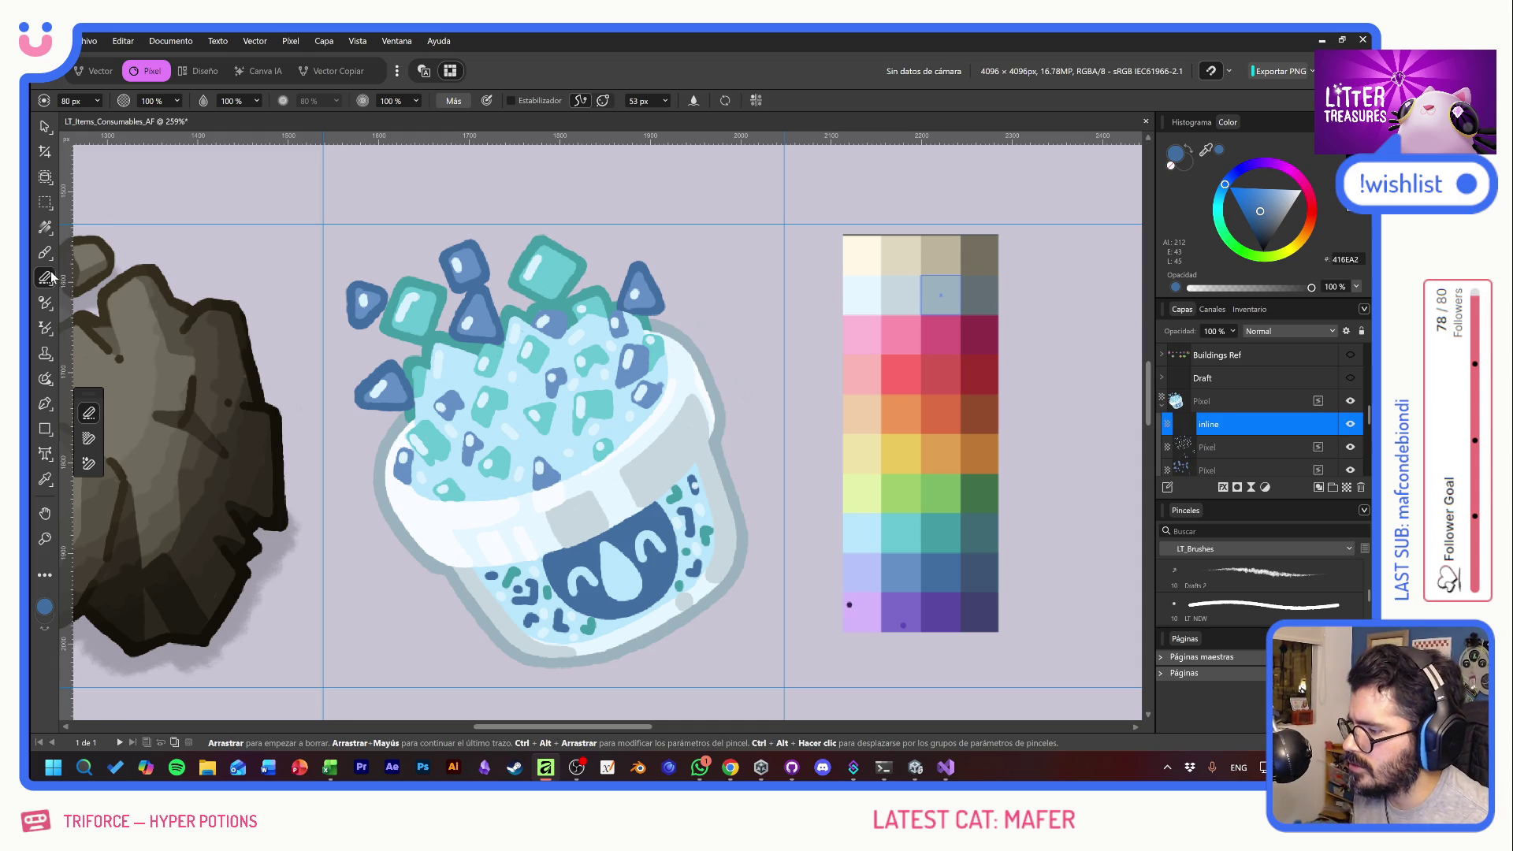
# - Use the Paint Brush with a 10 px width
pyautogui.click(44, 252)
pyautogui.click(70, 101)
pyautogui.write('10')
pyautogui.press('Return')
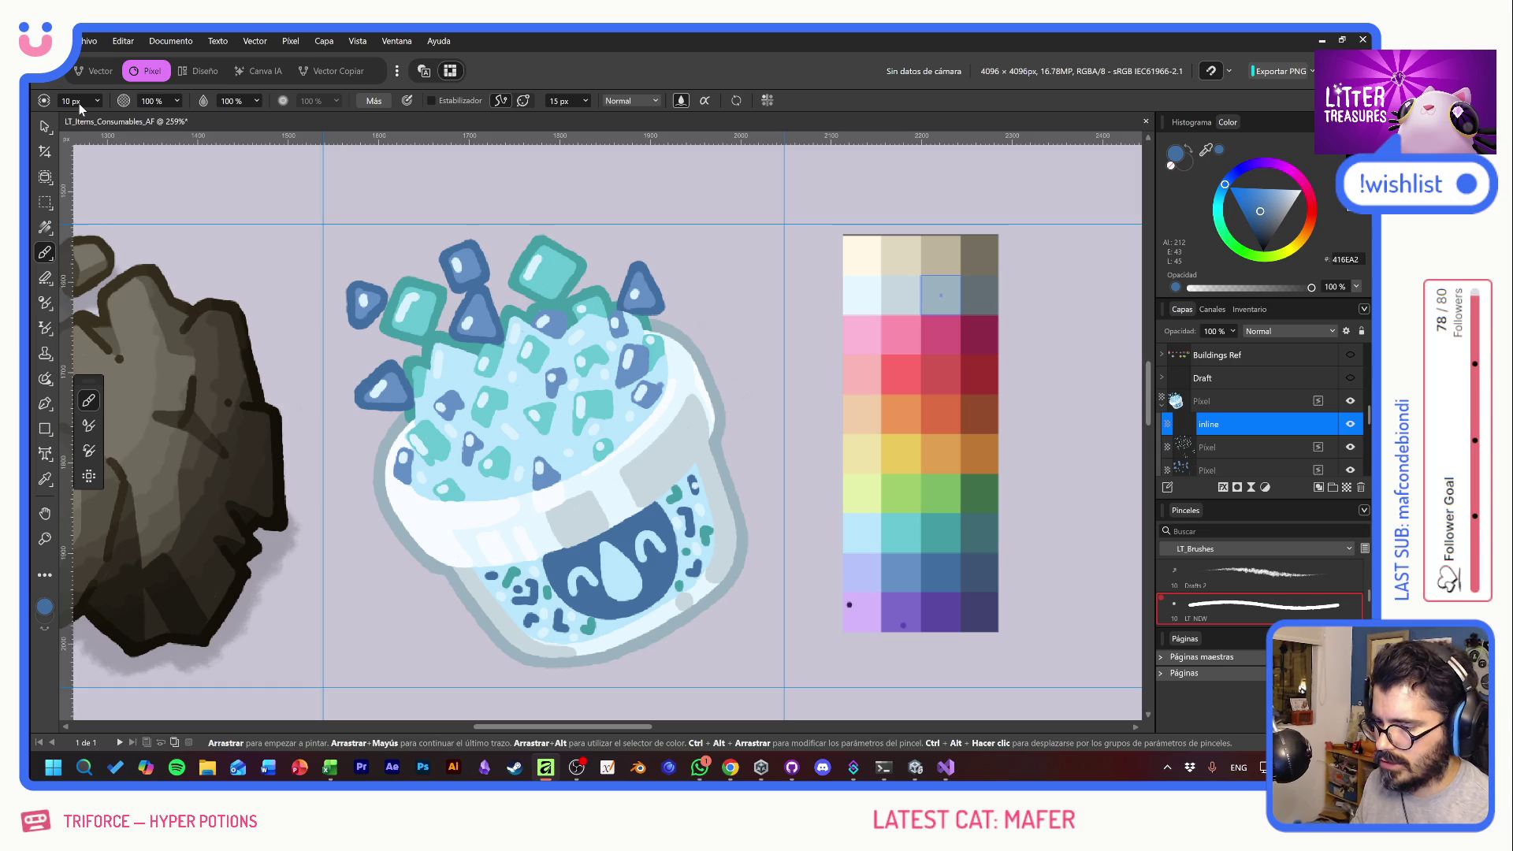
# - Sample the outline's grey-blue and line the cup's right edge, lower-left outline and upper-right rim
pyautogui.scroll(3, 551, 425)
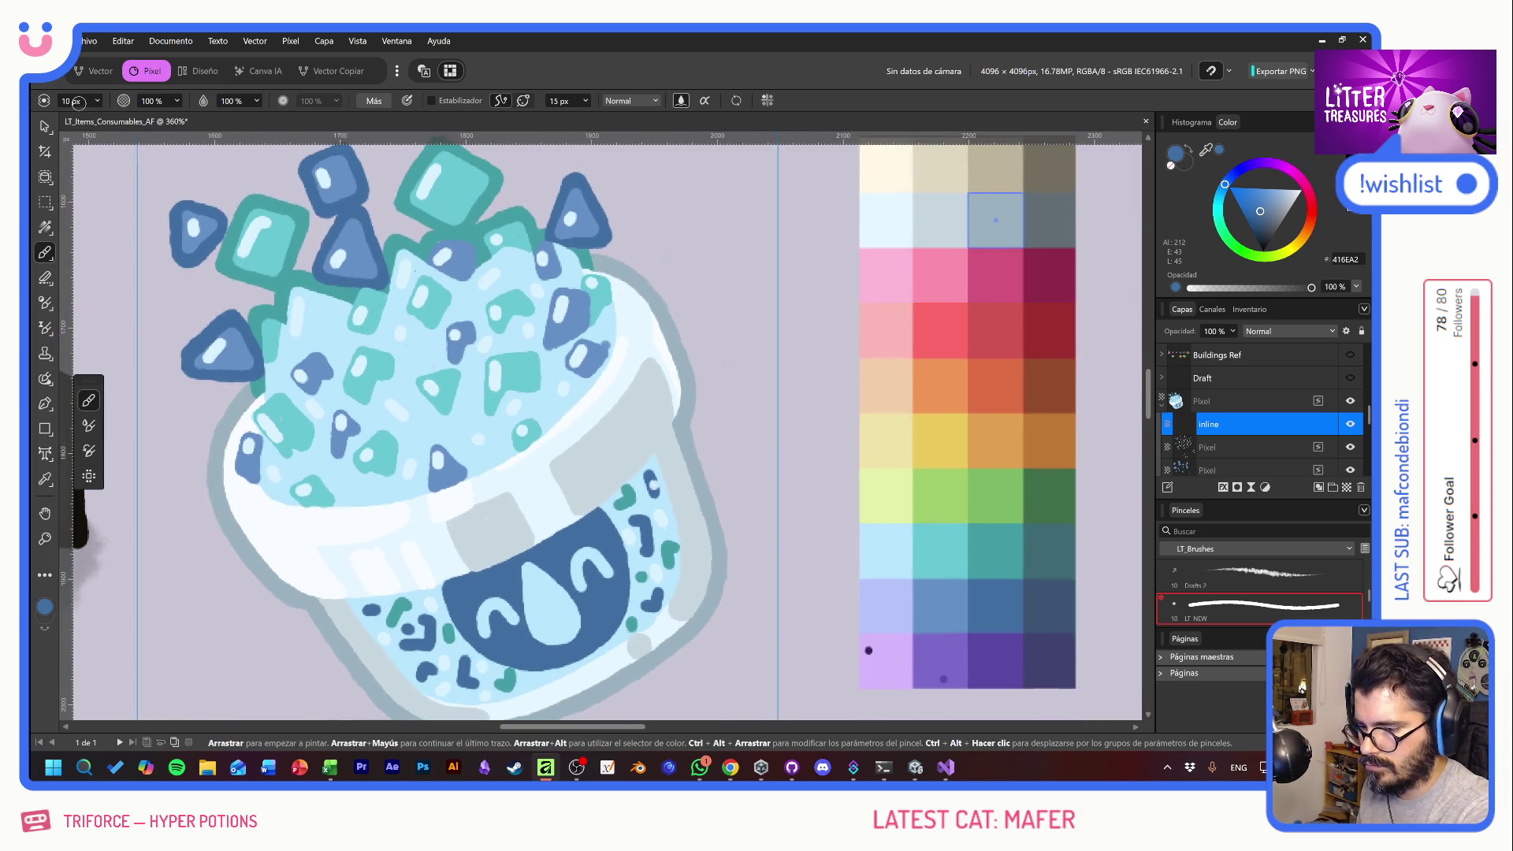
pyautogui.keyDown('alt'); pyautogui.click(687, 380); pyautogui.keyUp('alt')
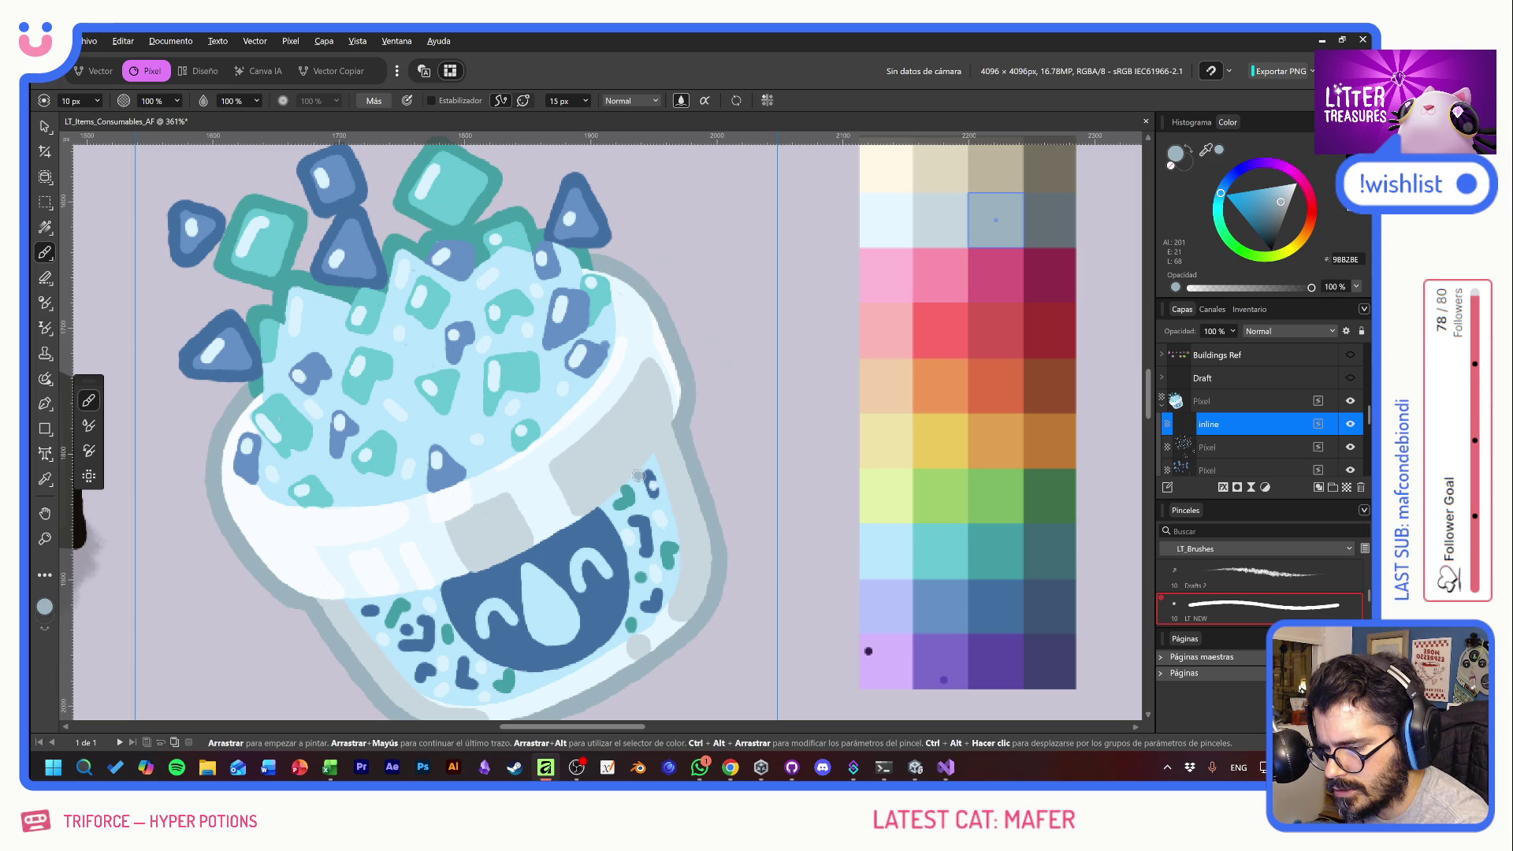
pyautogui.moveTo(641, 473); pyautogui.dragTo(672, 429)
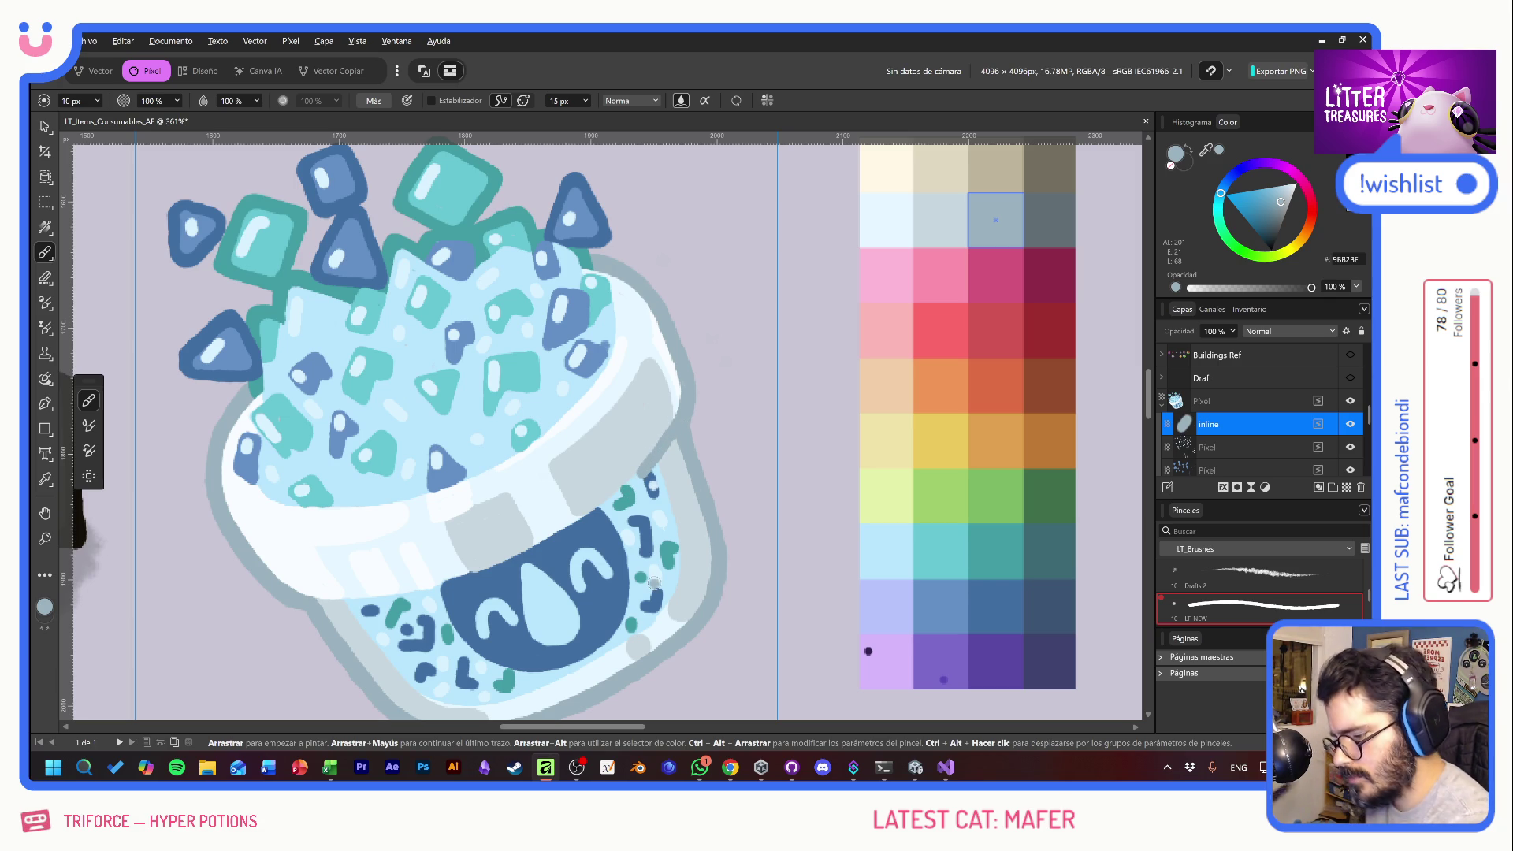
pyautogui.moveTo(359, 607); pyautogui.dragTo(315, 605)
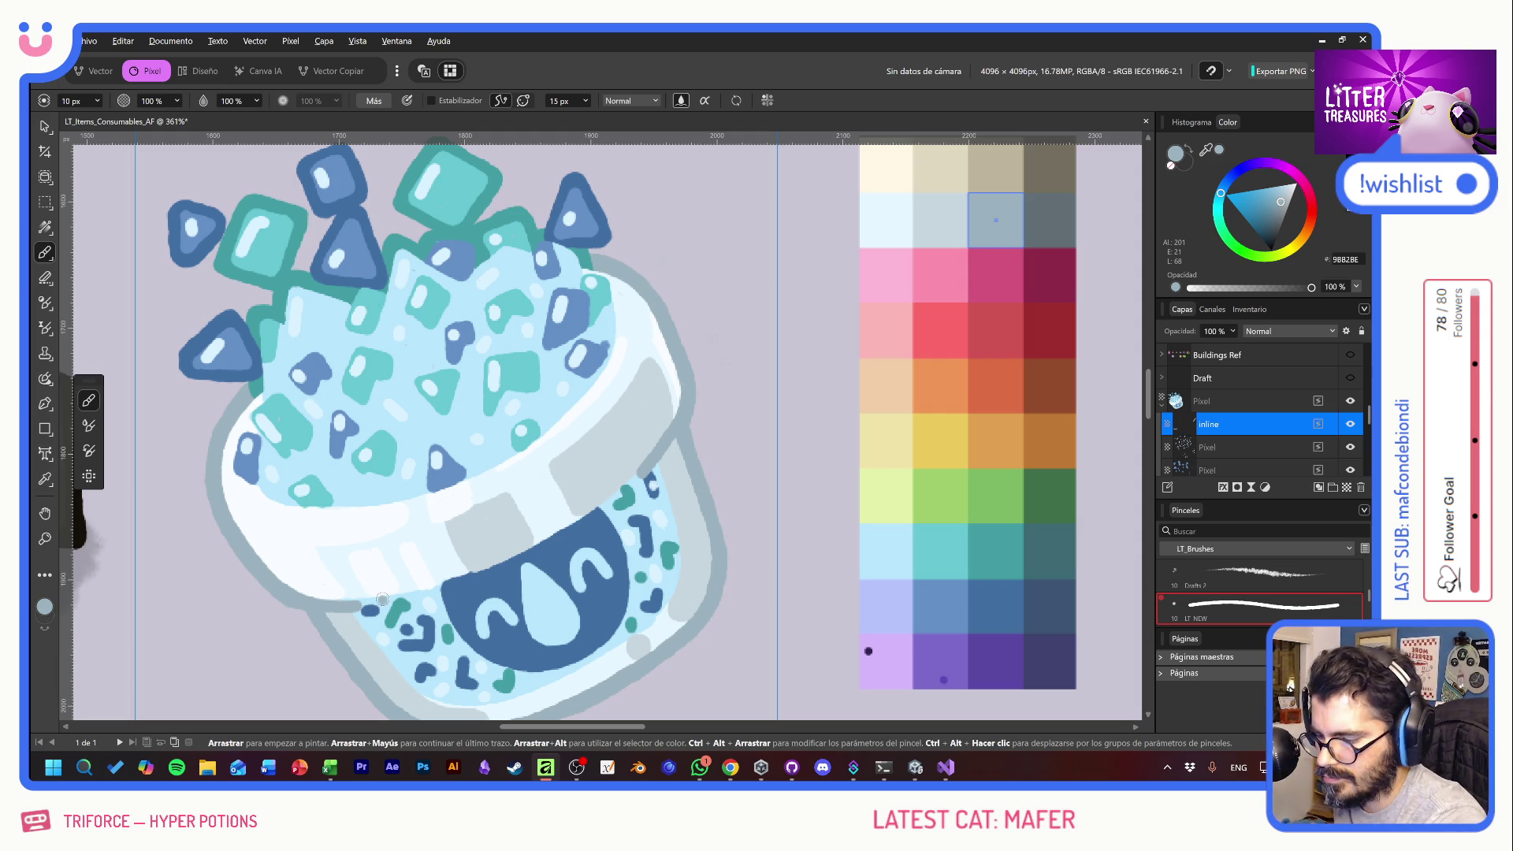
pyautogui.hotkey('ctrl', 'z')
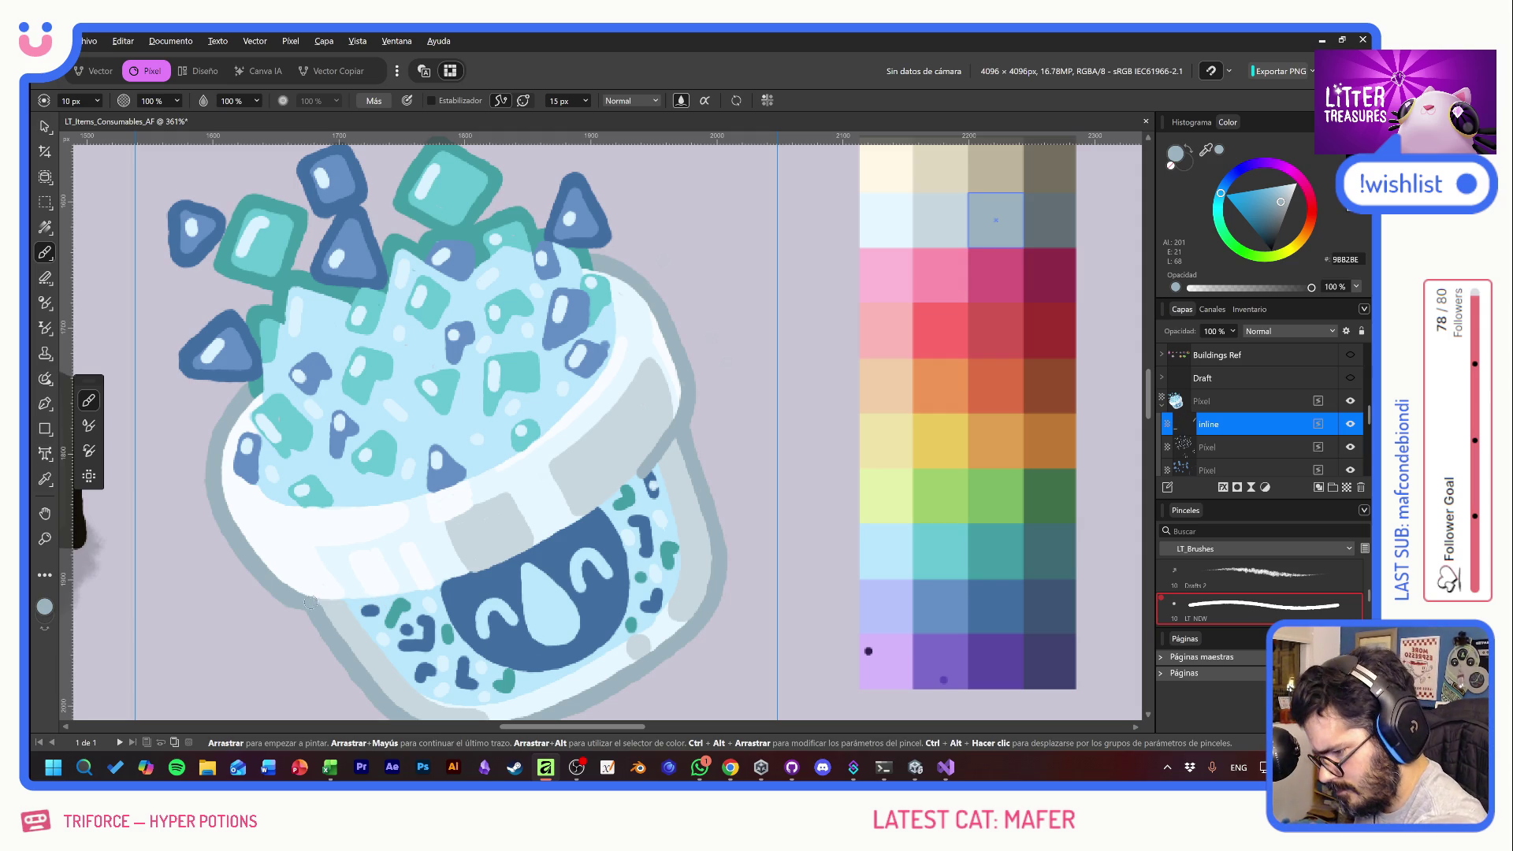
pyautogui.moveTo(321, 605); pyautogui.dragTo(362, 603)
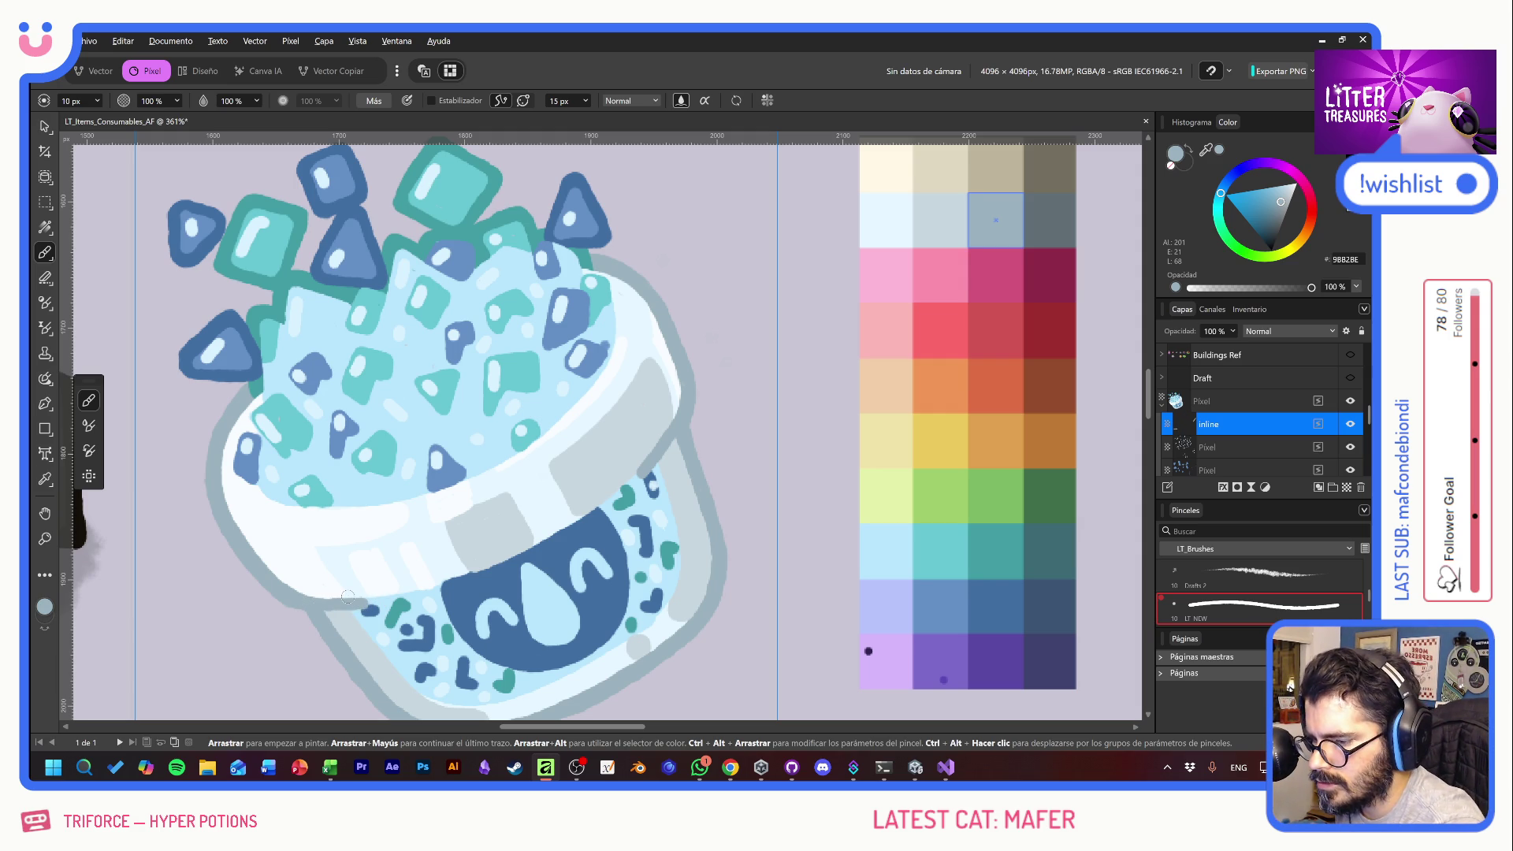
pyautogui.moveTo(636, 280)
pyautogui.mouseDown()
pyautogui.moveTo(650, 327)
pyautogui.moveTo(633, 381)
pyautogui.mouseUp()
pyautogui.hotkey('ctrl', 'z')
pyautogui.moveTo(638, 290)
pyautogui.mouseDown()
pyautogui.moveTo(651, 330)
pyautogui.moveTo(632, 385)
pyautogui.mouseUp()
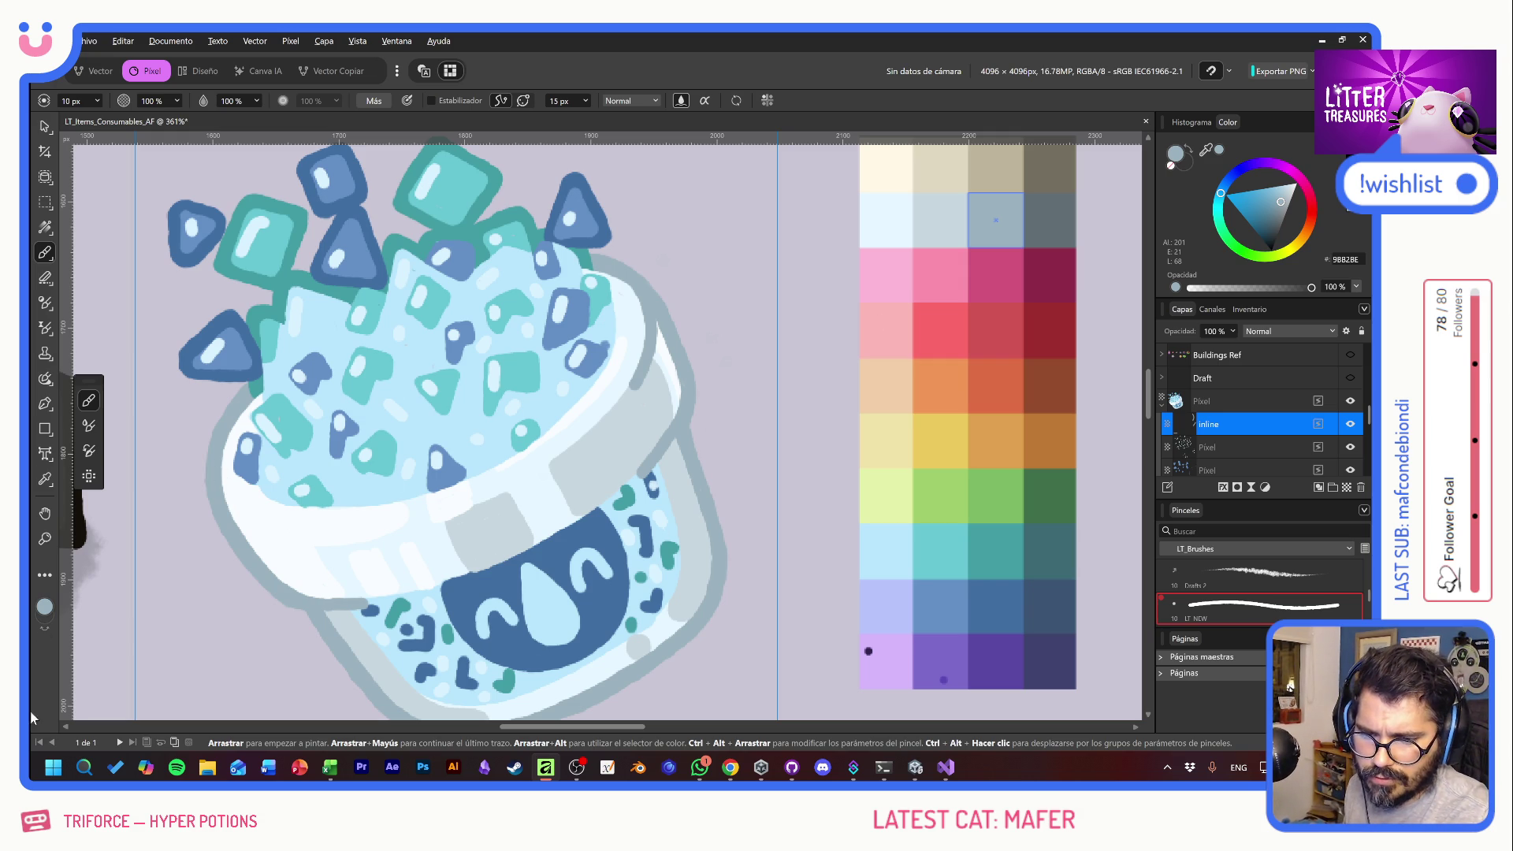
# - Show the Draft sketch and shade the rim's lower-left edge grey, undoing two rim strokes
pyautogui.click(1349, 379)
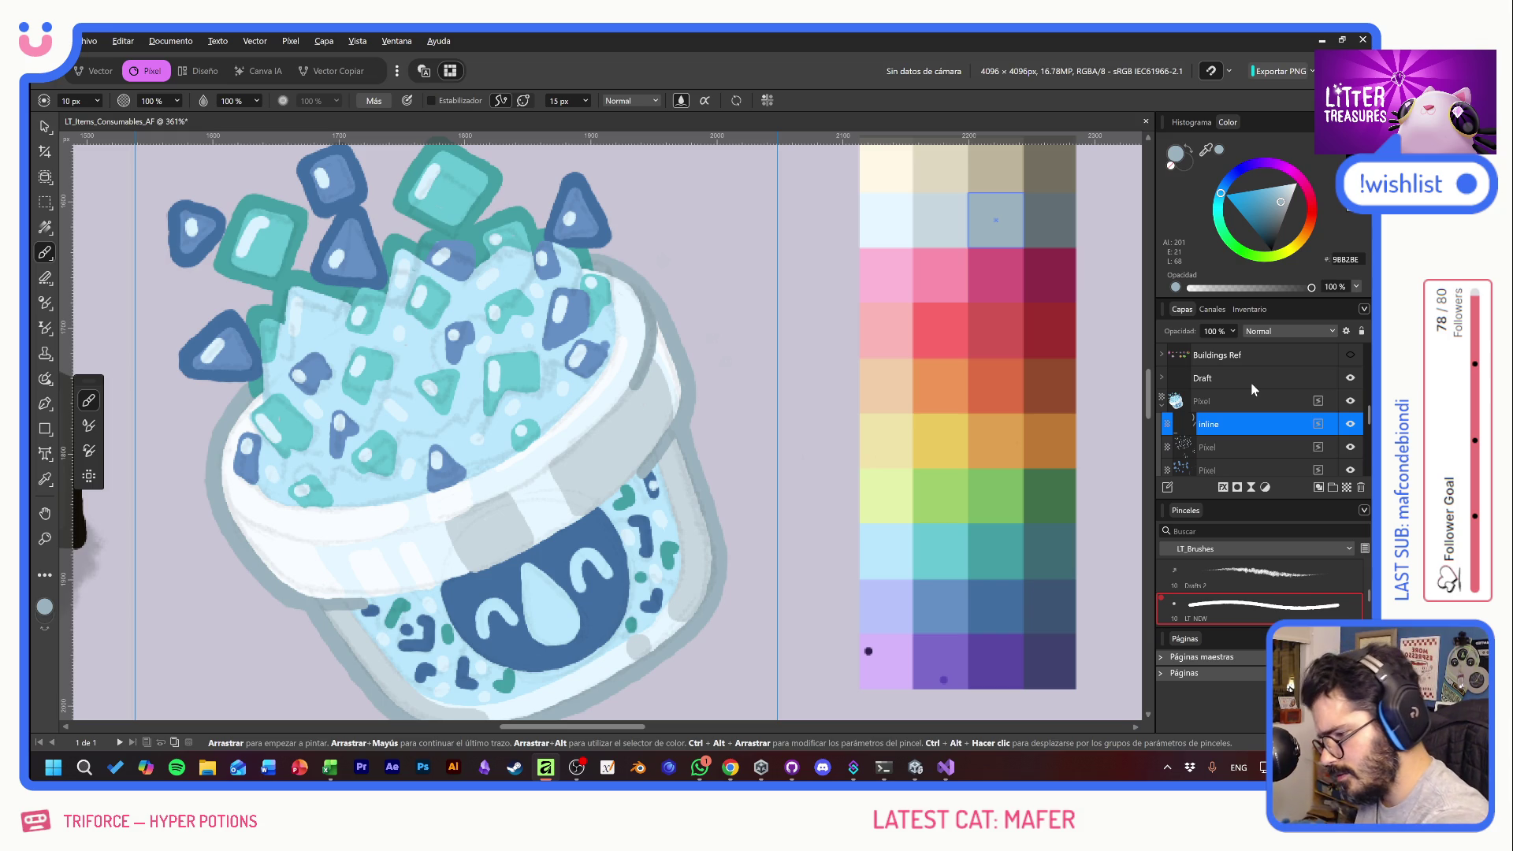
pyautogui.moveTo(240, 528); pyautogui.dragTo(302, 545)
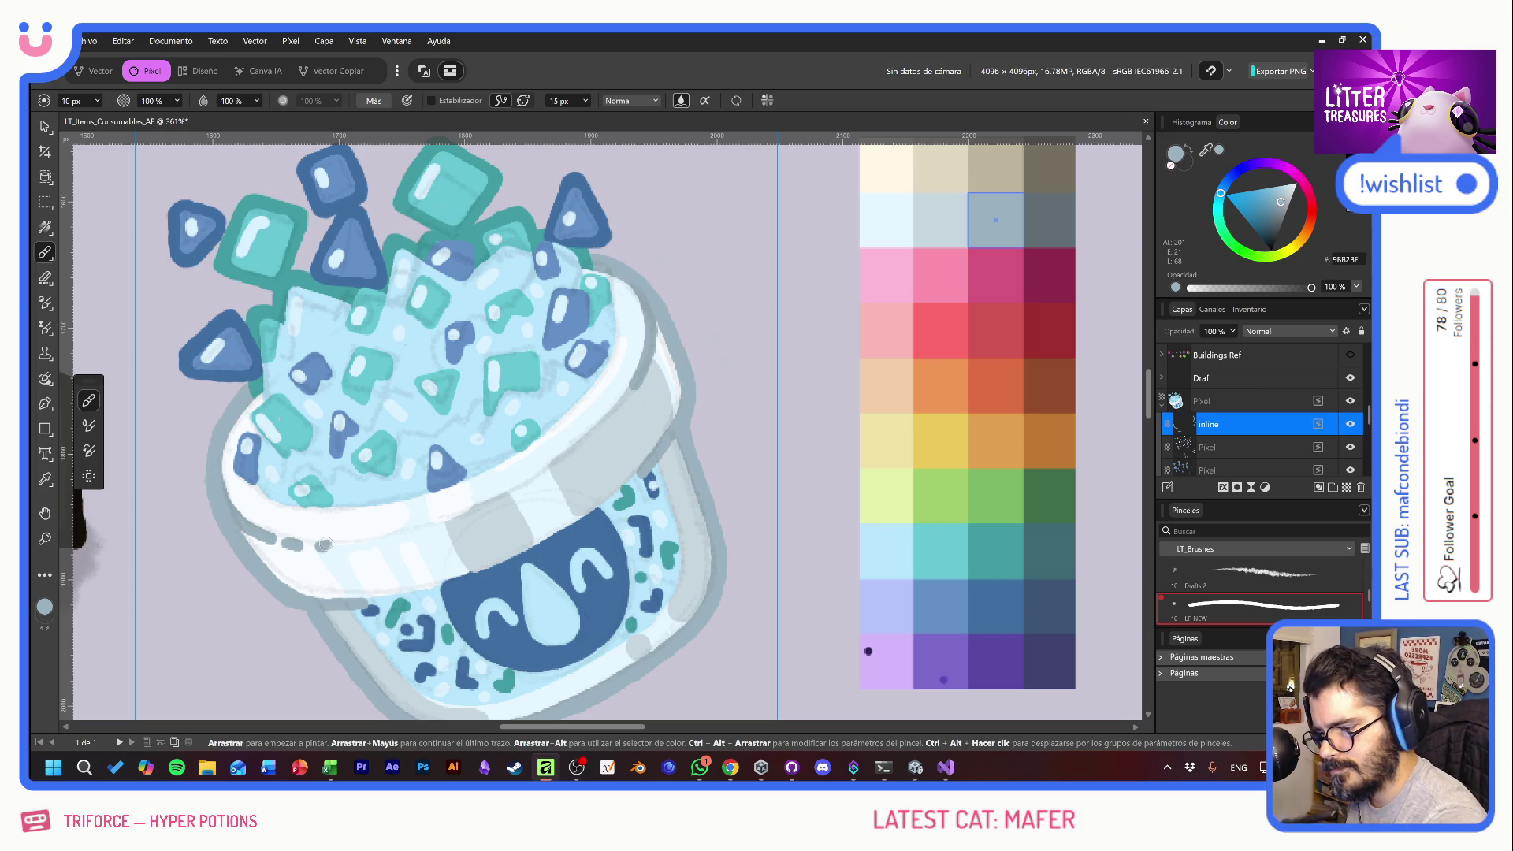
pyautogui.click(592, 434)
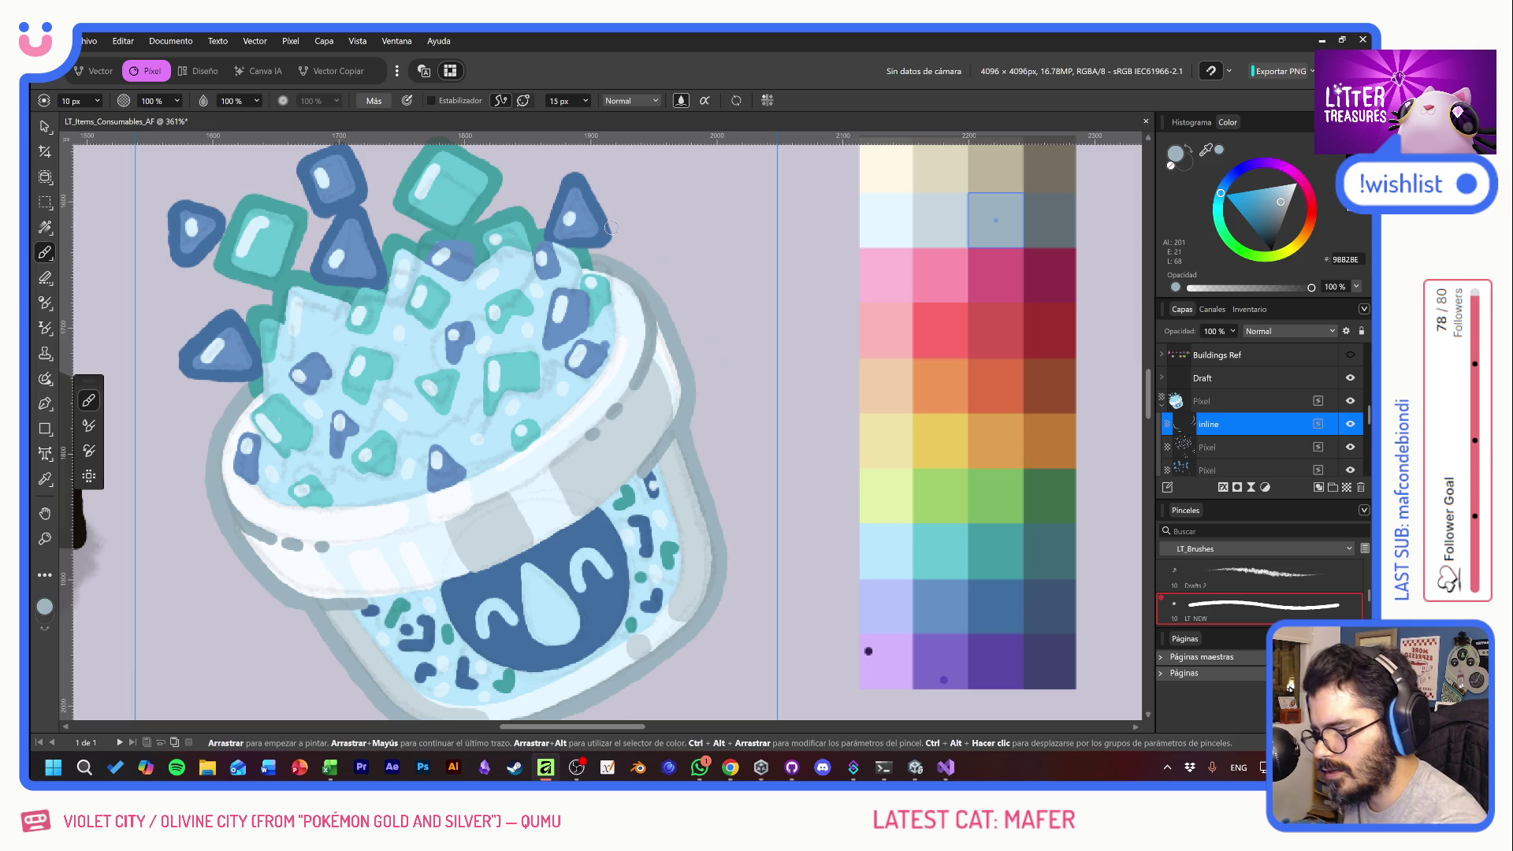
pyautogui.moveTo(434, 525); pyautogui.dragTo(541, 478)
pyautogui.hotkey('ctrl', 'z')
pyautogui.hotkey('ctrl', 'z')
pyautogui.hotkey('ctrl', 'z')
pyautogui.hotkey('ctrl', 'z')
pyautogui.click(517, 473)
pyautogui.hotkey('ctrl', 'z')
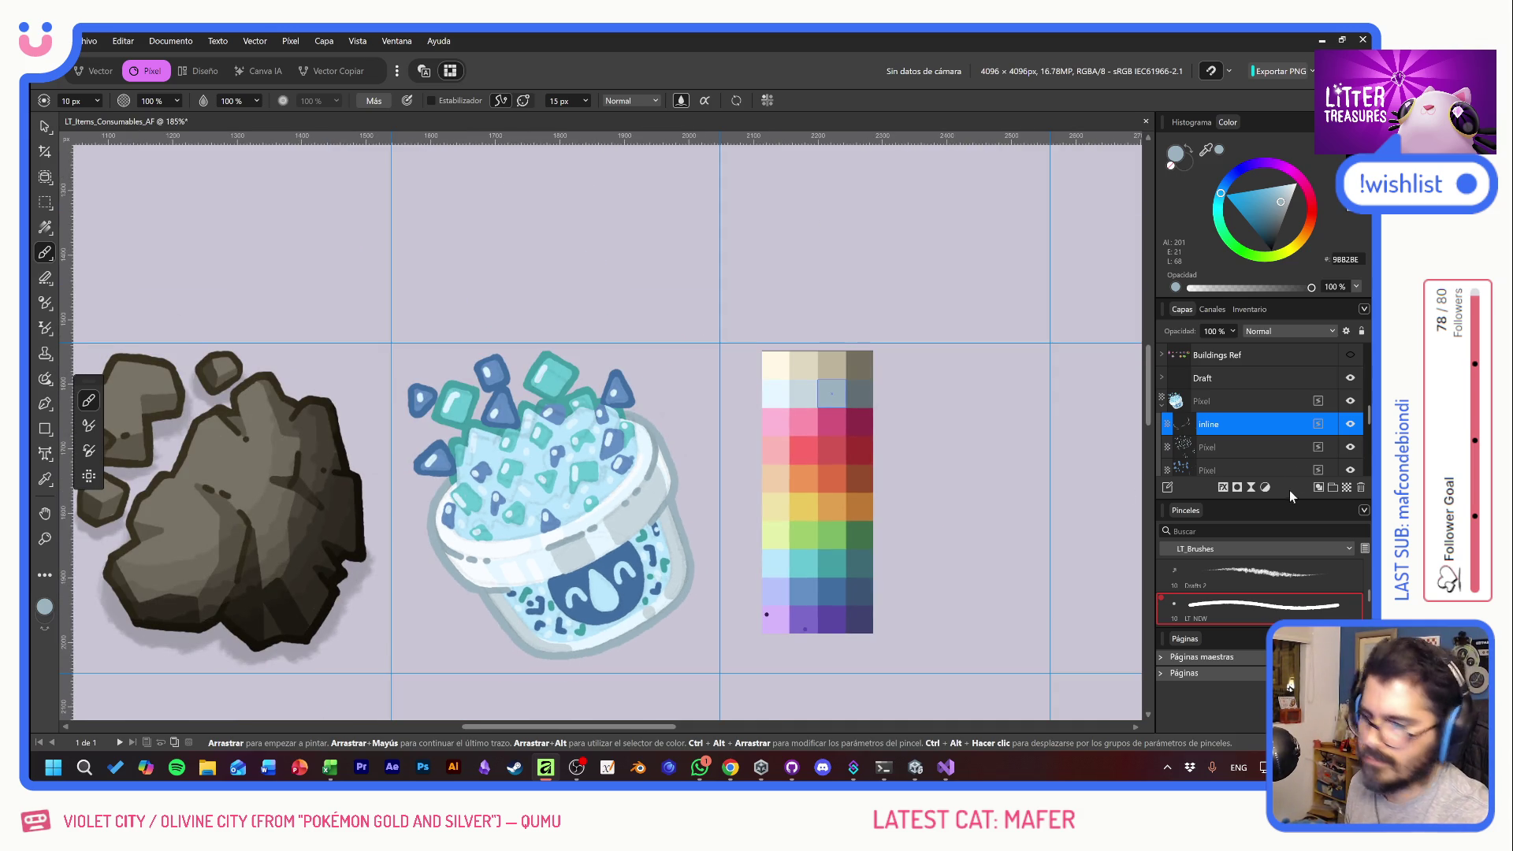
# - Hide the Draft sketch, collapse the Pixel group and duplicate the rock's Overlay.af shading layer
pyautogui.click(1351, 379)
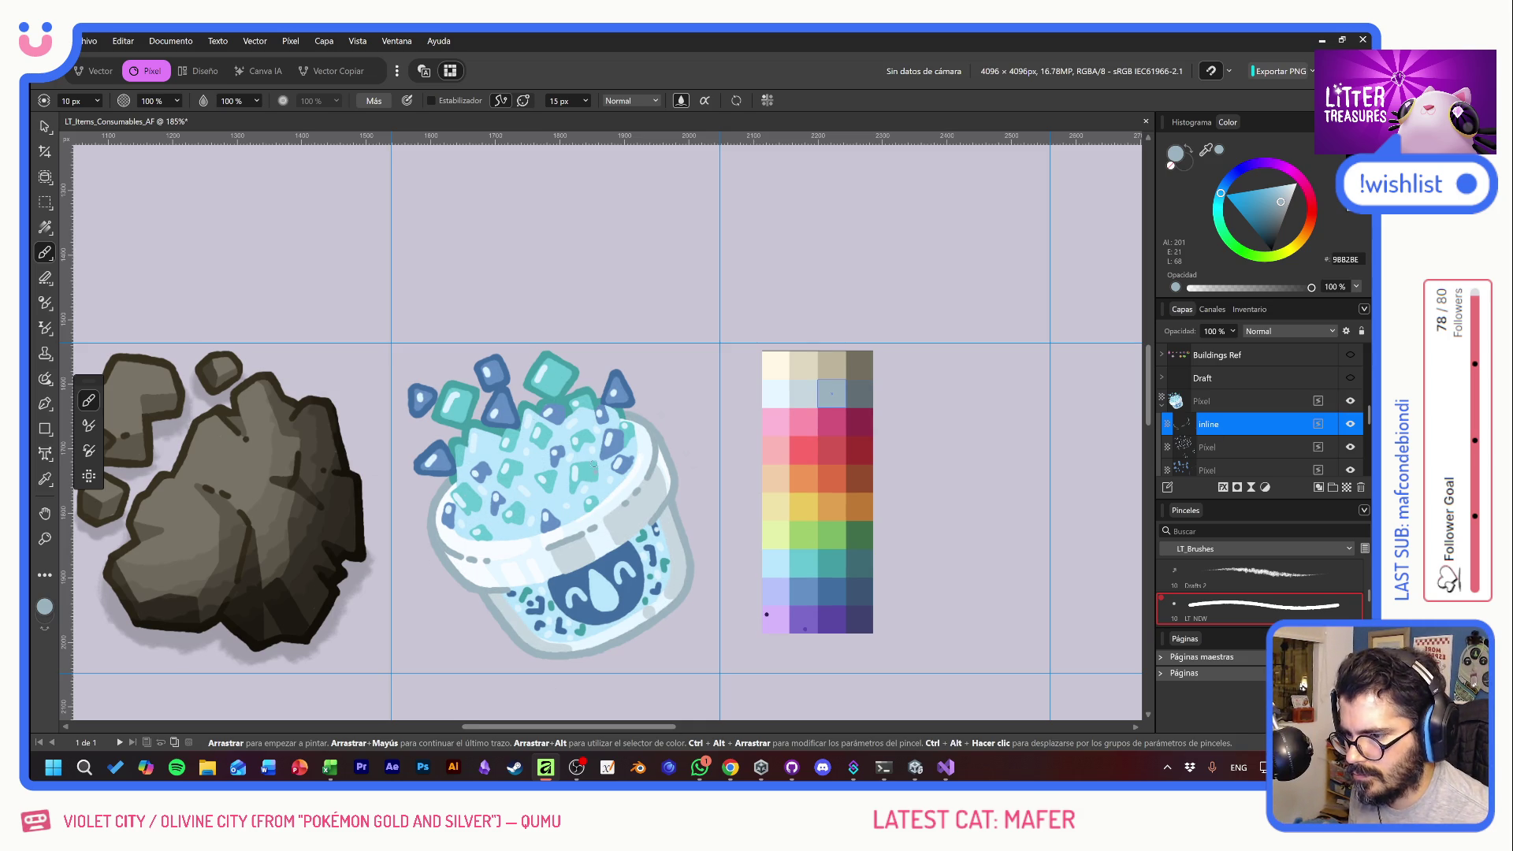
pyautogui.click(1242, 406)
pyautogui.click(1163, 402)
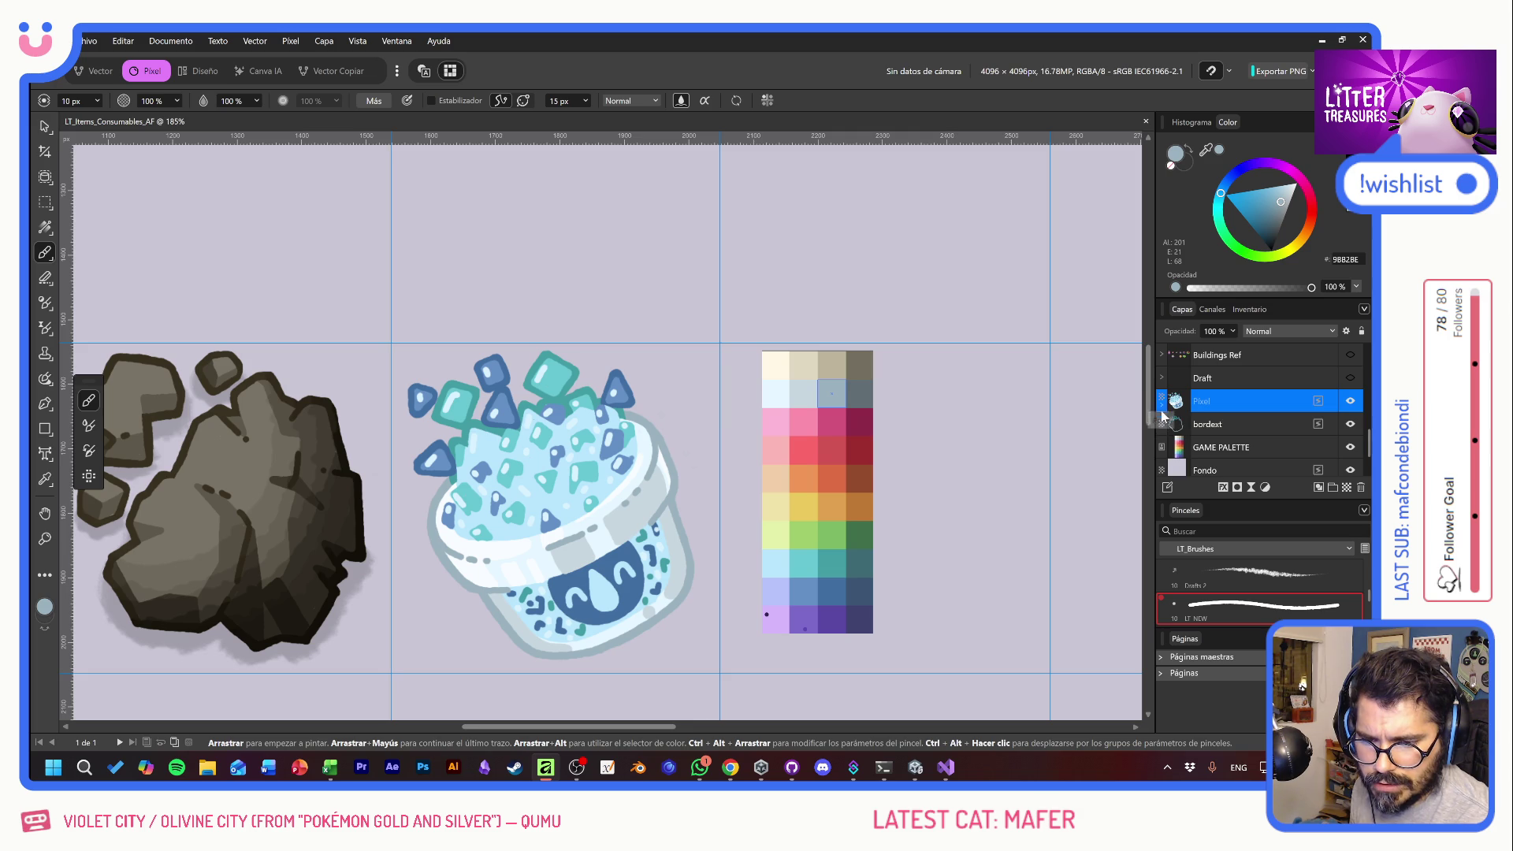
pyautogui.click(42, 123)
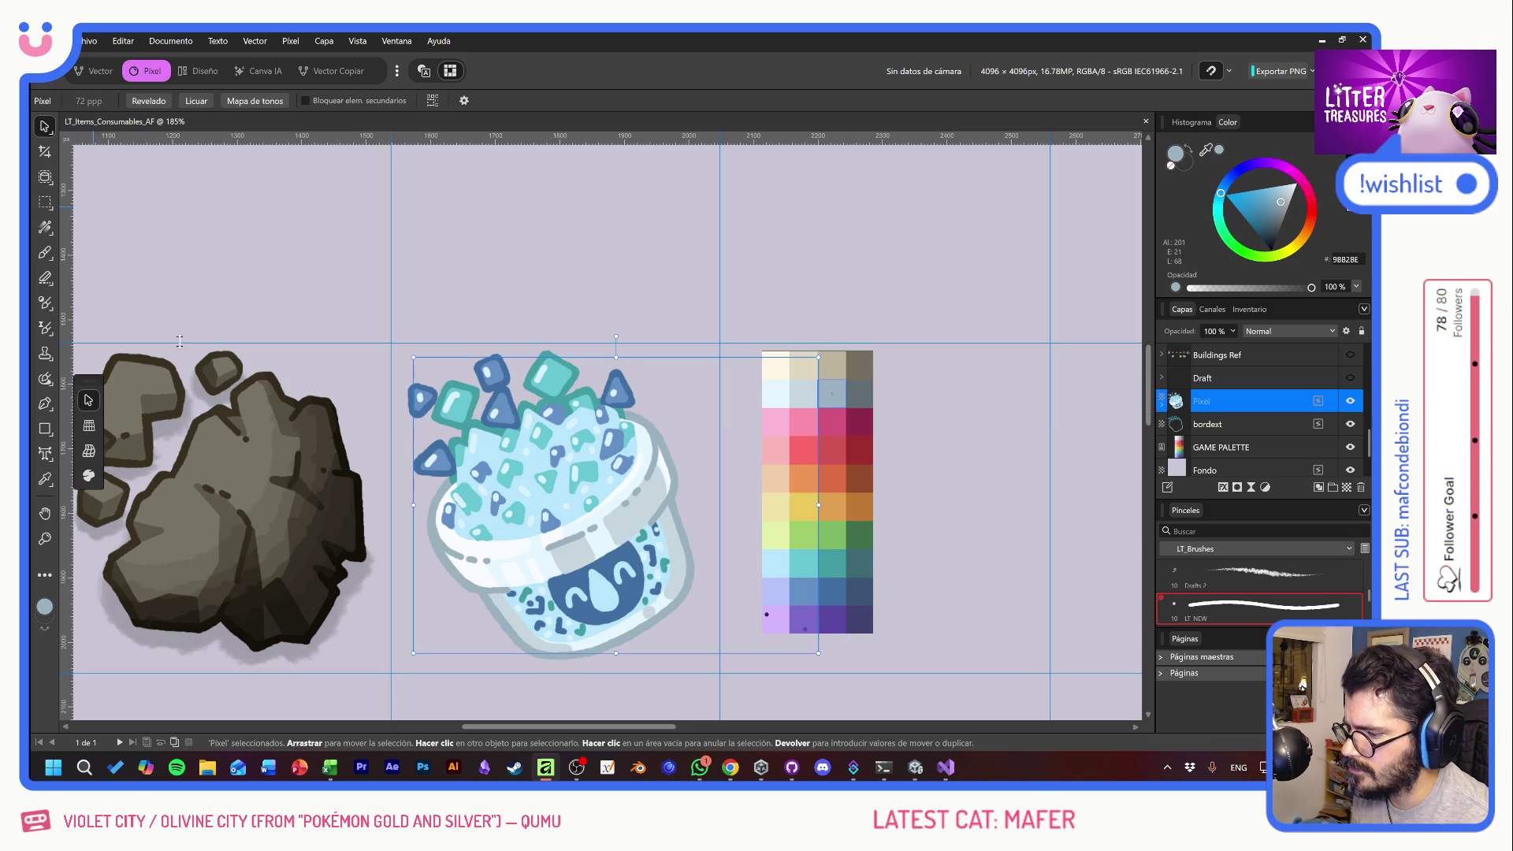
pyautogui.click(291, 588)
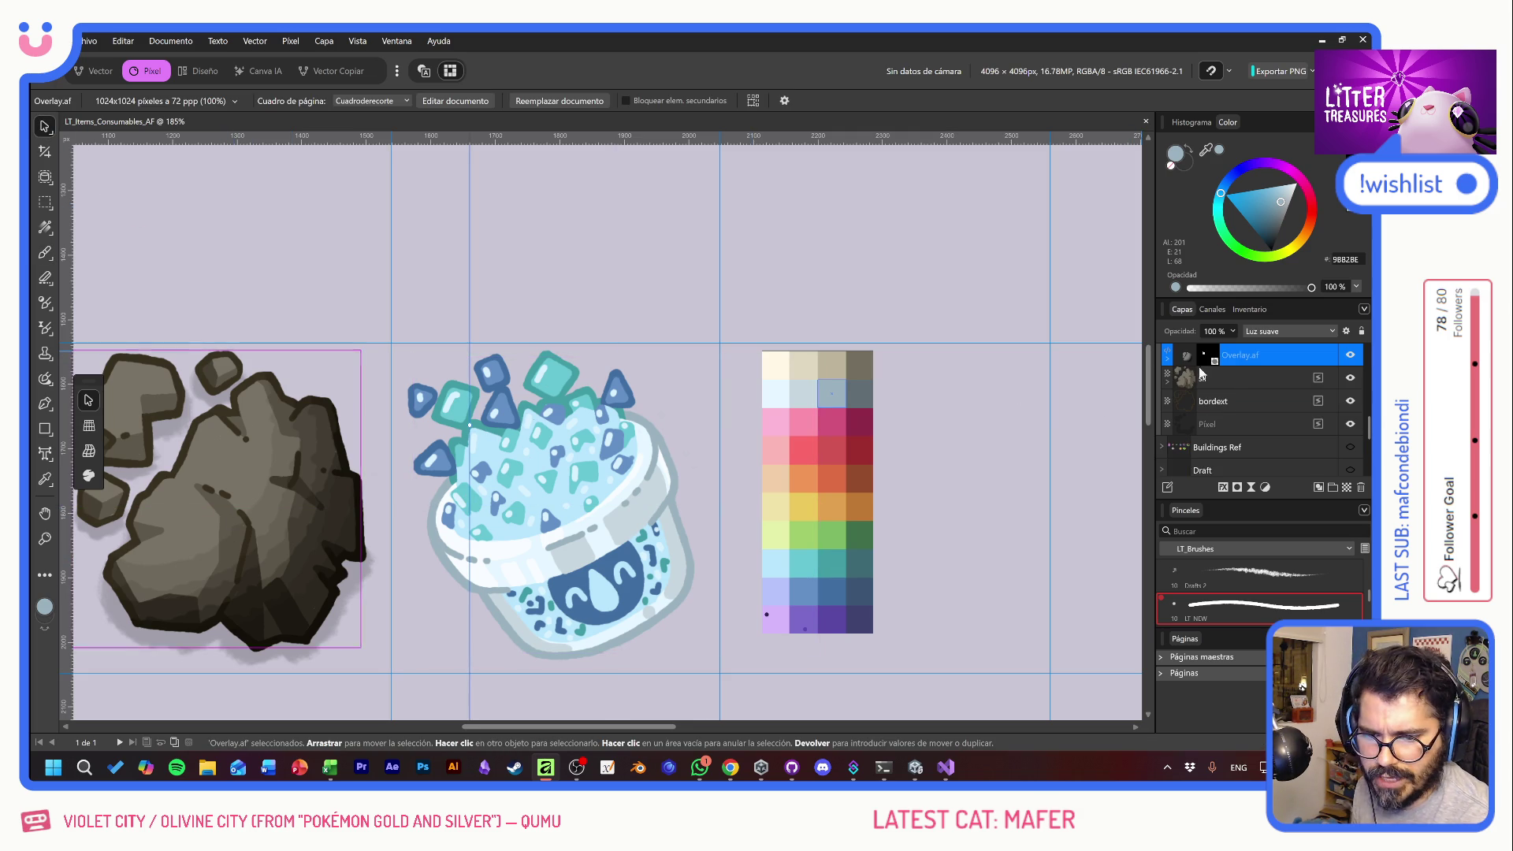
pyautogui.hotkey('ctrl', 'j')
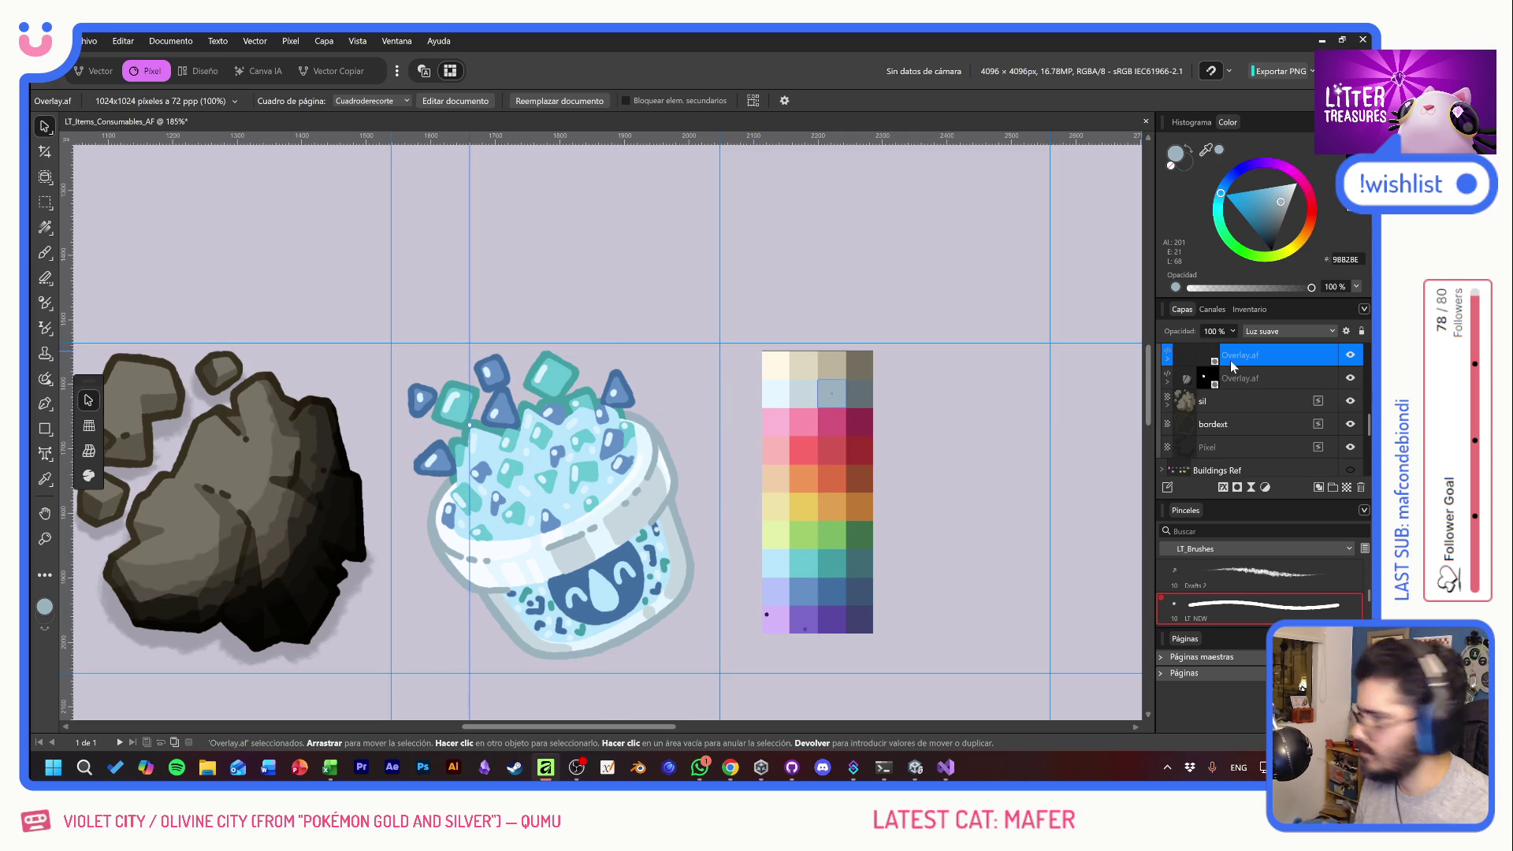
pyautogui.scroll(1, 1261, 389)
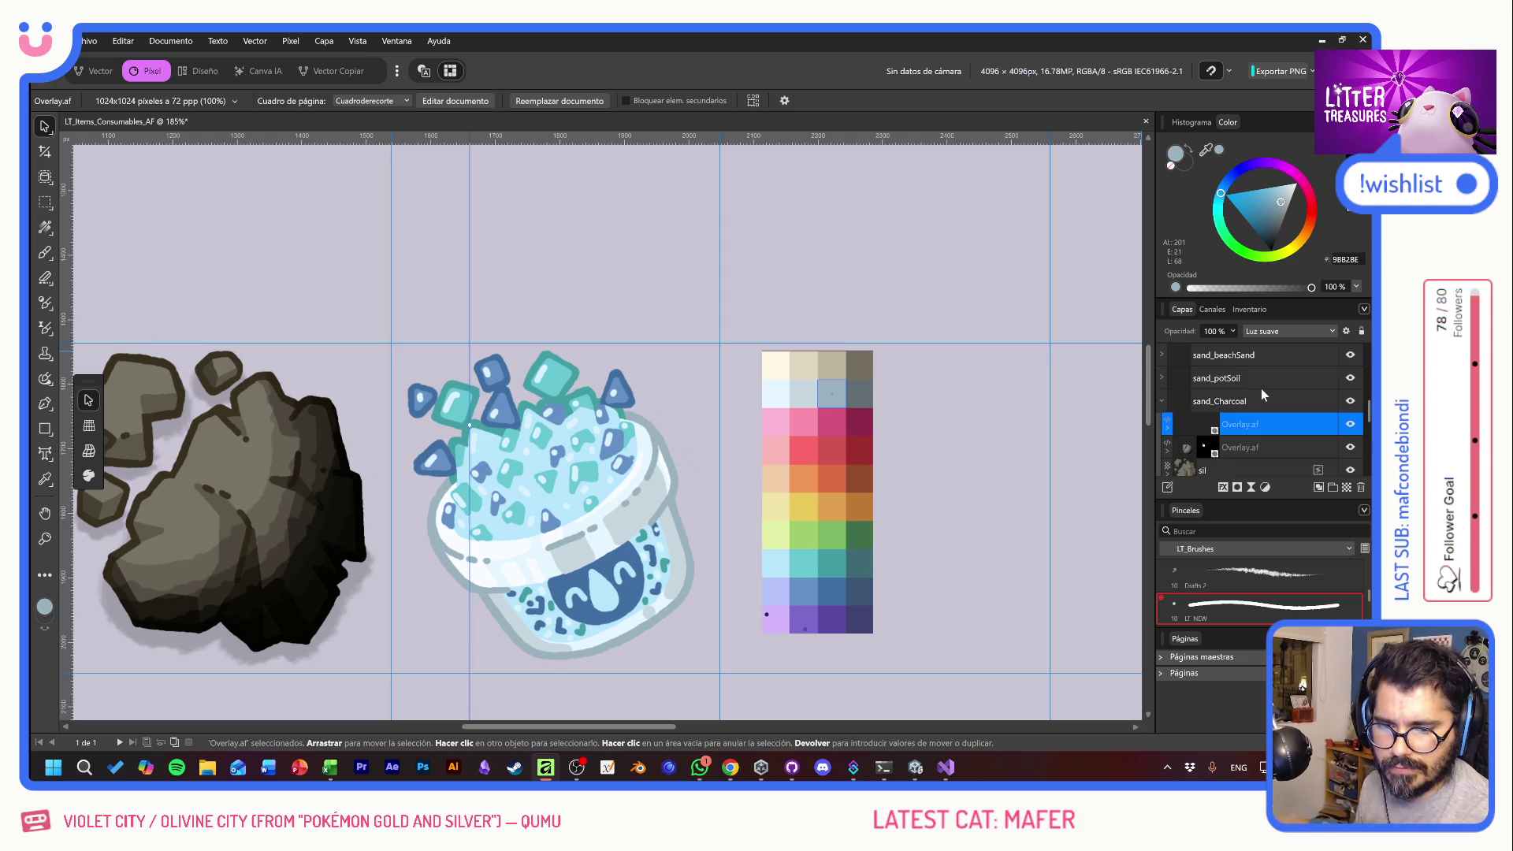
pyautogui.scroll(-1, 1265, 429)
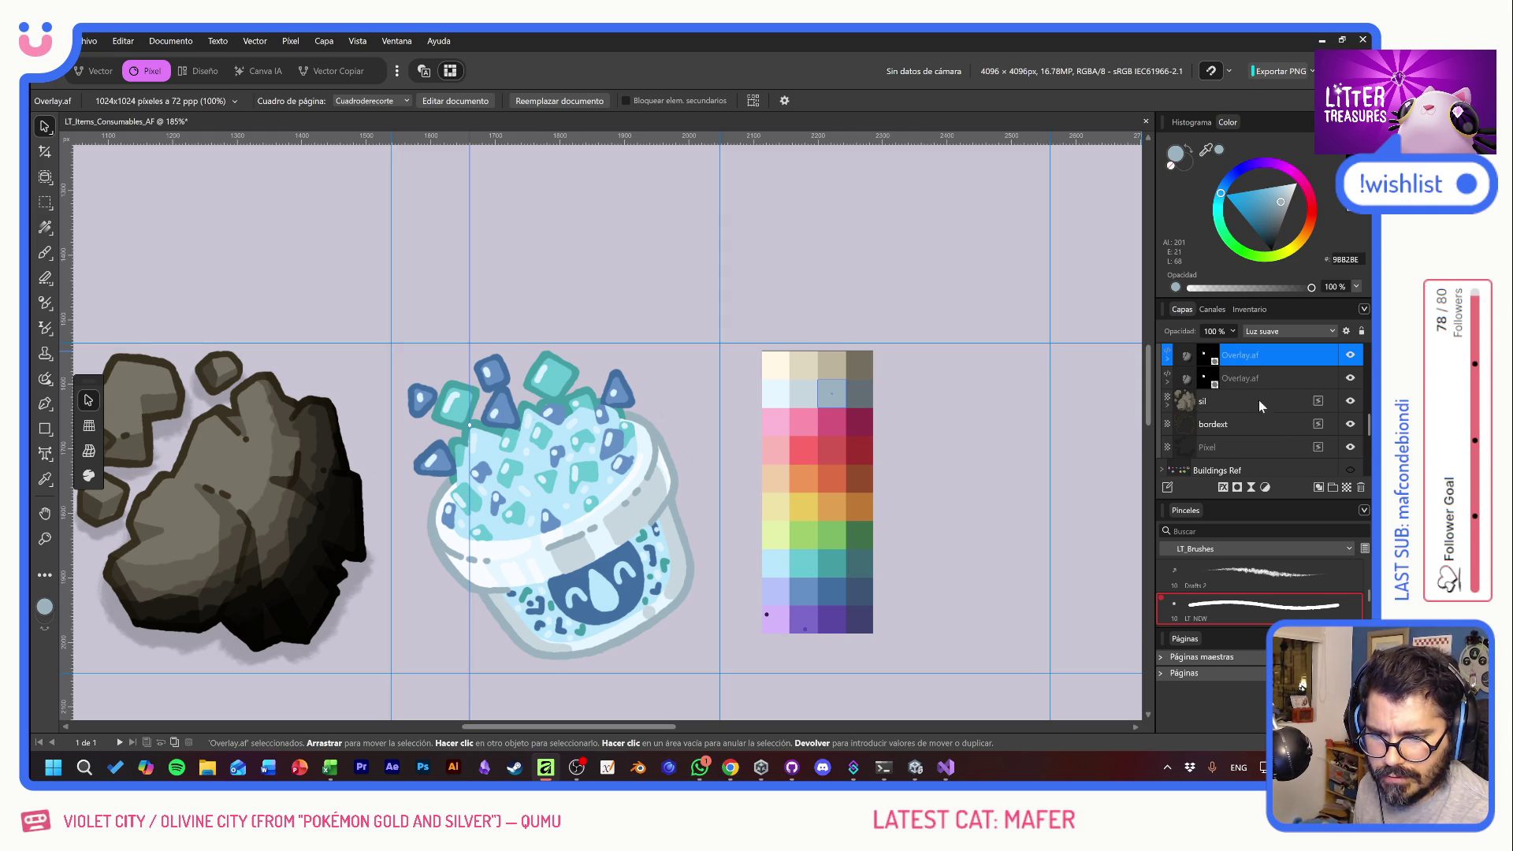
pyautogui.moveTo(1258, 363)
pyautogui.mouseDown()
pyautogui.moveTo(1261, 430)
pyautogui.moveTo(1267, 337)
pyautogui.moveTo(1277, 517)
pyautogui.moveTo(1270, 419)
pyautogui.moveTo(1246, 366)
pyautogui.moveTo(1206, 361)
pyautogui.mouseUp()
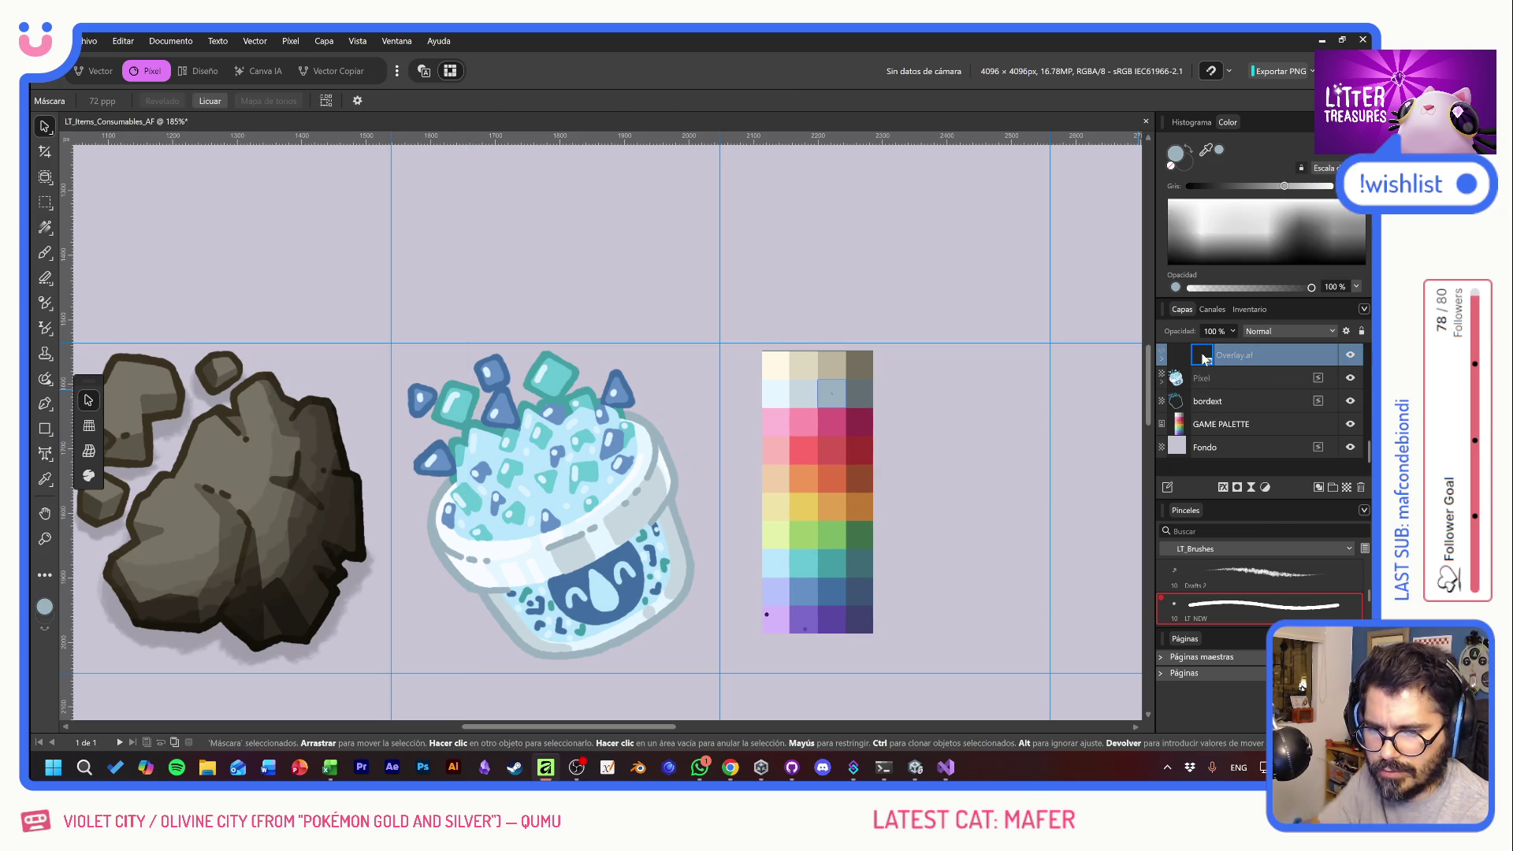
# - Move the radial shading onto the cup and give Overlay.af an inverted mask
pyautogui.moveTo(340, 484)
pyautogui.mouseDown()
pyautogui.moveTo(712, 528)
pyautogui.moveTo(678, 489)
pyautogui.moveTo(654, 496)
pyautogui.moveTo(666, 536)
pyautogui.moveTo(664, 419)
pyautogui.moveTo(698, 532)
pyautogui.moveTo(707, 465)
pyautogui.moveTo(697, 455)
pyautogui.moveTo(676, 485)
pyautogui.moveTo(636, 485)
pyautogui.moveTo(682, 489)
pyautogui.moveTo(680, 470)
pyautogui.moveTo(678, 484)
pyautogui.moveTo(640, 484)
pyautogui.moveTo(660, 480)
pyautogui.mouseUp()
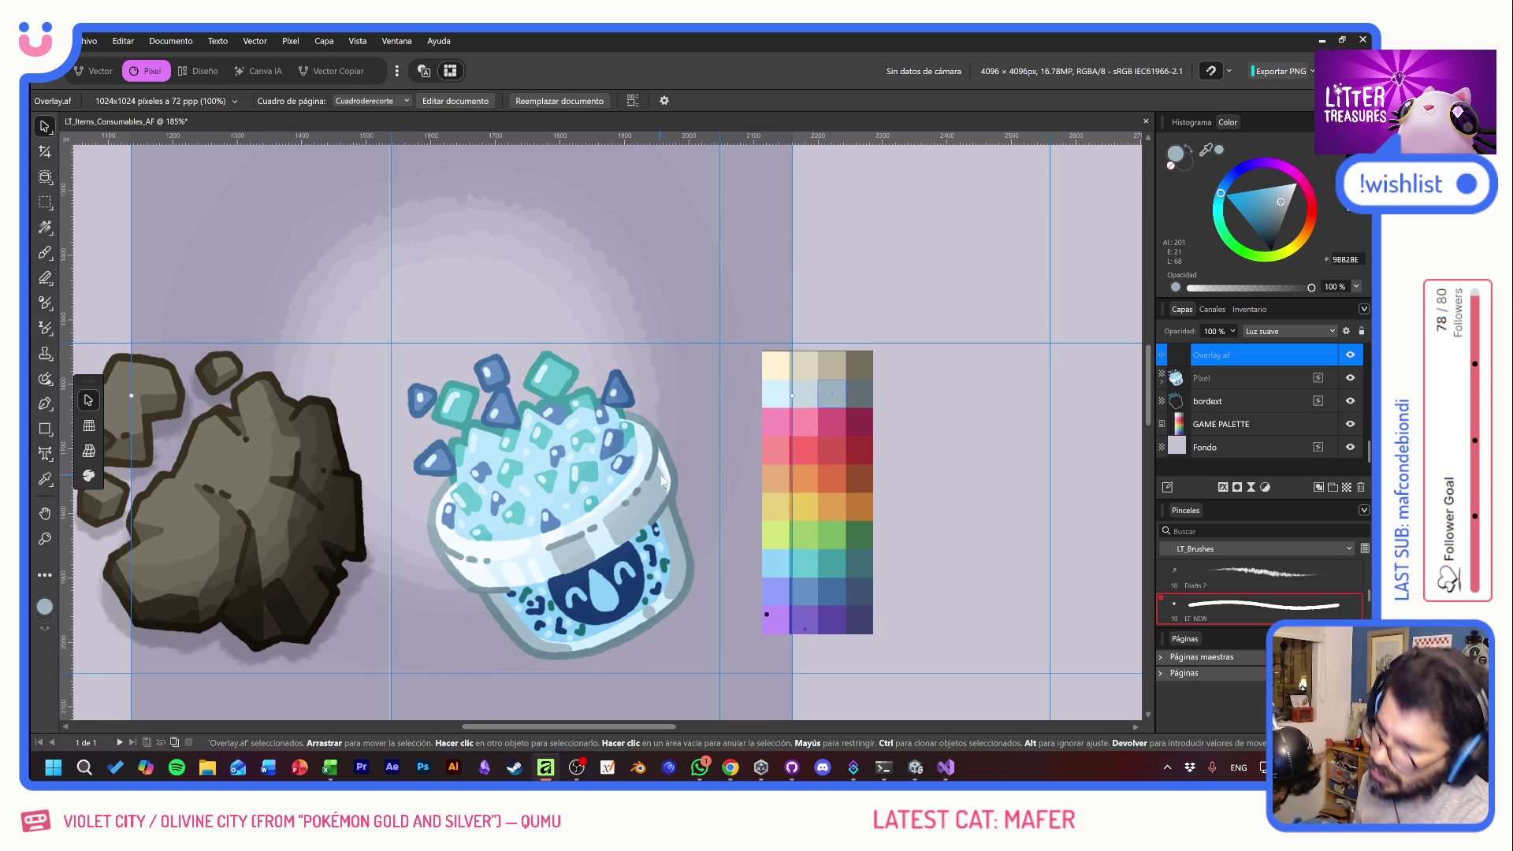
pyautogui.click(1180, 403)
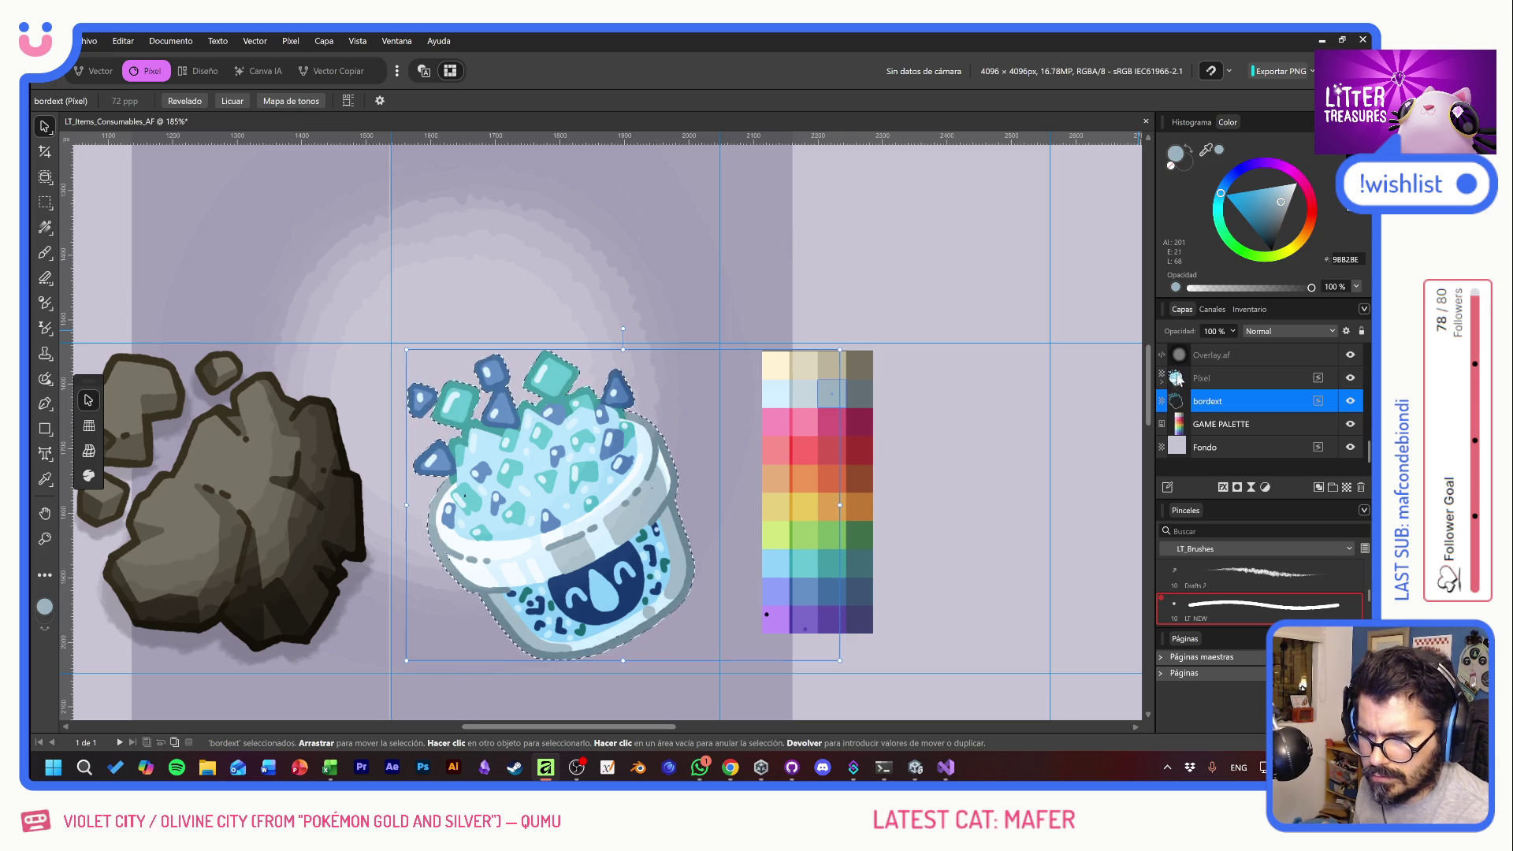
pyautogui.click(1213, 355)
pyautogui.click(1235, 488)
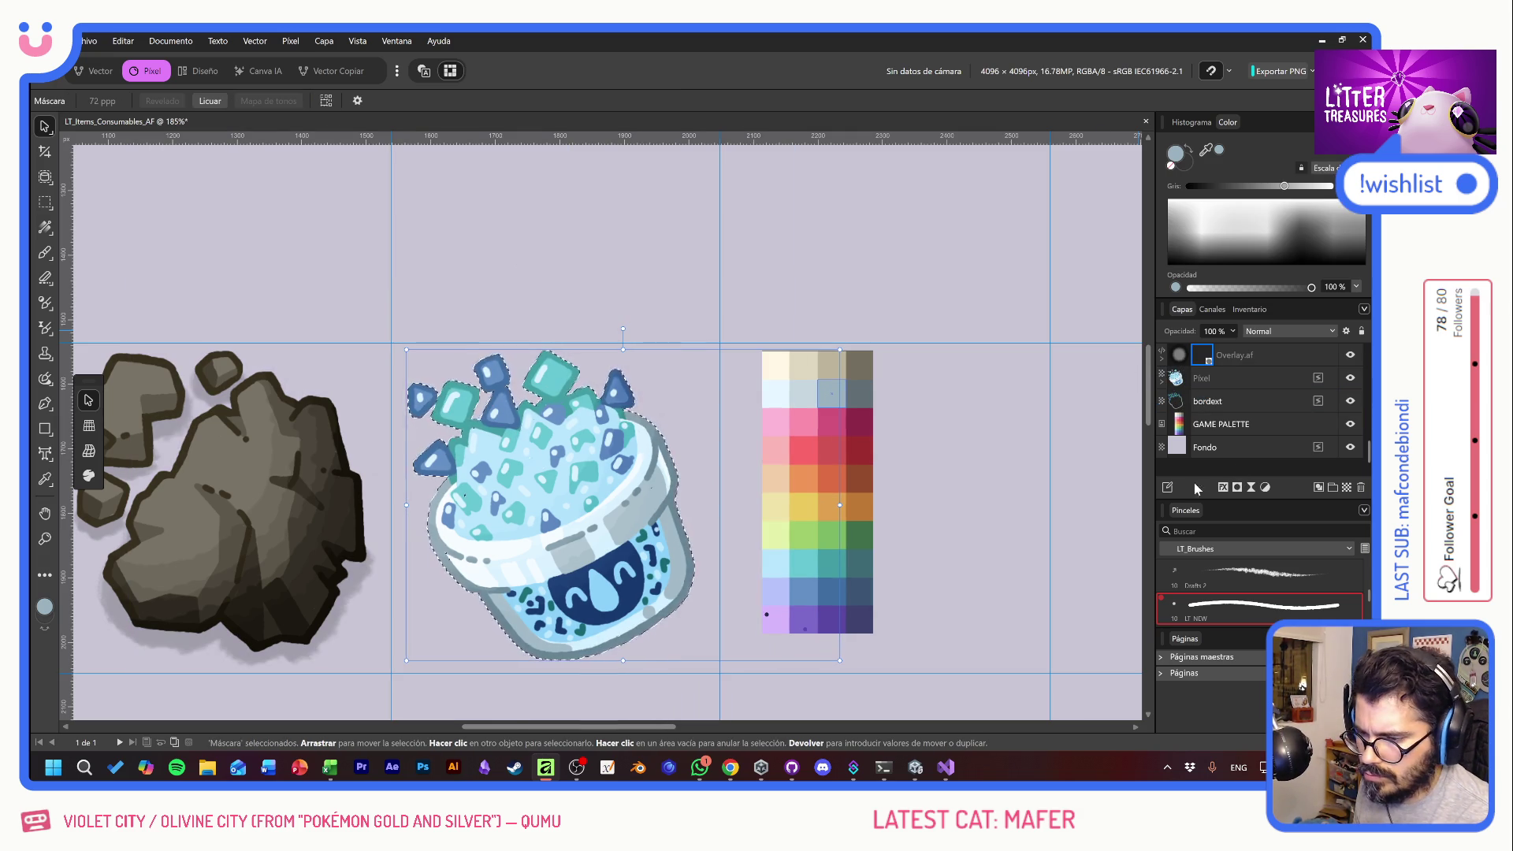
pyautogui.click(744, 476)
pyautogui.hotkey('ctrl', 'i')
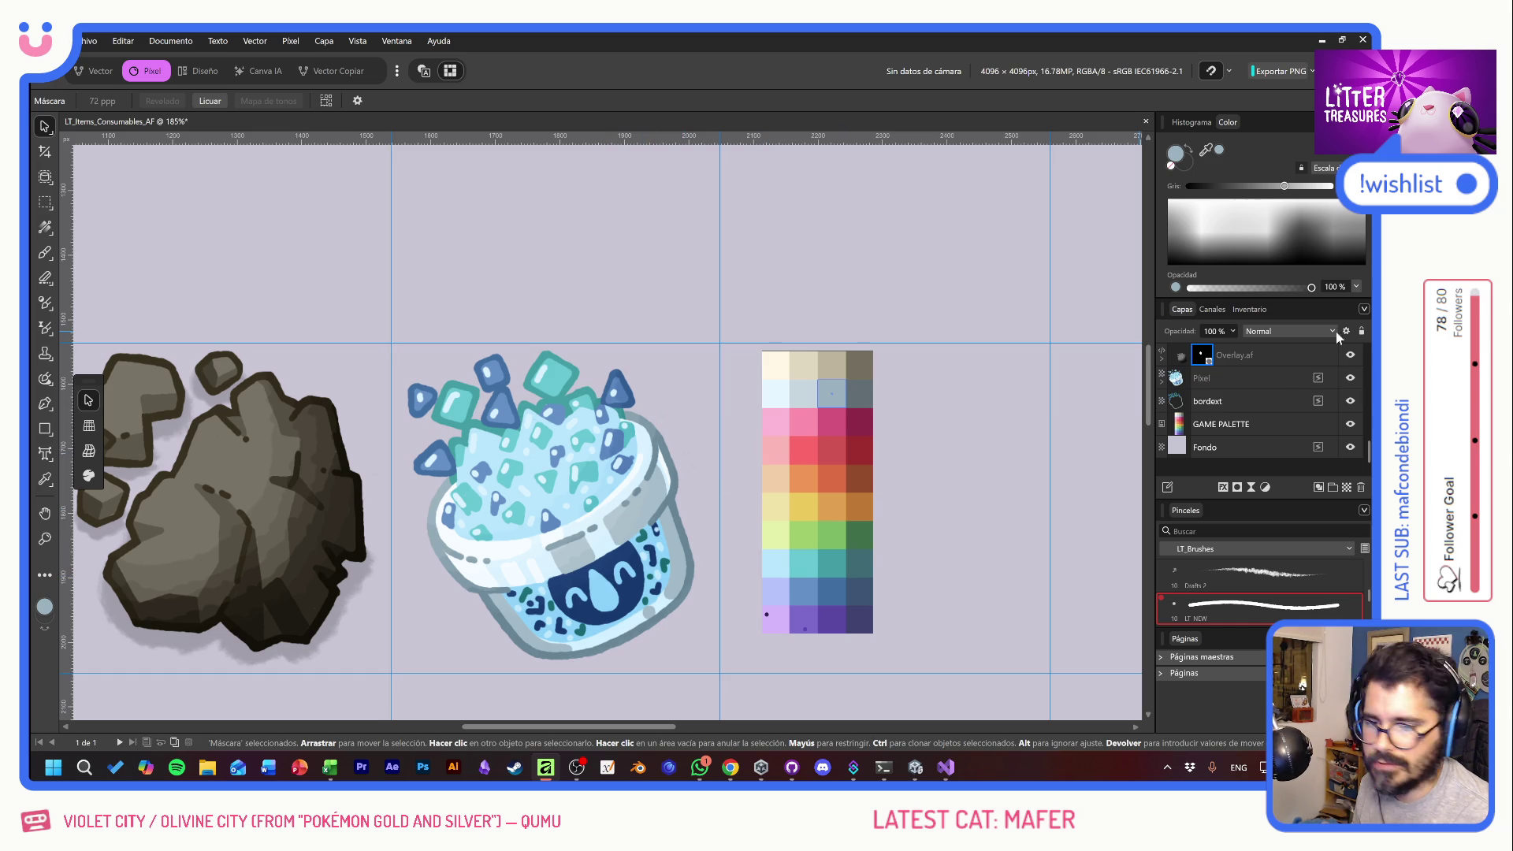
# - Add a new Pixel layer and drag it below bordext
pyautogui.scroll(2, 1277, 384)
pyautogui.click(1248, 447)
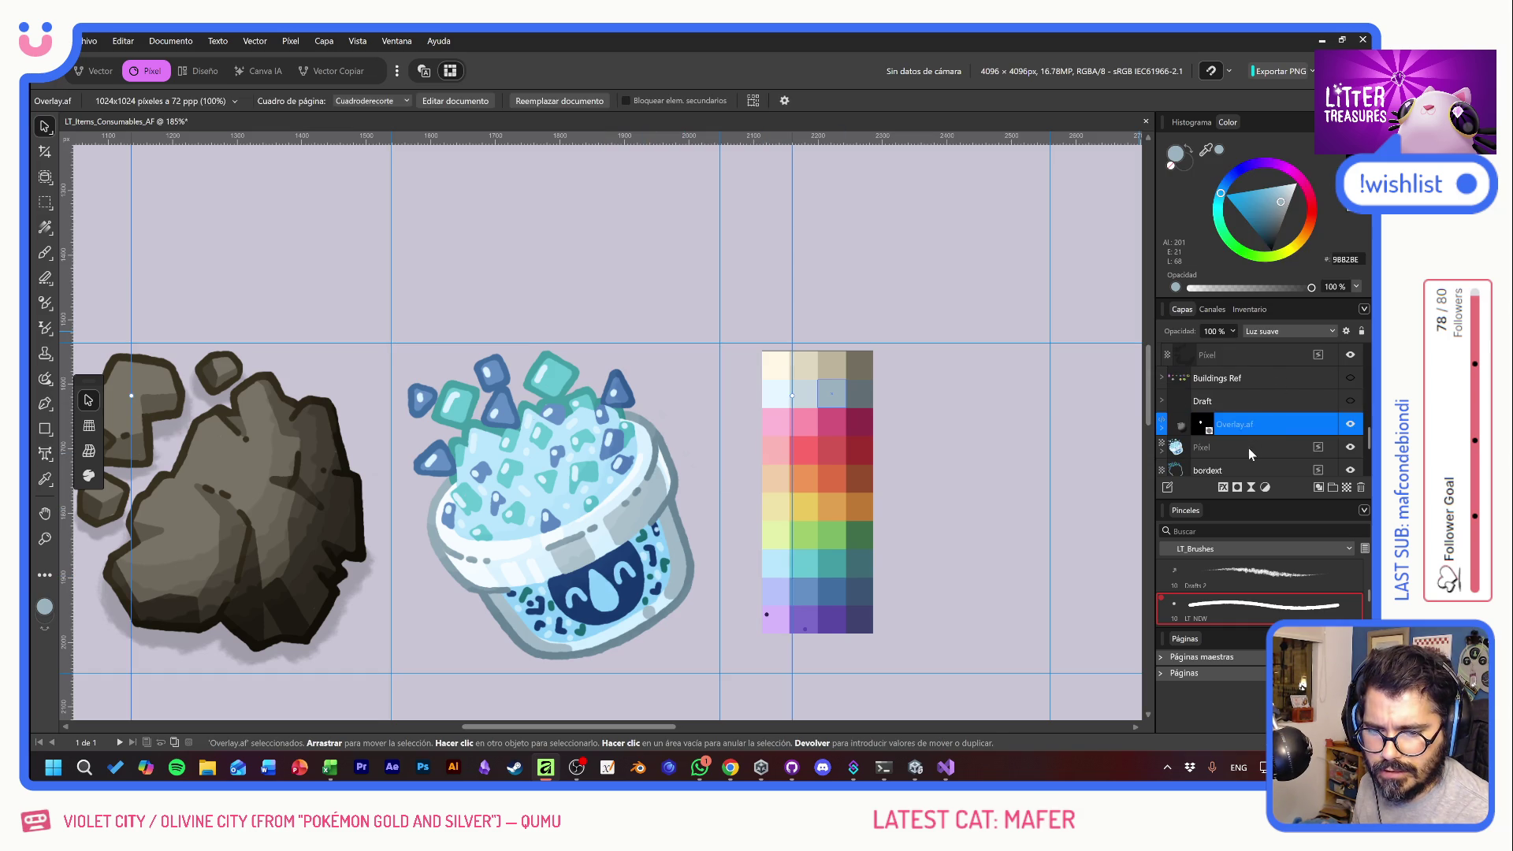
pyautogui.scroll(-2, 1249, 434)
pyautogui.hotkey('ctrl', 'j')
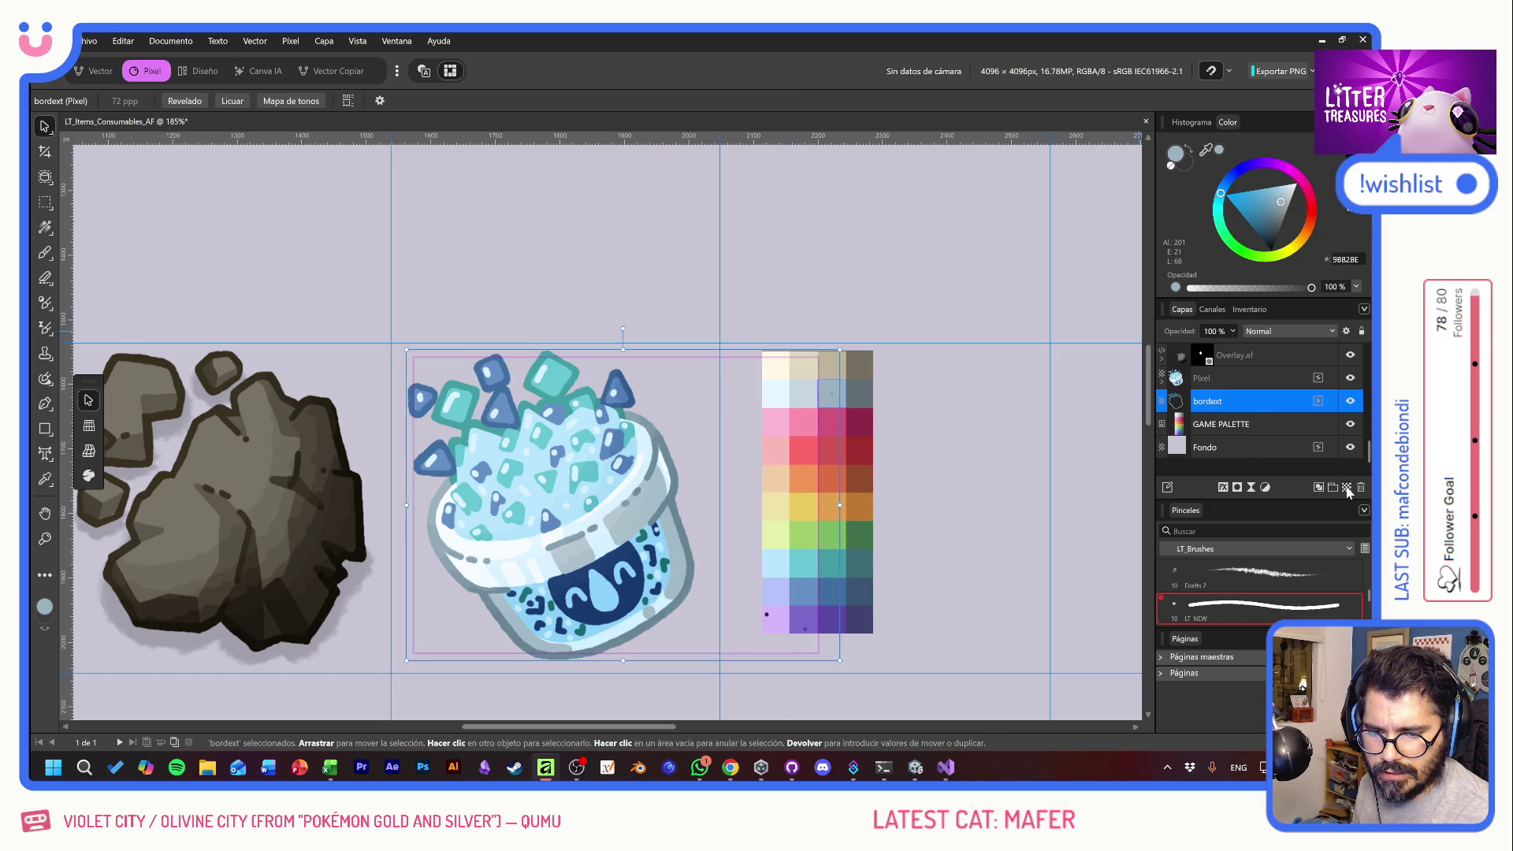
pyautogui.moveTo(1222, 405); pyautogui.dragTo(1228, 441)
pyautogui.keyDown('ctrl'); pyautogui.scroll(3, 601, 478); pyautogui.keyUp('ctrl')
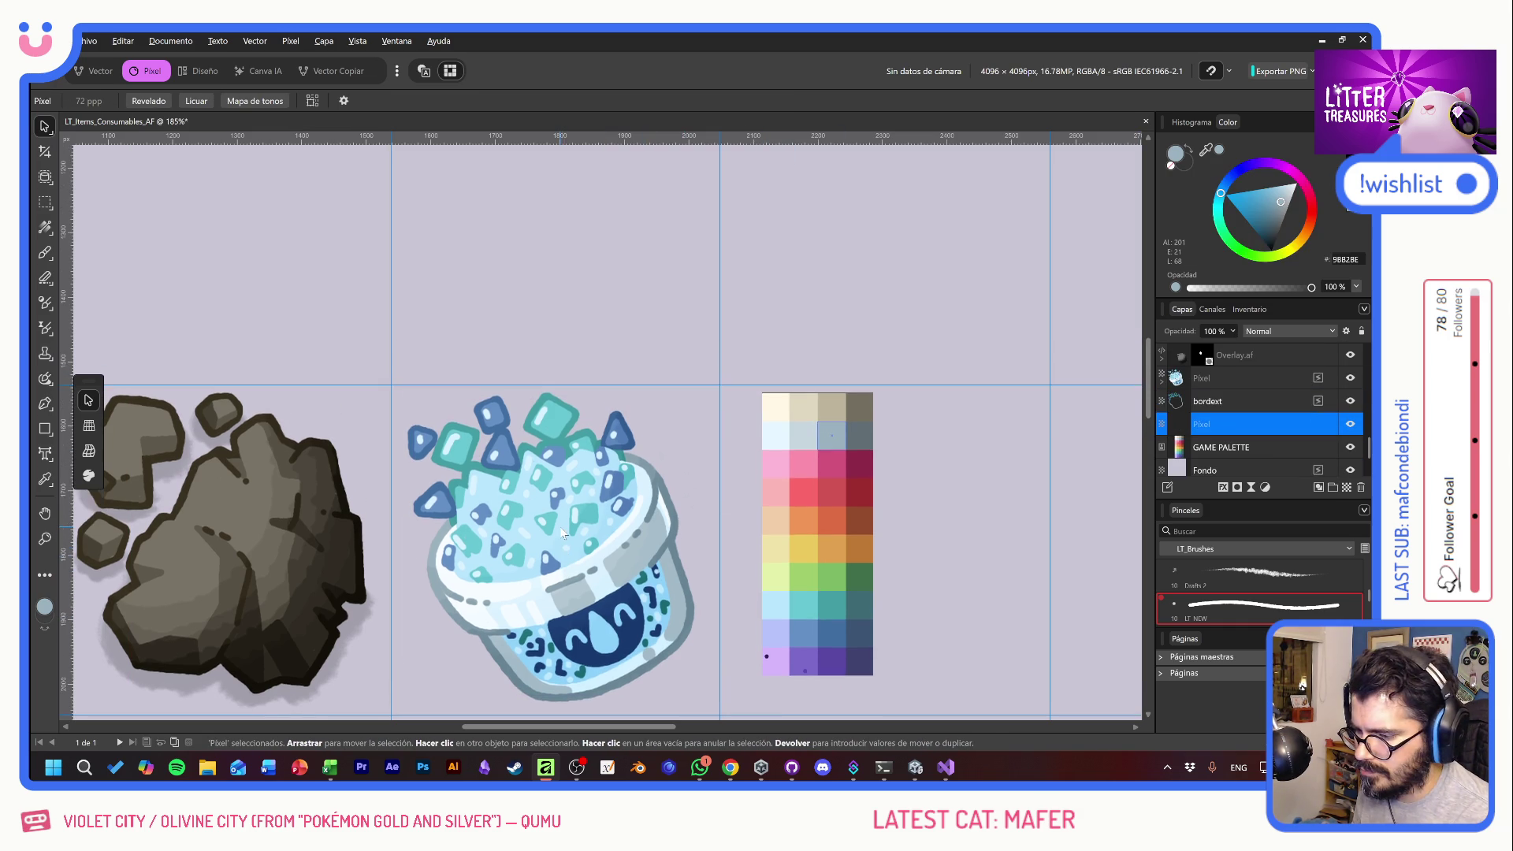
# - Paint a black LT Overlay shadow beneath the cup on the layer at 20% opacity
pyautogui.scroll(1, 600, 479)
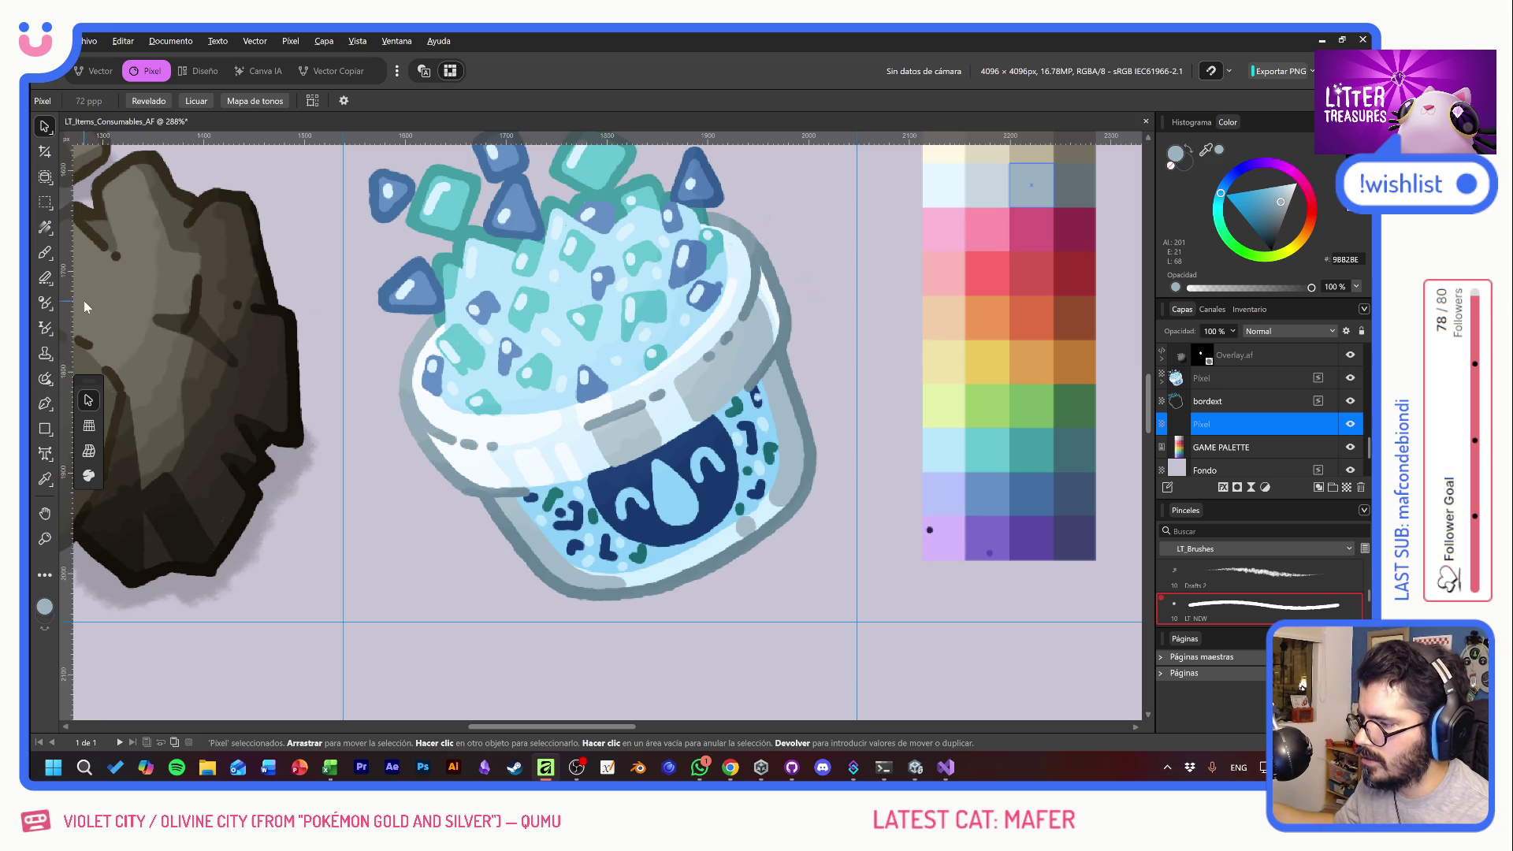
pyautogui.click(45, 252)
pyautogui.scroll(-2, 1265, 599)
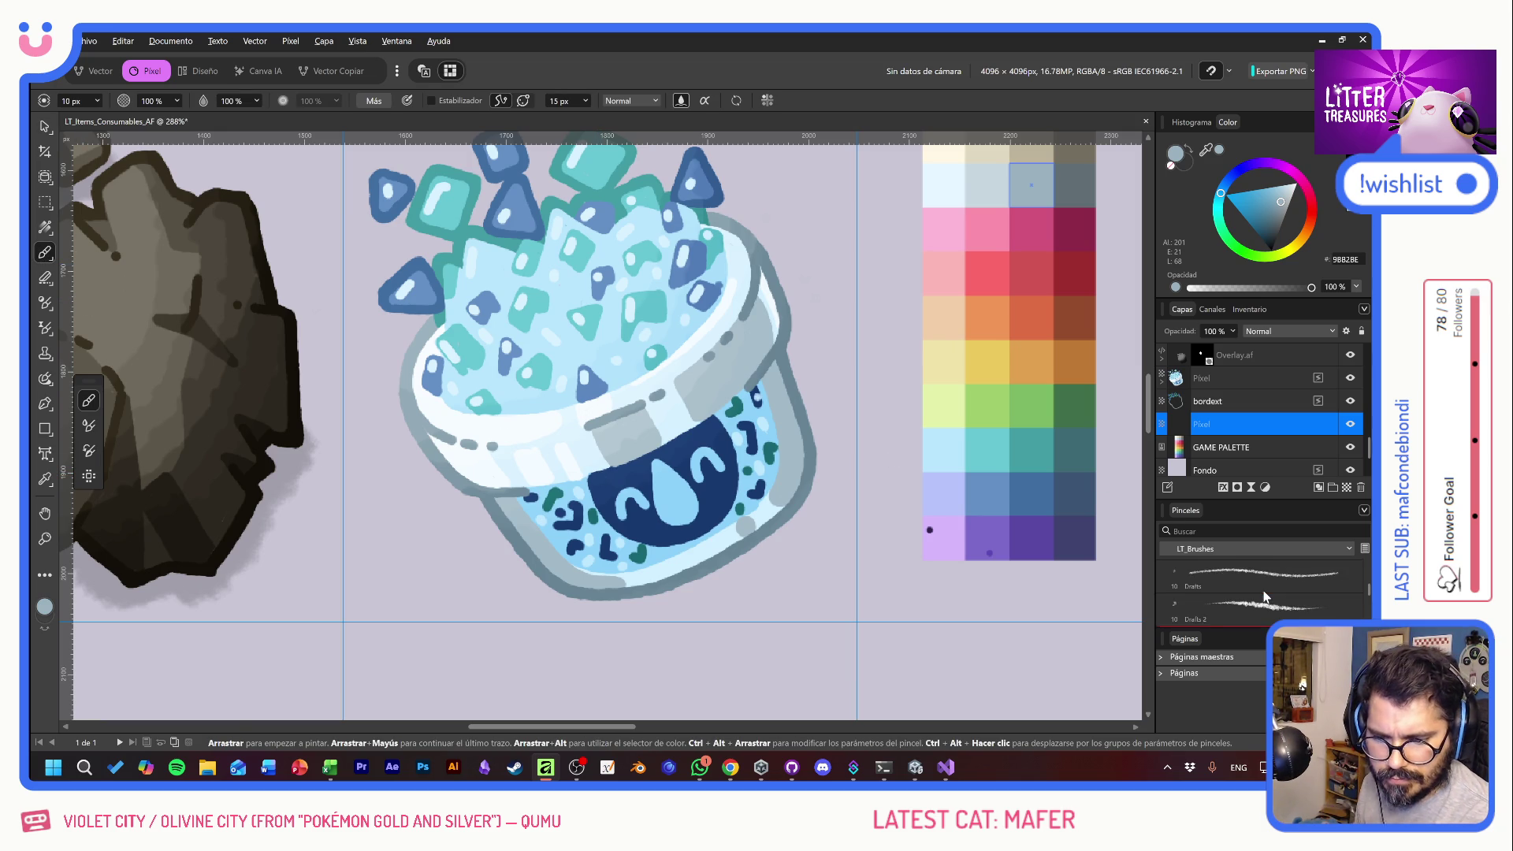
pyautogui.click(1261, 604)
pyautogui.click(1271, 250)
pyautogui.click(1211, 332)
pyautogui.write('20')
pyautogui.press('Return')
pyautogui.moveTo(492, 505)
pyautogui.mouseDown()
pyautogui.moveTo(520, 568)
pyautogui.moveTo(690, 589)
pyautogui.mouseUp()
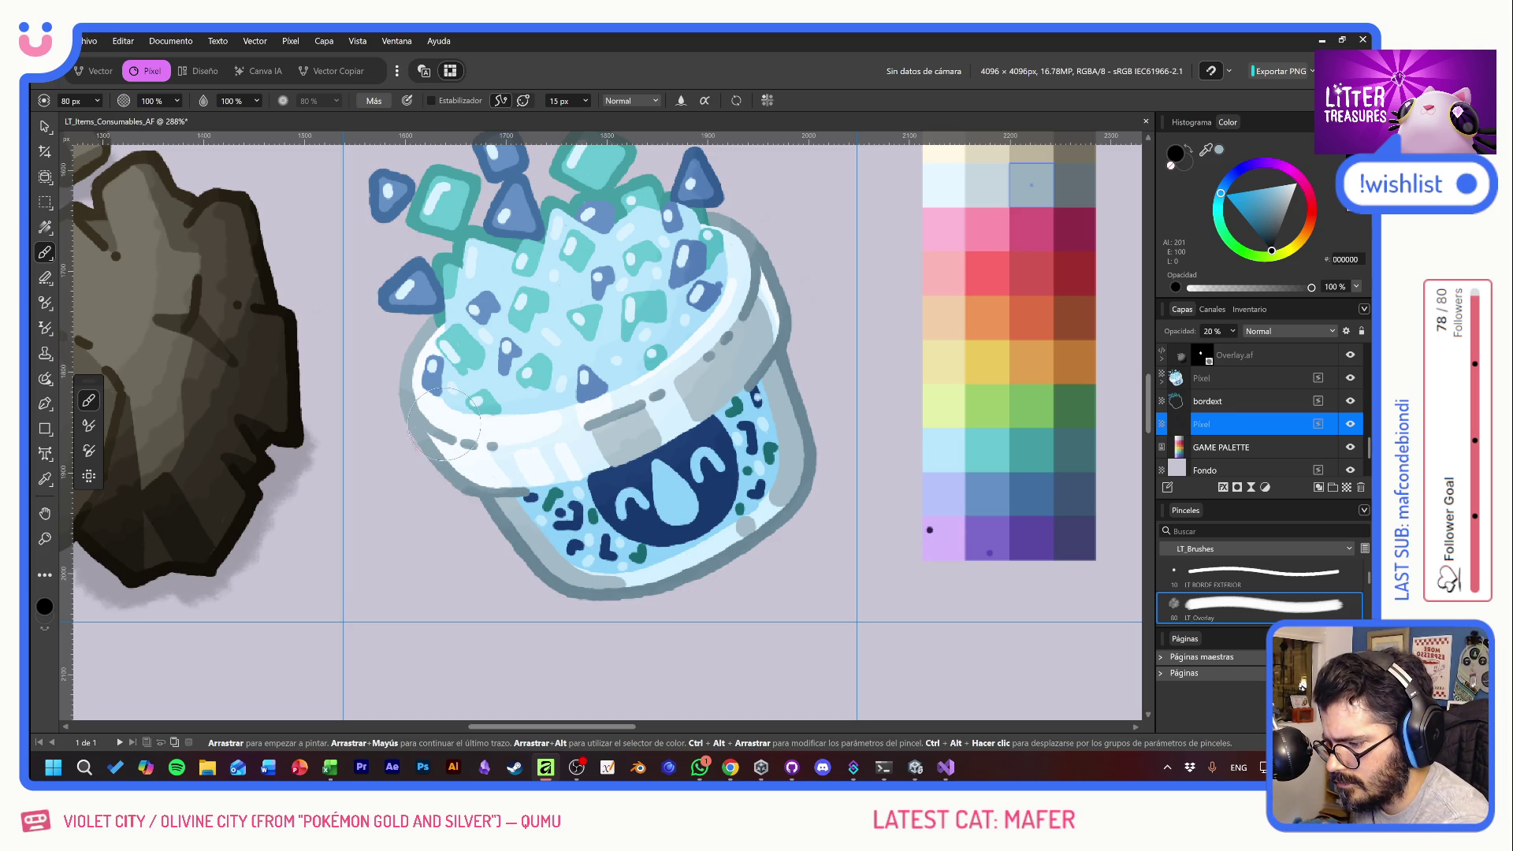
pyautogui.moveTo(455, 446)
pyautogui.mouseDown()
pyautogui.moveTo(552, 566)
pyautogui.moveTo(614, 591)
pyautogui.moveTo(678, 591)
pyautogui.moveTo(769, 552)
pyautogui.moveTo(789, 471)
pyautogui.mouseUp()
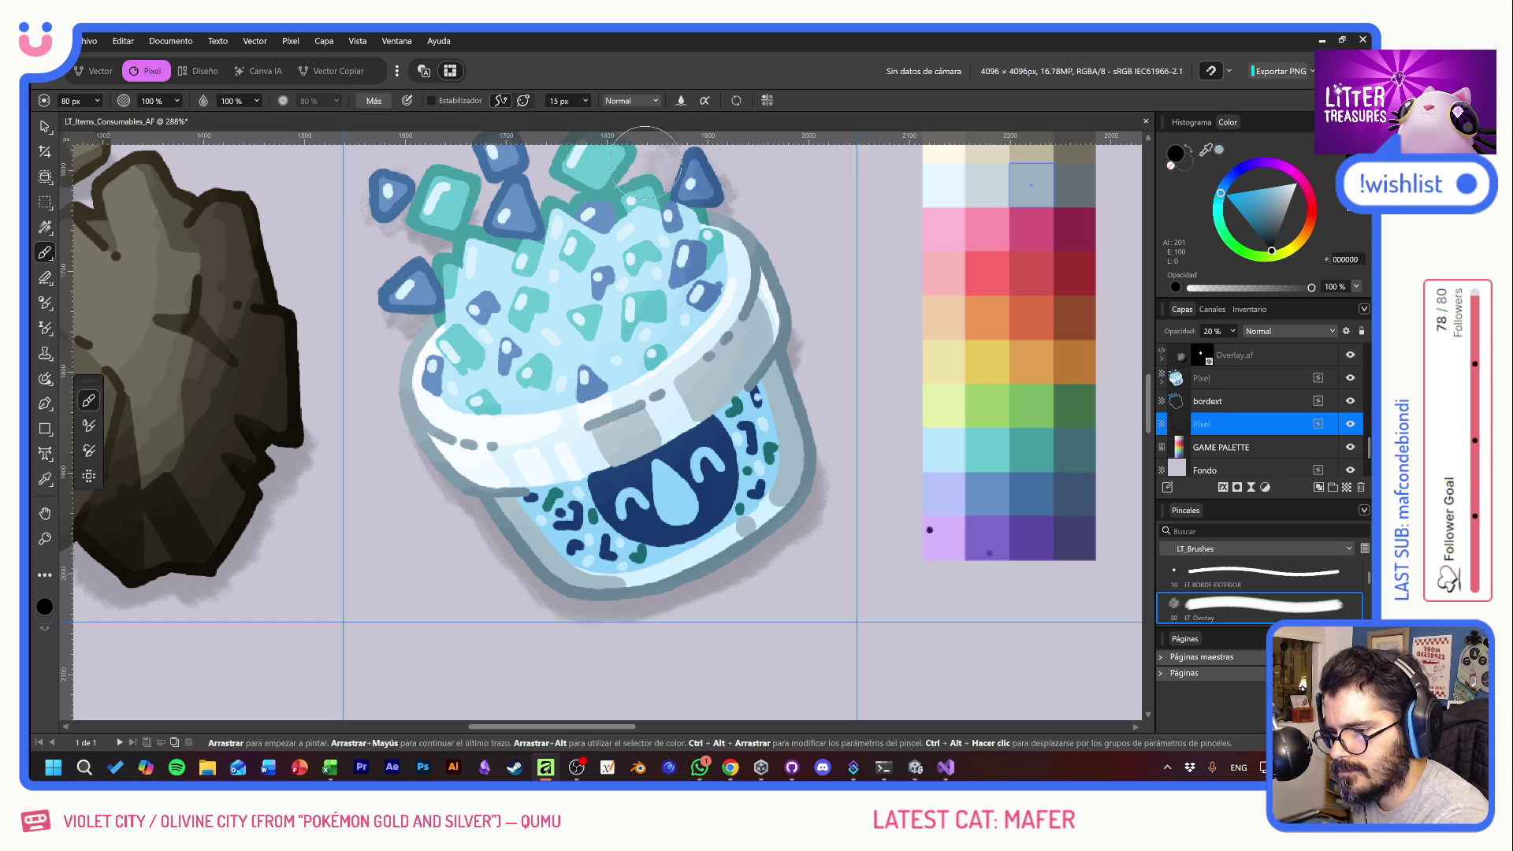
# - Nudge the shadow layer up-left and marquee-select over the cup's top
pyautogui.press('space')
pyautogui.moveTo(602, 230); pyautogui.dragTo(614, 324)
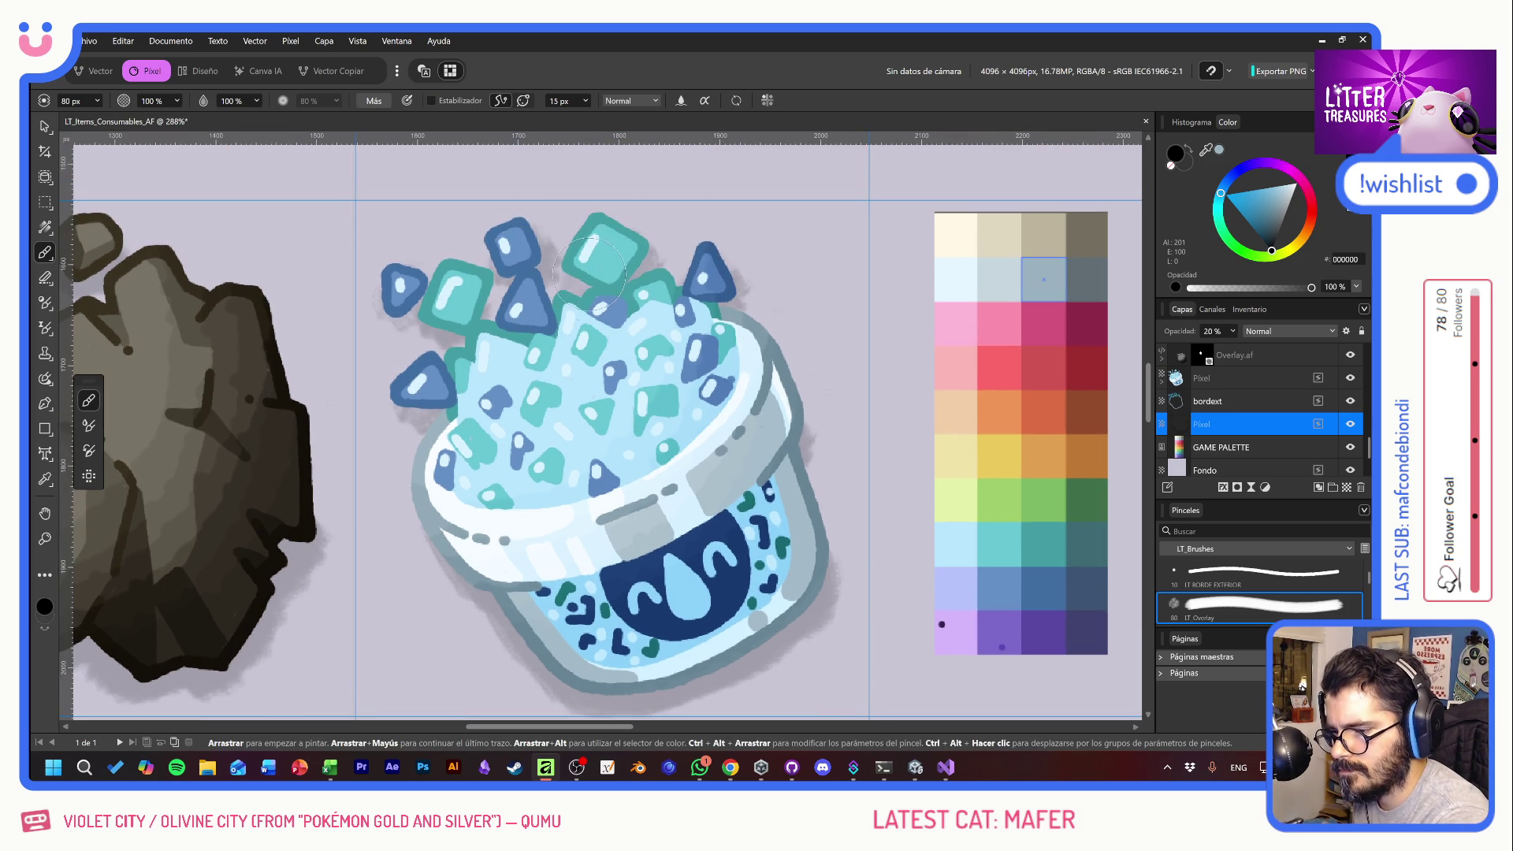
pyautogui.click(42, 131)
pyautogui.keyDown('ctrl'); pyautogui.scroll(-3, 634, 471); pyautogui.keyUp('ctrl')
pyautogui.keyDown('ctrl'); pyautogui.scroll(1, 634, 471); pyautogui.keyUp('ctrl')
pyautogui.keyDown('ctrl'); pyautogui.scroll(1, 745, 550); pyautogui.keyUp('ctrl')
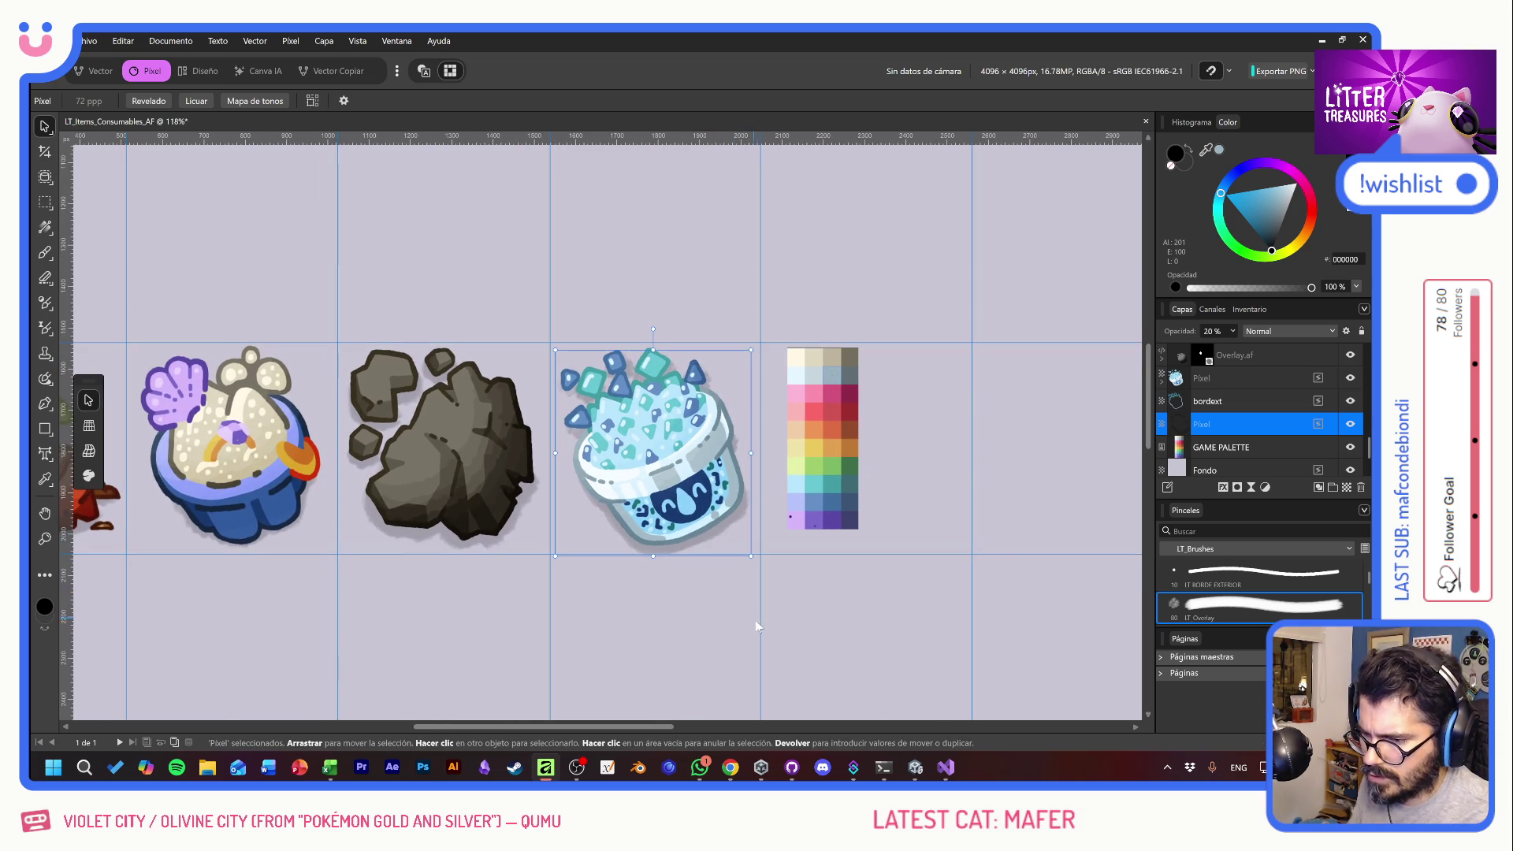
pyautogui.moveTo(748, 597); pyautogui.dragTo(542, 385)
pyautogui.click(45, 202)
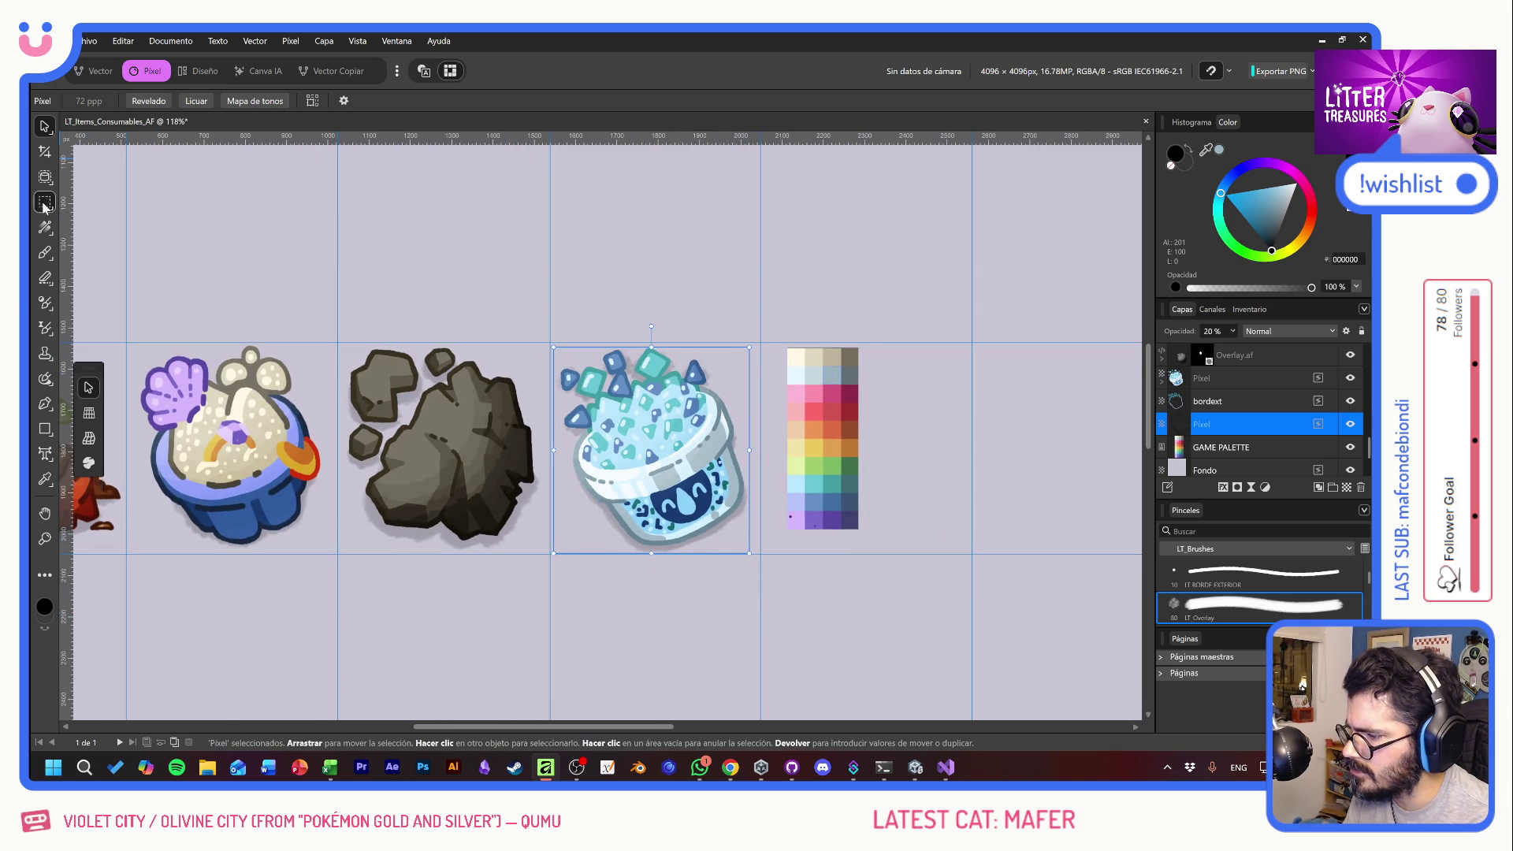
pyautogui.moveTo(667, 394); pyautogui.dragTo(675, 398)
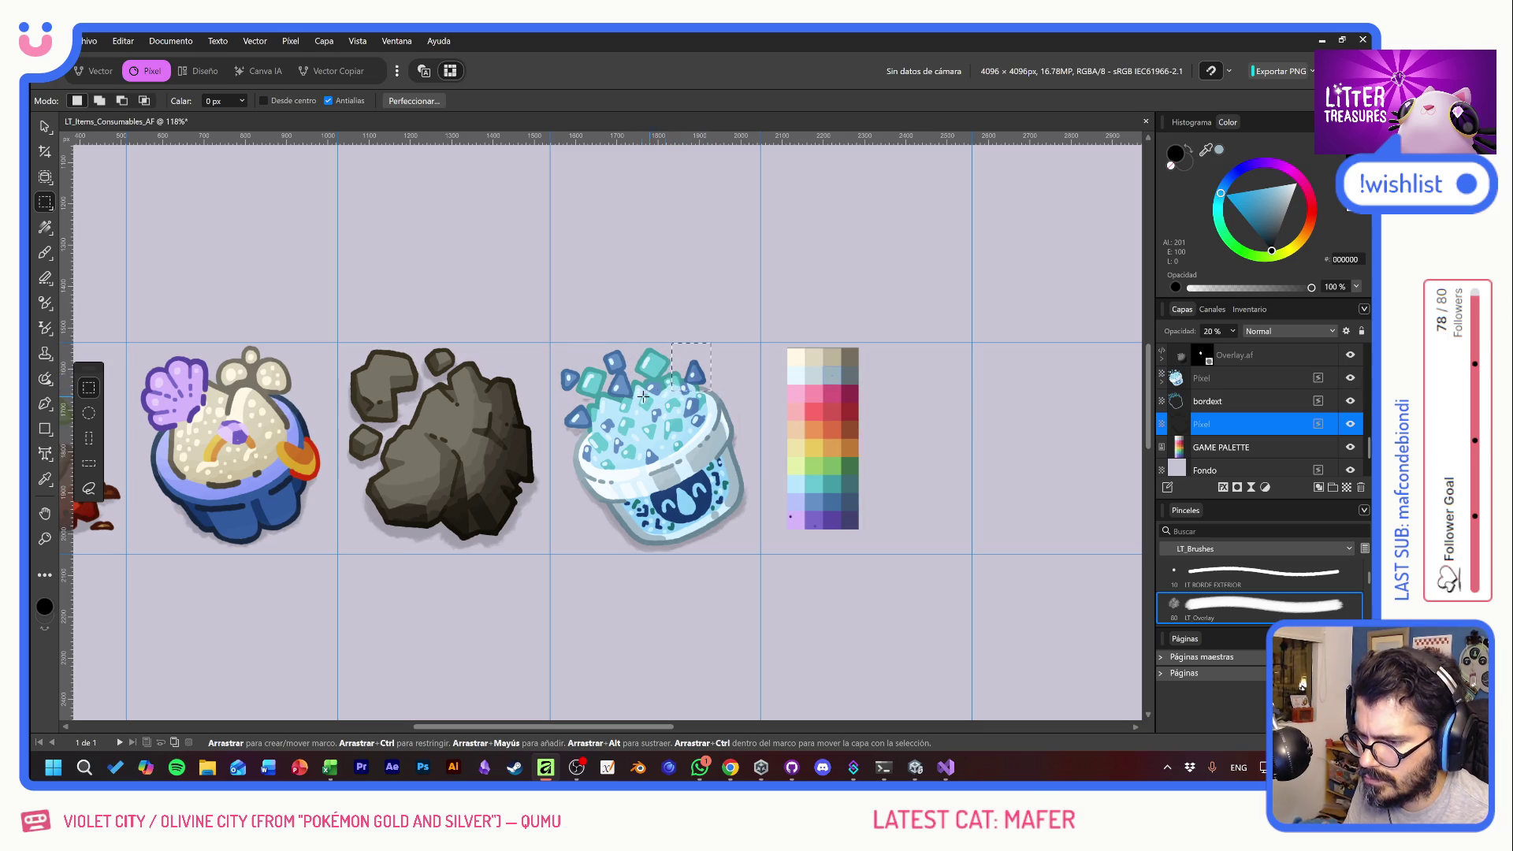
# - Select the cup's four layers, from Overlay.af down to Pixel, in the Layers panel
pyautogui.click(616, 388)
pyautogui.moveTo(559, 385); pyautogui.dragTo(626, 438)
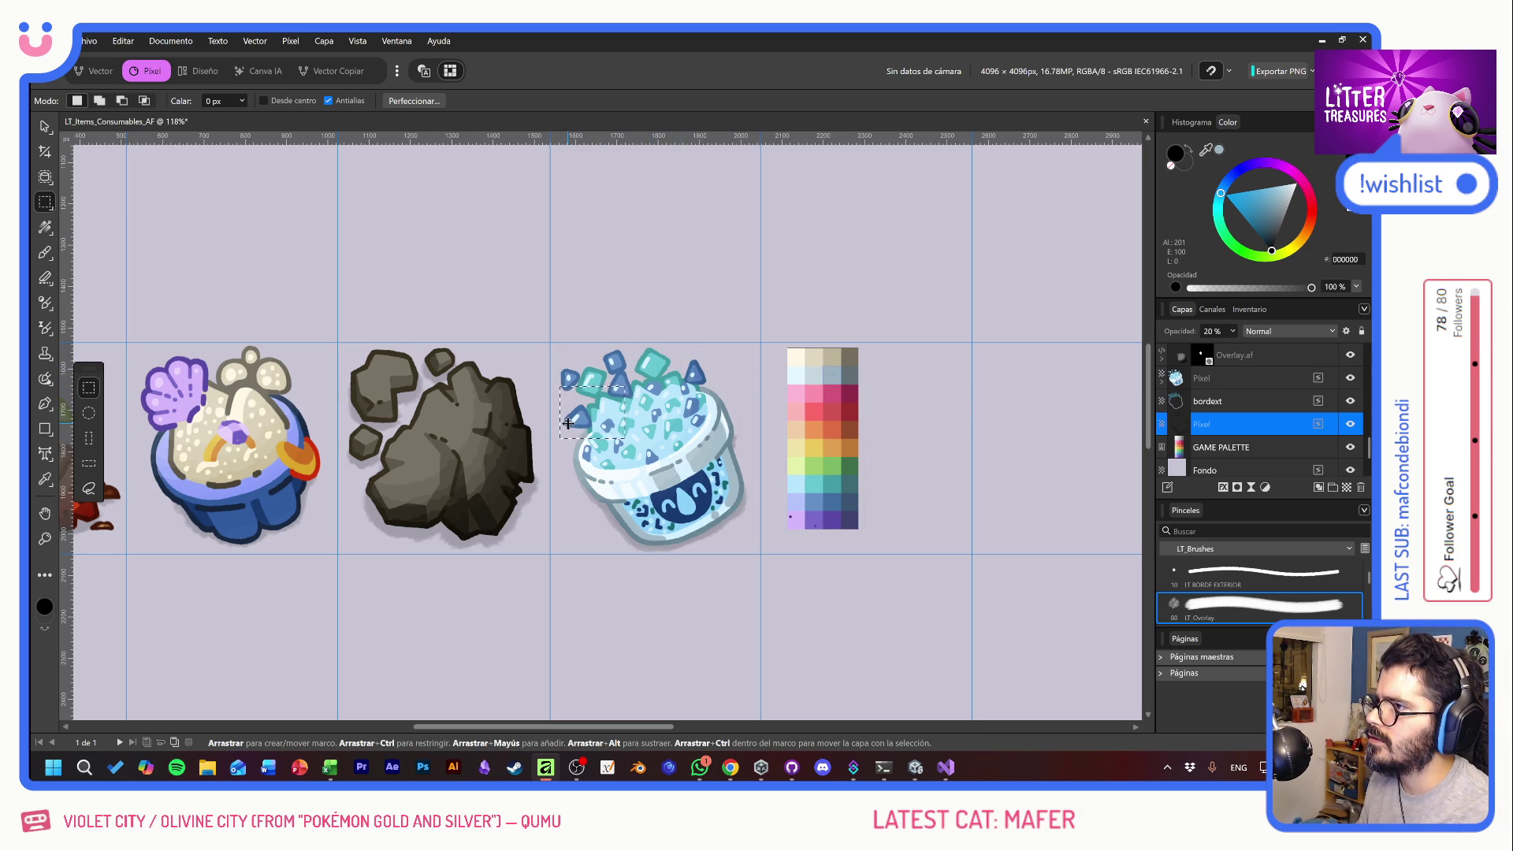
pyautogui.click(45, 127)
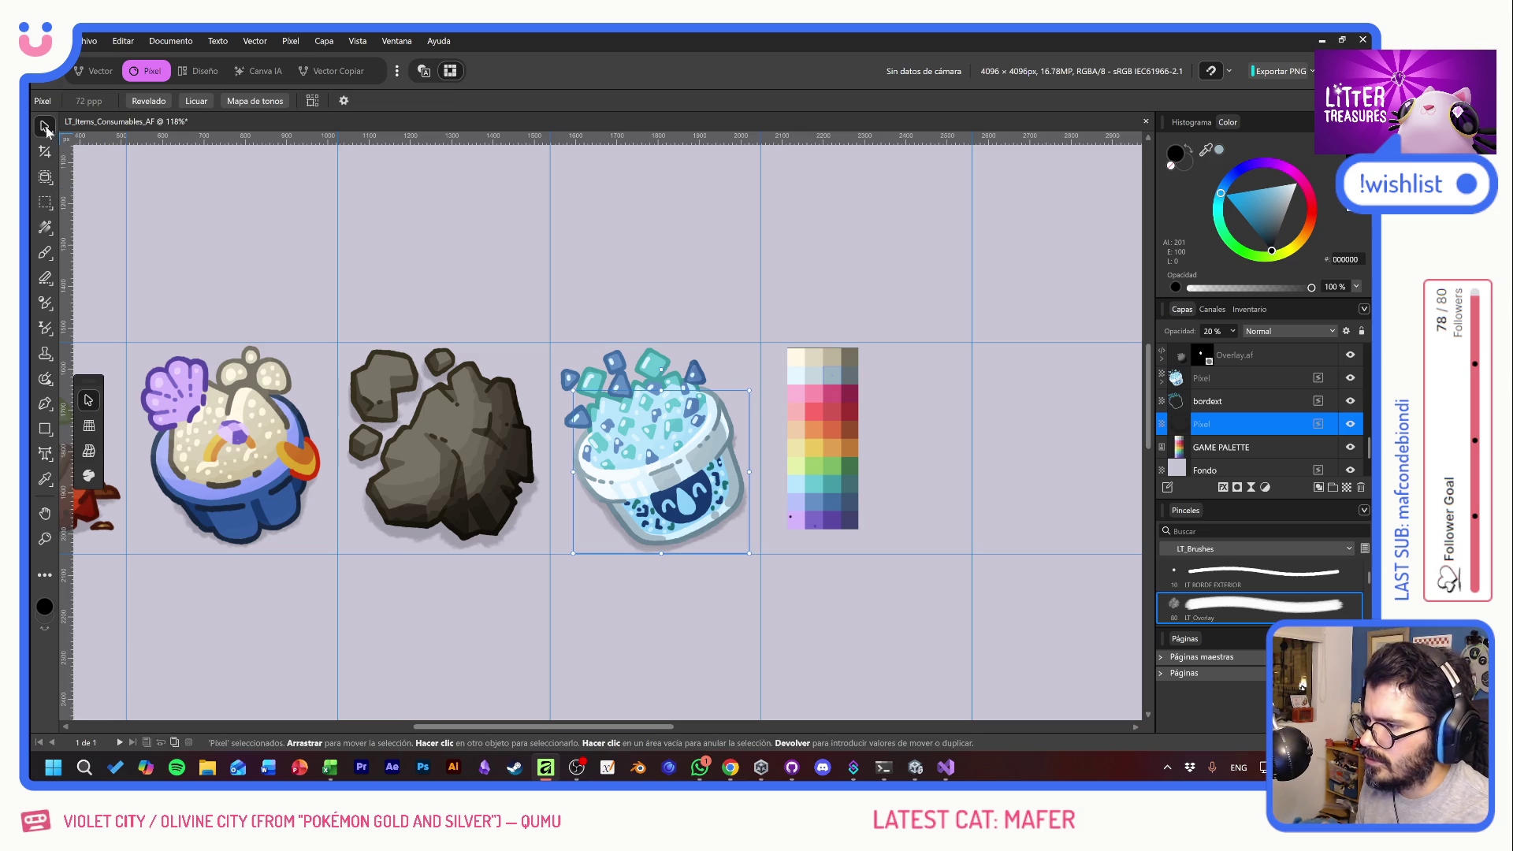
pyautogui.click(1256, 367)
pyautogui.scroll(1, 1264, 390)
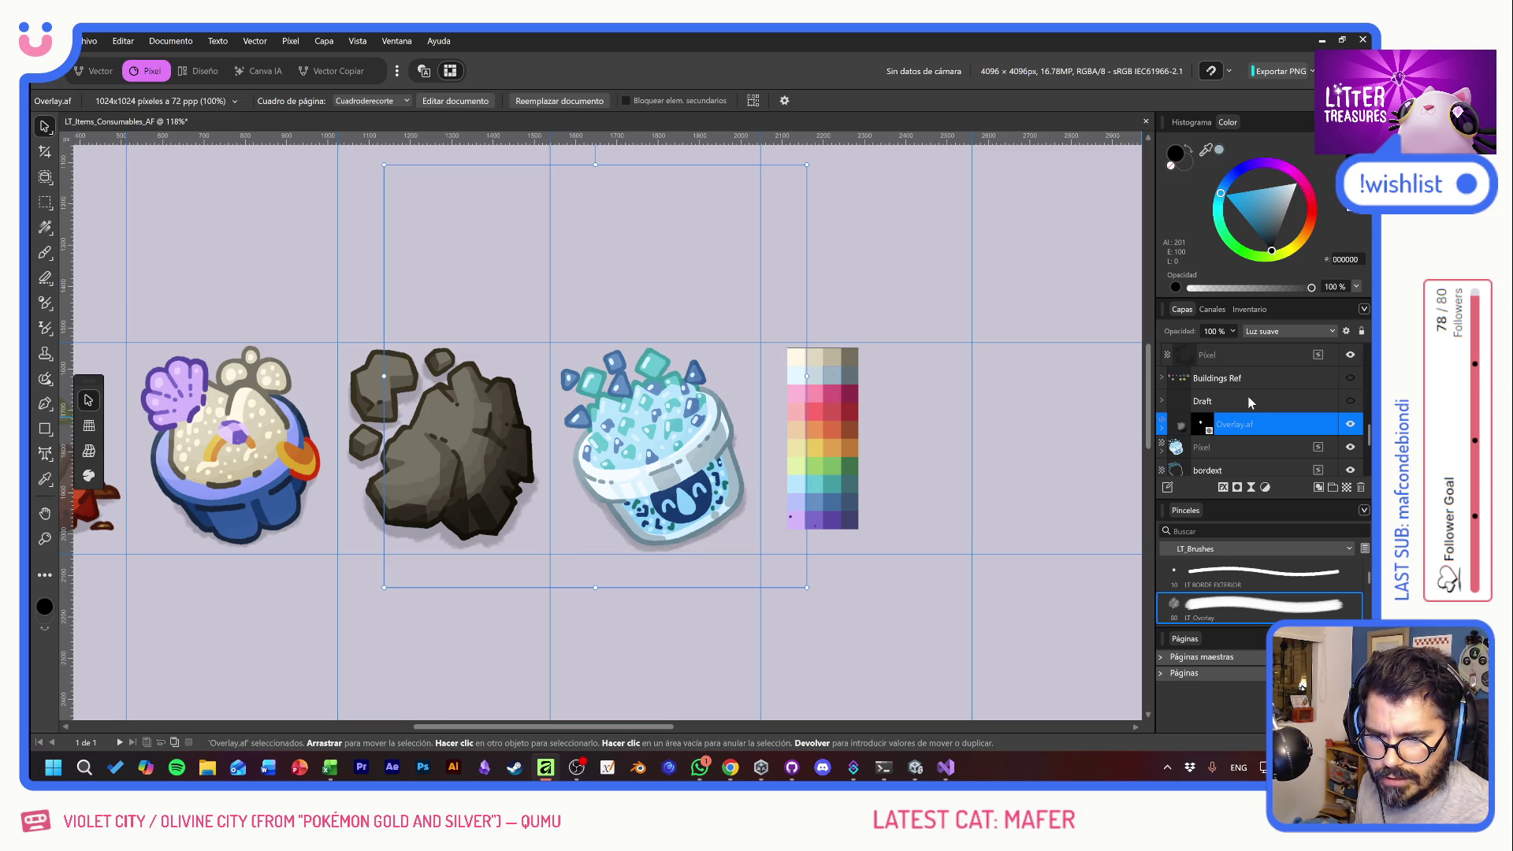
pyautogui.click(1249, 403)
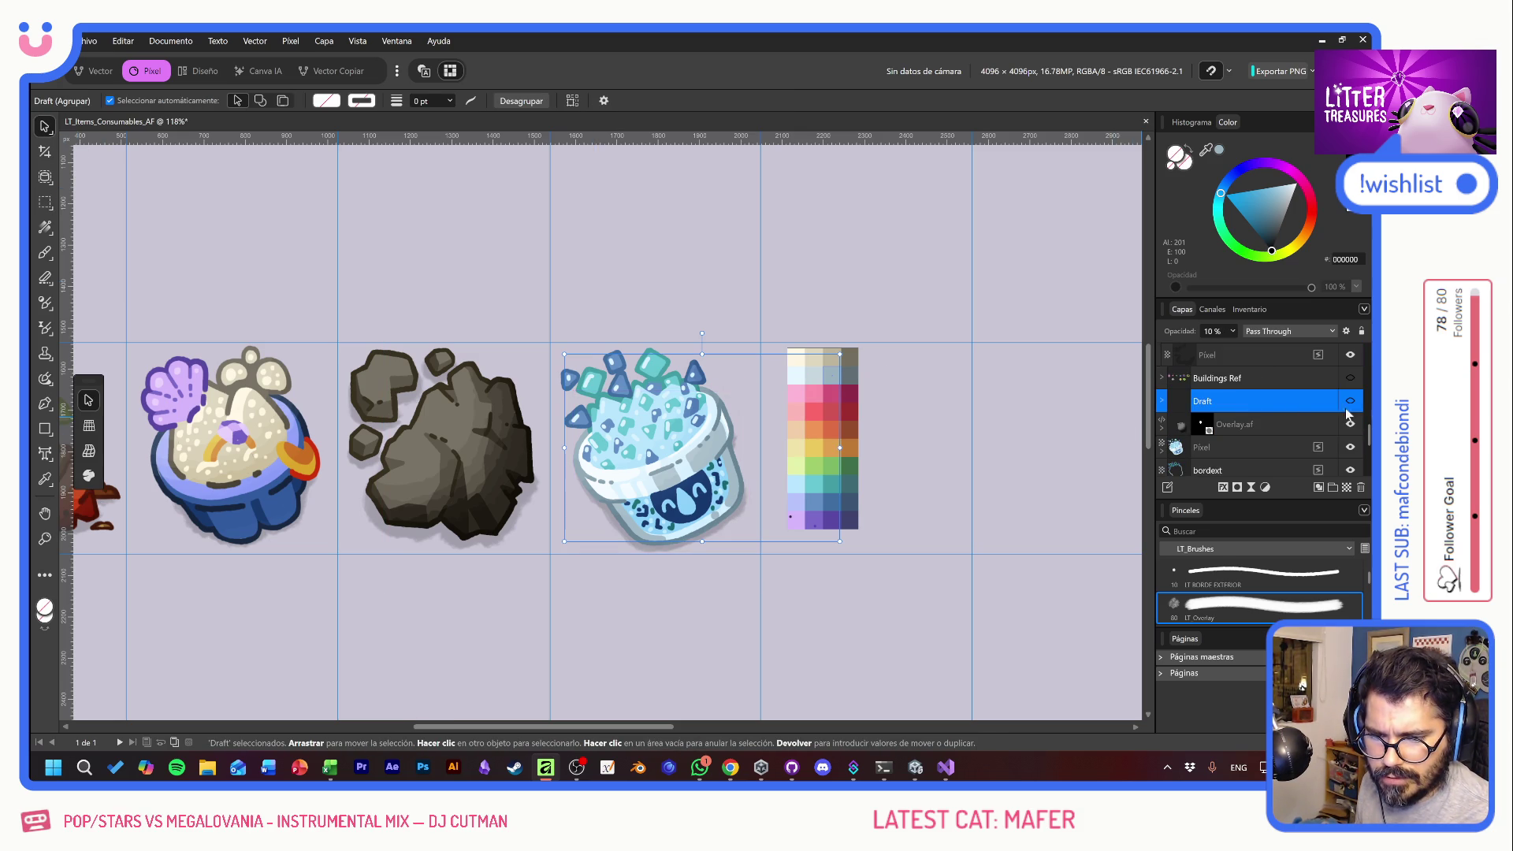
pyautogui.click(1283, 424)
pyautogui.scroll(-1, 1284, 424)
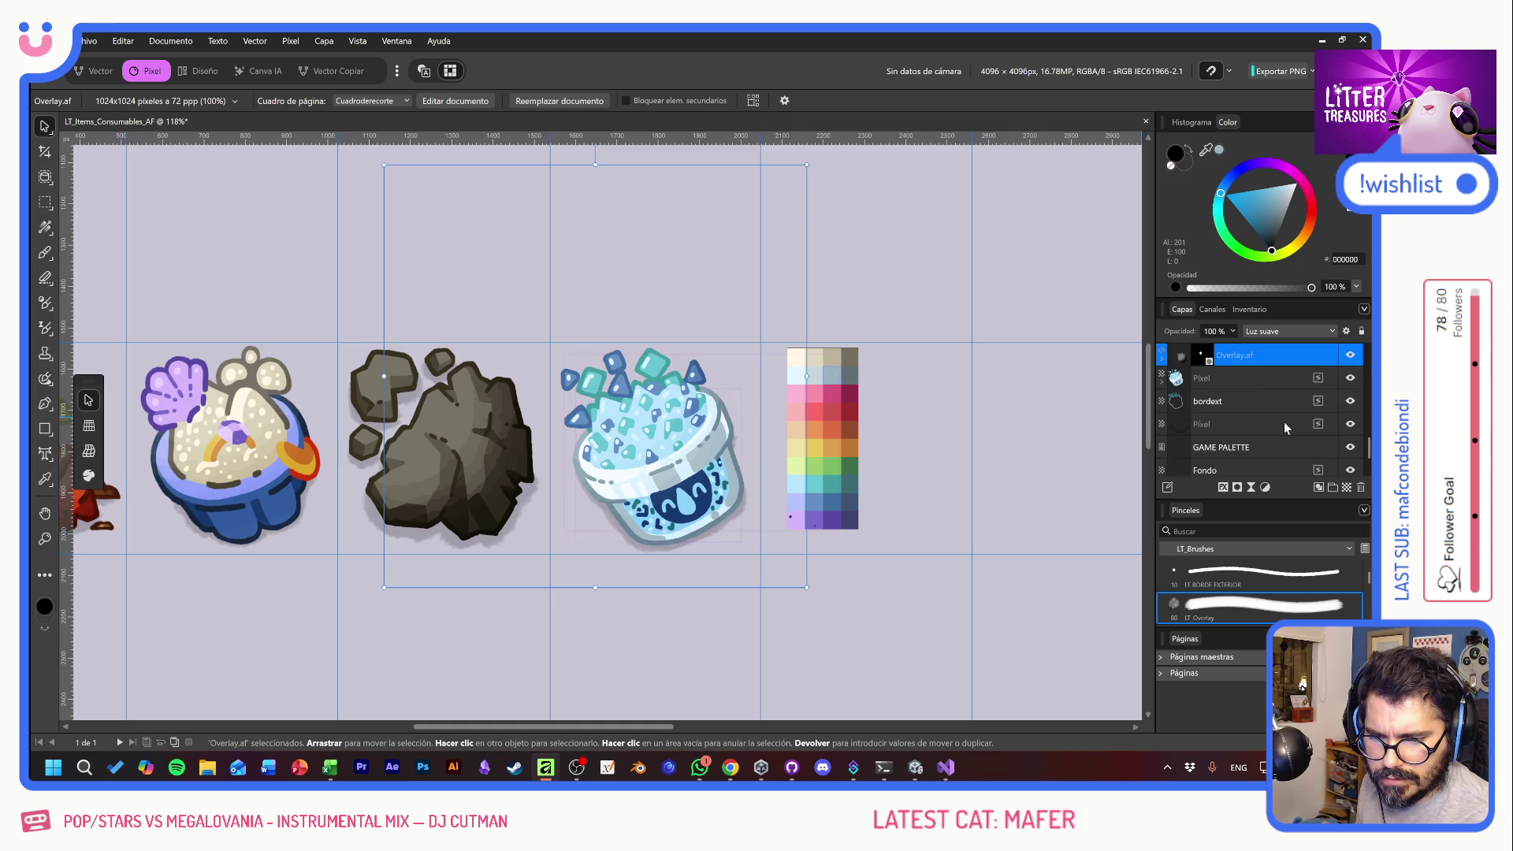
pyautogui.keyDown('shift'); pyautogui.click(1237, 430); pyautogui.keyUp('shift')
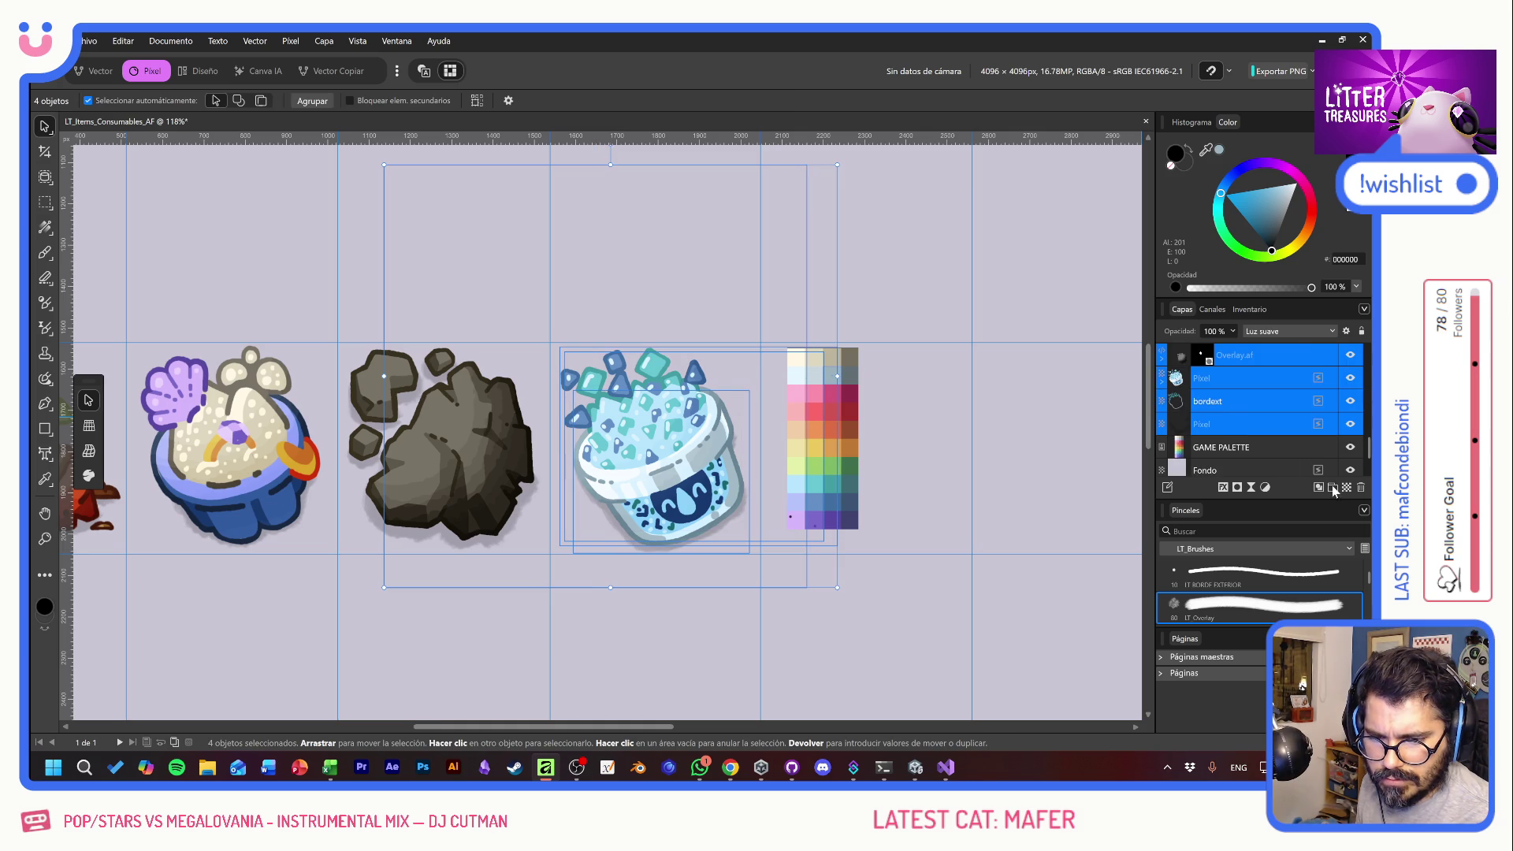
# - Group the four selected layers and name the group sand_CrystalGels
pyautogui.click(1332, 488)
pyautogui.write('snac')
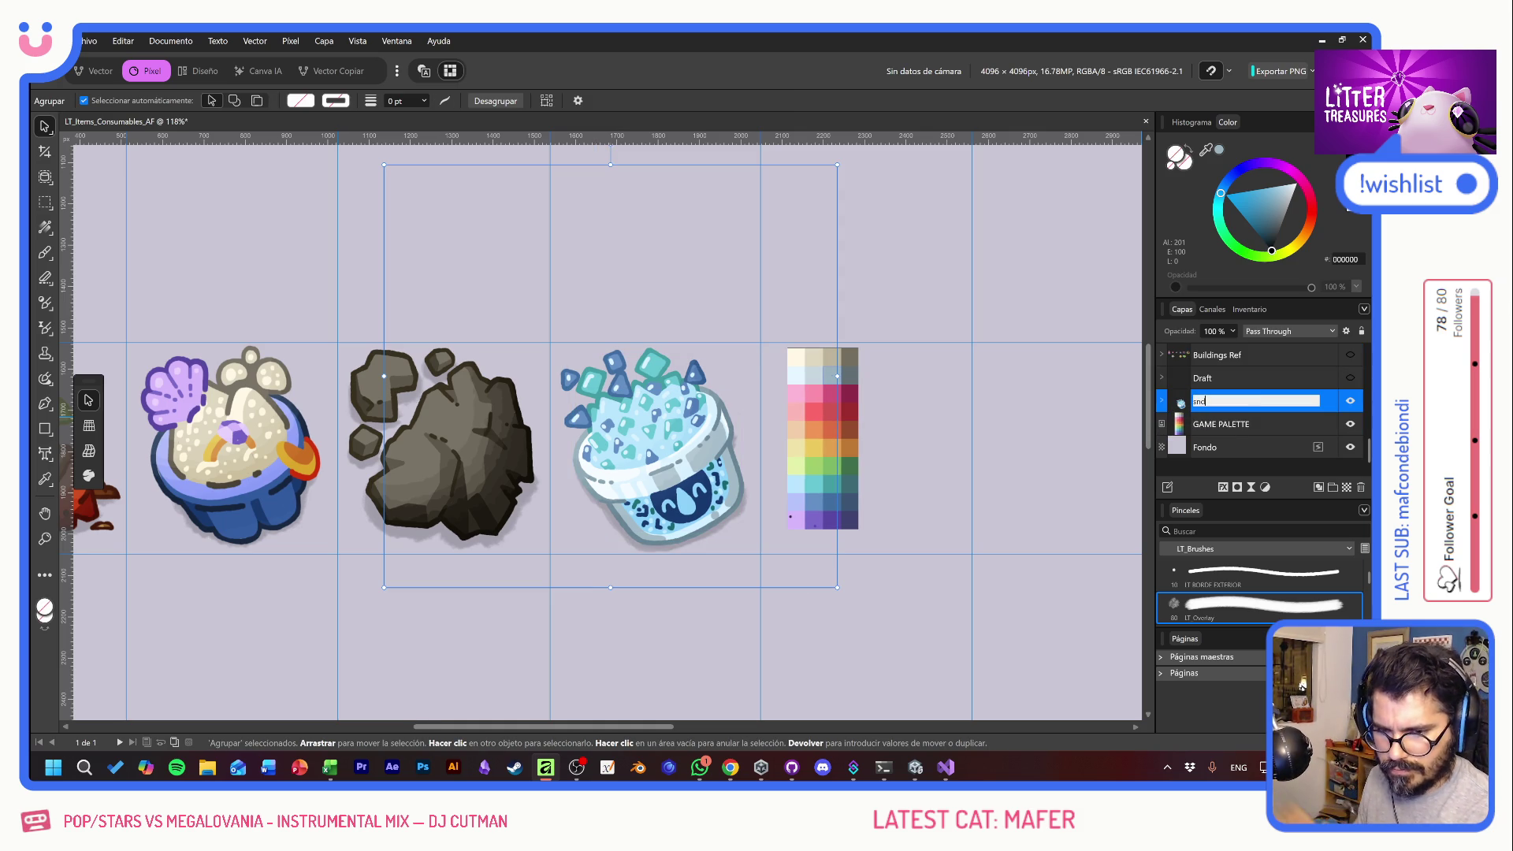
pyautogui.write('e')
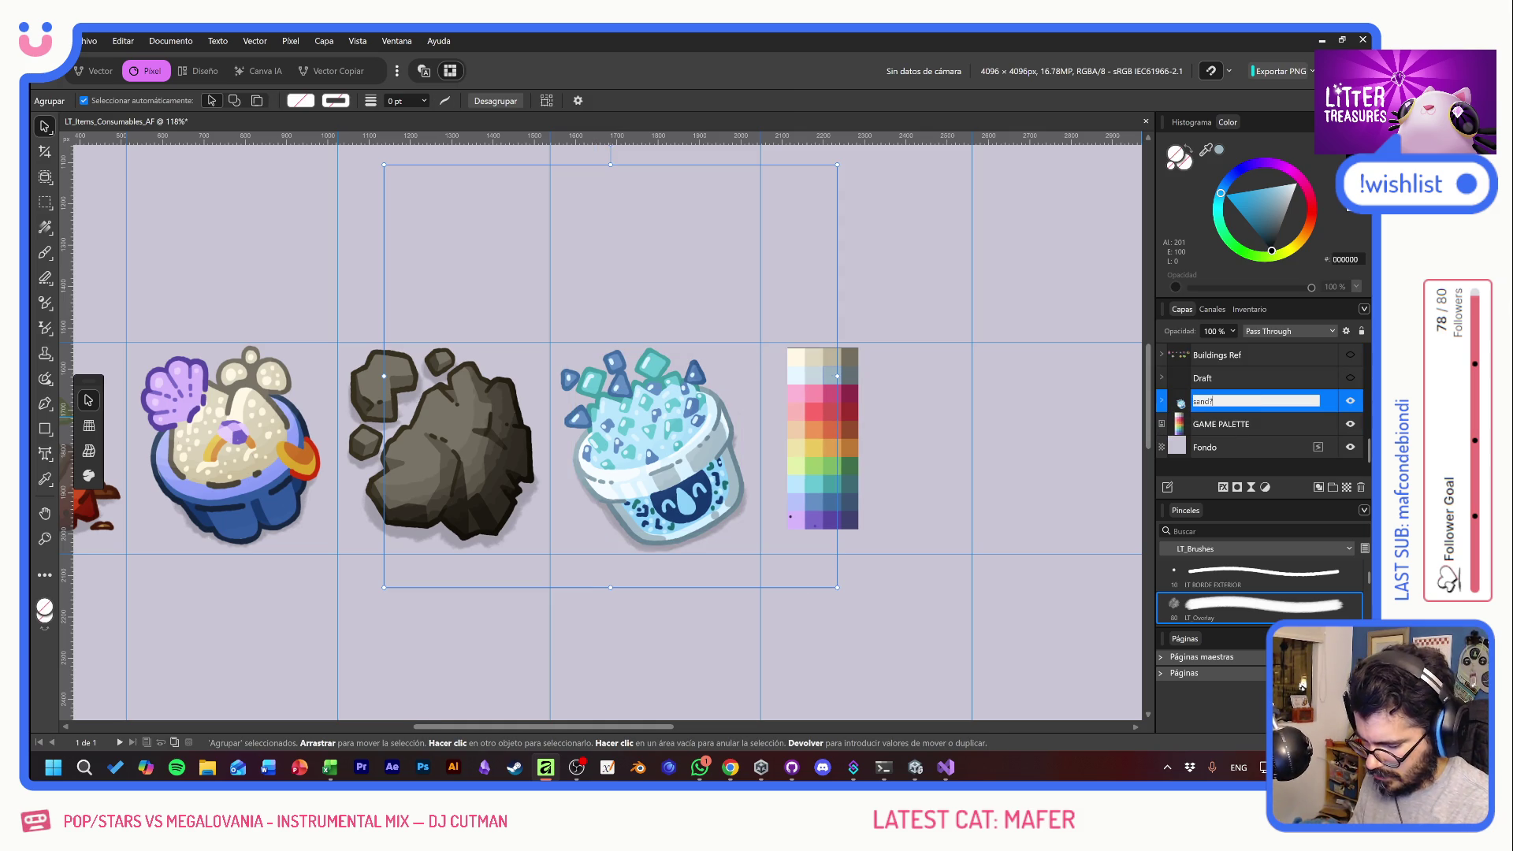
pyautogui.write('l')
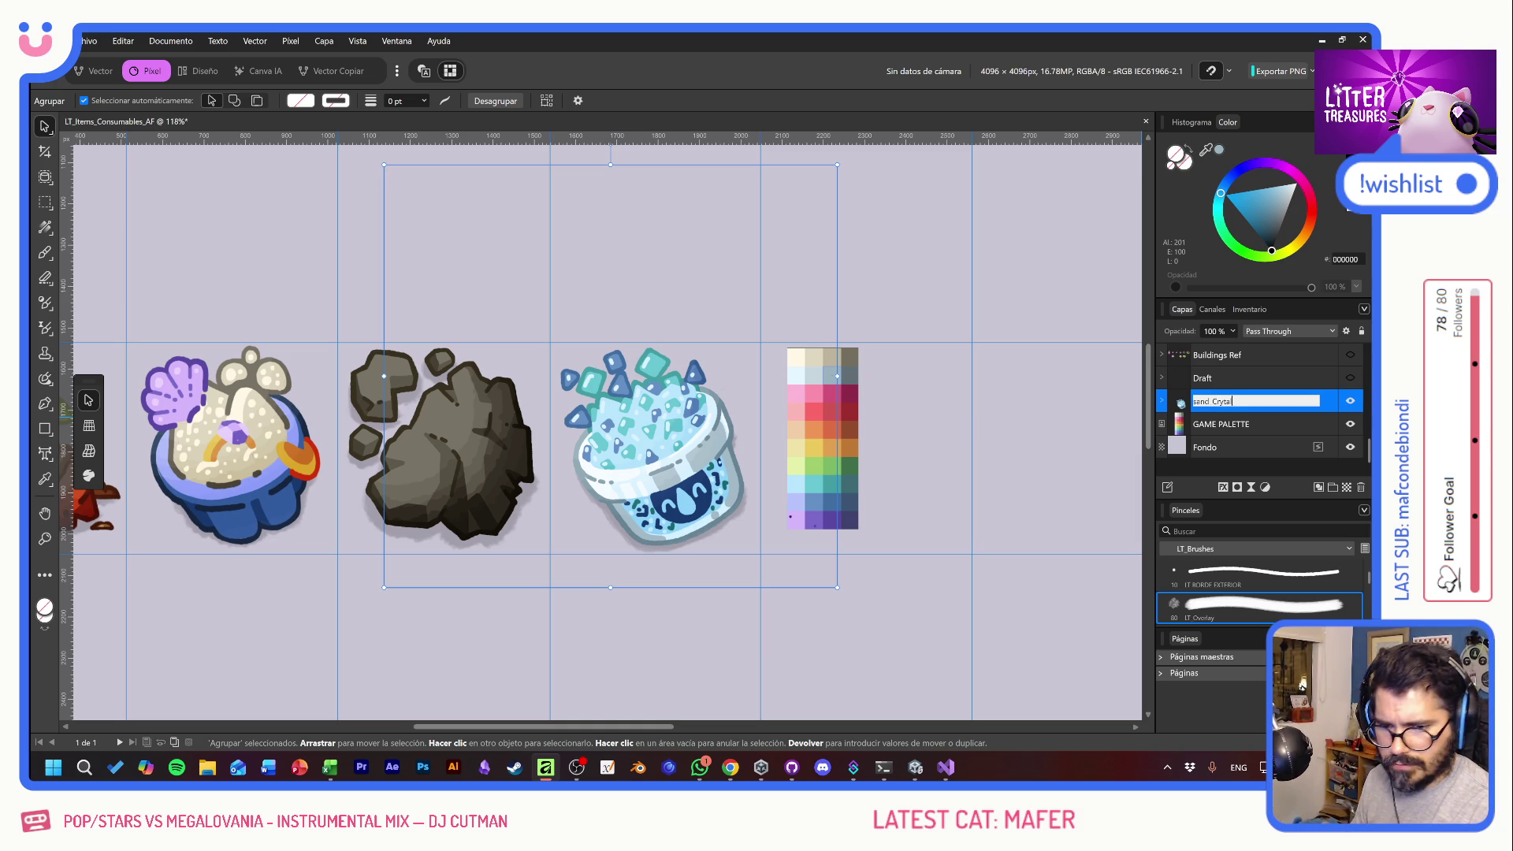
pyautogui.press('BackSpace')
pyautogui.press('BackSpace')
pyautogui.press('BackSpace')
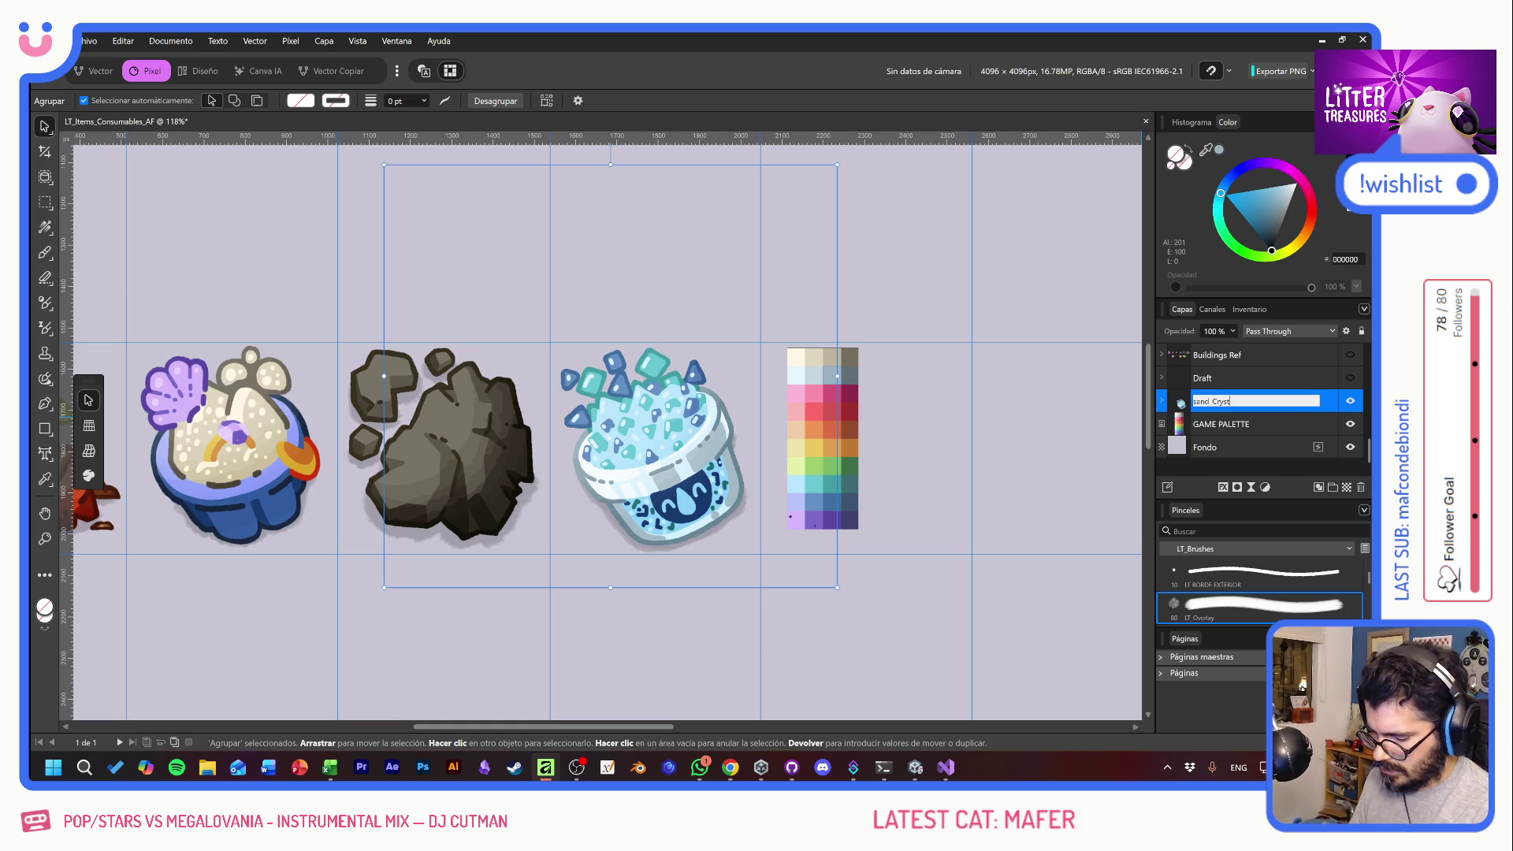
pyautogui.press('Return')
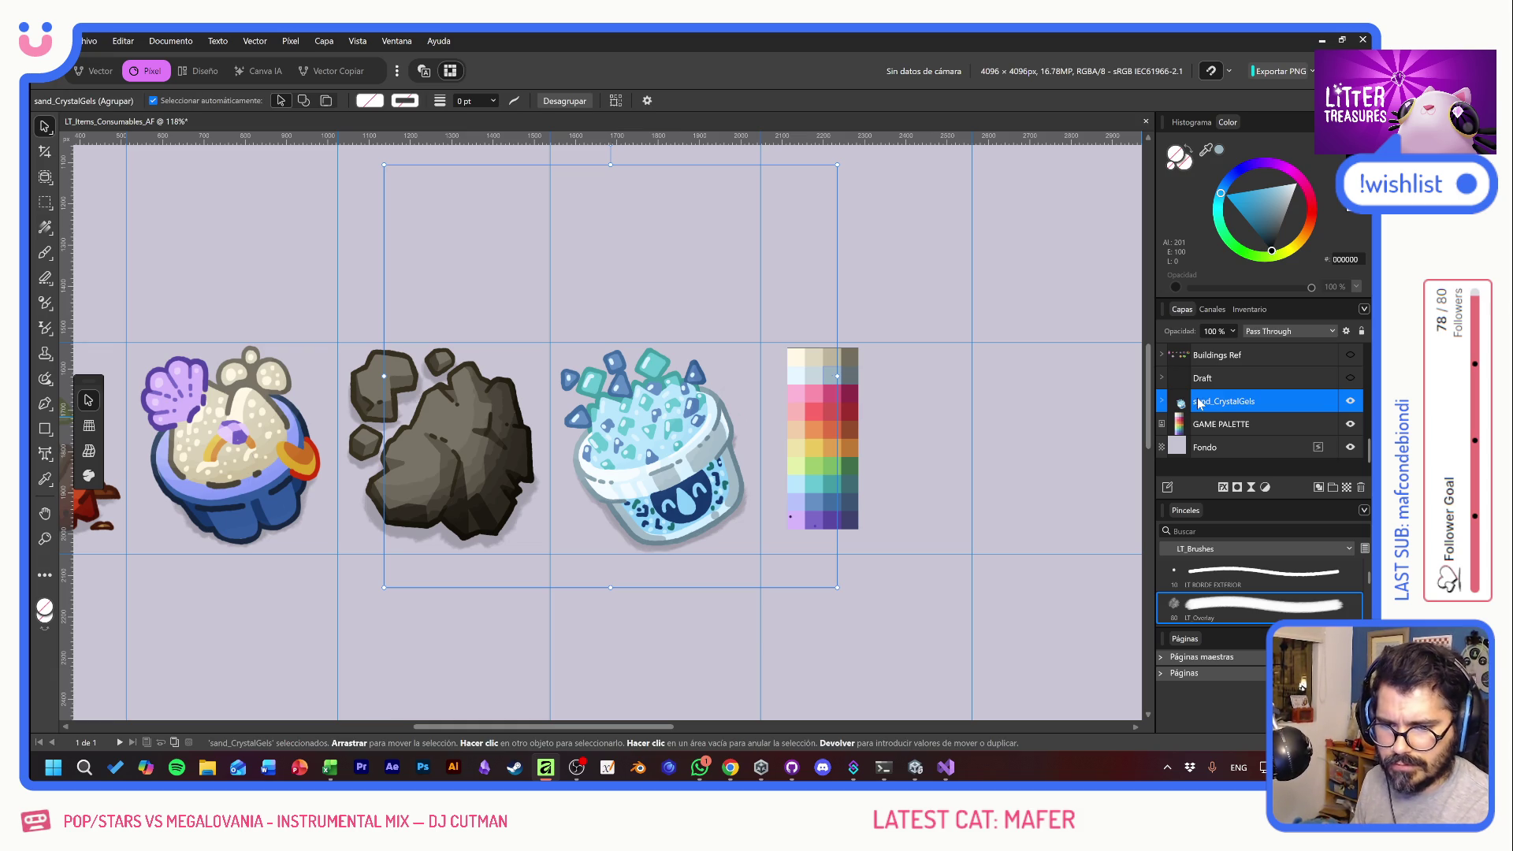
# - Hide the Fondo layer, export a PNG over Supplies_SpriteSheet.png, and switch to Unity
pyautogui.click(1351, 446)
pyautogui.hotkey('ctrl', 'alt', 'shift', 'w')
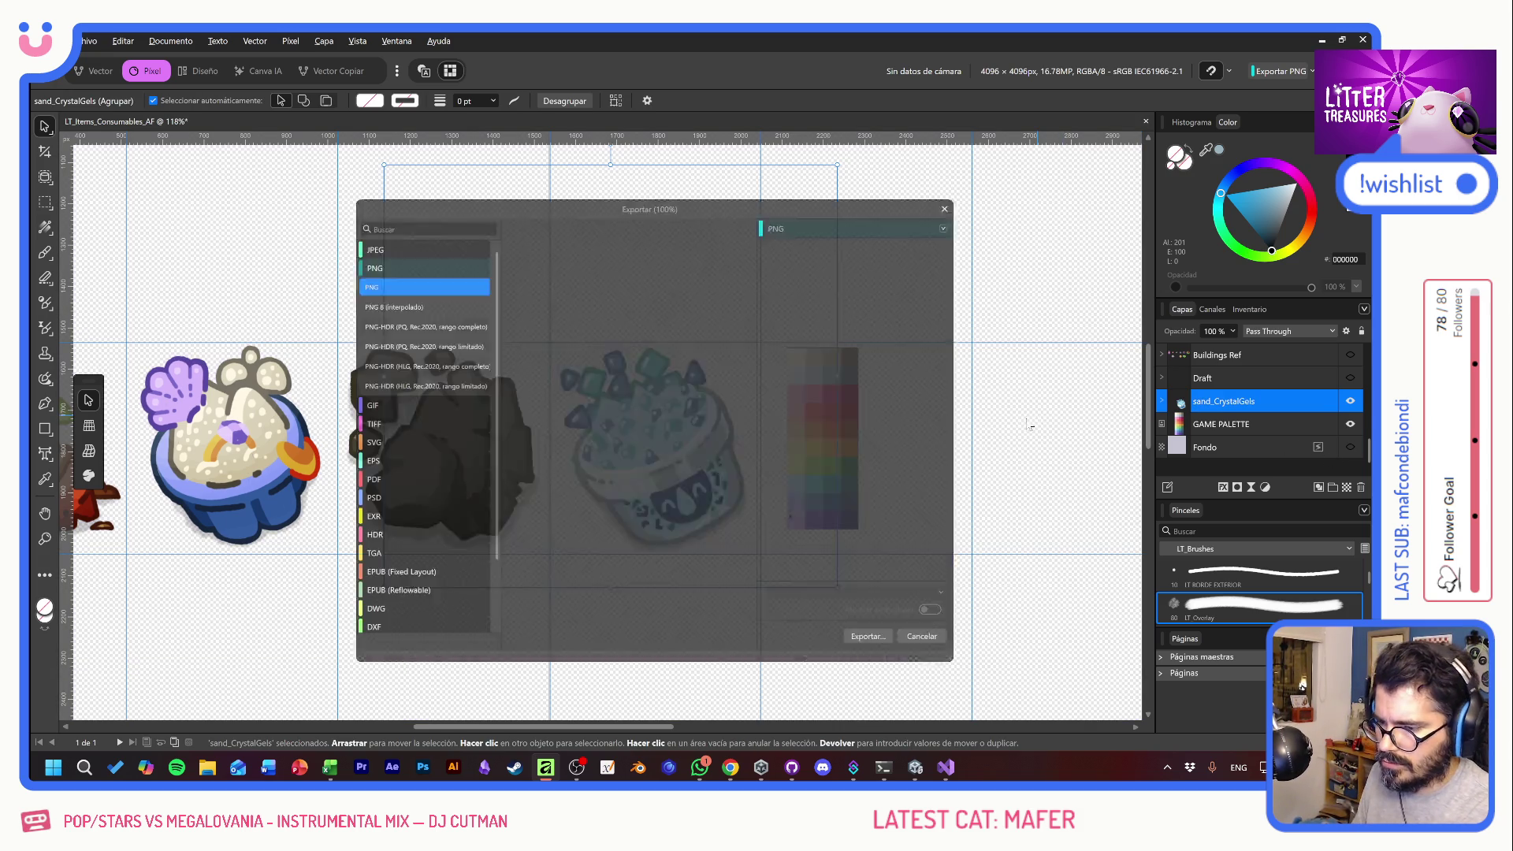
pyautogui.click(889, 647)
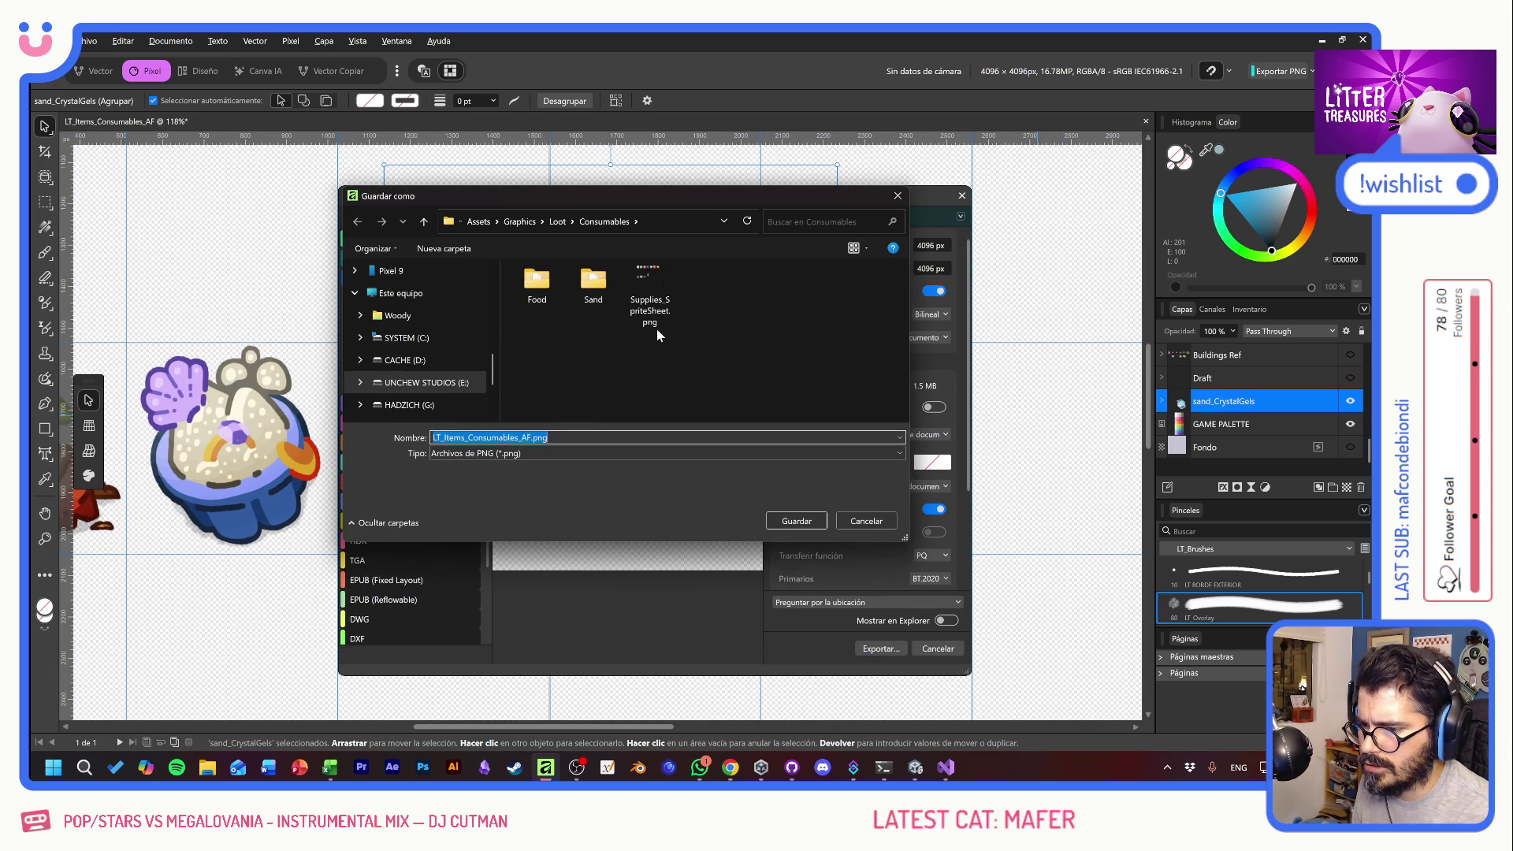
pyautogui.moveTo(641, 195); pyautogui.dragTo(653, 214)
pyautogui.doubleClick(668, 290)
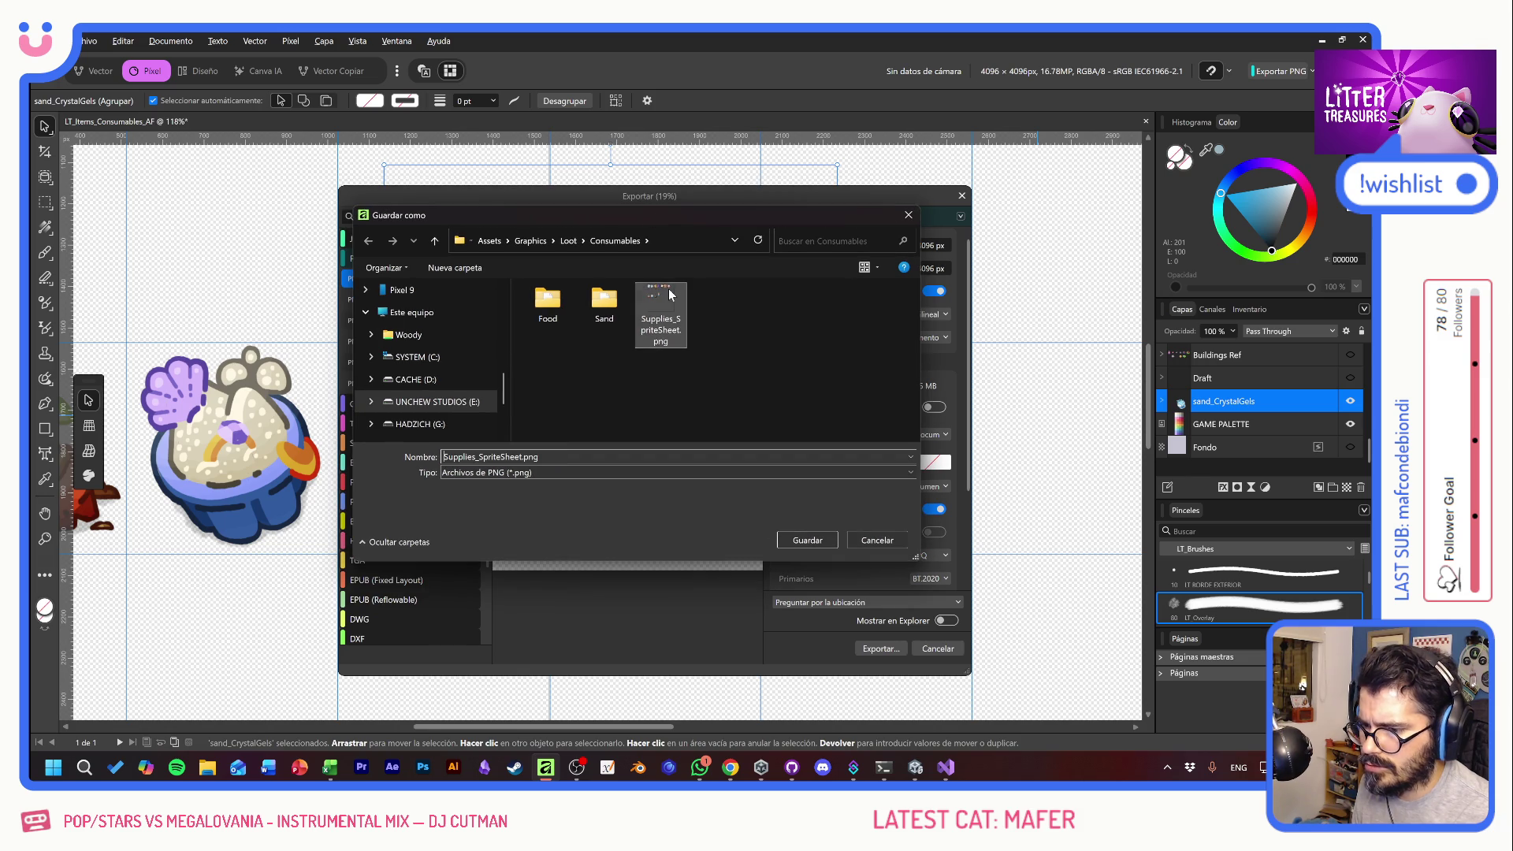
pyautogui.click(758, 457)
pyautogui.hotkey('alt', 'Tab')
pyautogui.press('Tab')
pyautogui.press('Tab')
pyautogui.press('Tab')
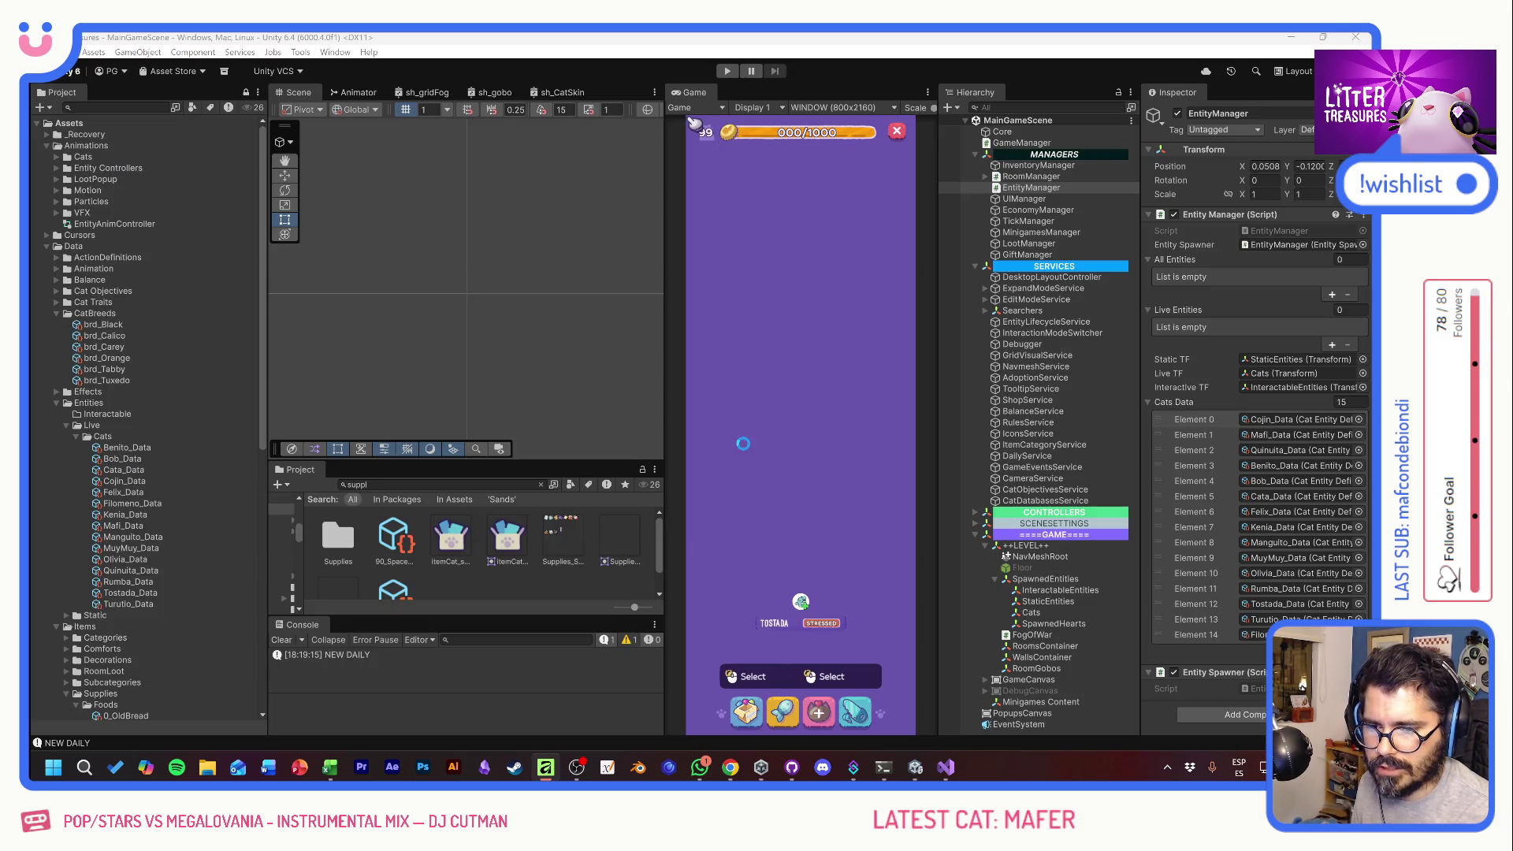
# - Open Supplies_SpriteSheet in the Sprite Editor and draw a 512x512 sprite rect around the cup
pyautogui.click(587, 544)
pyautogui.click(1261, 260)
pyautogui.scroll(2, 578, 410)
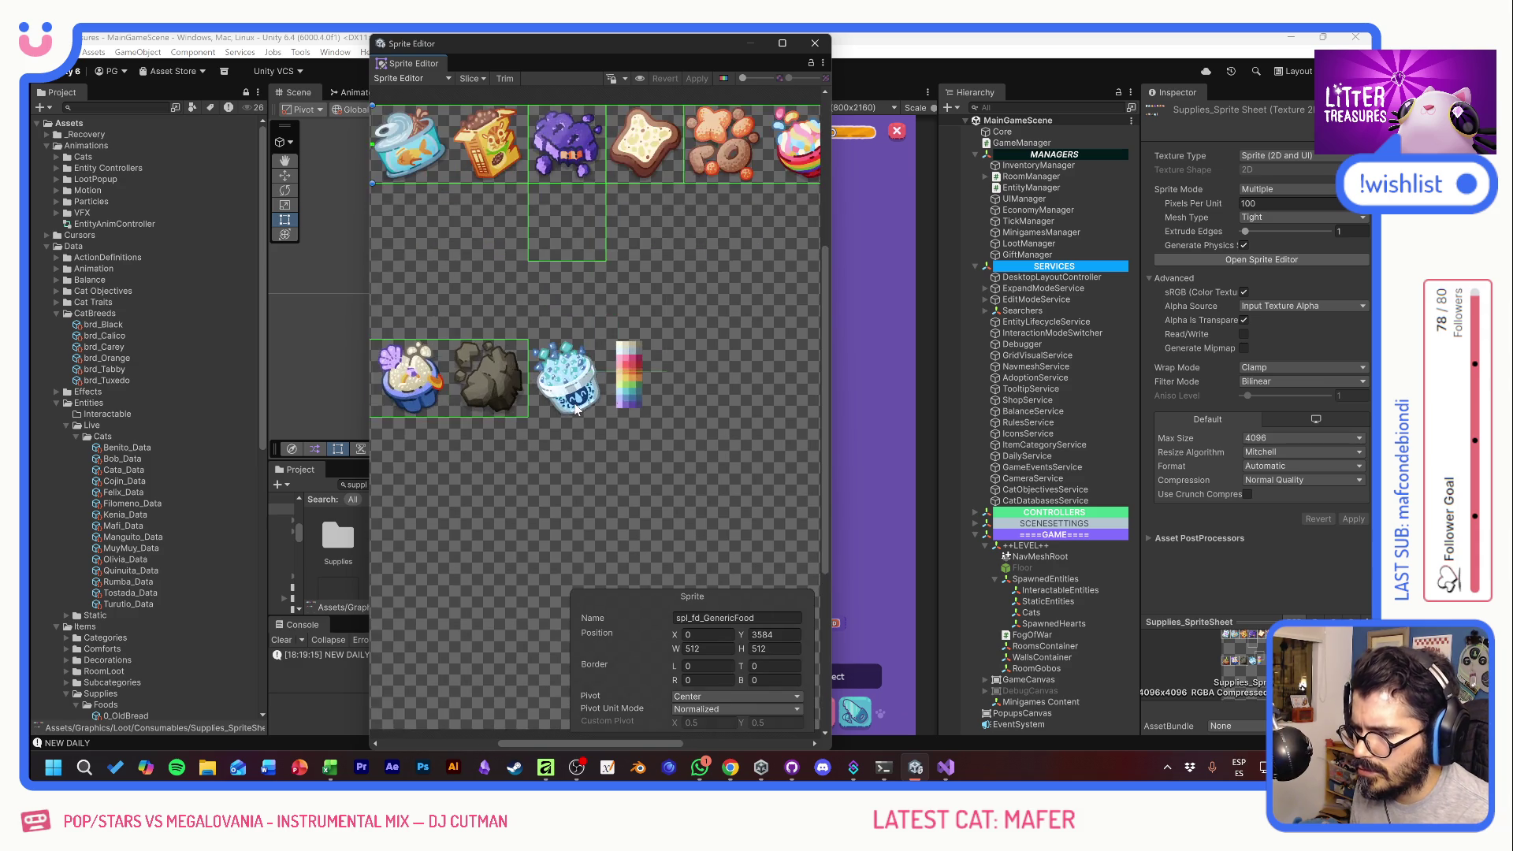
pyautogui.scroll(2, 576, 409)
pyautogui.moveTo(648, 429); pyautogui.dragTo(525, 315)
pyautogui.scroll(3, 517, 328)
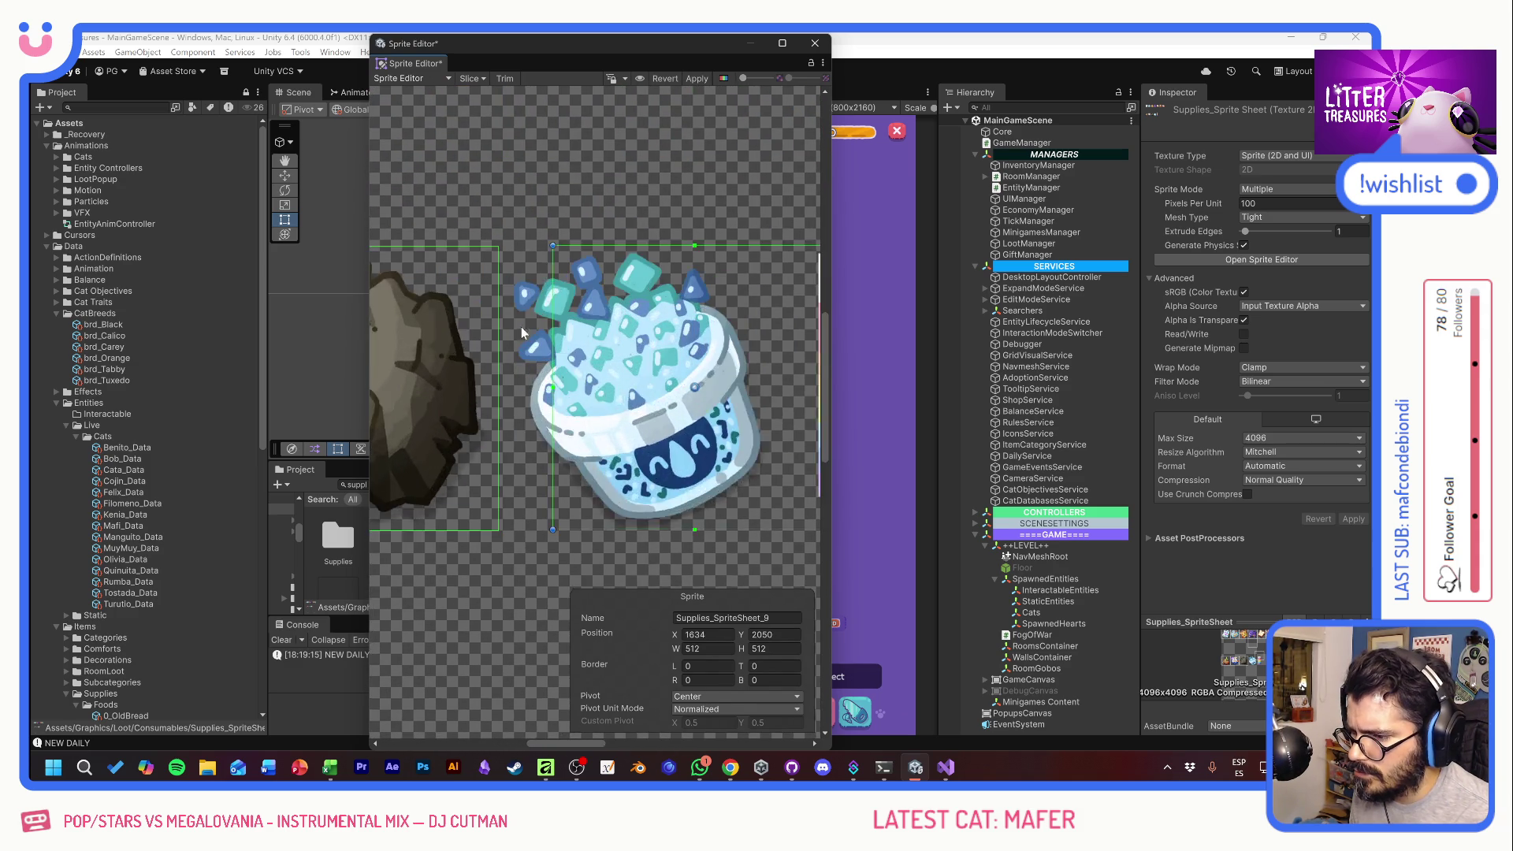
pyautogui.scroll(2, 518, 328)
pyautogui.moveTo(664, 307); pyautogui.dragTo(588, 310)
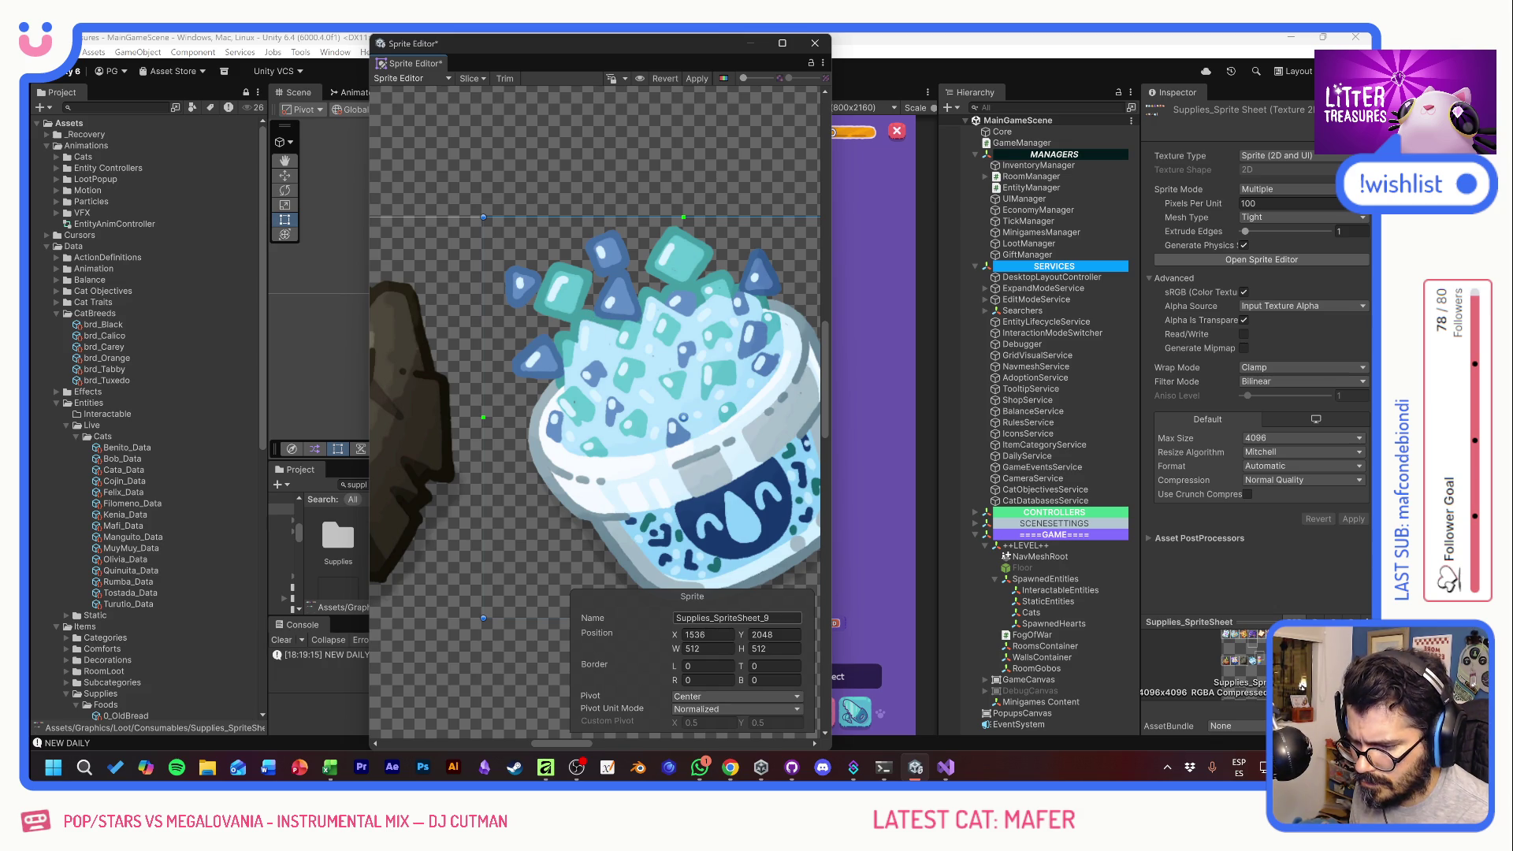
# - Name the new slice spl_snd_CrystalGels, apply the changes and close the Sprite Editor
pyautogui.click(424, 408)
pyautogui.hotkey('ctrl', 'z')
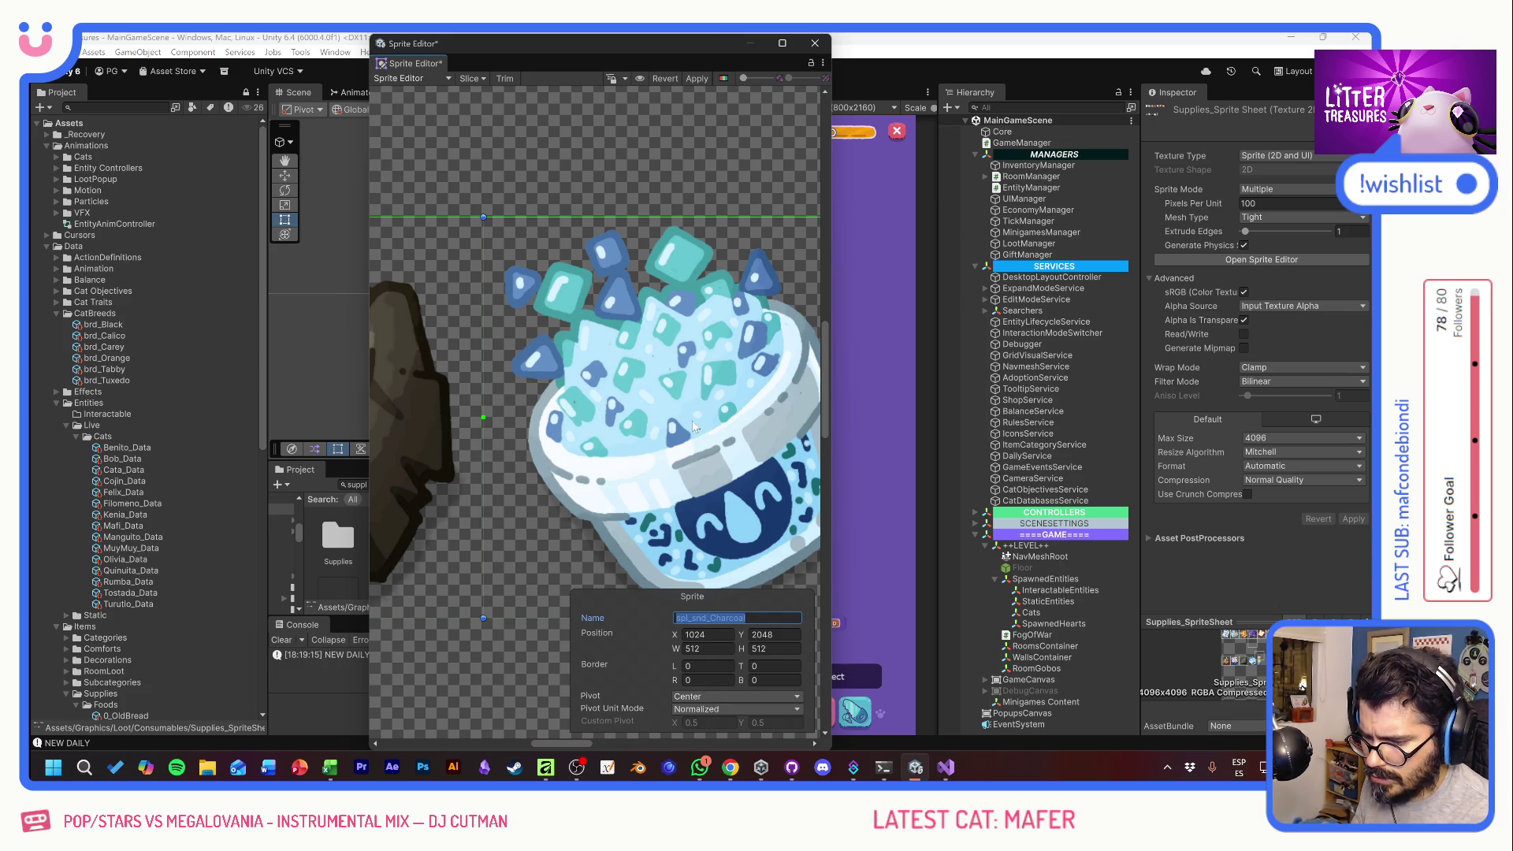
pyautogui.click(737, 618)
pyautogui.write('spl_snd_Charcoal')
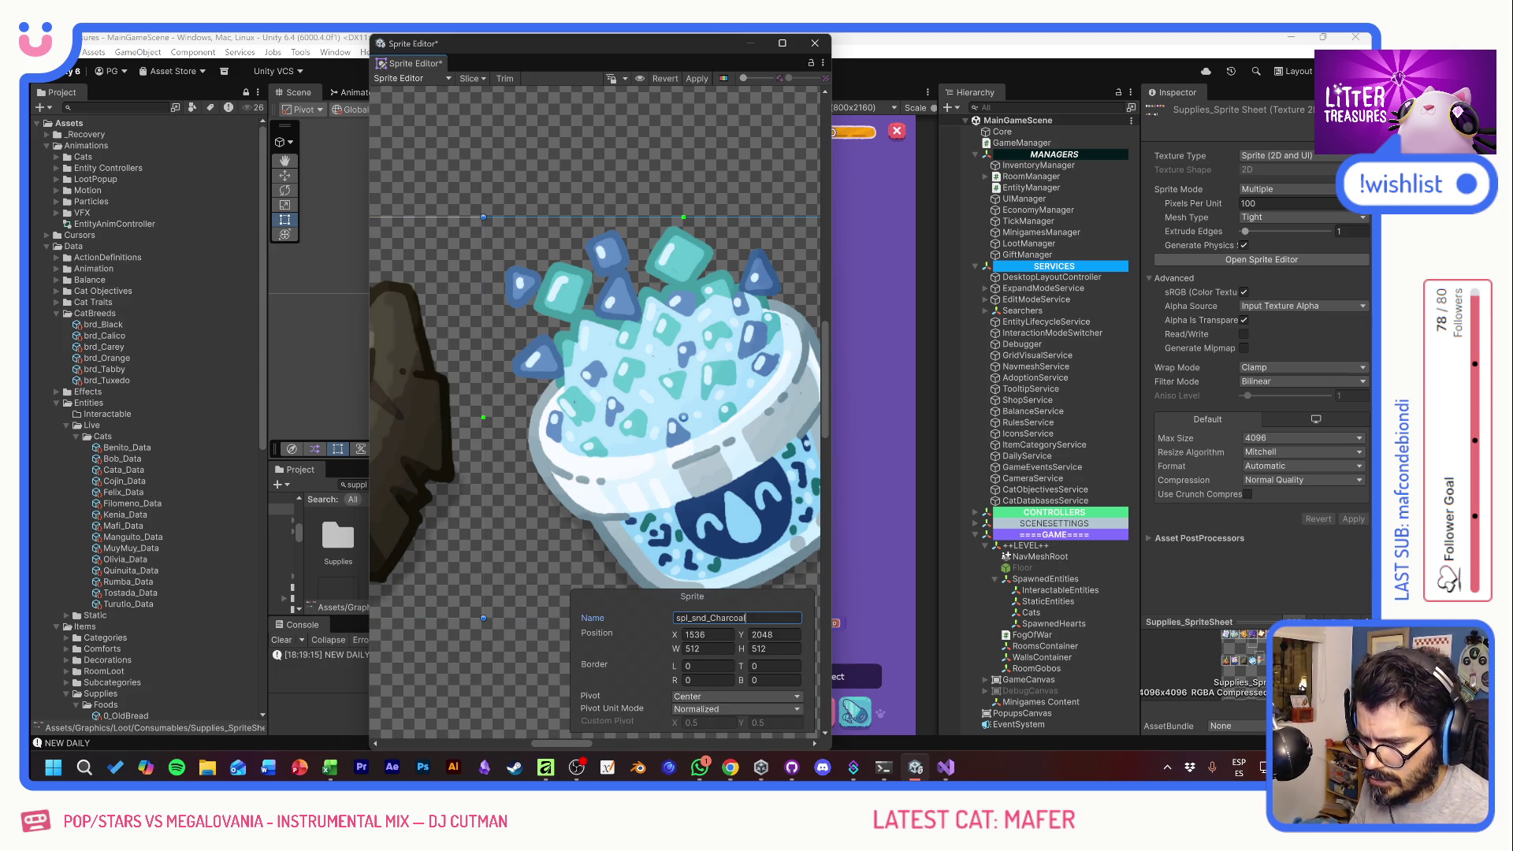
pyautogui.press('BackSpace')
pyautogui.press('BackSpace')
pyautogui.press('BackSpace')
pyautogui.write('ystalGels')
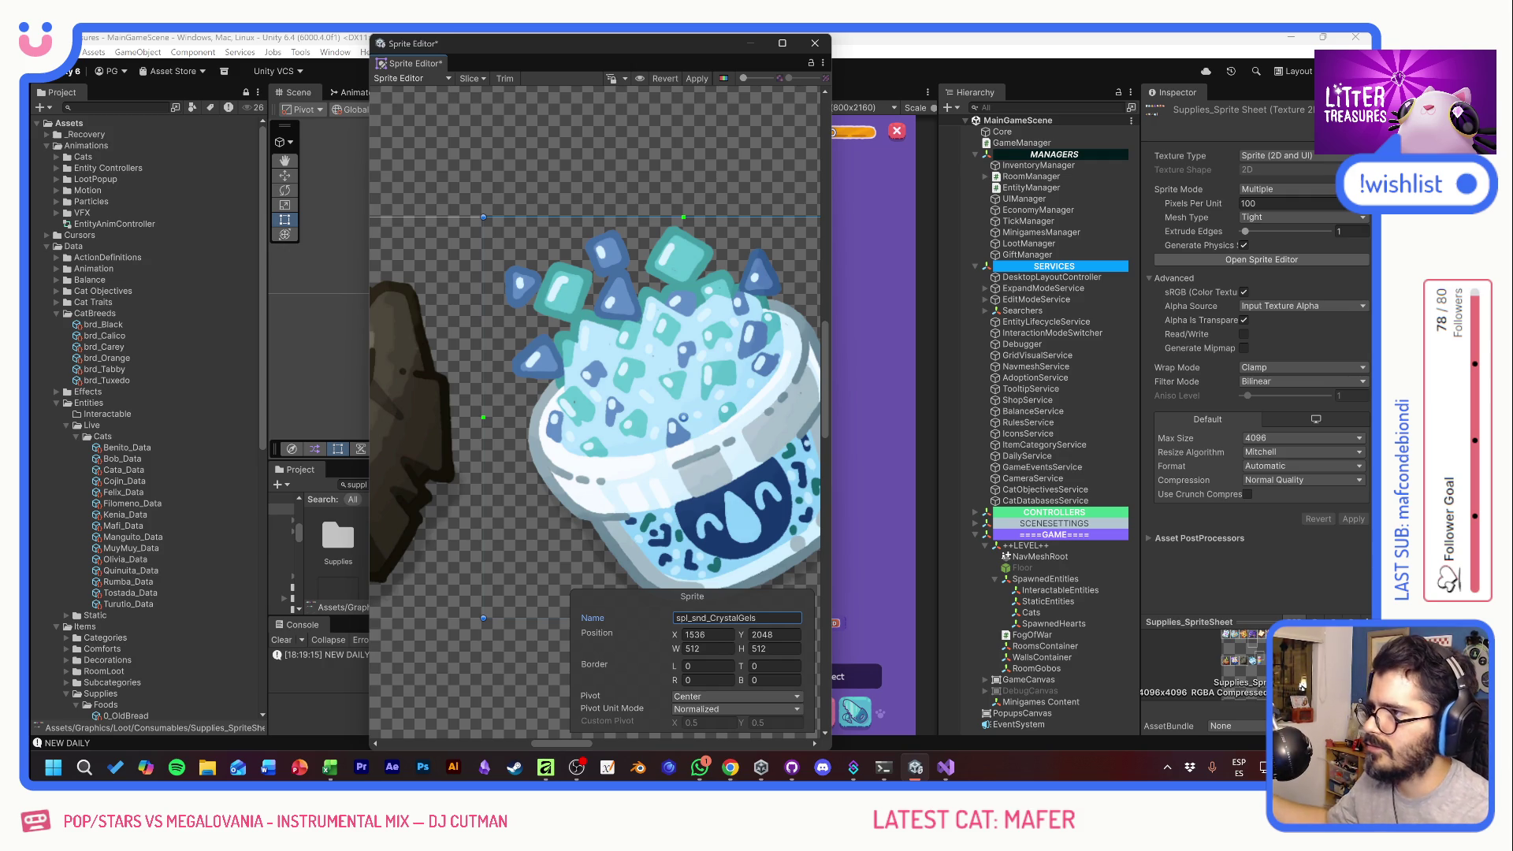
pyautogui.click(697, 78)
pyautogui.click(815, 42)
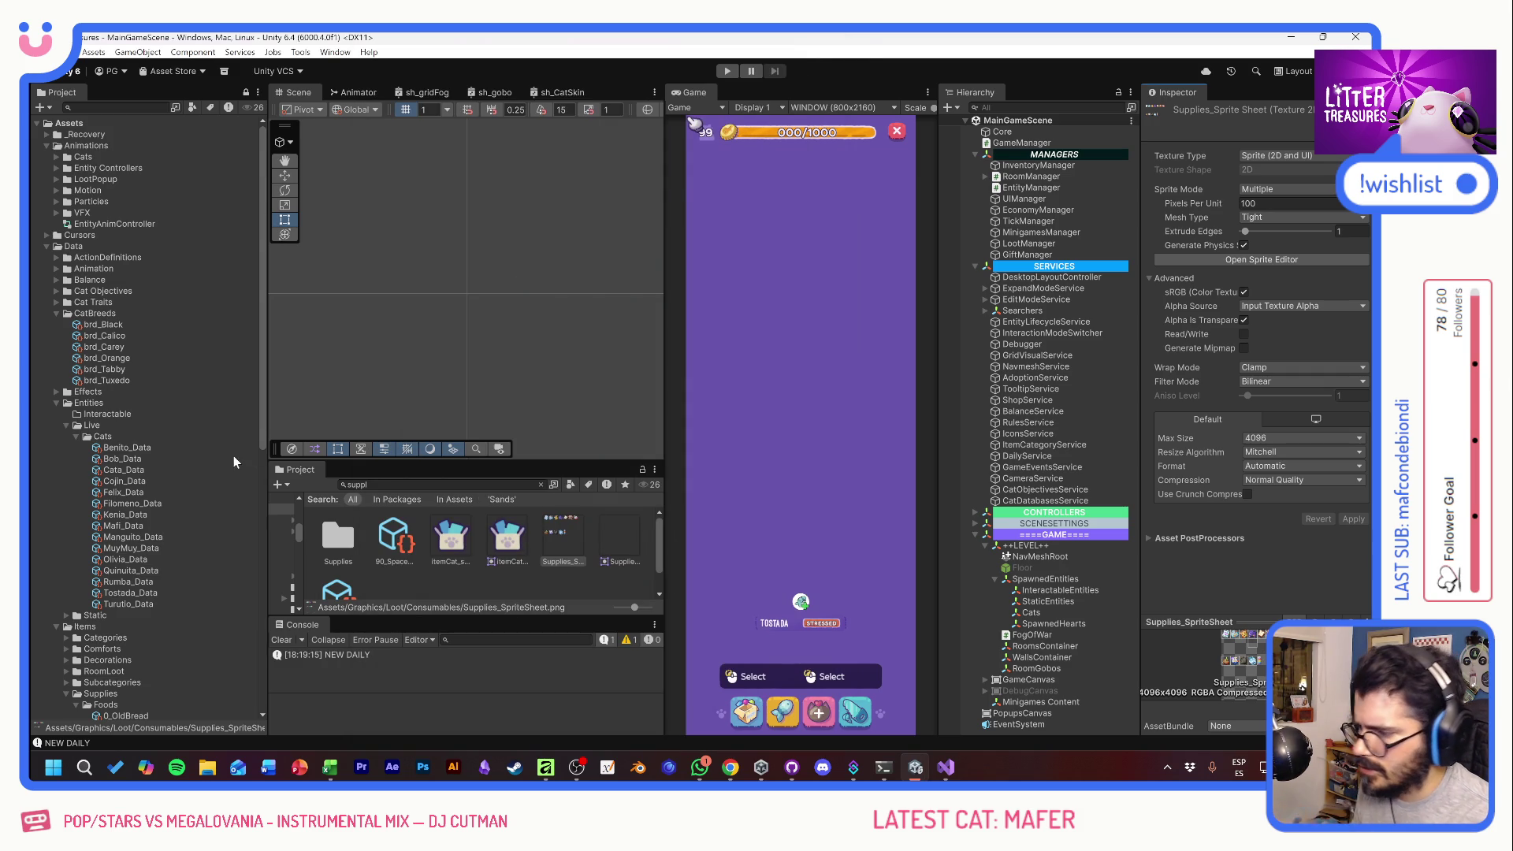
# - Select the 10_Charcoal item in the Items > Supplies > Sands folder
pyautogui.scroll(-3, 121, 628)
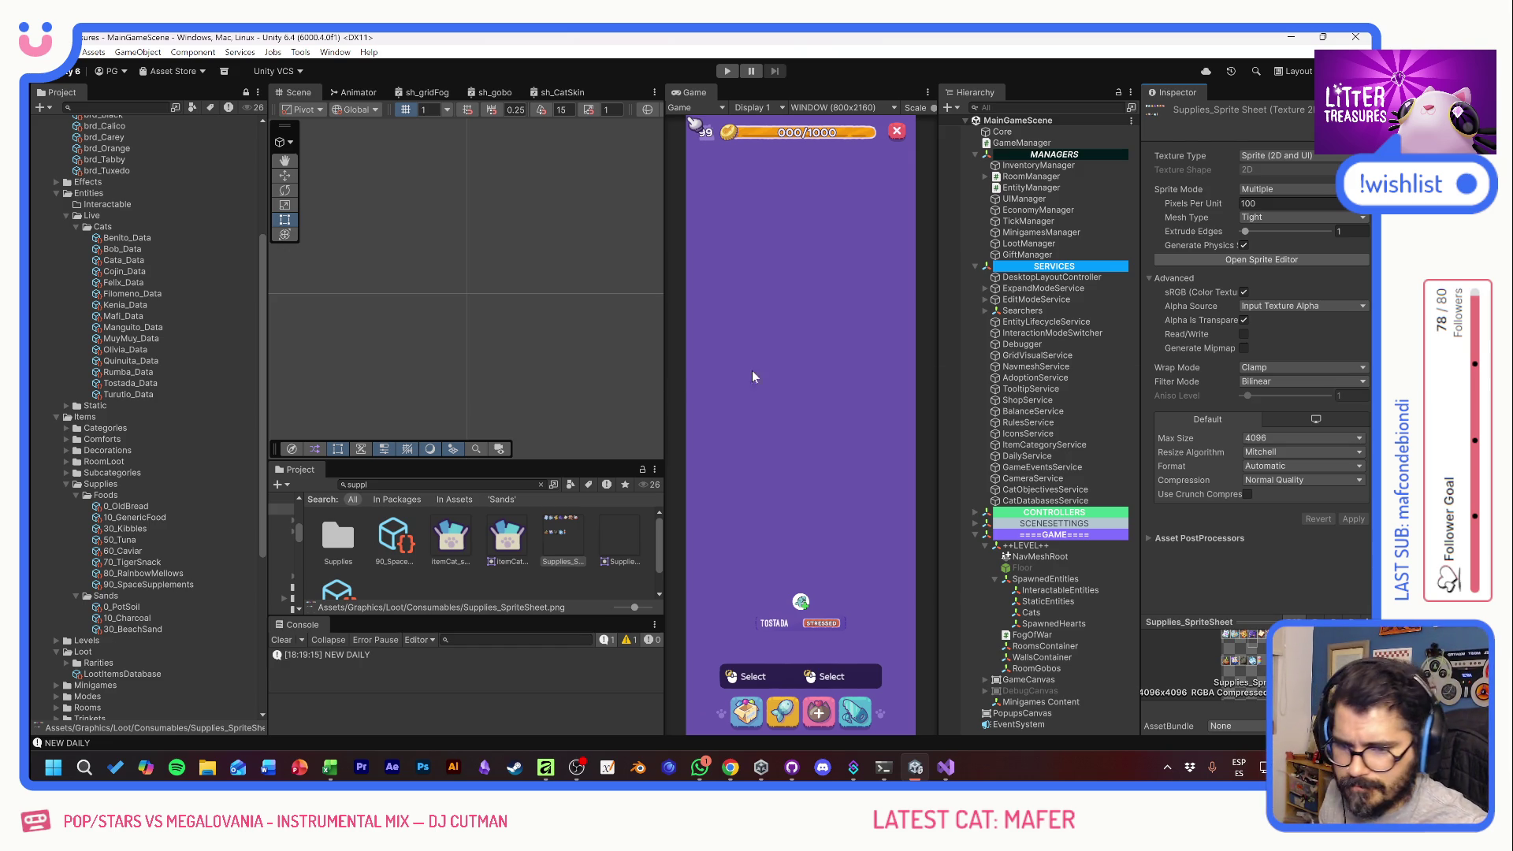
pyautogui.scroll(-3, 142, 557)
pyautogui.click(149, 551)
# - Confirm in the tiers spreadsheet that GEL CRYSTALS has quality 60, then return to Unity
pyautogui.hotkey('alt', 'Tab')
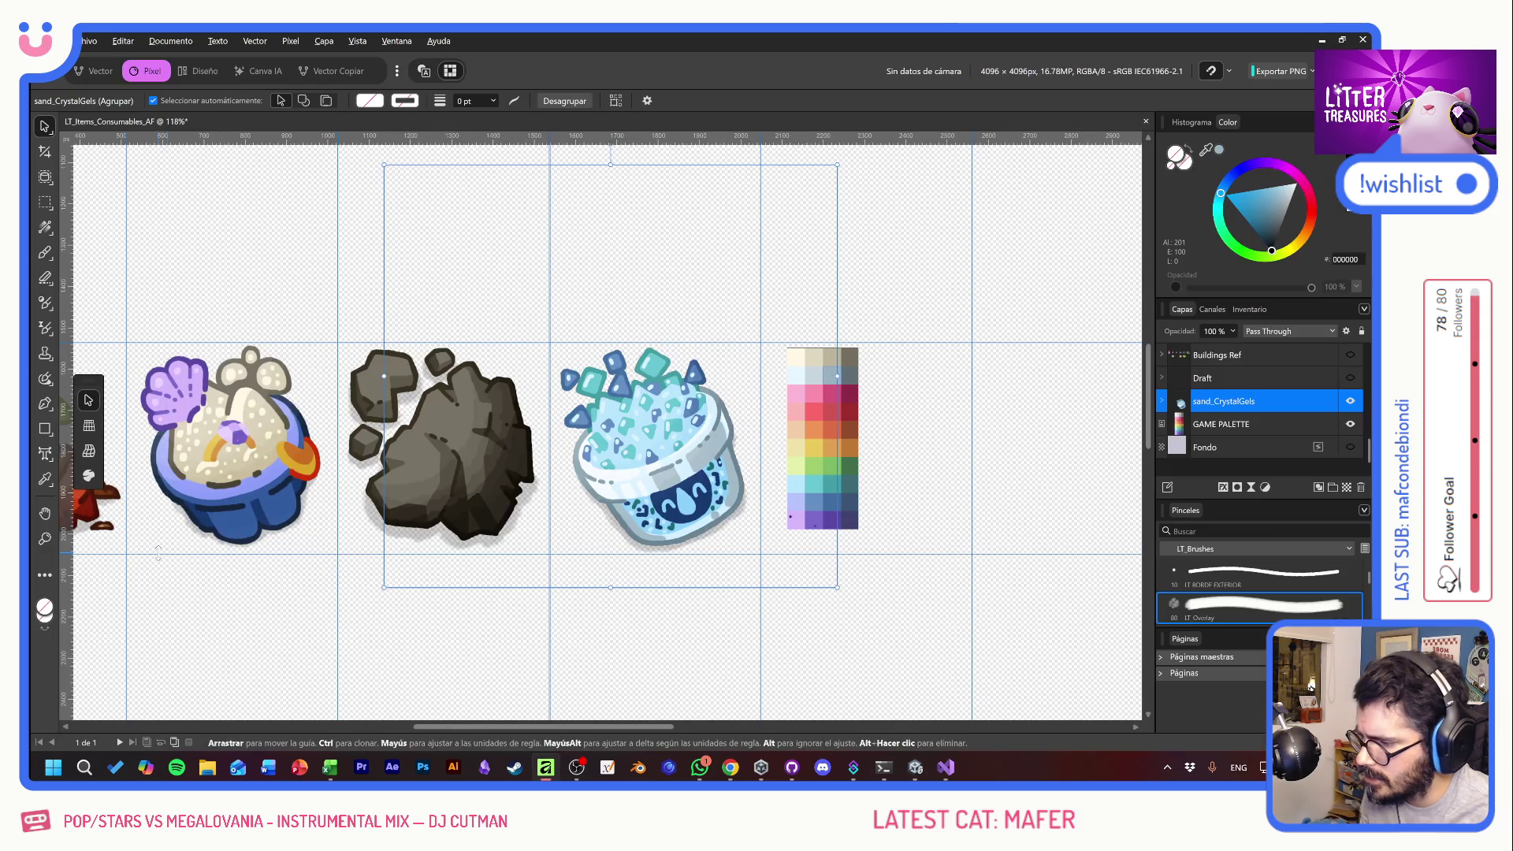
pyautogui.hotkey('alt', 'Tab')
pyautogui.press('Tab')
pyautogui.press('Tab')
pyautogui.press('Tab')
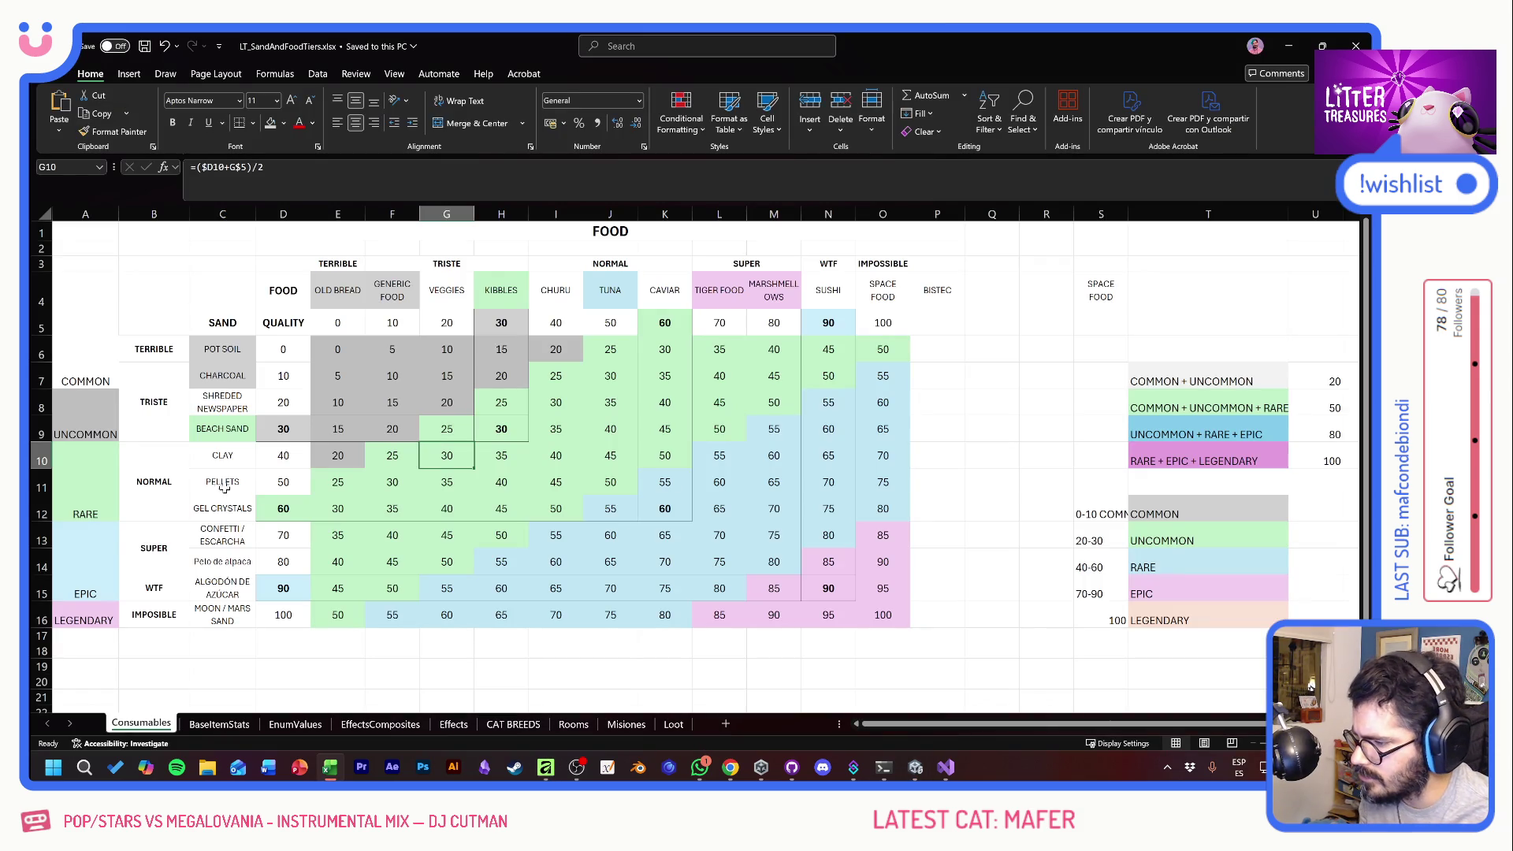
pyautogui.click(225, 481)
pyautogui.moveTo(224, 508); pyautogui.dragTo(282, 508)
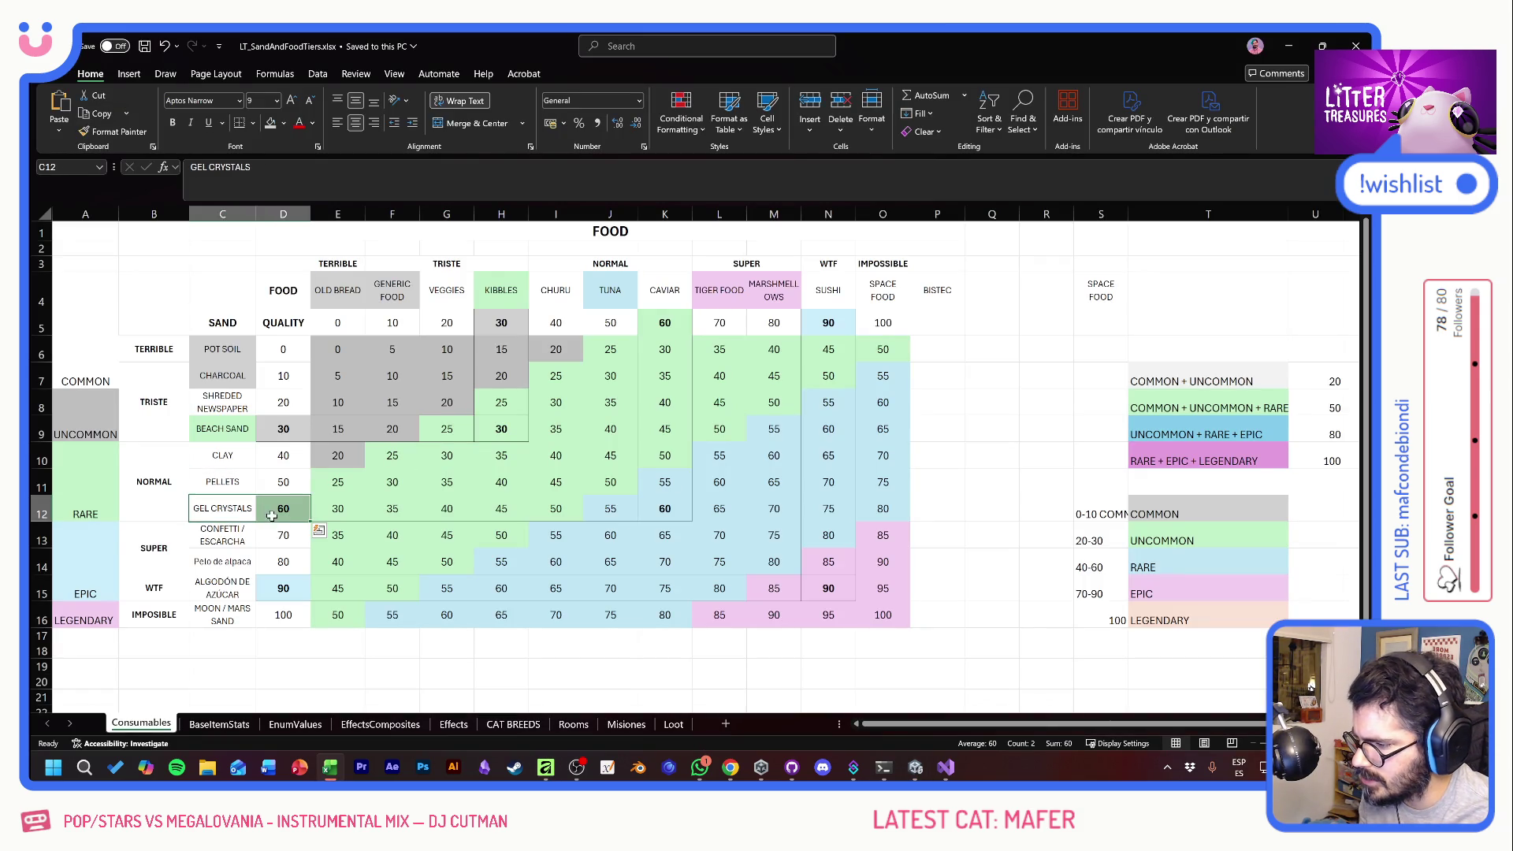
pyautogui.hotkey('alt', 'Tab')
pyautogui.hotkey('alt', 'Tab')
pyautogui.press('Tab')
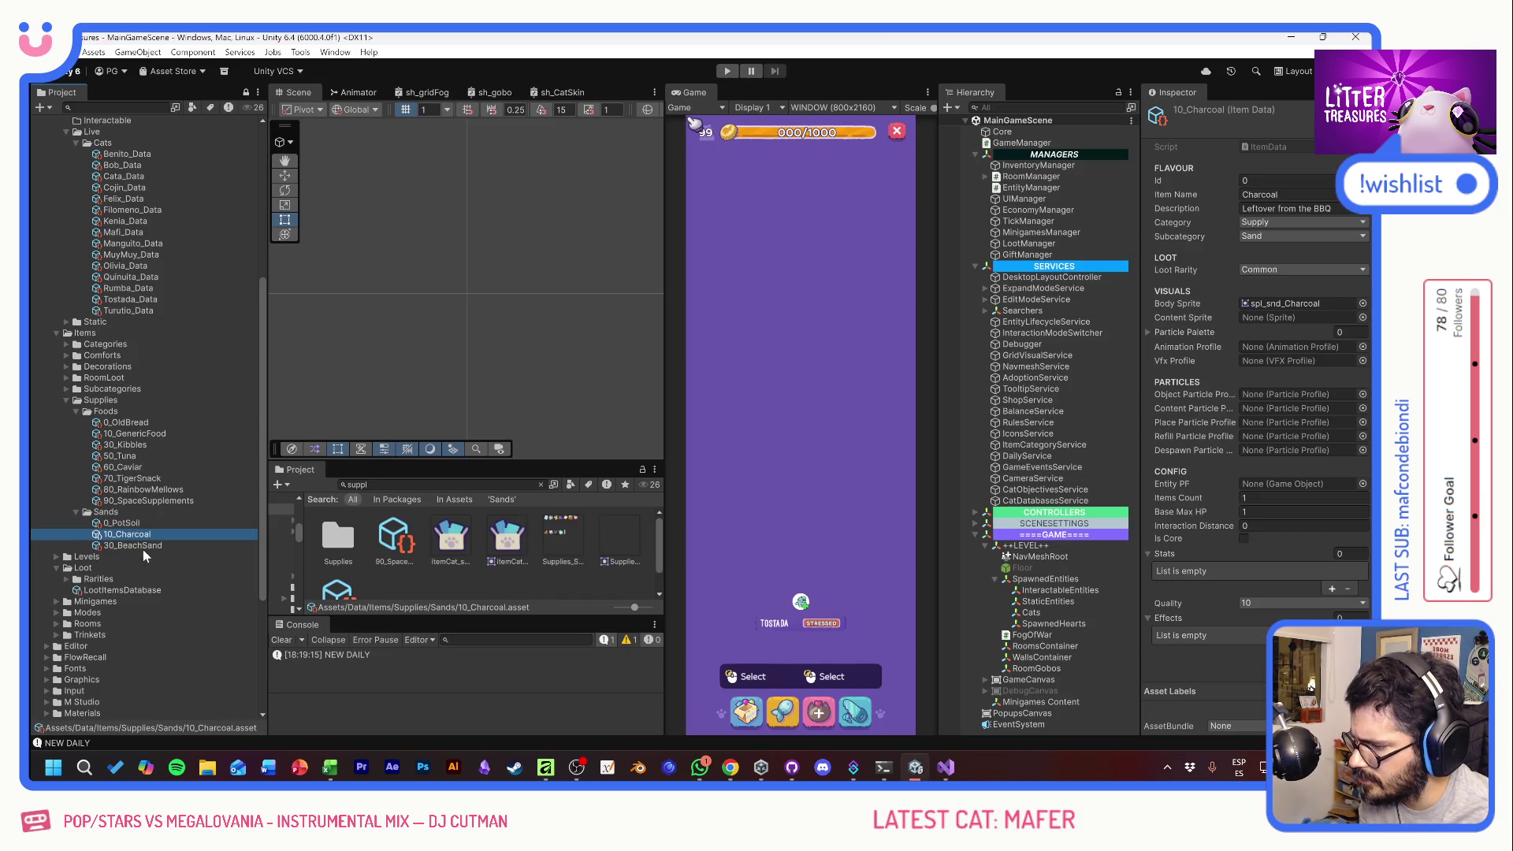
# - Duplicate the 30_BeachSand item and rename the copy 60_CrystalGel
pyautogui.click(144, 549)
pyautogui.hotkey('ctrl', 'd')
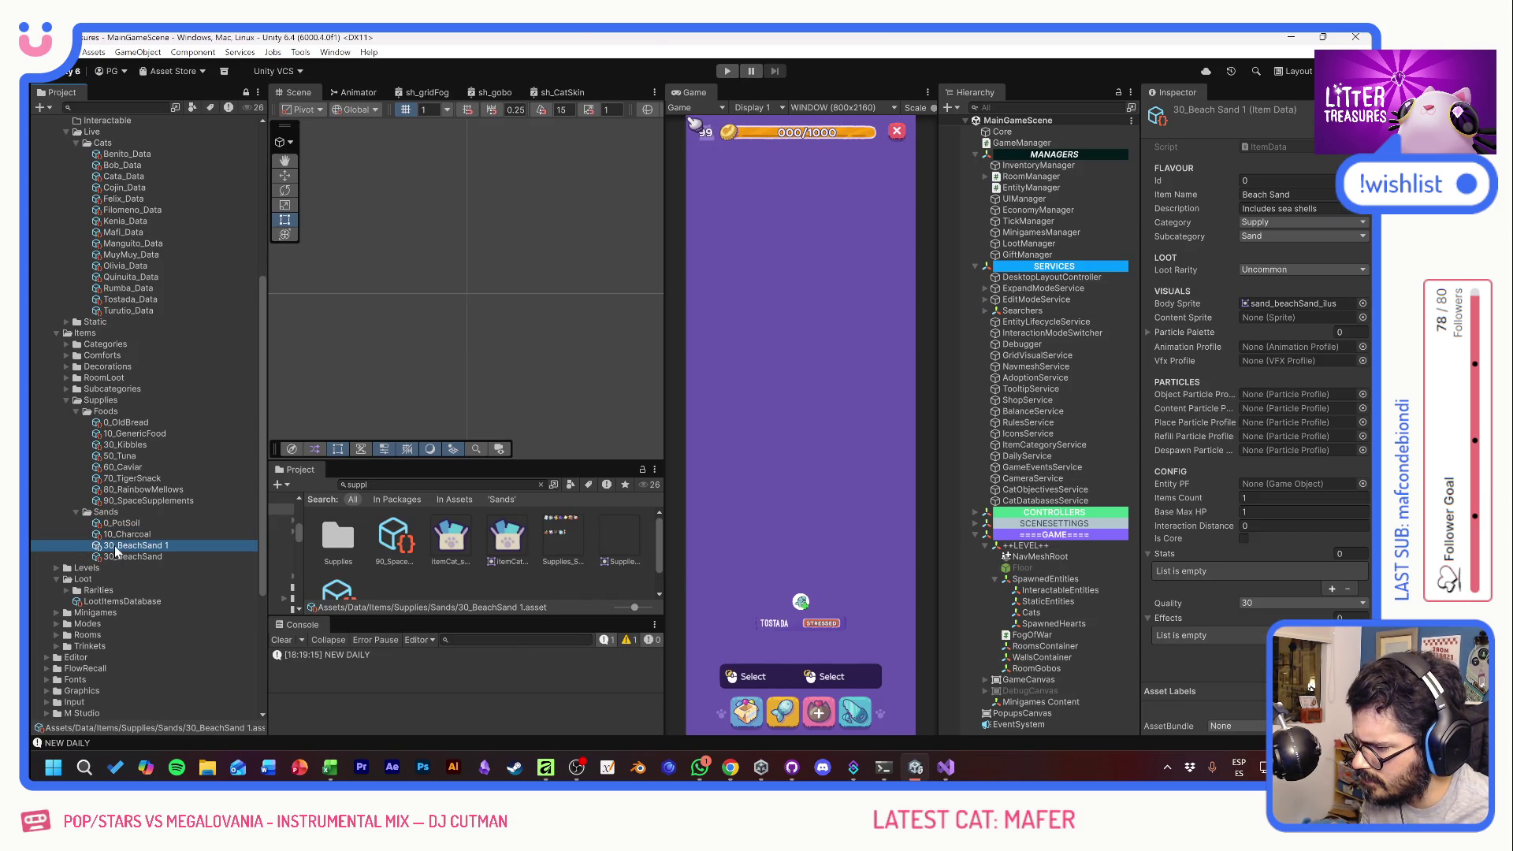
pyautogui.press('F2')
pyautogui.click(107, 545)
pyautogui.press('BackSpace')
pyautogui.write('6')
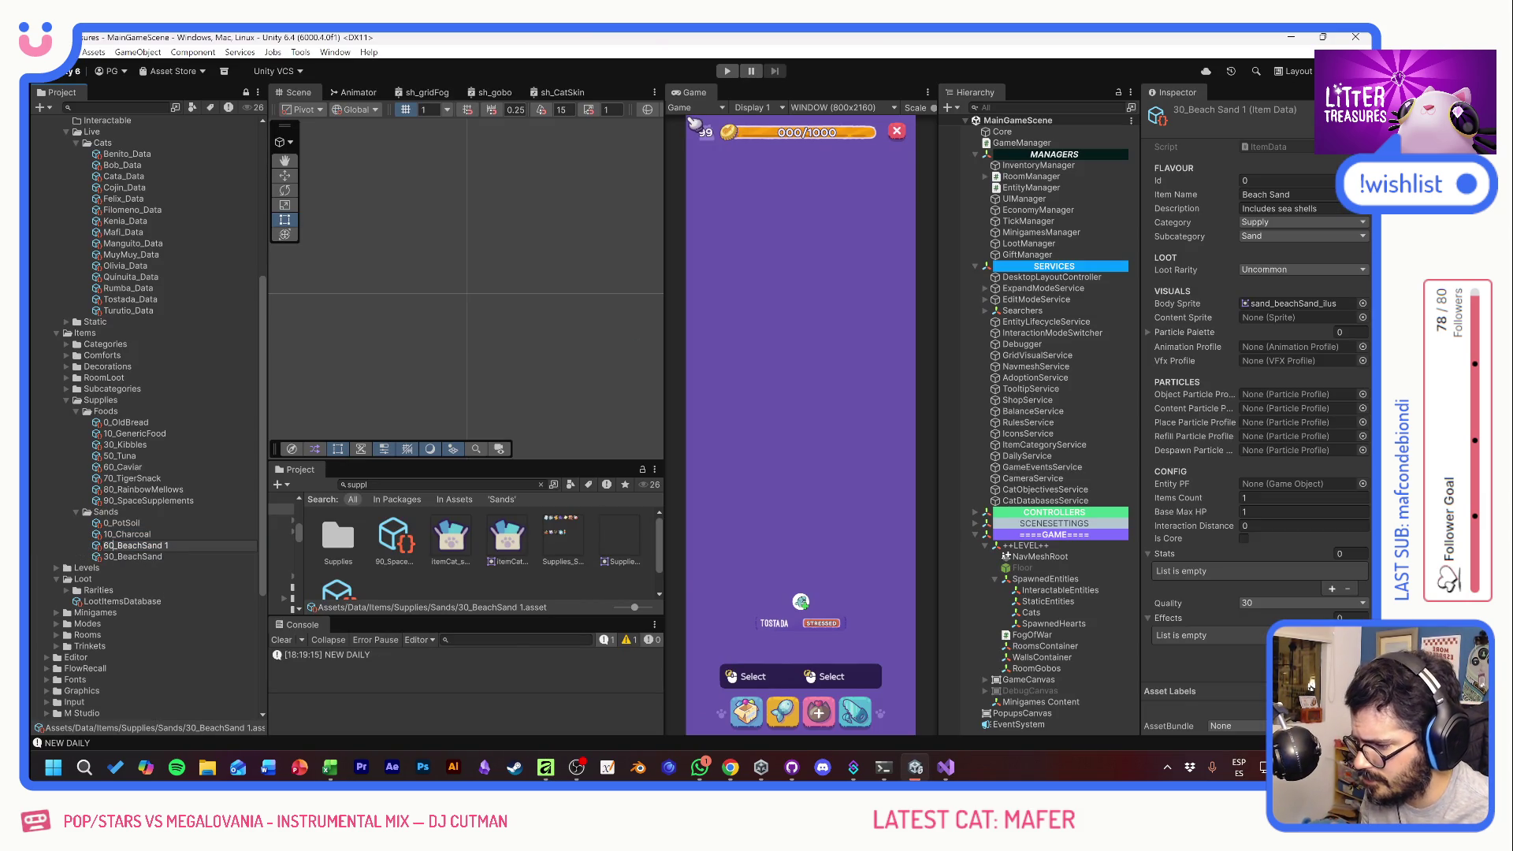
pyautogui.hotkey('shift', 'End')
pyautogui.write('CrystalG')
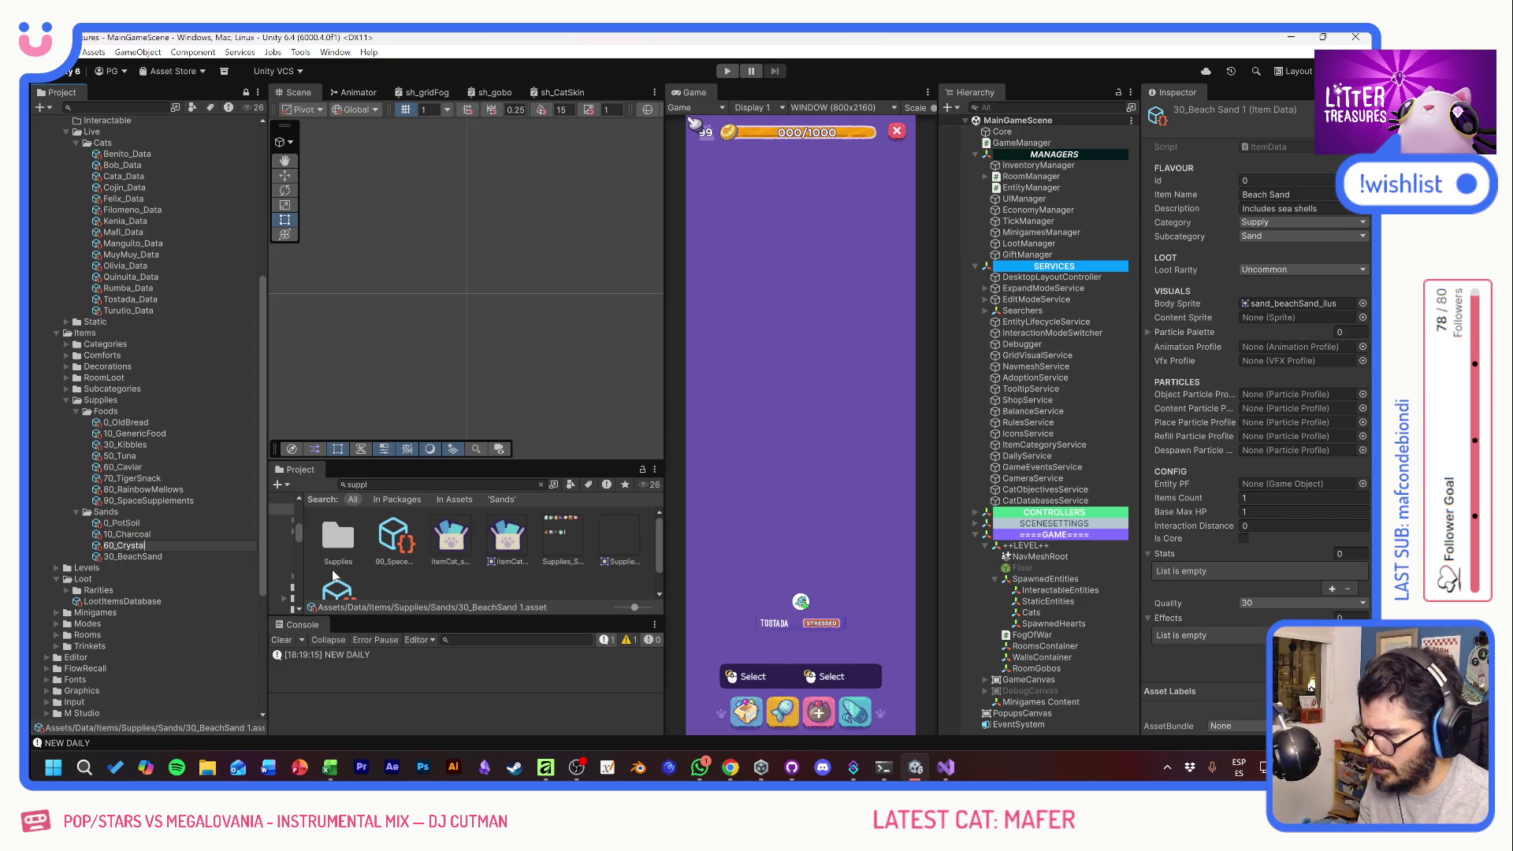
pyautogui.write('el')
pyautogui.press('Return')
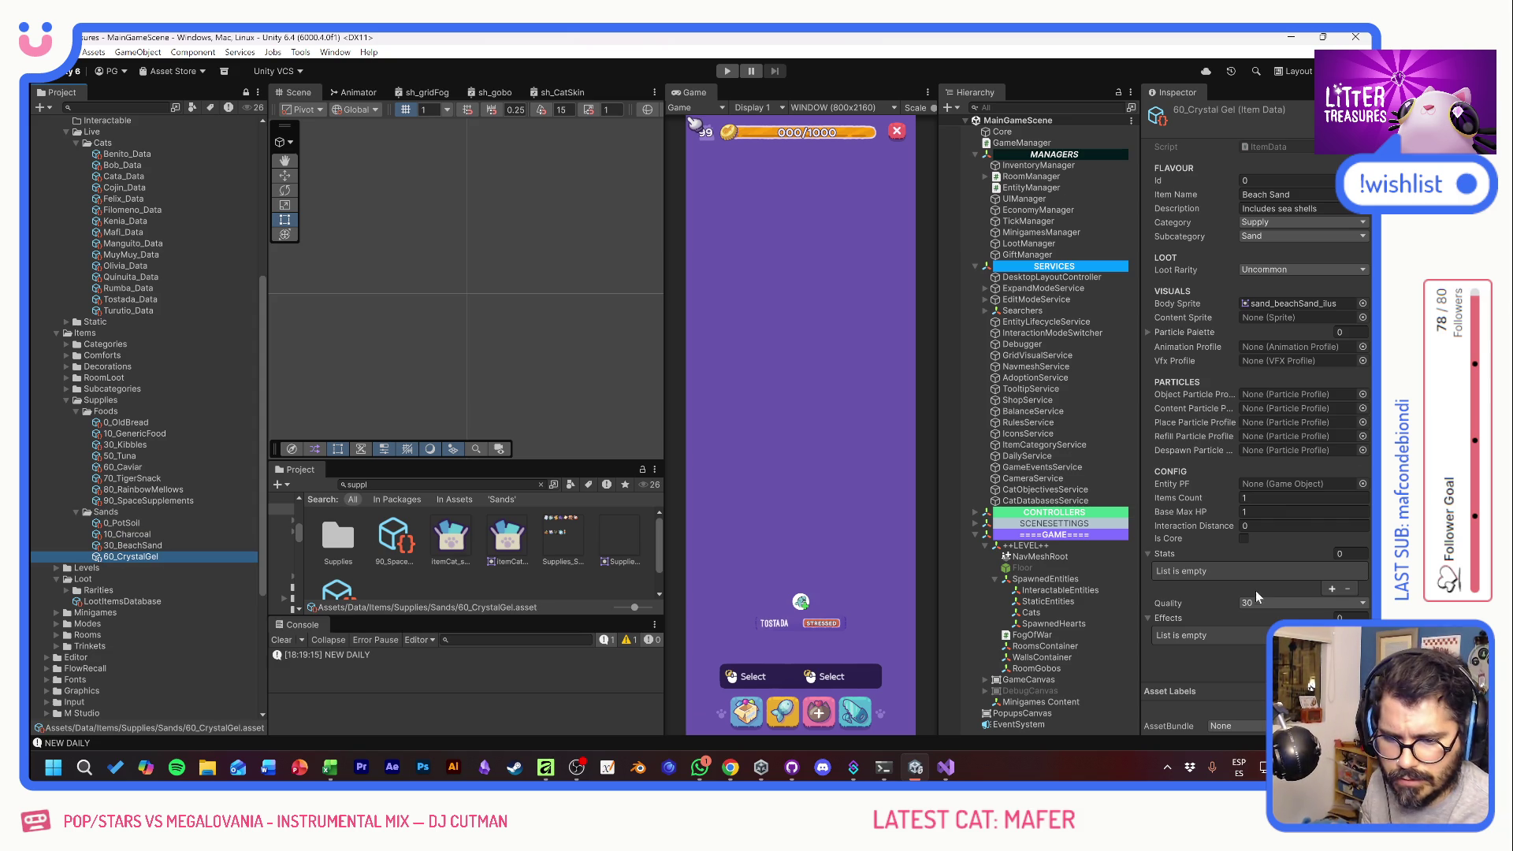
# - Set the item's Quality to 60, keep subcategory Sand, and set Loot Rarity to Rare
pyautogui.click(1263, 603)
pyautogui.click(1267, 570)
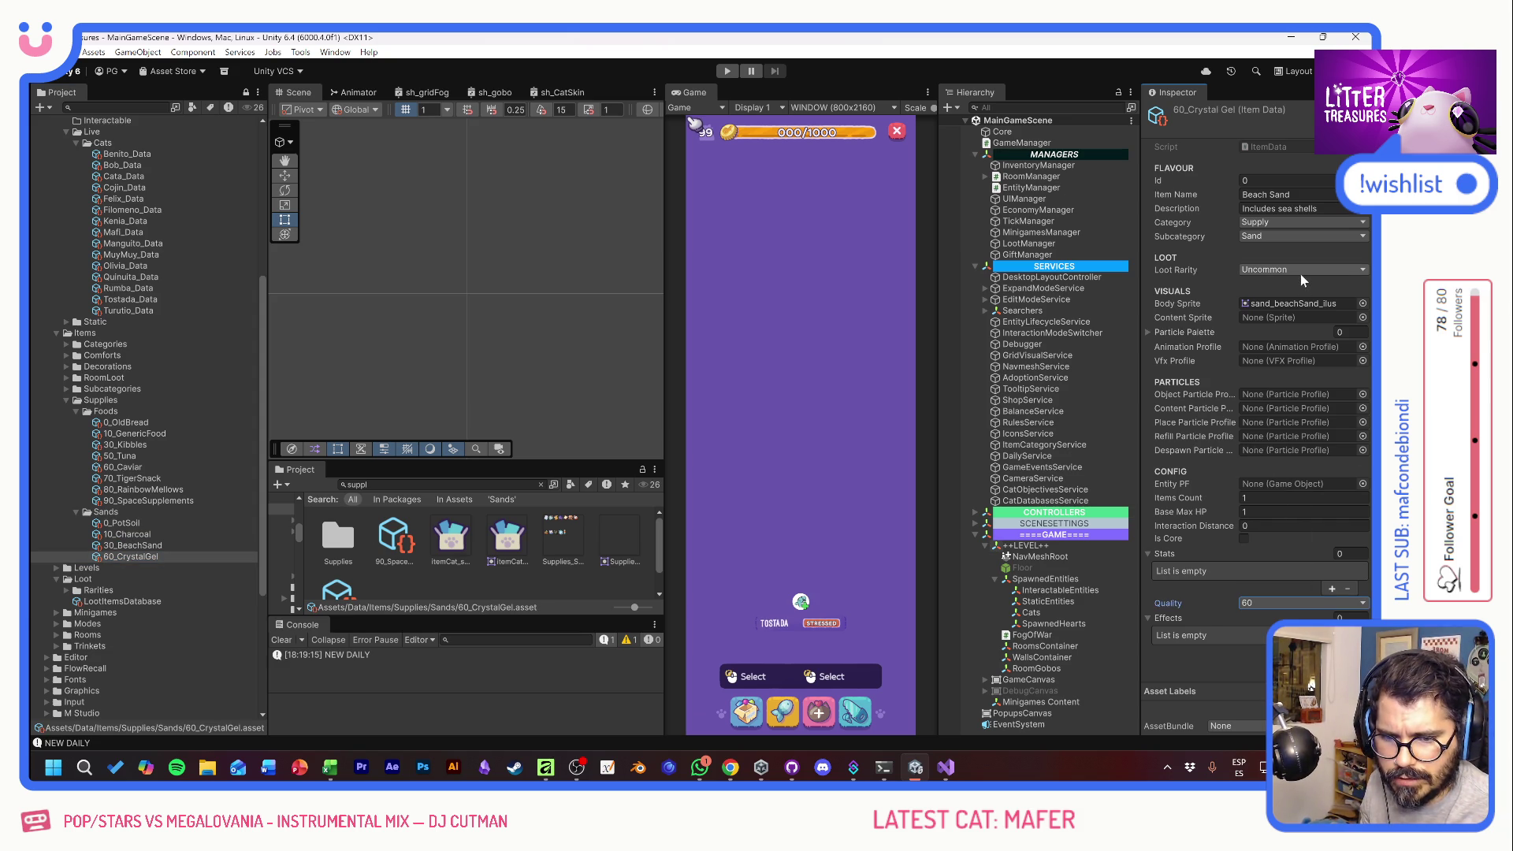
pyautogui.hotkey('alt', 'Tab')
pyautogui.hotkey('alt', 'Tab')
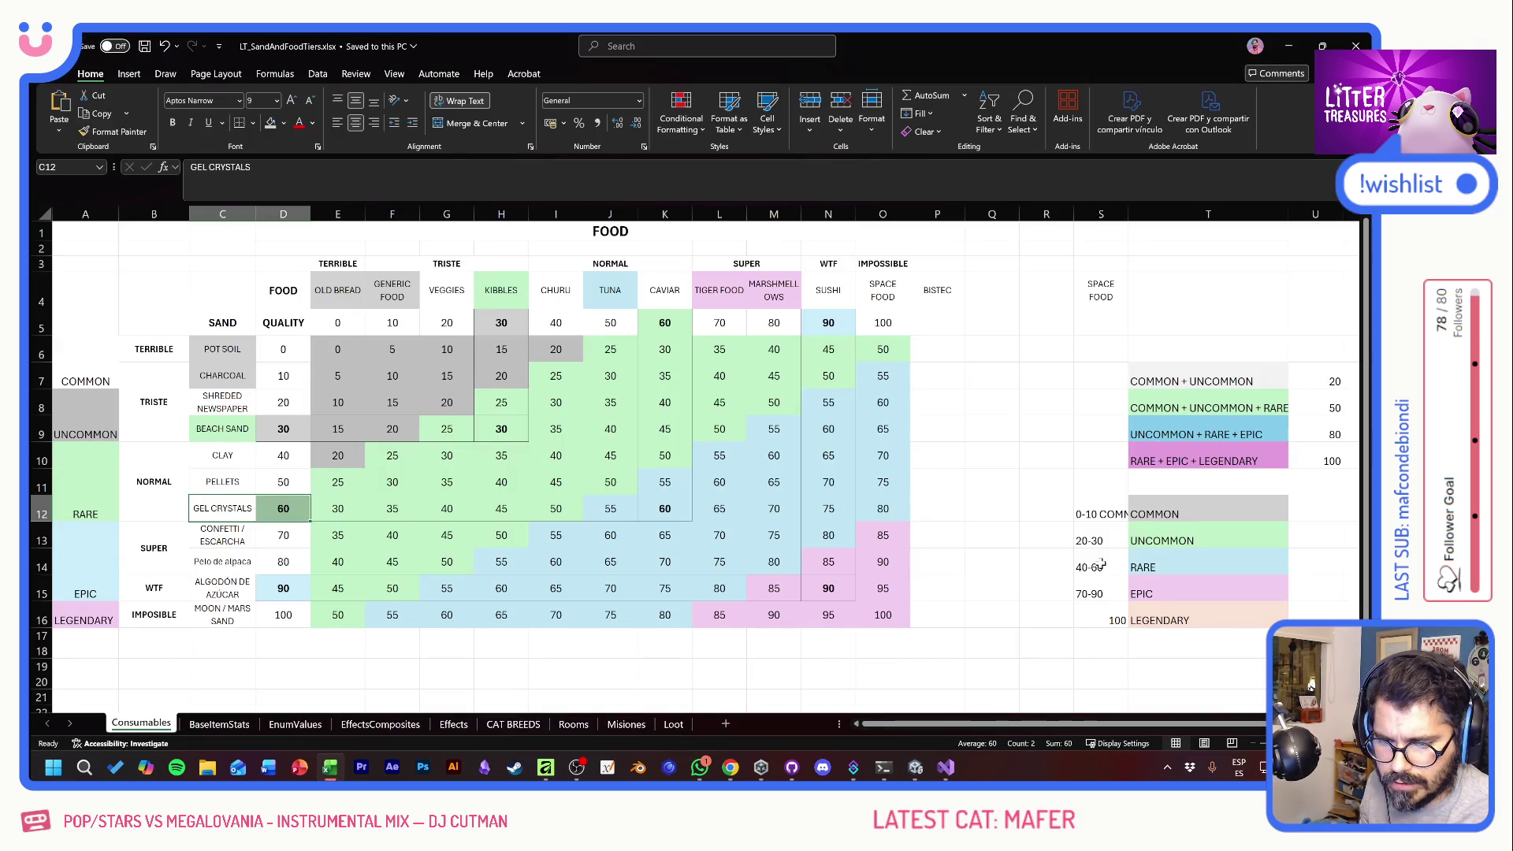
pyautogui.hotkey('alt', 'Tab')
pyautogui.hotkey('alt', 'Tab')
pyautogui.click(1265, 236)
pyautogui.click(1219, 248)
pyautogui.click(1283, 270)
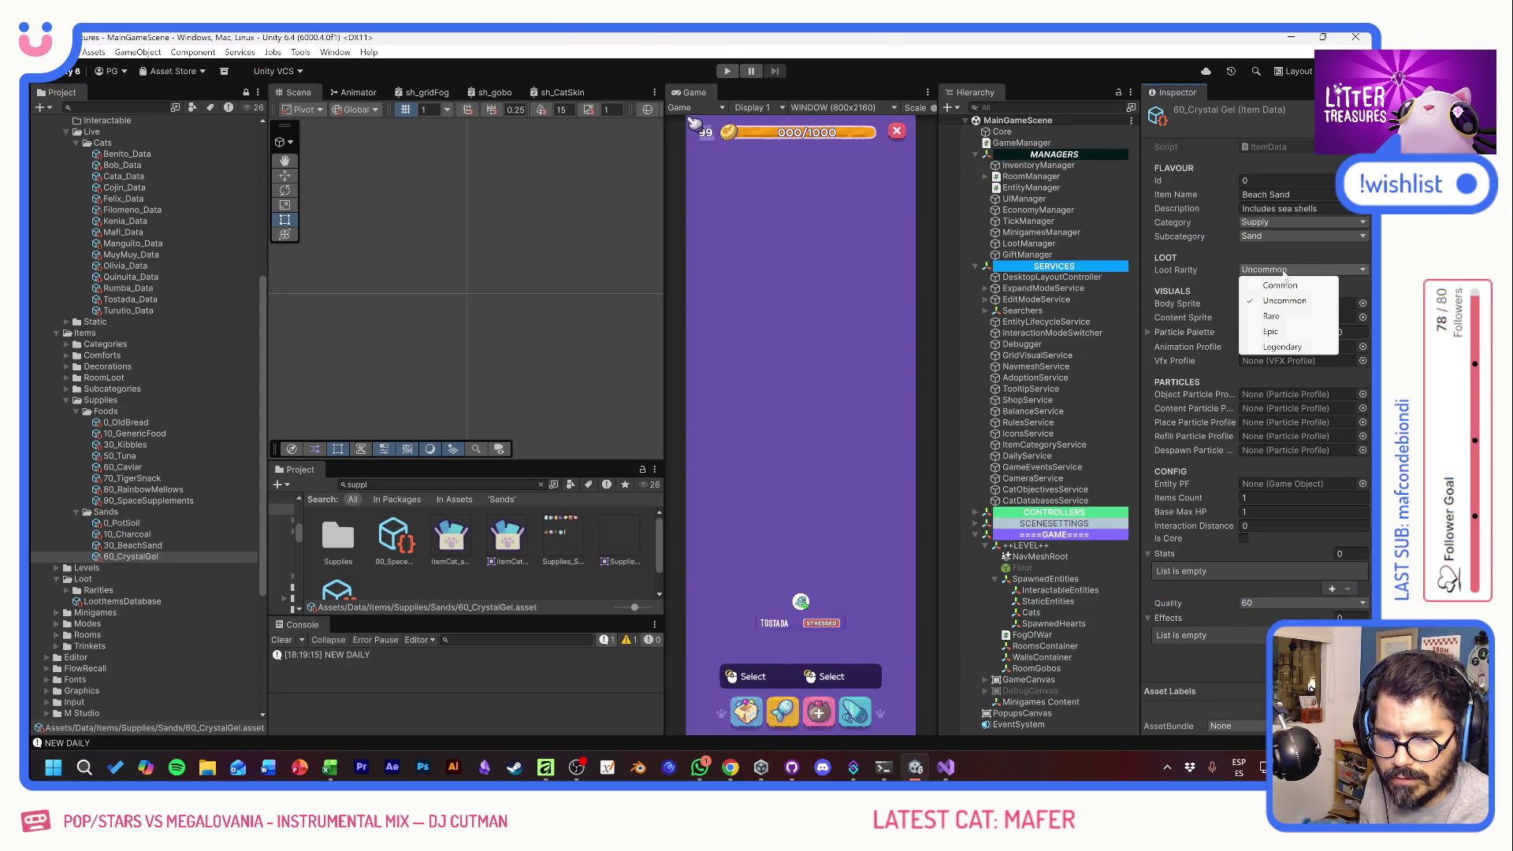
pyautogui.click(1283, 317)
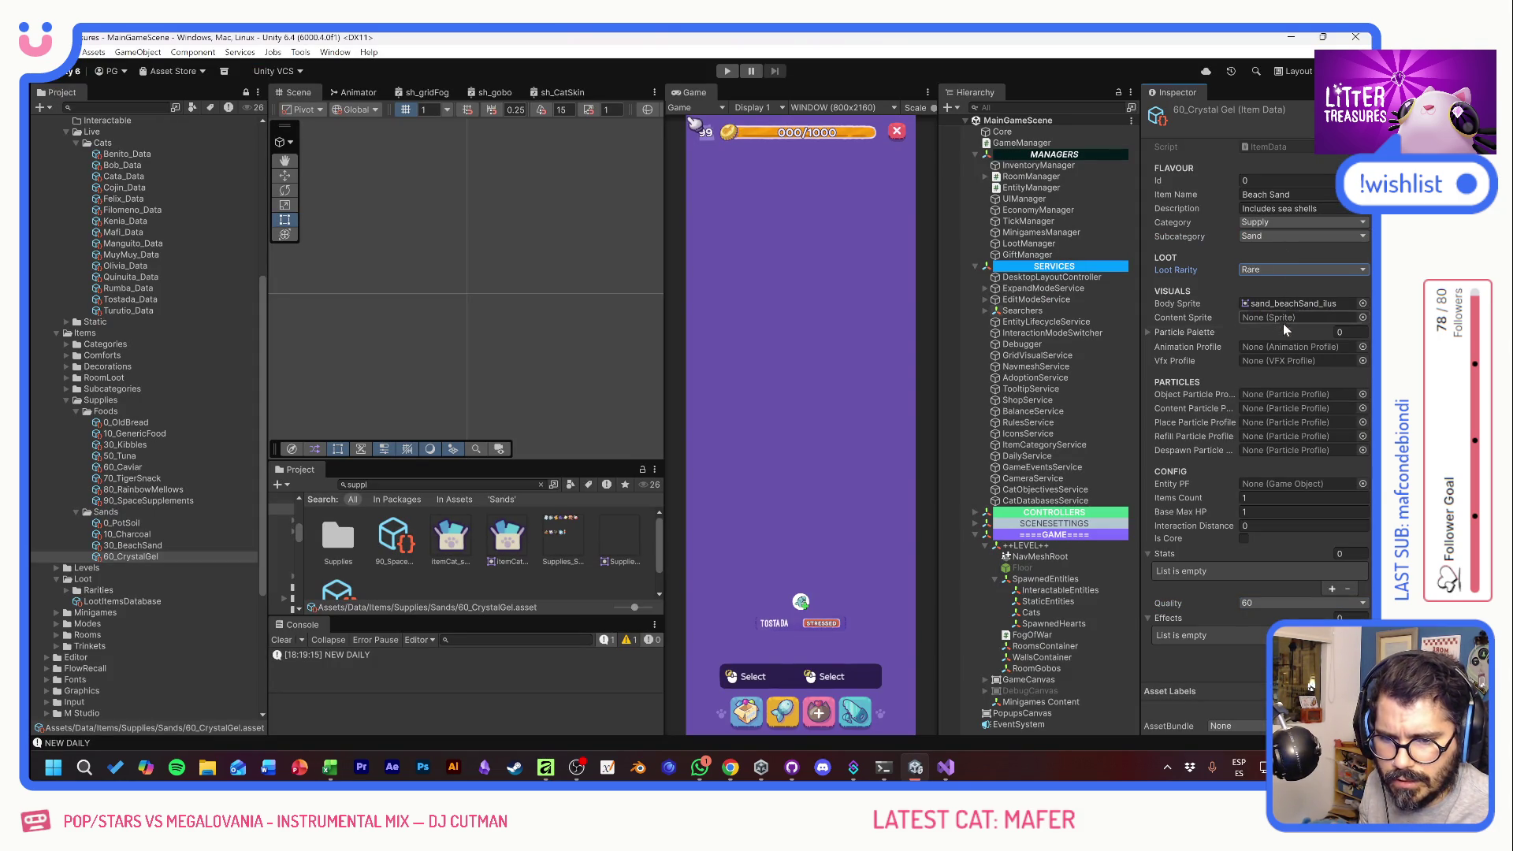
pyautogui.click(1363, 303)
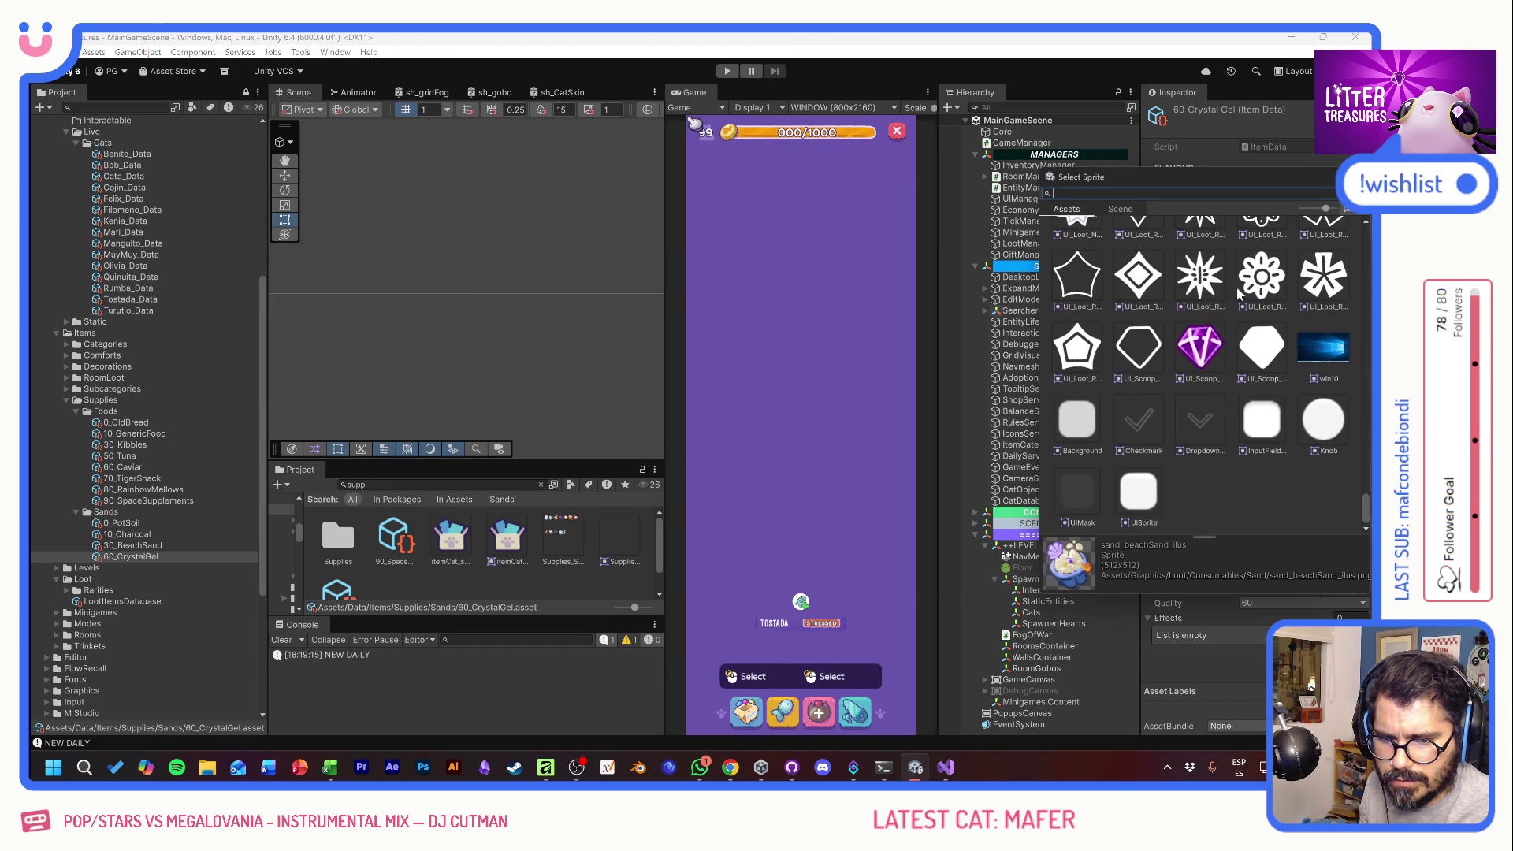
# - Assign spl_snd_CrystalGels as the item's Body Sprite
pyautogui.write('cry')
pyautogui.click(1203, 252)
pyautogui.doubleClick(1203, 250)
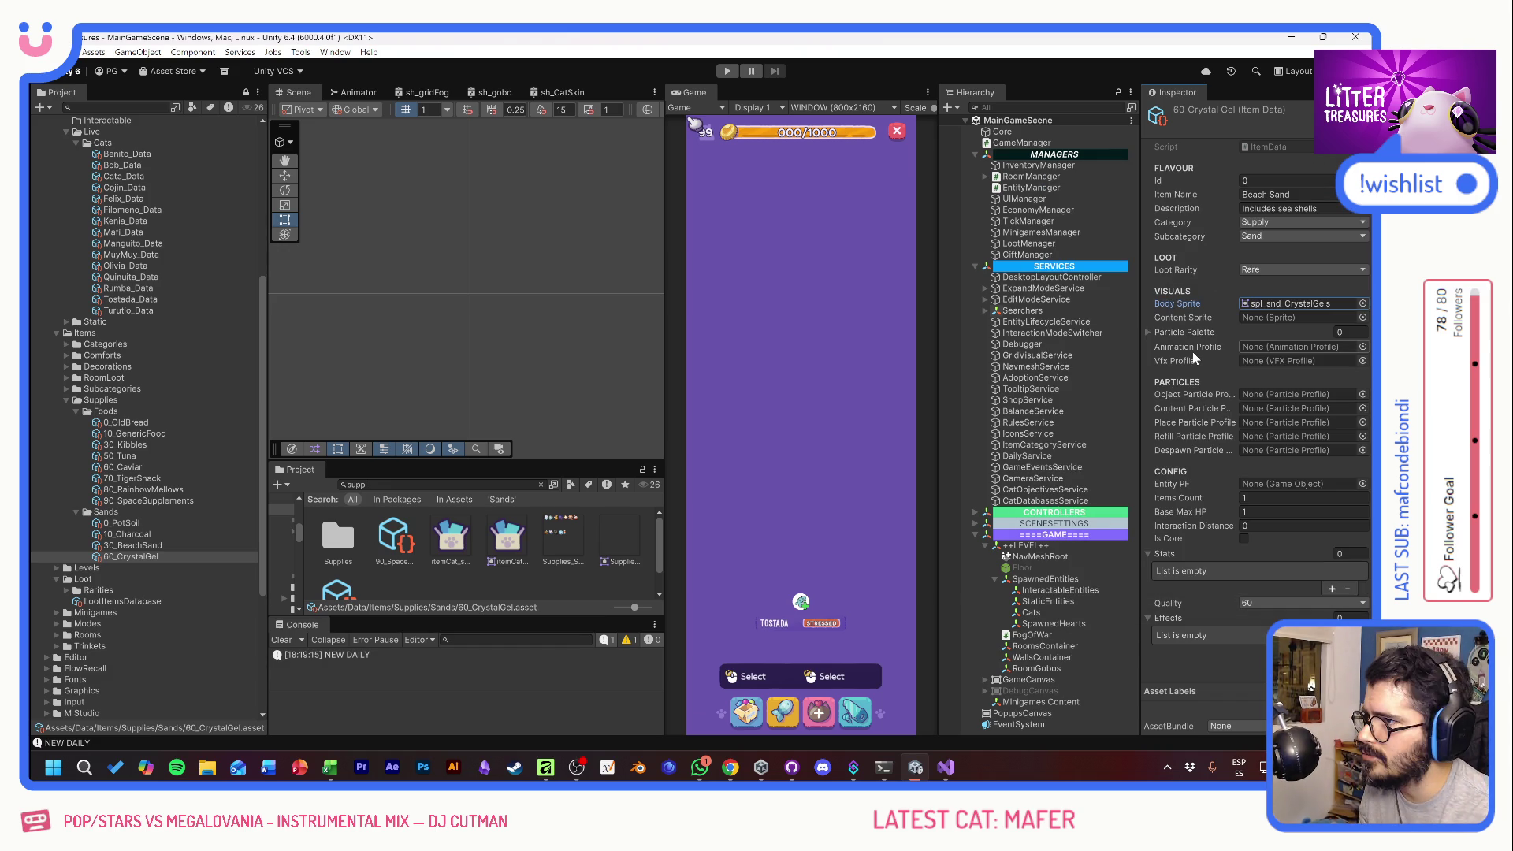
# - Set Item Name to Crystal Gels and clear the description text
pyautogui.click(1265, 195)
pyautogui.write('Crystal ')
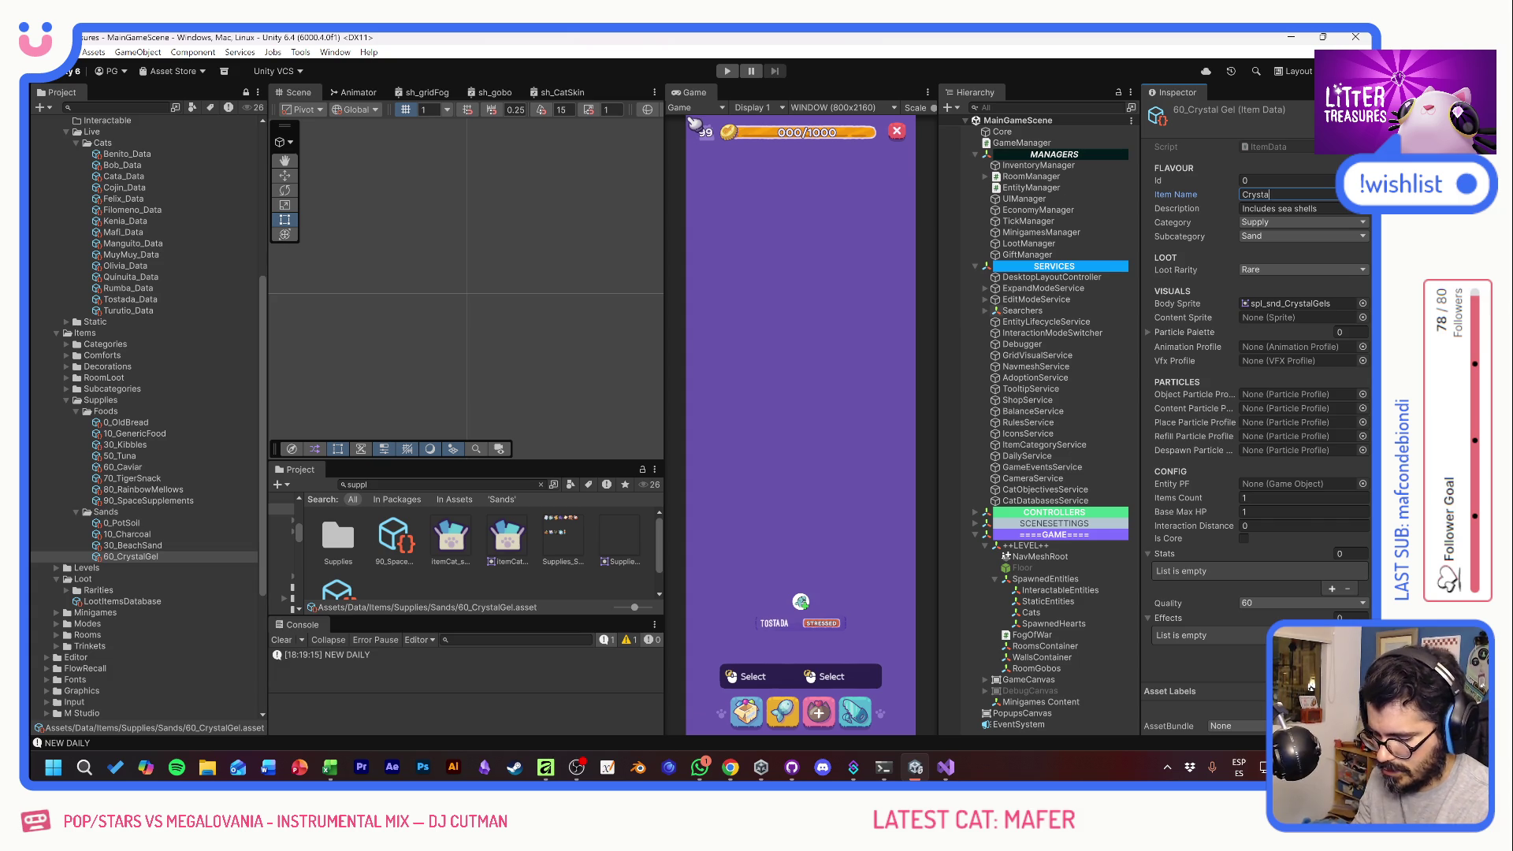
pyautogui.write('Gels')
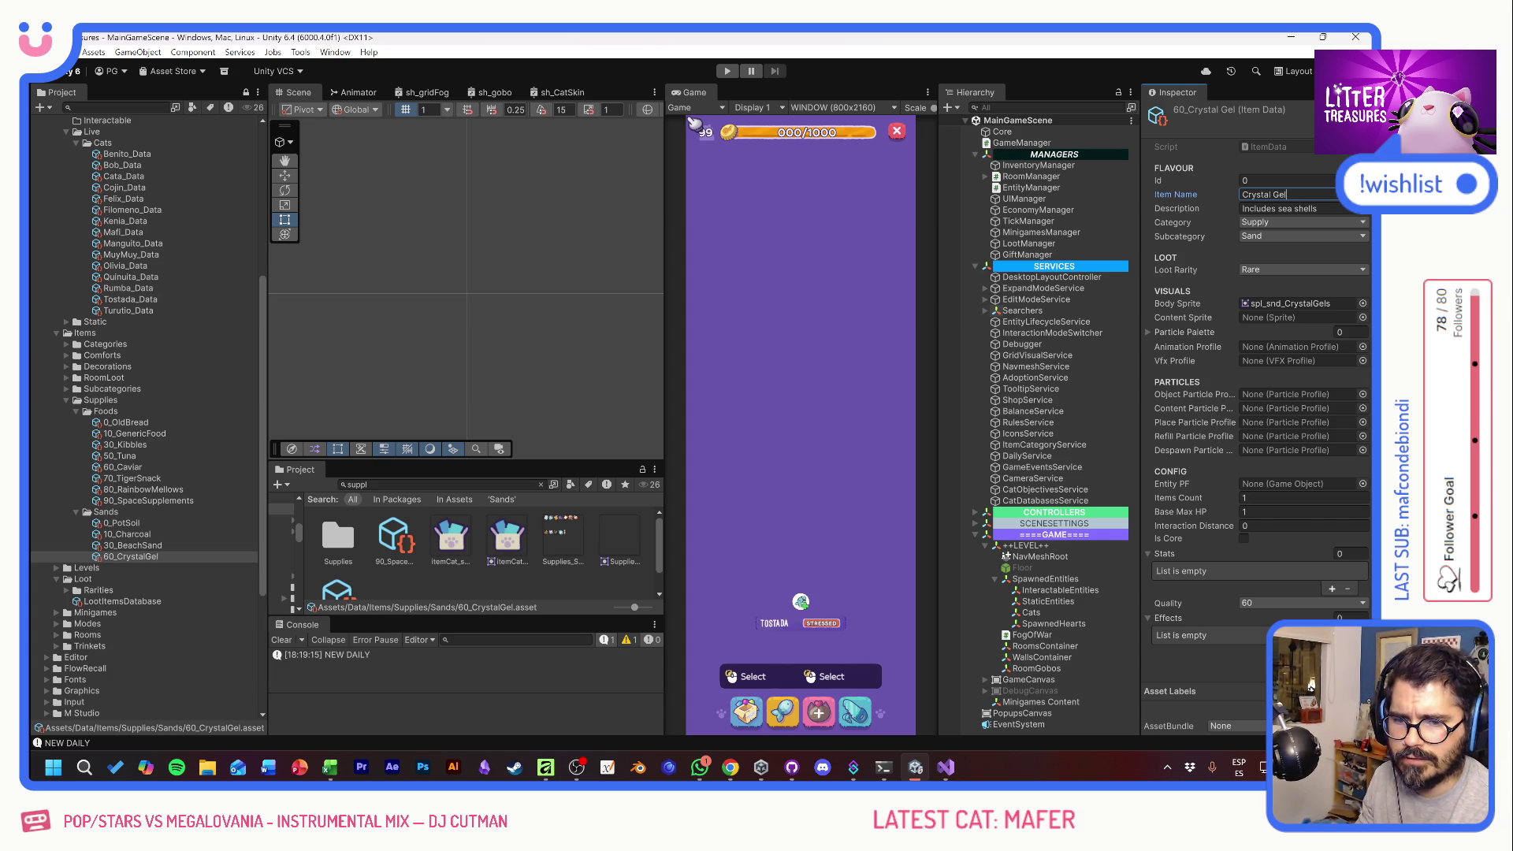
pyautogui.press('Tab')
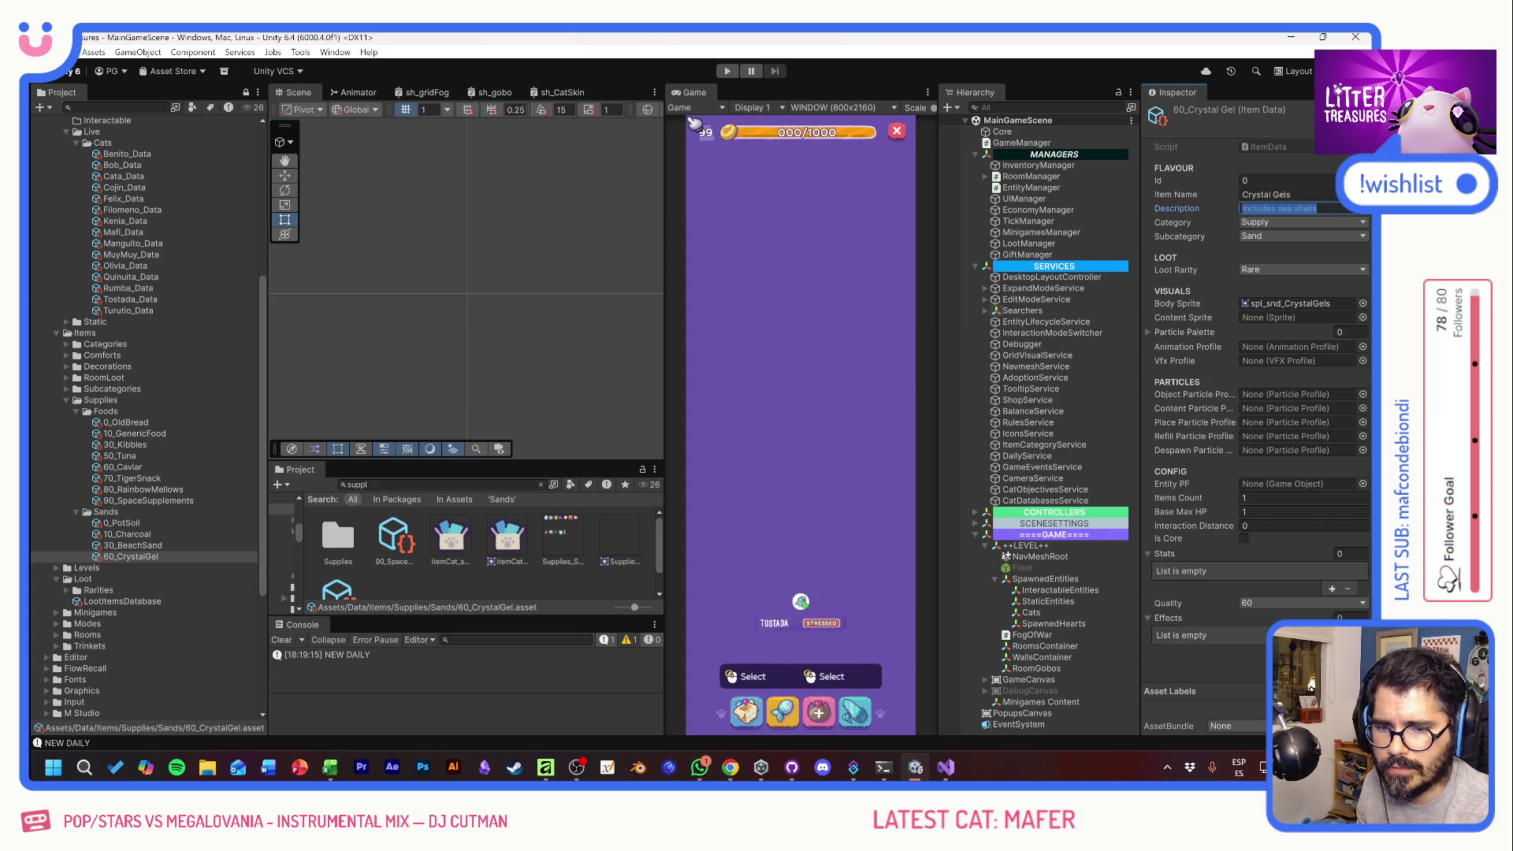
pyautogui.write('They absor')
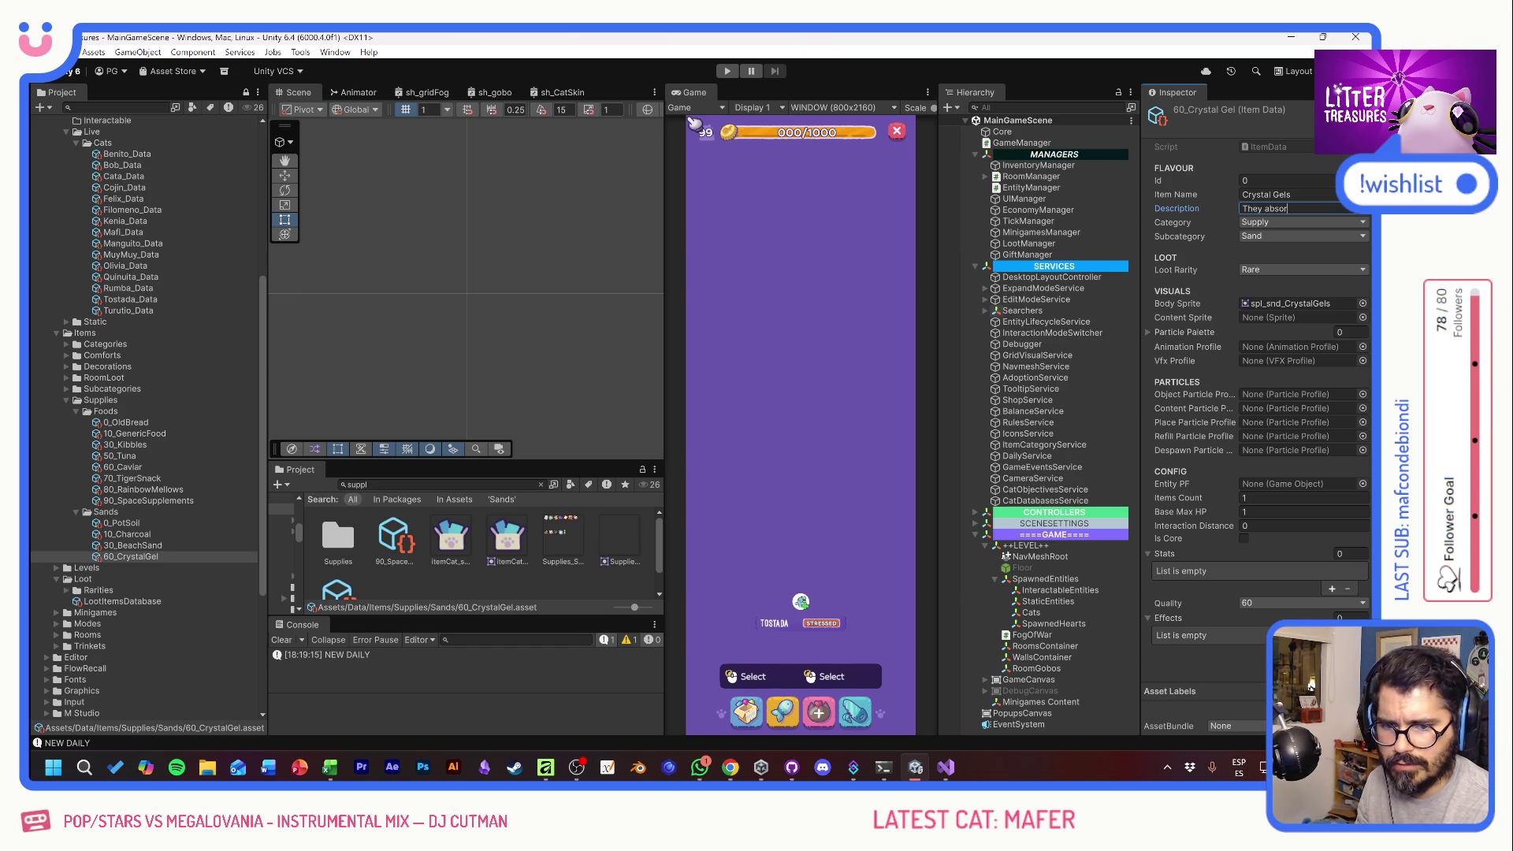
pyautogui.write('bd')
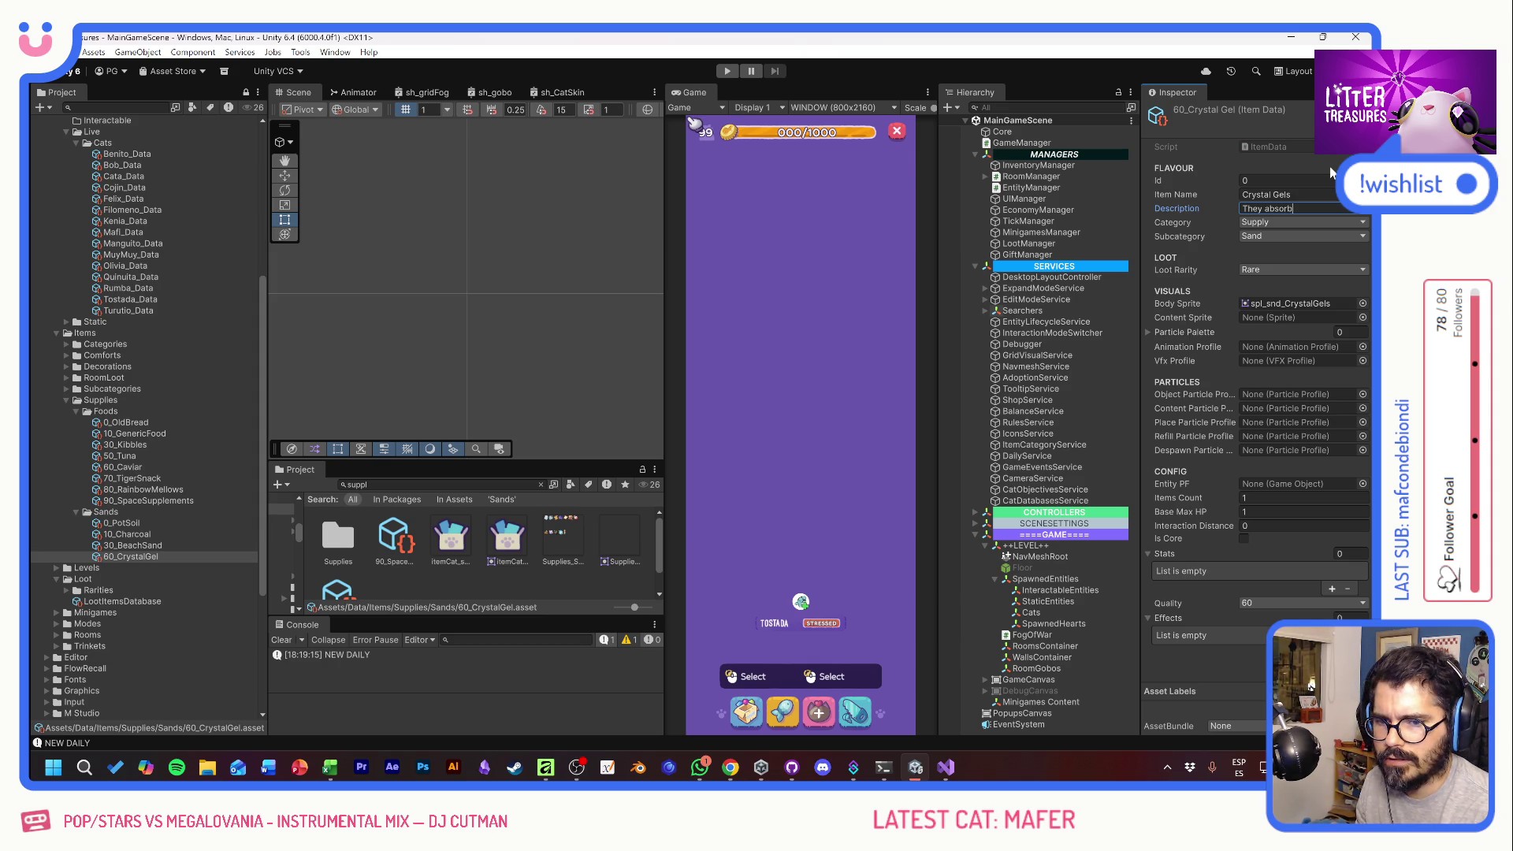
pyautogui.press('BackSpace')
pyautogui.press('BackSpace')
pyautogui.press('BackSpace')
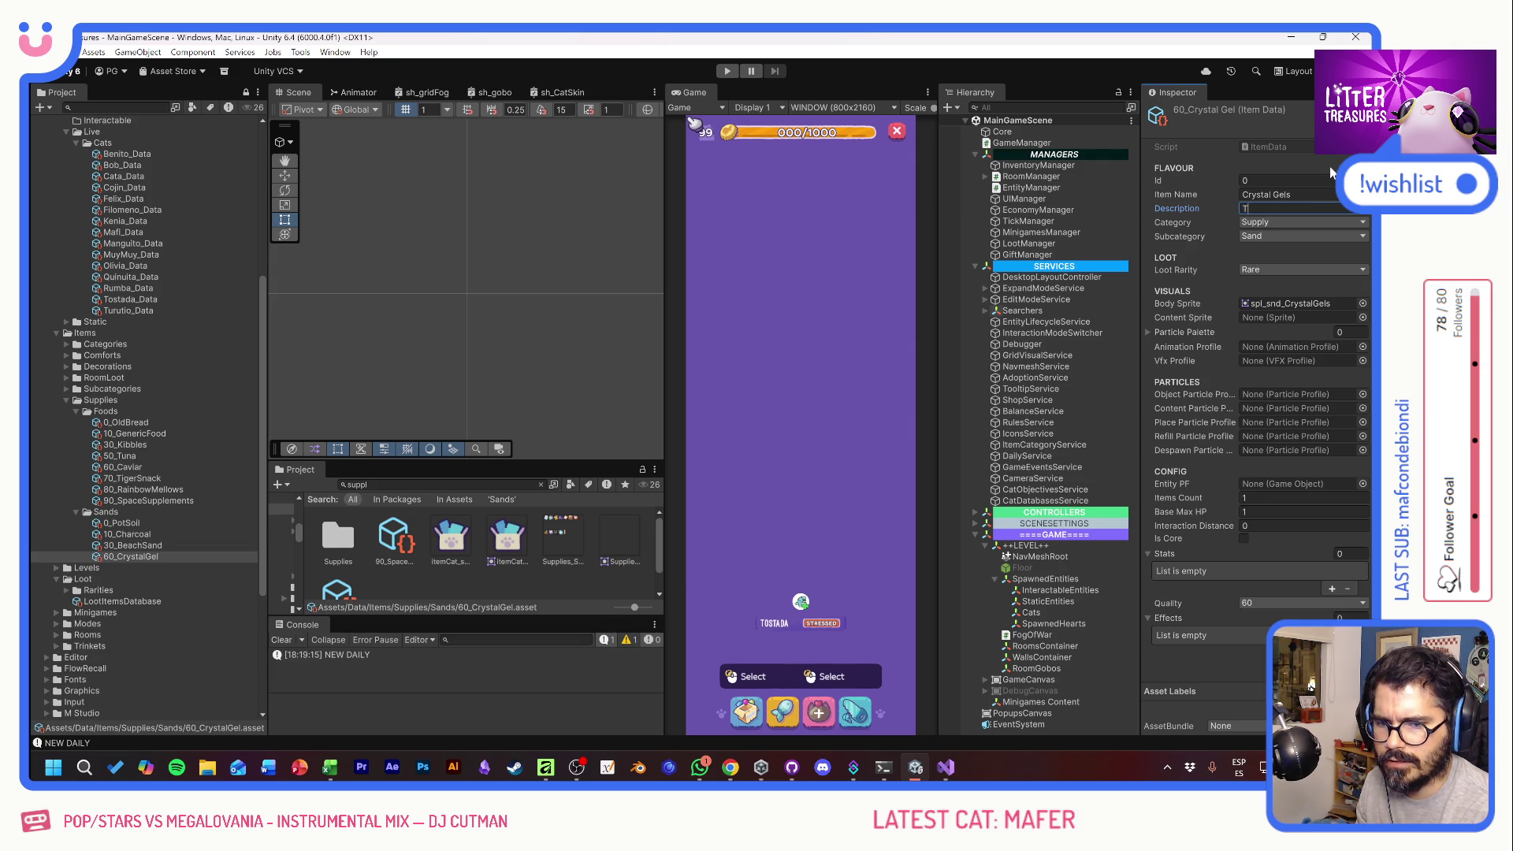